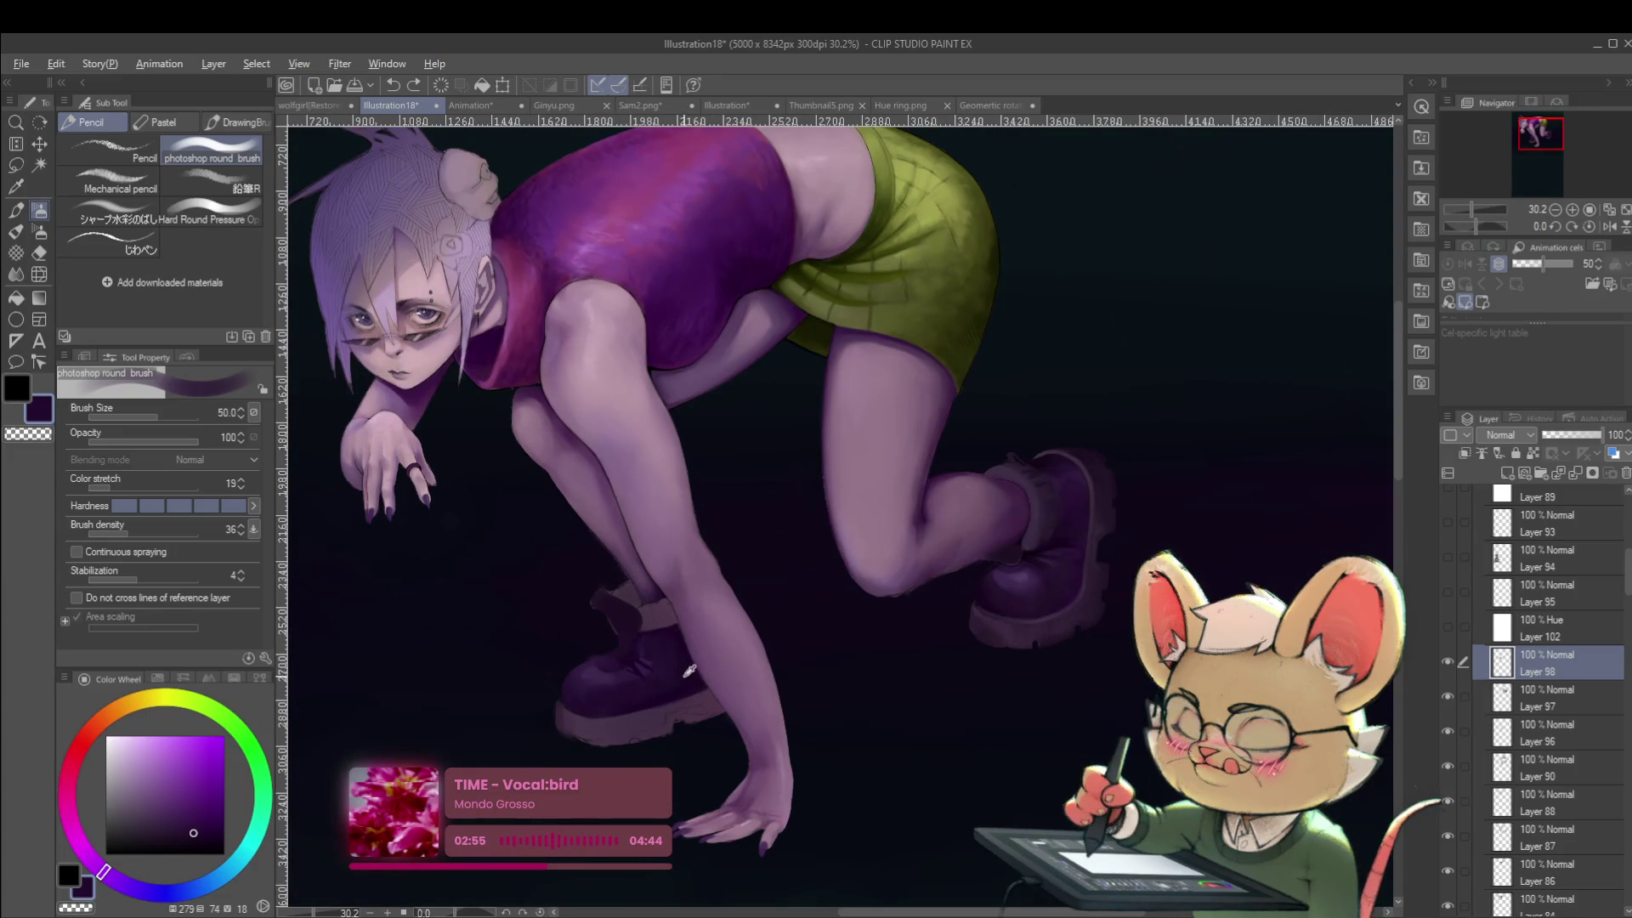
Reframe the figure, shrink the brush from 50 to 30, and mirror the canvas to check it.
left_click_drag(619, 738, 665, 687)
key("bracketleft")
key("bracketleft")
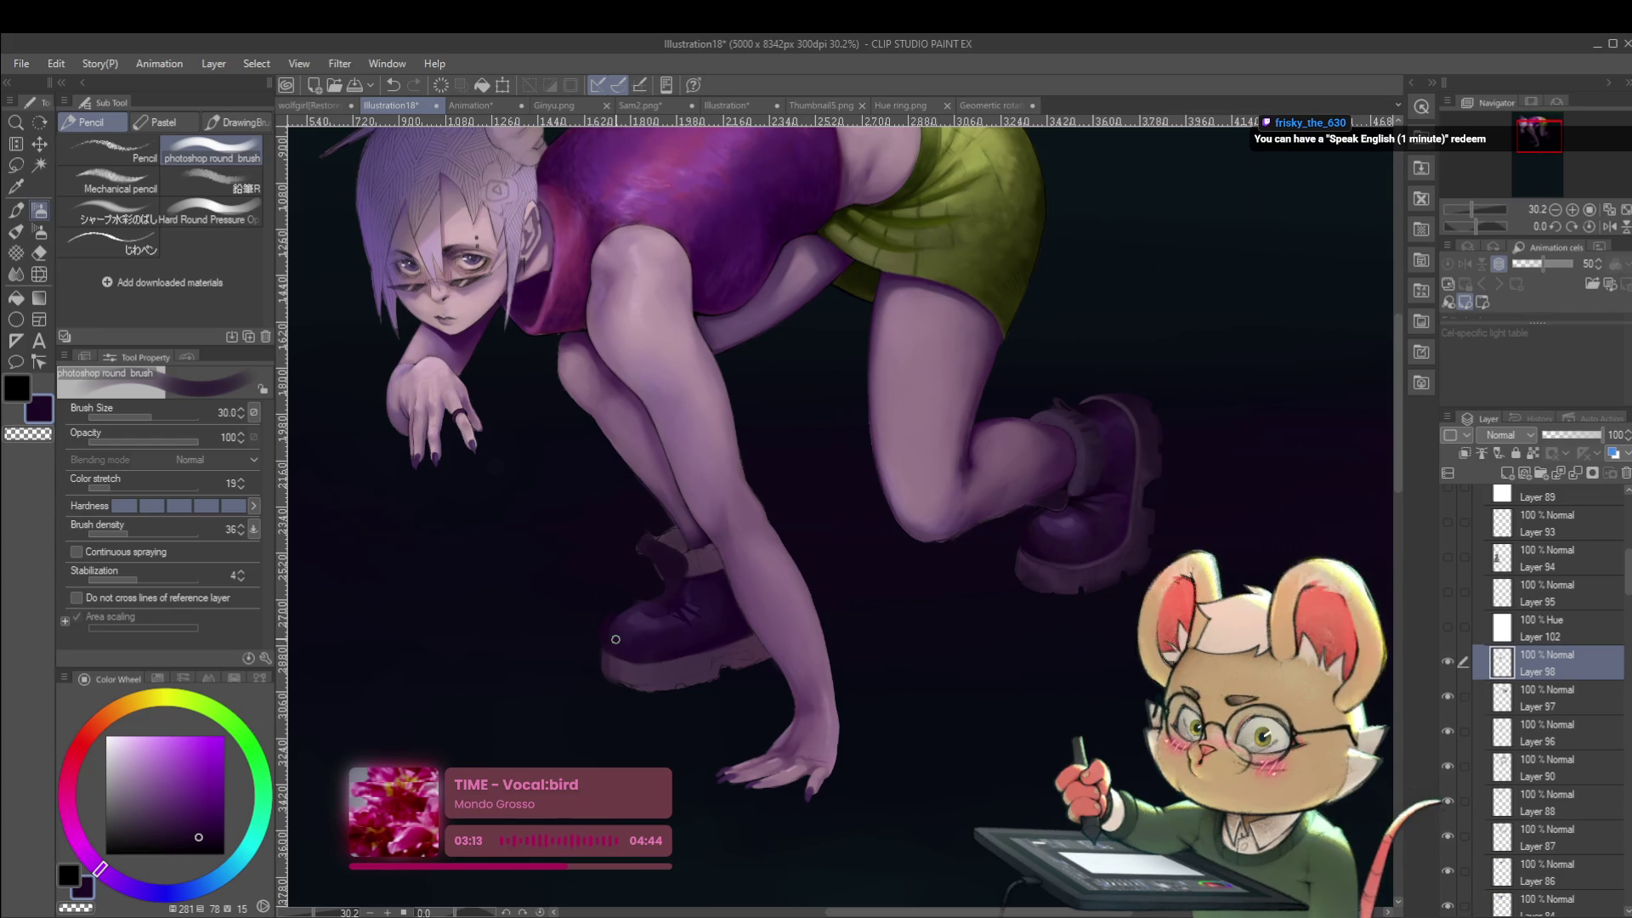
scroll(646, 621, "up", 4)
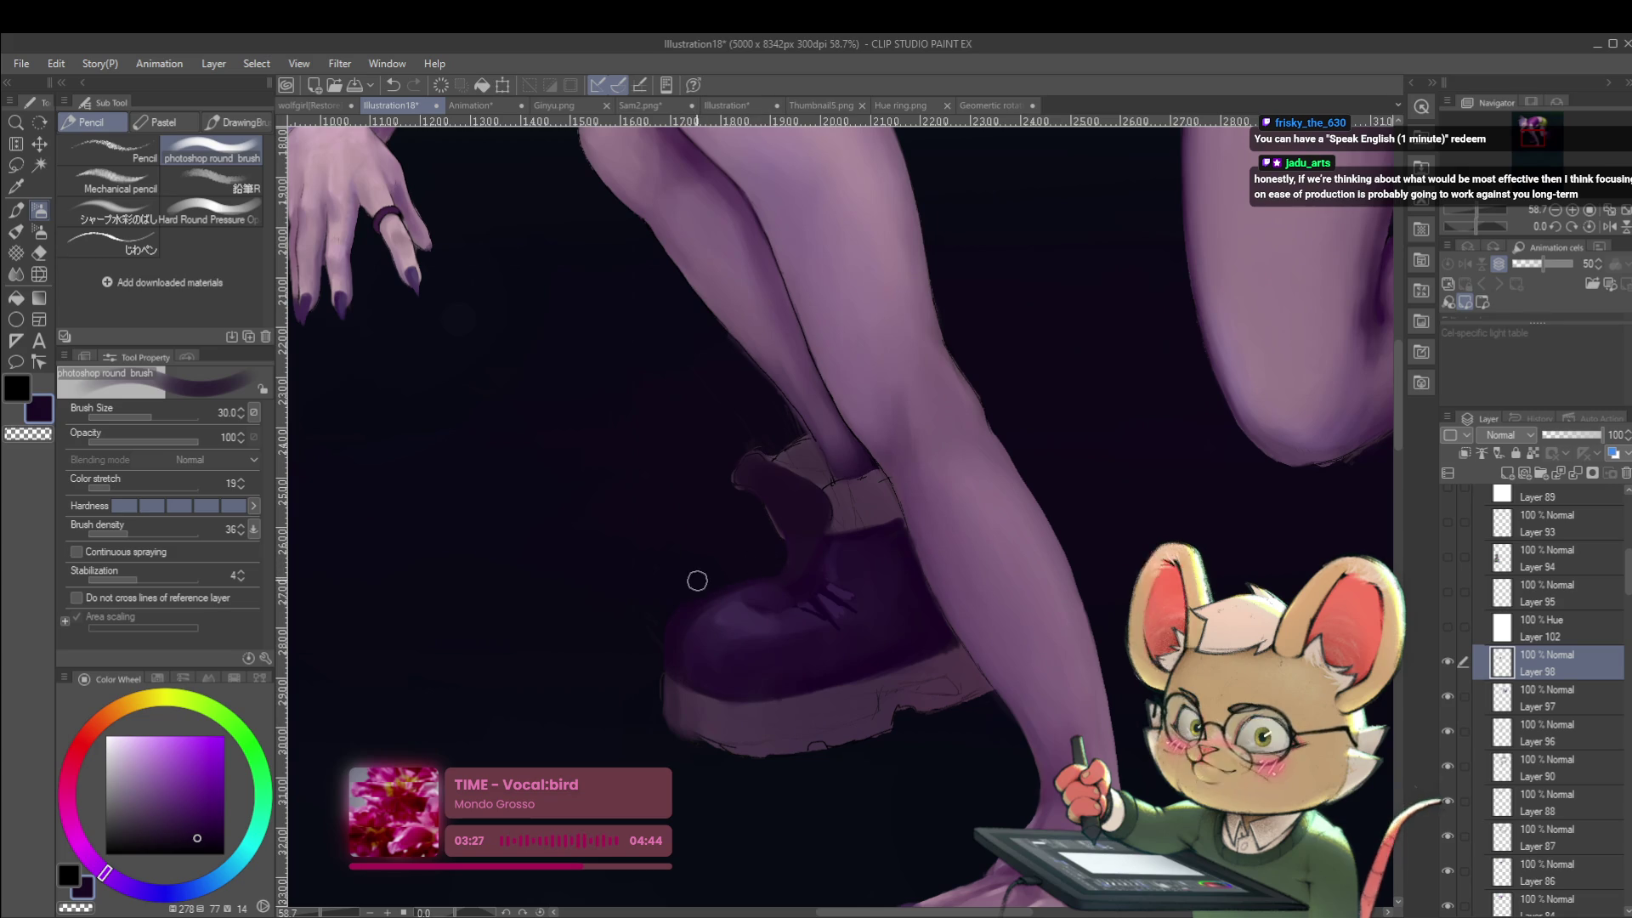
scroll(708, 565, "down", 5)
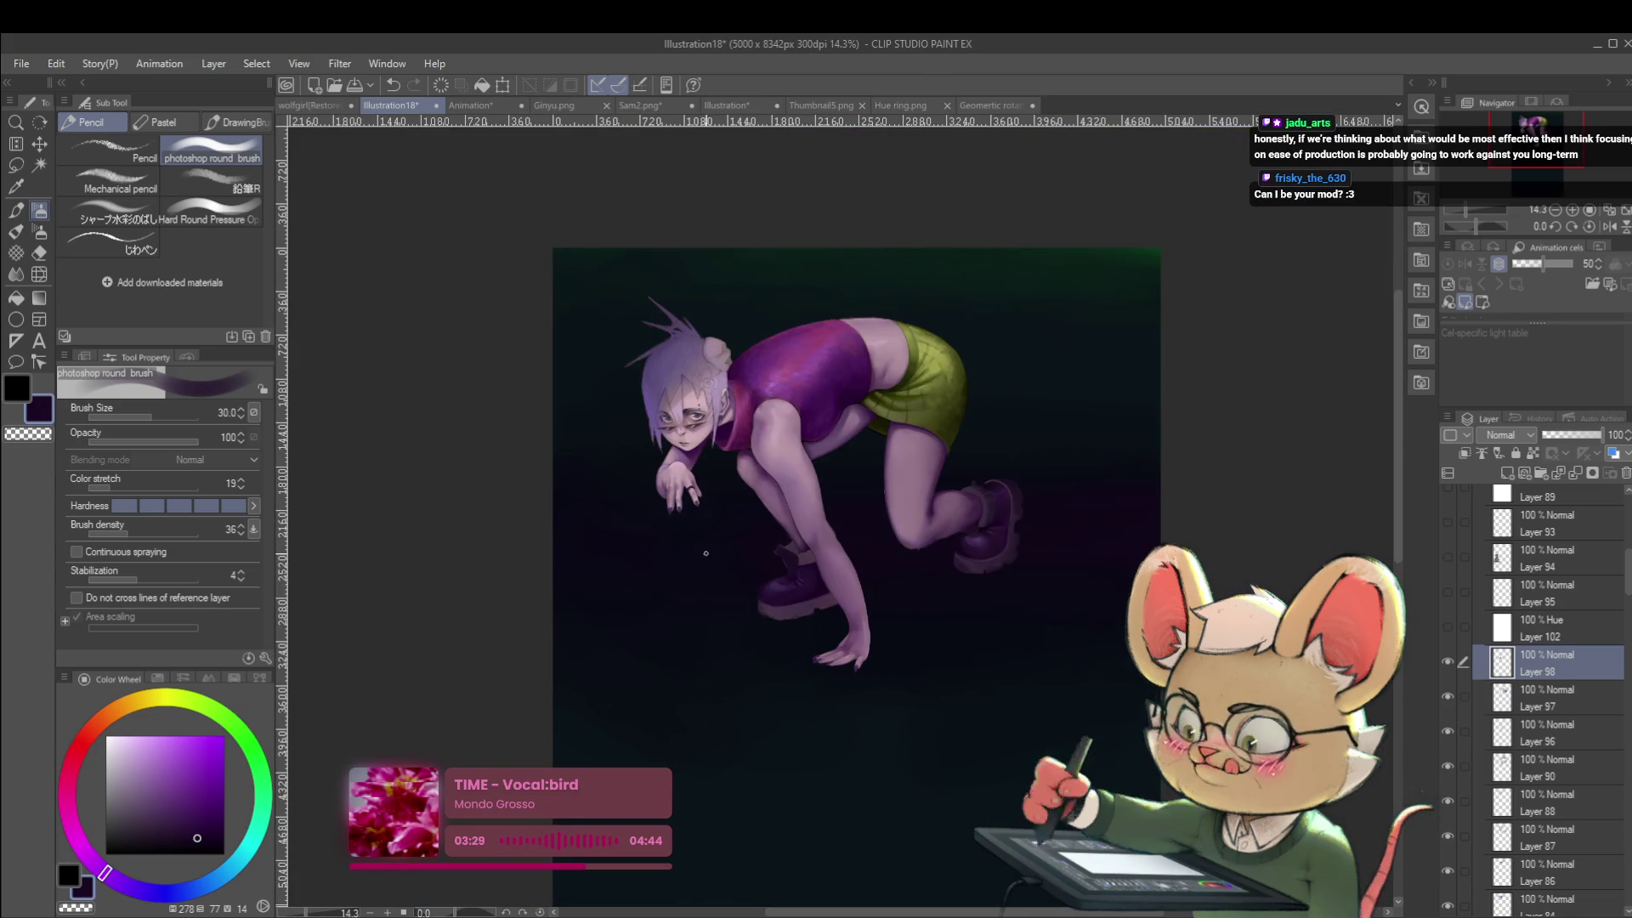
key("h")
scroll(953, 625, "up", 3)
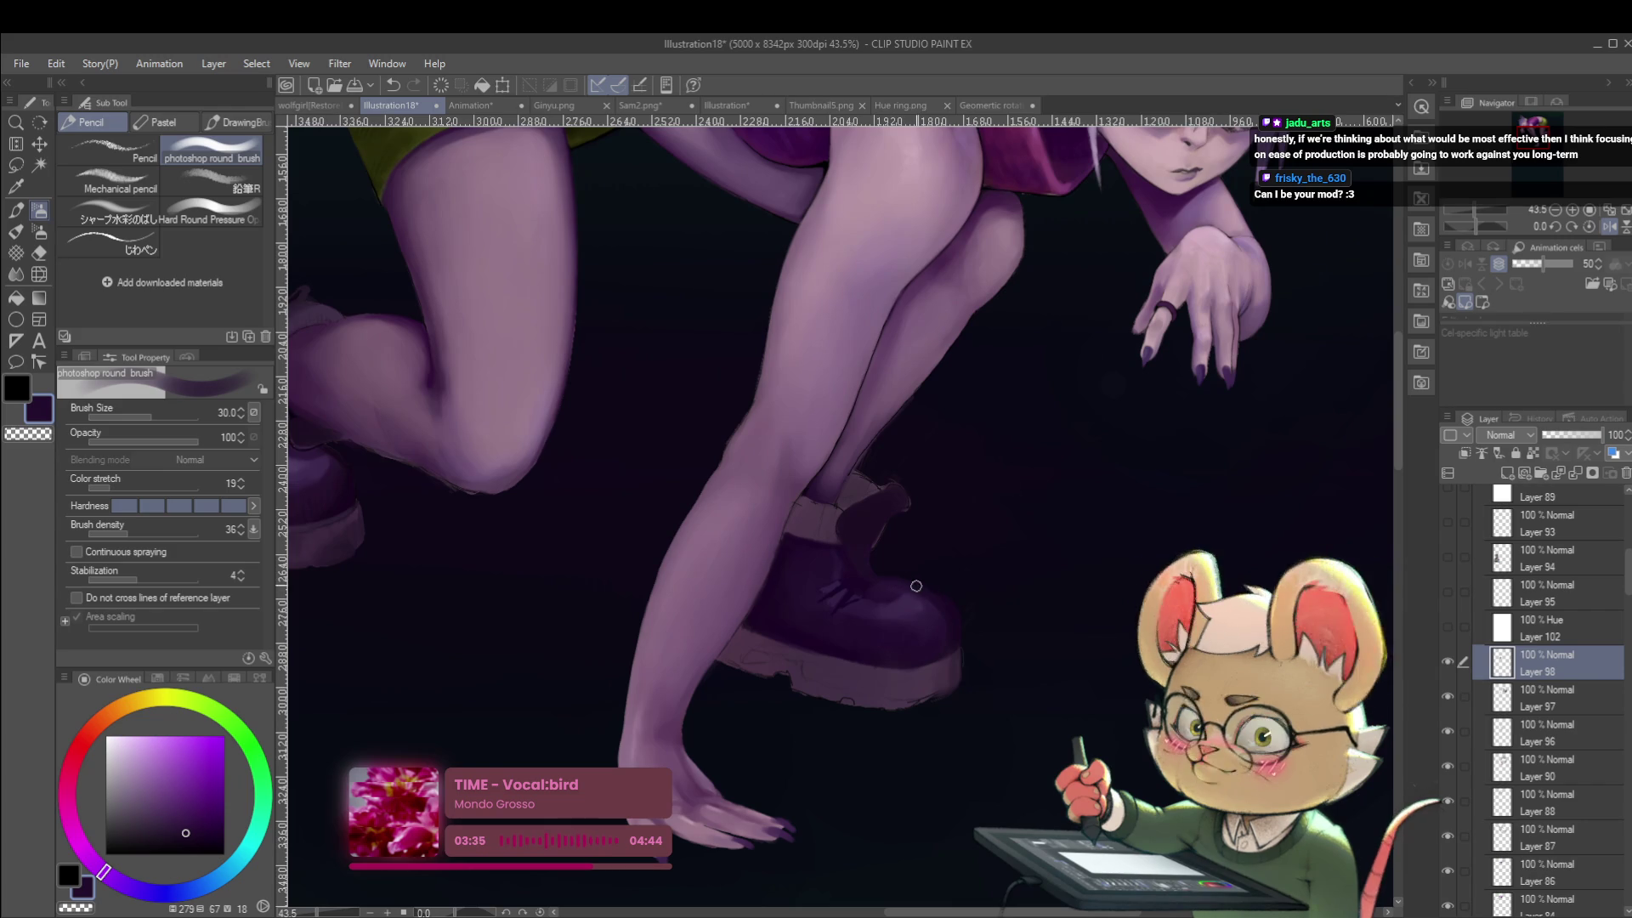
scroll(945, 603, "down", 4)
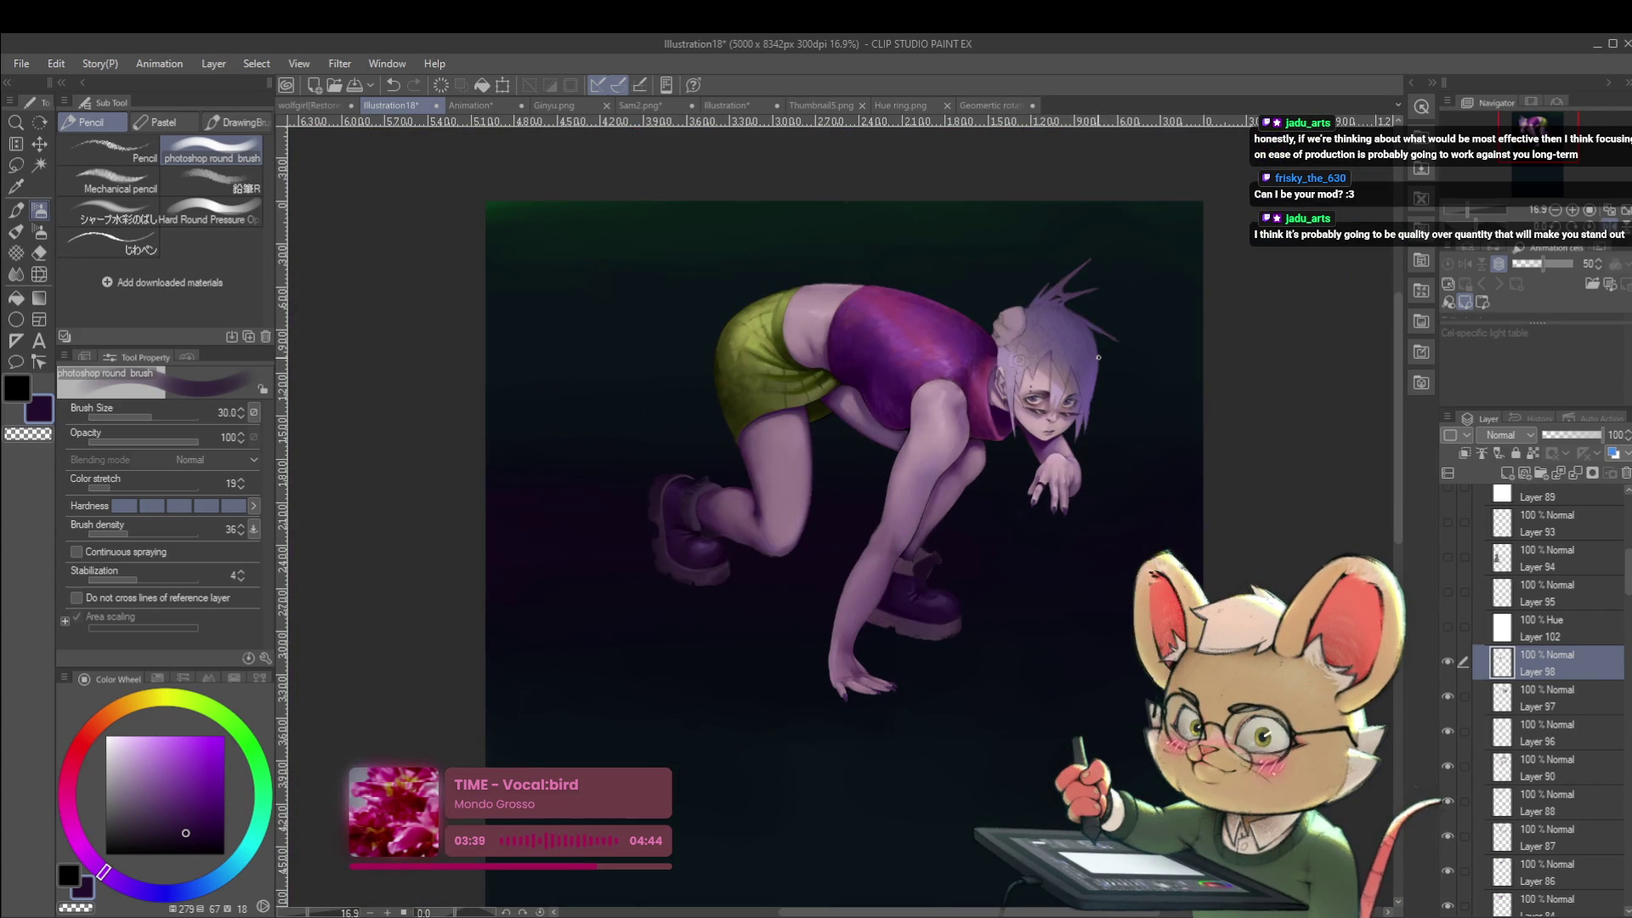
scroll(947, 559, "up", 5)
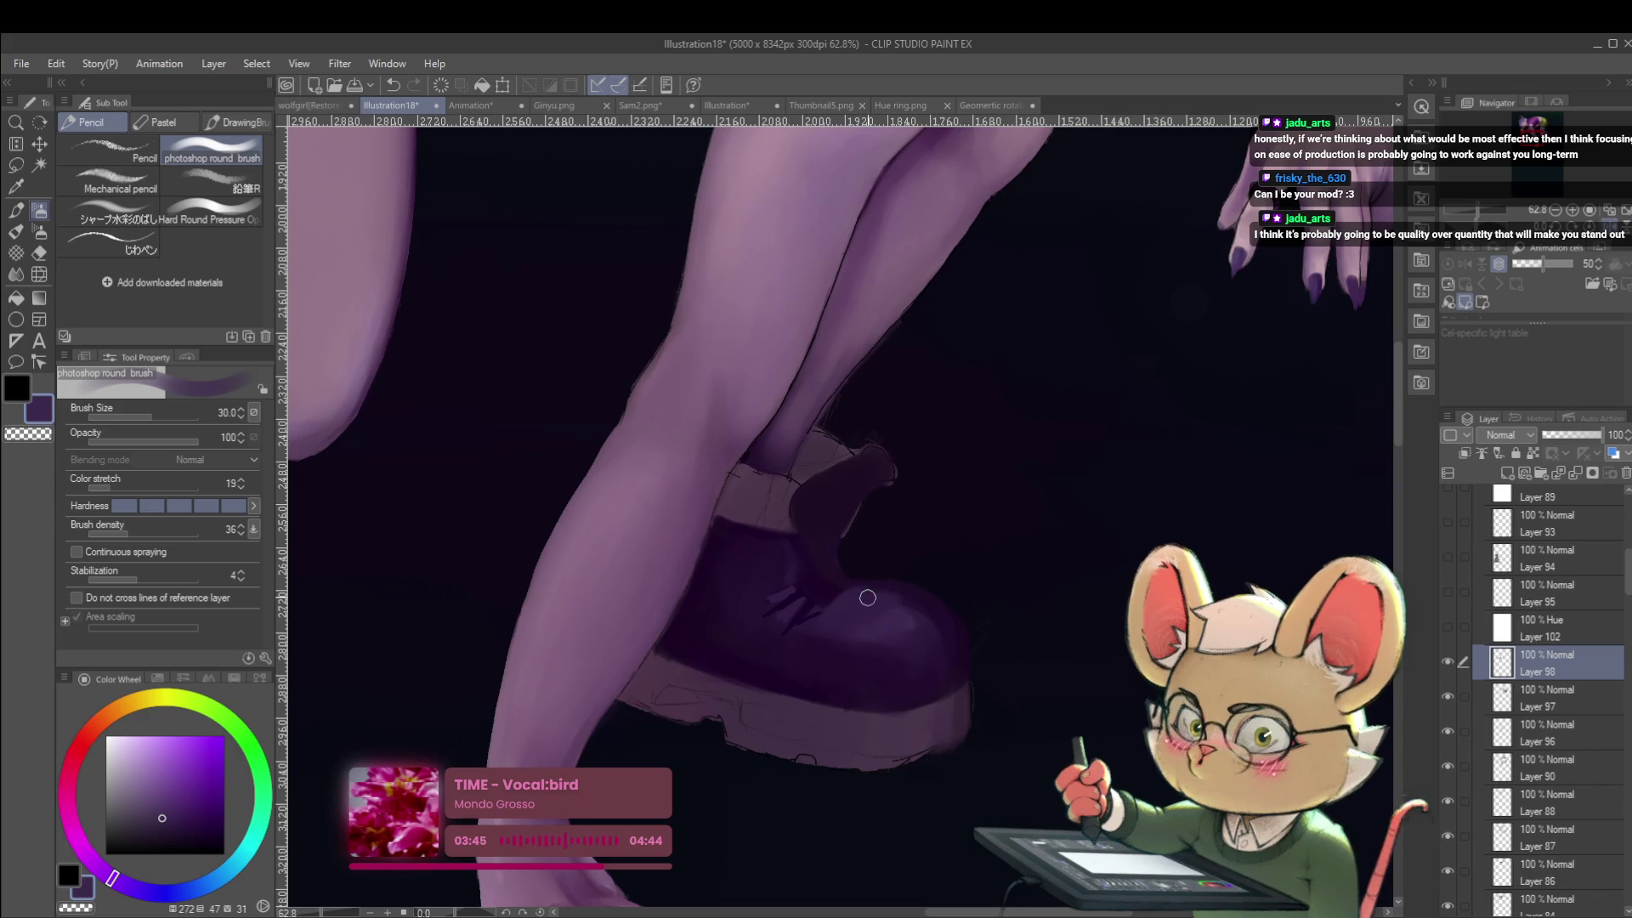
Sample the boot's dark purple, unflip onto the front boot, then pick black and the じわペン pen.
left_click(845, 670, "alt")
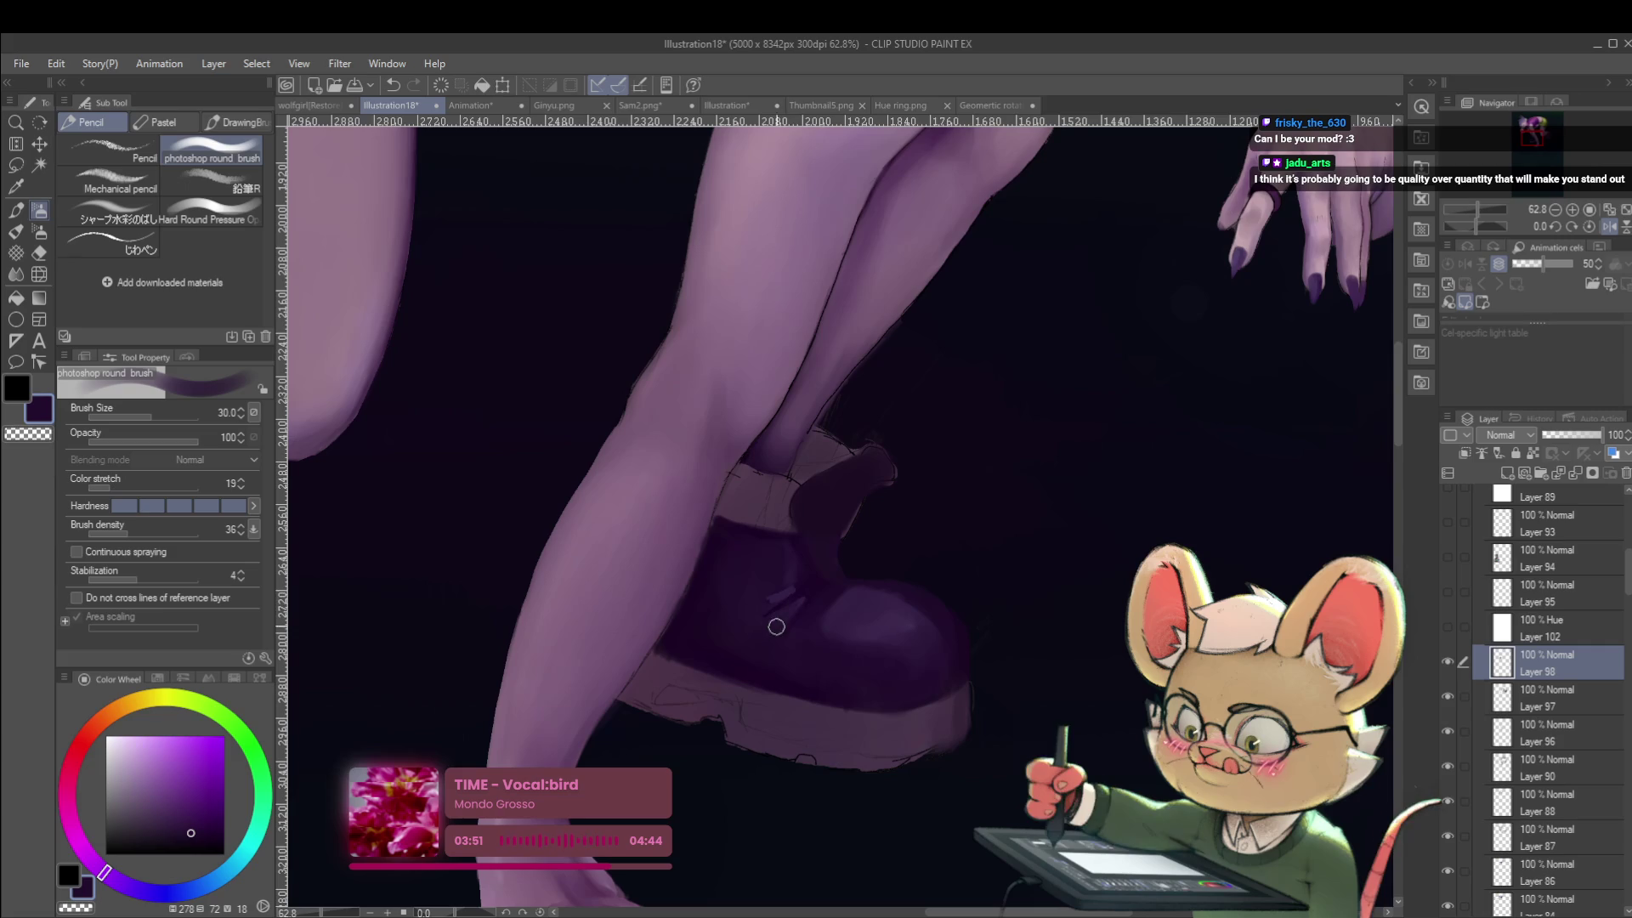
scroll(755, 602, "down", 5)
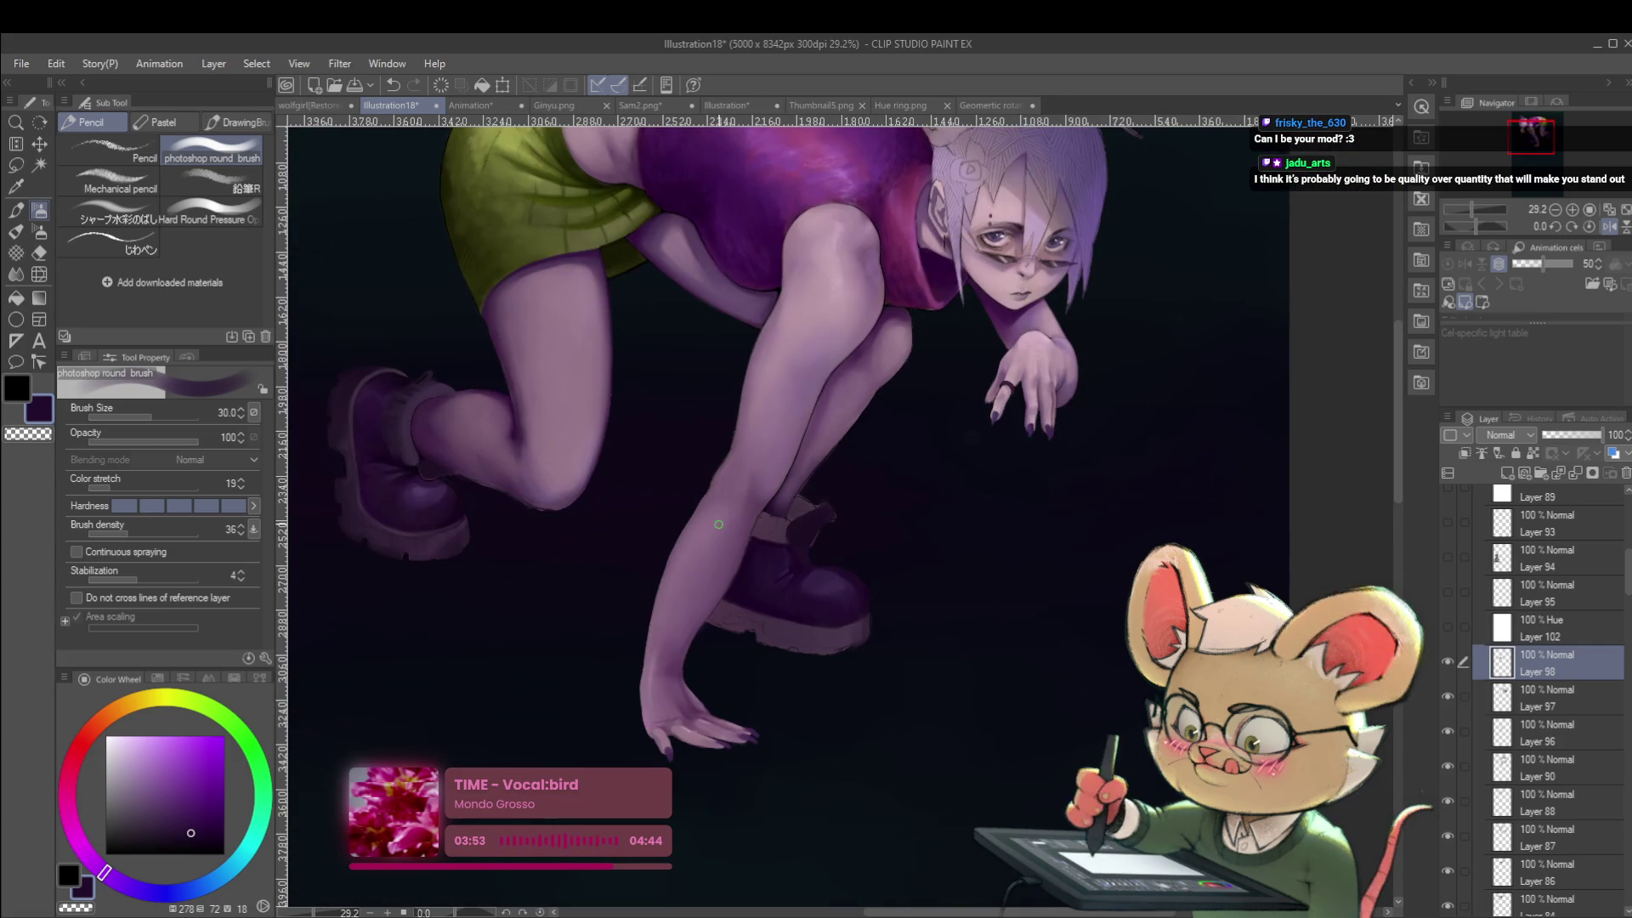
left_click(1603, 229)
left_click_drag(1298, 416, 1231, 399)
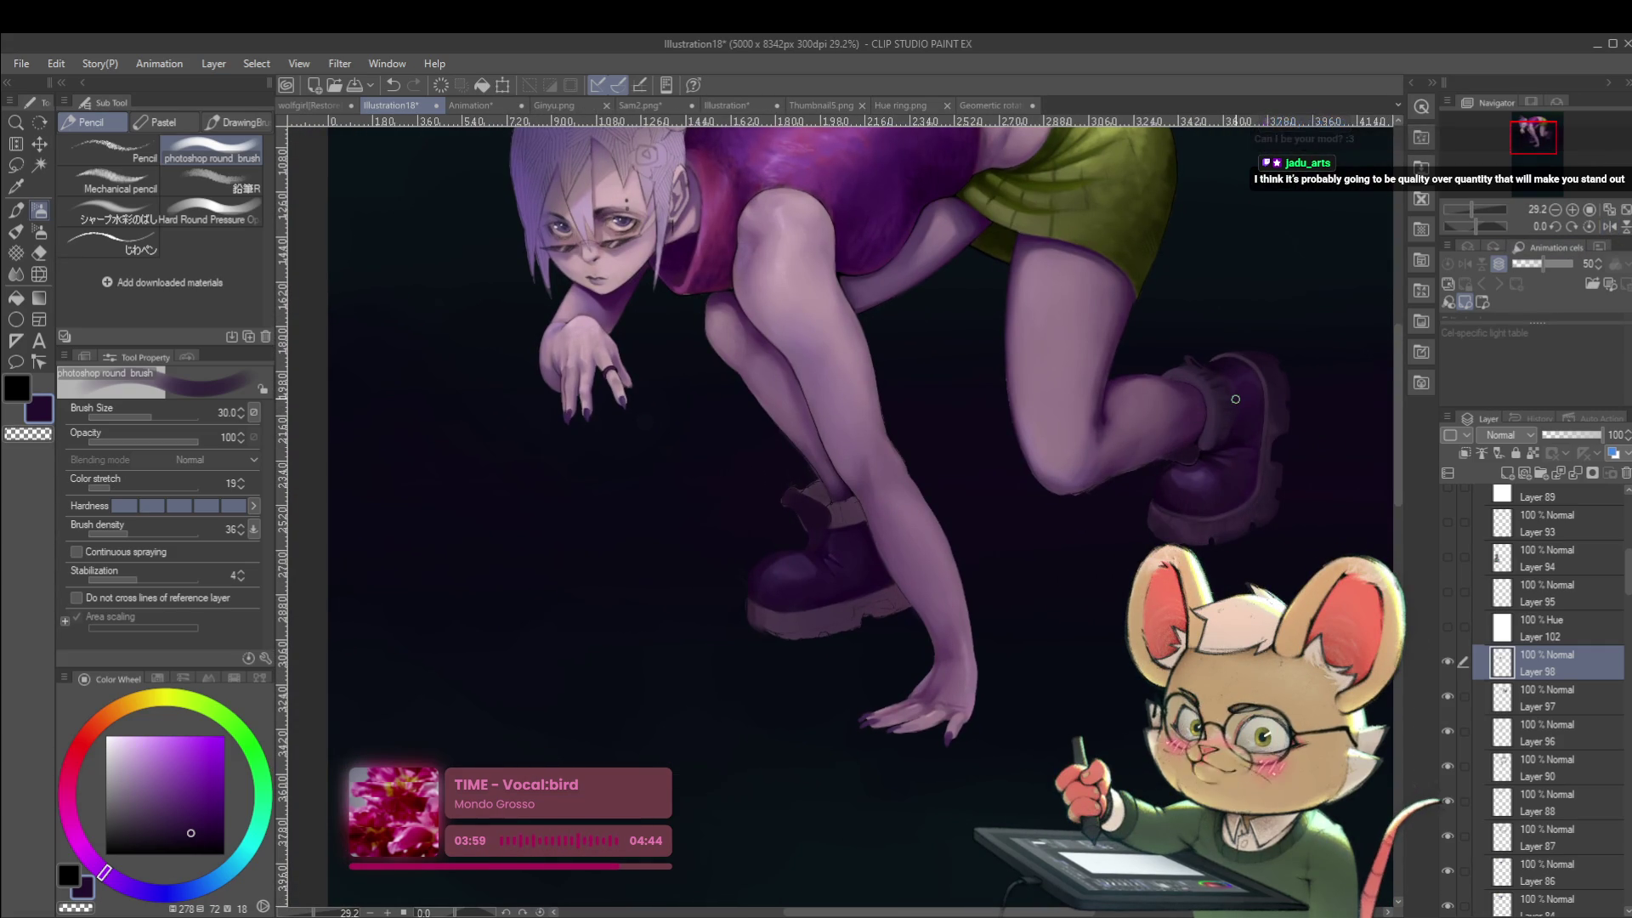
scroll(1013, 644, "up", 2)
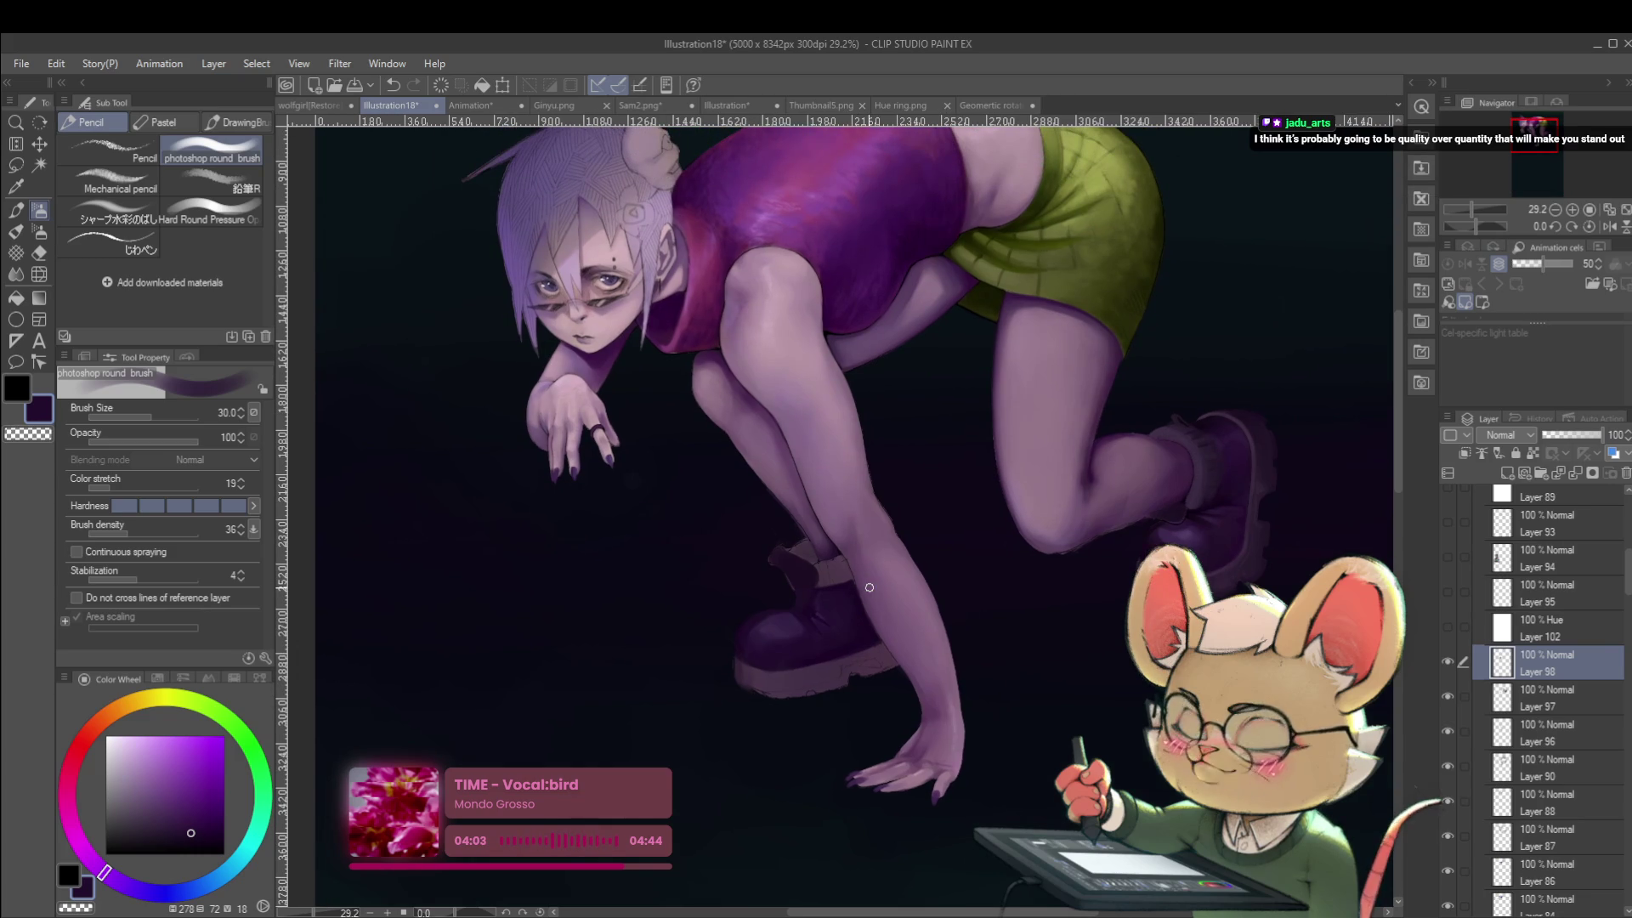
scroll(852, 594, "up", 2)
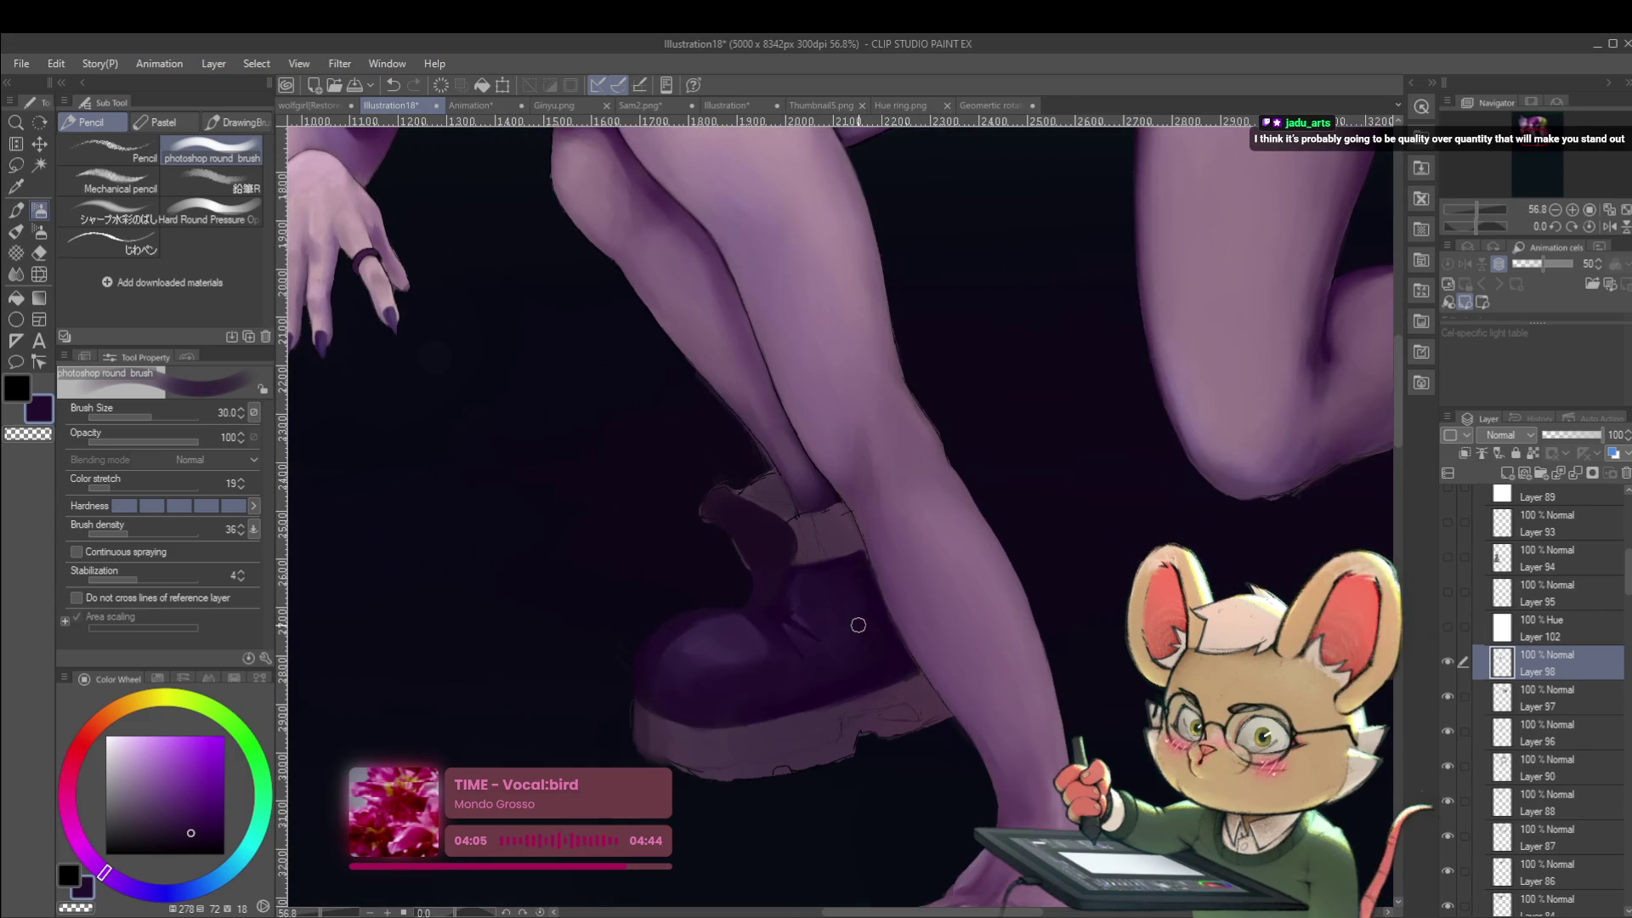
left_click_drag(865, 582, 873, 534)
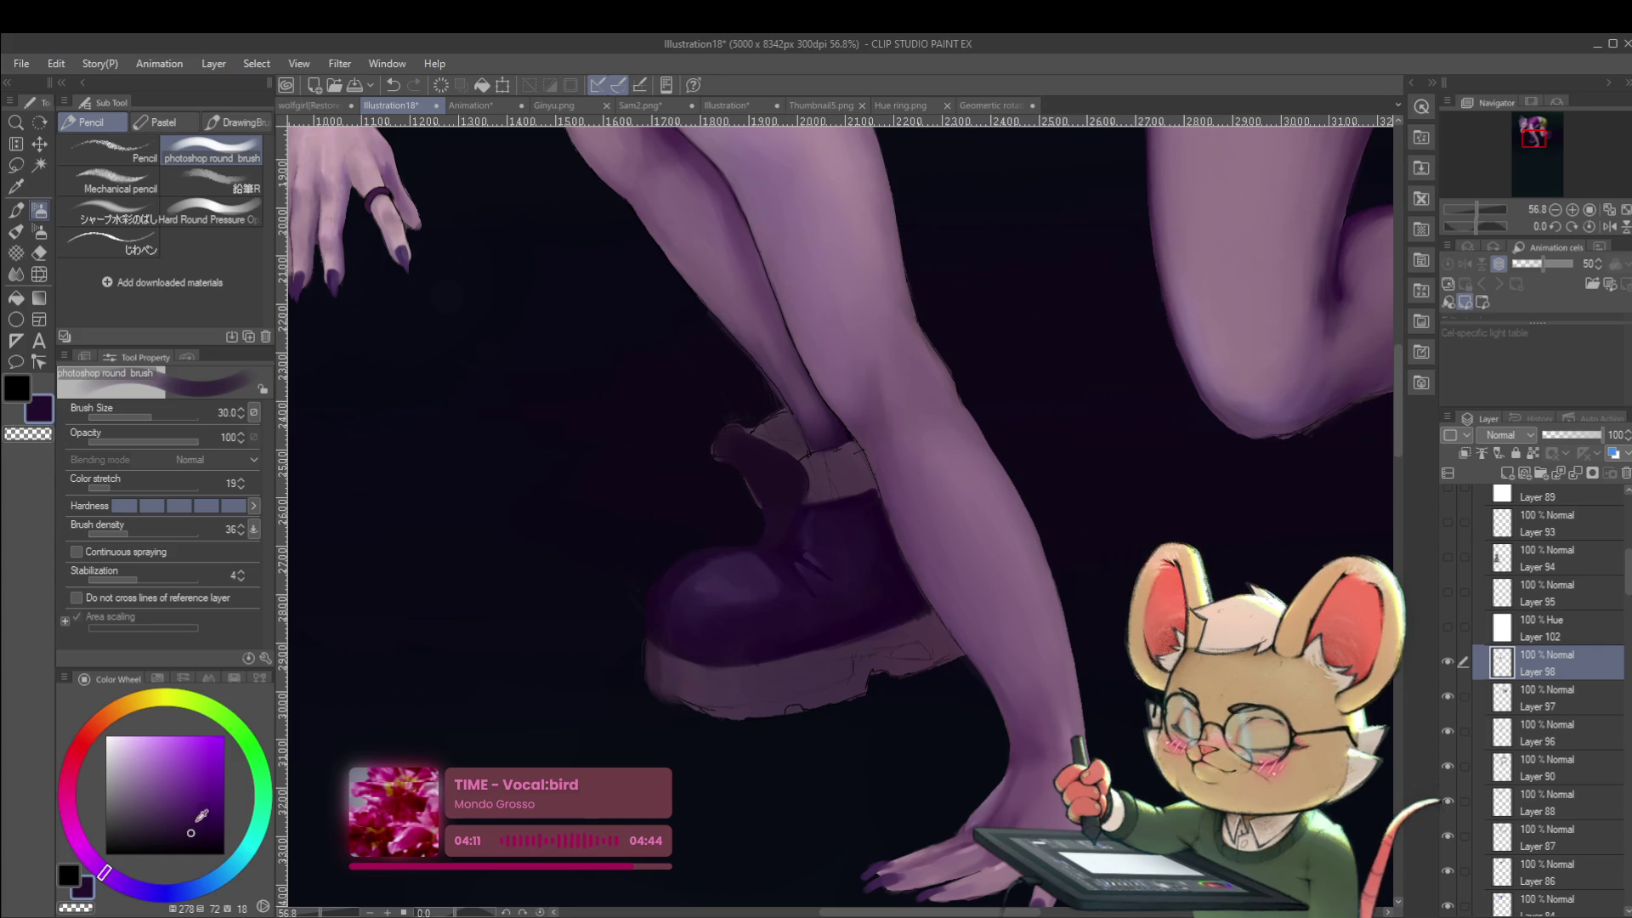
left_click(759, 564, "alt")
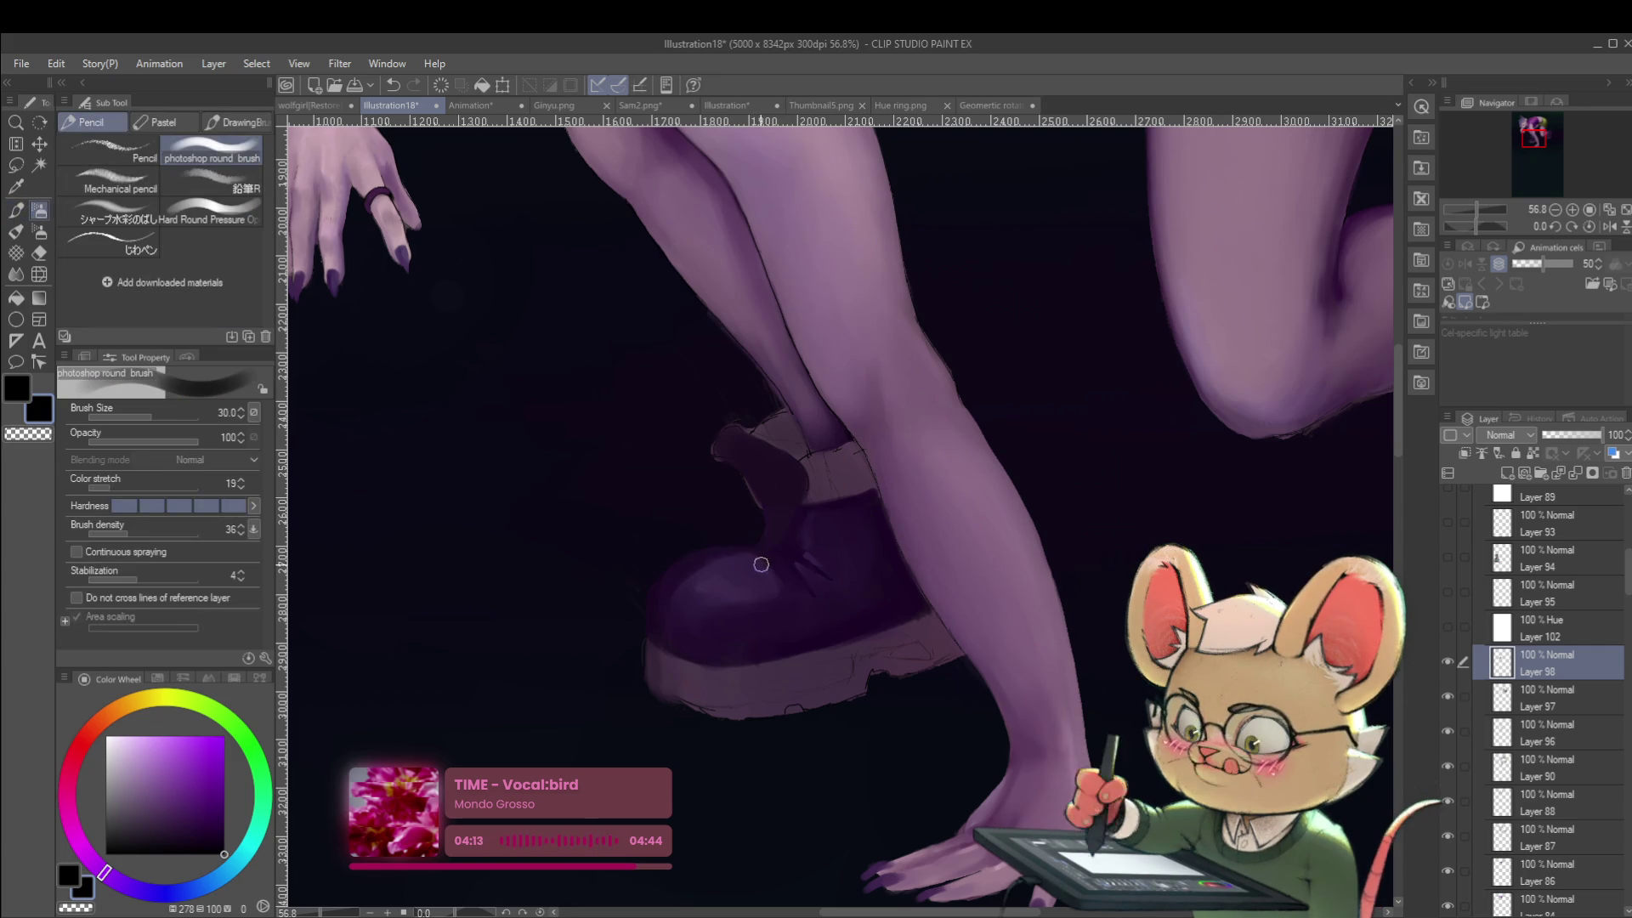
left_click(135, 245)
Set じわペン to size 40, undo the trial black stroke, and return to the photoshop round brush.
key("bracketleft")
key("bracketleft")
key("bracketleft")
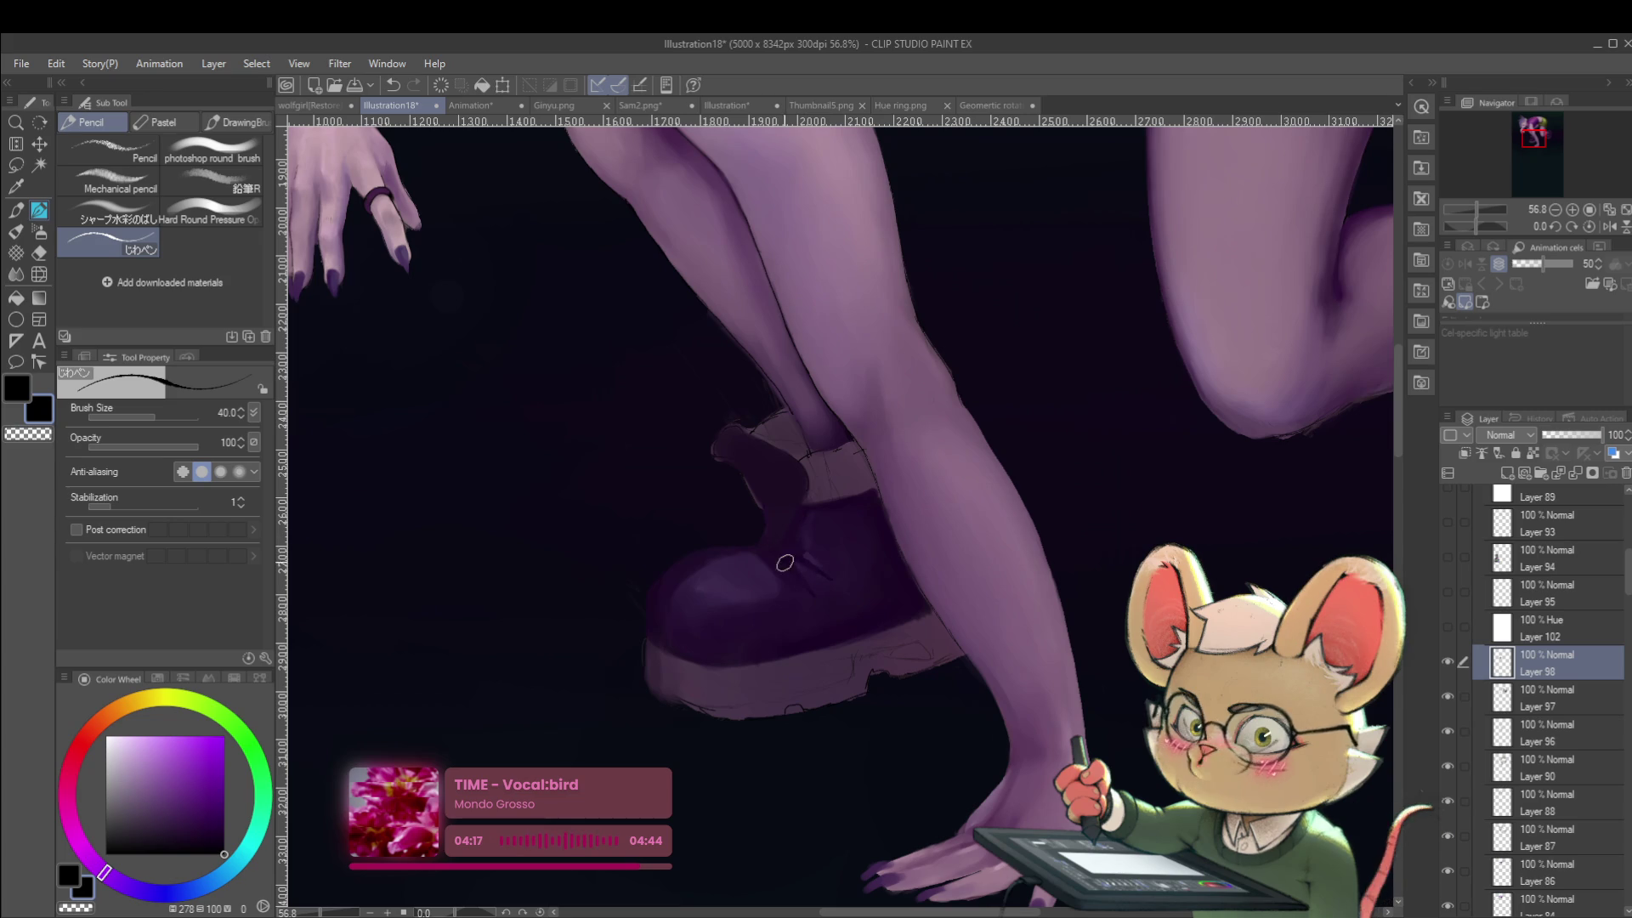
key("ctrl+z")
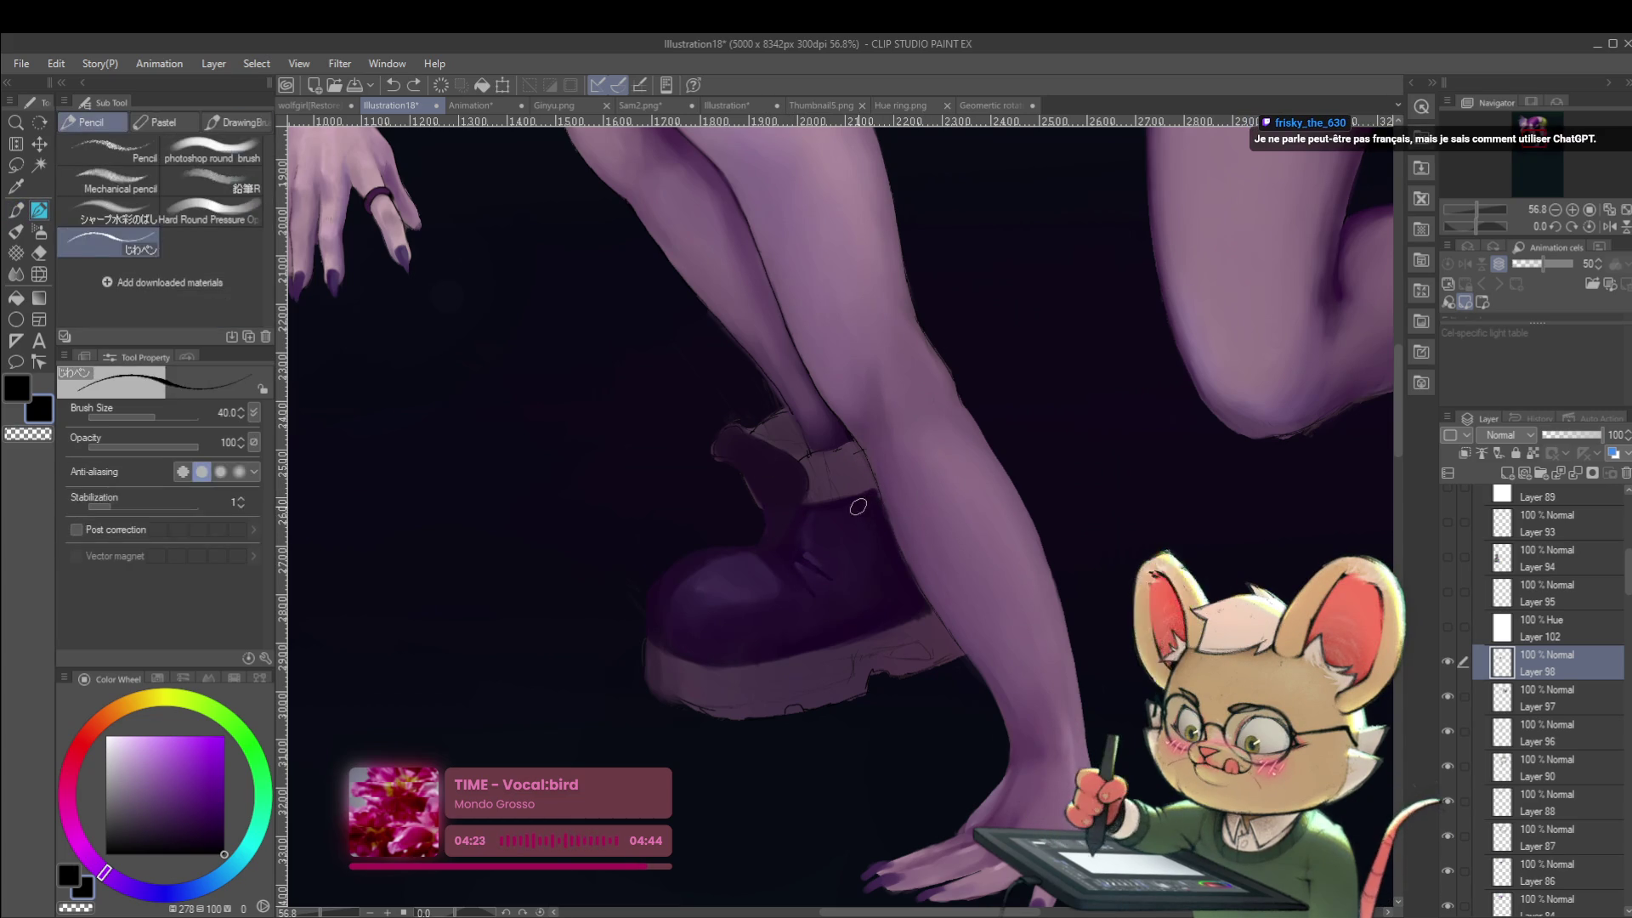
left_click(226, 150)
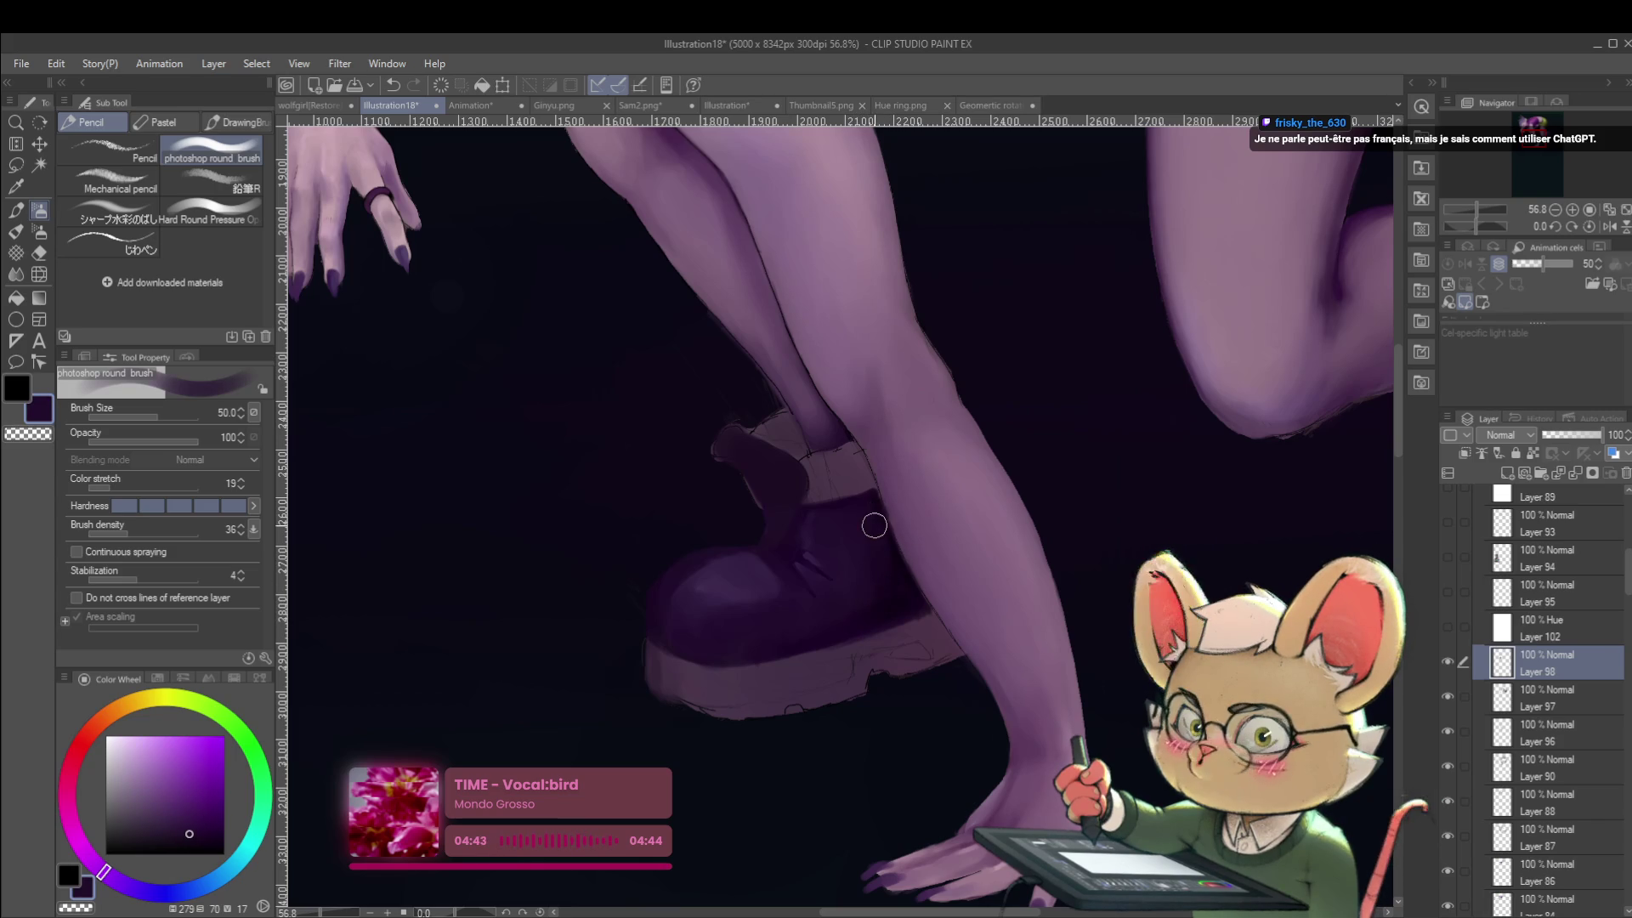
scroll(850, 570, "down", 5)
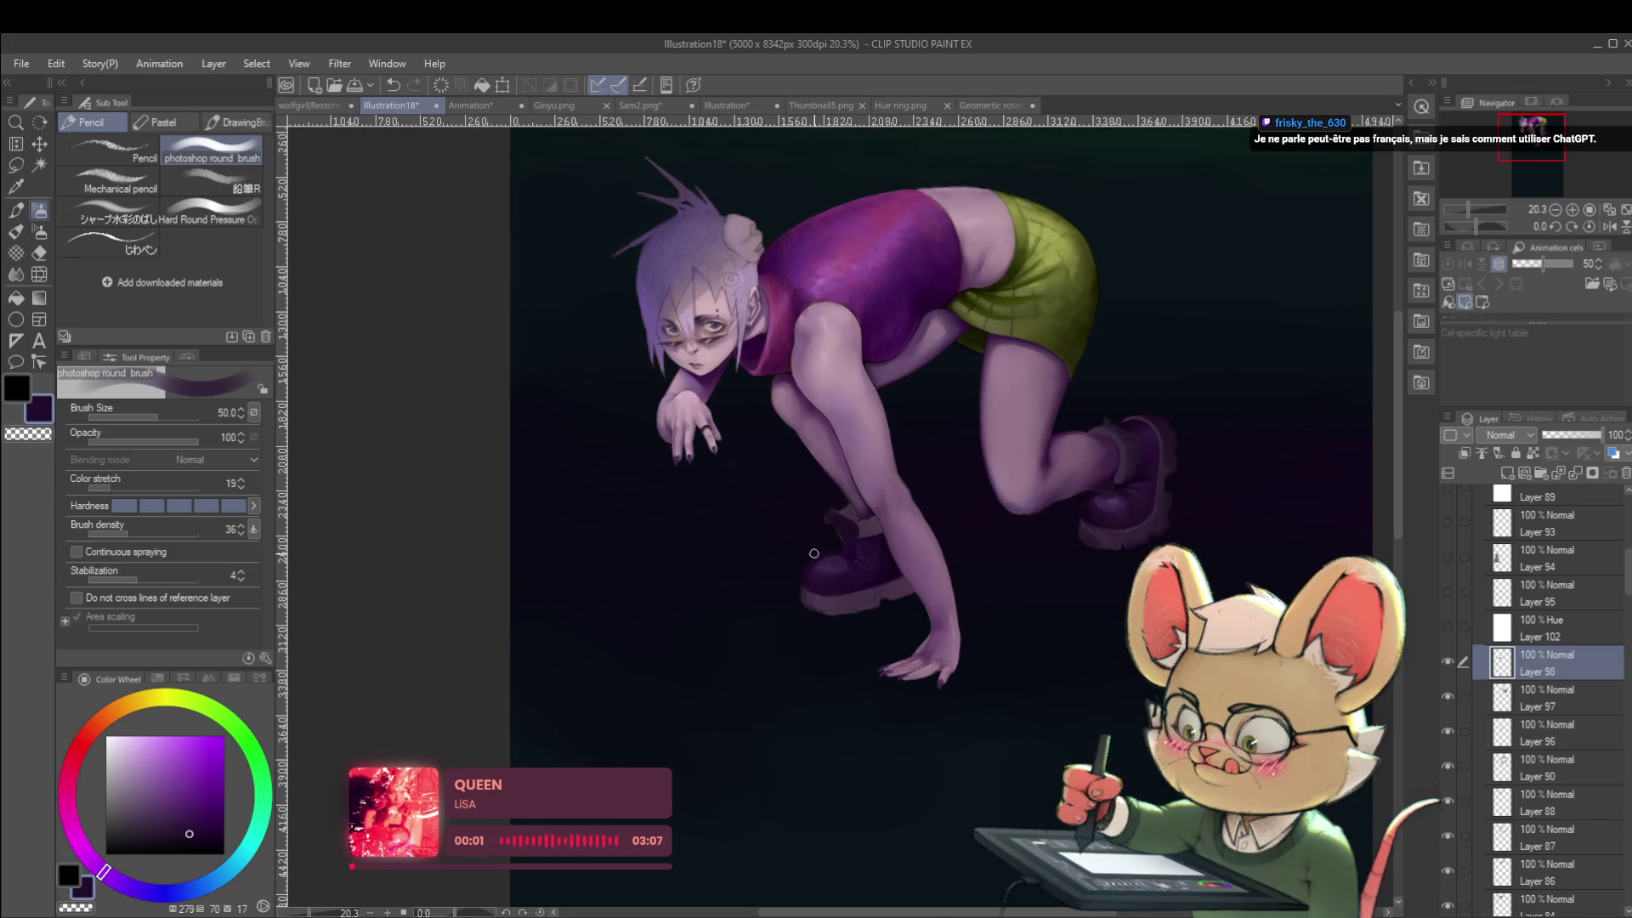
Mirror the canvas to check it, zoom onto the boots, set size 25, and switch to the Eraser.
left_click(1609, 227)
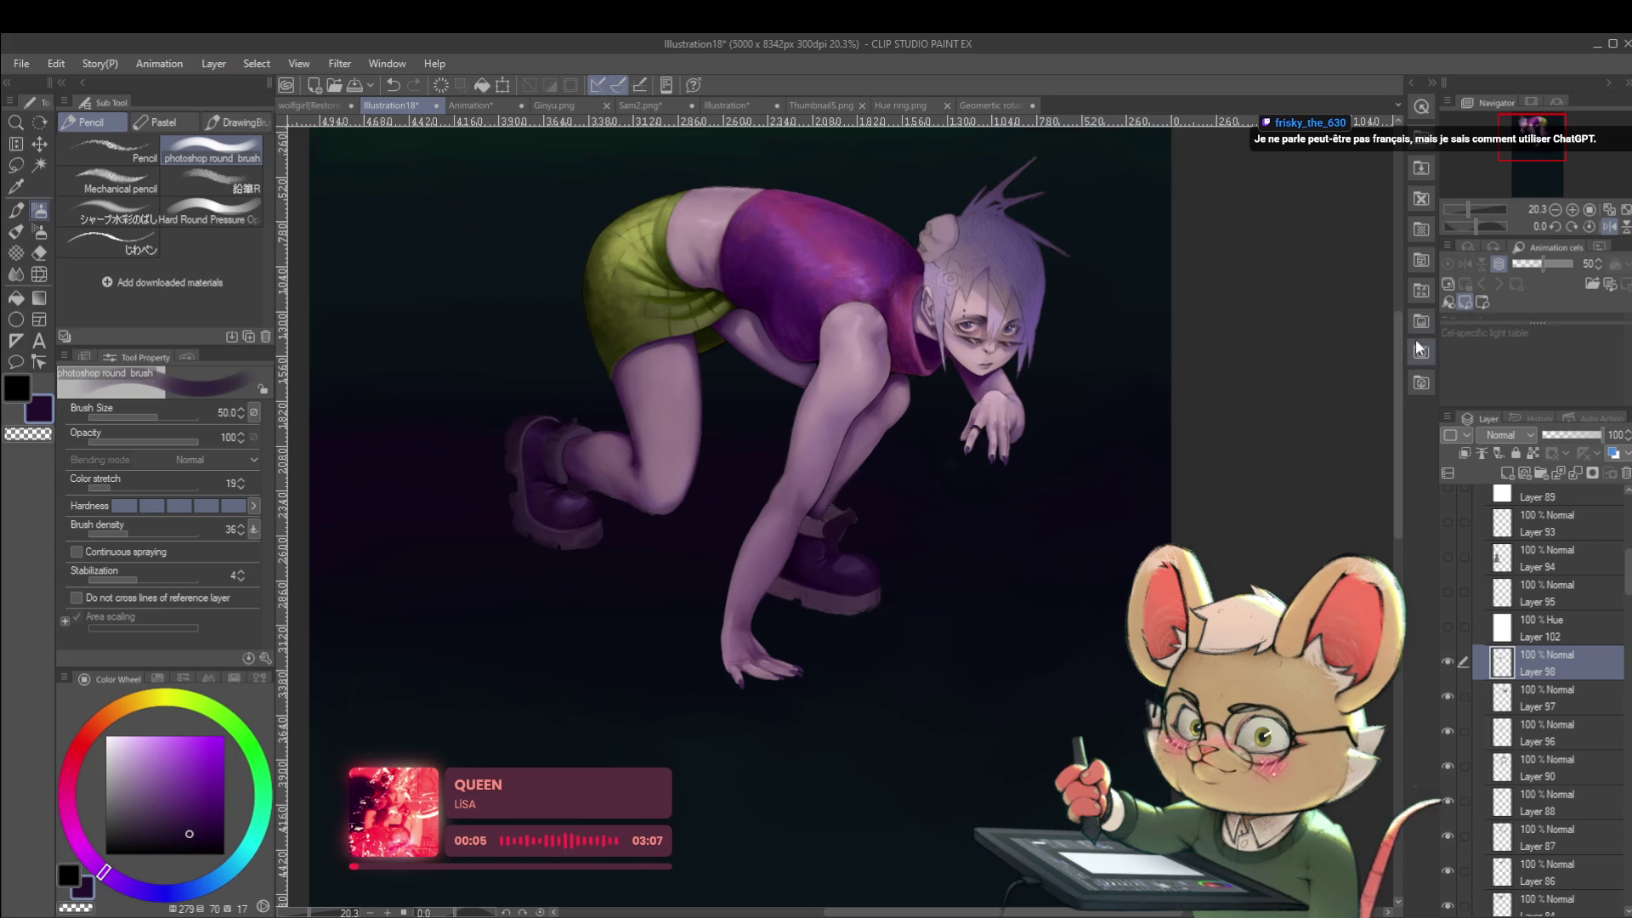
scroll(825, 569, "up", 3)
scroll(825, 569, "up", 2)
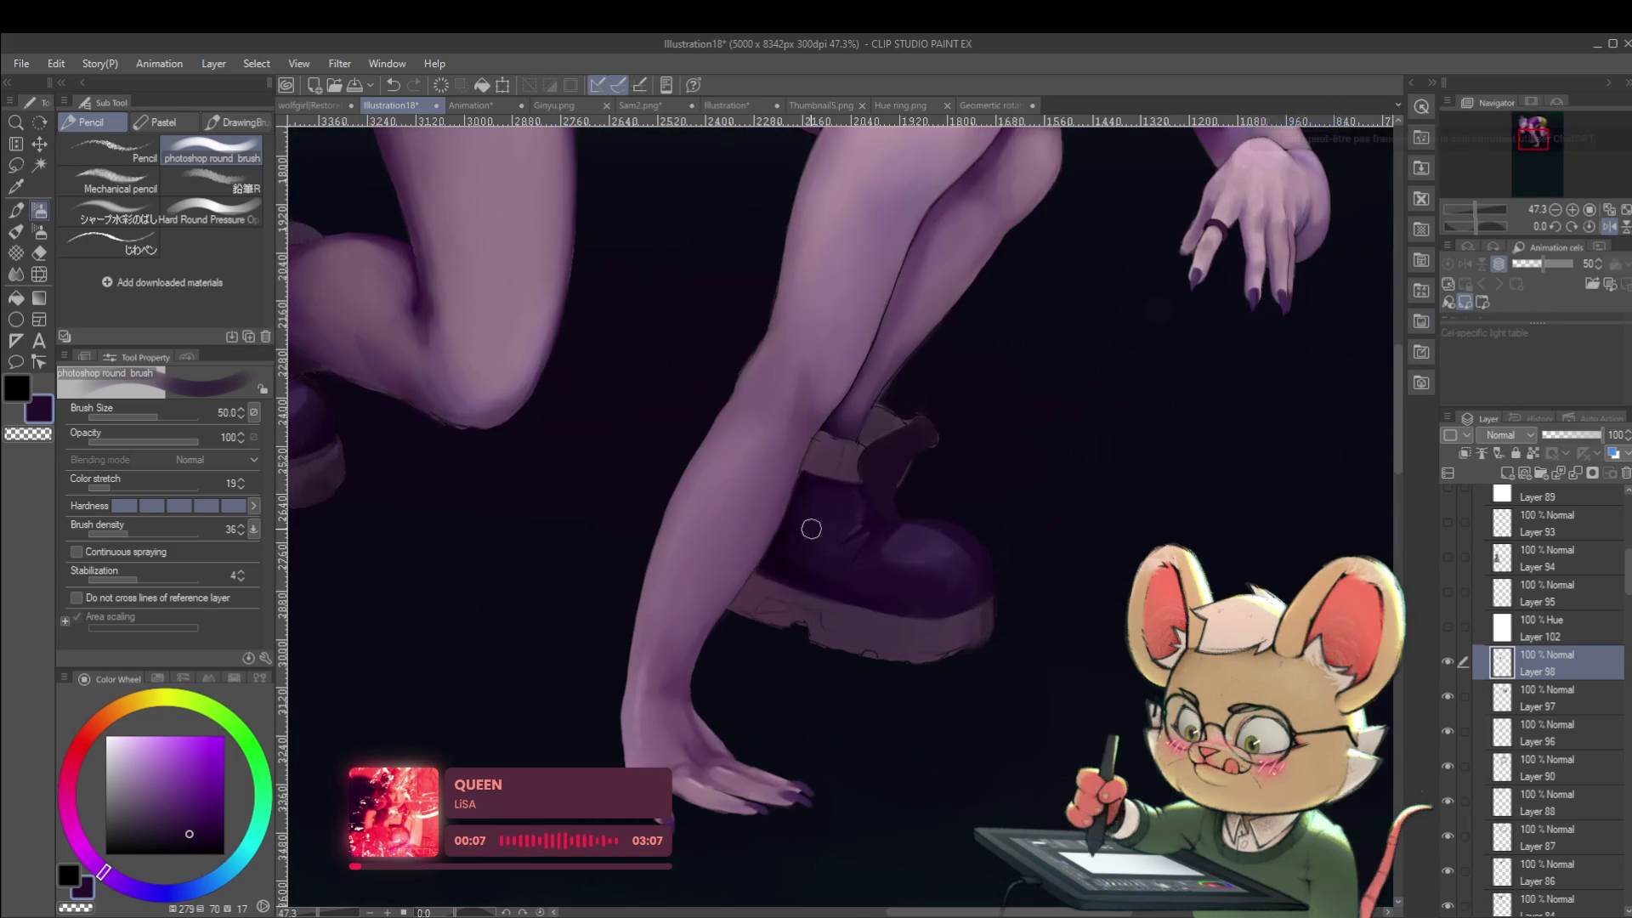
key("bracketleft")
key("bracketleft")
key("bracketleft")
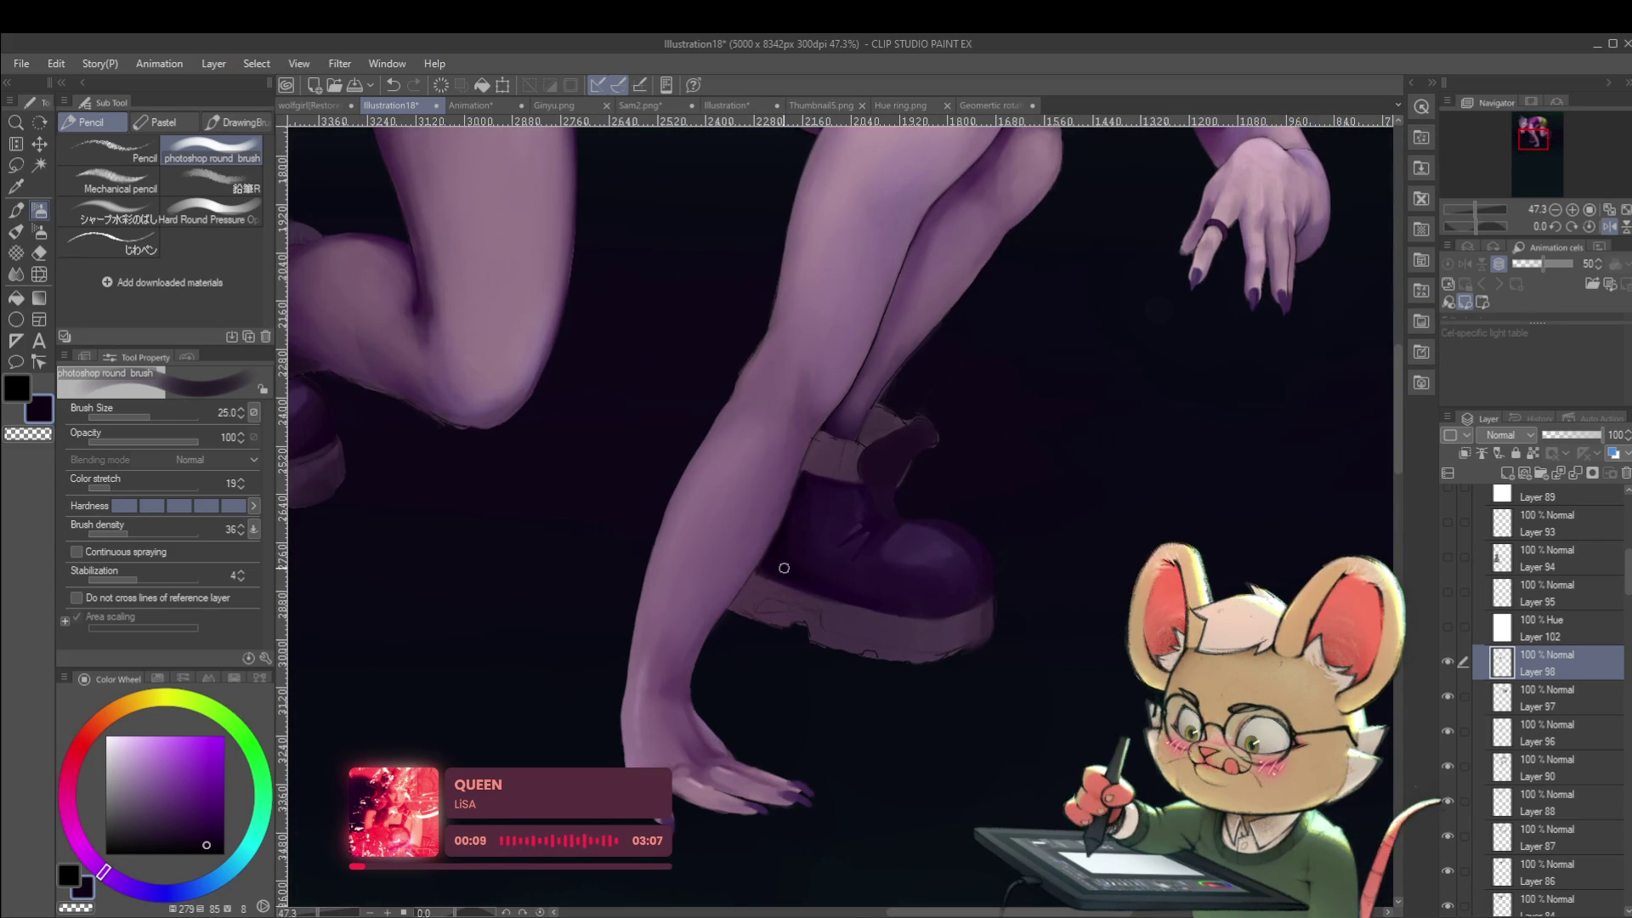
mouse_move(832, 595)
left_mouse_down()
mouse_move(991, 572)
mouse_move(1071, 589)
mouse_move(1039, 630)
left_mouse_up()
key("alt")
key("Right")
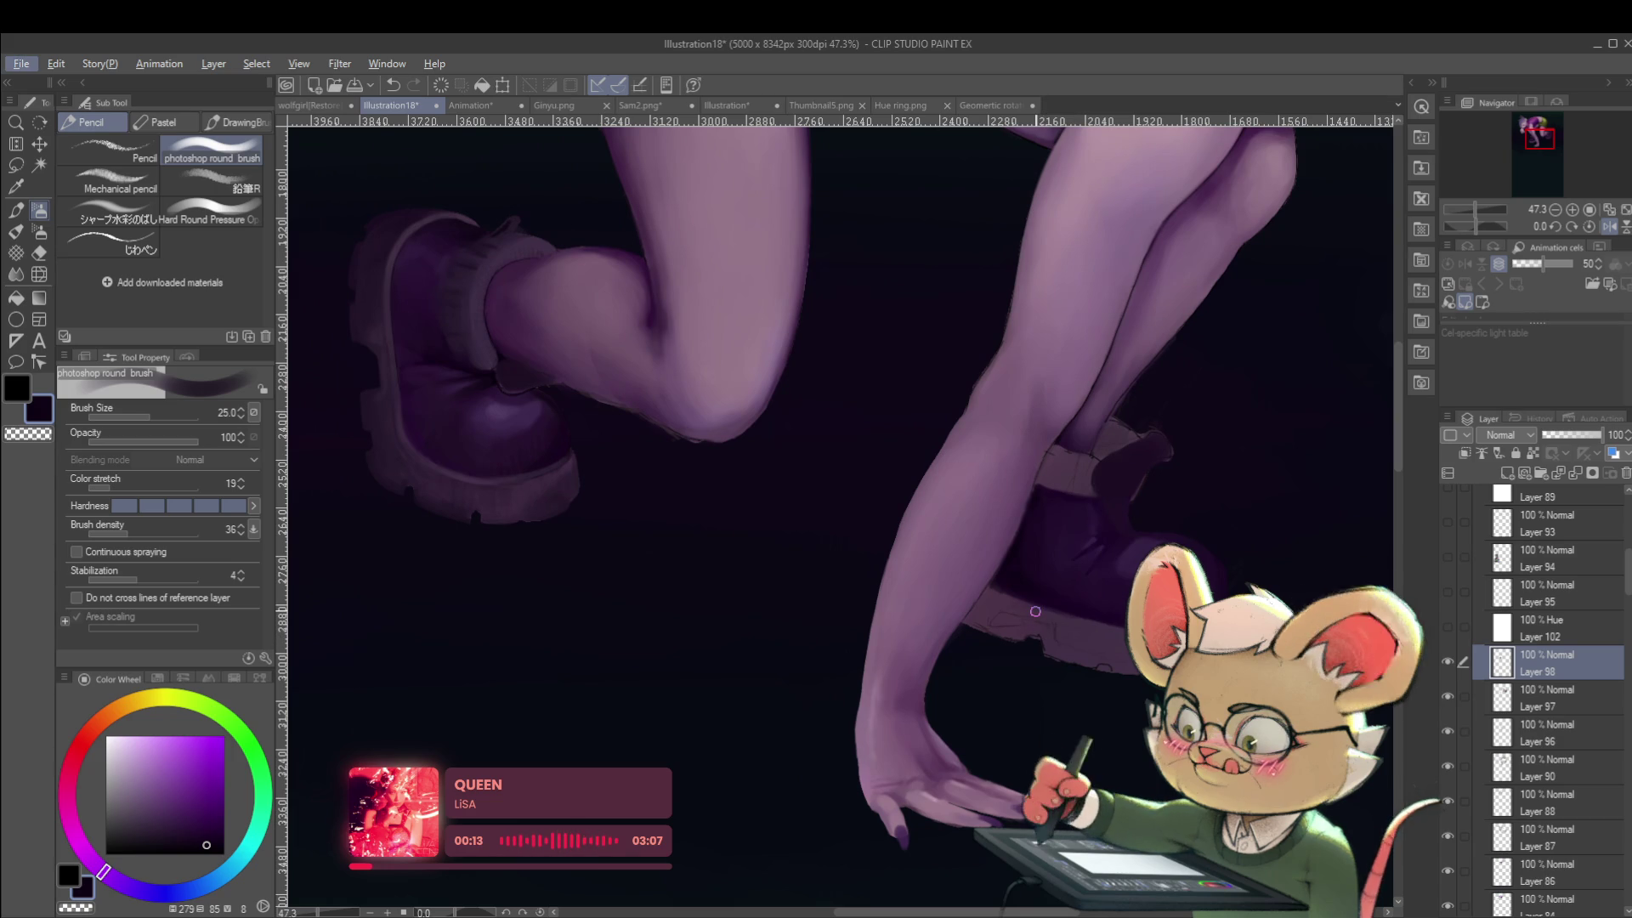
key("Escape")
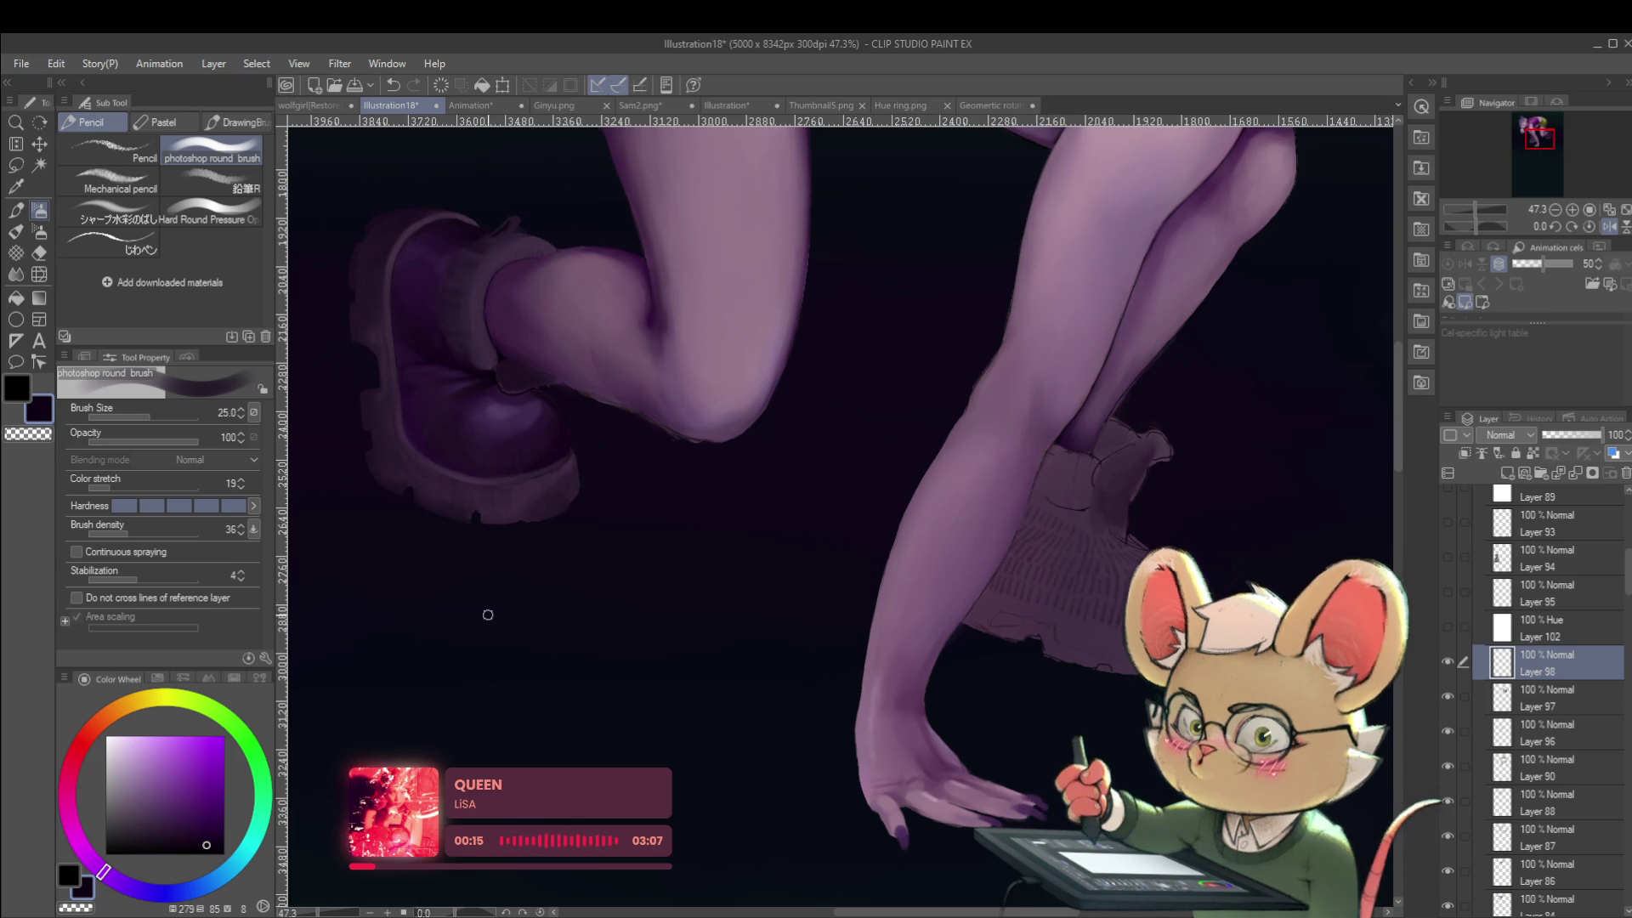
key("e")
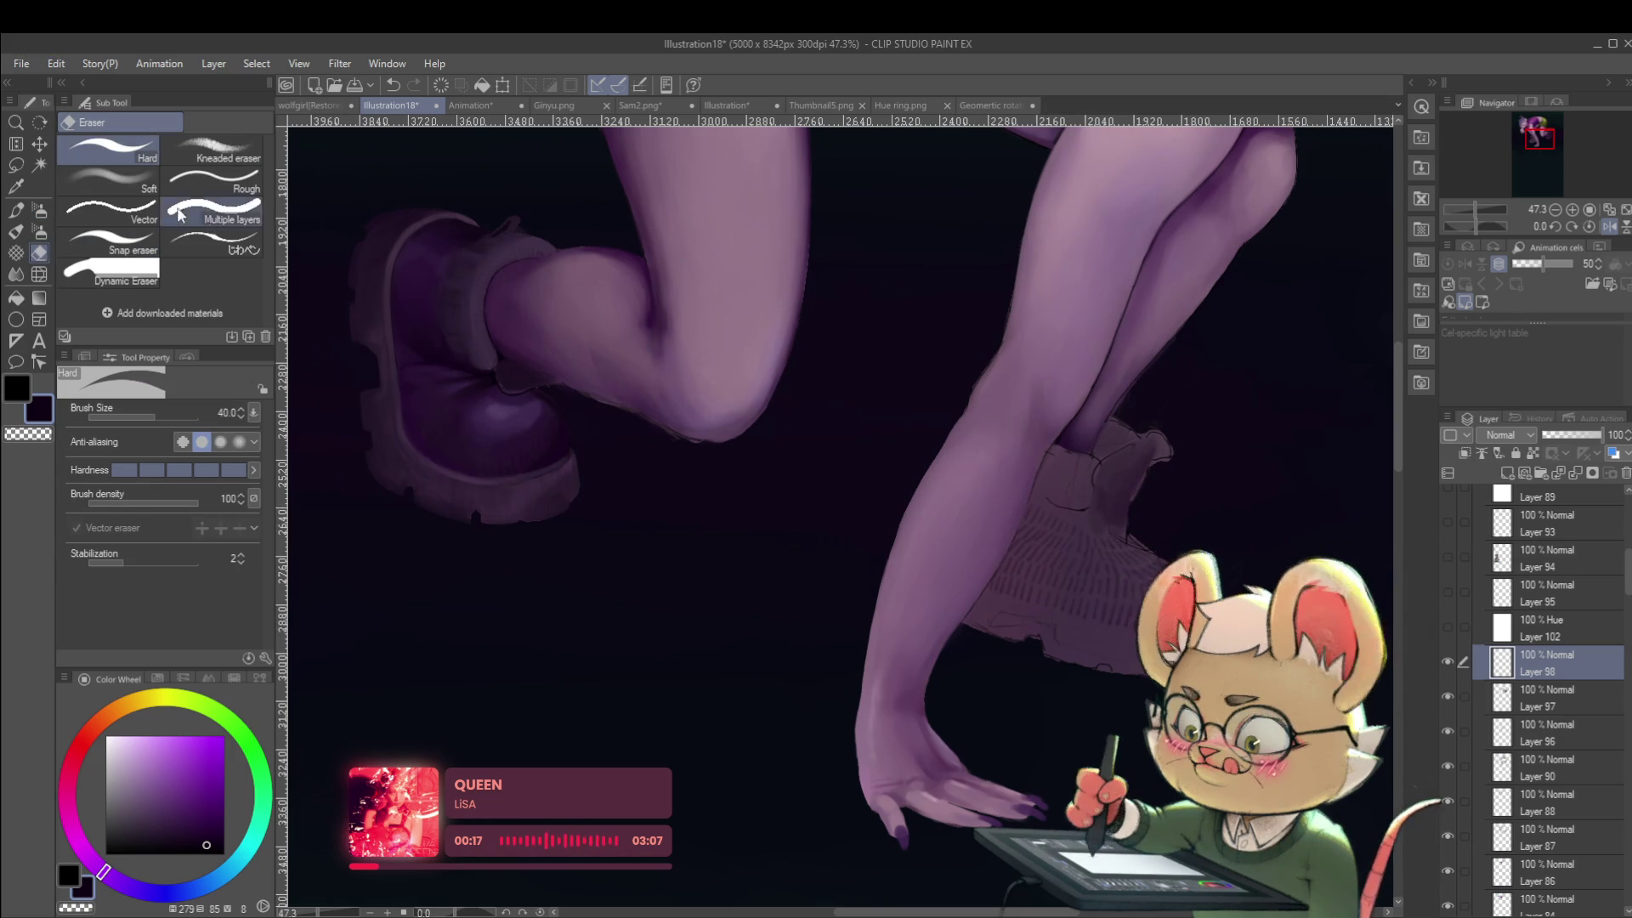
Set the eraser to work across multiple layers and unflip the view onto the front boot.
left_click(233, 212)
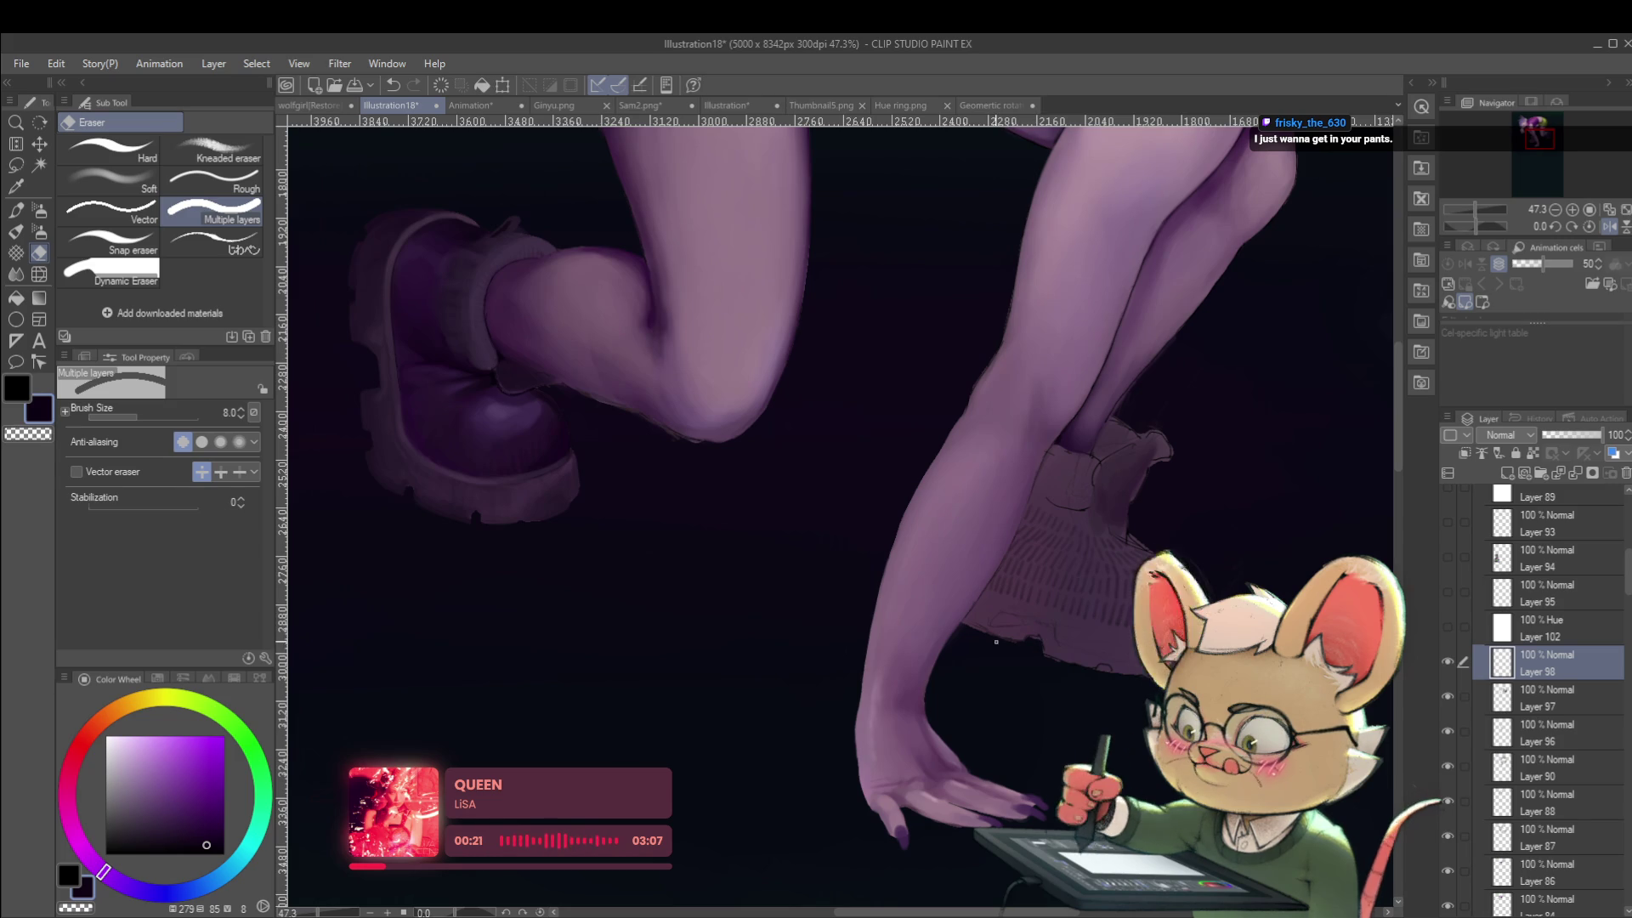
left_click(1607, 228)
left_click_drag(796, 614, 872, 602)
left_click_drag(724, 658, 571, 665)
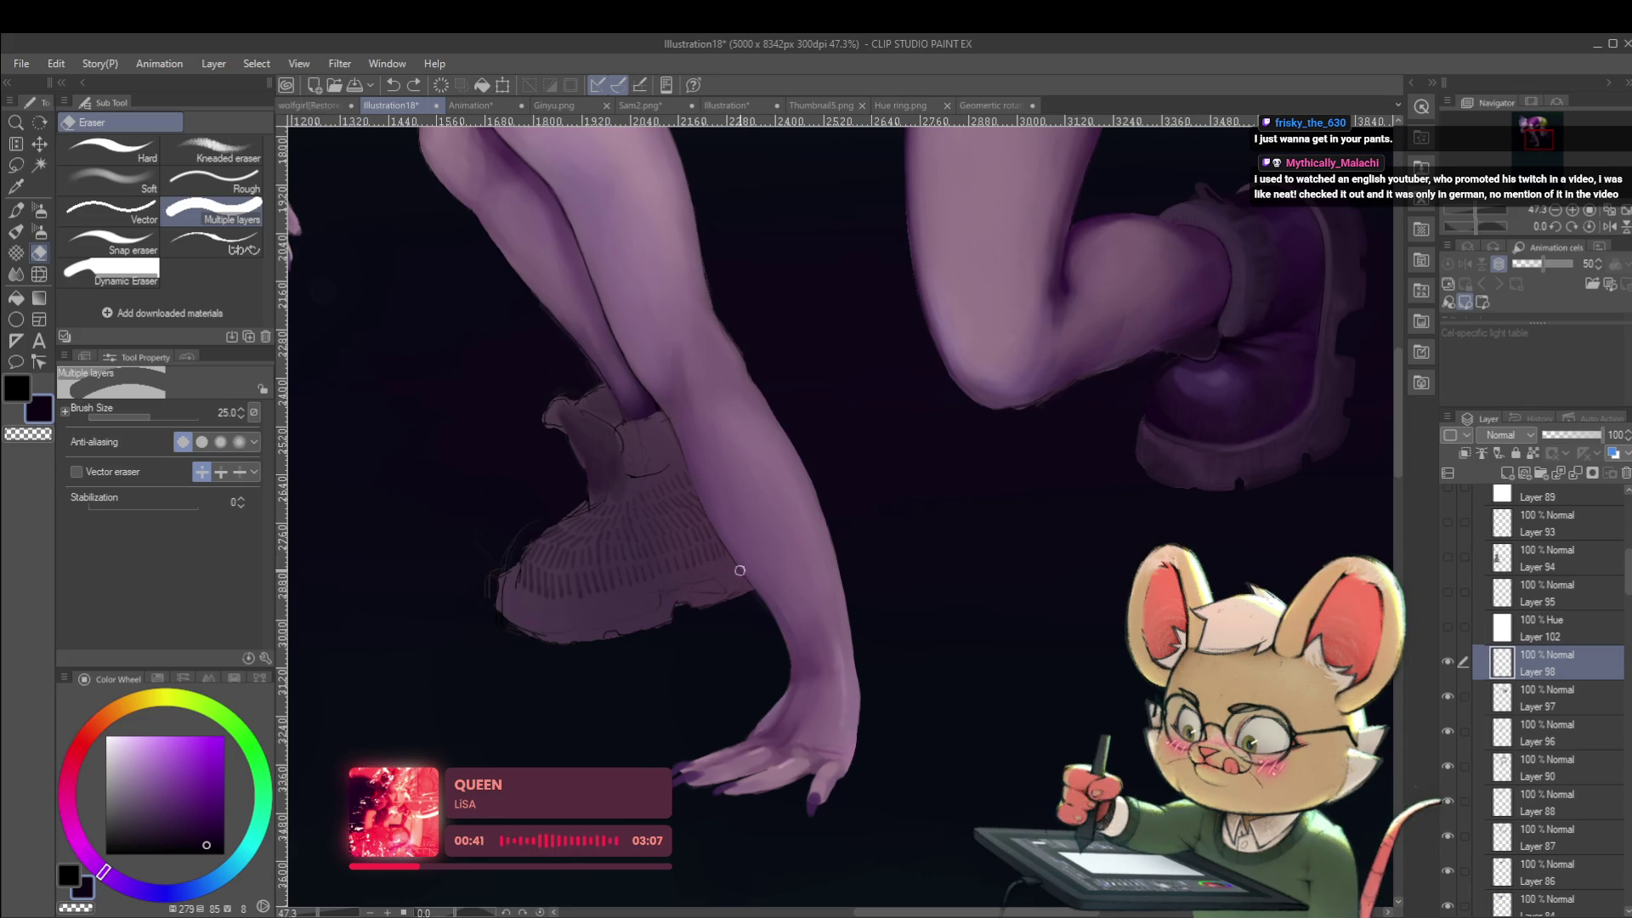
Erase the dark shading around the front boot's edge, redoing one stroke, then mirror to check.
left_click_drag(743, 592, 680, 596)
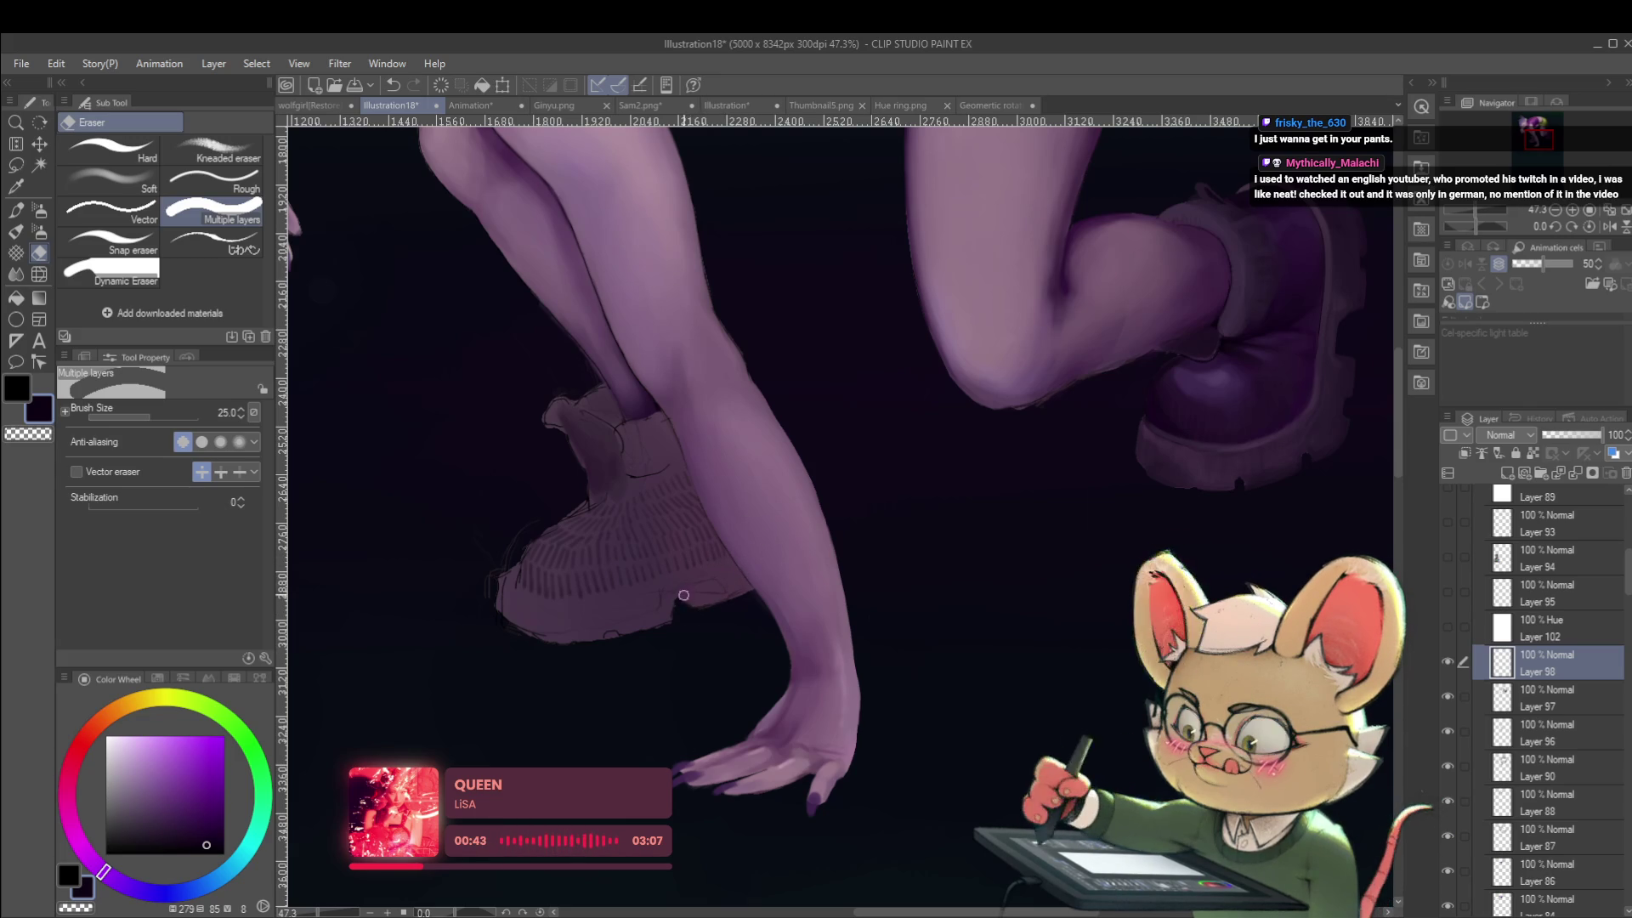
key("ctrl+z")
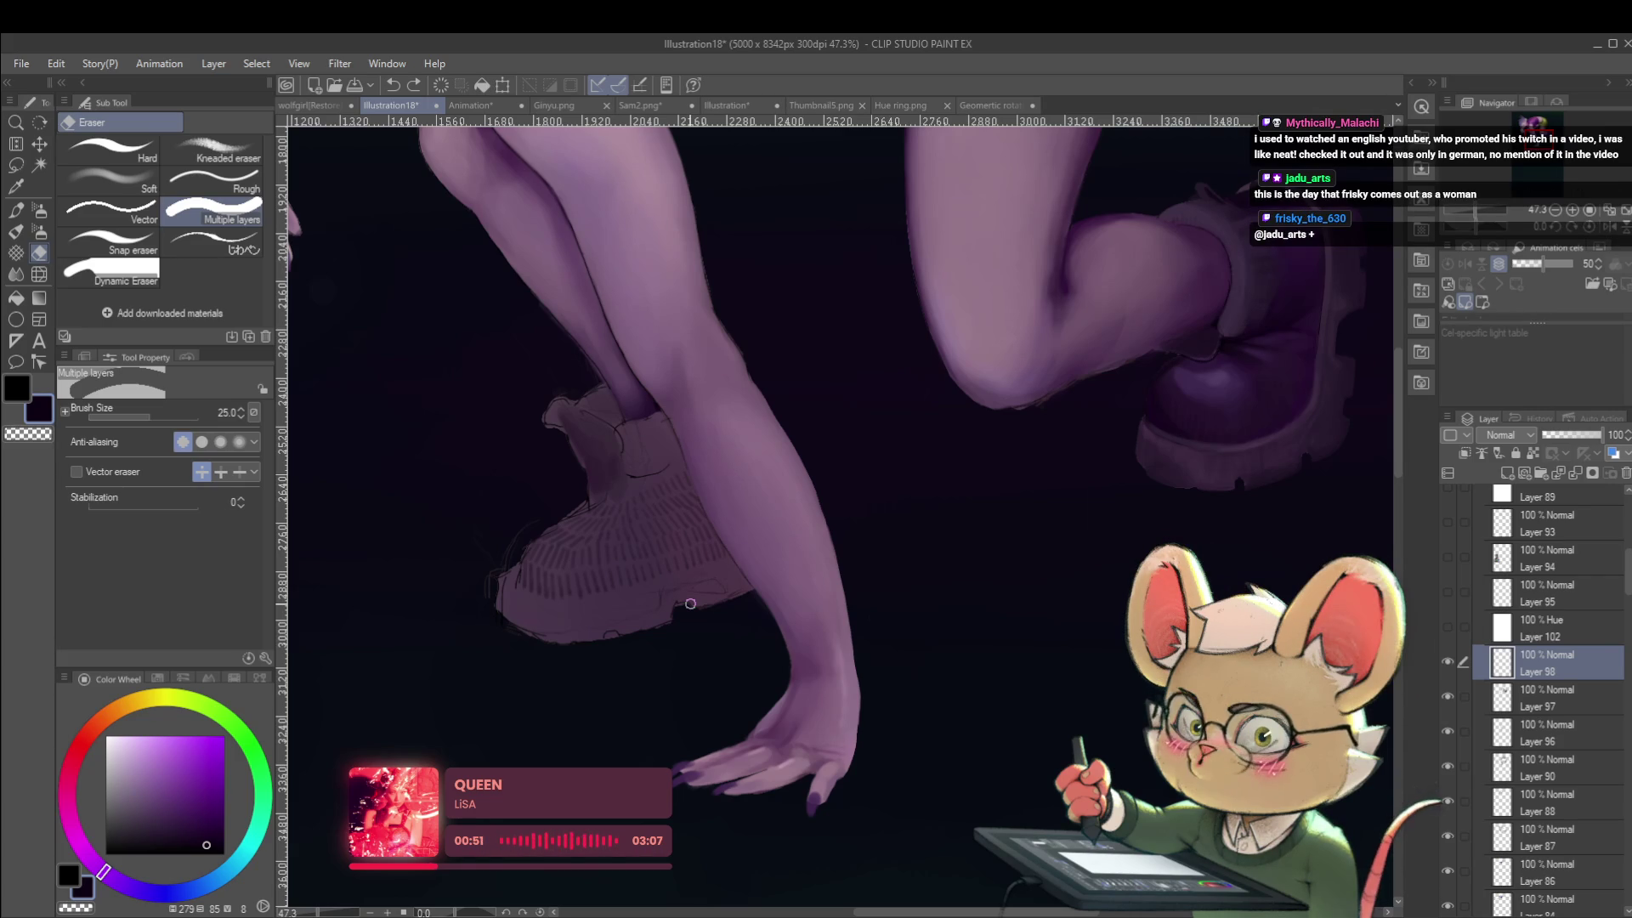
left_click(687, 600)
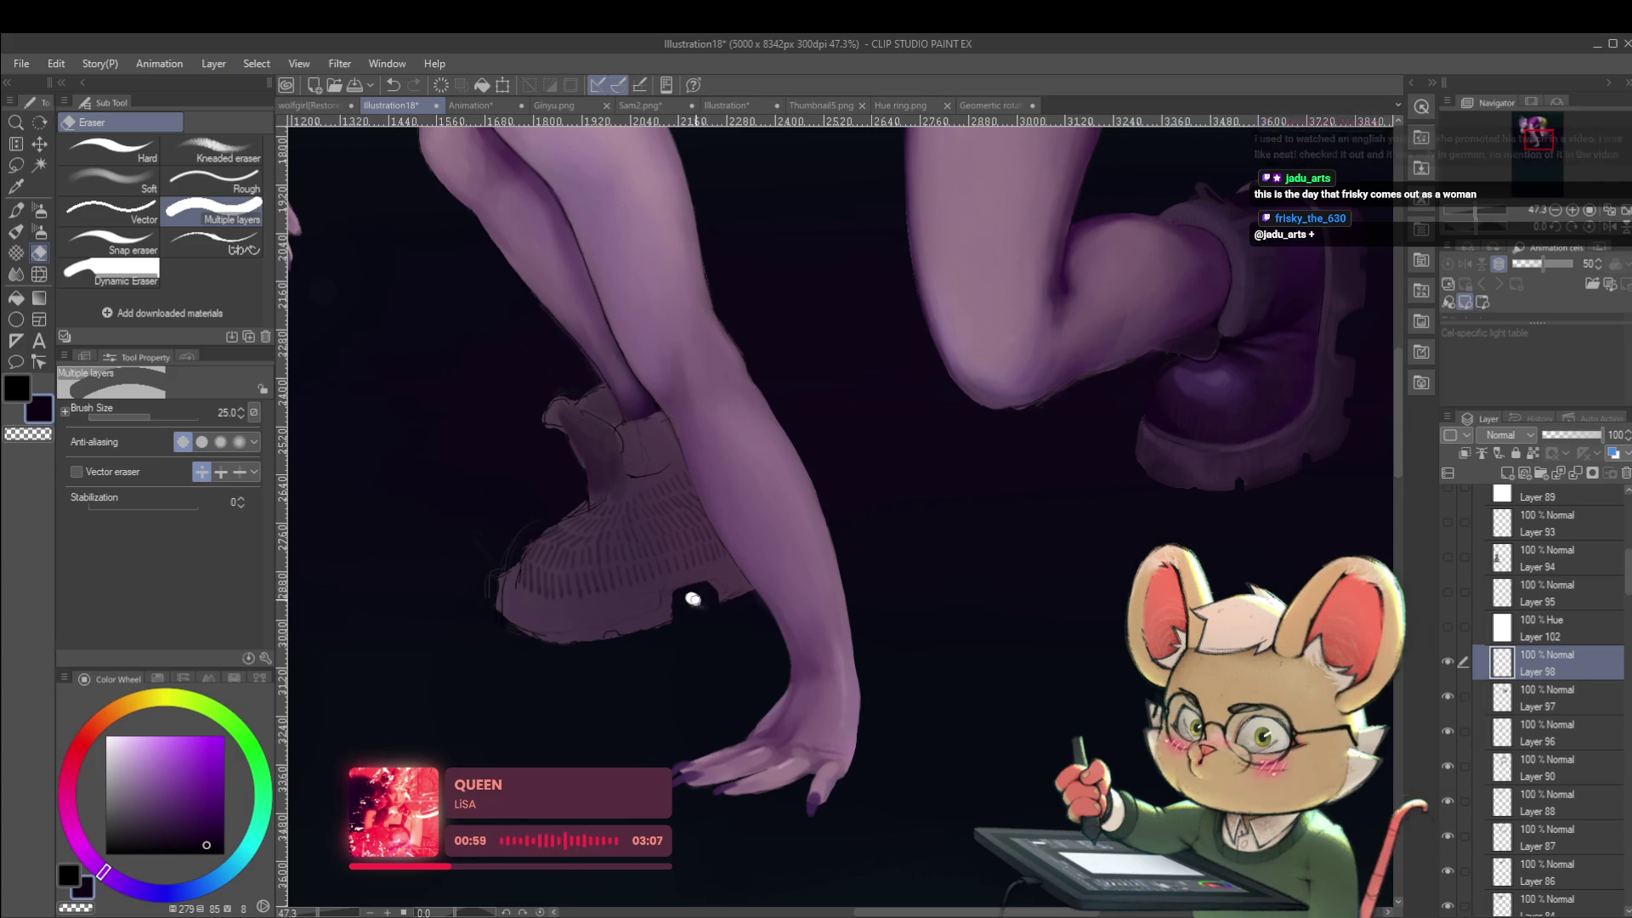
scroll(695, 614, "down", 5)
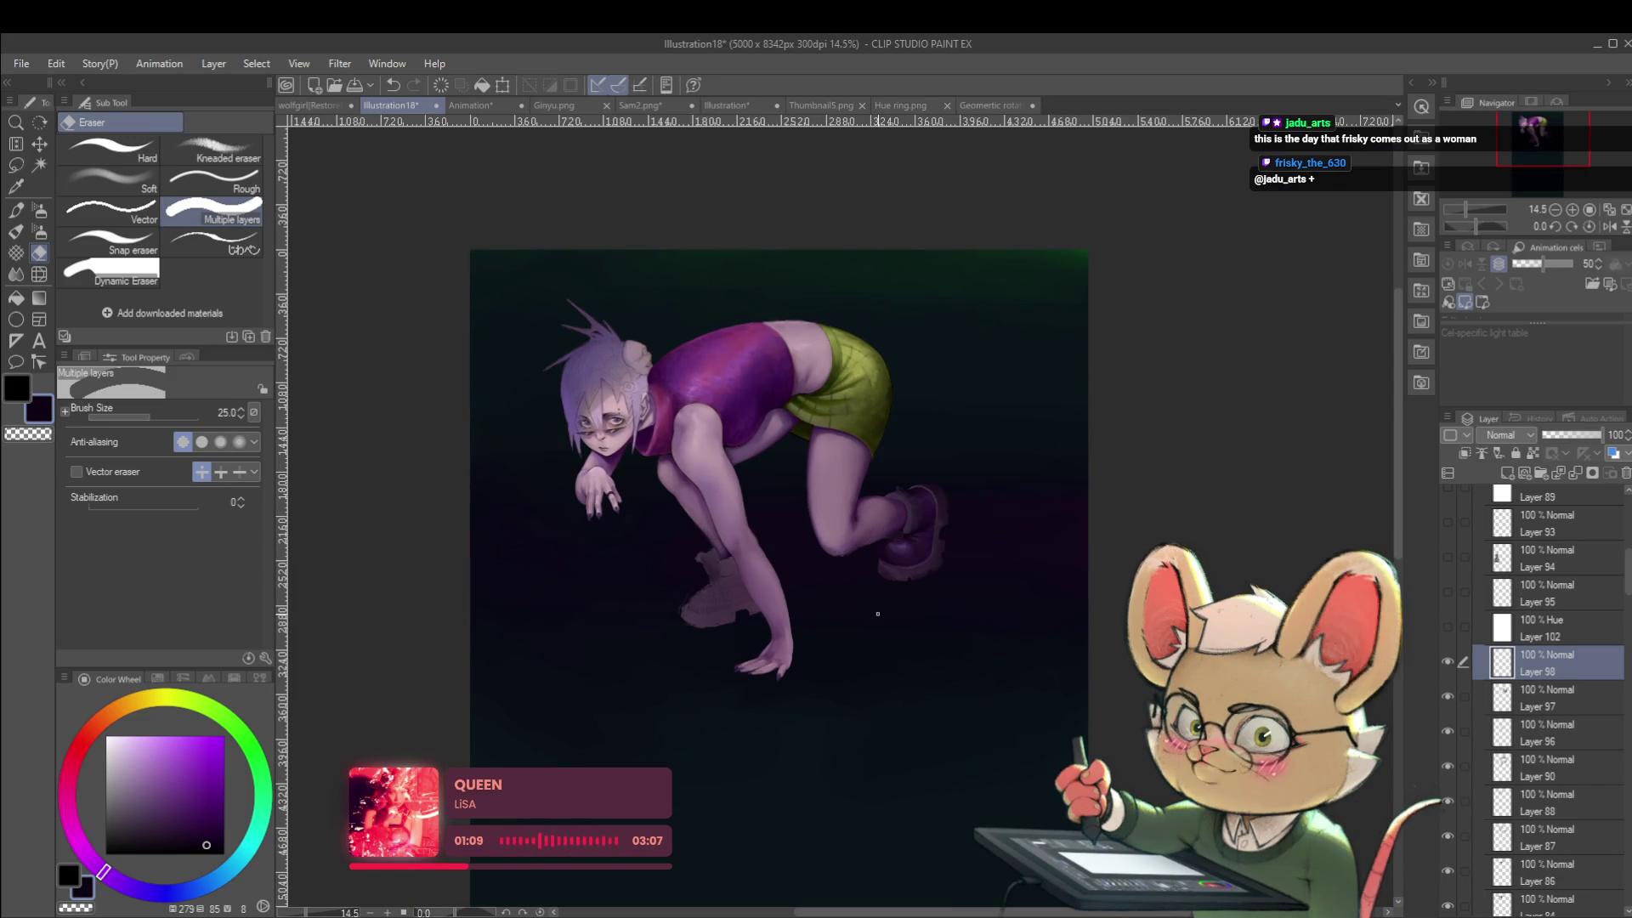
left_click(1609, 226)
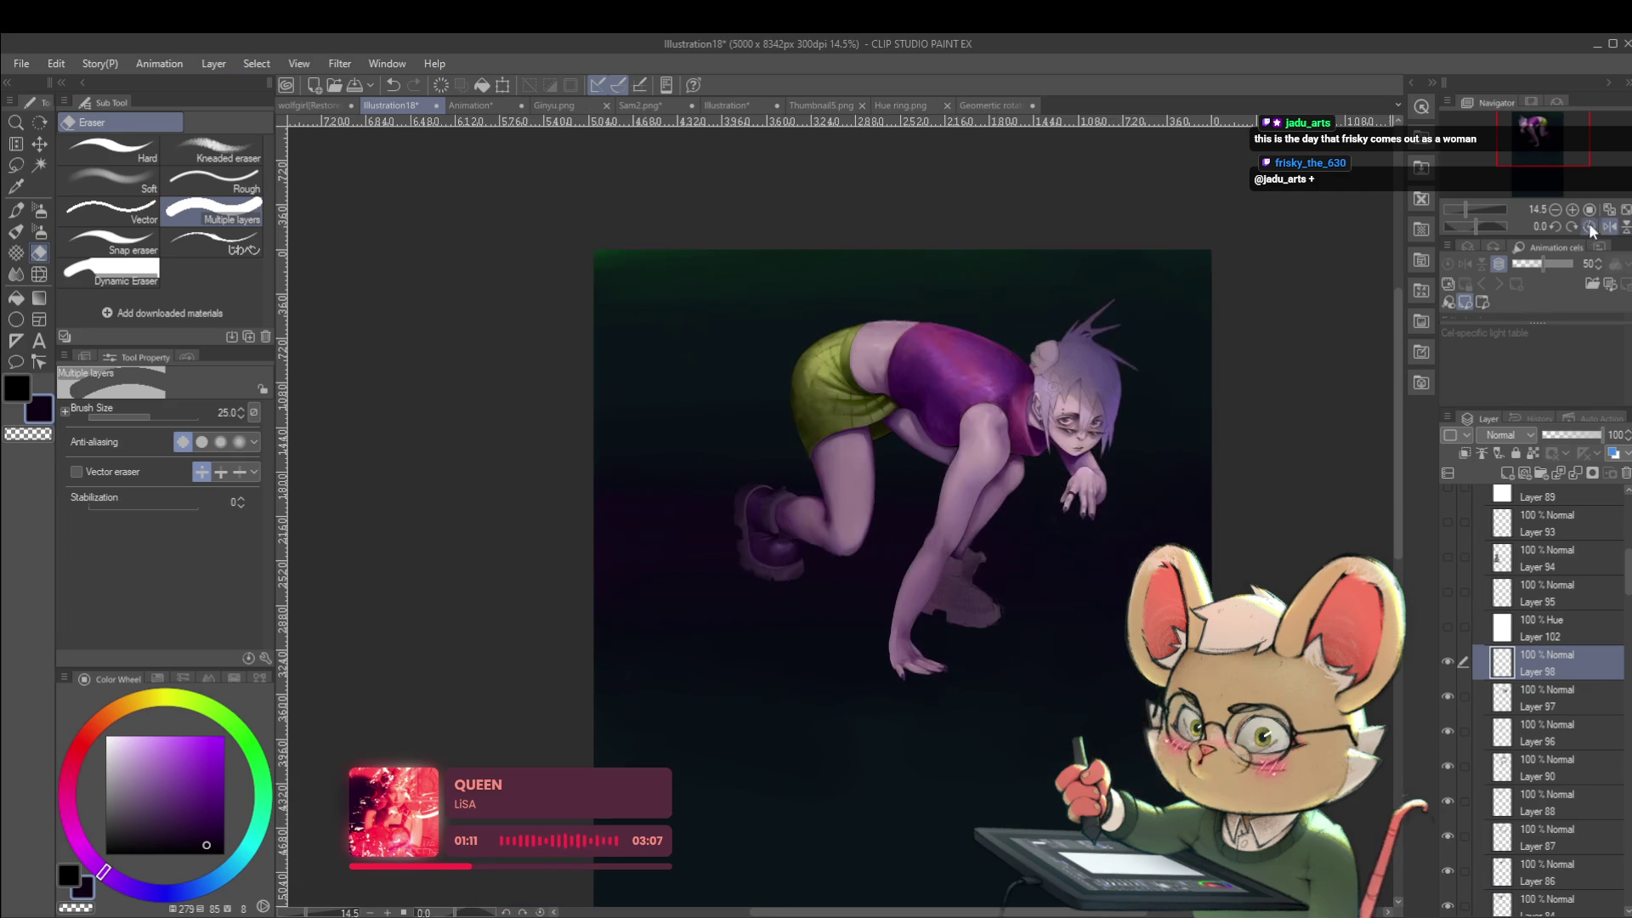
Zoom onto the pale shoe unflipped, pick a darker grey-purple, and switch to the round brush with P.
left_click(941, 603)
mouse_move(942, 603)
left_mouse_down()
mouse_move(983, 585)
mouse_move(1000, 609)
left_mouse_up()
scroll(934, 609, "up", 2)
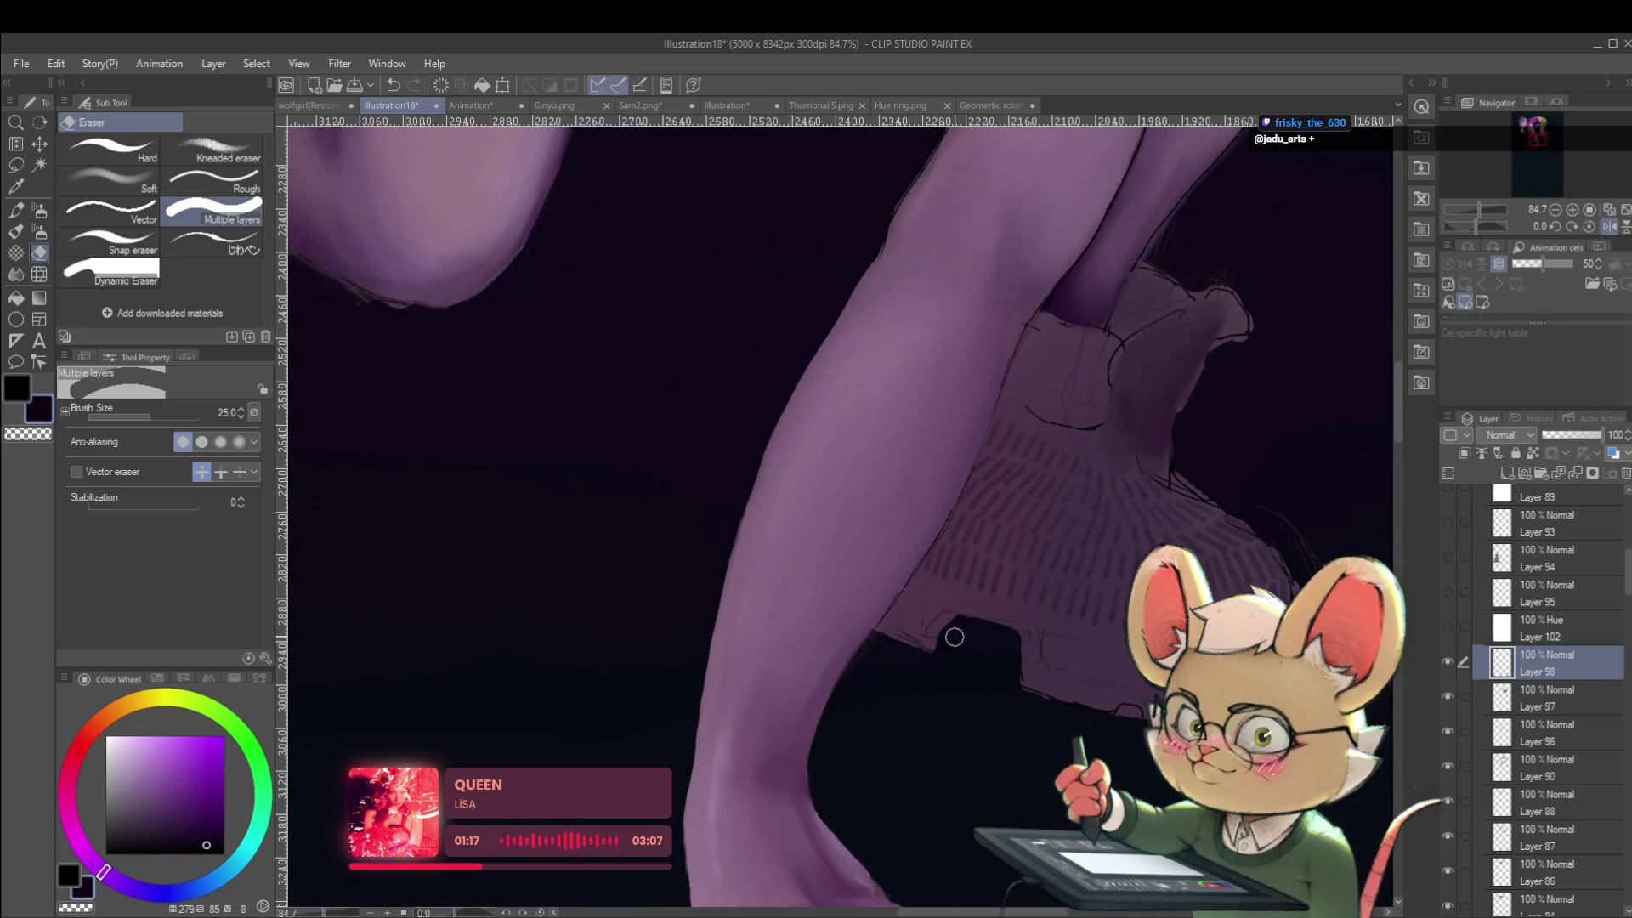
scroll(961, 595, "down", 3)
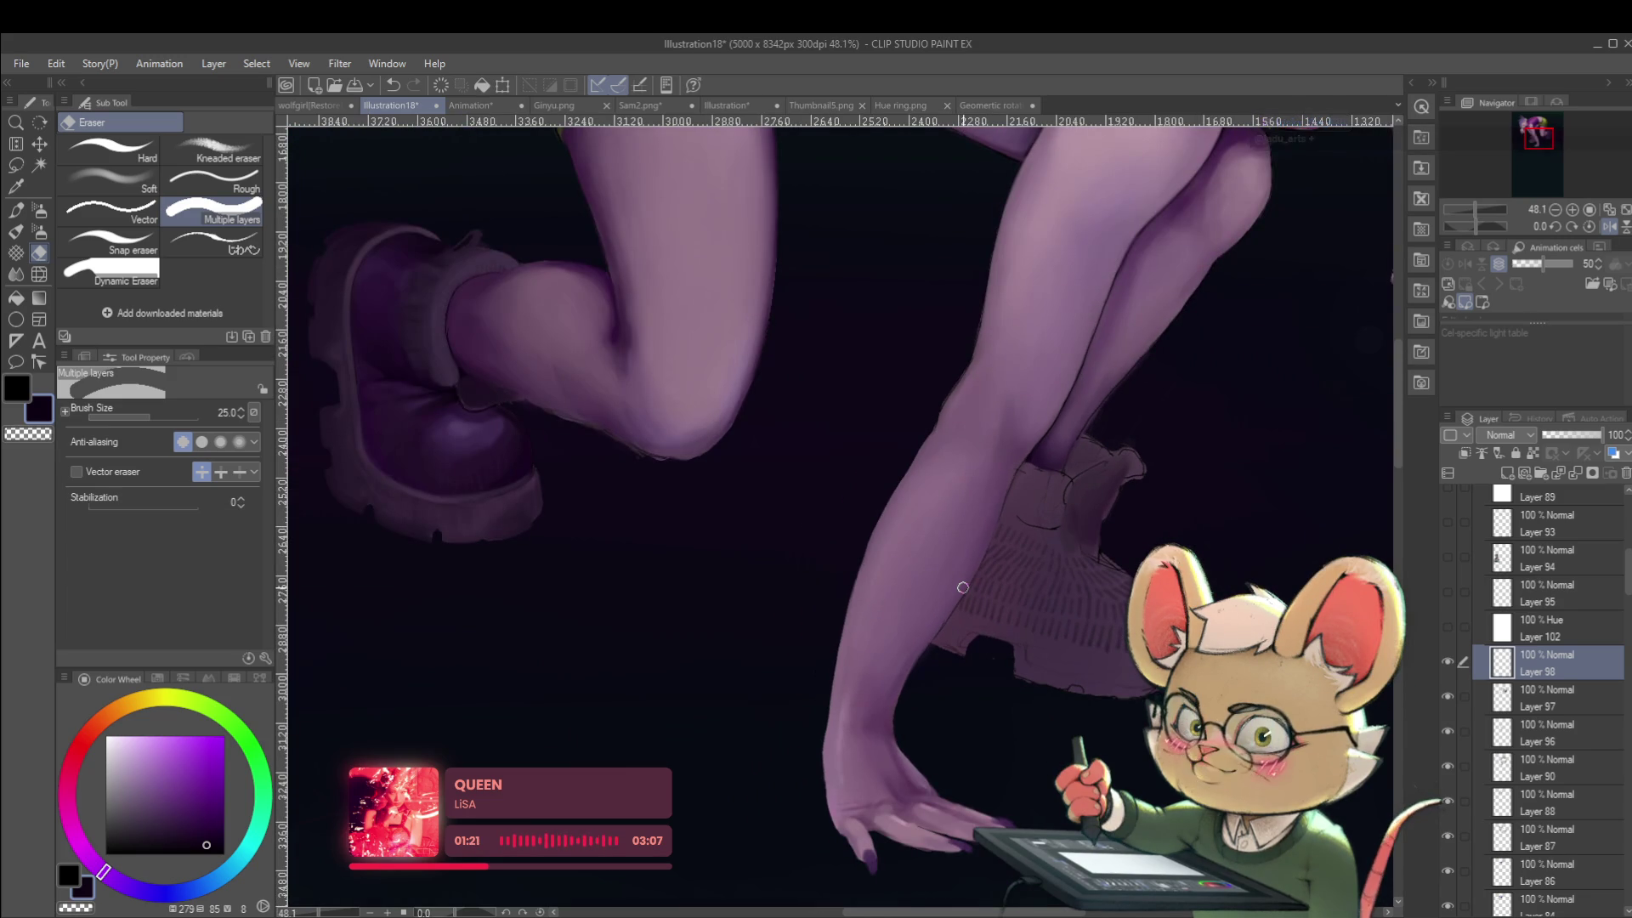
left_click(1609, 228)
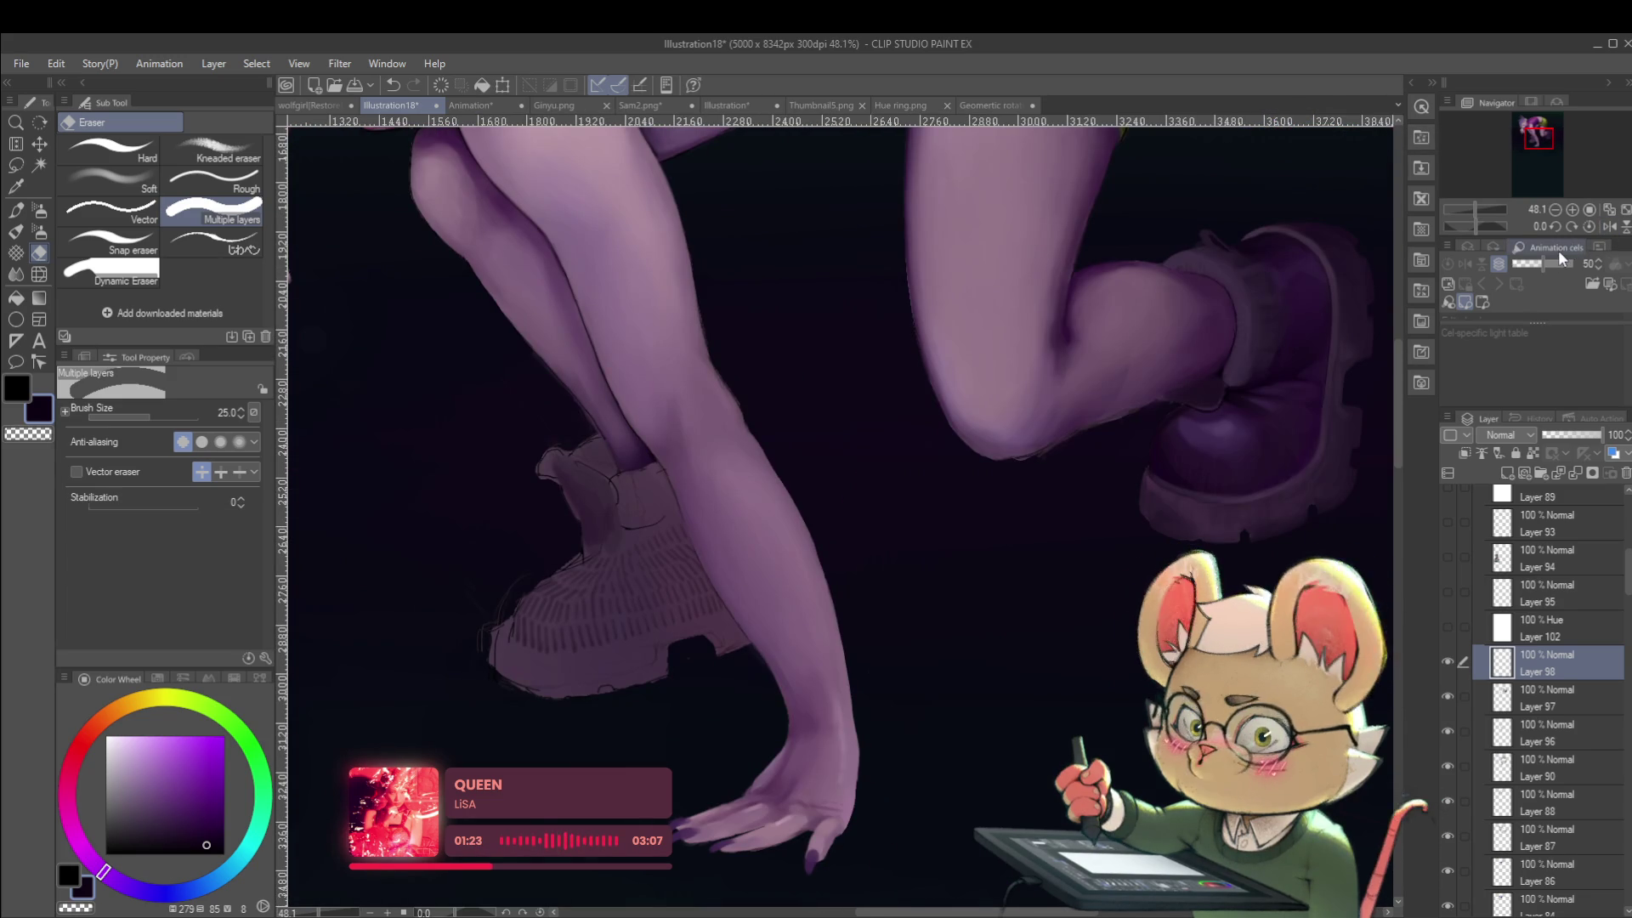
left_click_drag(652, 626, 656, 543)
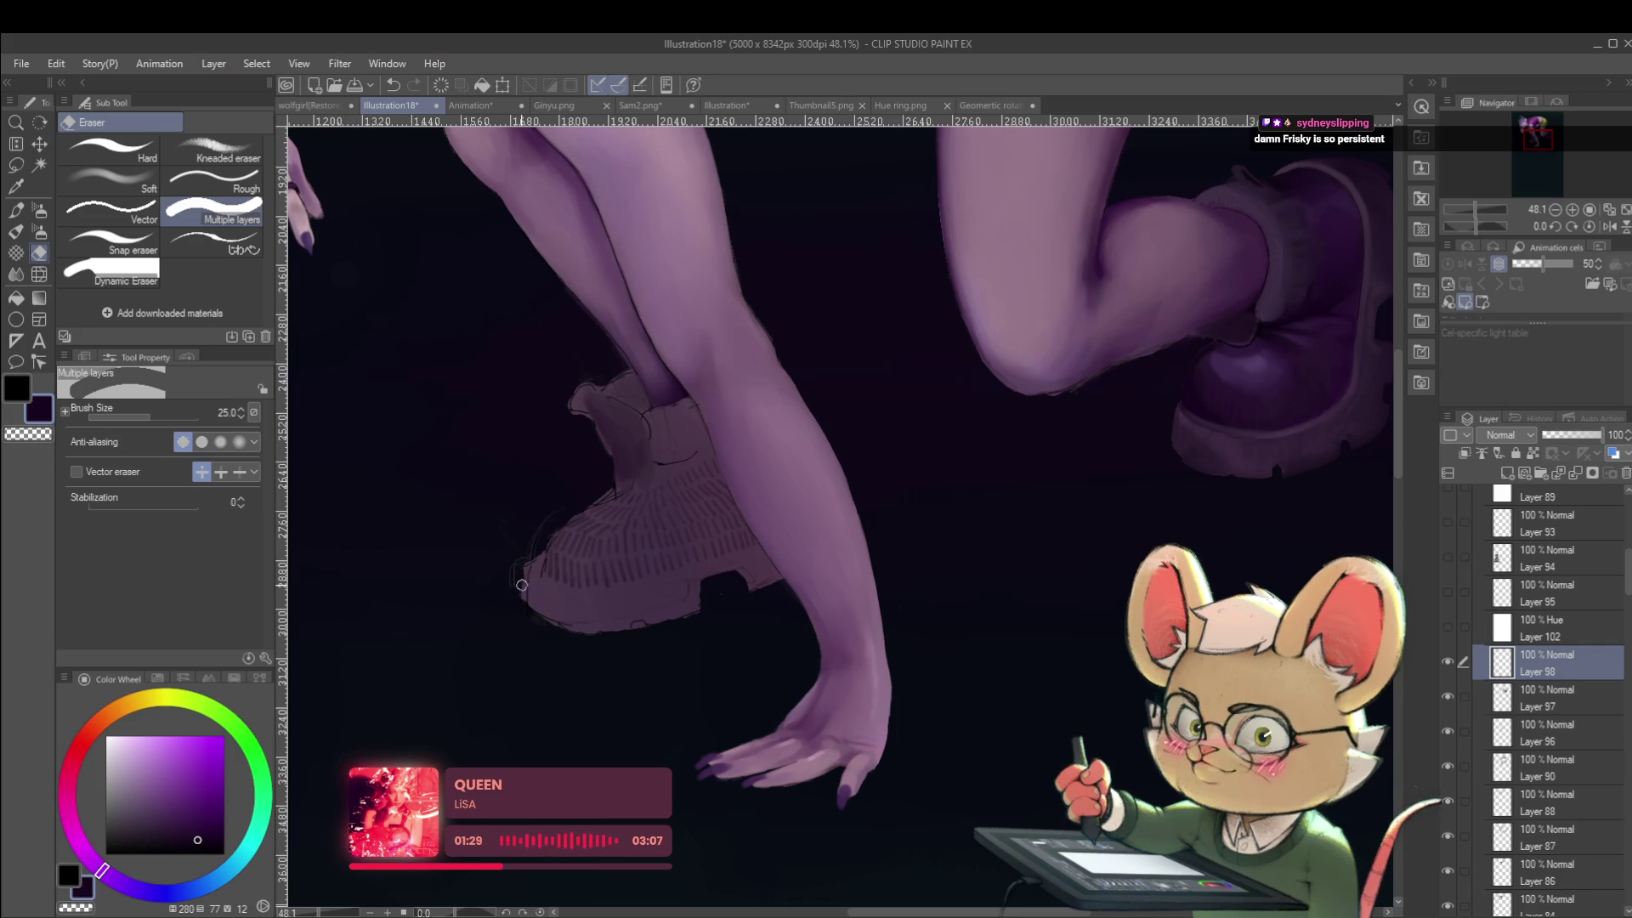
left_click(1198, 446, "alt")
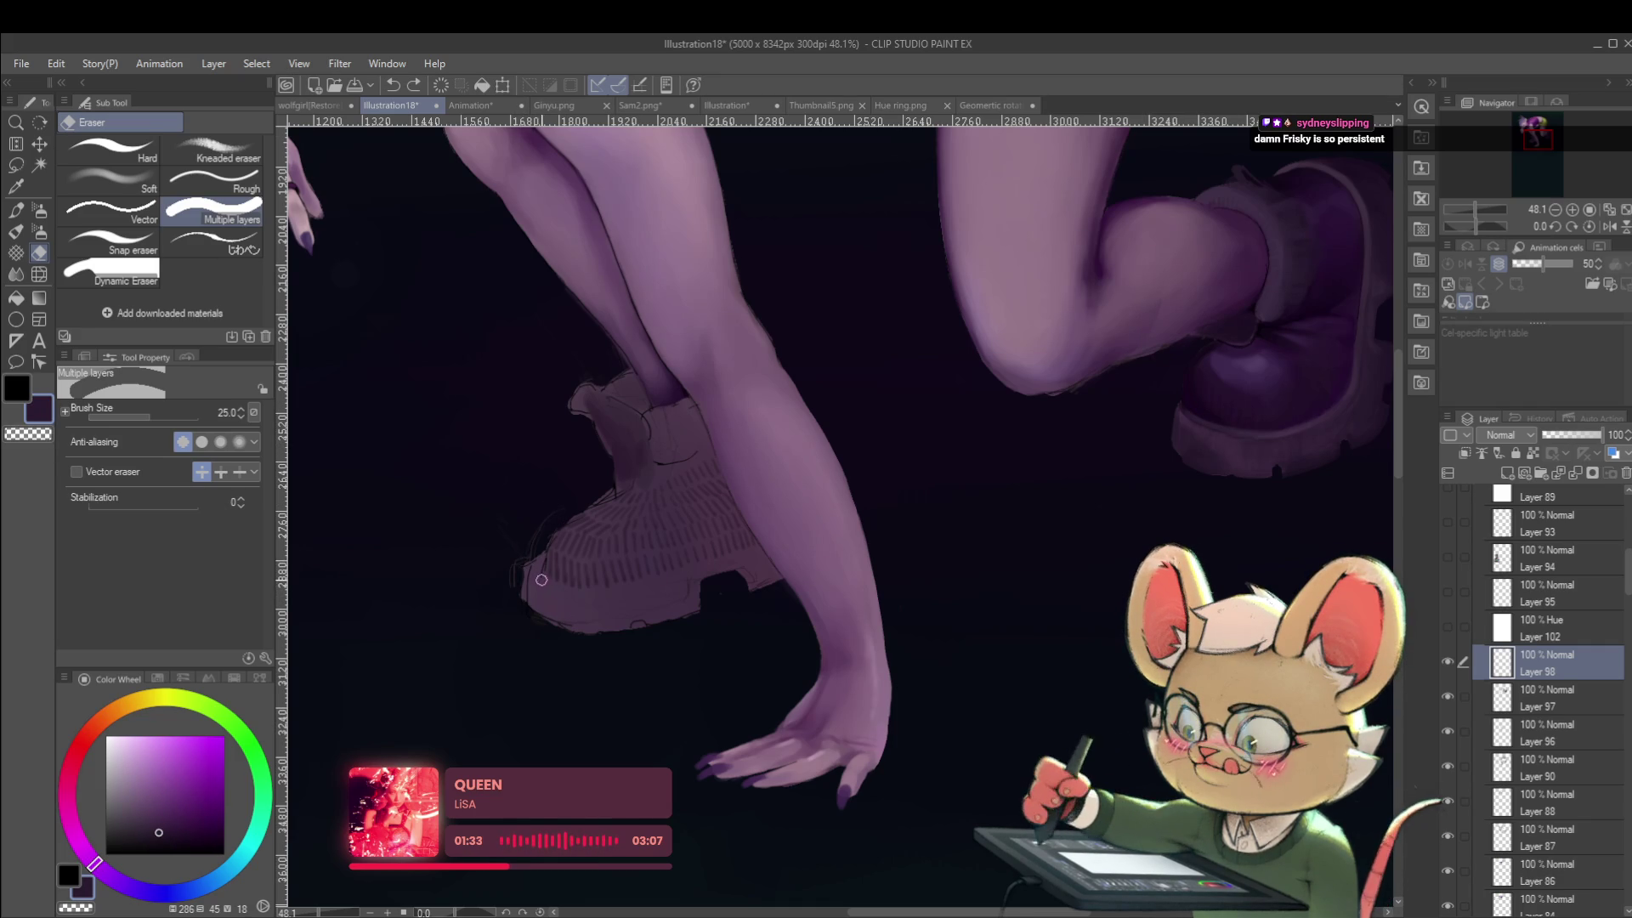
key("p")
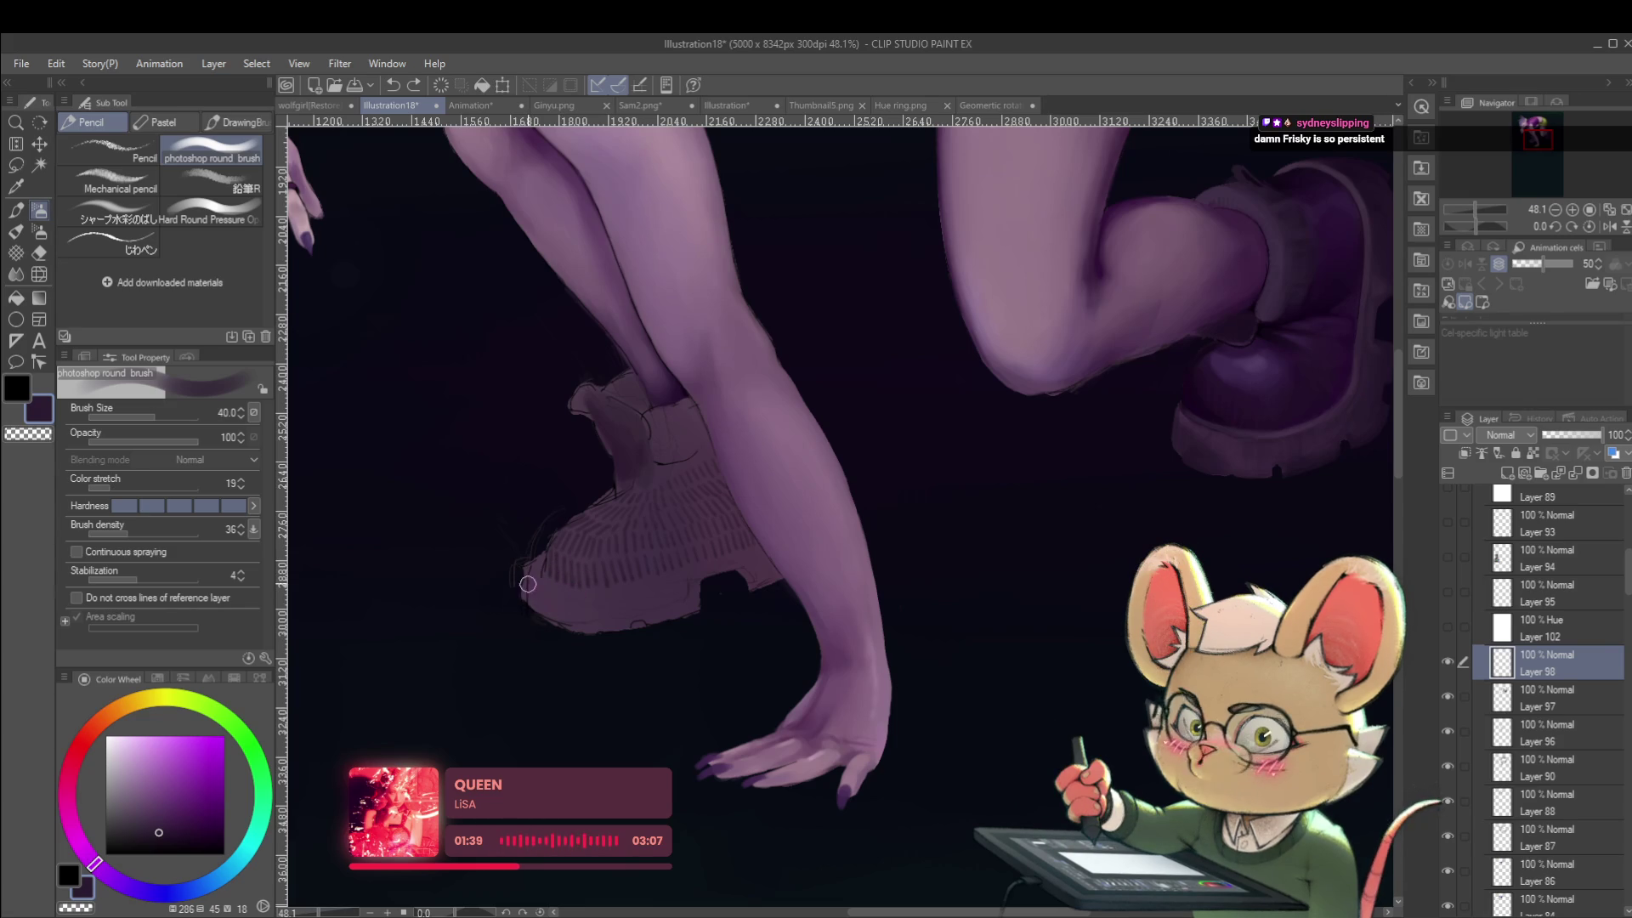
Touch up the pale shoe's left edge and sole with fine darker strokes at size 25, undoing failed ones.
key("ctrl+z")
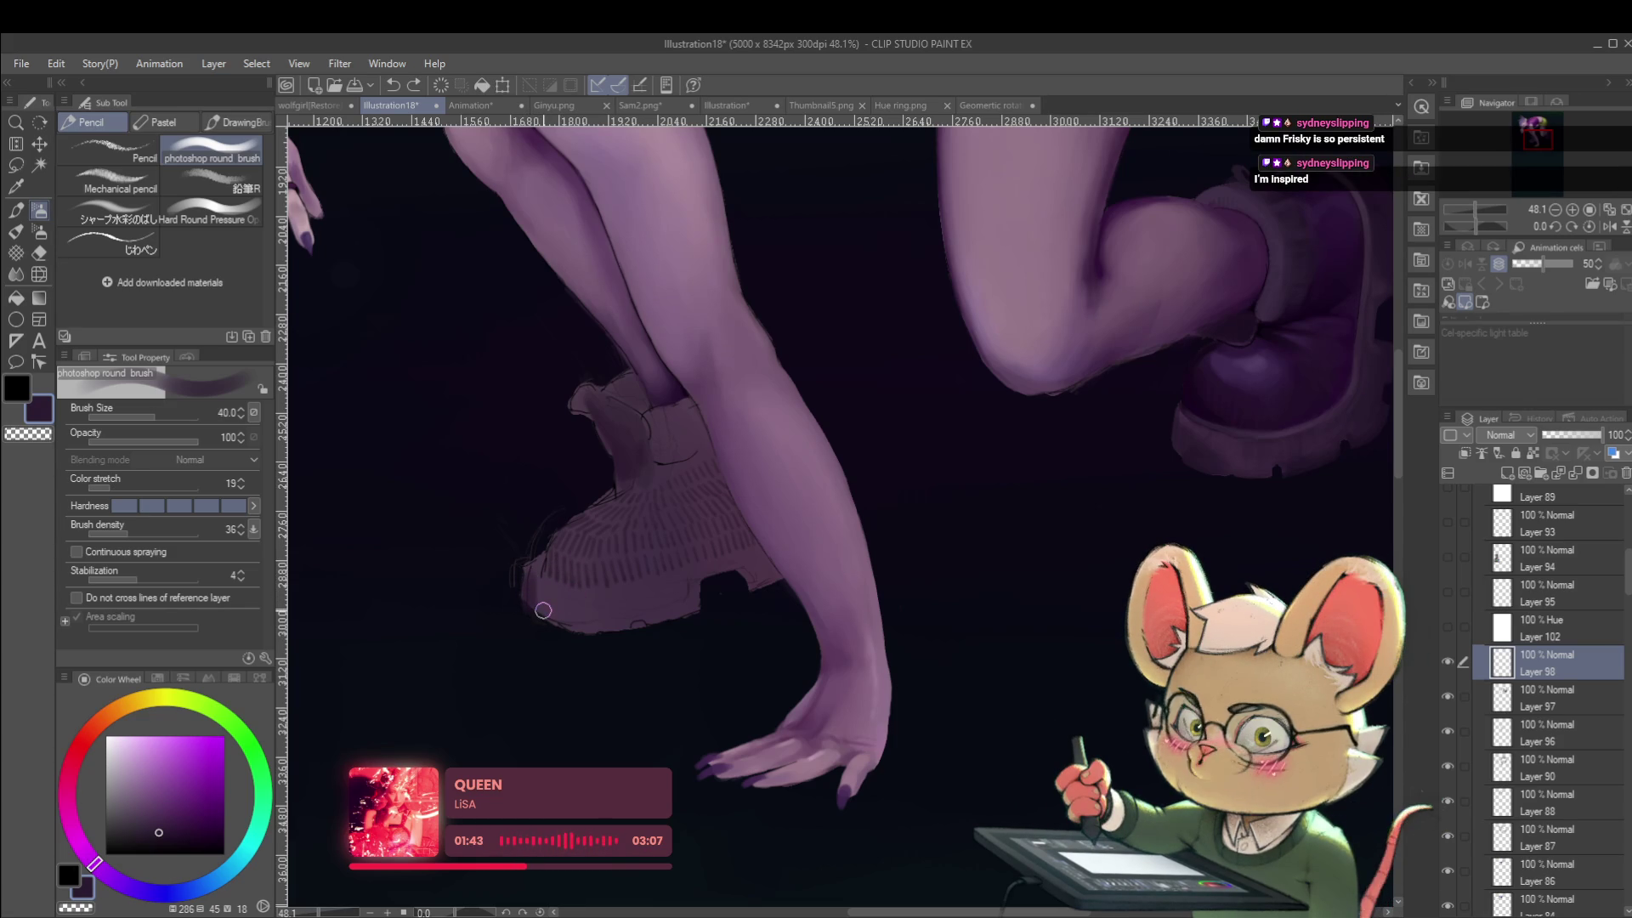
key("bracketleft")
key("bracketleft")
key("bracketleft")
left_click_drag(529, 534, 516, 551)
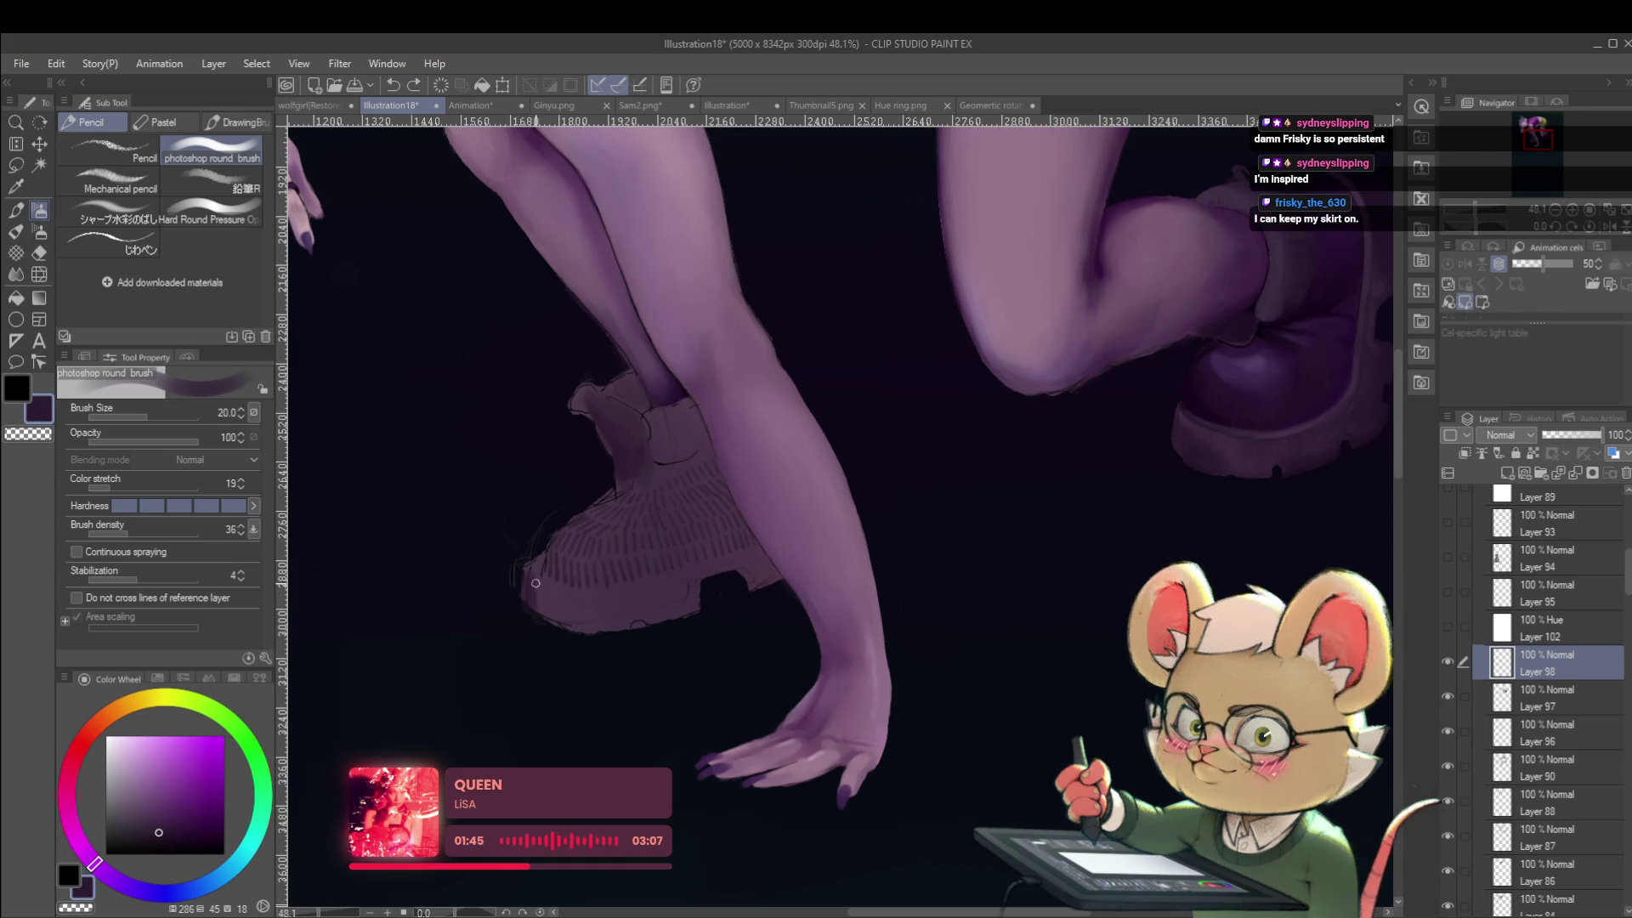
key("bracketright")
key("bracketright")
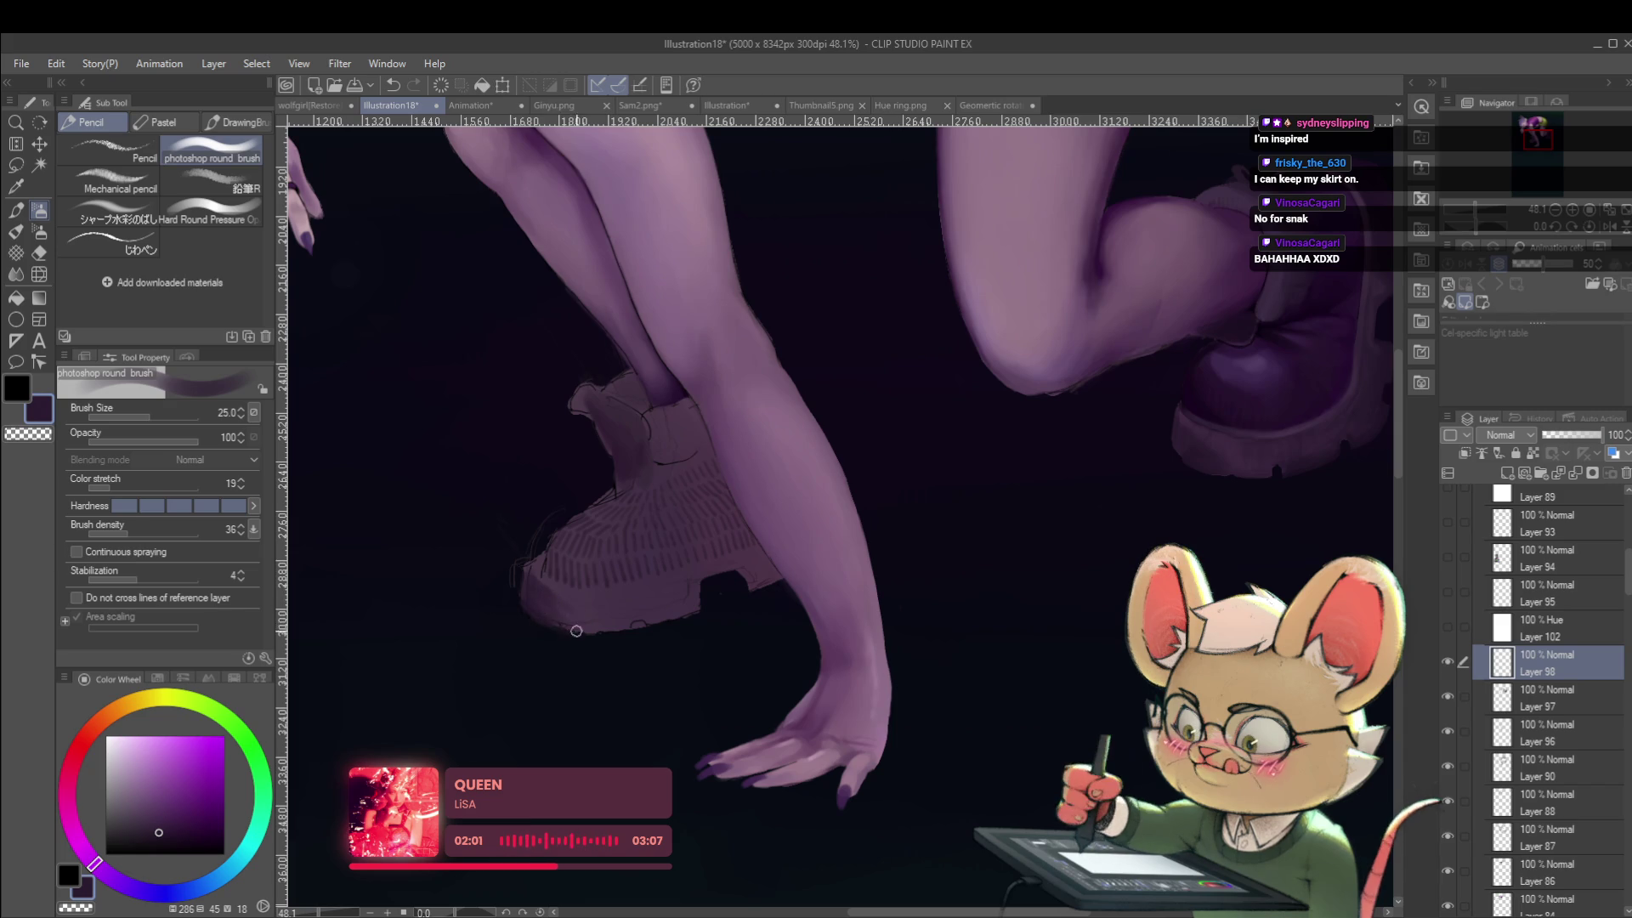
left_click_drag(1042, 718, 1094, 741)
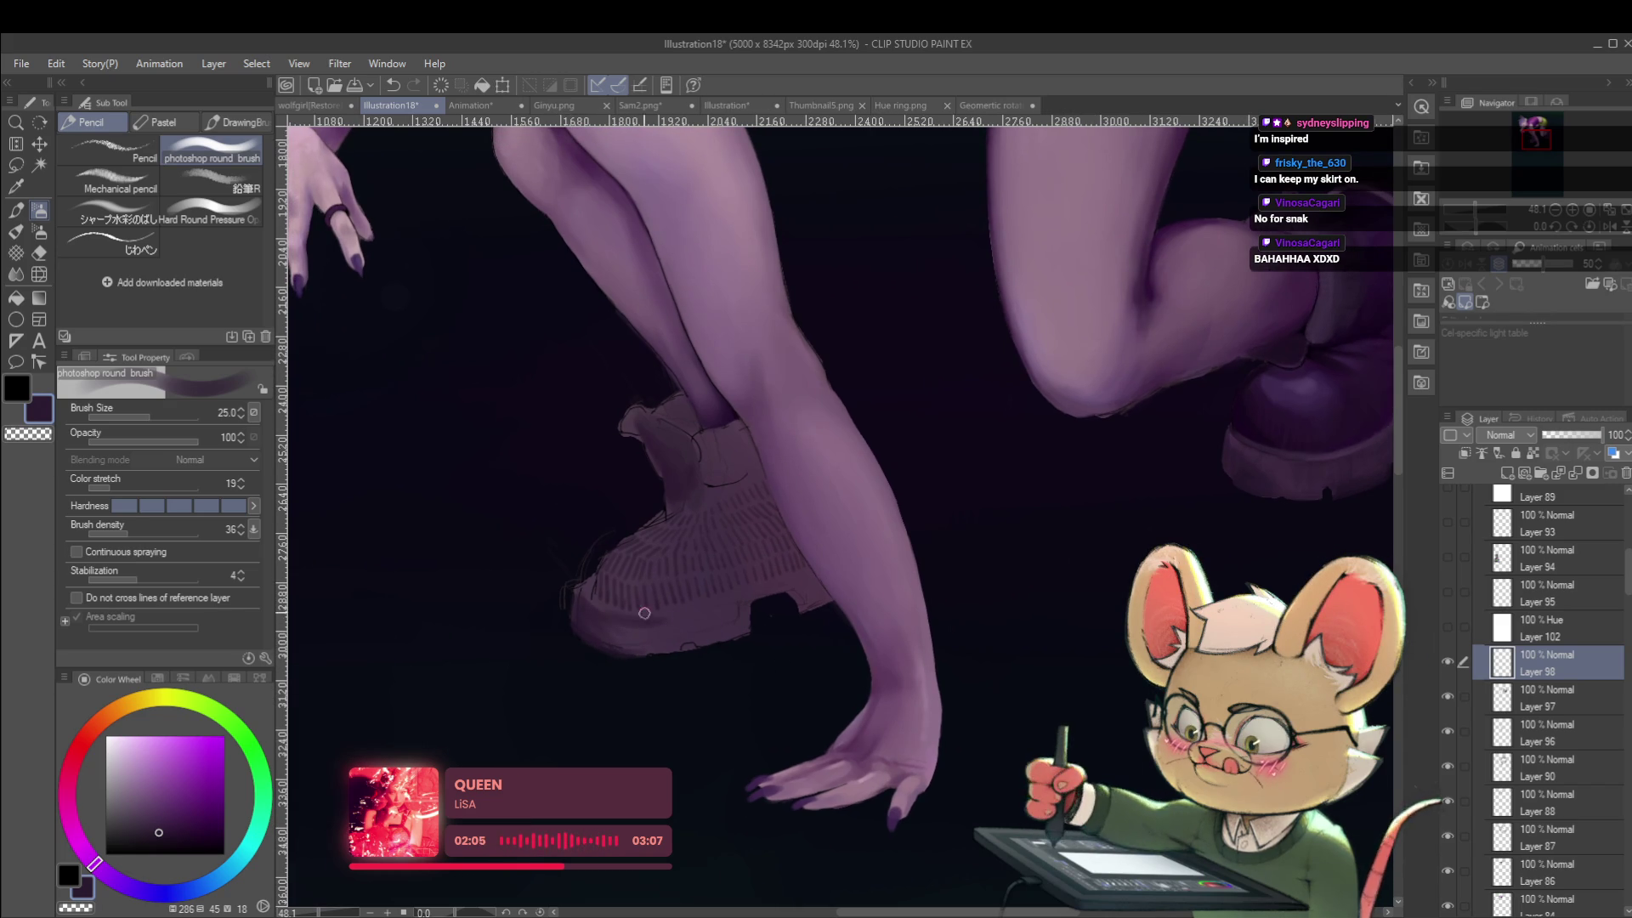
left_click_drag(578, 604, 669, 609)
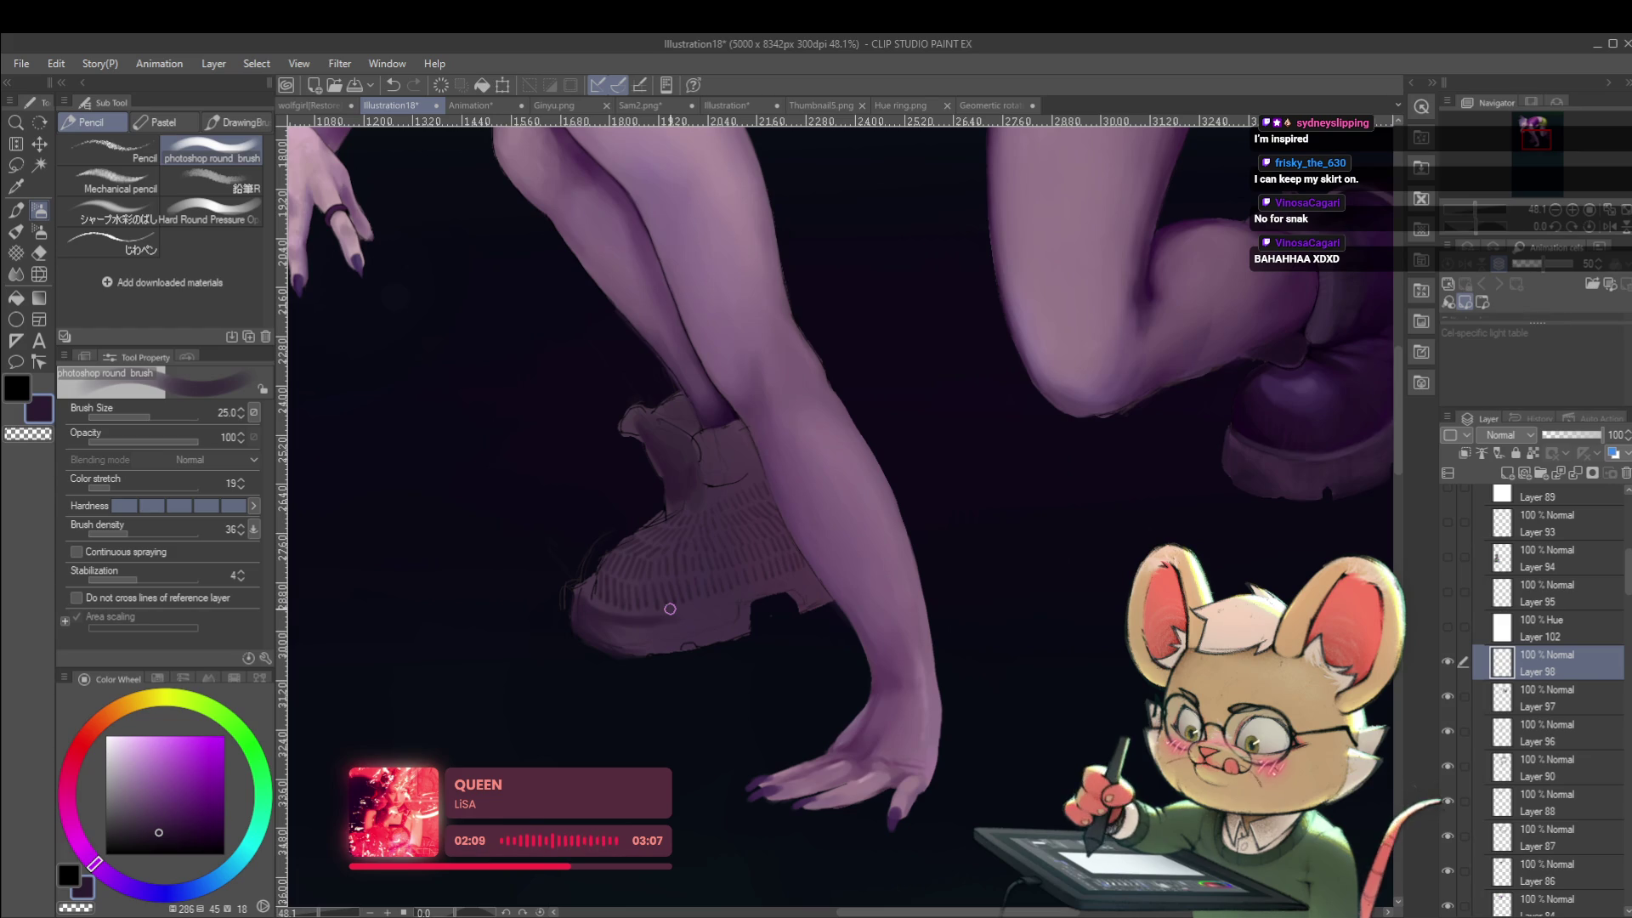
key("ctrl+z")
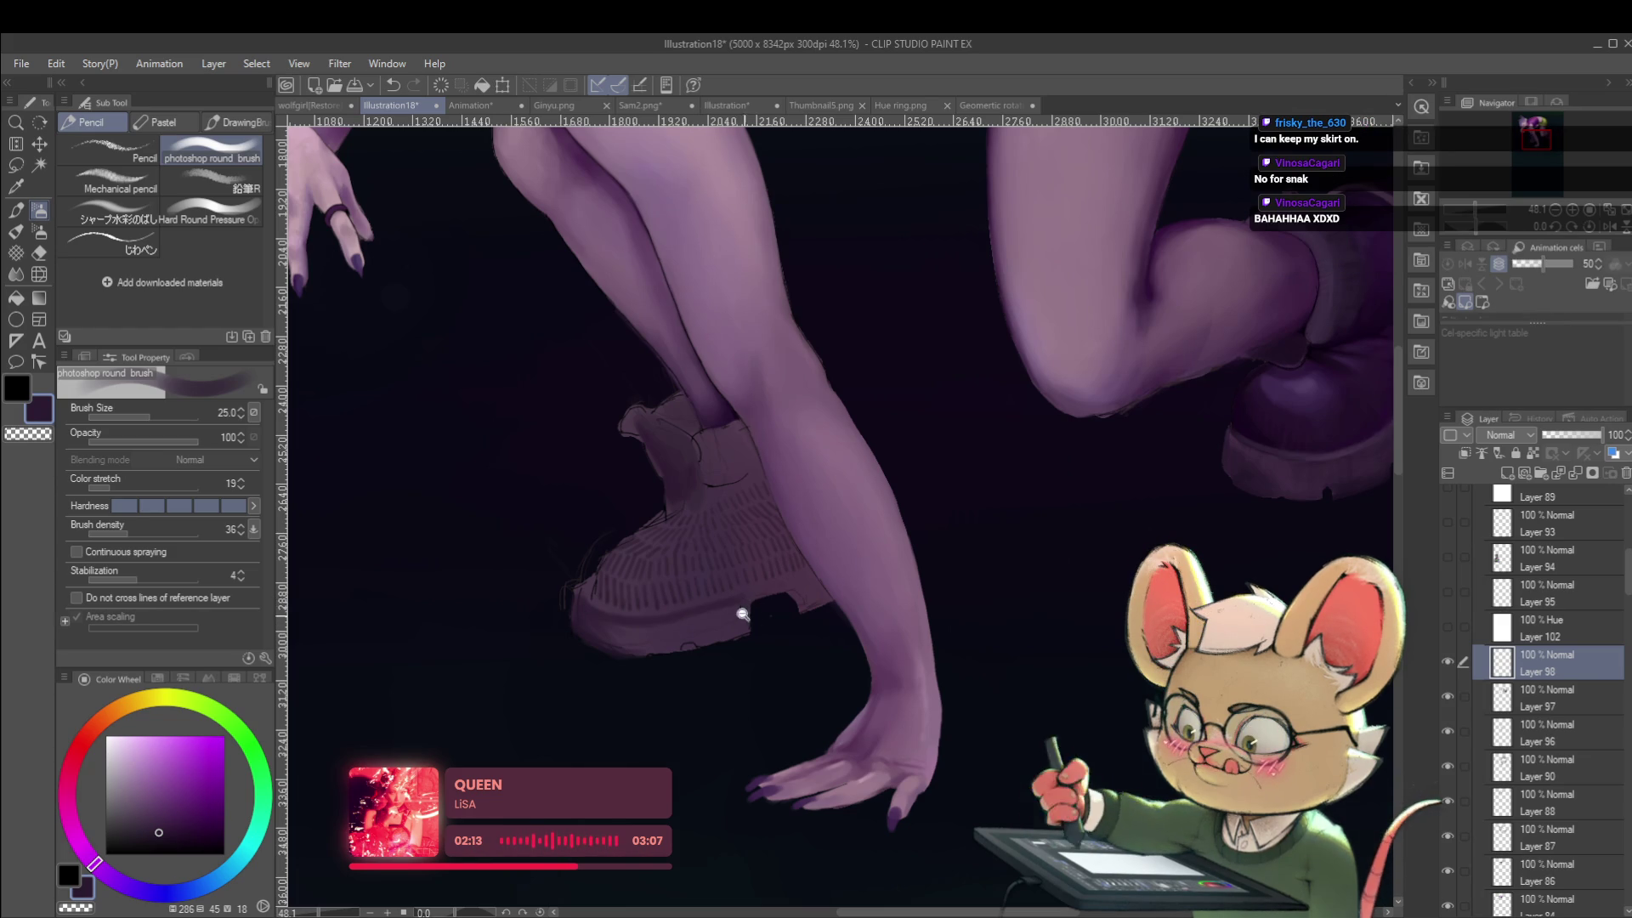
left_click_drag(753, 617, 639, 603)
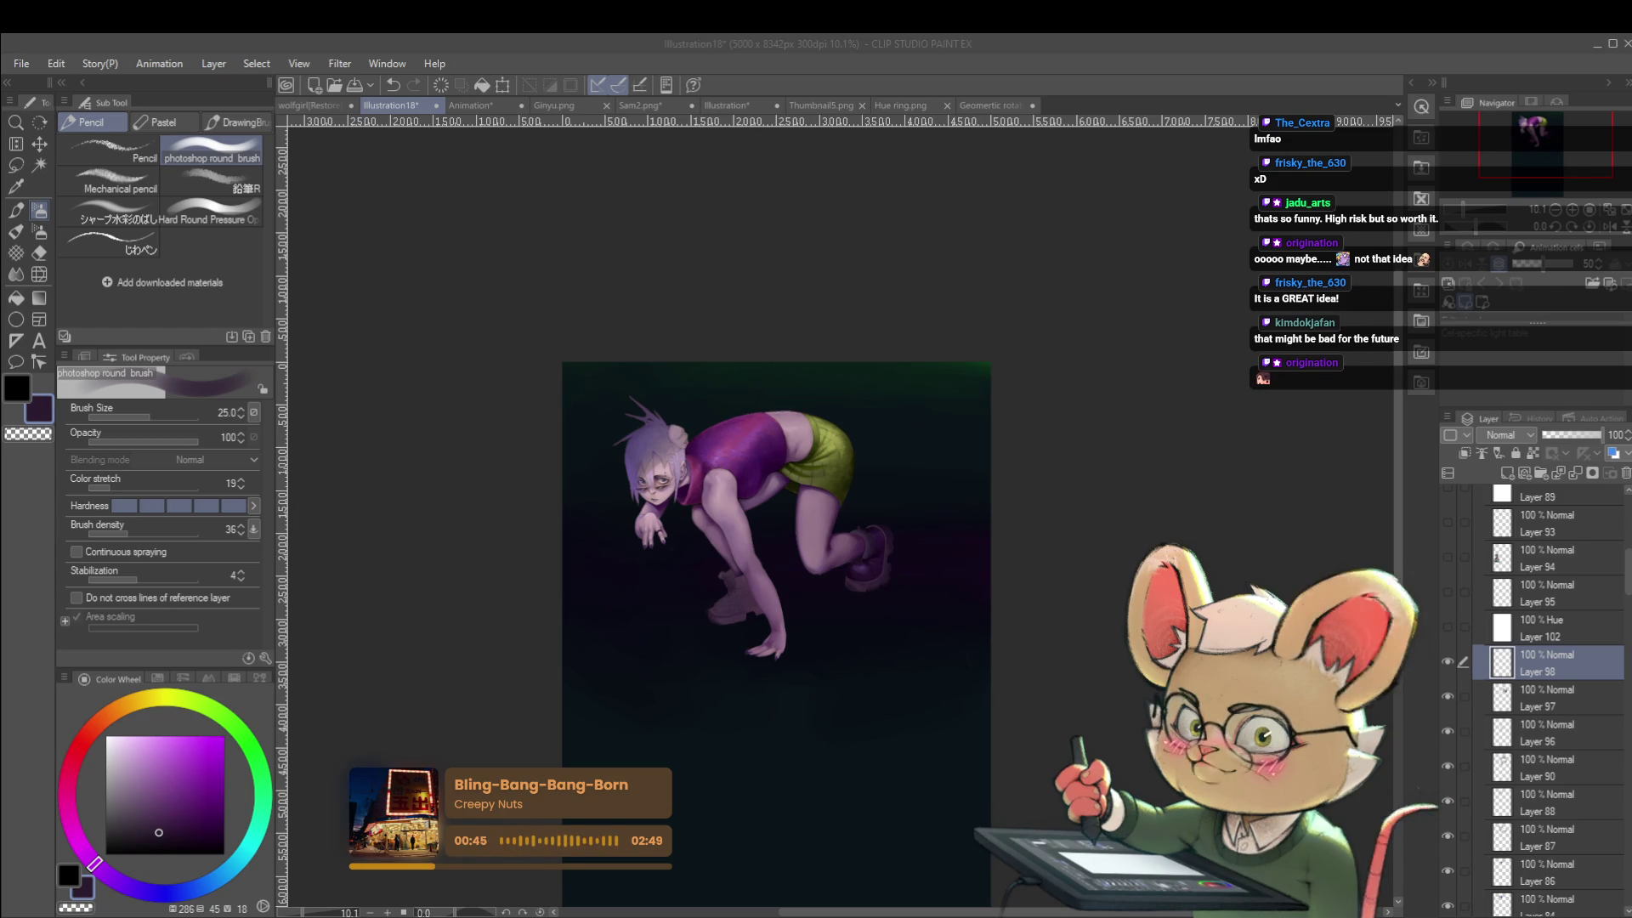
Compare mirrored and normal views, raise the brush to size 30, and centre the pale shoe.
left_click(1603, 227)
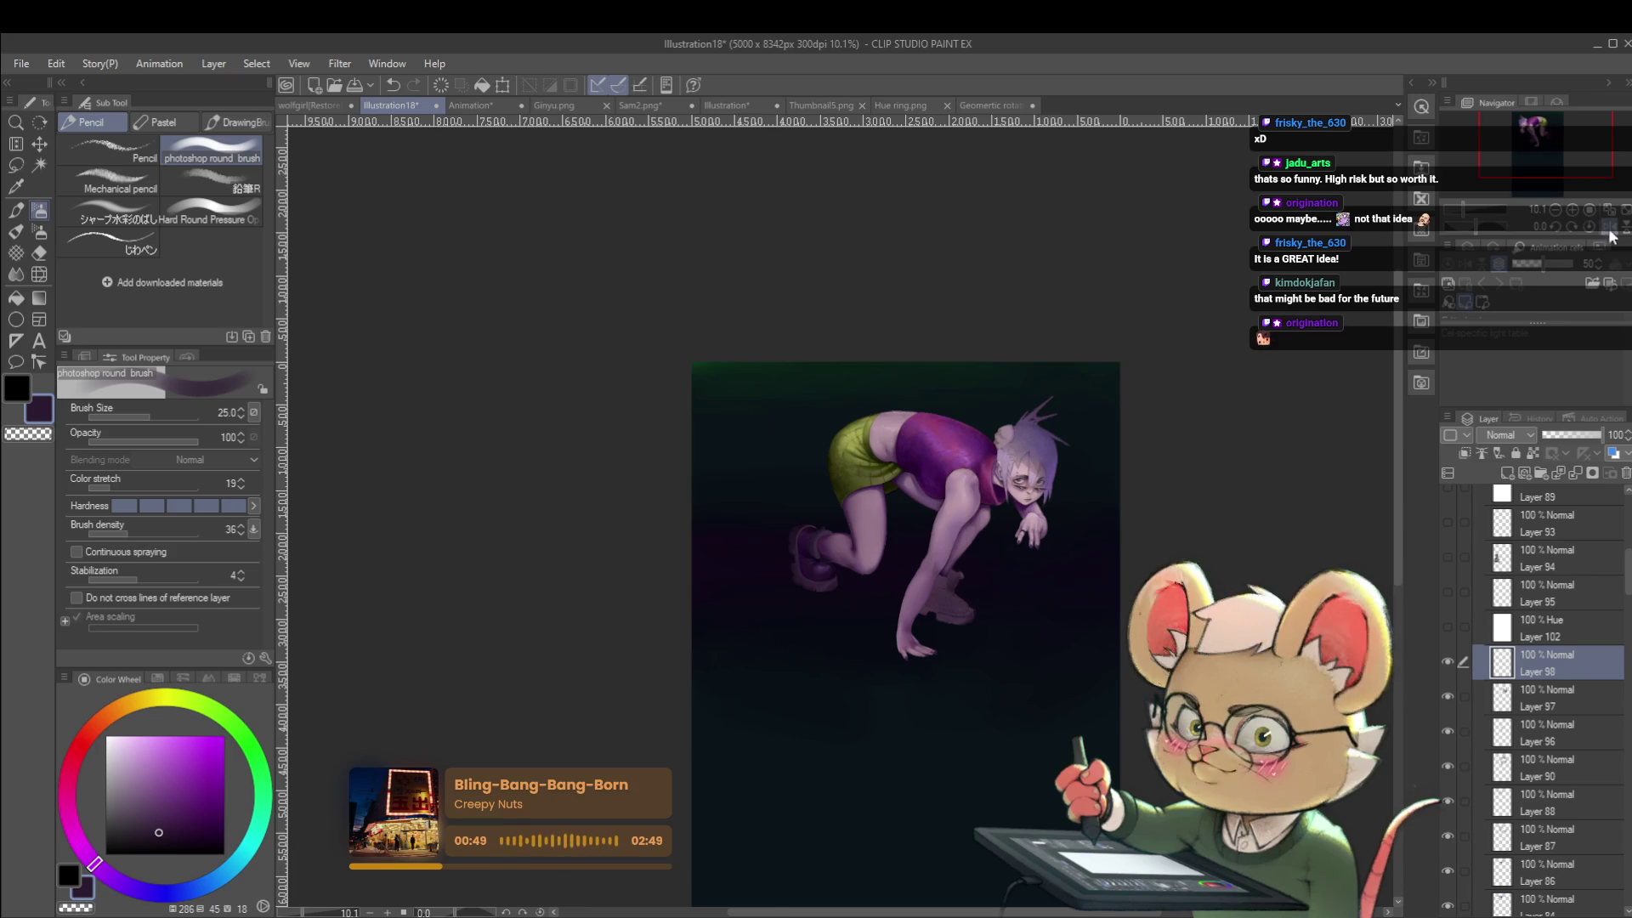
left_click(1564, 226)
scroll(822, 544, "up", 5)
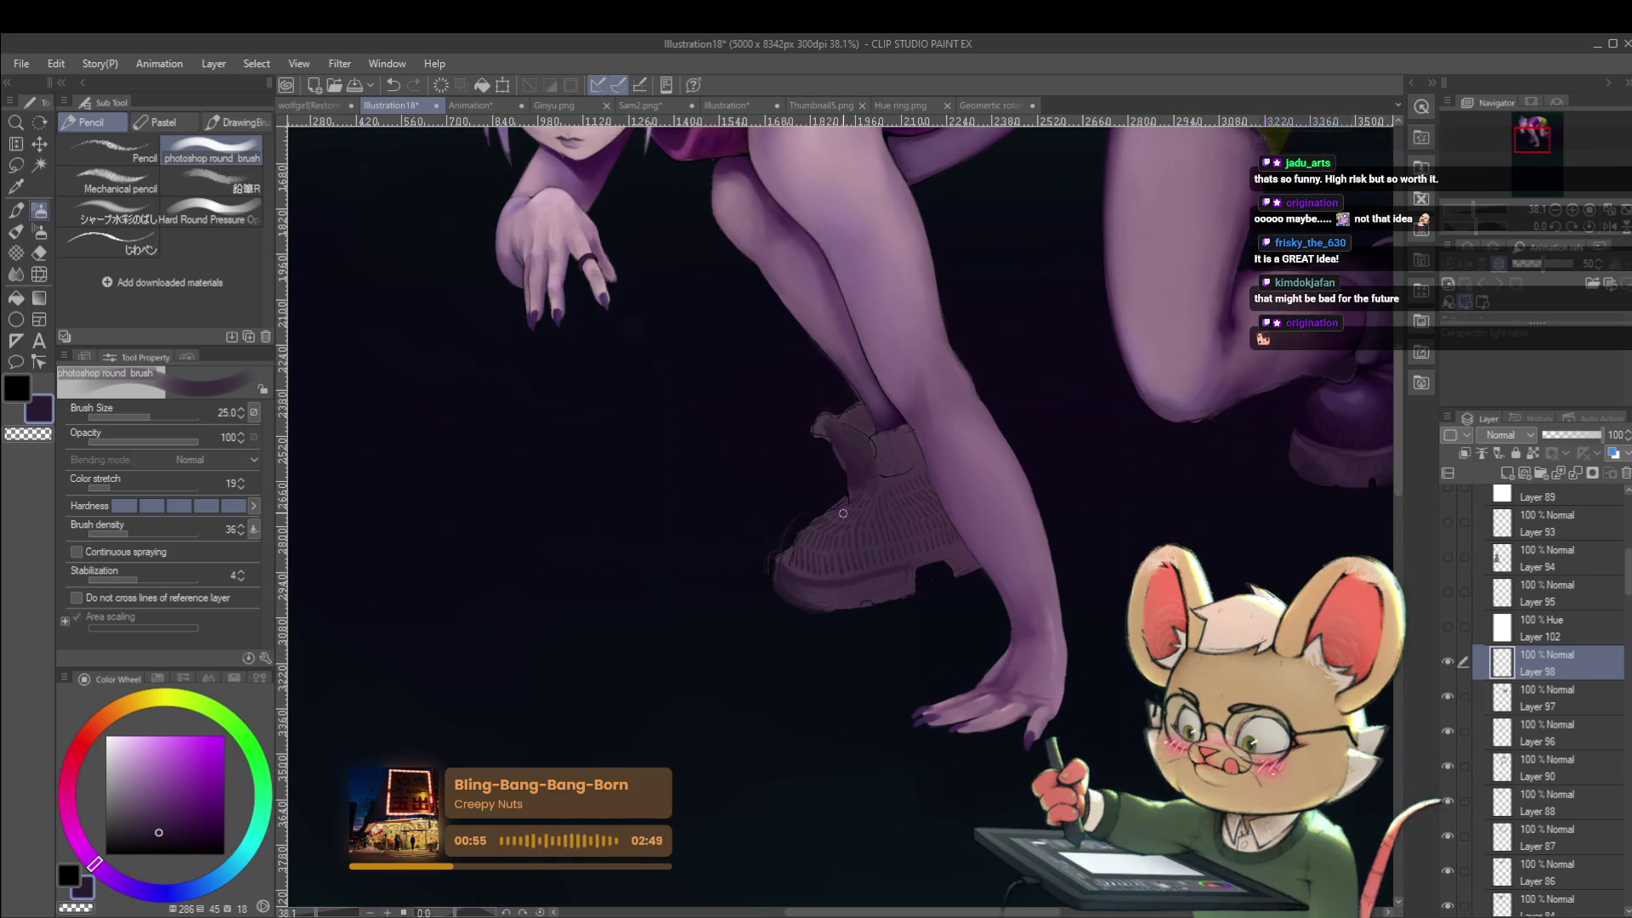
key("bracketright")
key("bracketright")
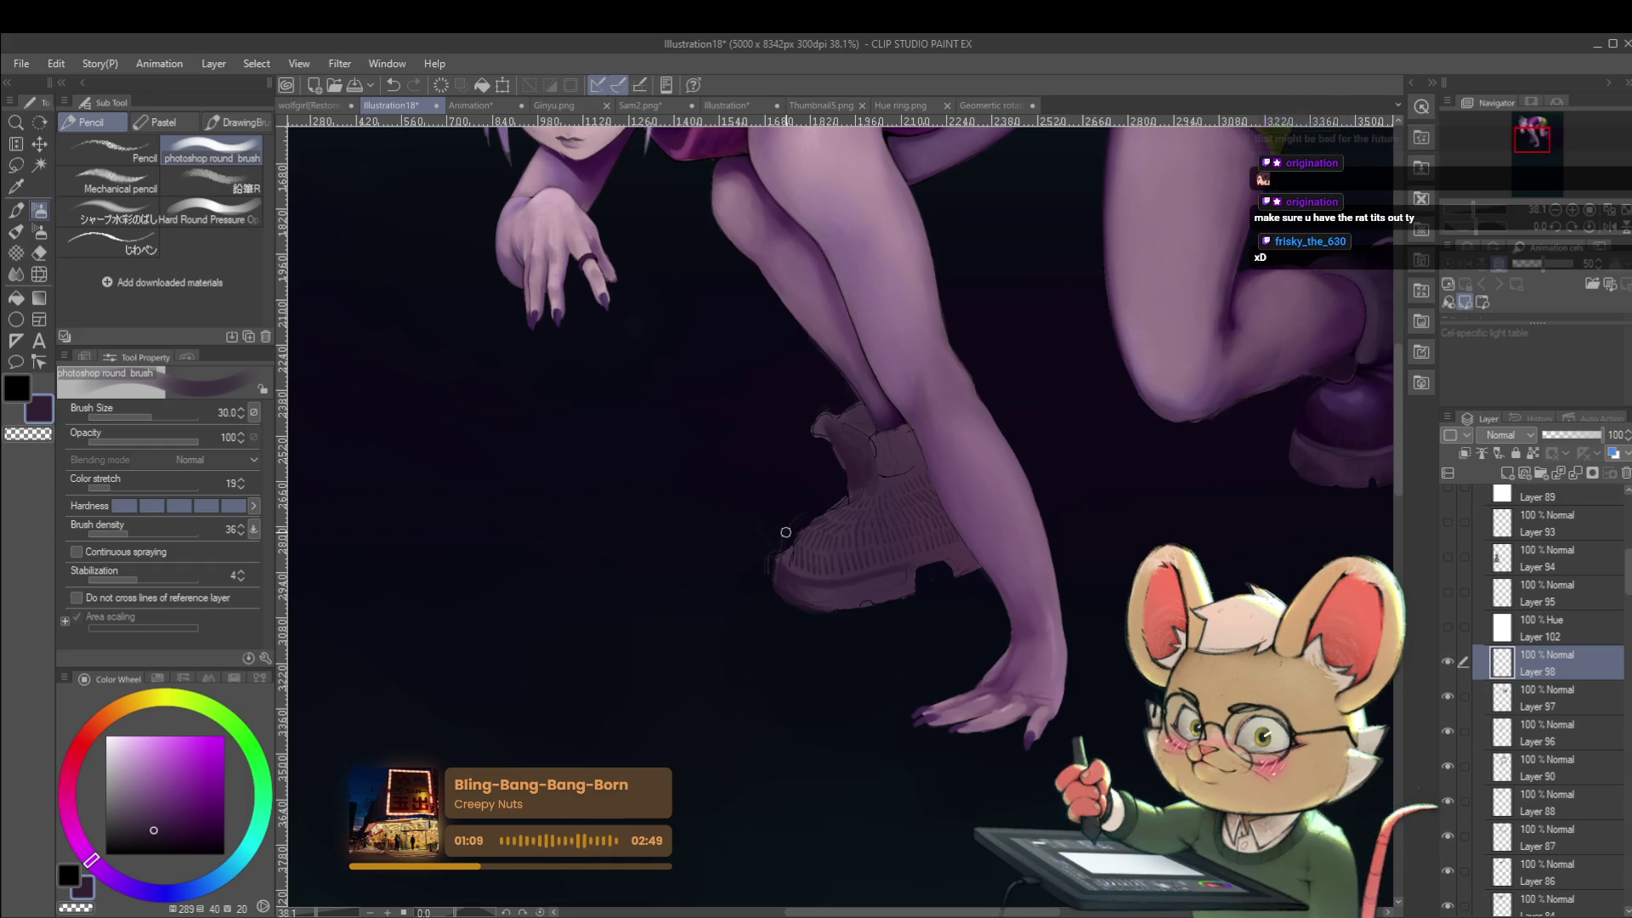
scroll(790, 536, "up", 2)
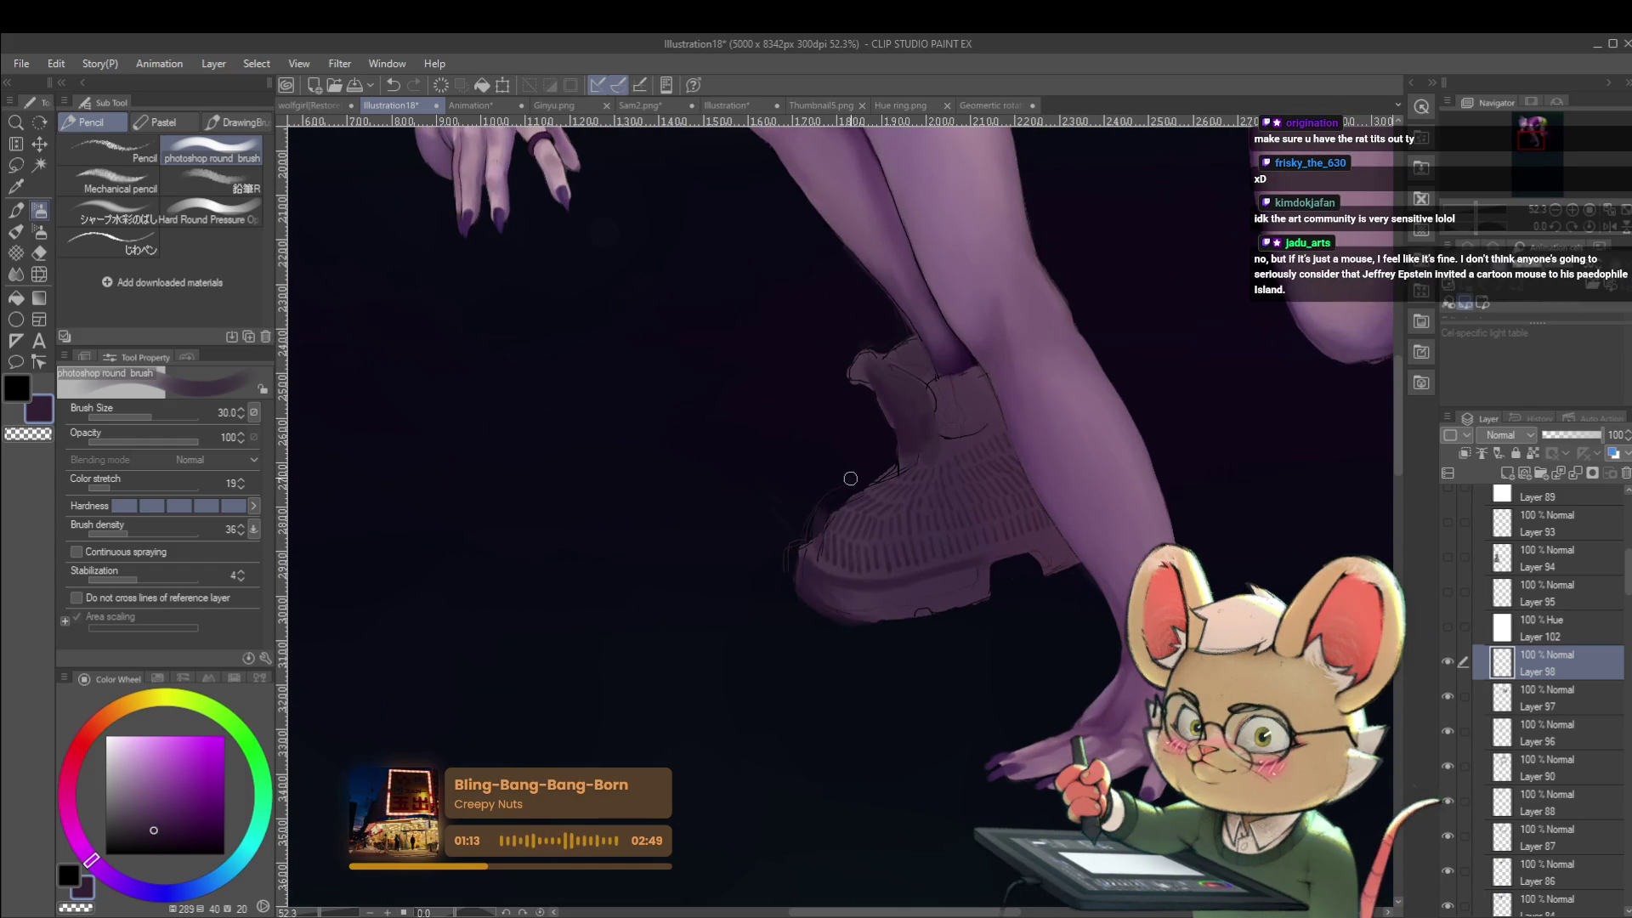
left_click_drag(852, 580, 880, 601)
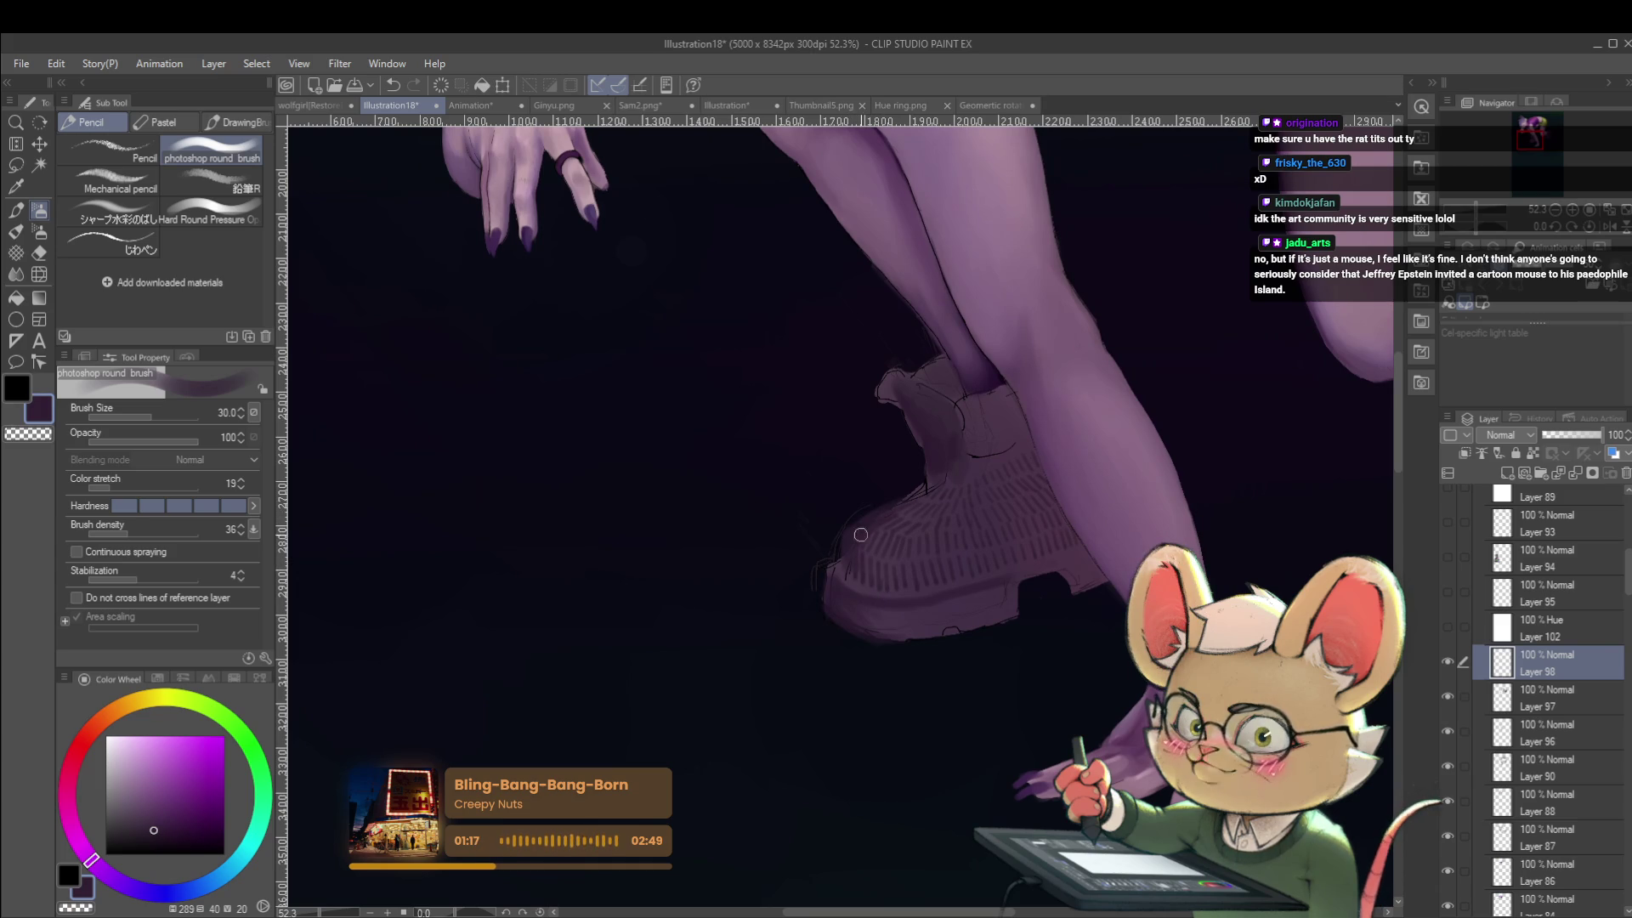
left_click_drag(901, 560, 840, 560)
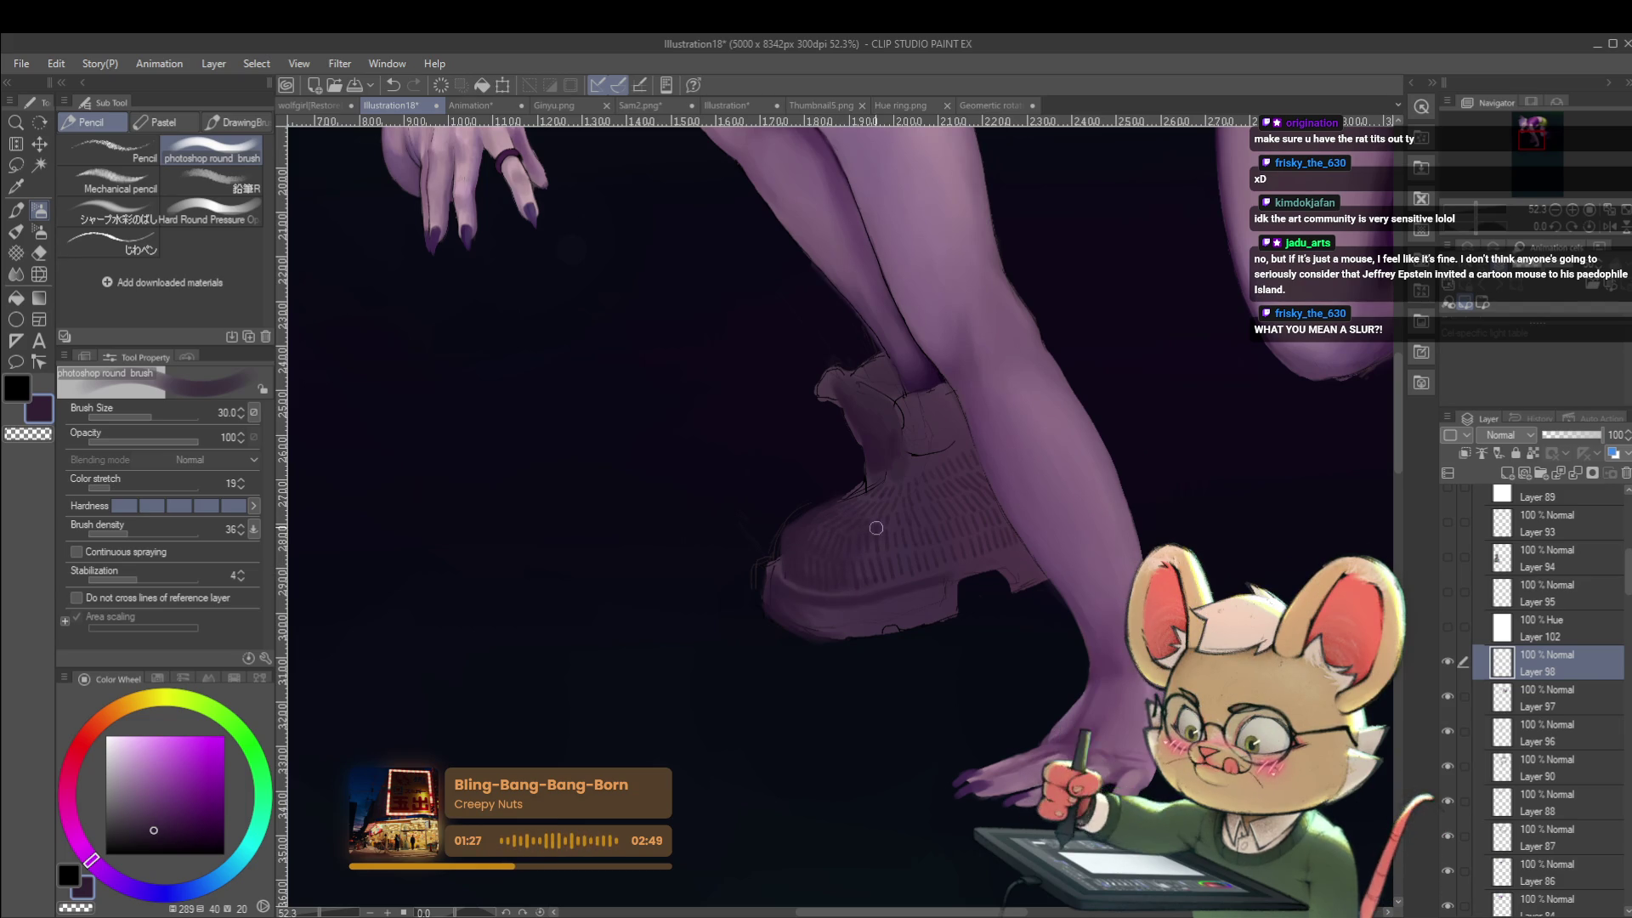
scroll(865, 519, "down", 5)
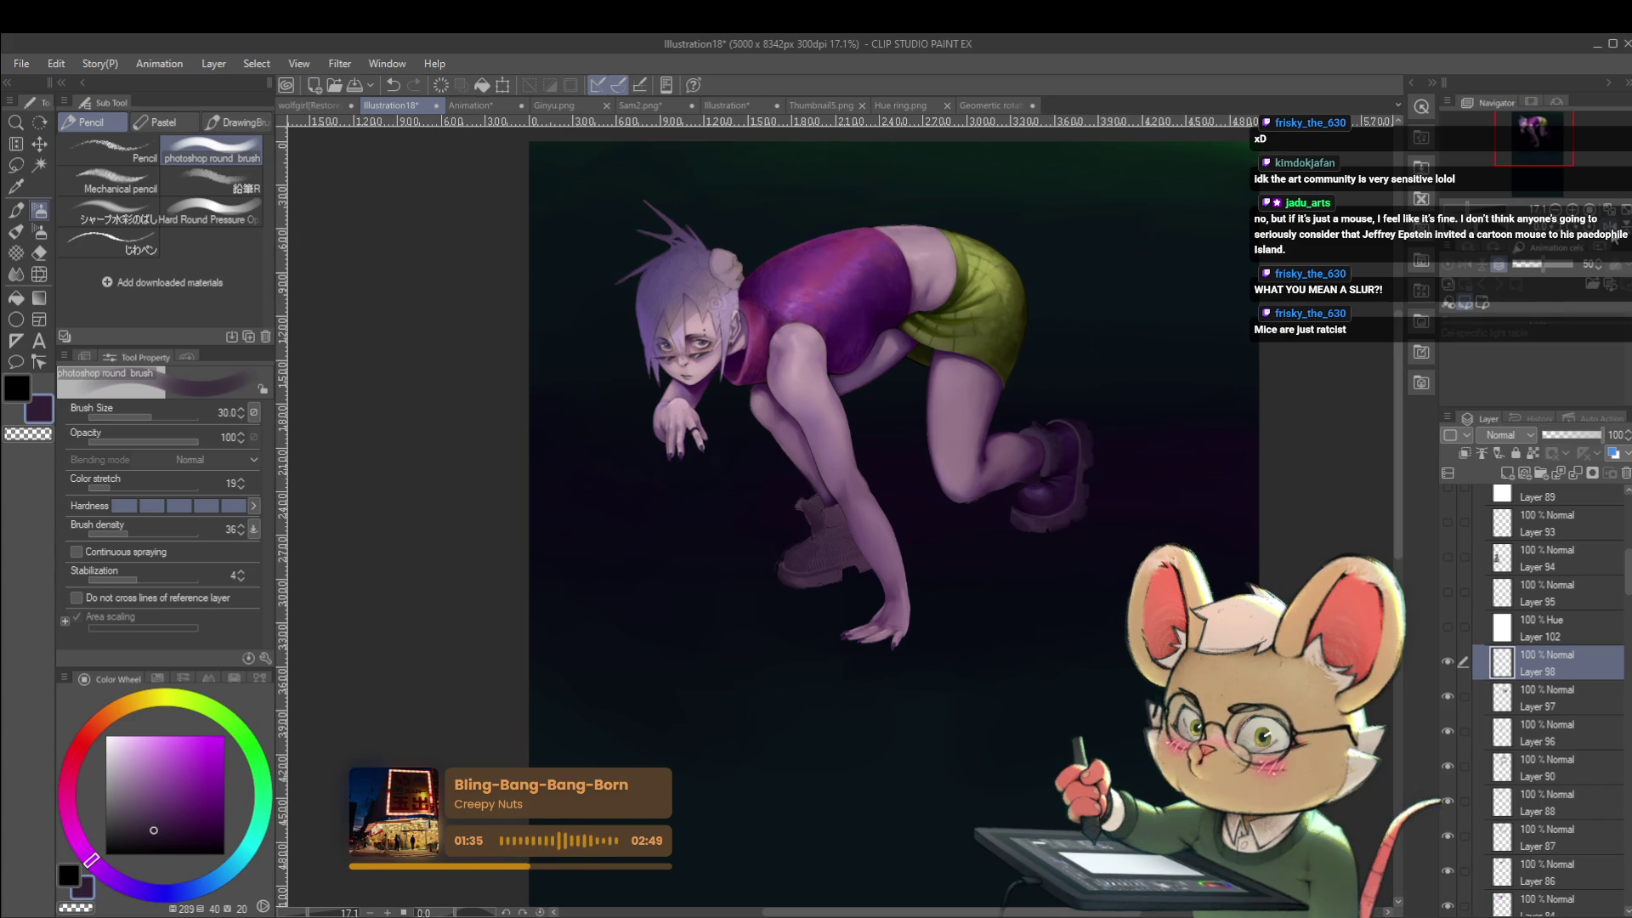
Mirror the view again to inspect the boot up close, then restore normal orientation.
left_click(1611, 229)
scroll(858, 553, "up", 3)
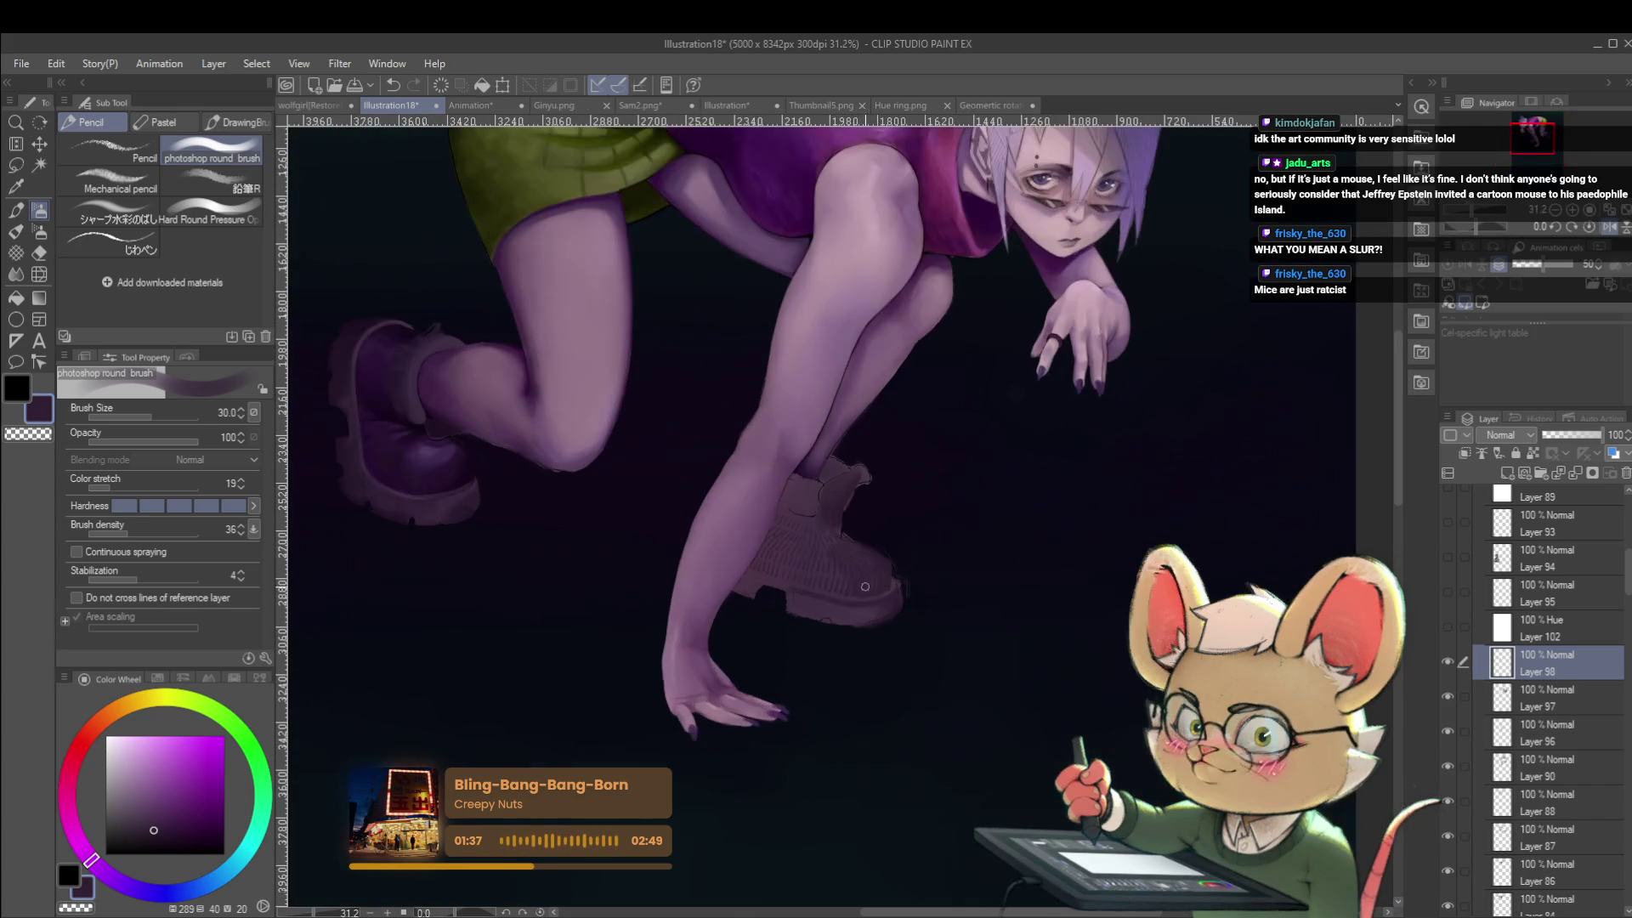
left_click(884, 578)
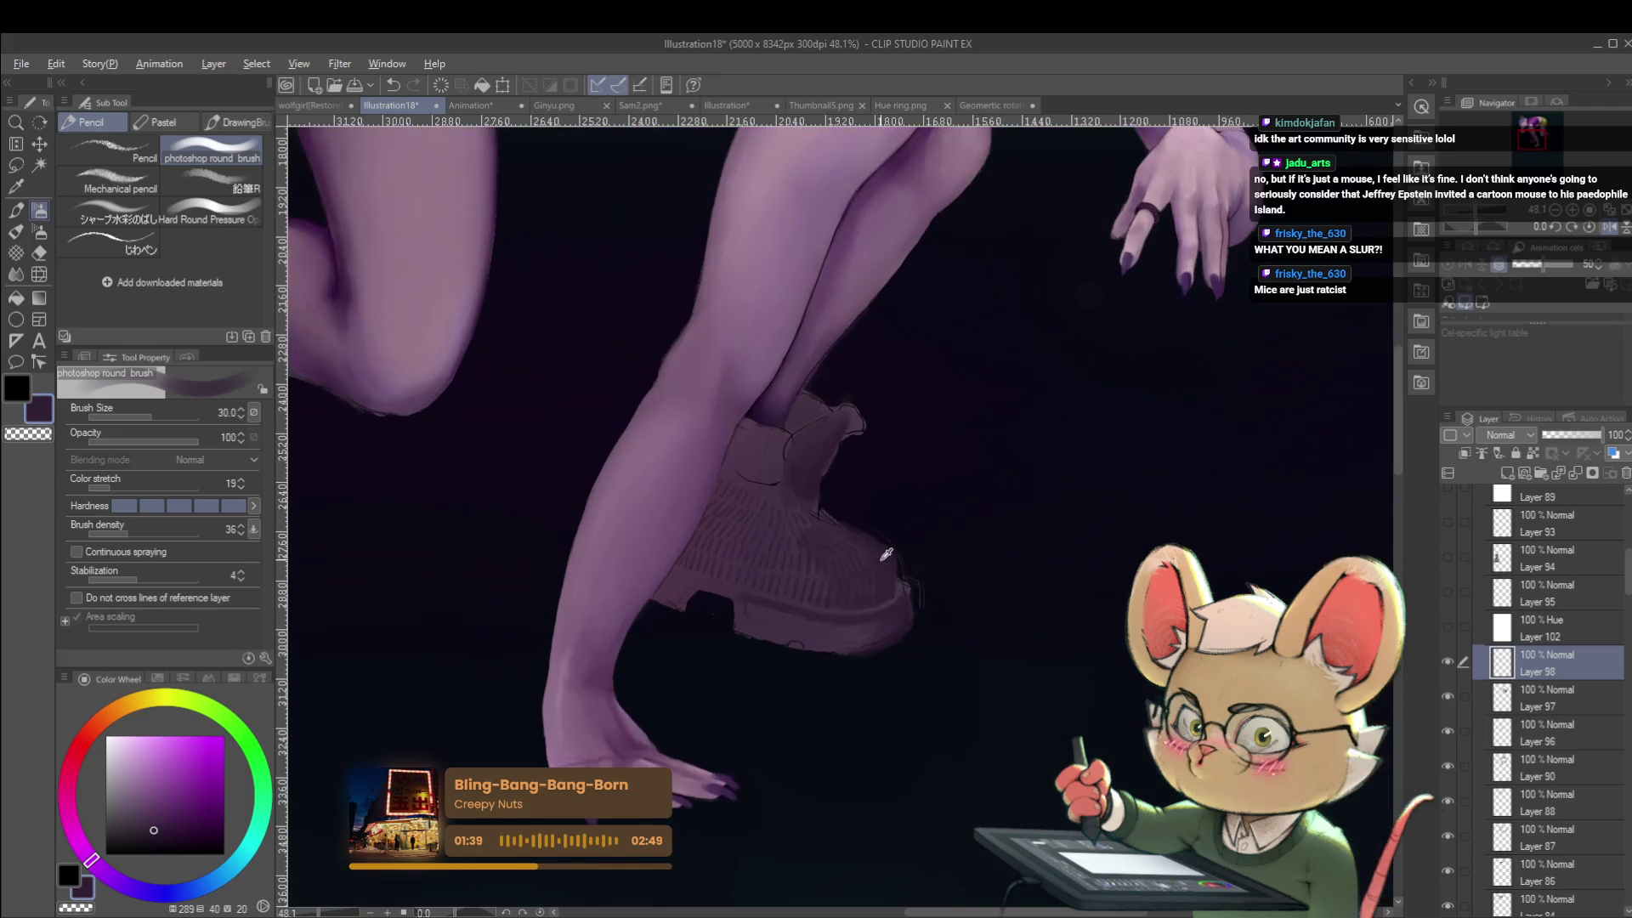
left_click(1604, 228)
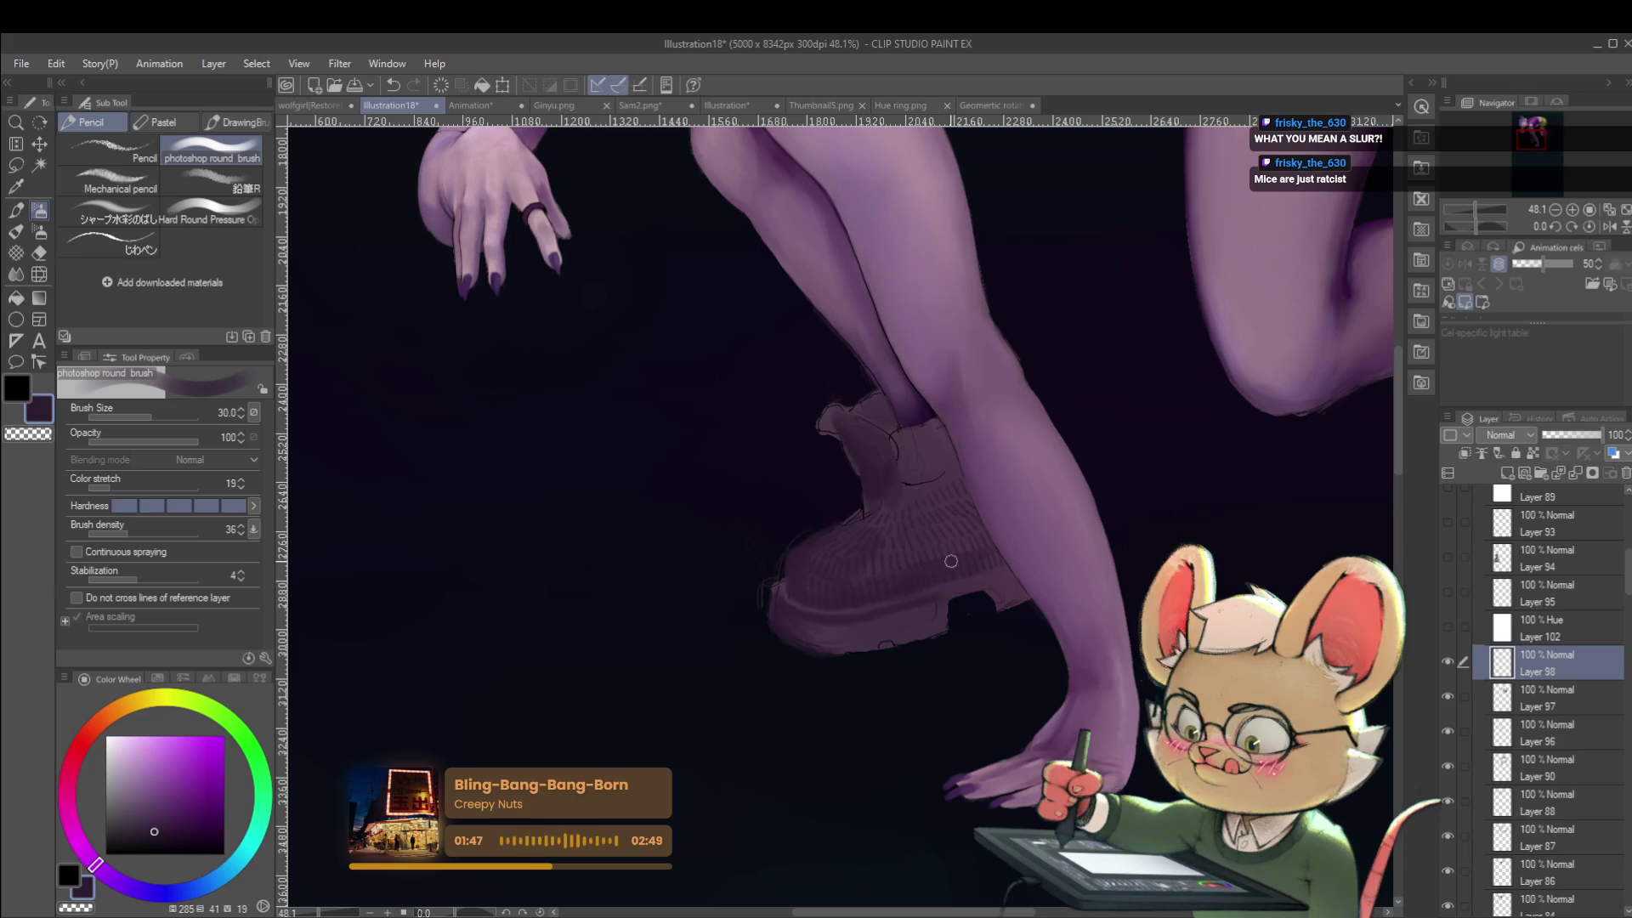
scroll(855, 545, "down", 5)
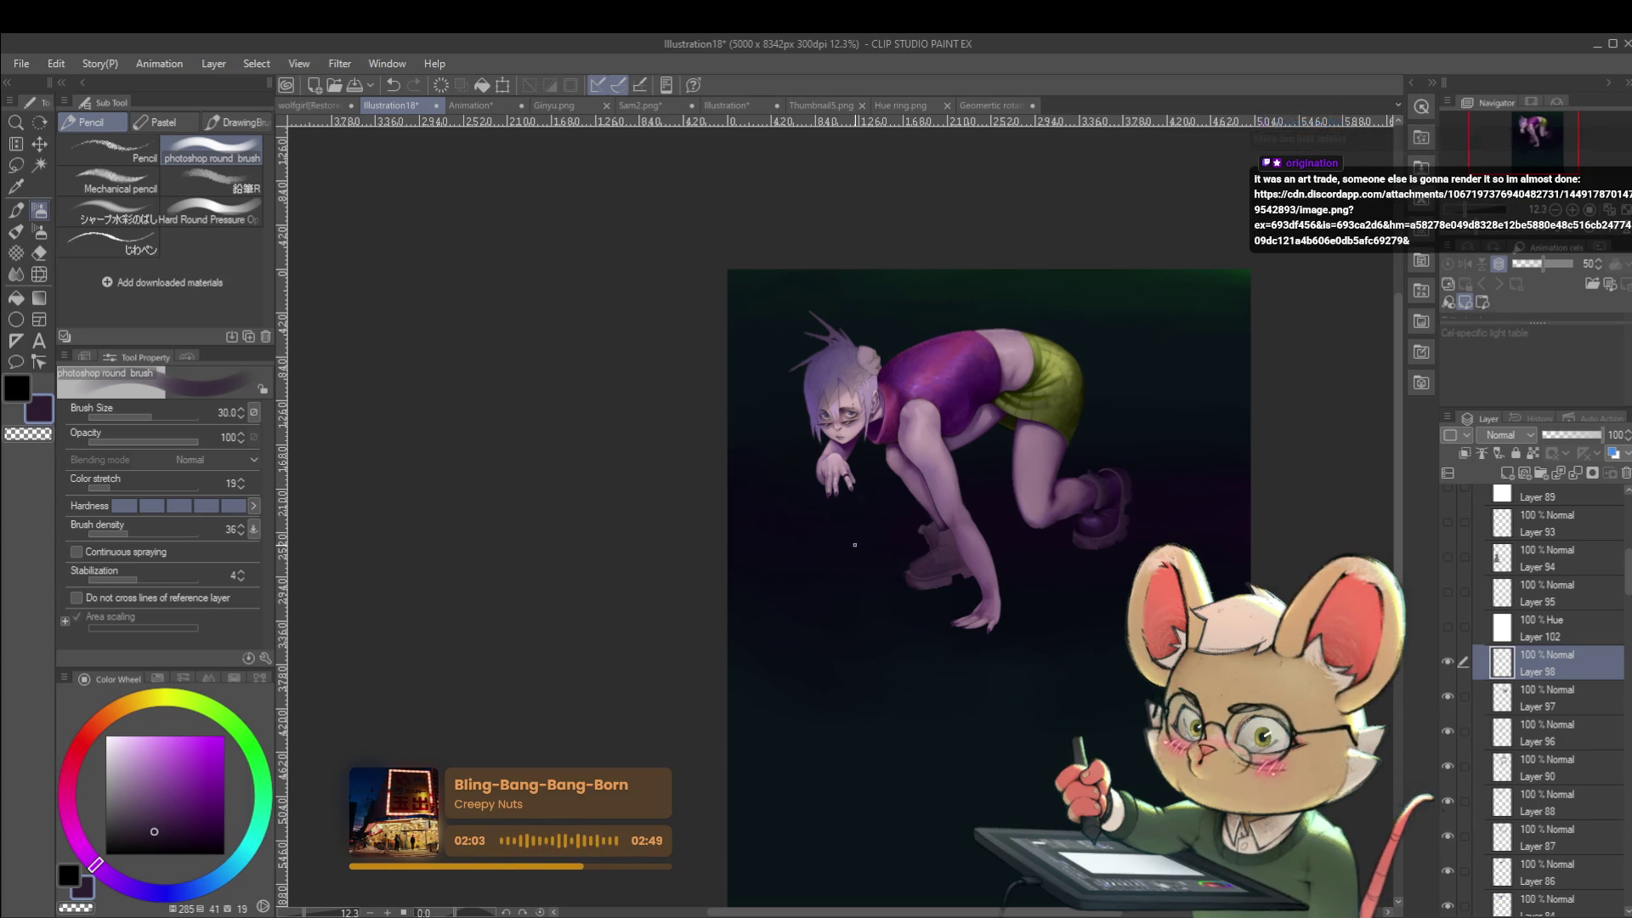
Check the figure mirrored, zoom onto the boots, and brush a lighter purple highlight on the boot's toe.
left_click(1607, 228)
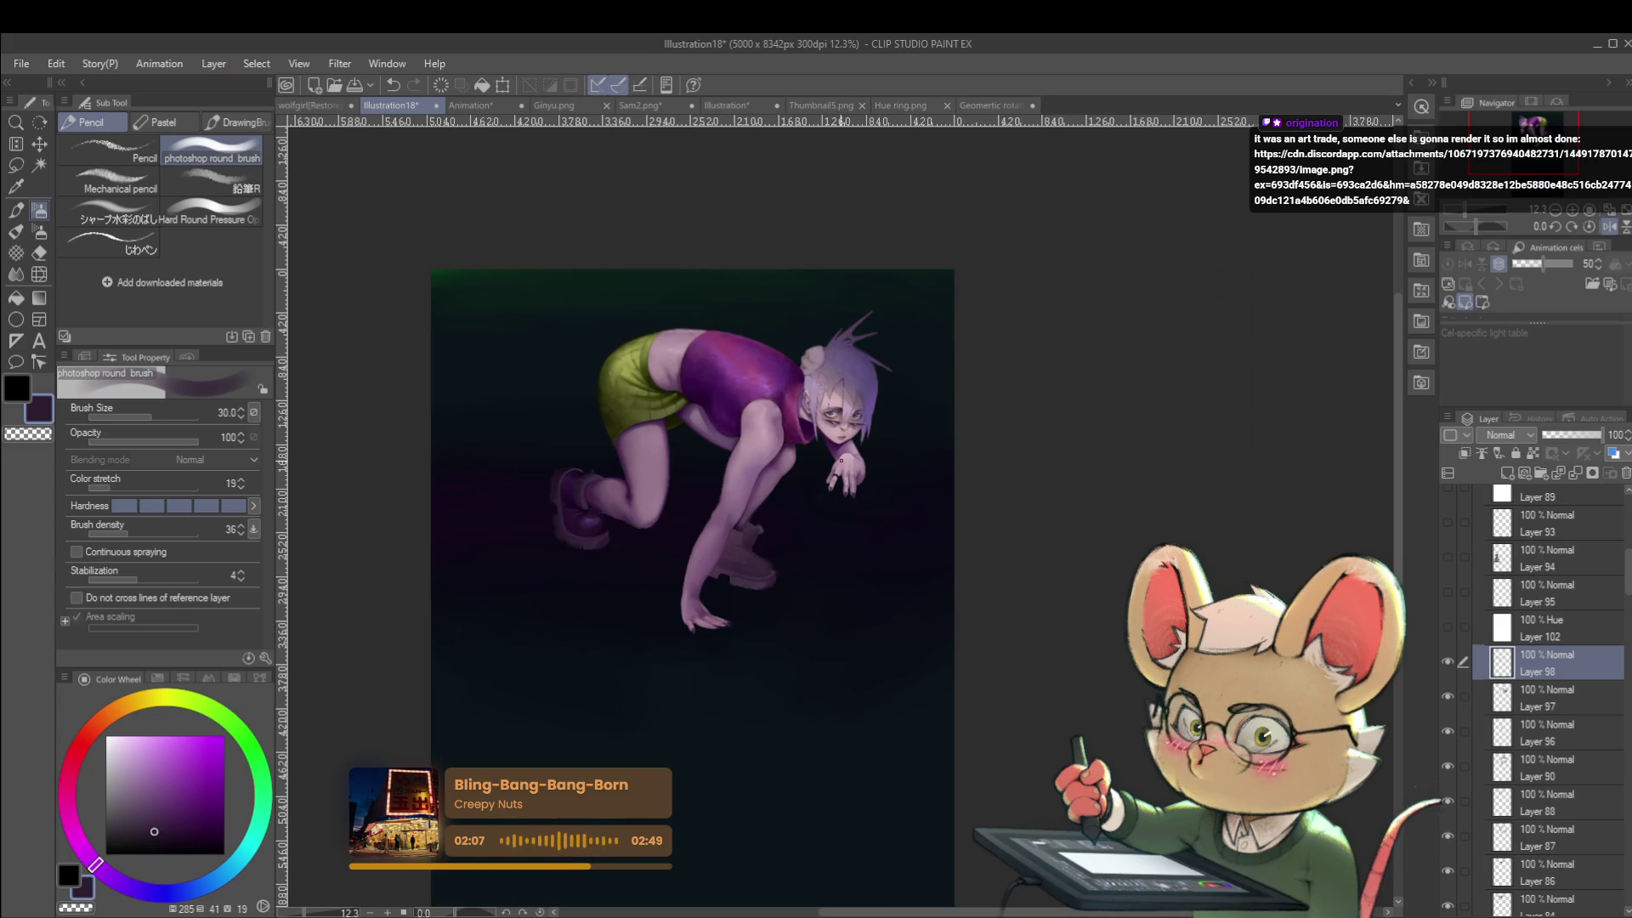
left_click(1609, 228)
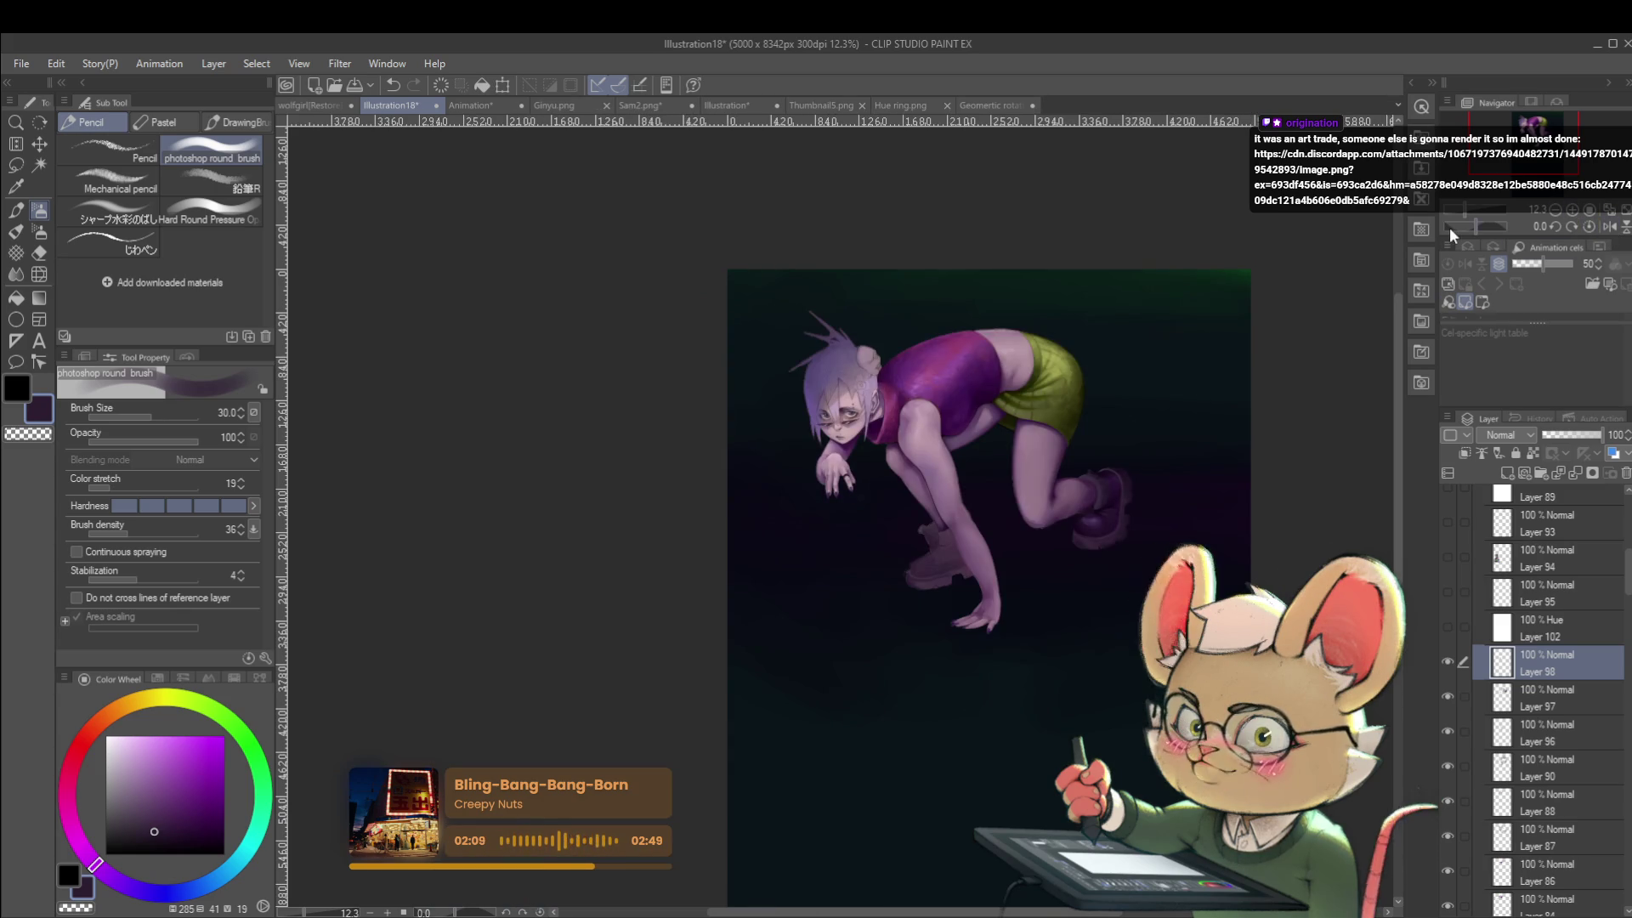
scroll(984, 532, "up", 3)
left_click_drag(1110, 480, 1129, 455)
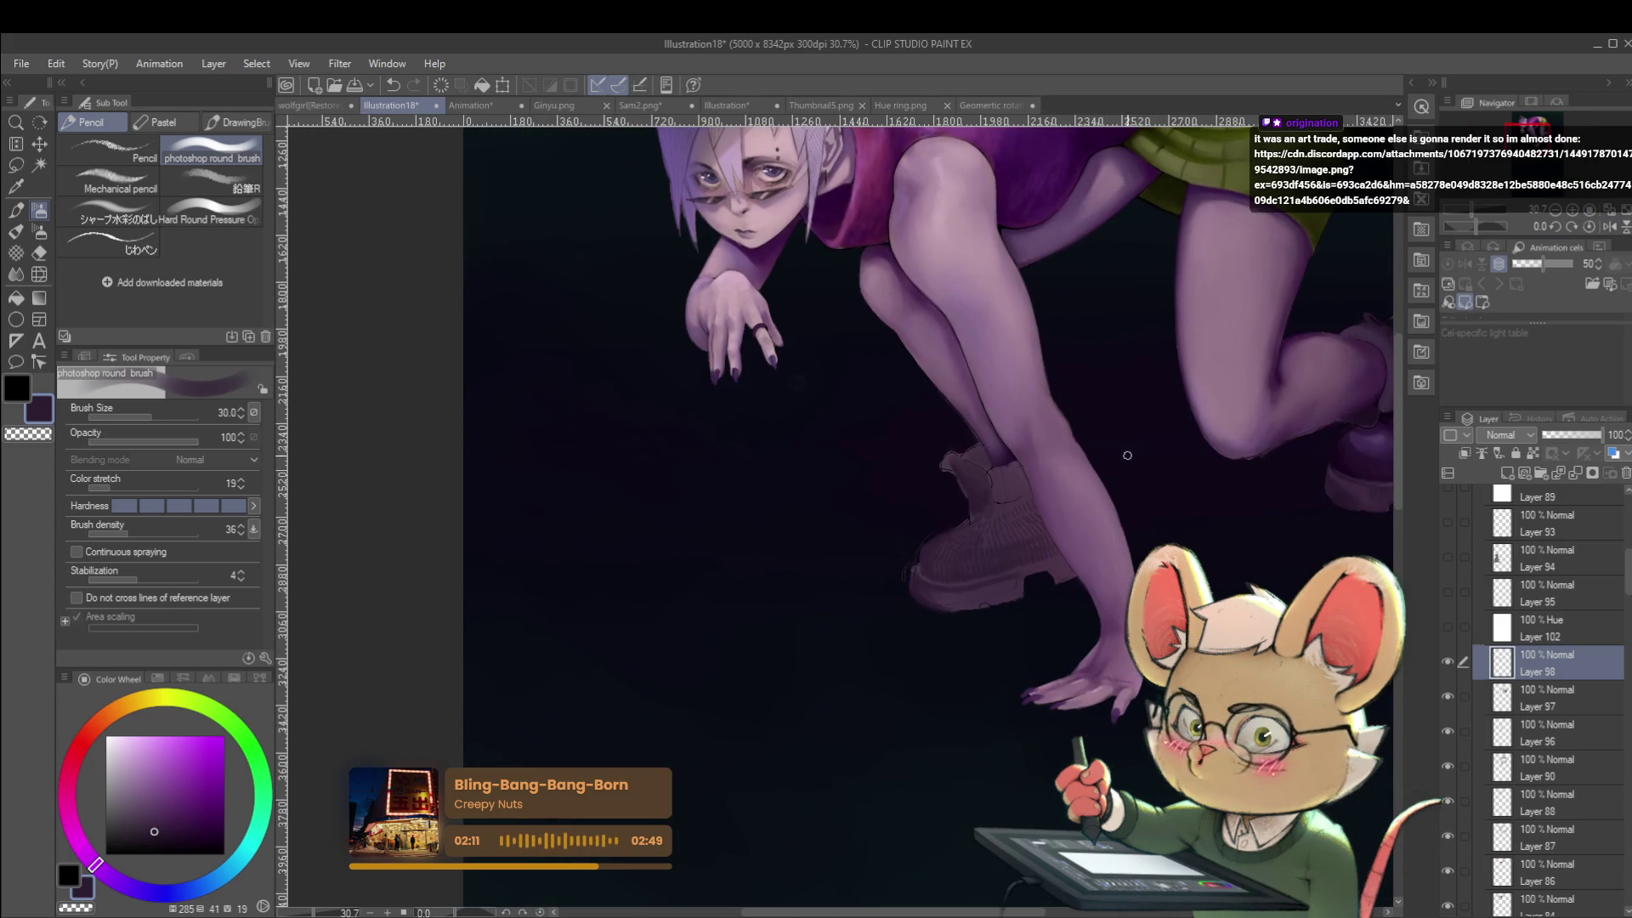
scroll(983, 537, "up", 2)
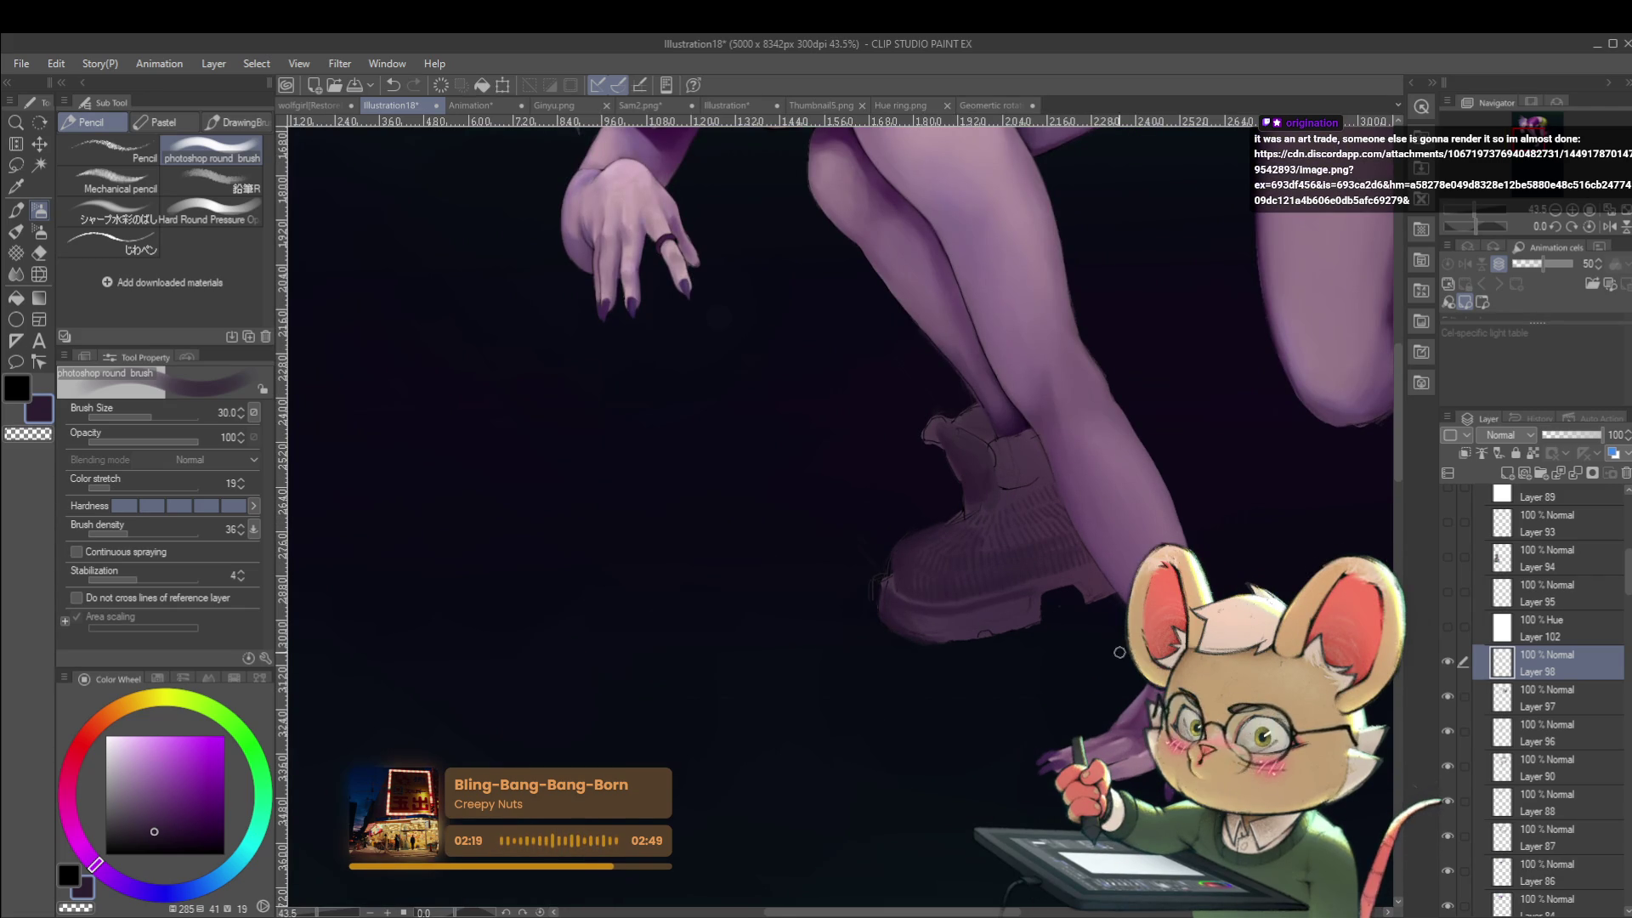
scroll(1114, 734, "down", 2)
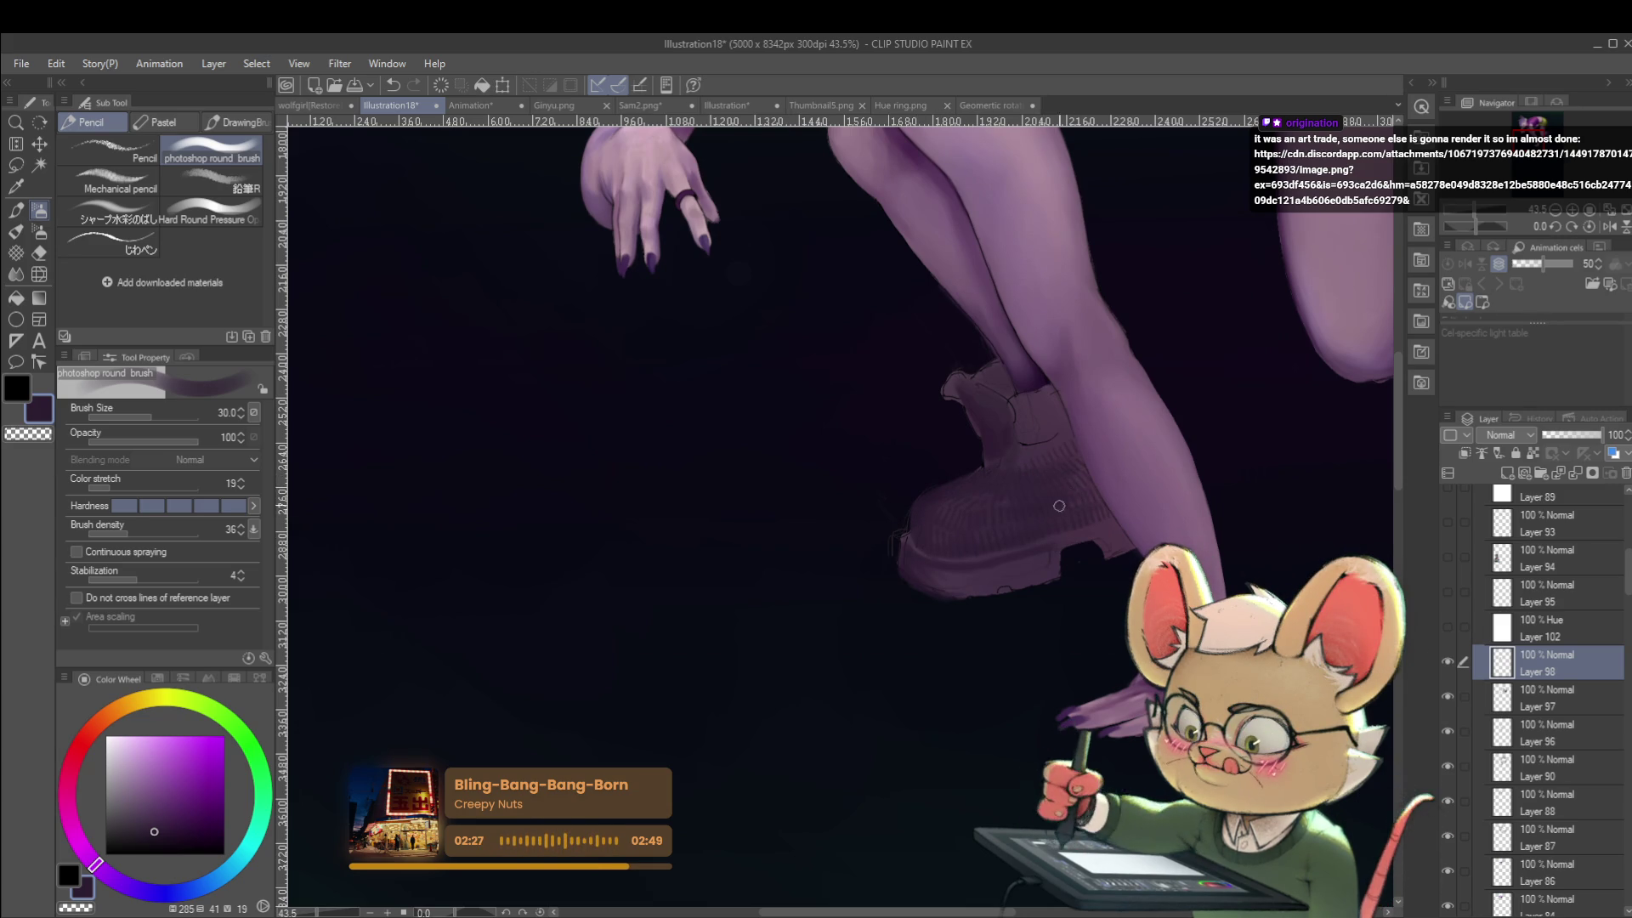
scroll(1059, 510, "down", 5)
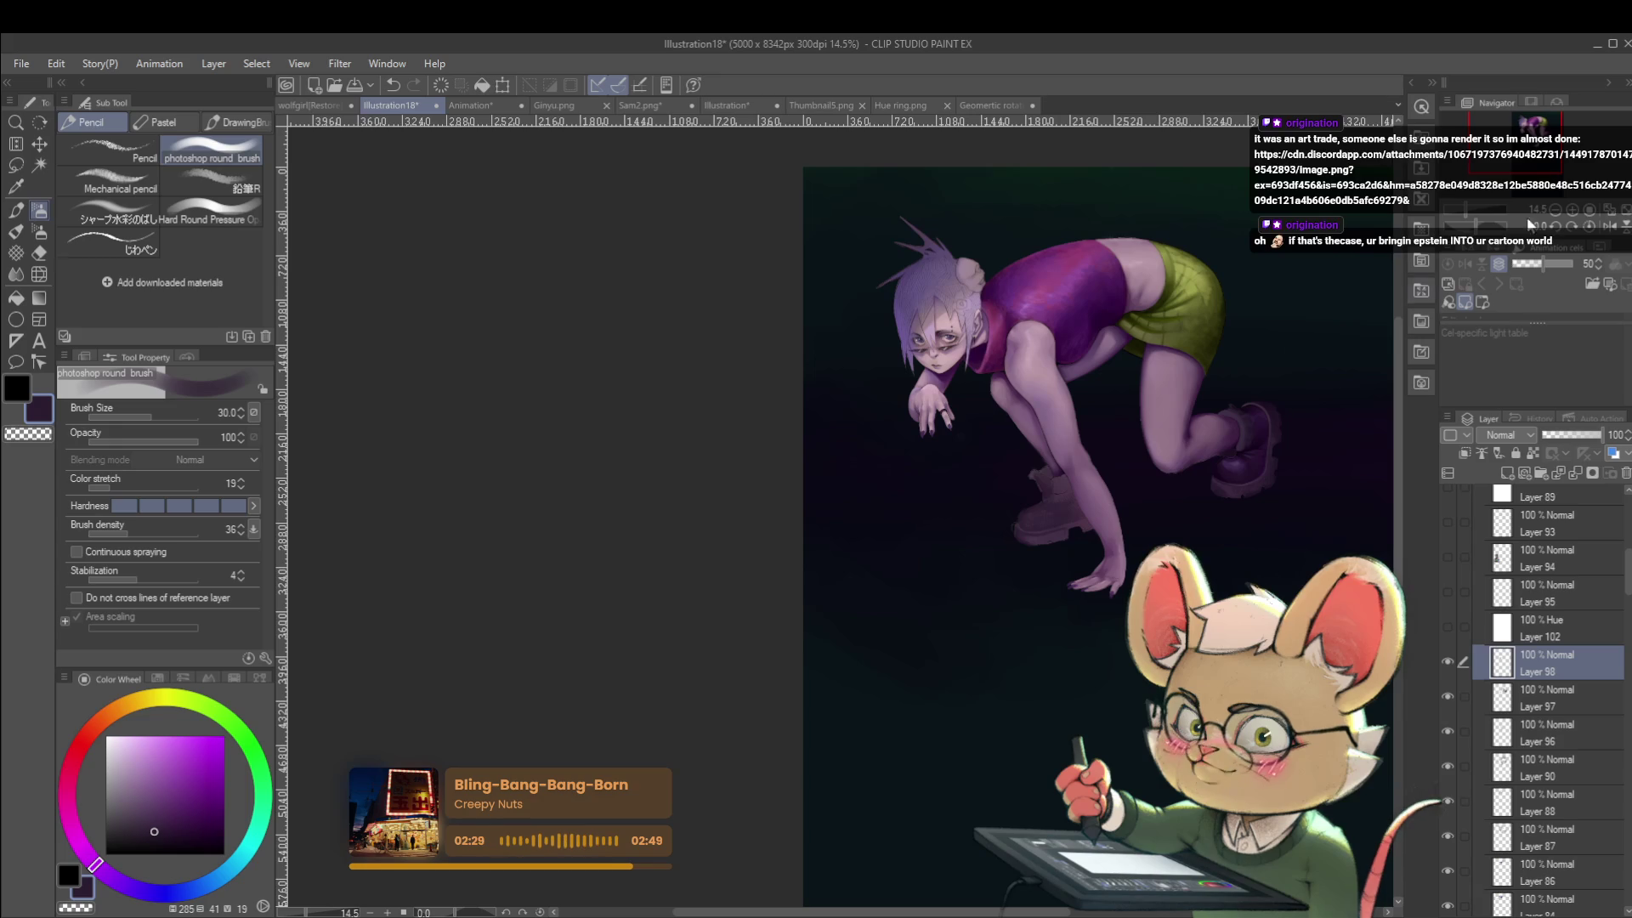
left_click(1611, 228)
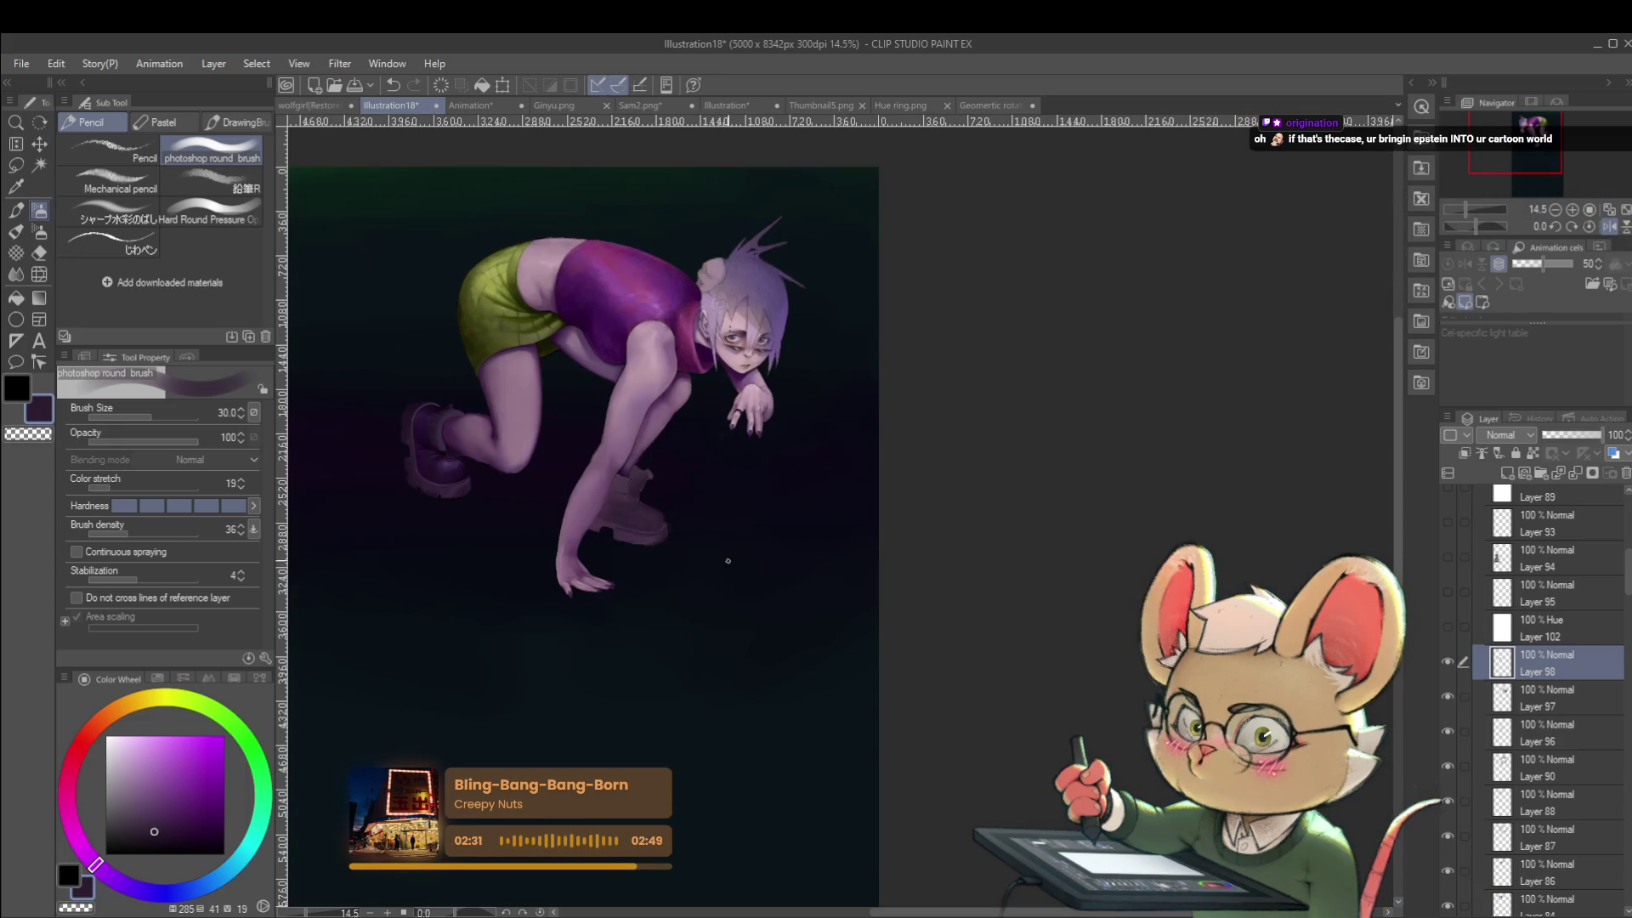
scroll(769, 583, "up", 5)
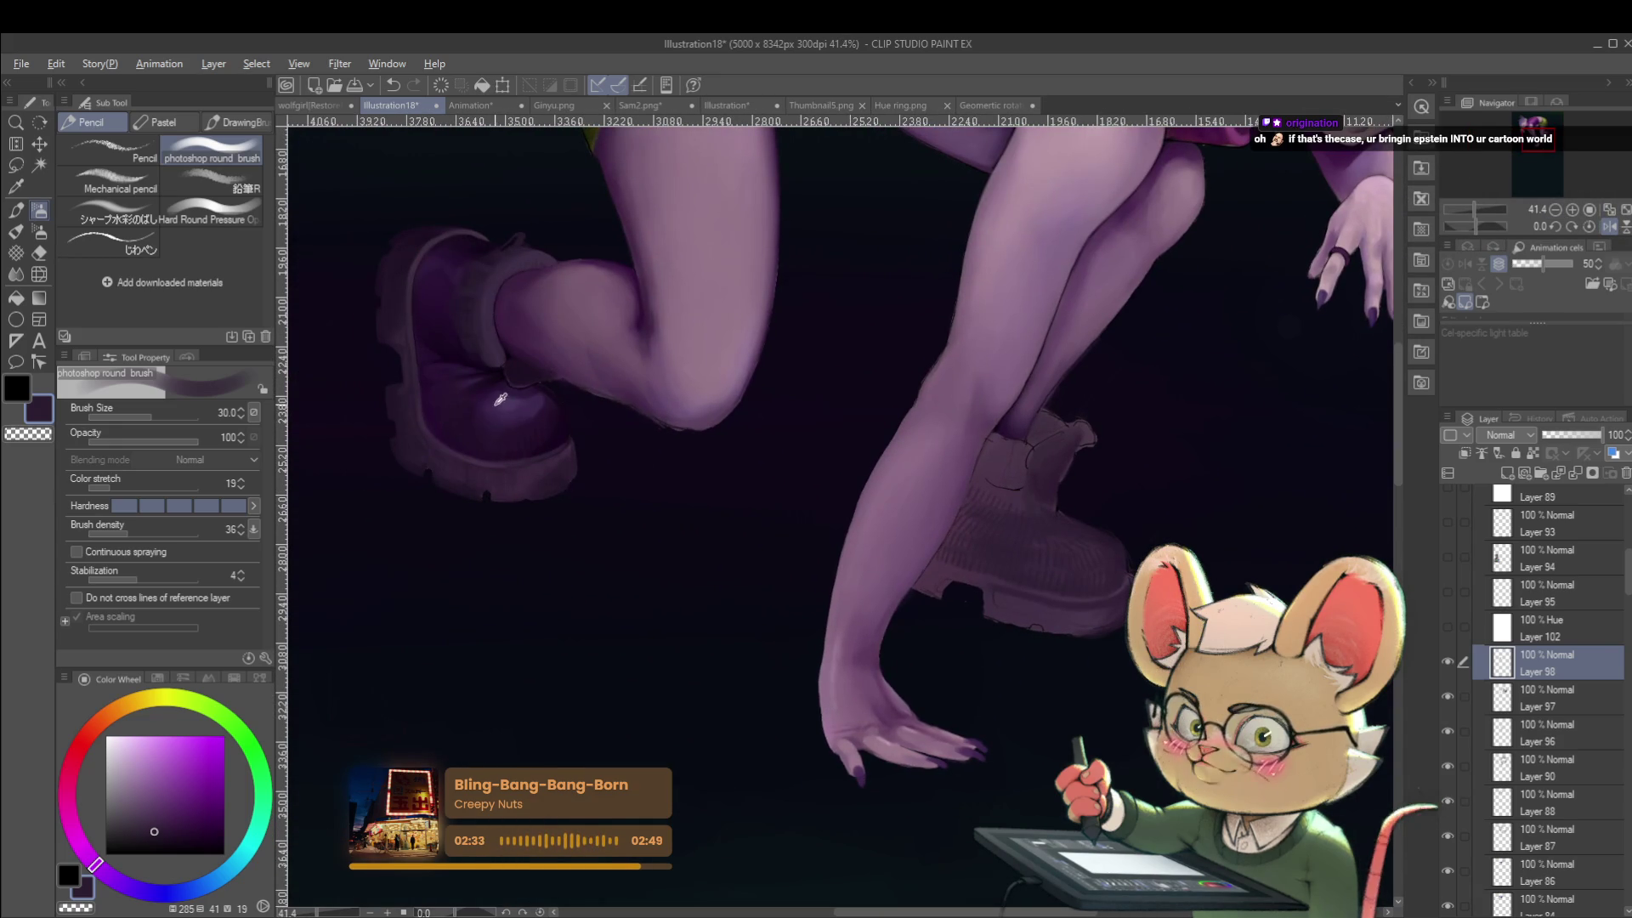
mouse_move(1069, 550)
left_mouse_down()
mouse_move(1047, 546)
mouse_move(1100, 548)
left_mouse_up()
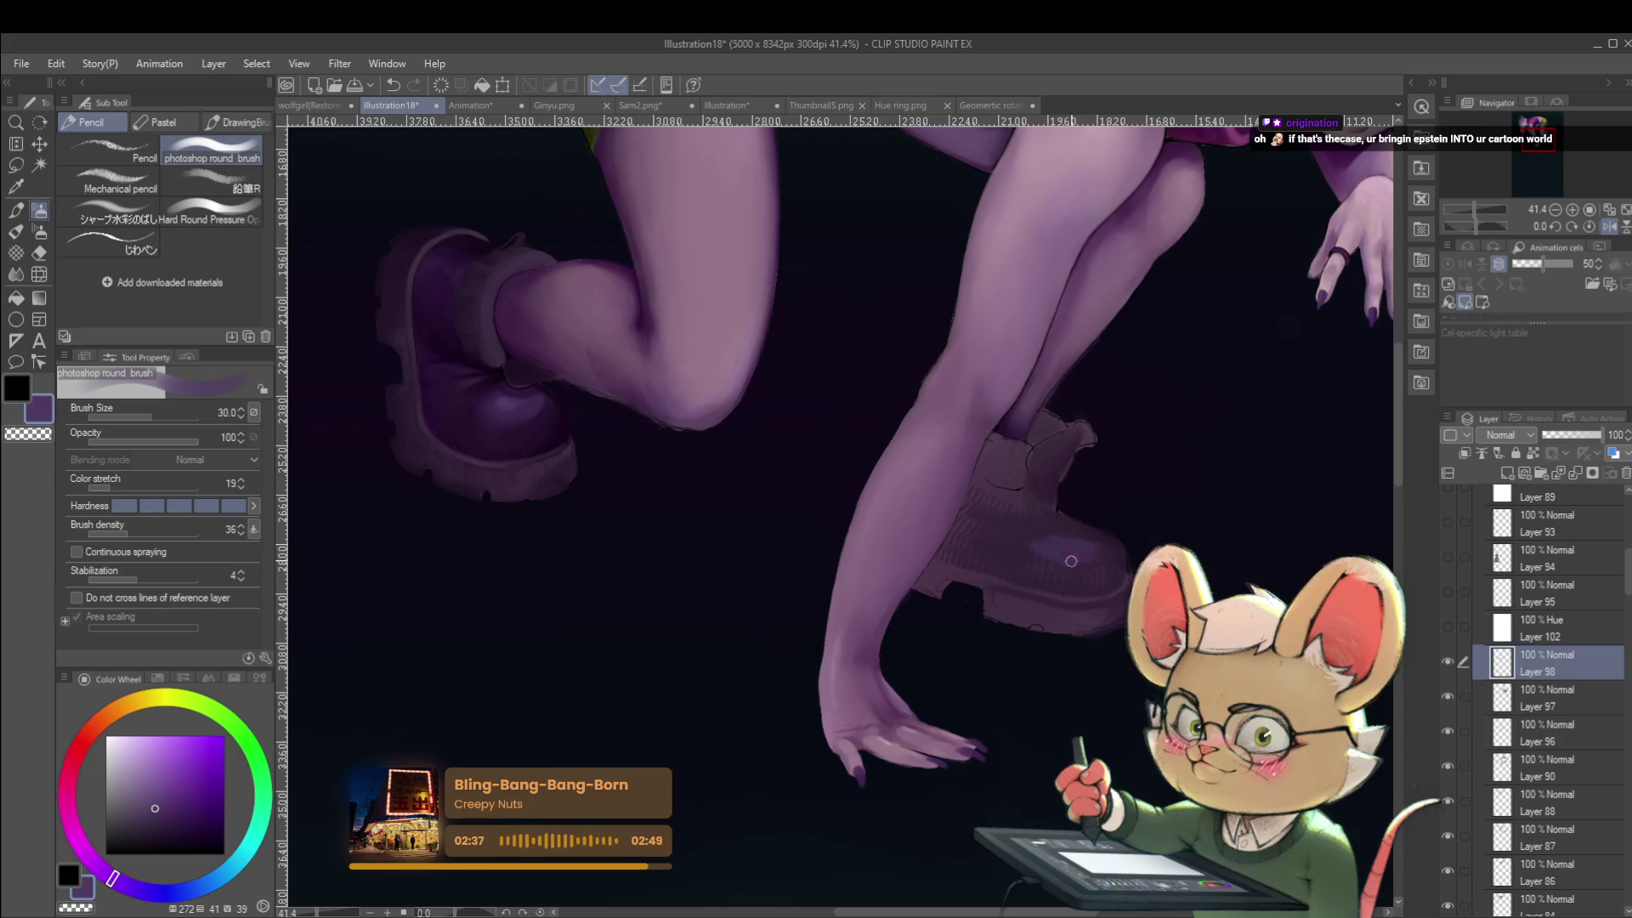
scroll(1033, 531, "right", 1)
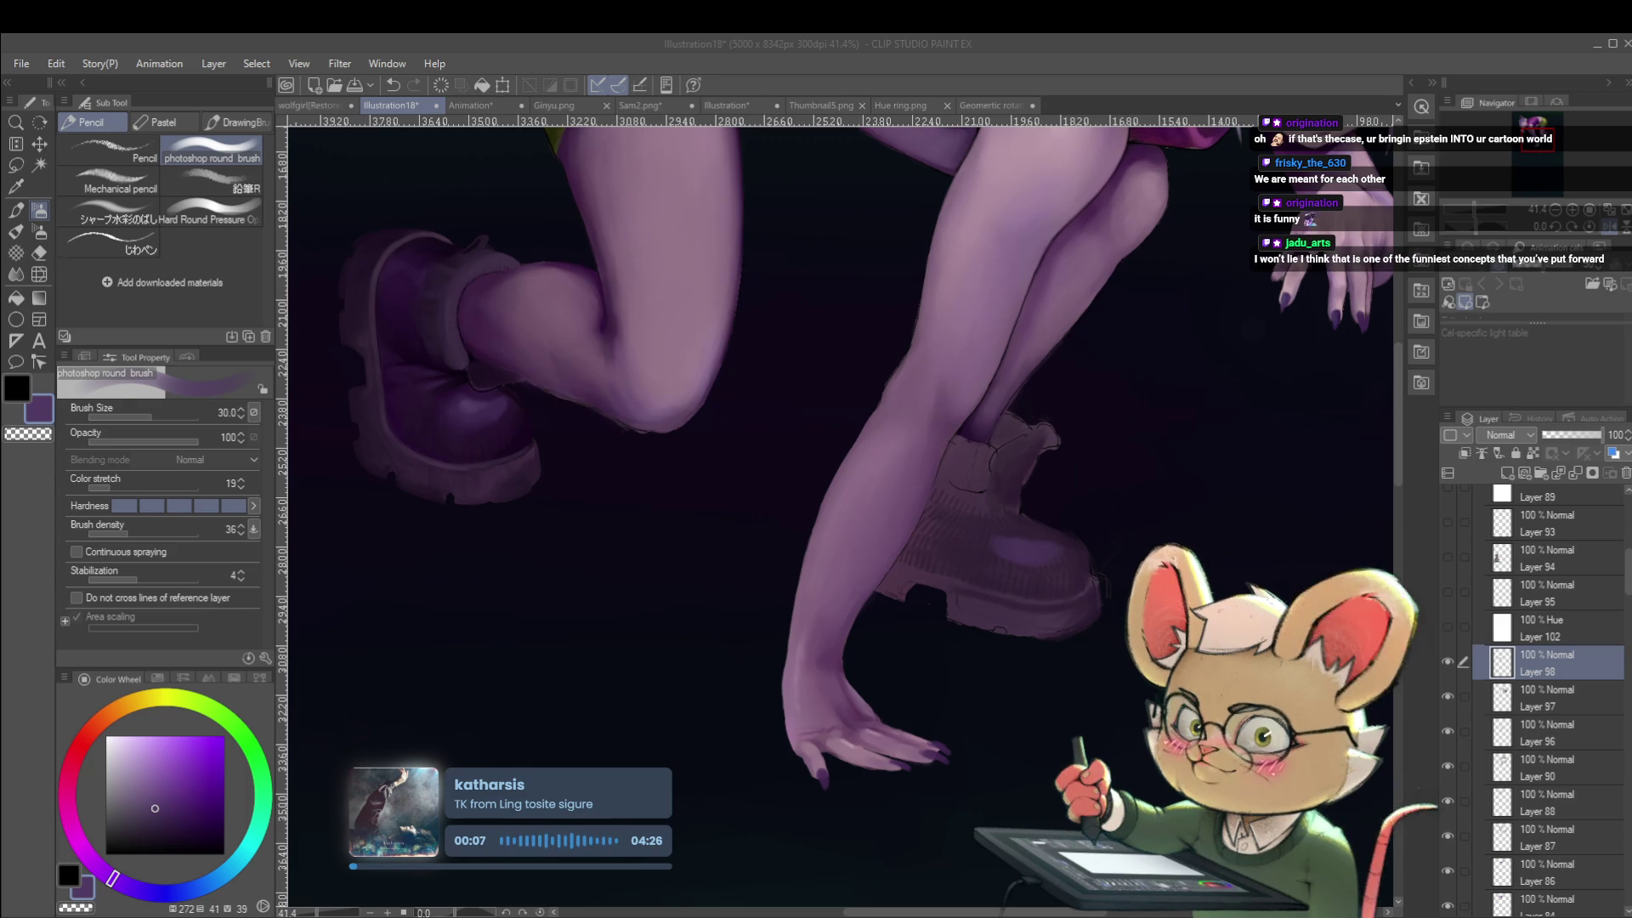
scroll(1186, 535, "down", 6)
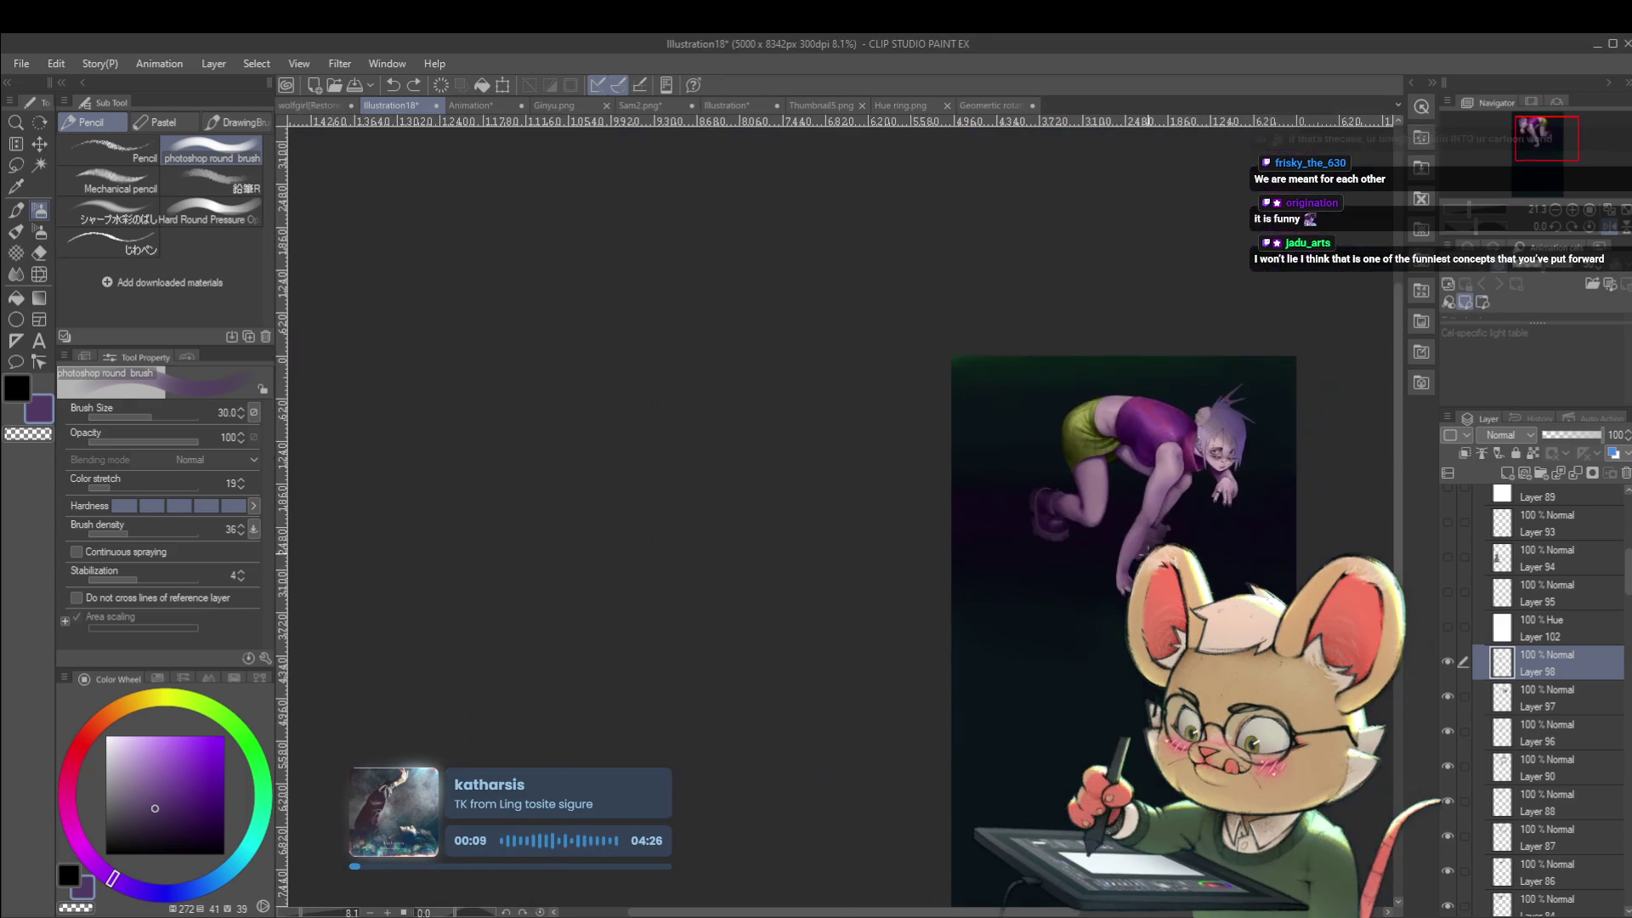
Paste the reference sketch as a new layer, scale it to 286%, and move it lower left.
key("ctrl+v")
key("ctrl+t")
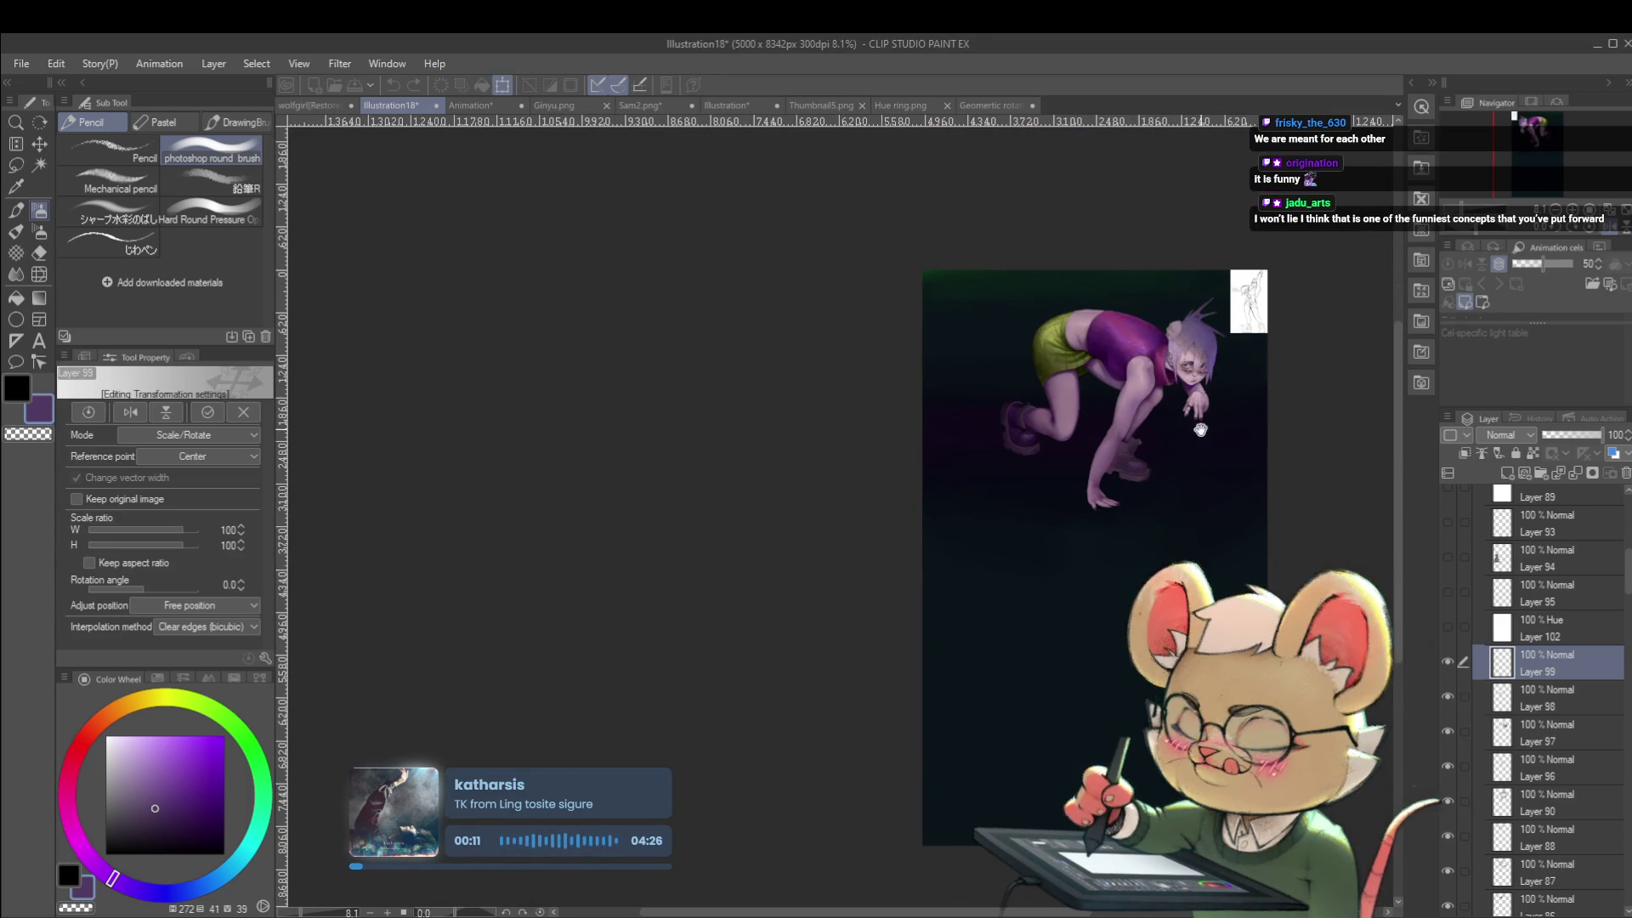
scroll(1207, 450, "up", 2)
left_click_drag(1251, 250, 1139, 442)
mouse_move(1193, 340)
left_mouse_down()
mouse_move(1101, 479)
mouse_move(921, 687)
left_mouse_up()
Bring the sketch's legs and feet into view, unmirror the canvas, and commit the transform.
mouse_move(1051, 607)
left_mouse_down()
mouse_move(1085, 510)
mouse_move(984, 566)
left_mouse_up()
scroll(1011, 506, "up", 3)
scroll(1011, 507, "up", 2)
left_click_drag(879, 595, 846, 350)
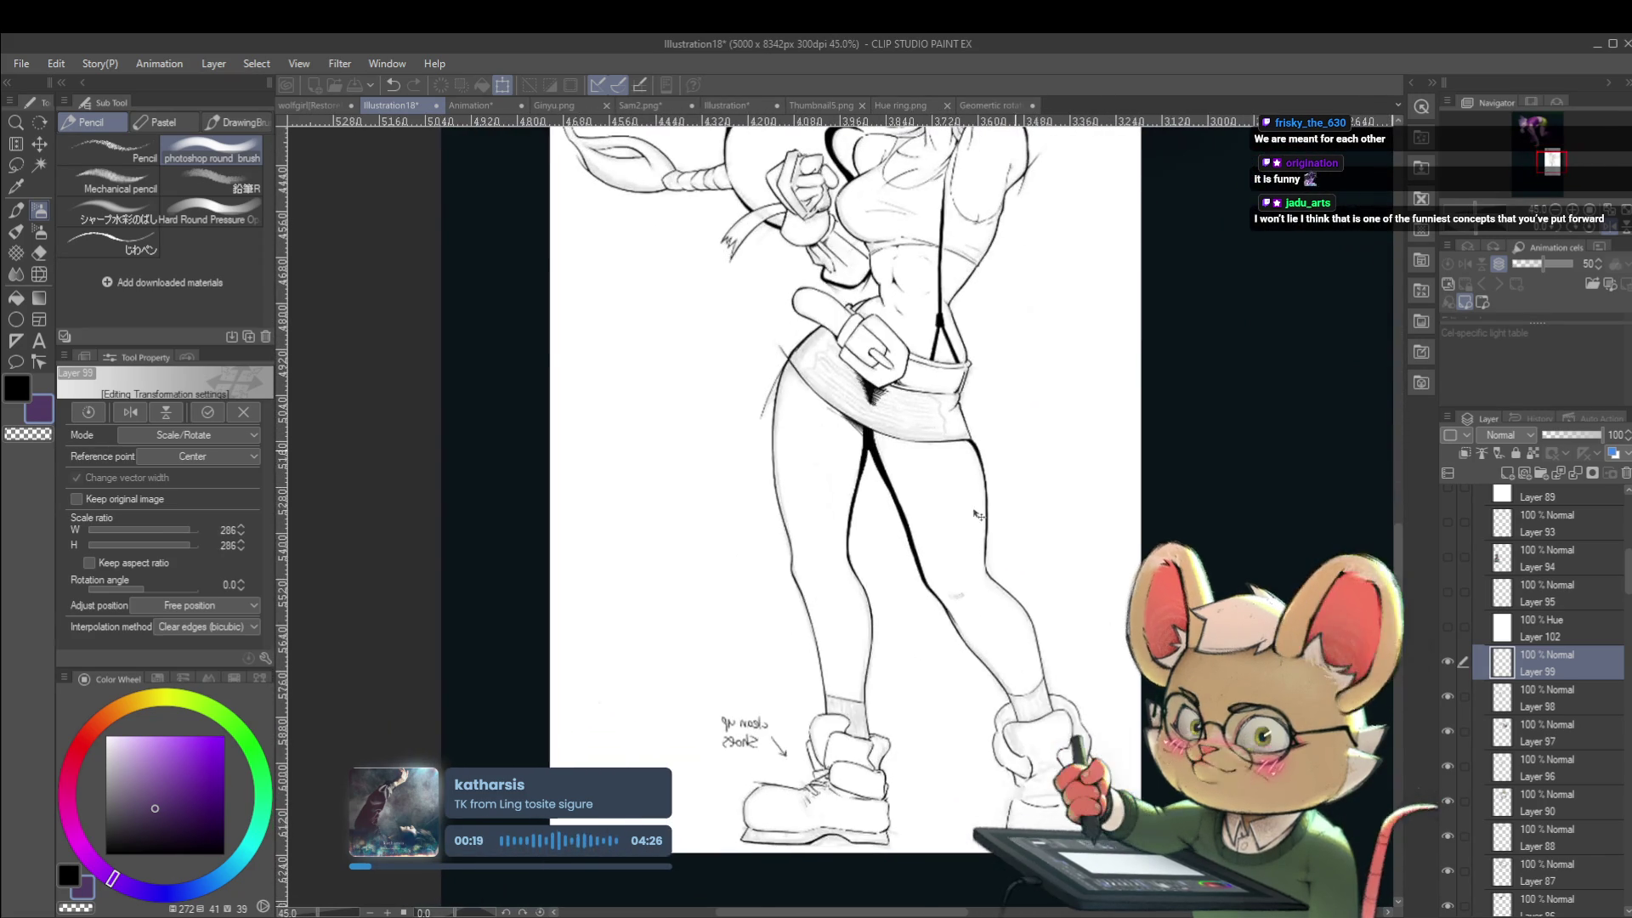
key("h")
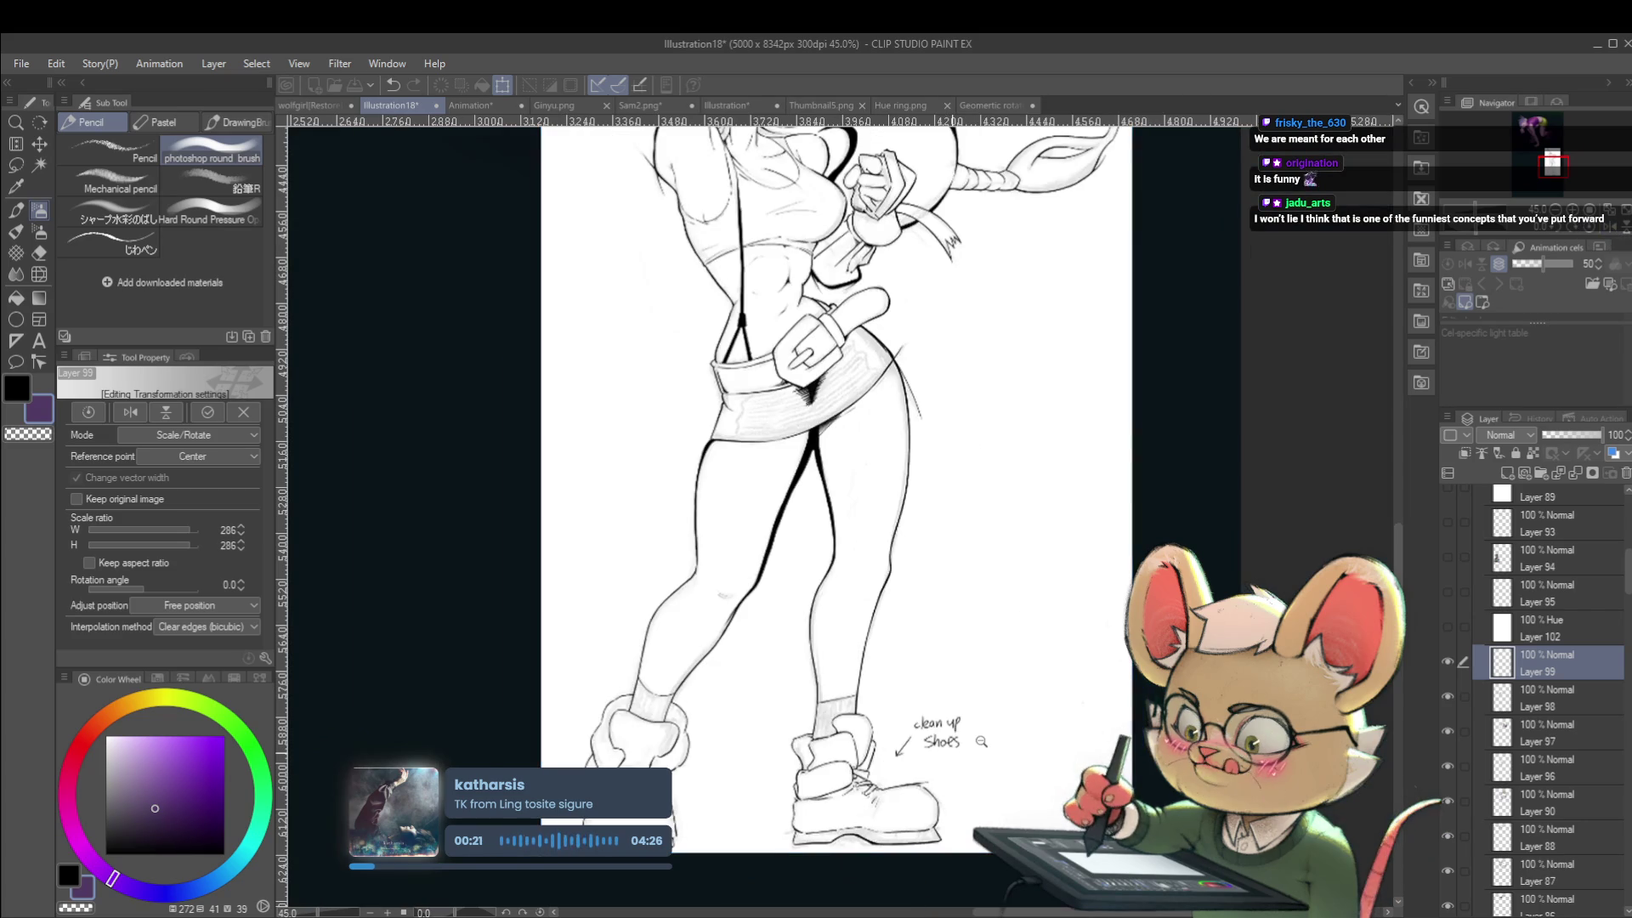
scroll(966, 747, "up", 3)
scroll(969, 748, "down", 5)
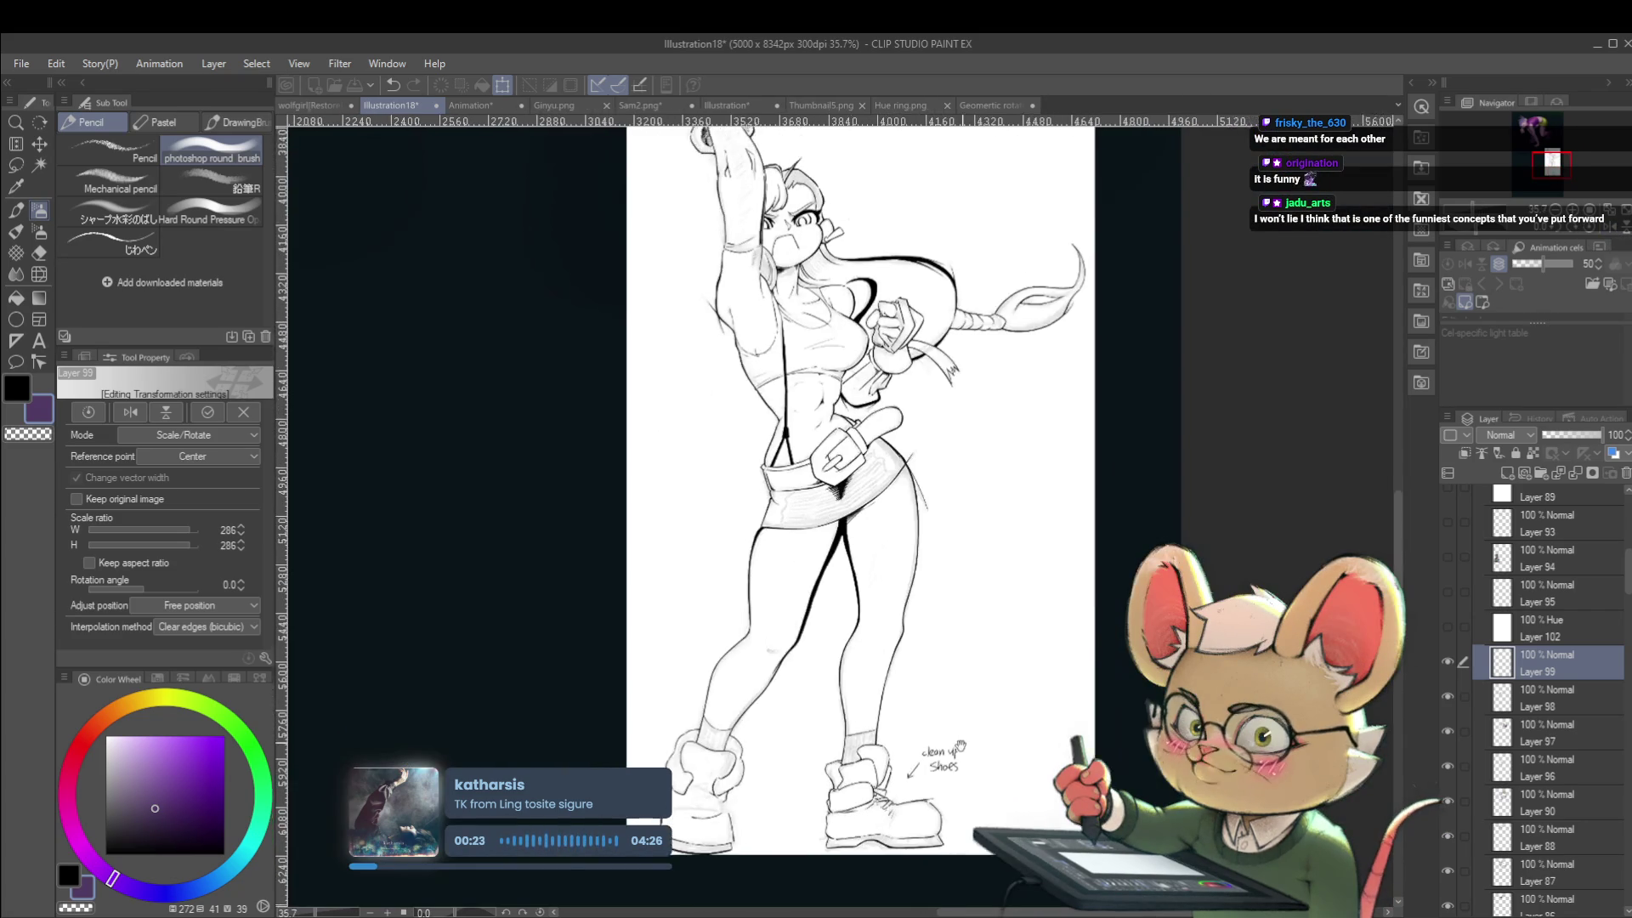
scroll(992, 740, "up", 1)
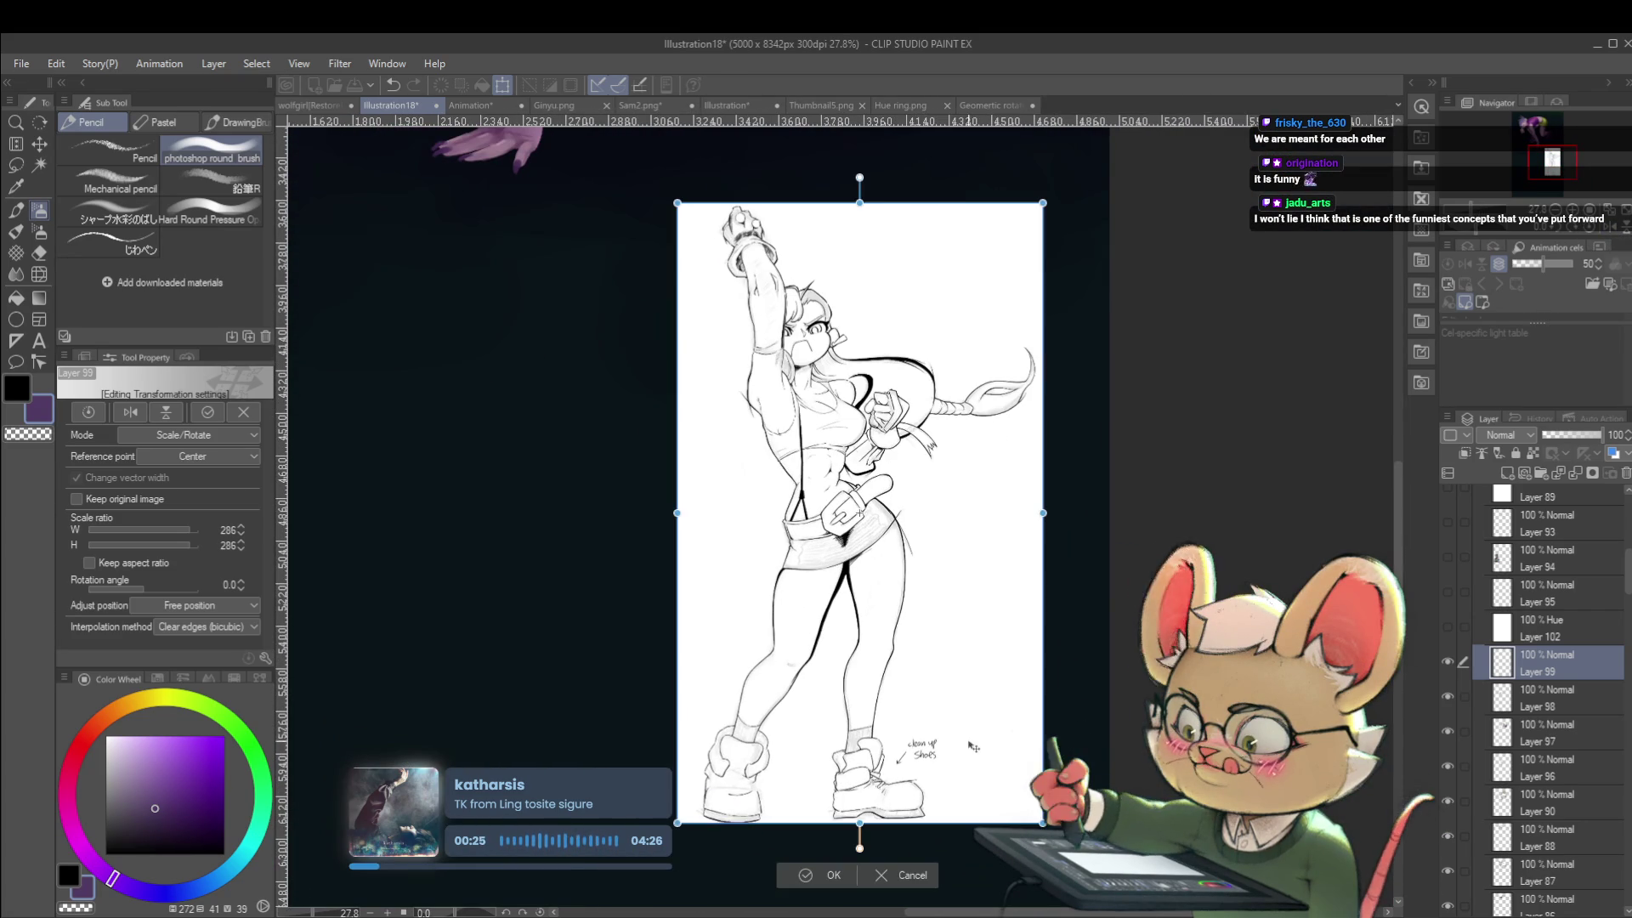
key("Return")
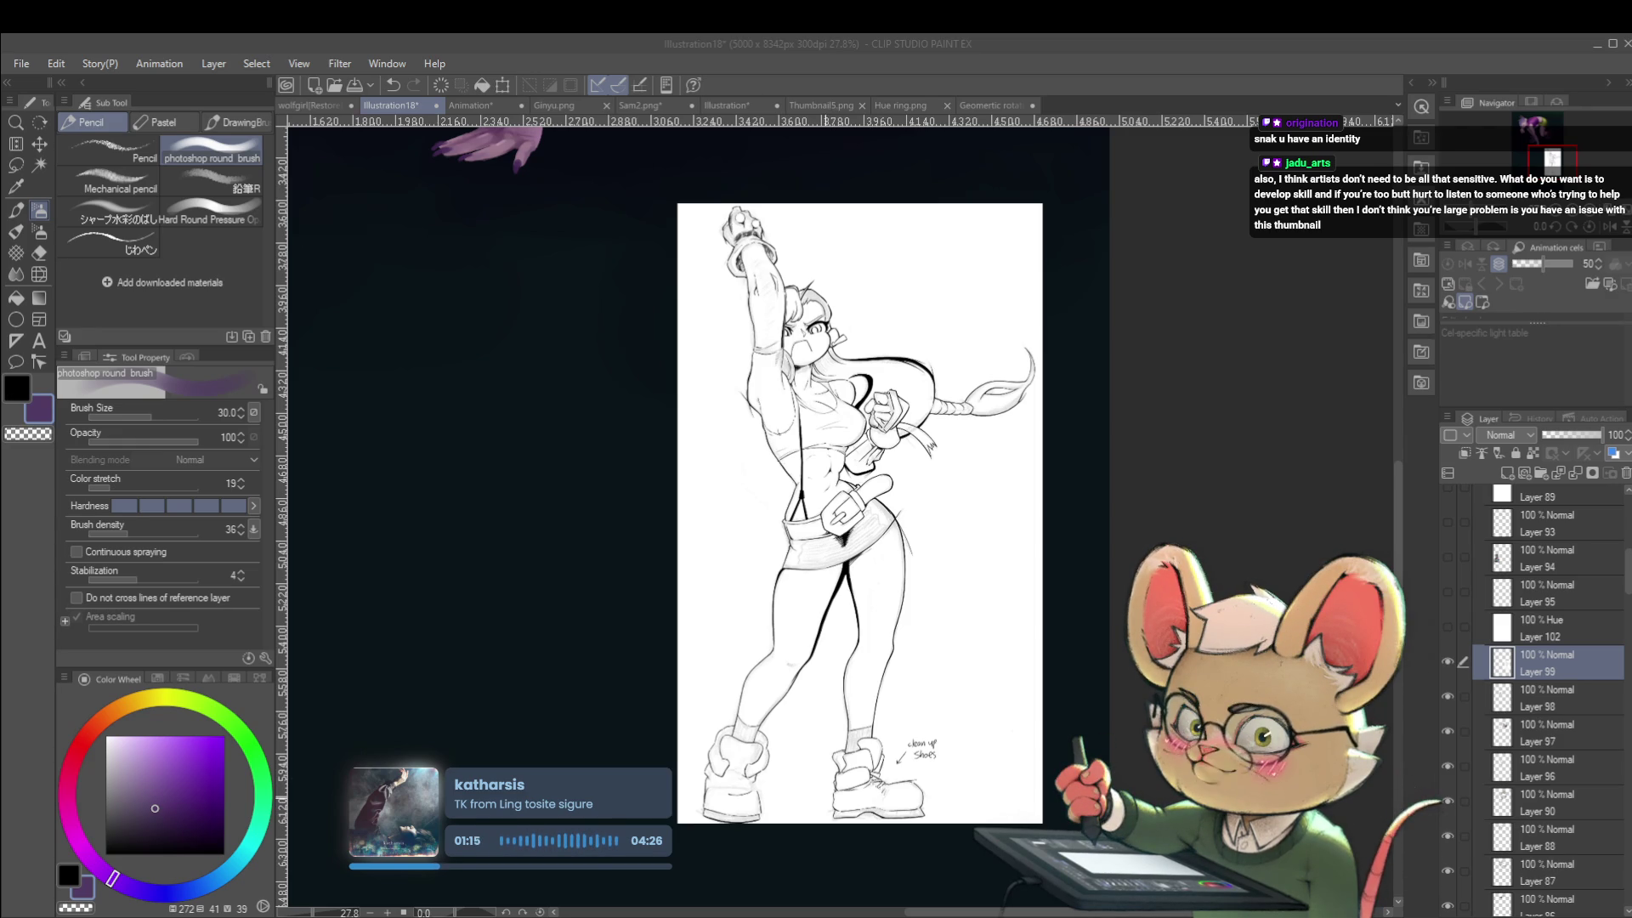
key("h")
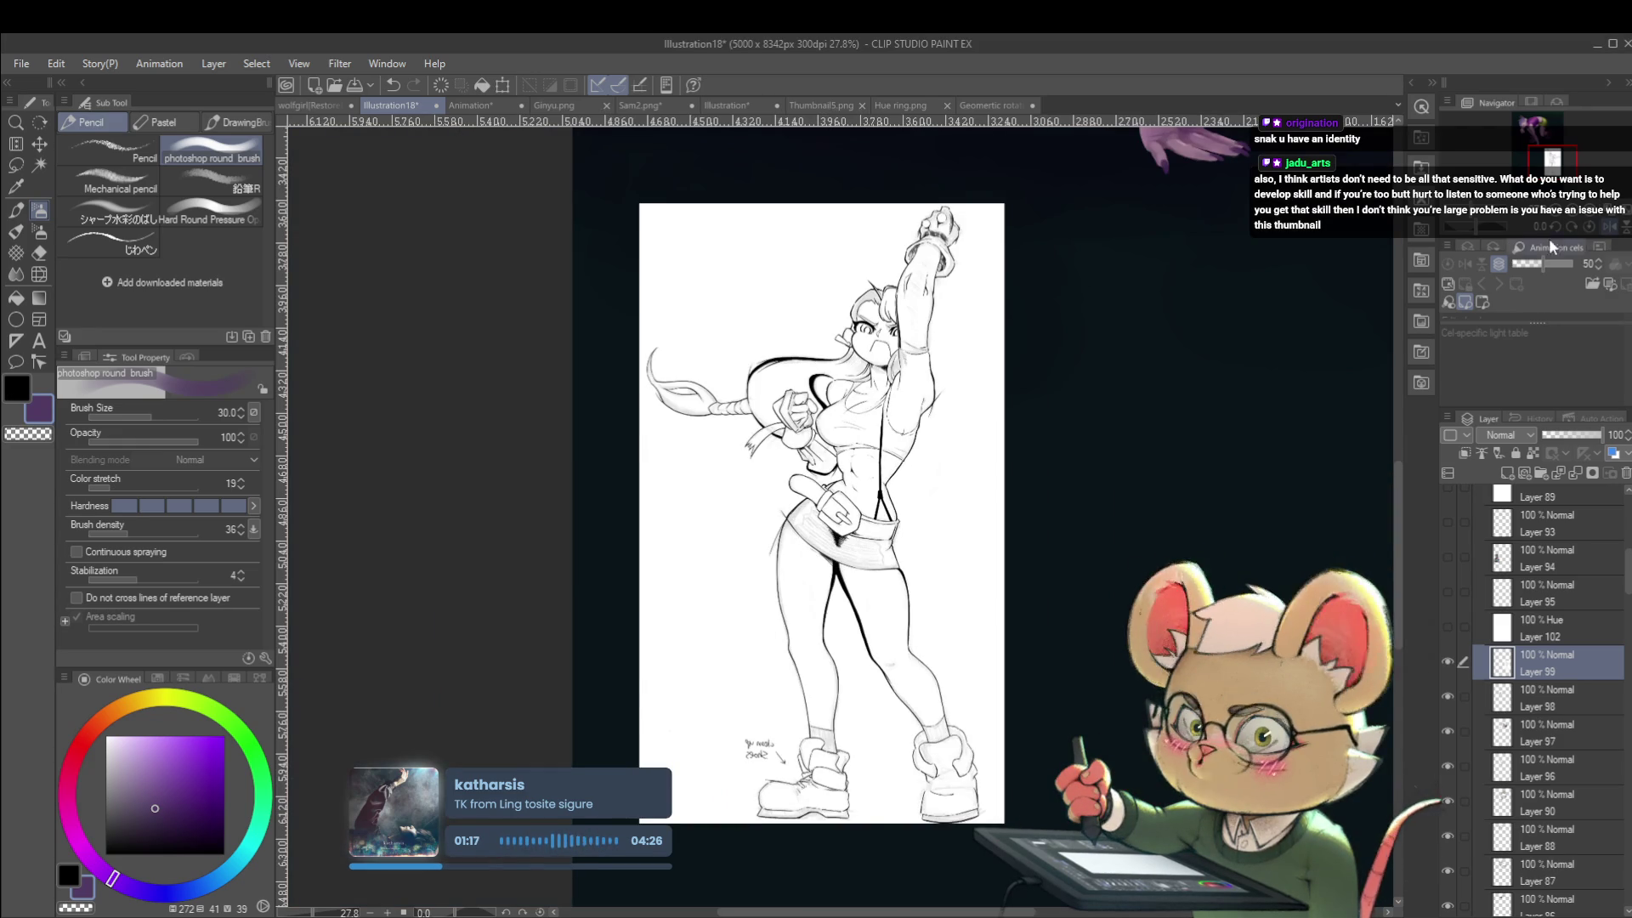
scroll(1143, 468, "right", 5)
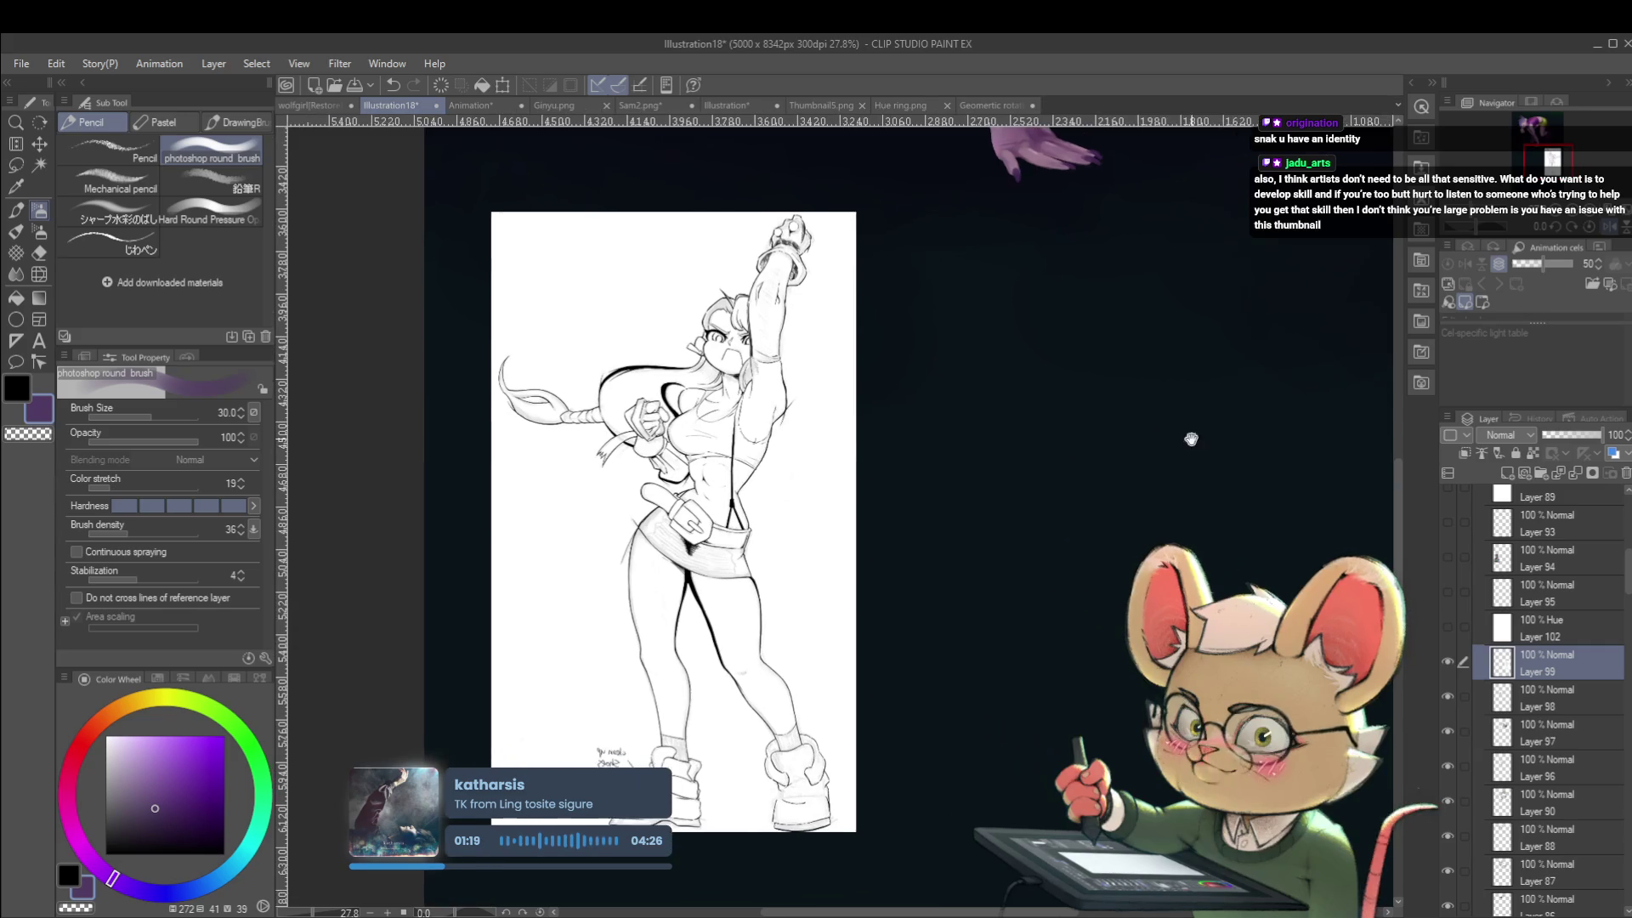
key("h")
mouse_move(1275, 452)
left_mouse_down()
mouse_move(1164, 453)
mouse_move(1221, 518)
left_mouse_up()
scroll(1153, 462, "down", 1)
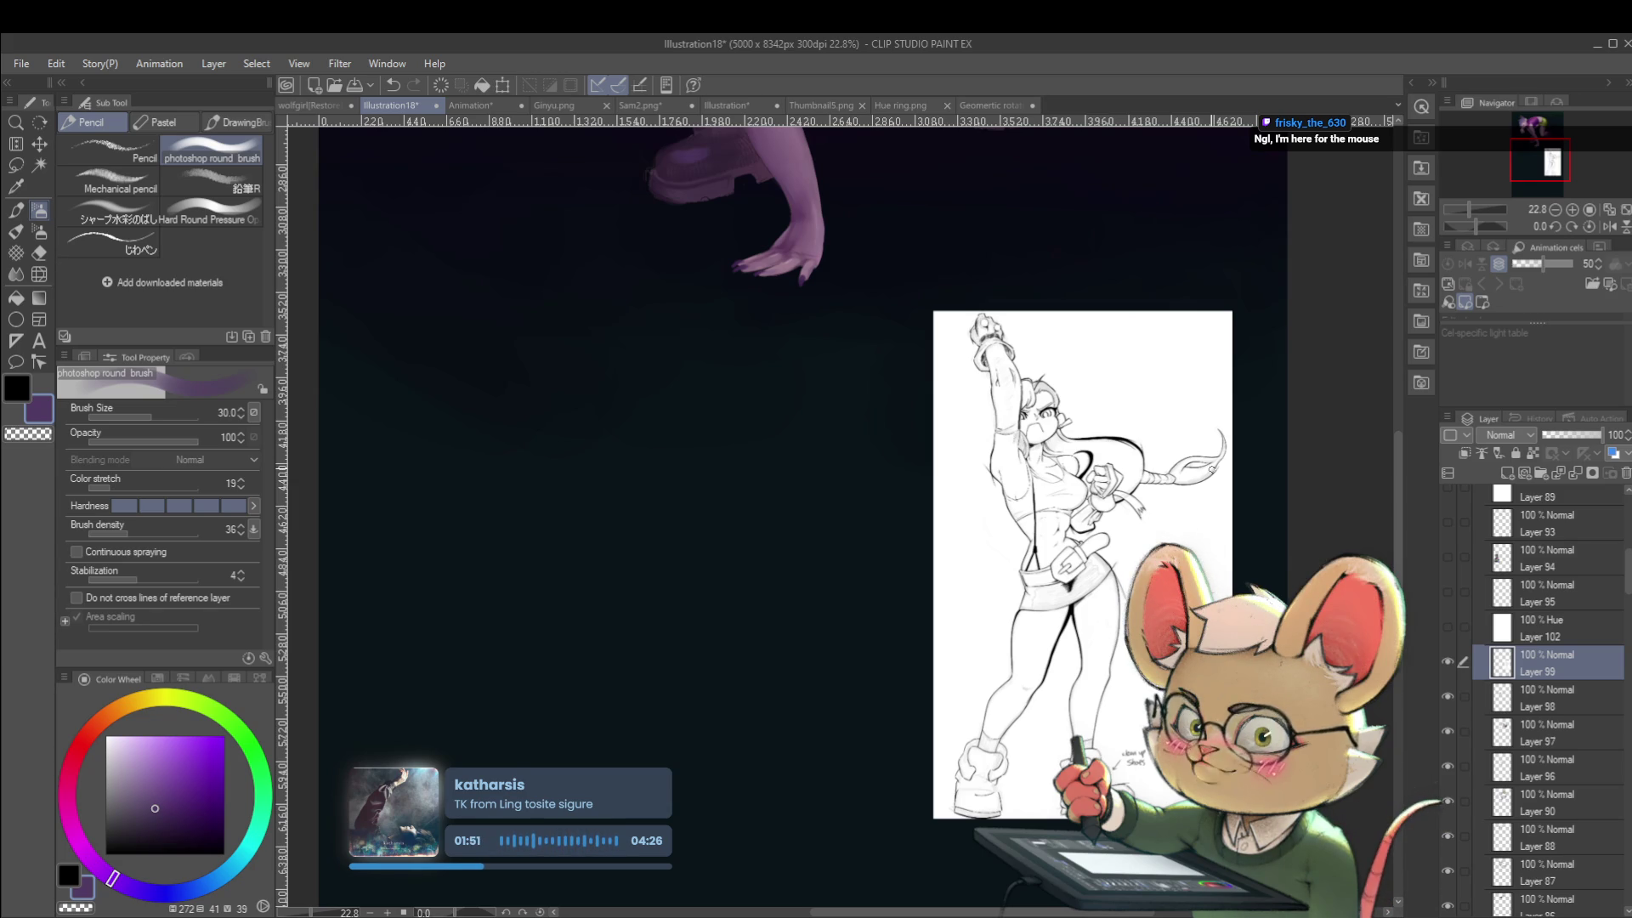
scroll(999, 295, "up", 3)
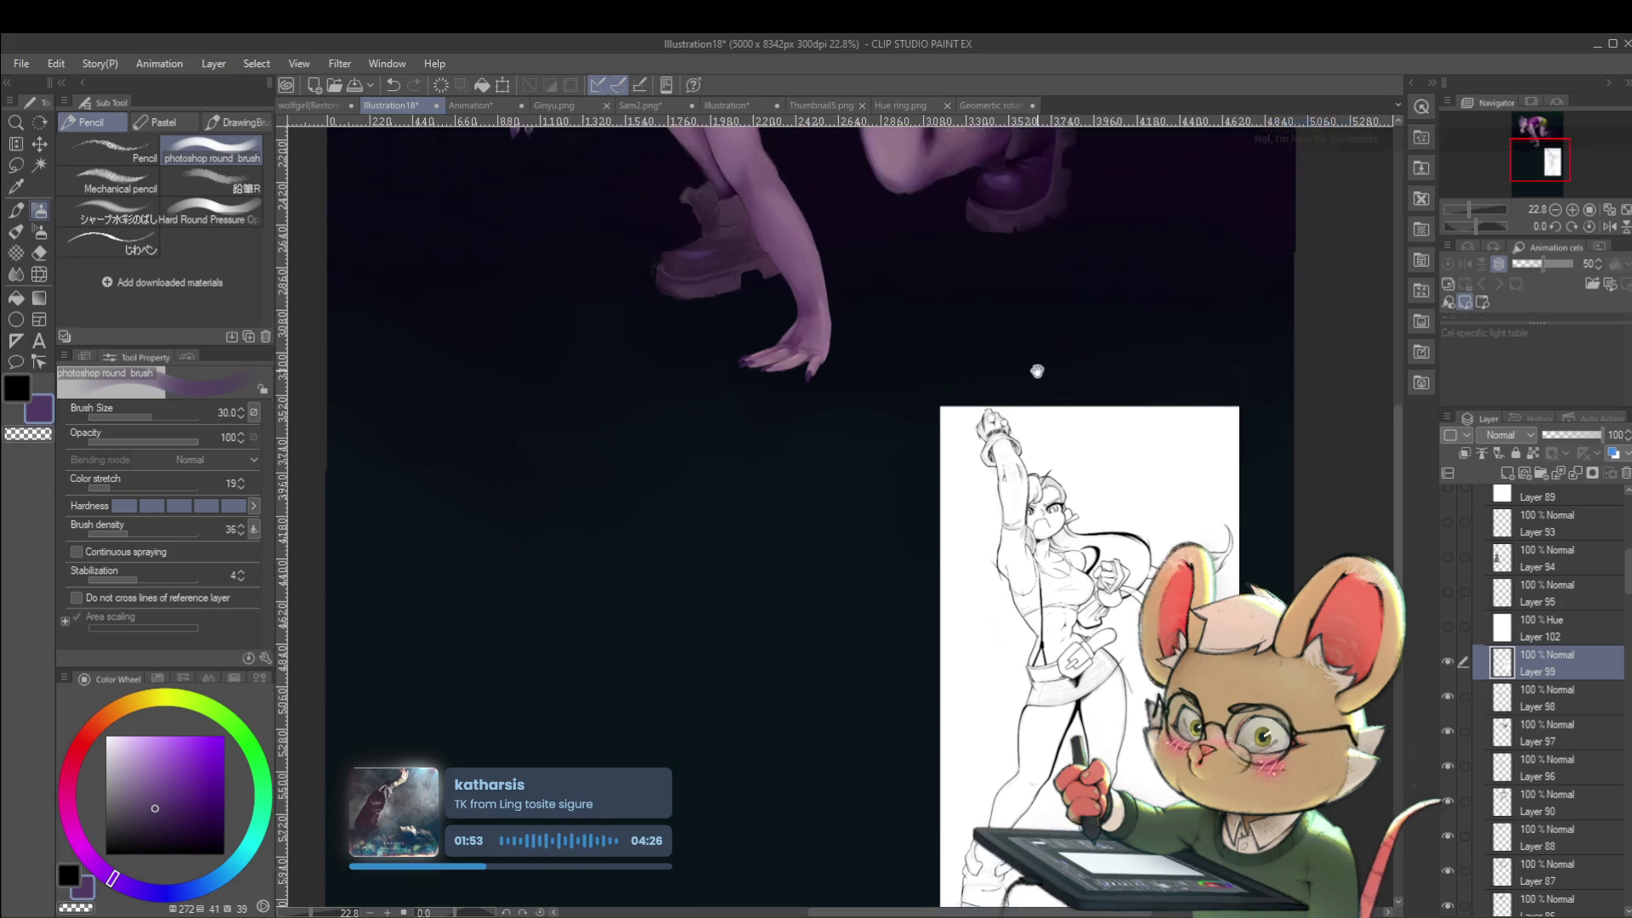
scroll(1008, 286, "up", 5)
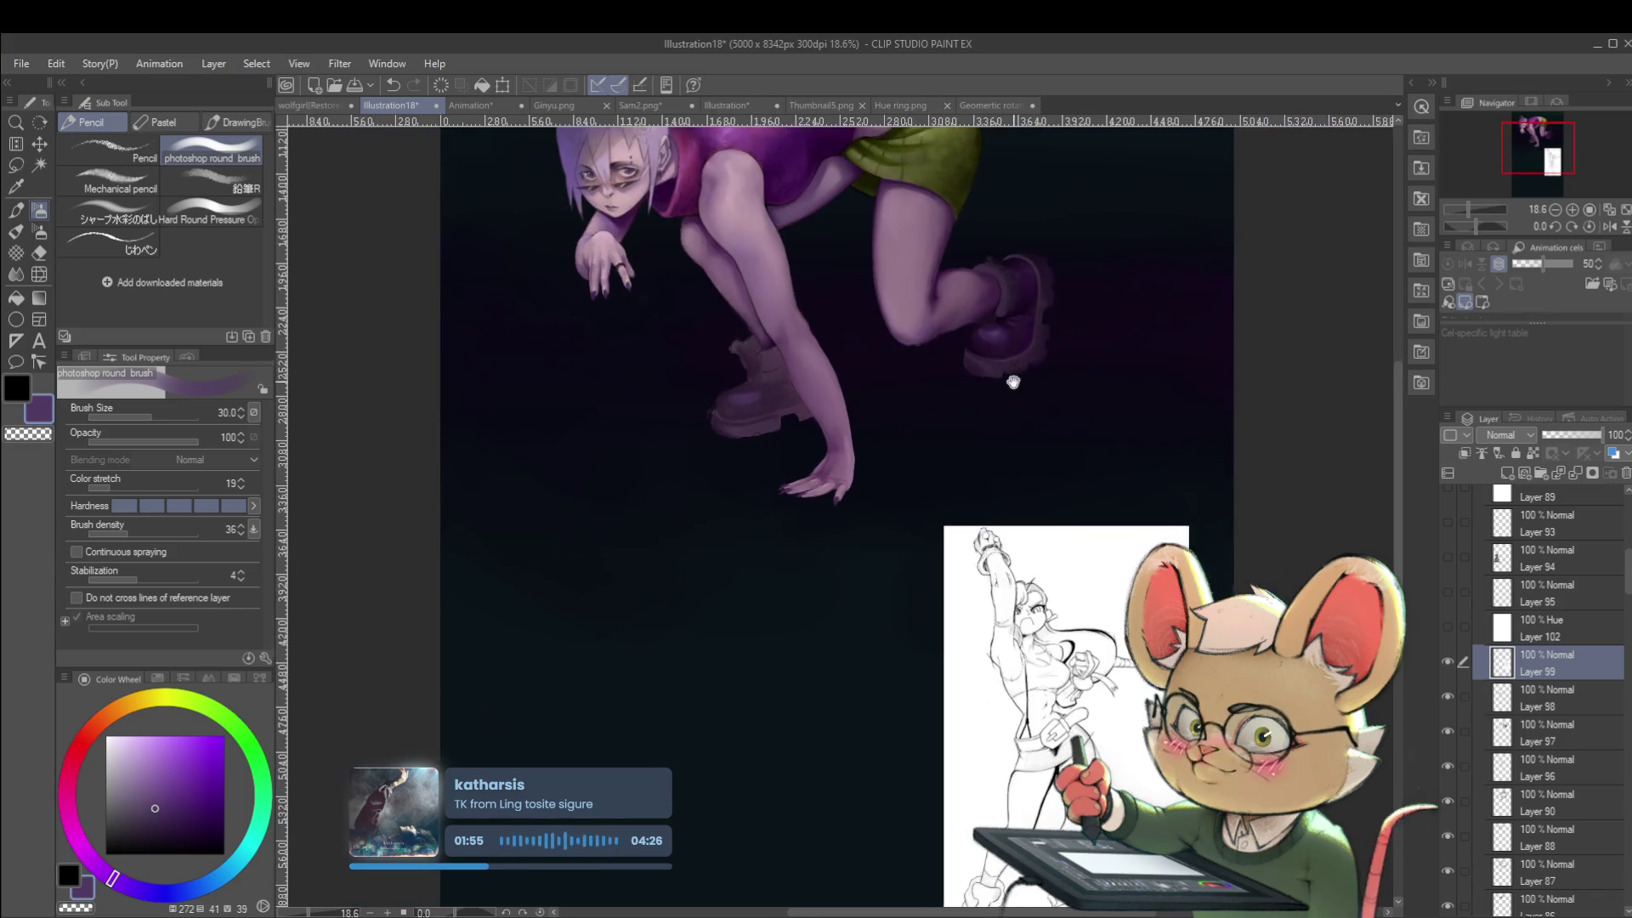
left_click_drag(973, 329, 995, 423)
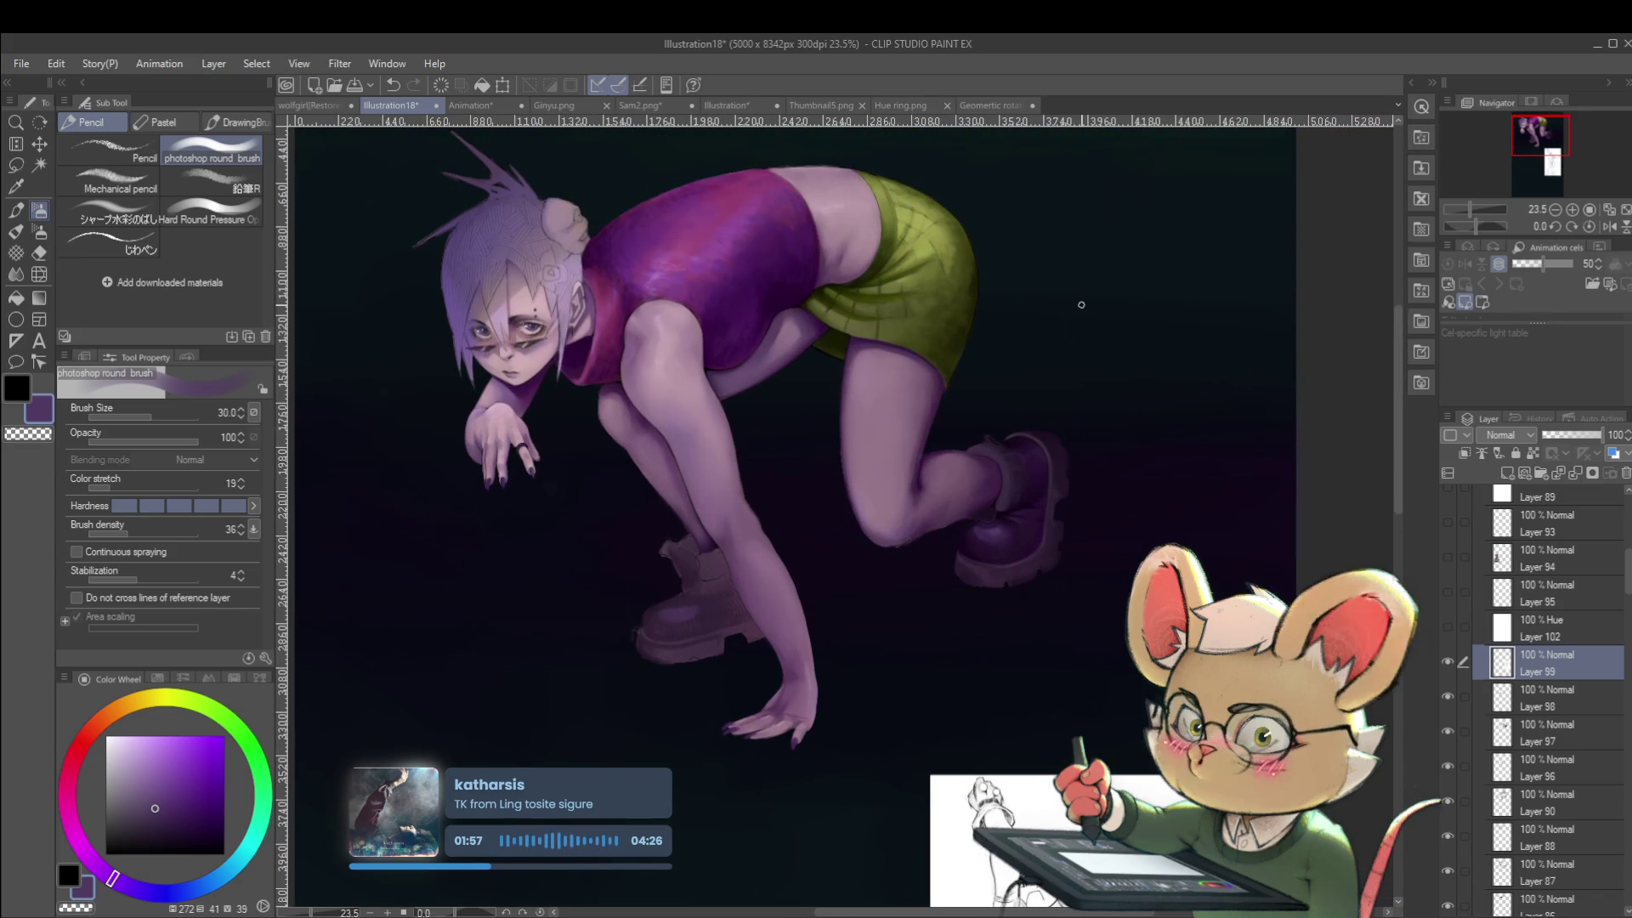
left_click(1609, 227)
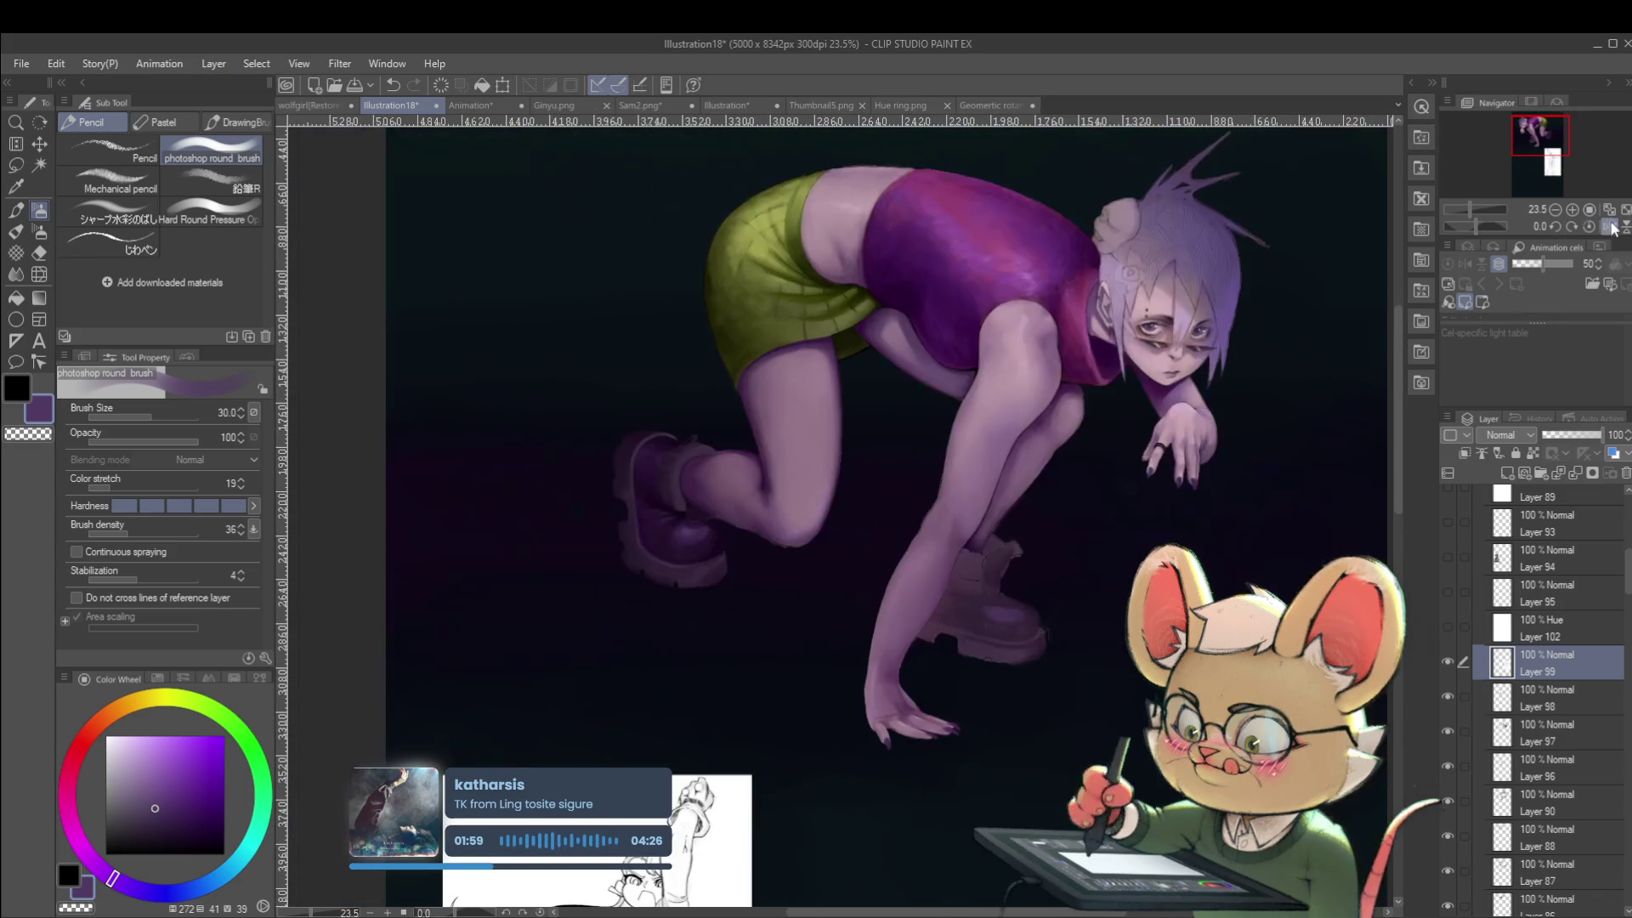
mouse_move(1193, 523)
left_mouse_down()
mouse_move(1201, 374)
mouse_move(1198, 412)
left_mouse_up()
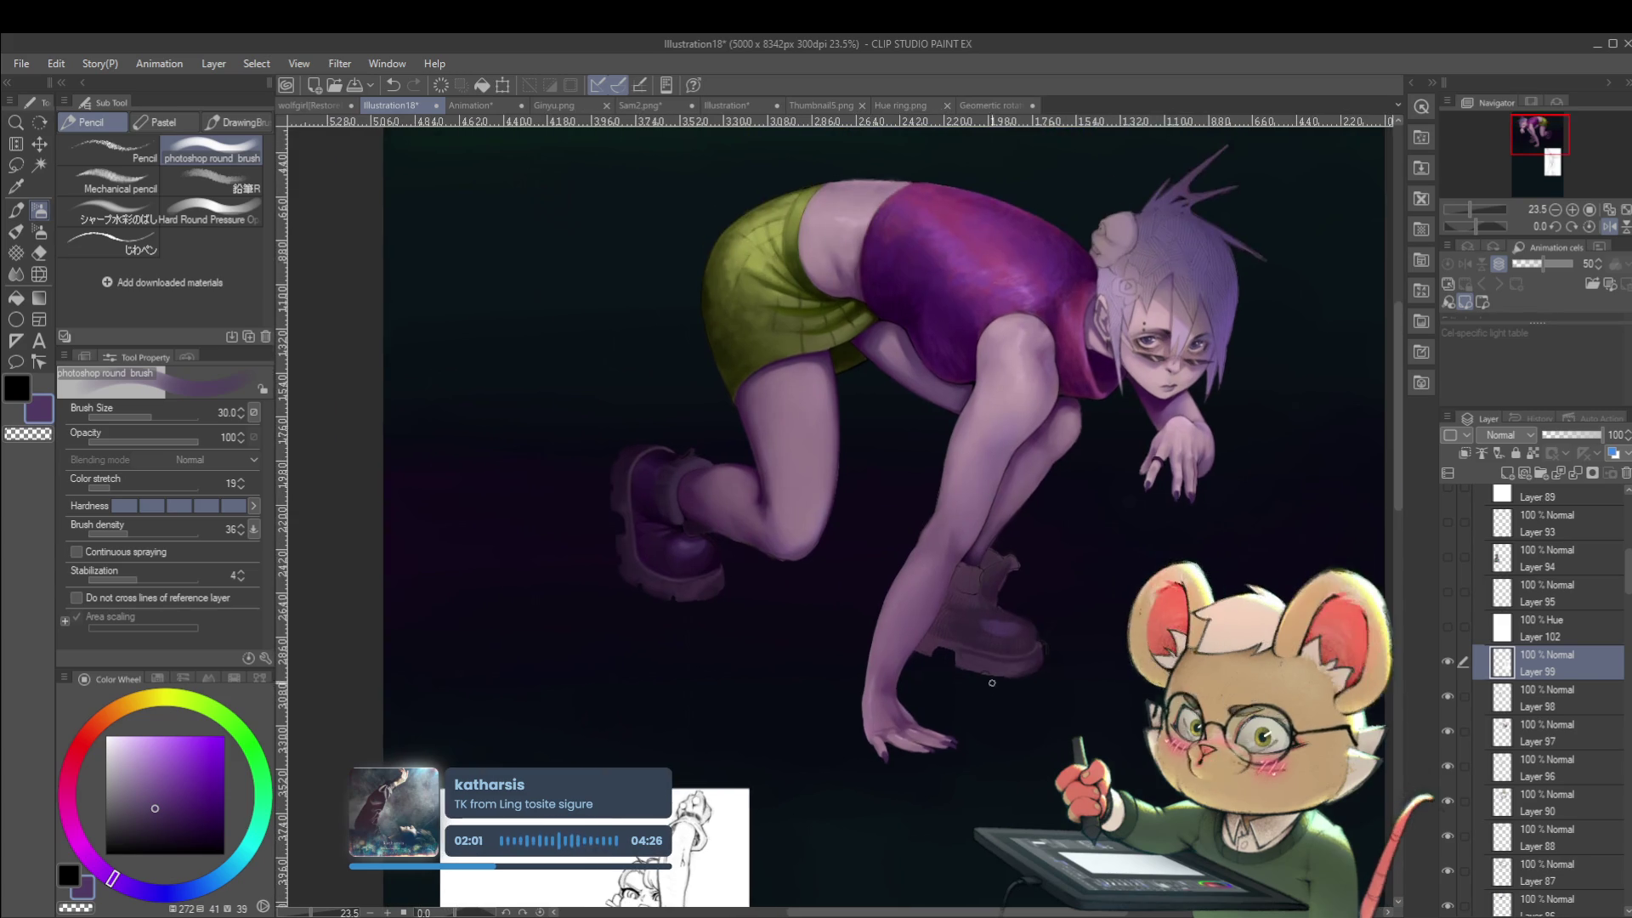
scroll(1088, 516, "up", 2)
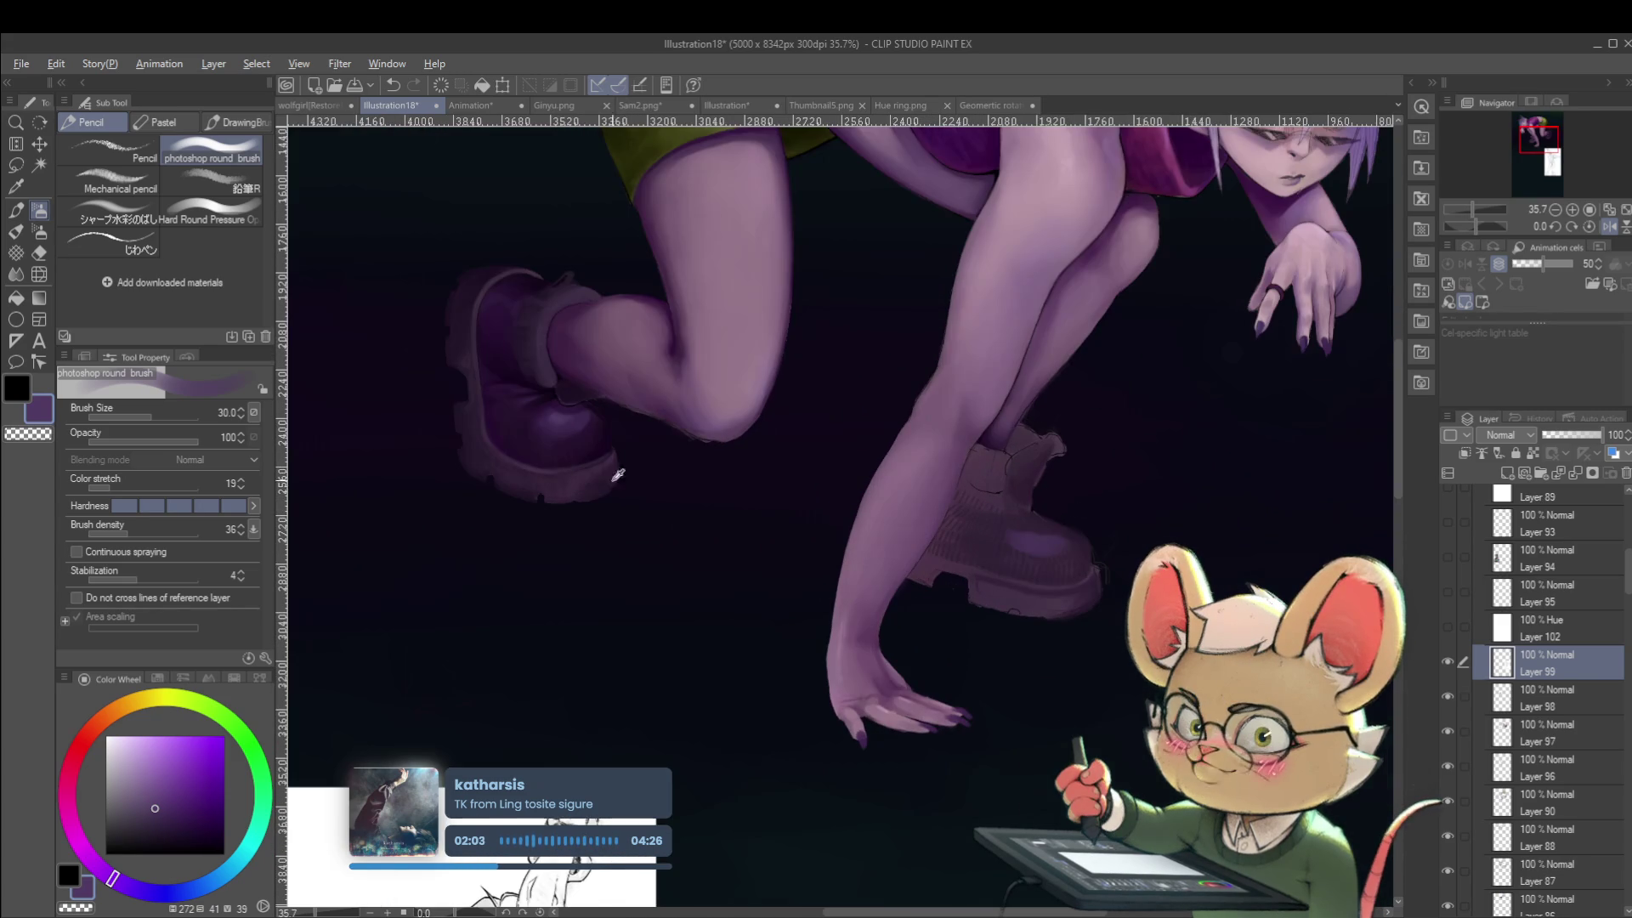
Sample the boot's dark purple, shrink the brush to 20, unflip the view, and zoom out to the whole figure.
left_click(600, 429, "alt")
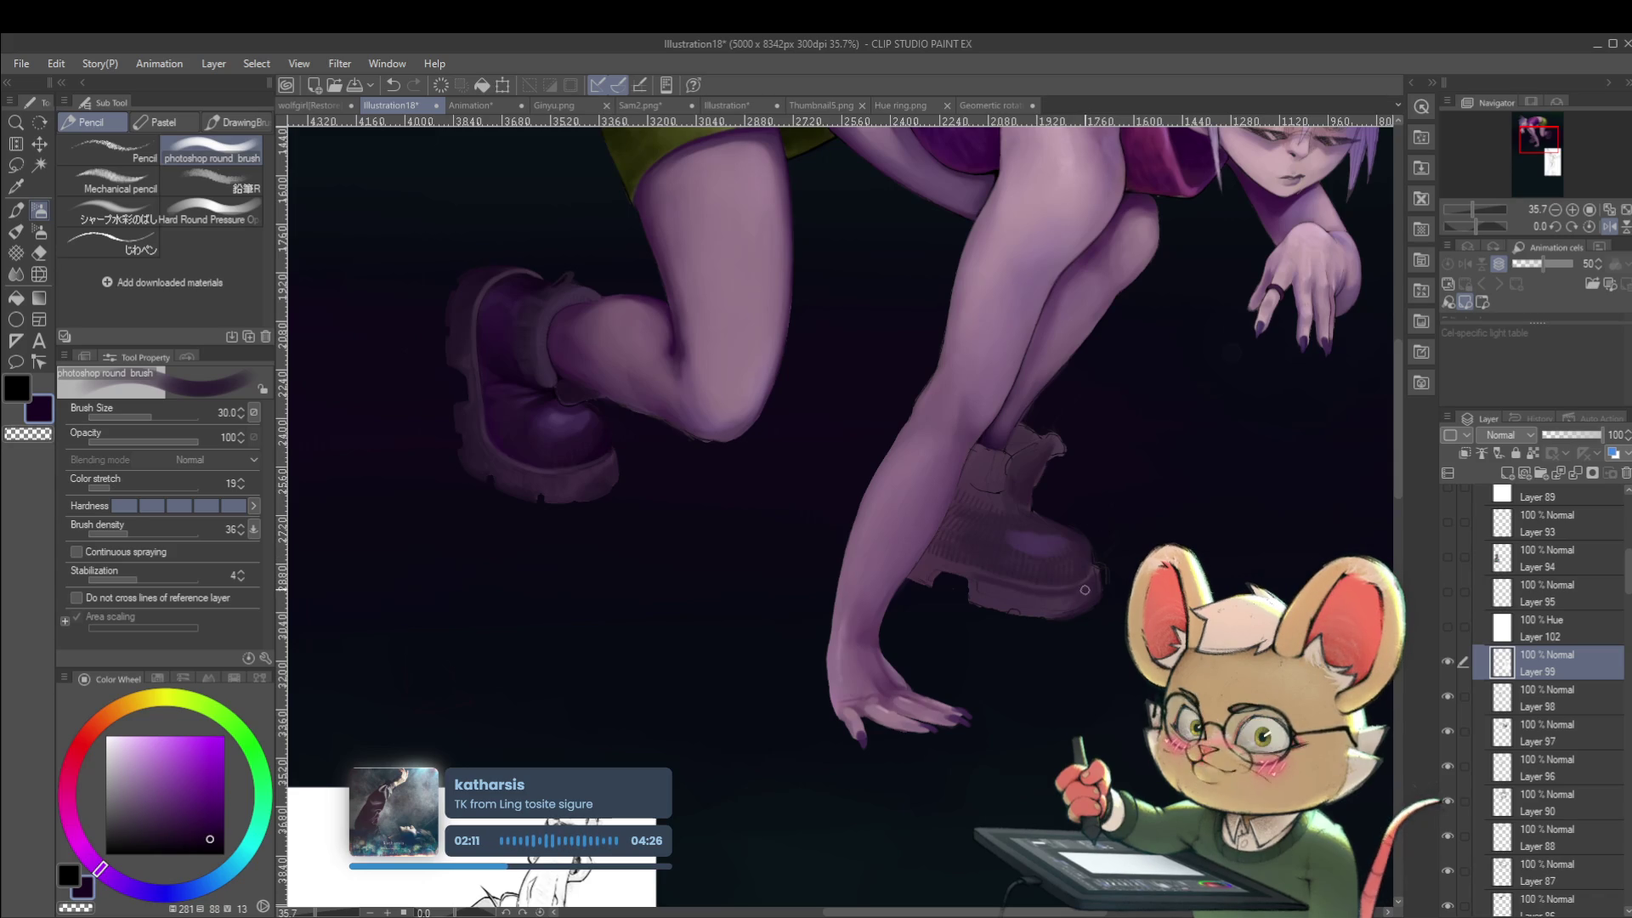
key("bracketleft")
key("bracketleft")
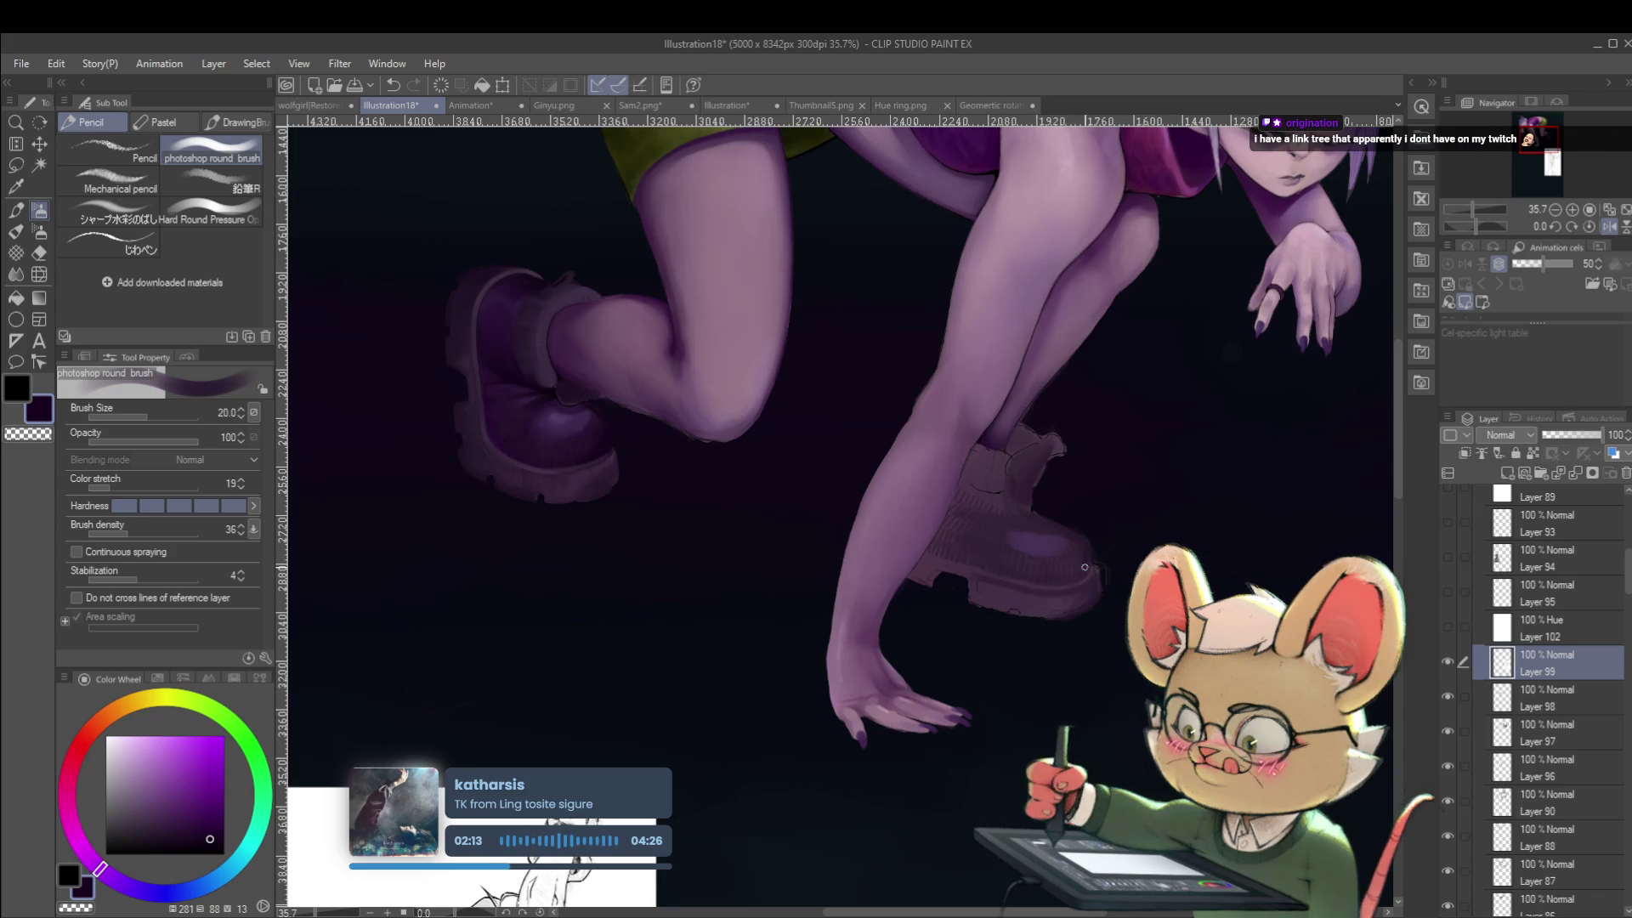
left_click(1609, 227)
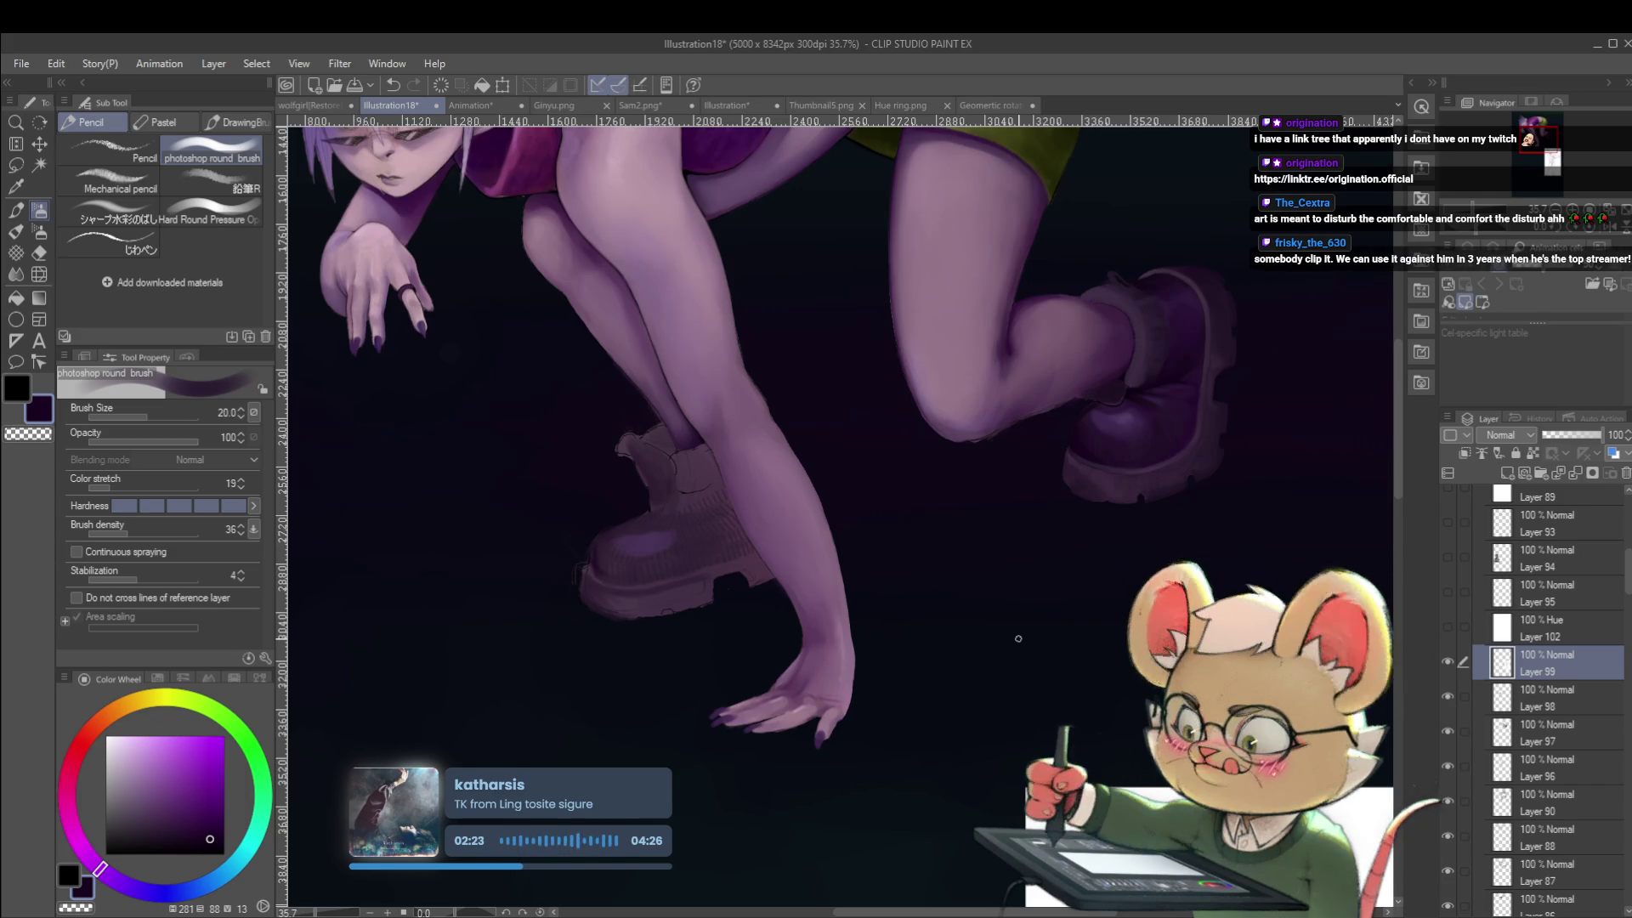
mouse_move(1187, 513)
left_mouse_down()
mouse_move(1062, 476)
mouse_move(930, 272)
mouse_move(998, 261)
left_mouse_up()
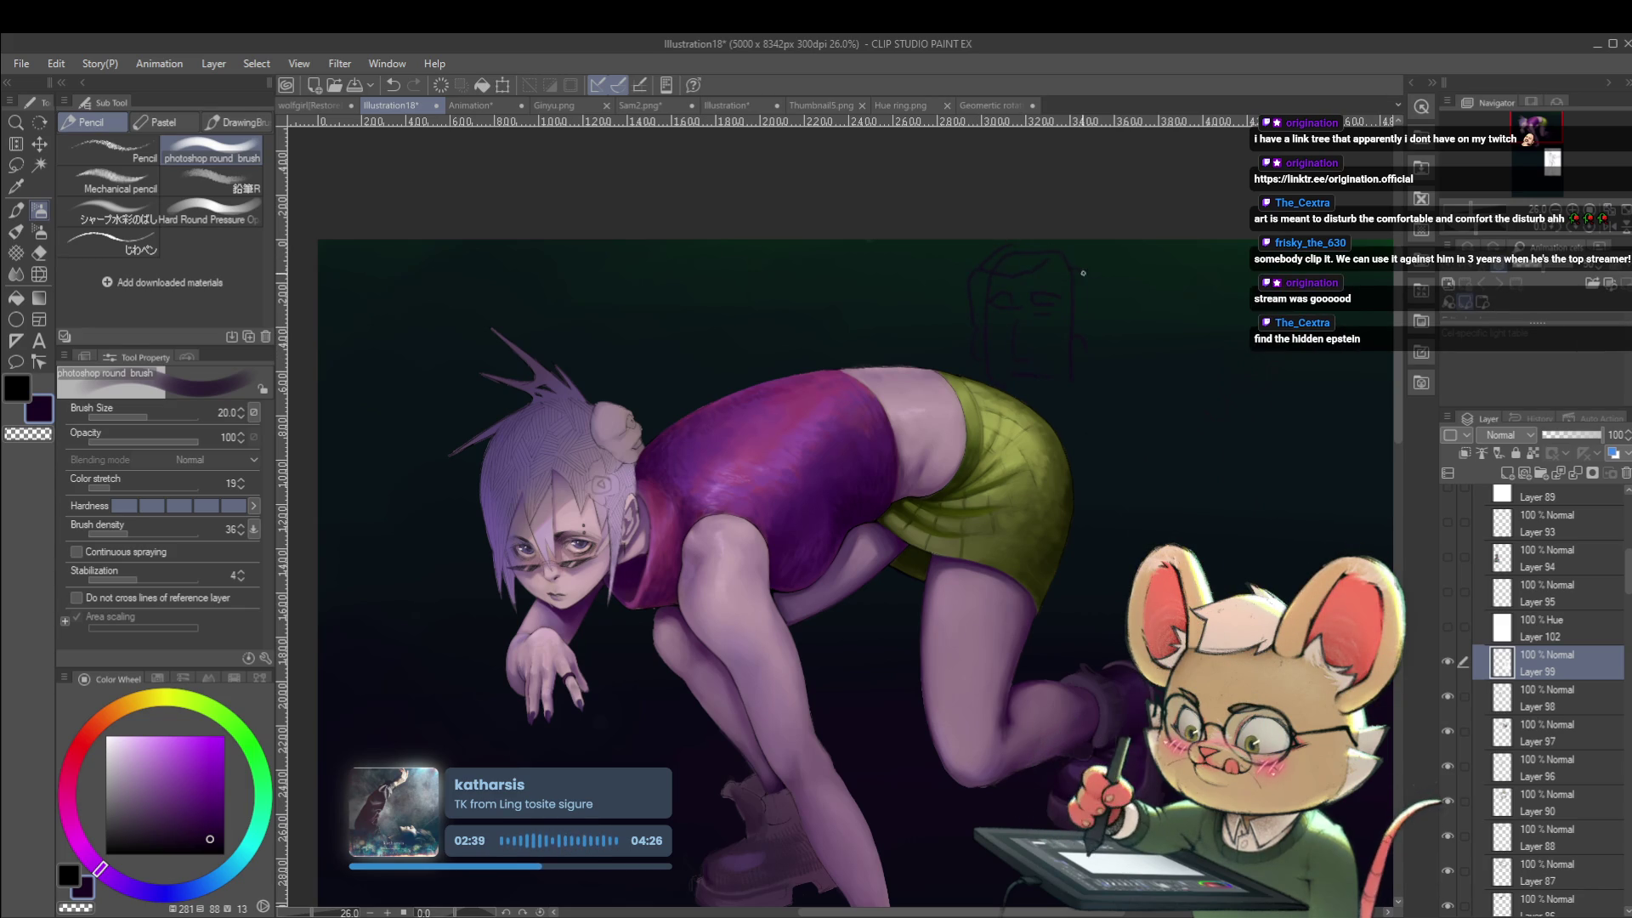
scroll(1096, 281, "down", 1)
scroll(1136, 422, "down", 1)
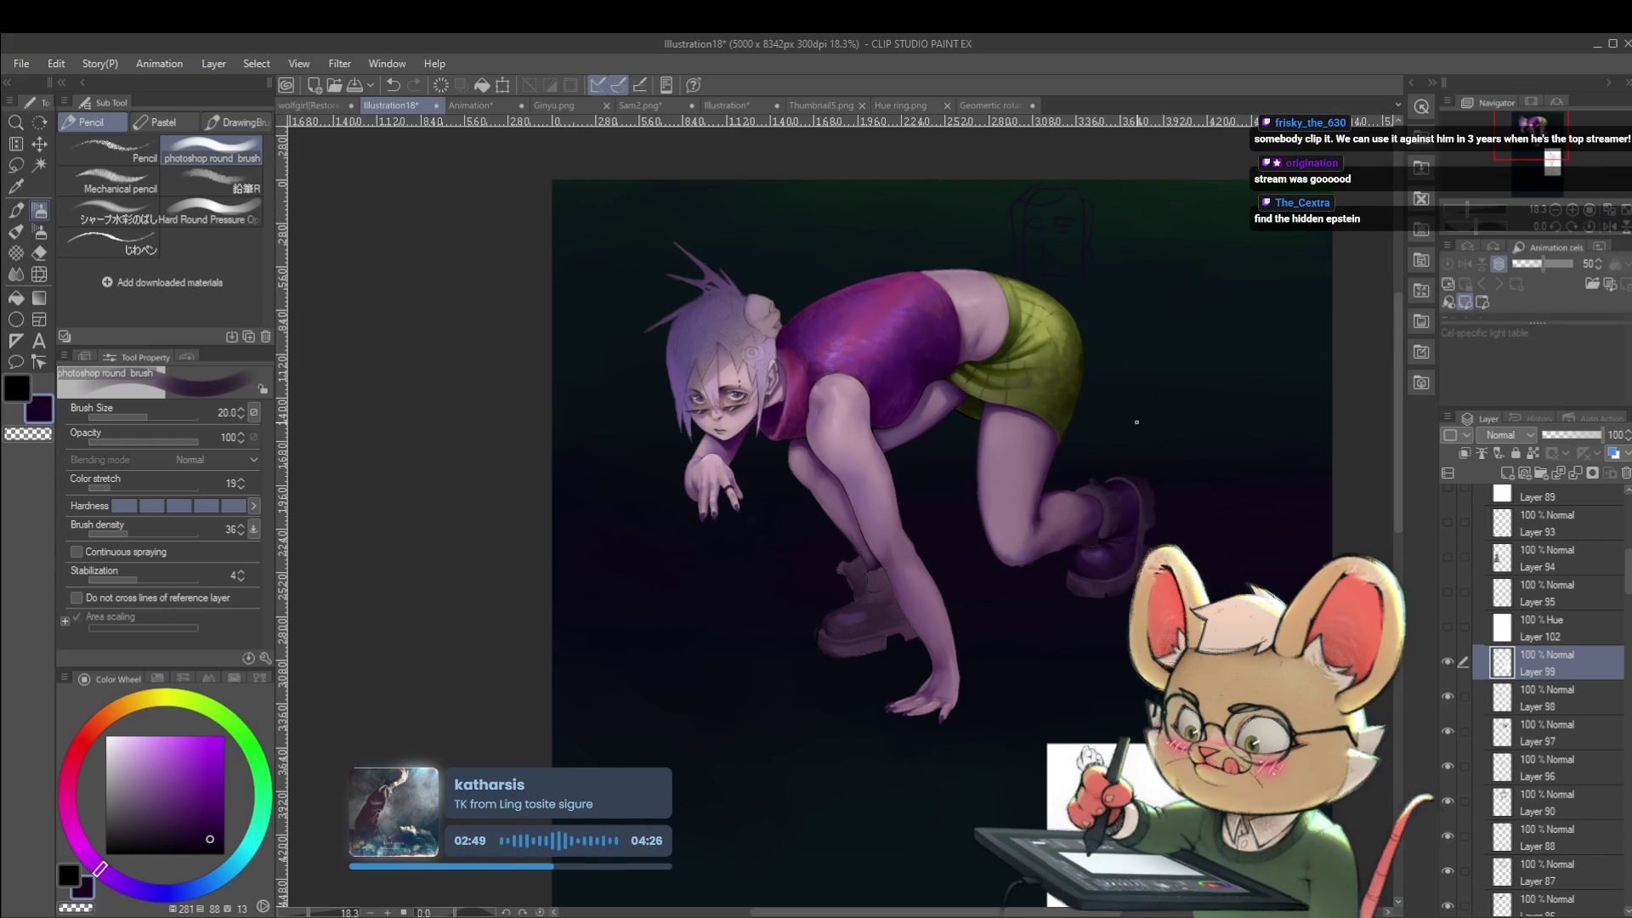
scroll(1103, 249, "up", 1)
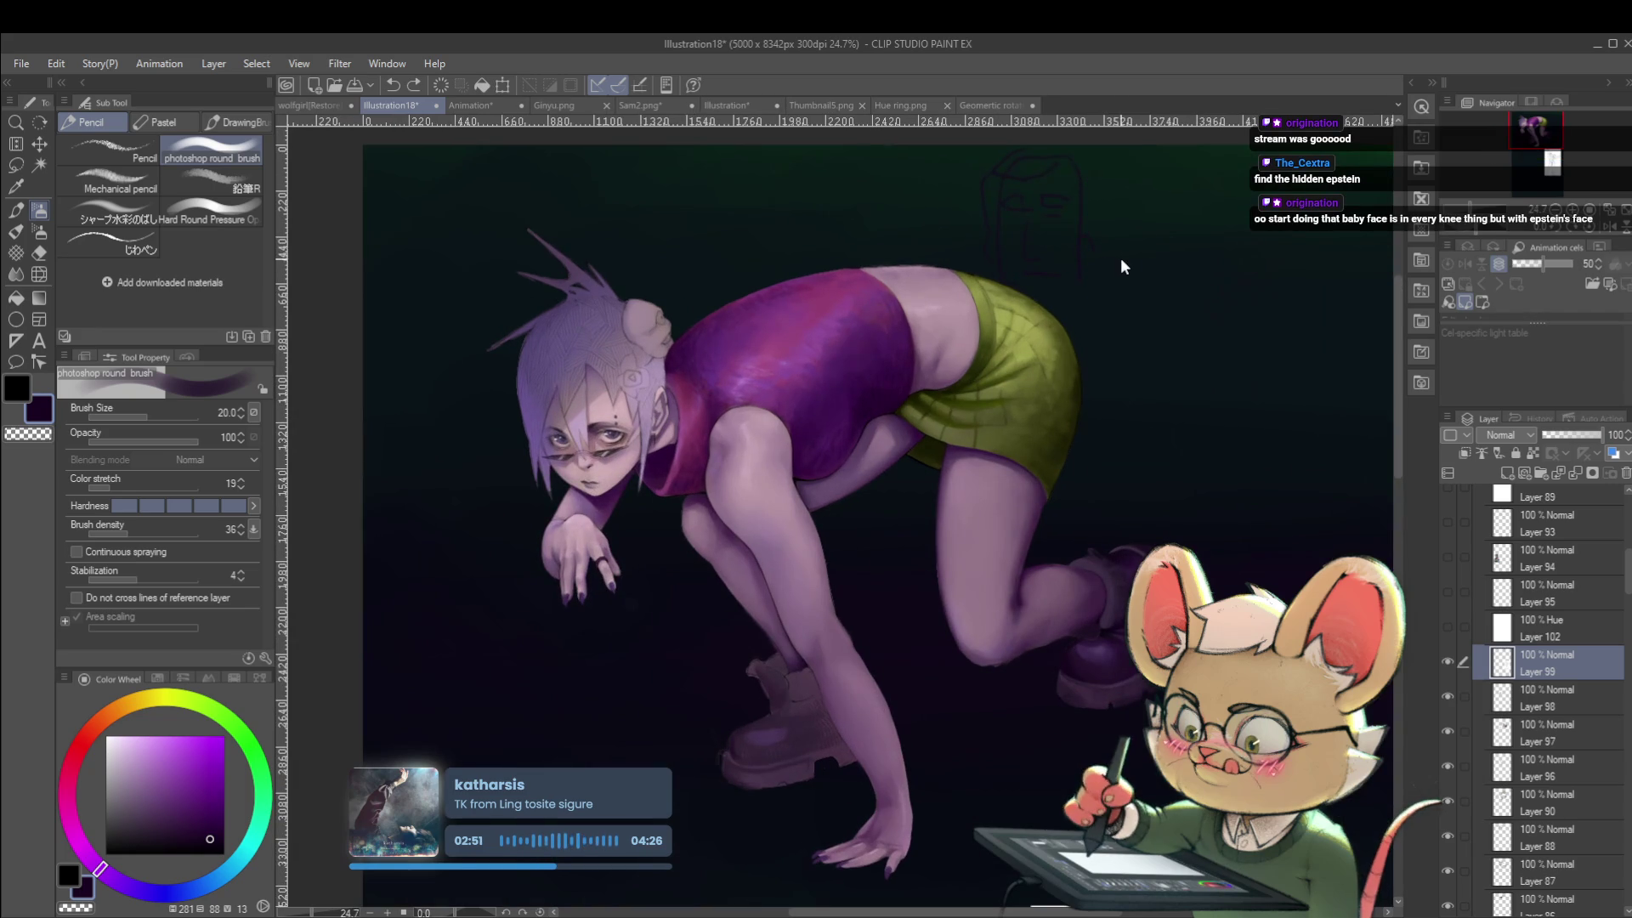
key("ctrl+z")
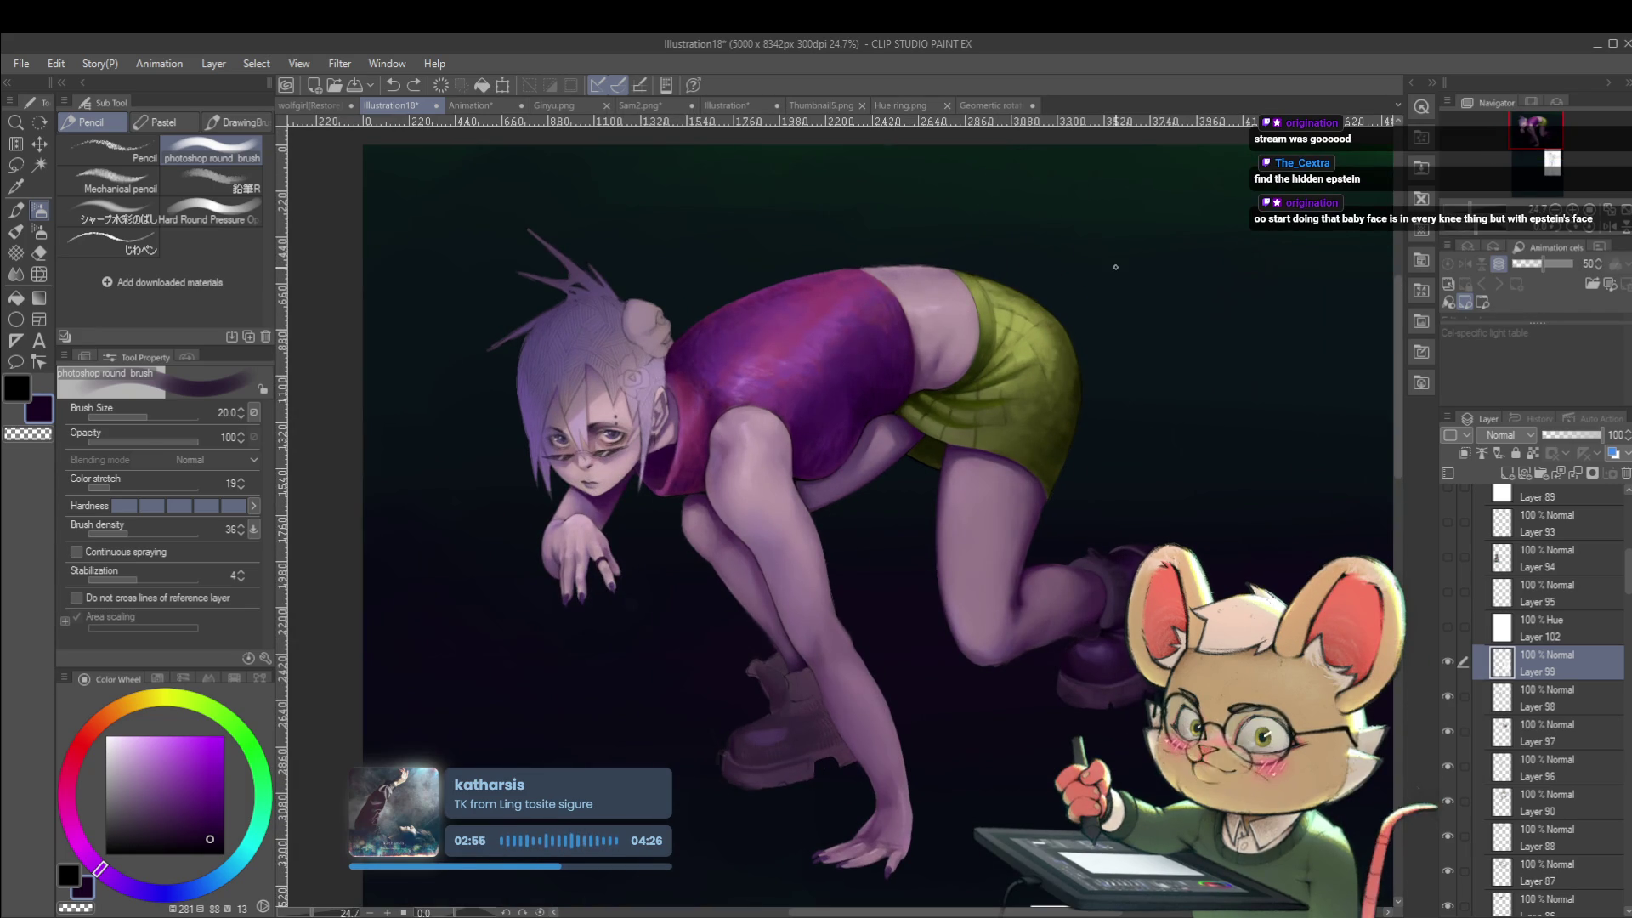
scroll(1139, 332, "down", 1)
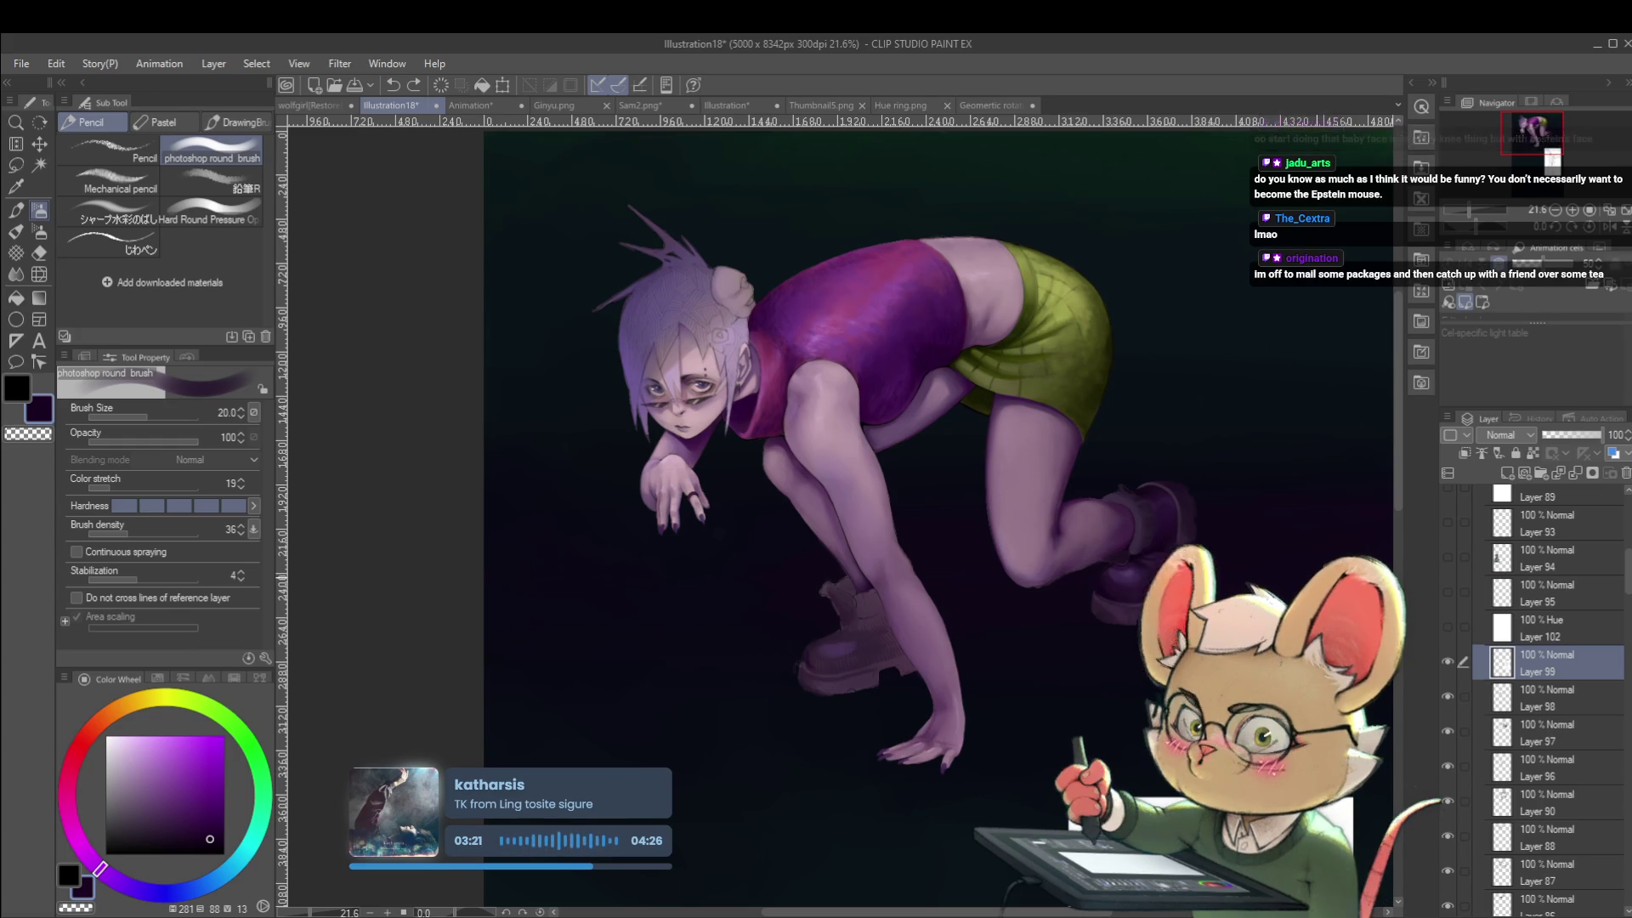
Mirror the canvas horizontally, zoom in to check the figure, then flip it back to normal.
left_click(1609, 227)
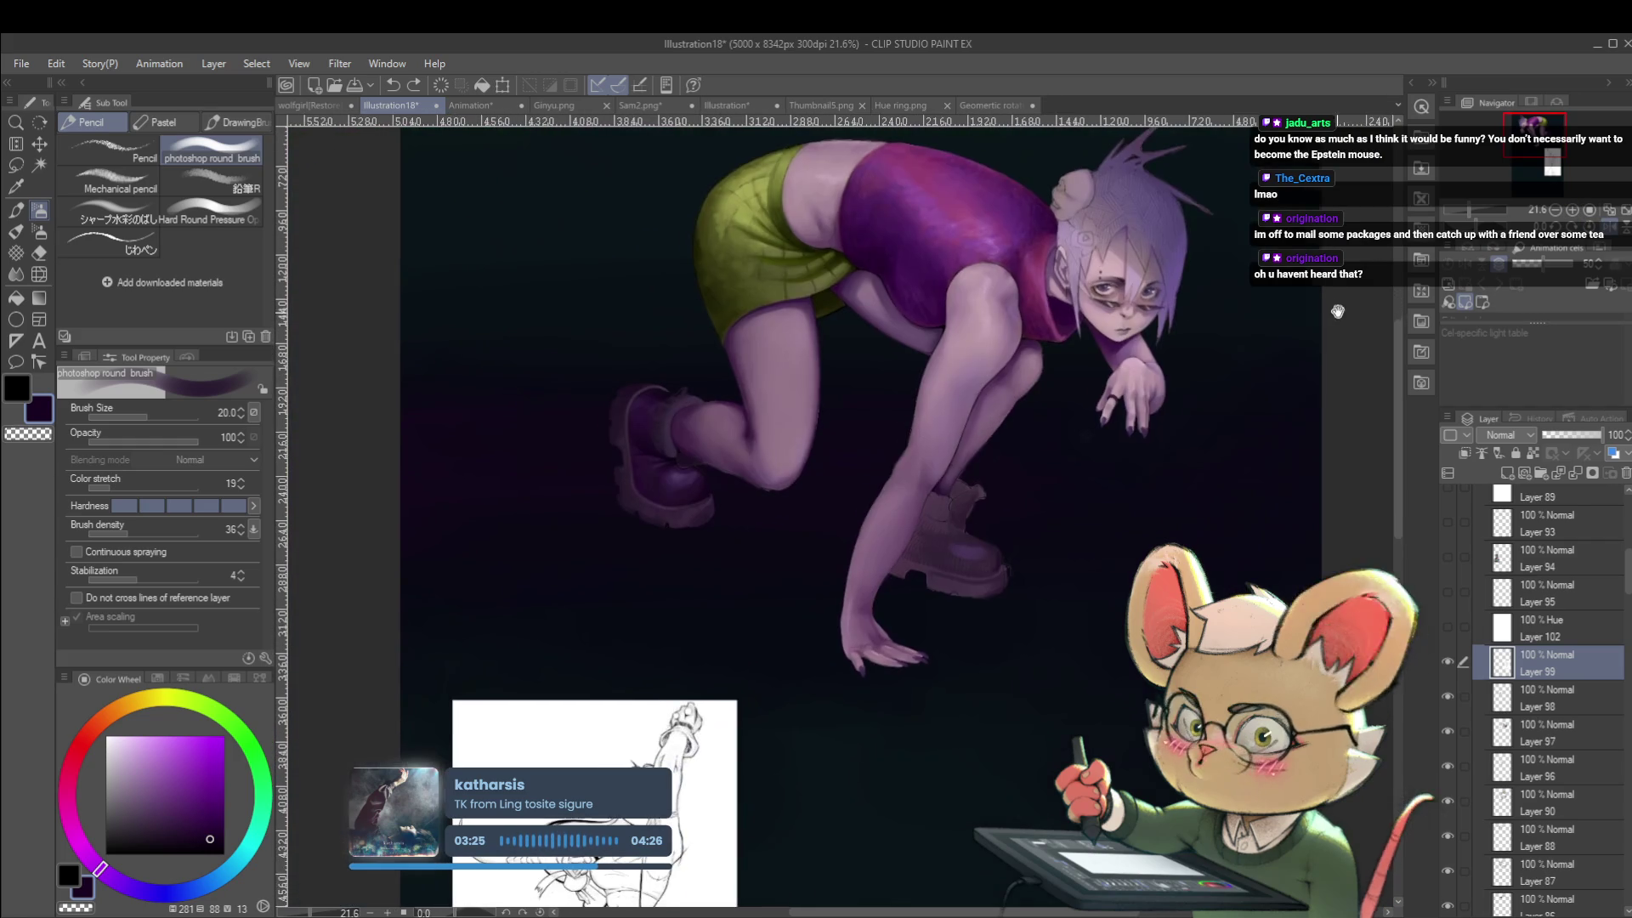
scroll(1025, 555, "up", 5)
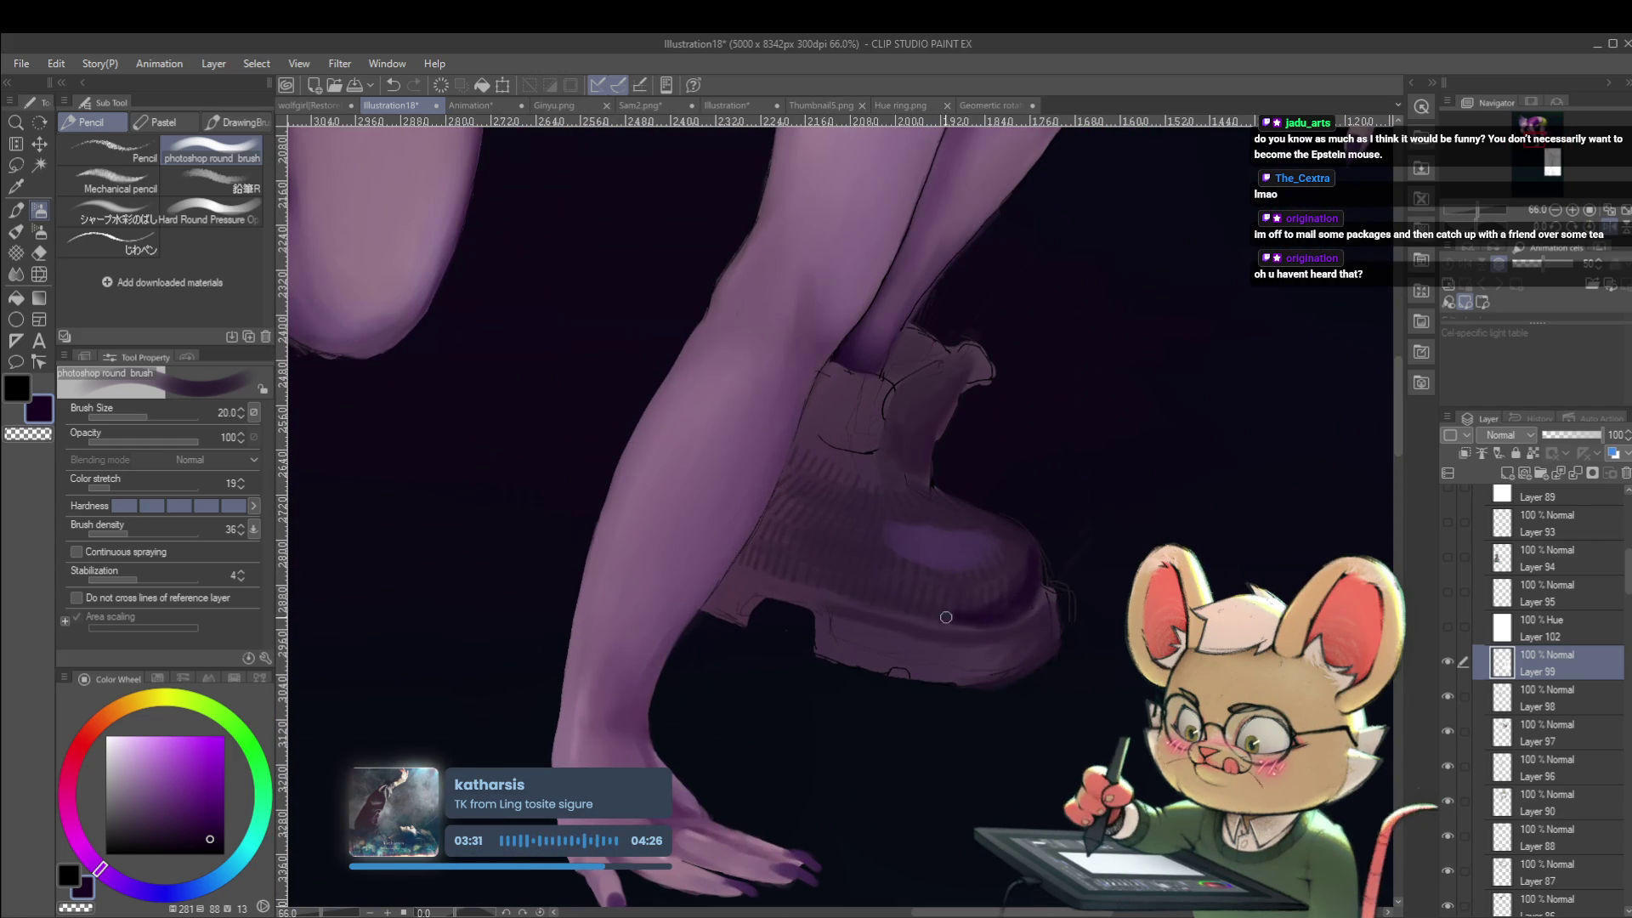
scroll(1045, 564, "down", 5)
key("h")
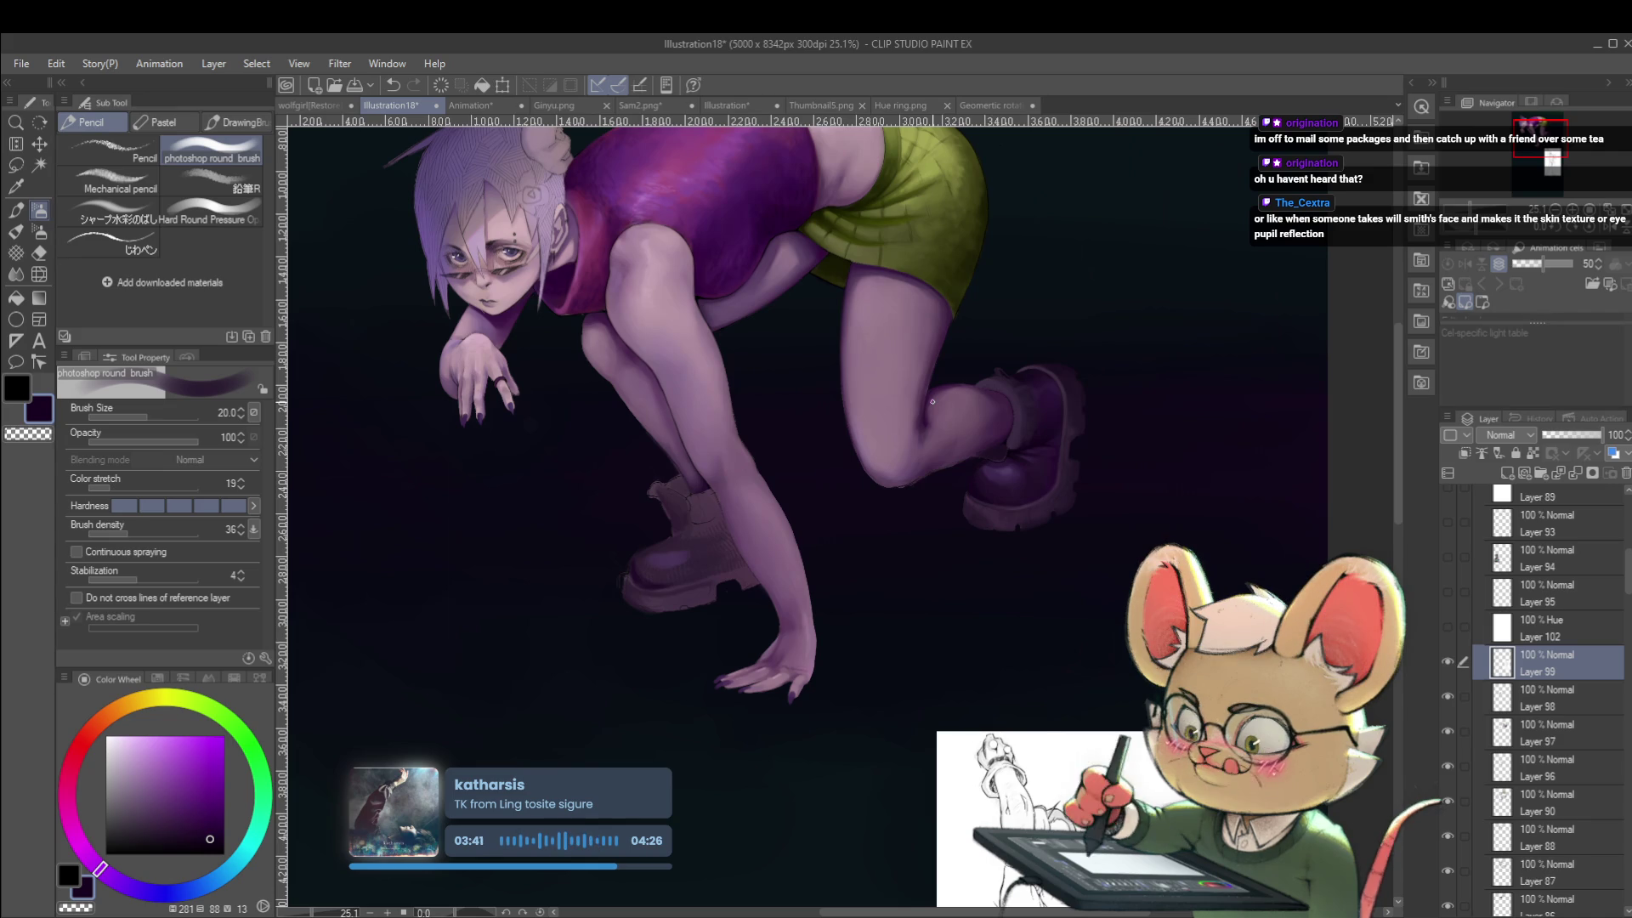
Recentre the figure and shrink the round brush to size 25.
mouse_move(980, 476)
left_mouse_down()
mouse_move(1064, 481)
mouse_move(1028, 481)
left_mouse_up()
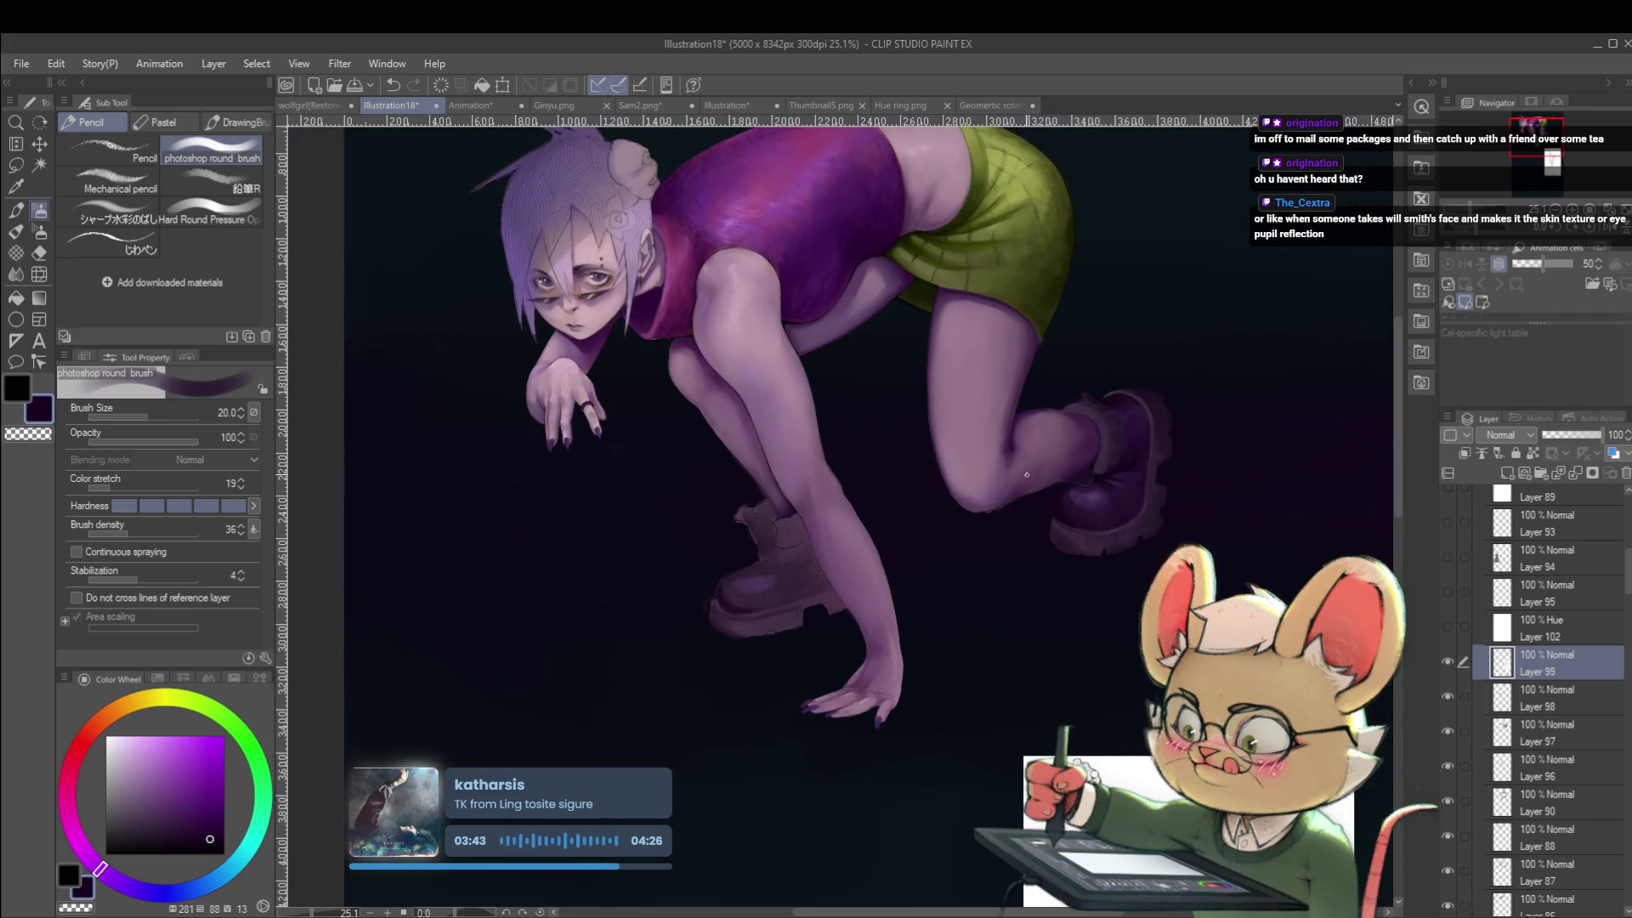
scroll(774, 567, "up", 3)
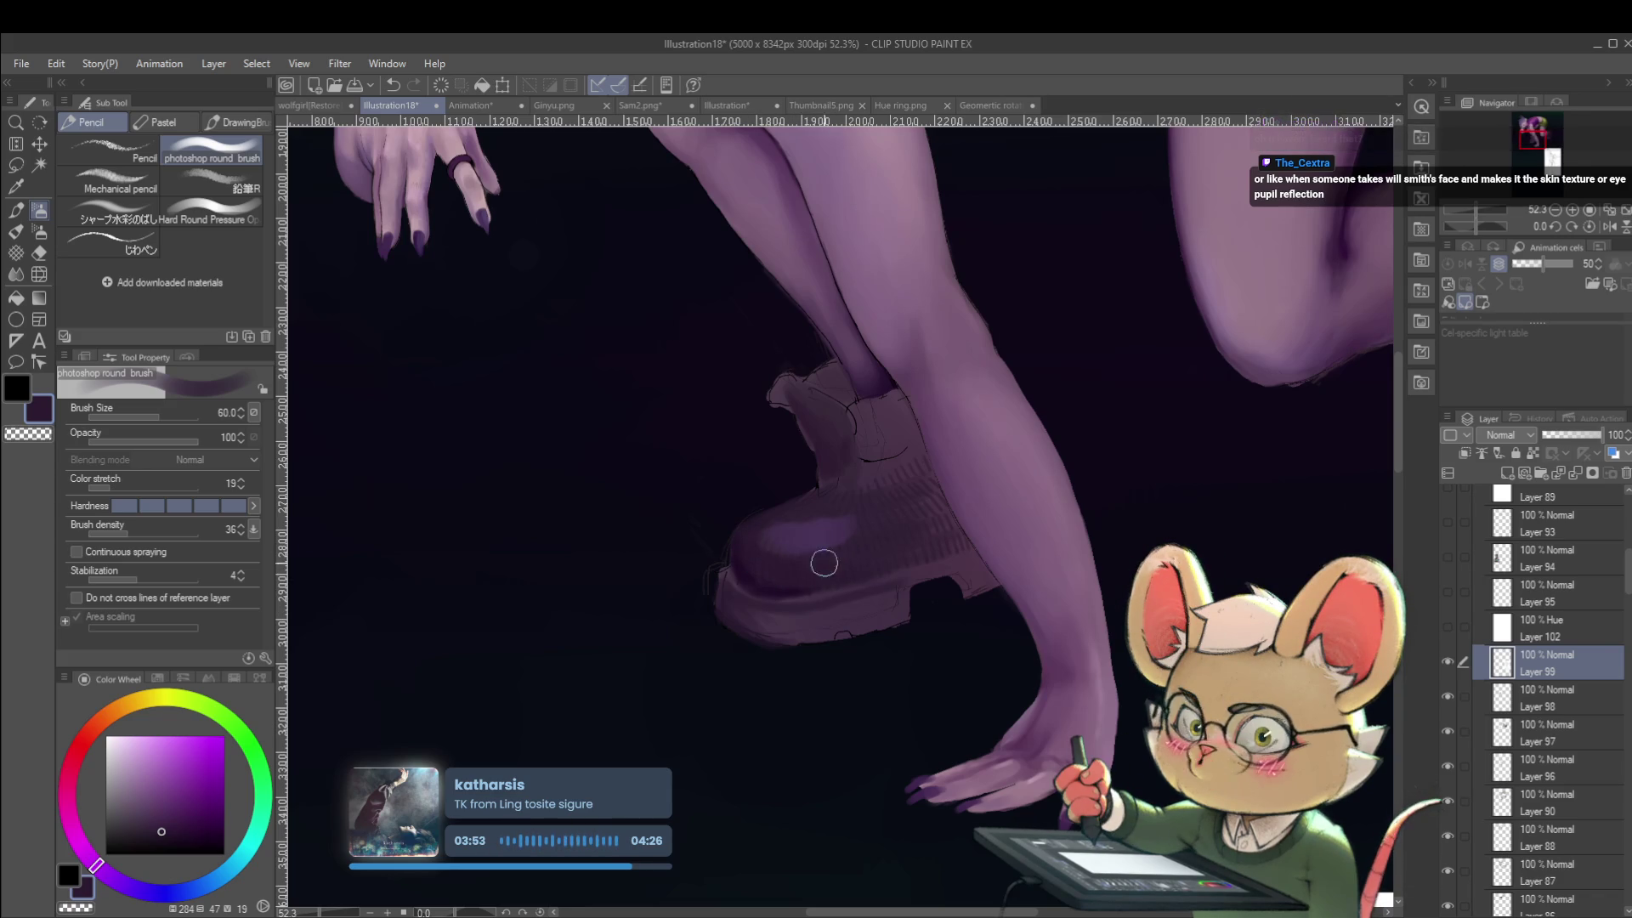
key("bracketleft")
key("bracketleft")
key("bracketleft")
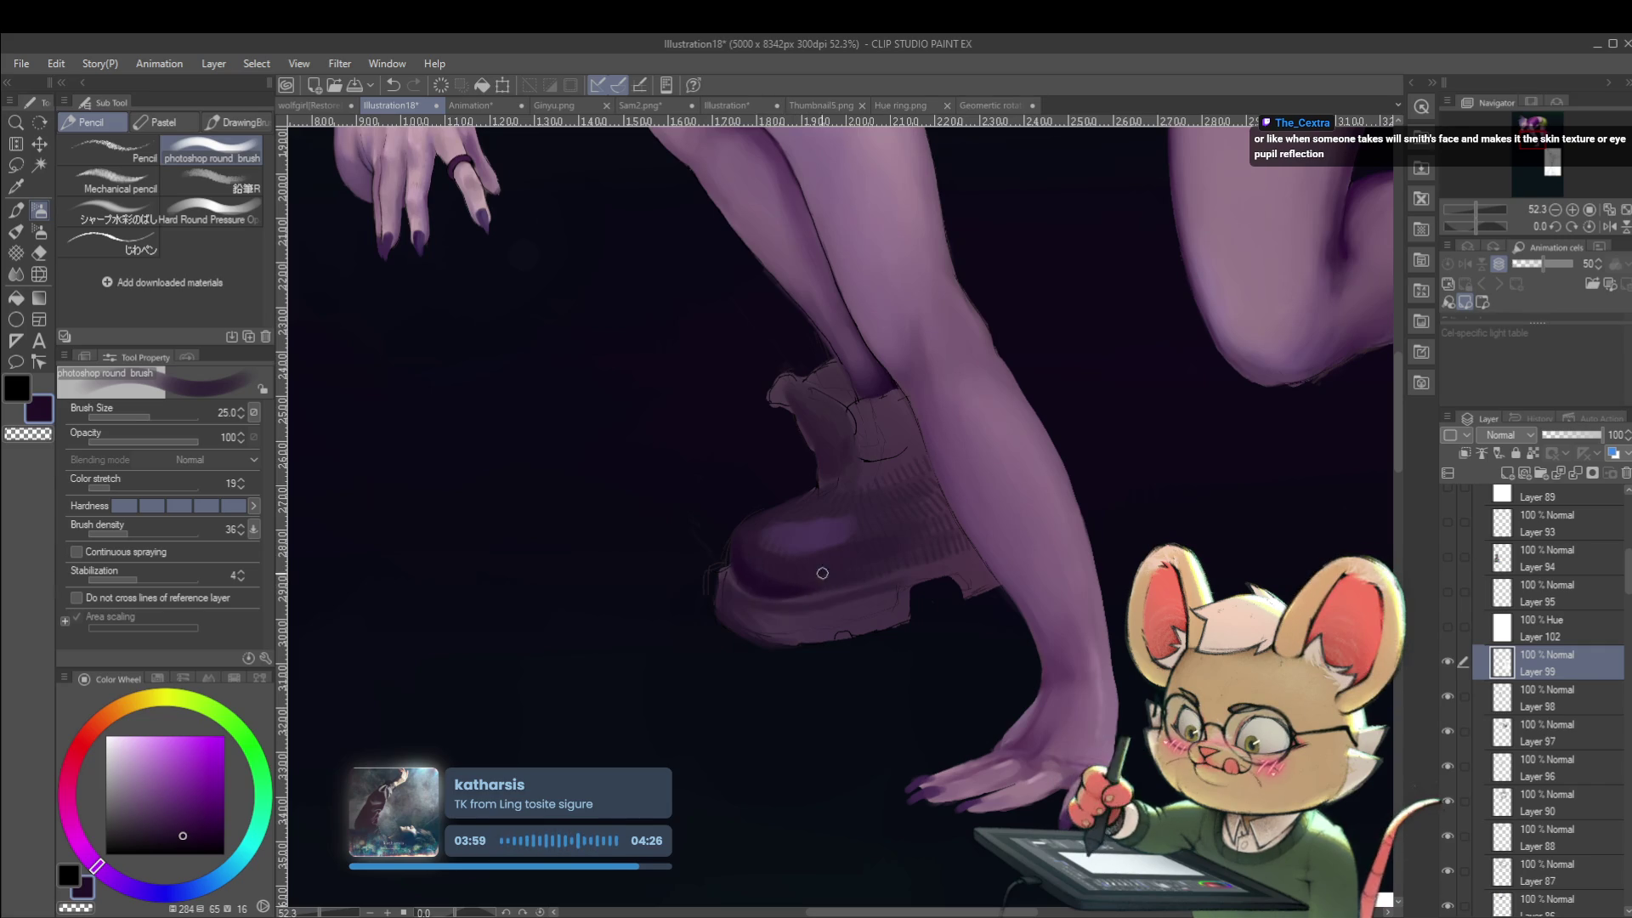
scroll(831, 580, "down", 5)
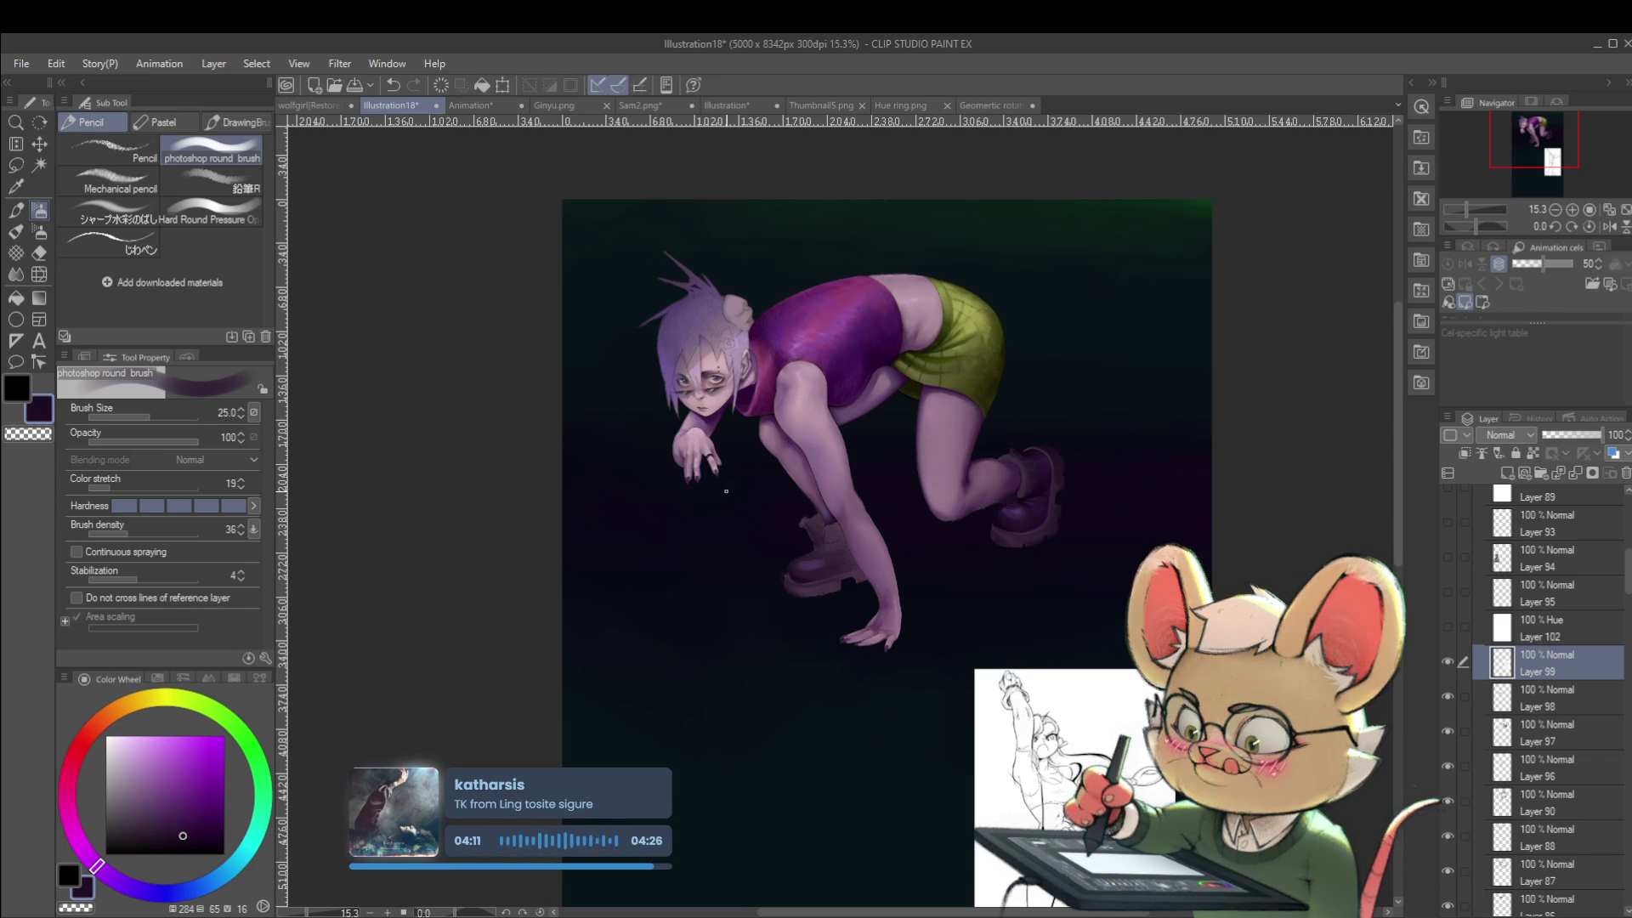
Flip the view horizontally and back, then zoom in to frame the lower boot.
left_click(1609, 226)
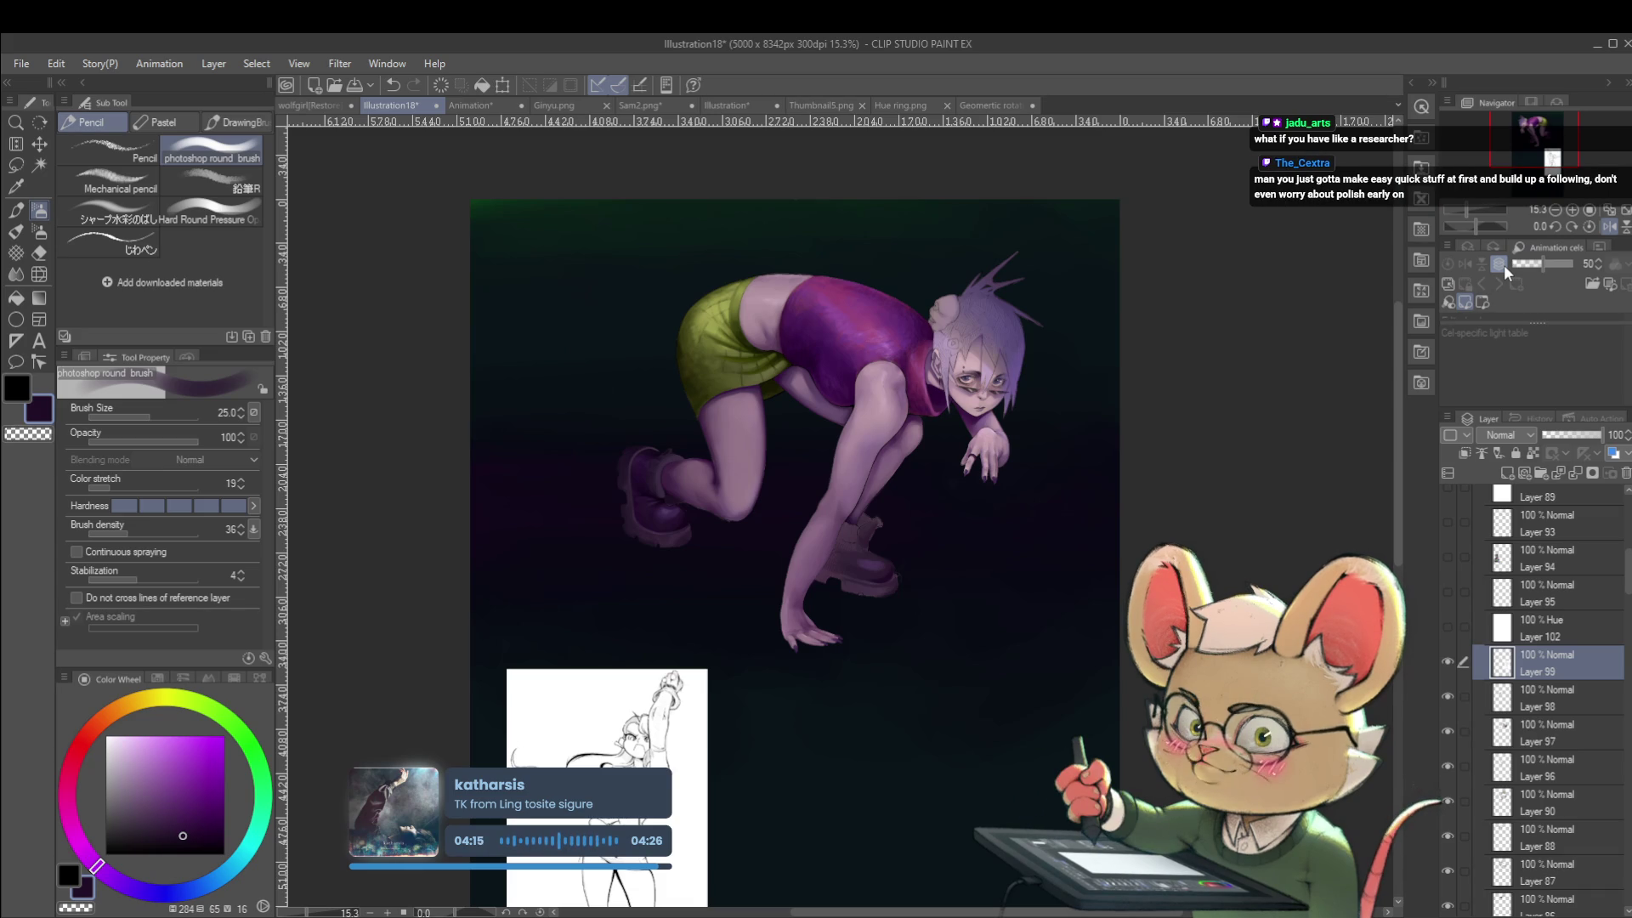
left_click(1609, 226)
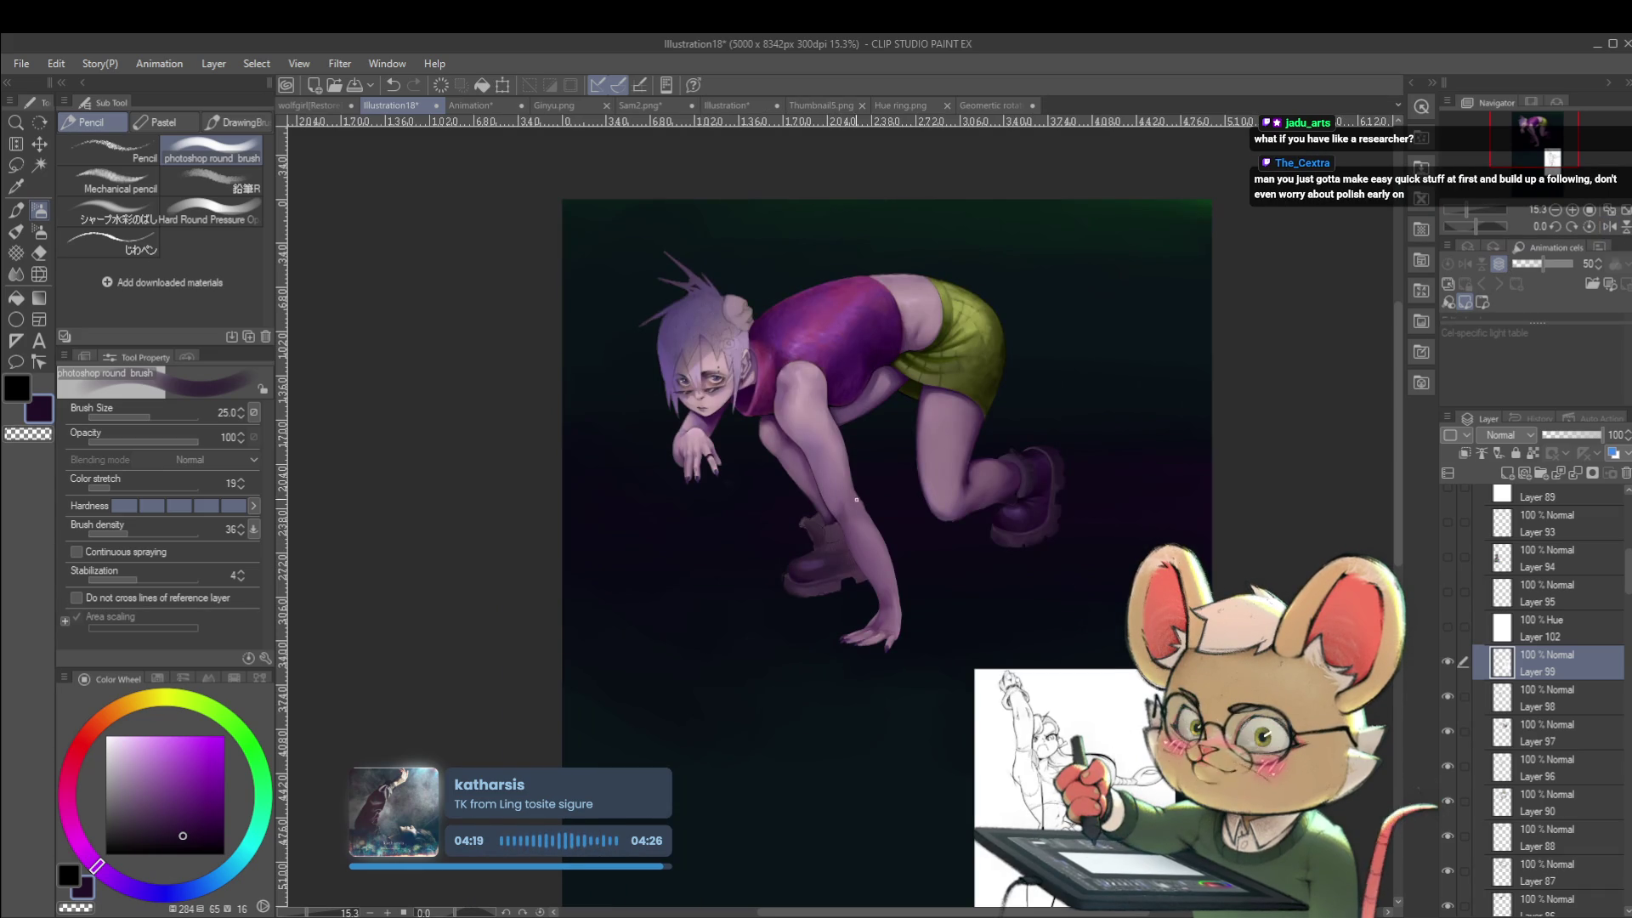
scroll(845, 524, "up", 5)
scroll(838, 604, "up", 2)
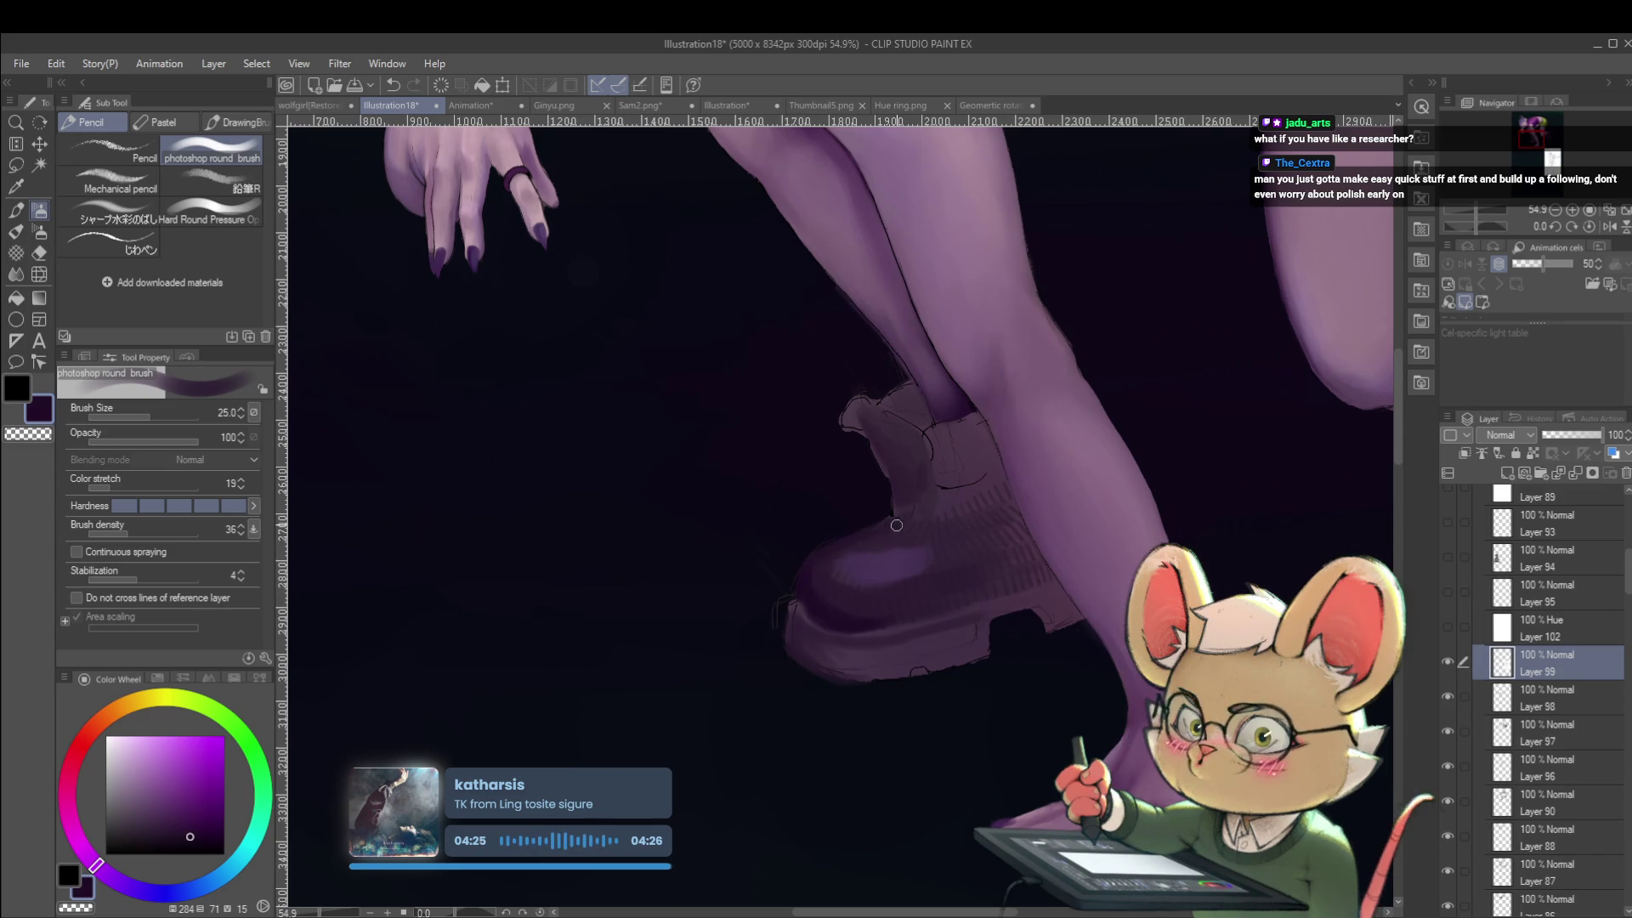
left_click_drag(805, 588, 791, 568)
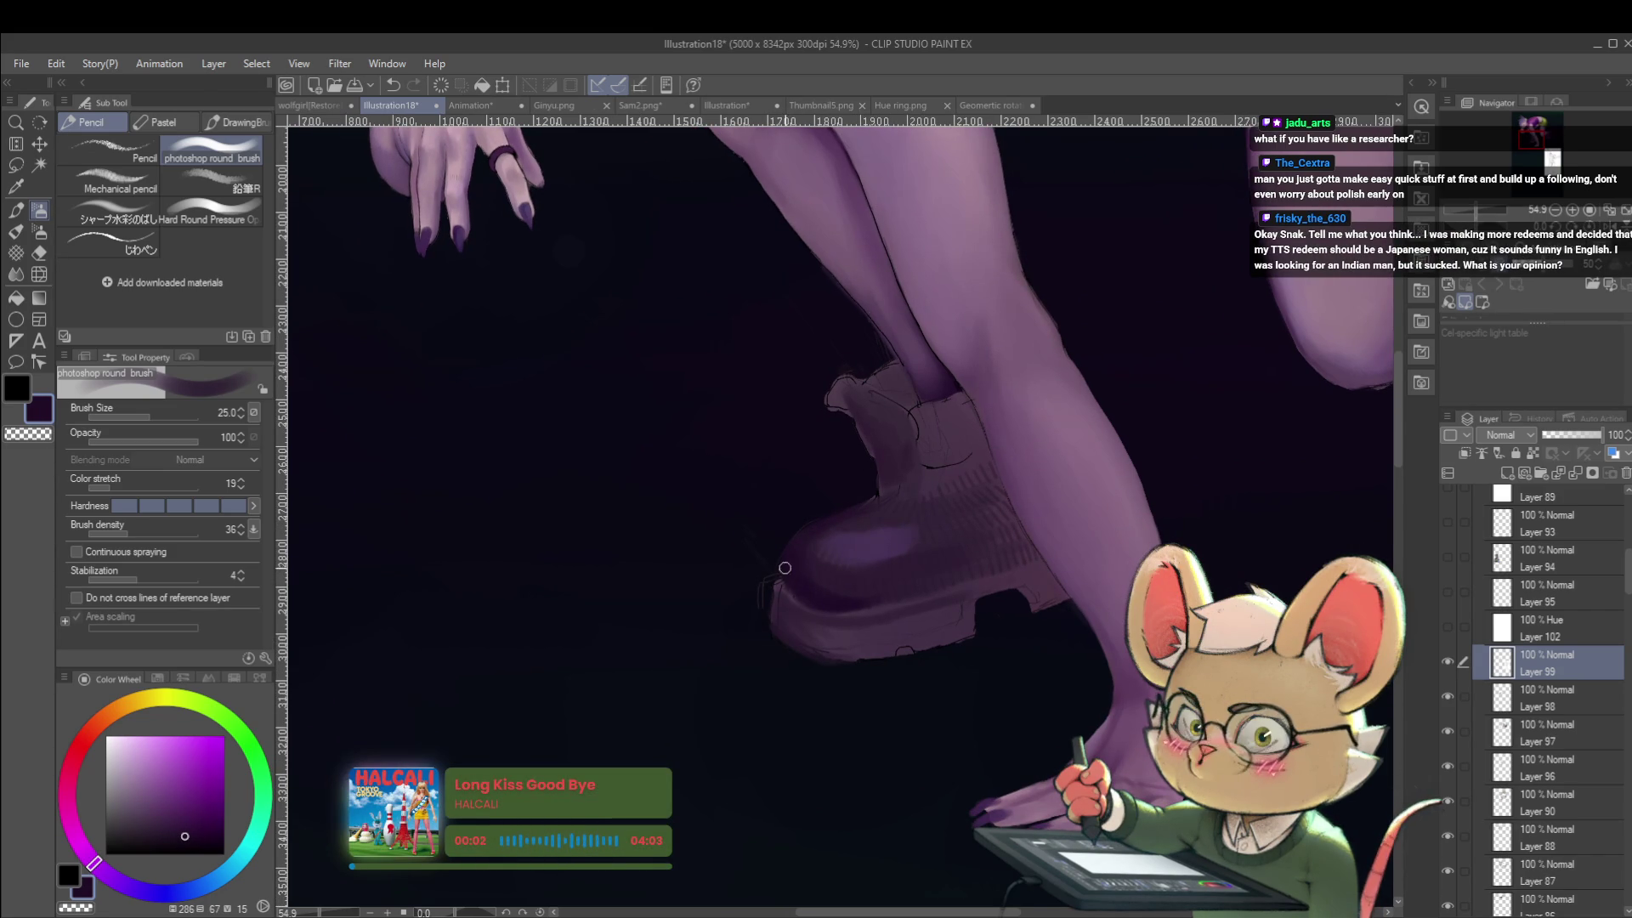
scroll(814, 595, "down", 4)
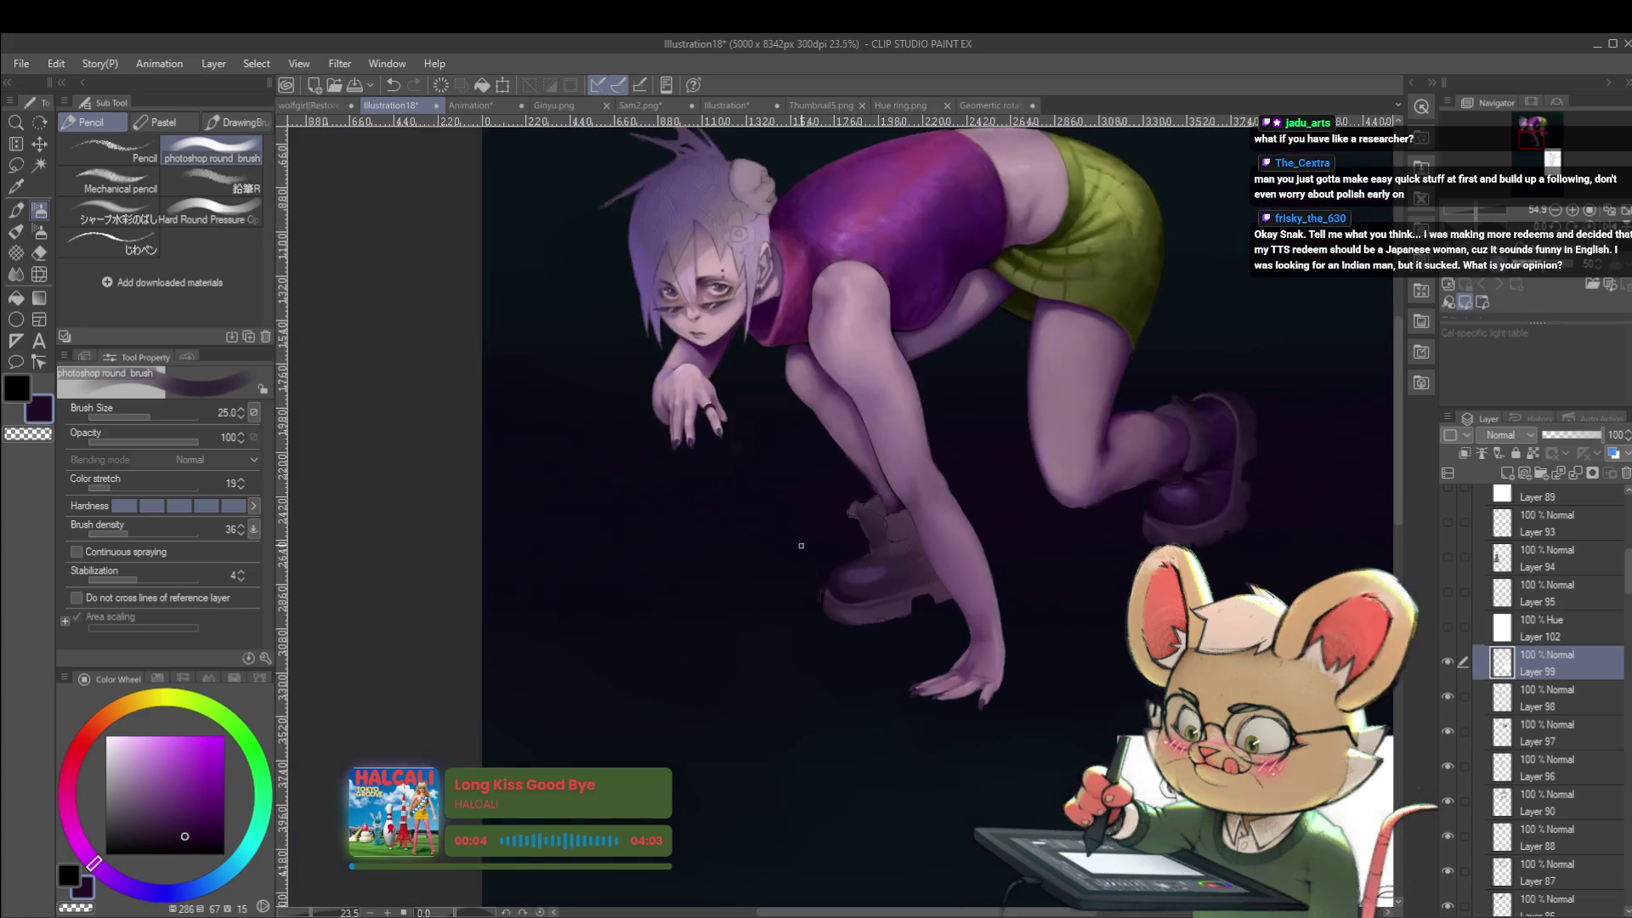
scroll(909, 466, "down", 2)
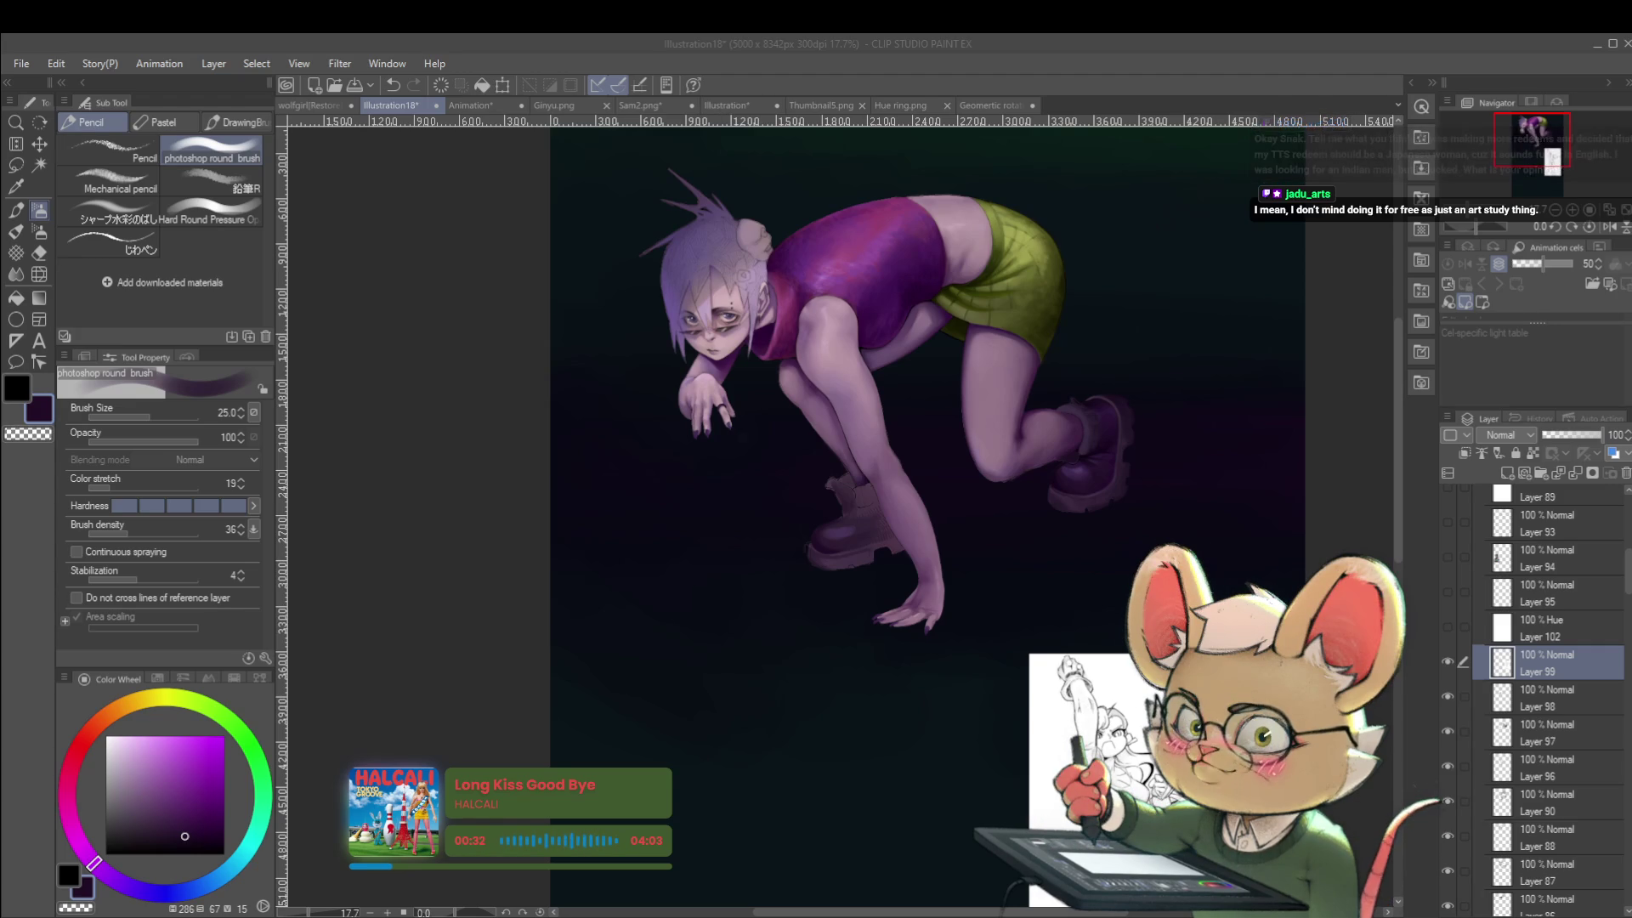
Recheck the figure mirrored, unflip, and eyedrop the dark purple of the lower boot.
key("alt+Tab")
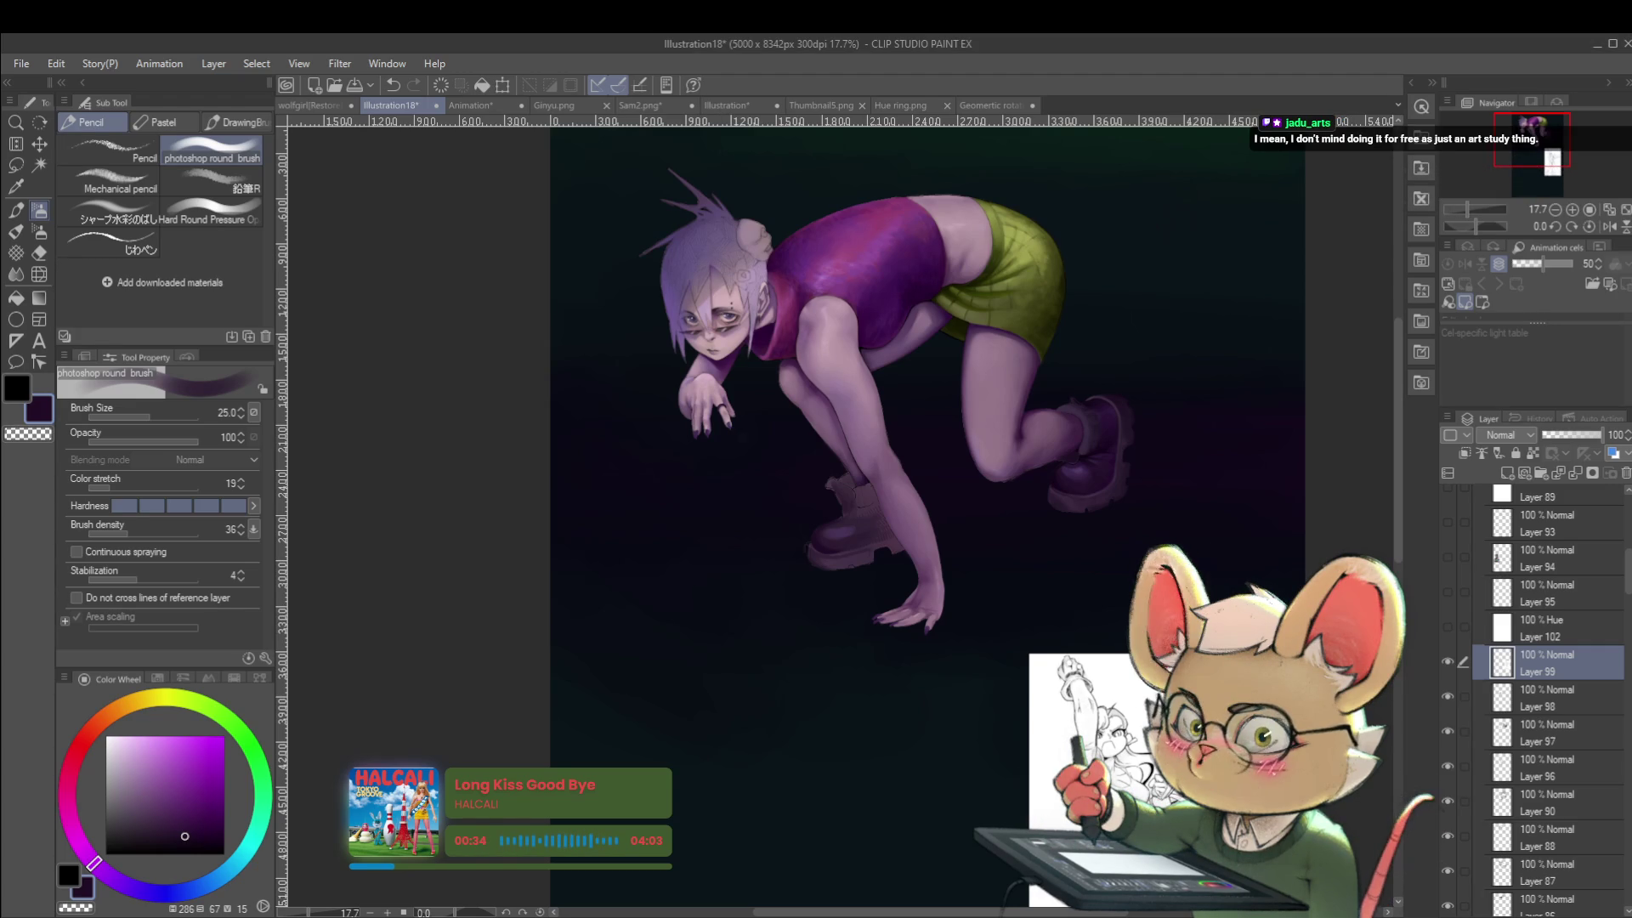
key("alt+Tab")
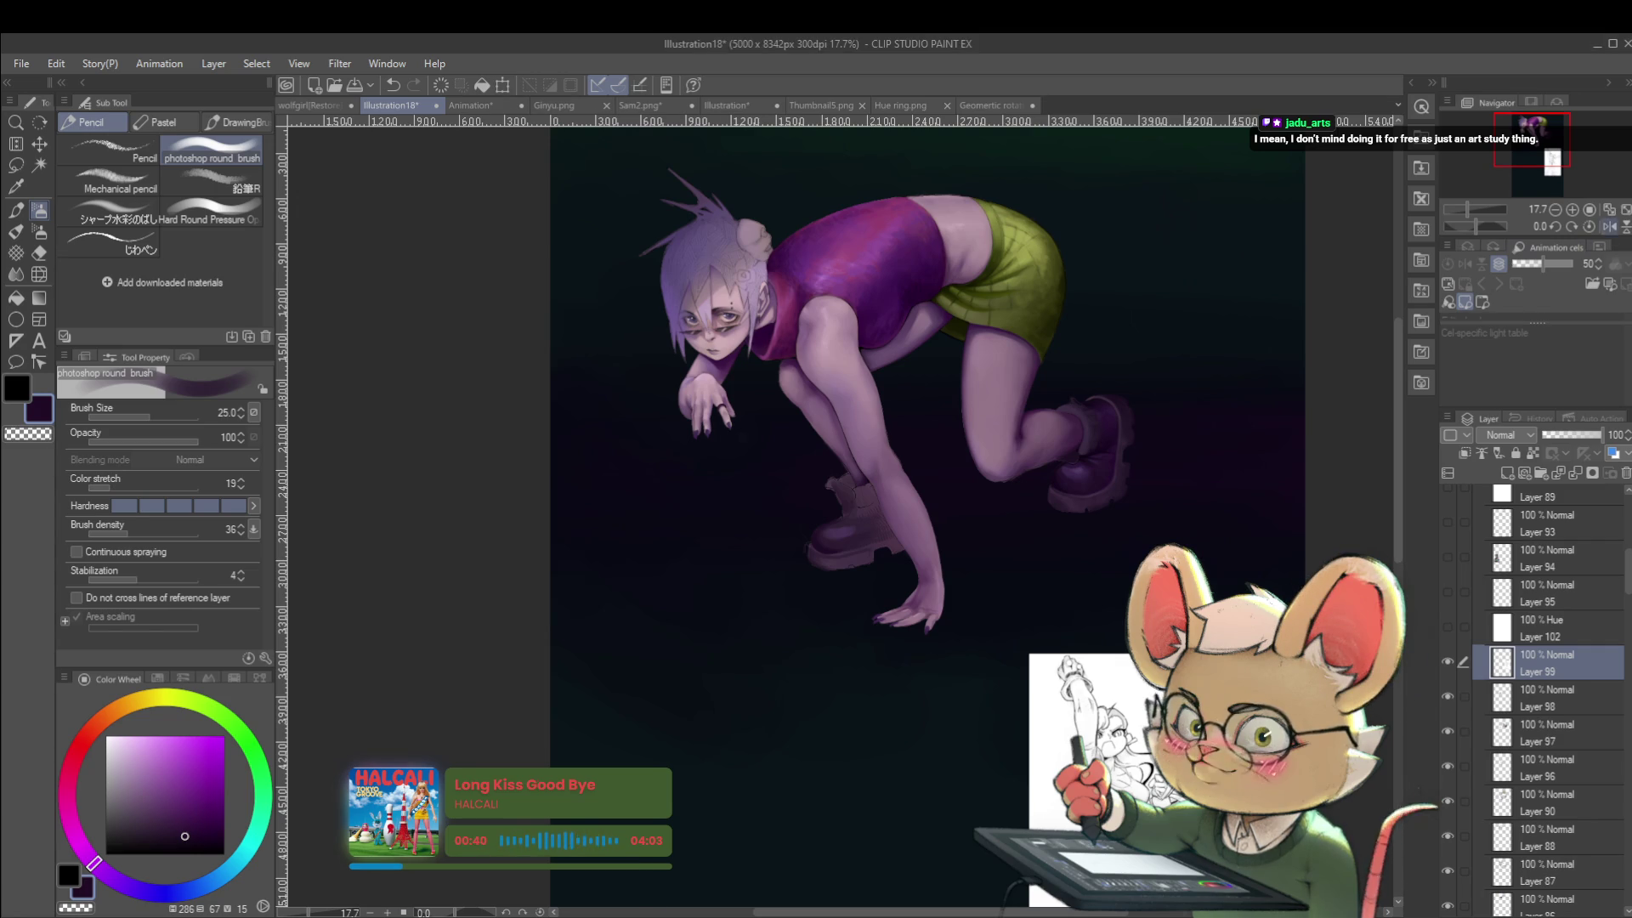
left_click(1609, 226)
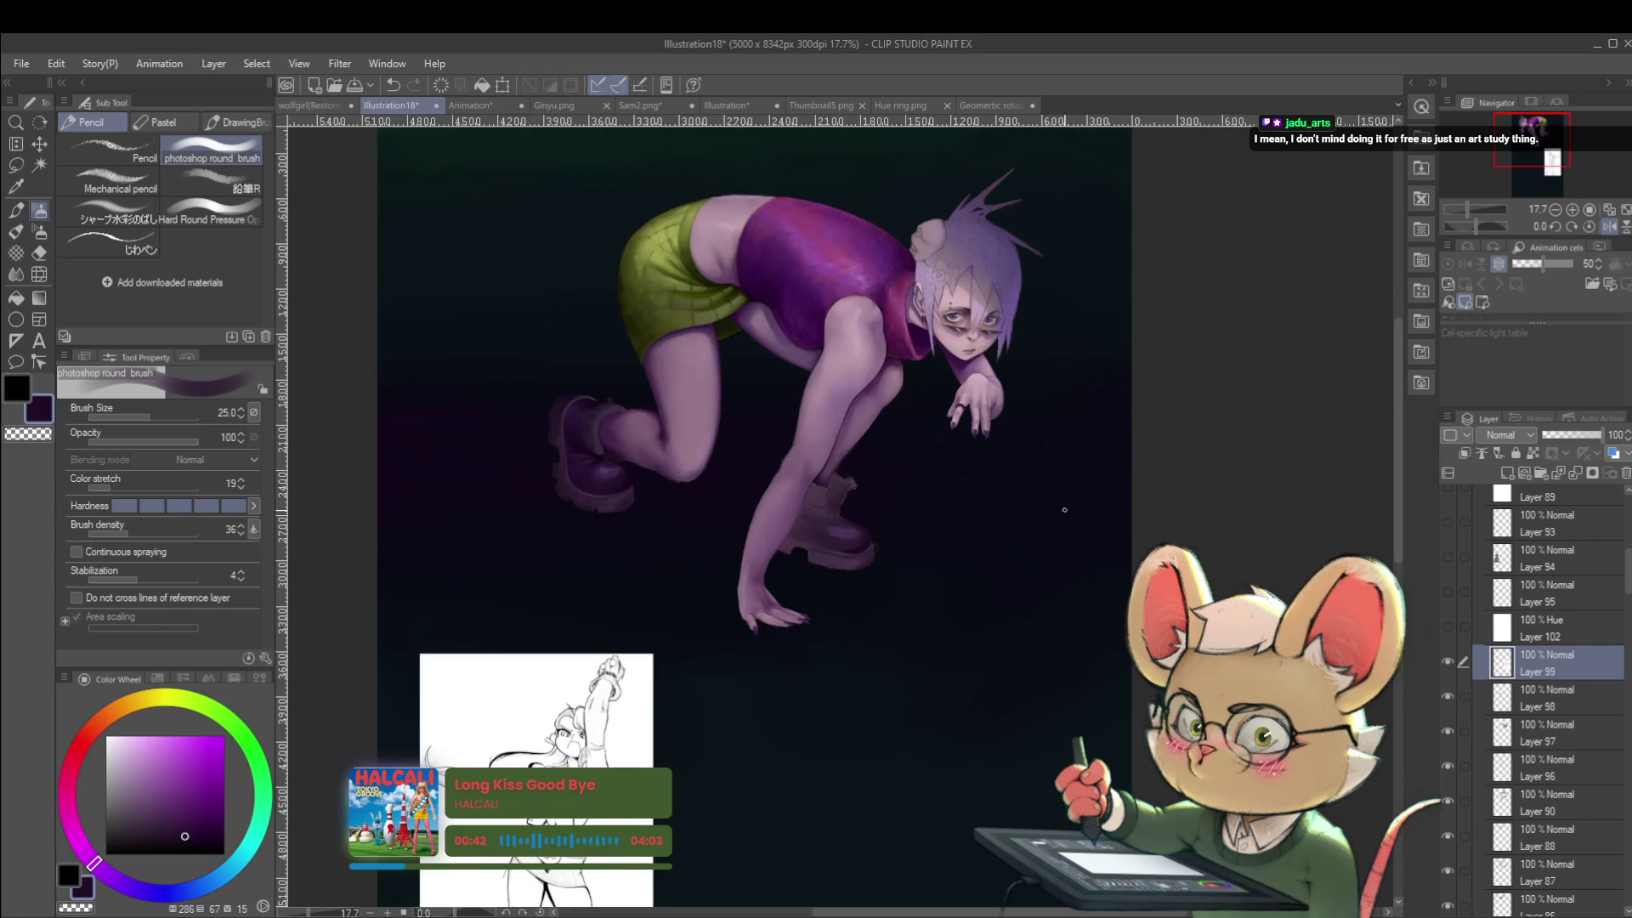
mouse_move(1072, 500)
left_mouse_down()
mouse_move(1155, 493)
mouse_move(1235, 535)
left_mouse_up()
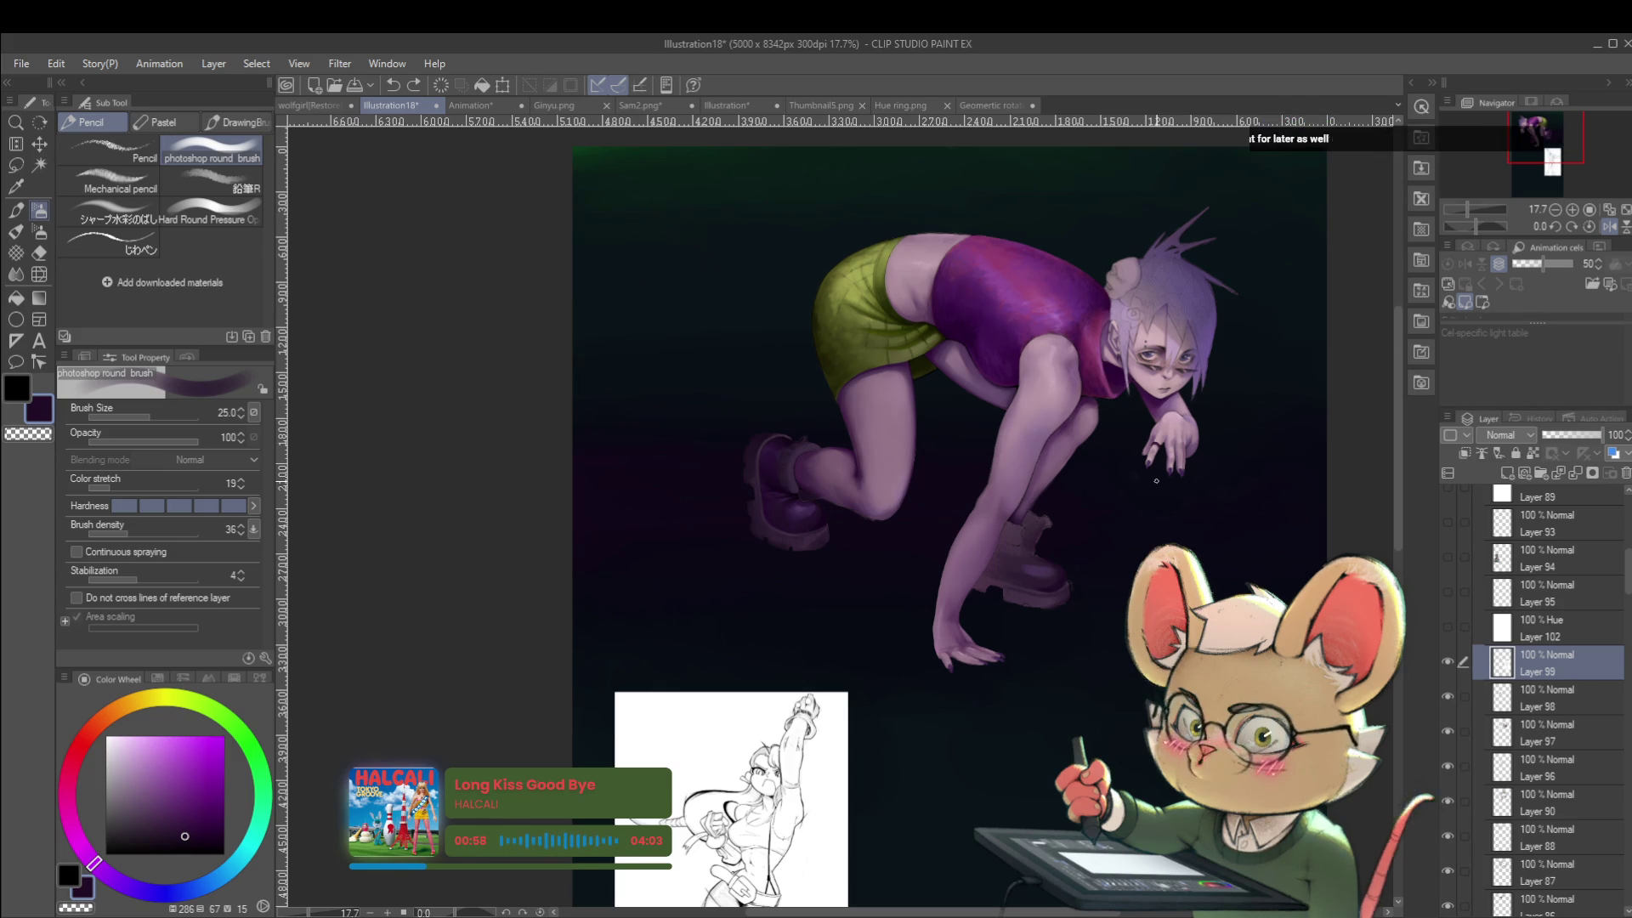
left_click(1596, 228)
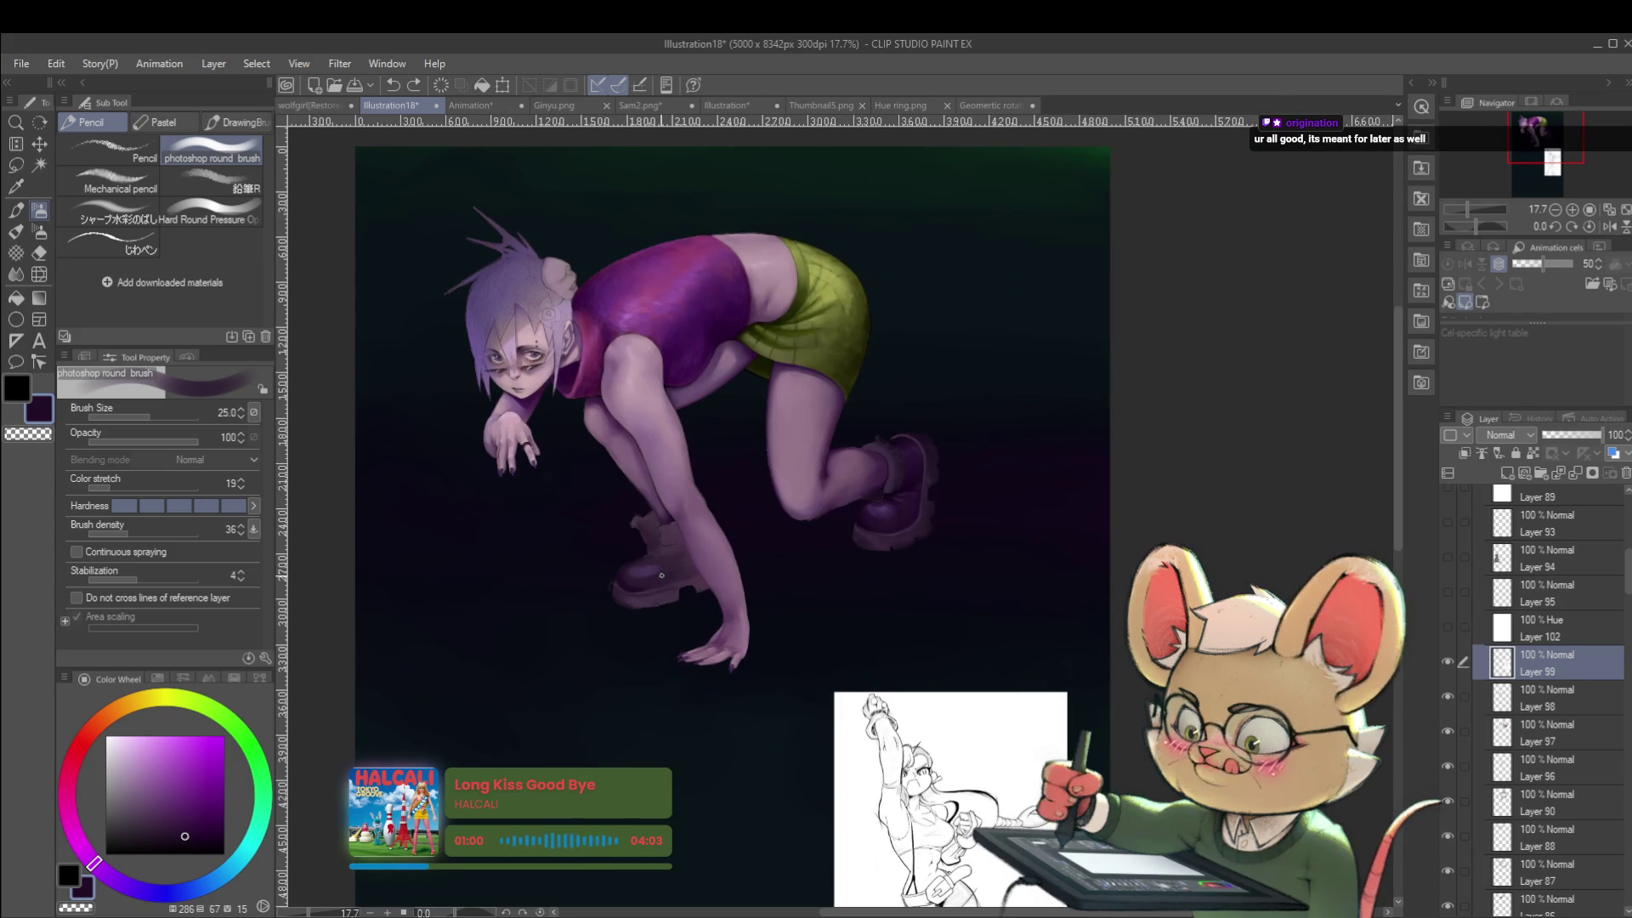
scroll(561, 519, "down", 1)
scroll(561, 518, "up", 4)
left_click(698, 616, "alt")
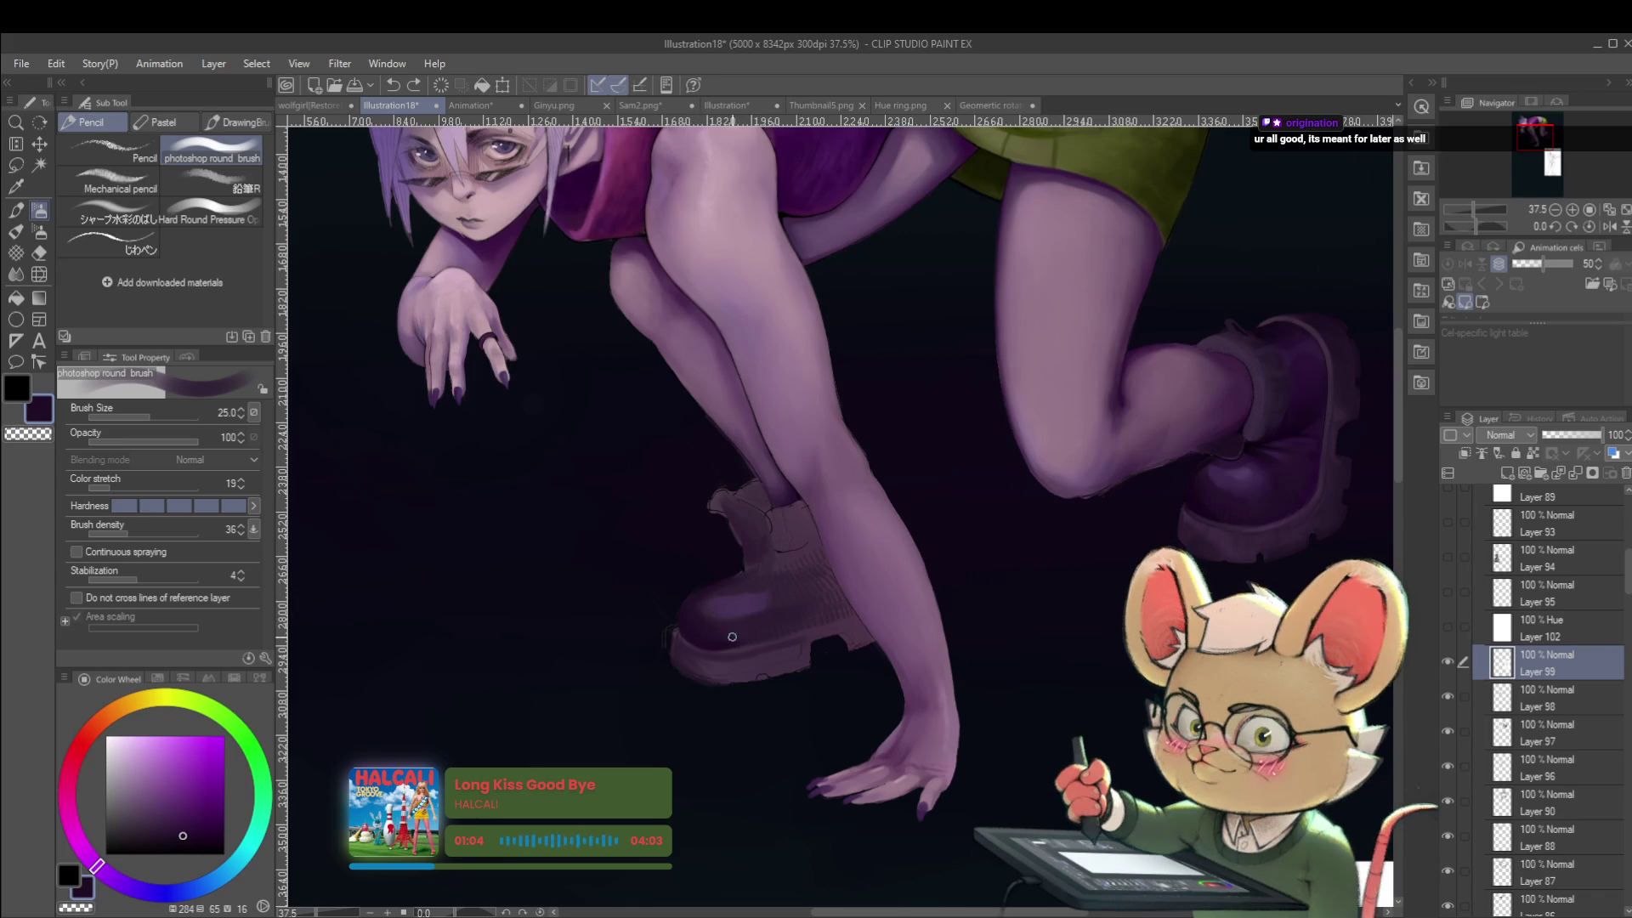
Mirror the legs, eyedrop a deeper purple from the boot, then unflip and zoom out.
left_click_drag(731, 580, 710, 541)
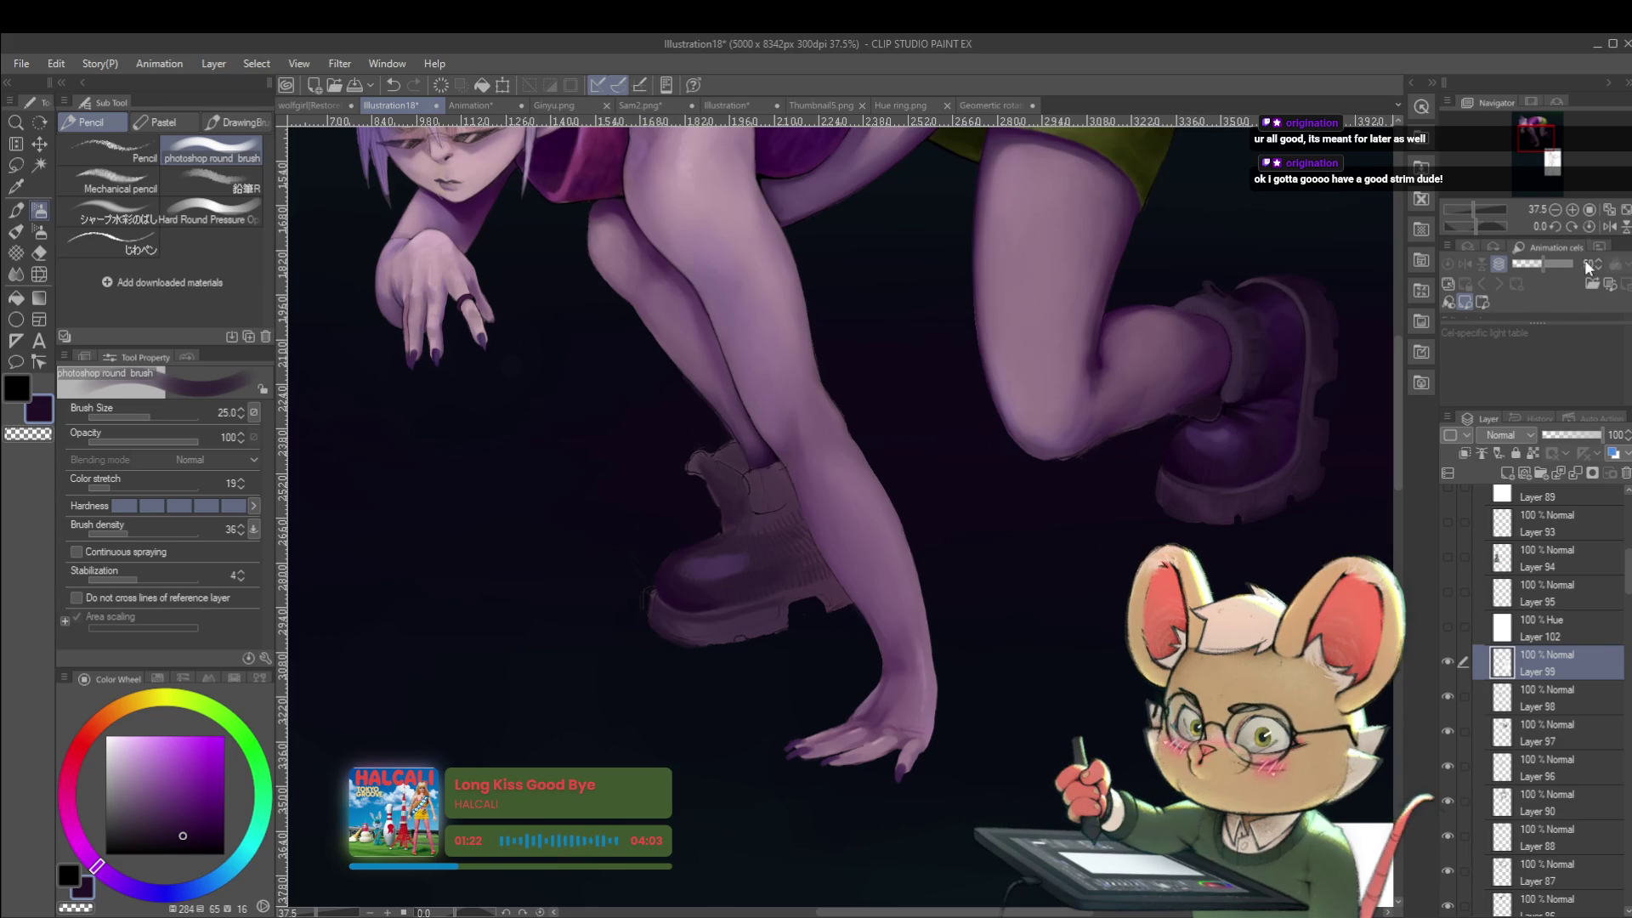
left_click(1609, 227)
left_click(993, 606, "alt")
left_click(929, 588, "alt")
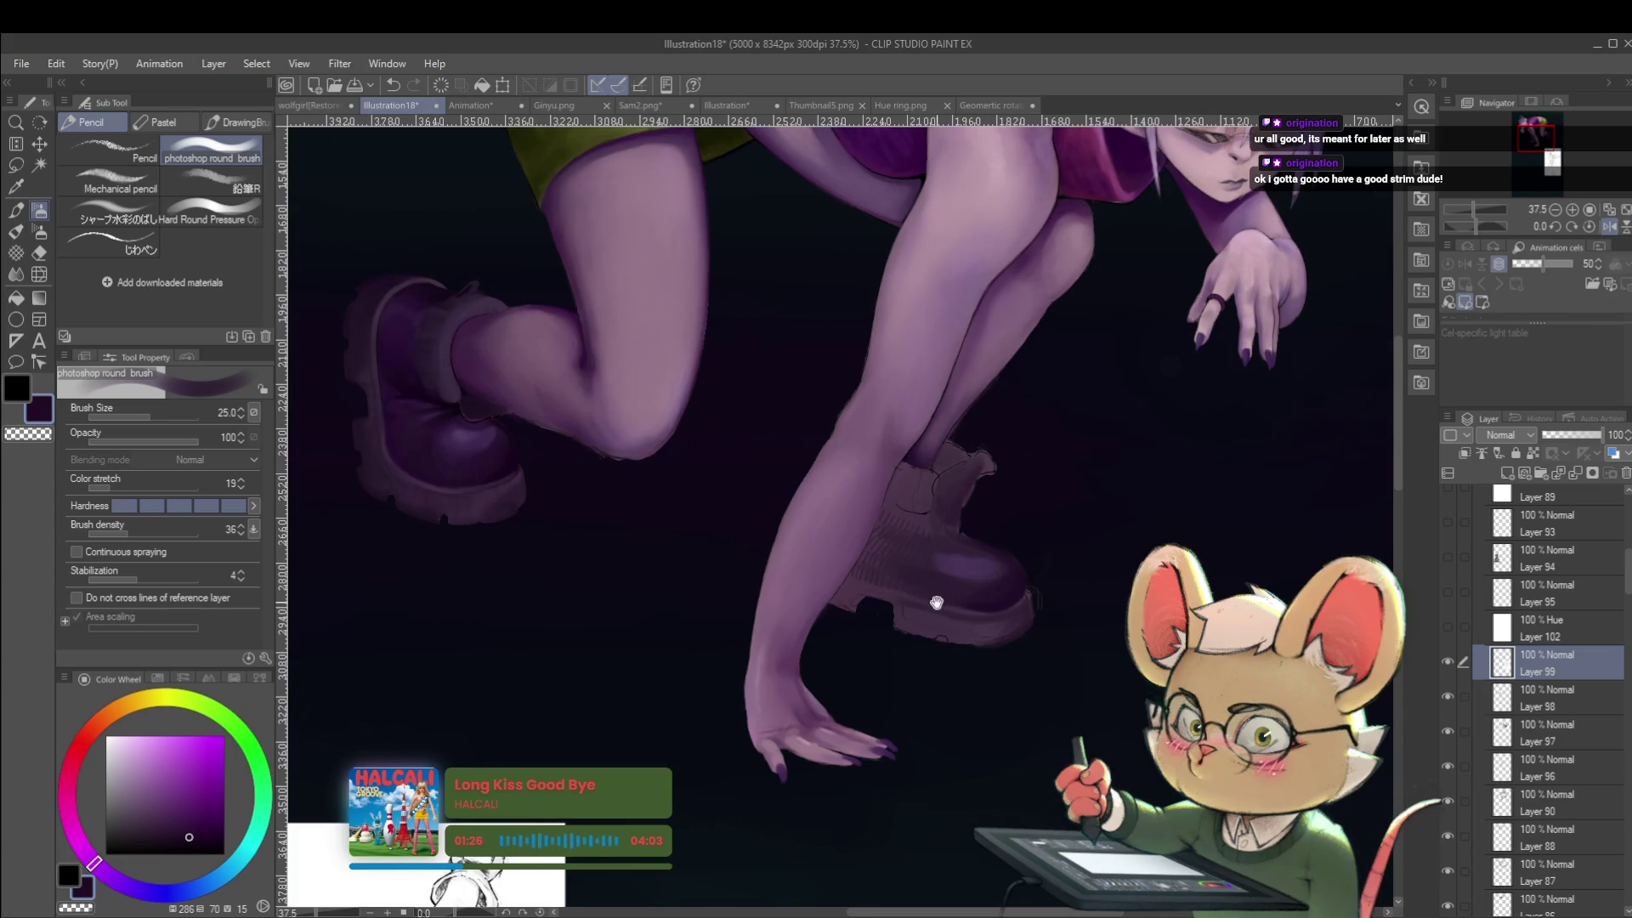
left_click_drag(937, 602, 899, 590)
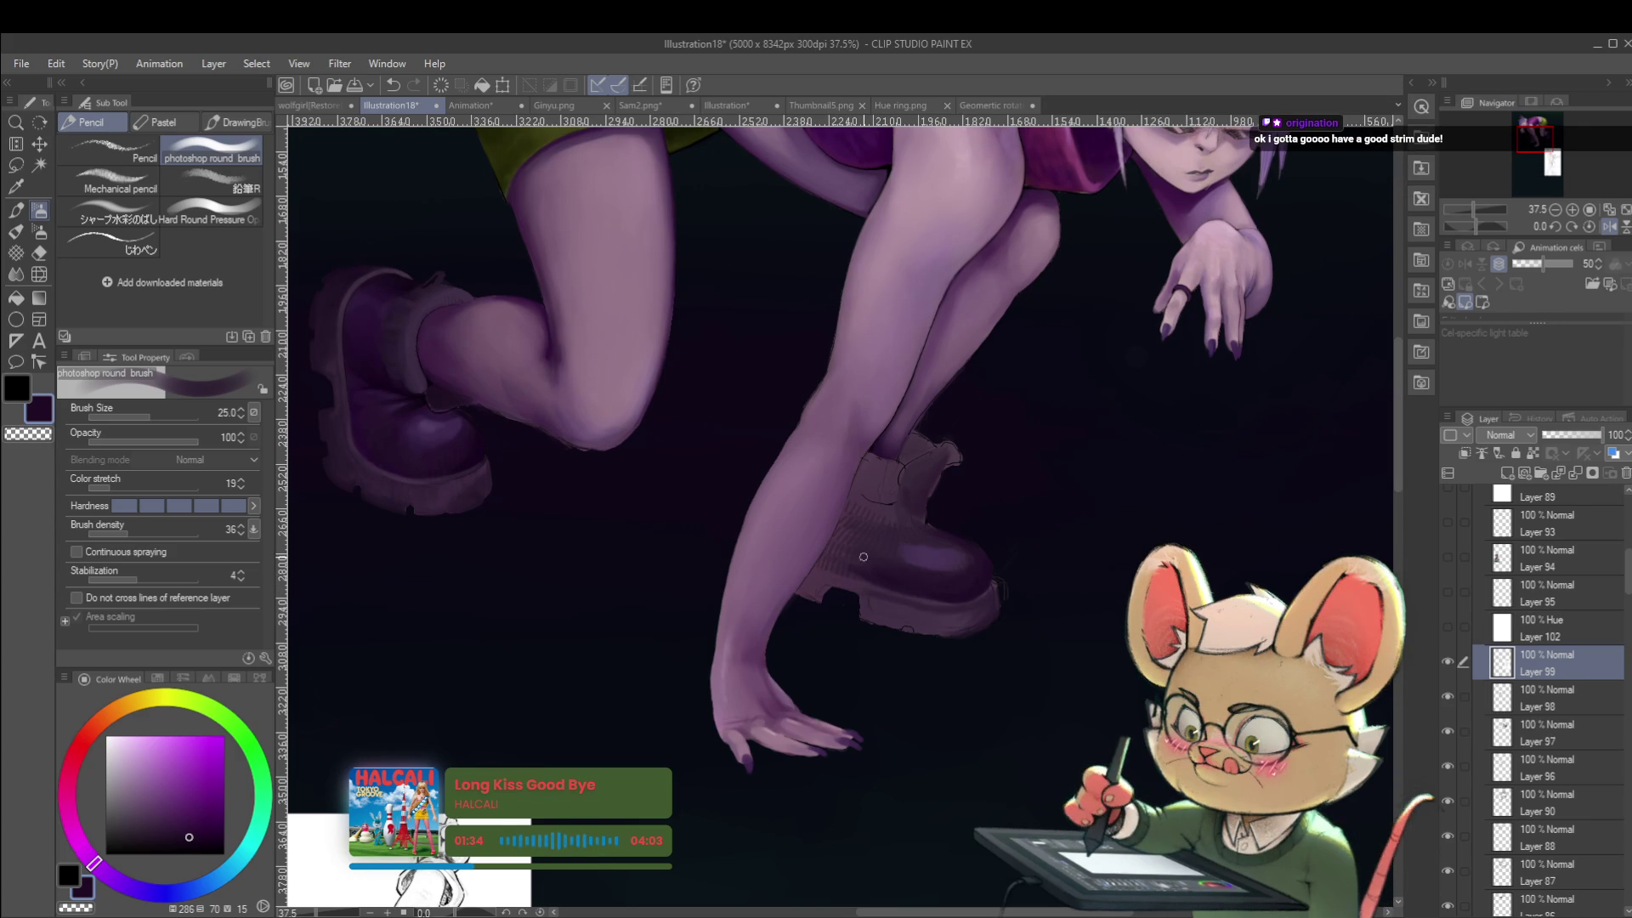
left_click(1609, 226)
scroll(800, 552, "up", 3)
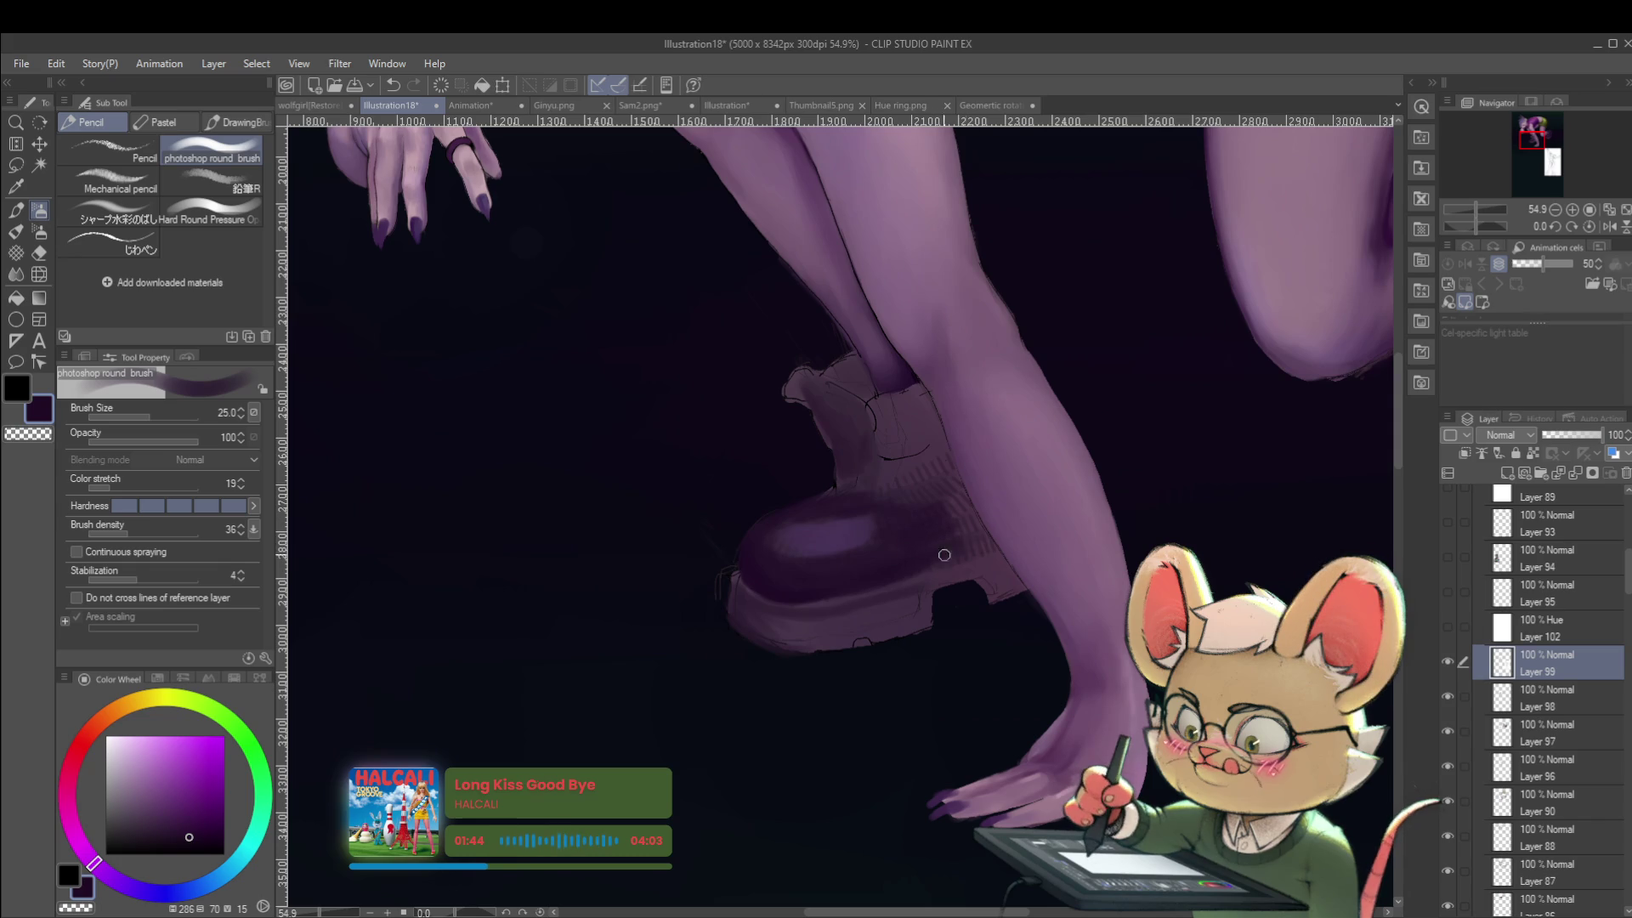
scroll(906, 530, "down", 5)
scroll(901, 536, "up", 1)
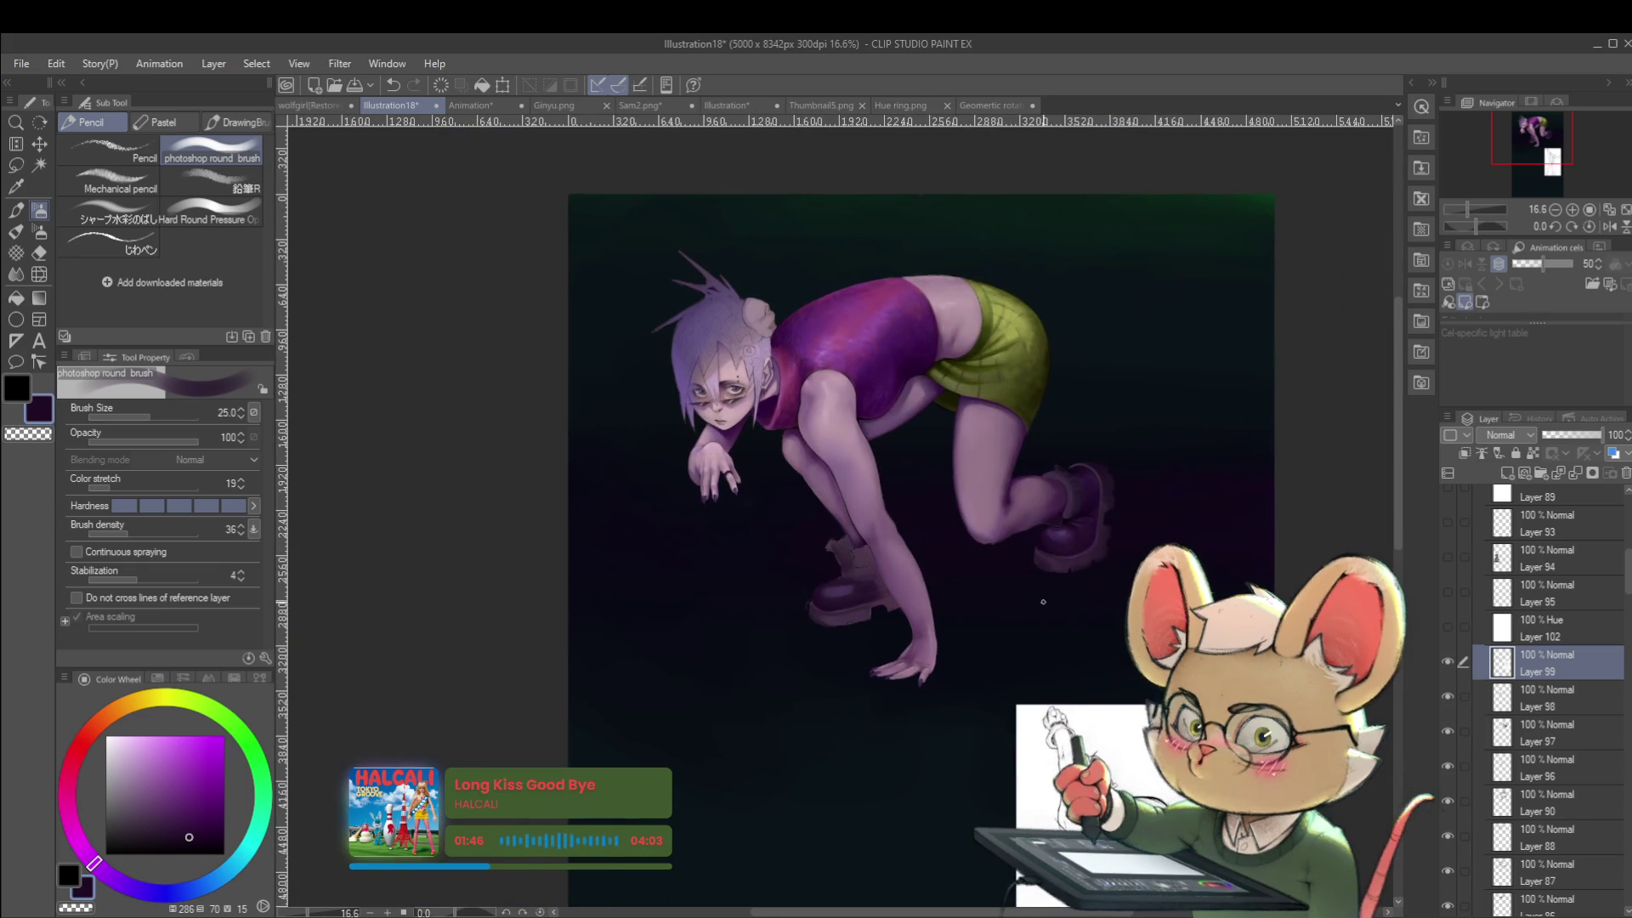
Darken the boot's toe with a purple stroke, then zoom out to the whole figure.
scroll(877, 565, "up", 1)
scroll(877, 566, "up", 5)
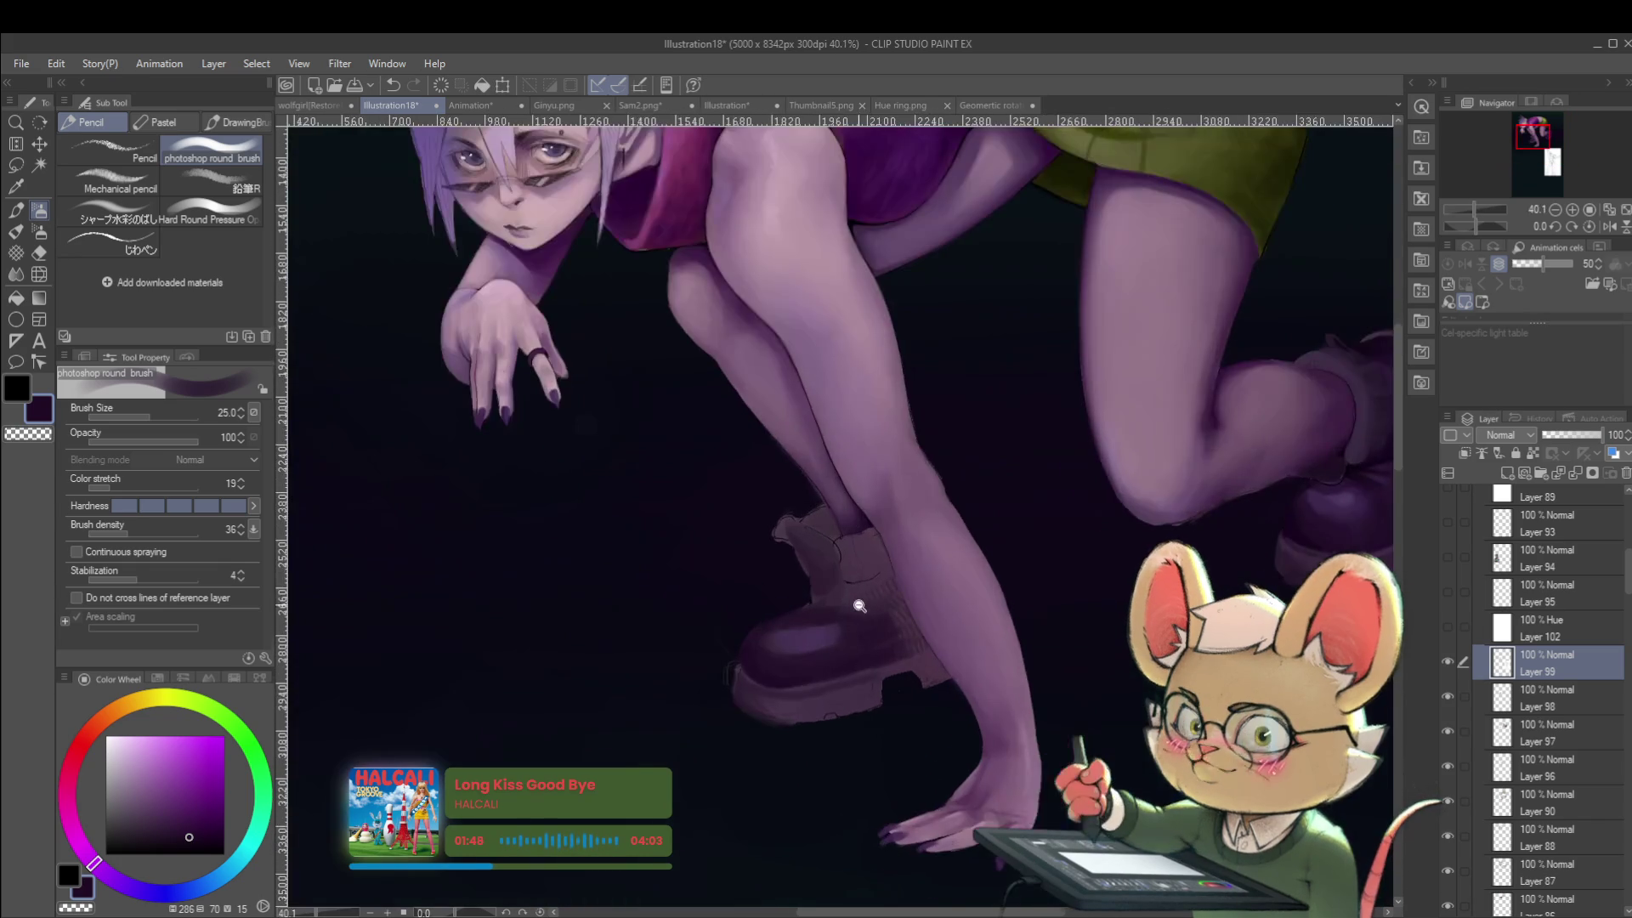
mouse_move(851, 613)
left_mouse_down()
mouse_move(884, 601)
mouse_move(857, 623)
mouse_move(863, 578)
mouse_move(884, 574)
mouse_move(846, 587)
mouse_move(853, 599)
left_mouse_up()
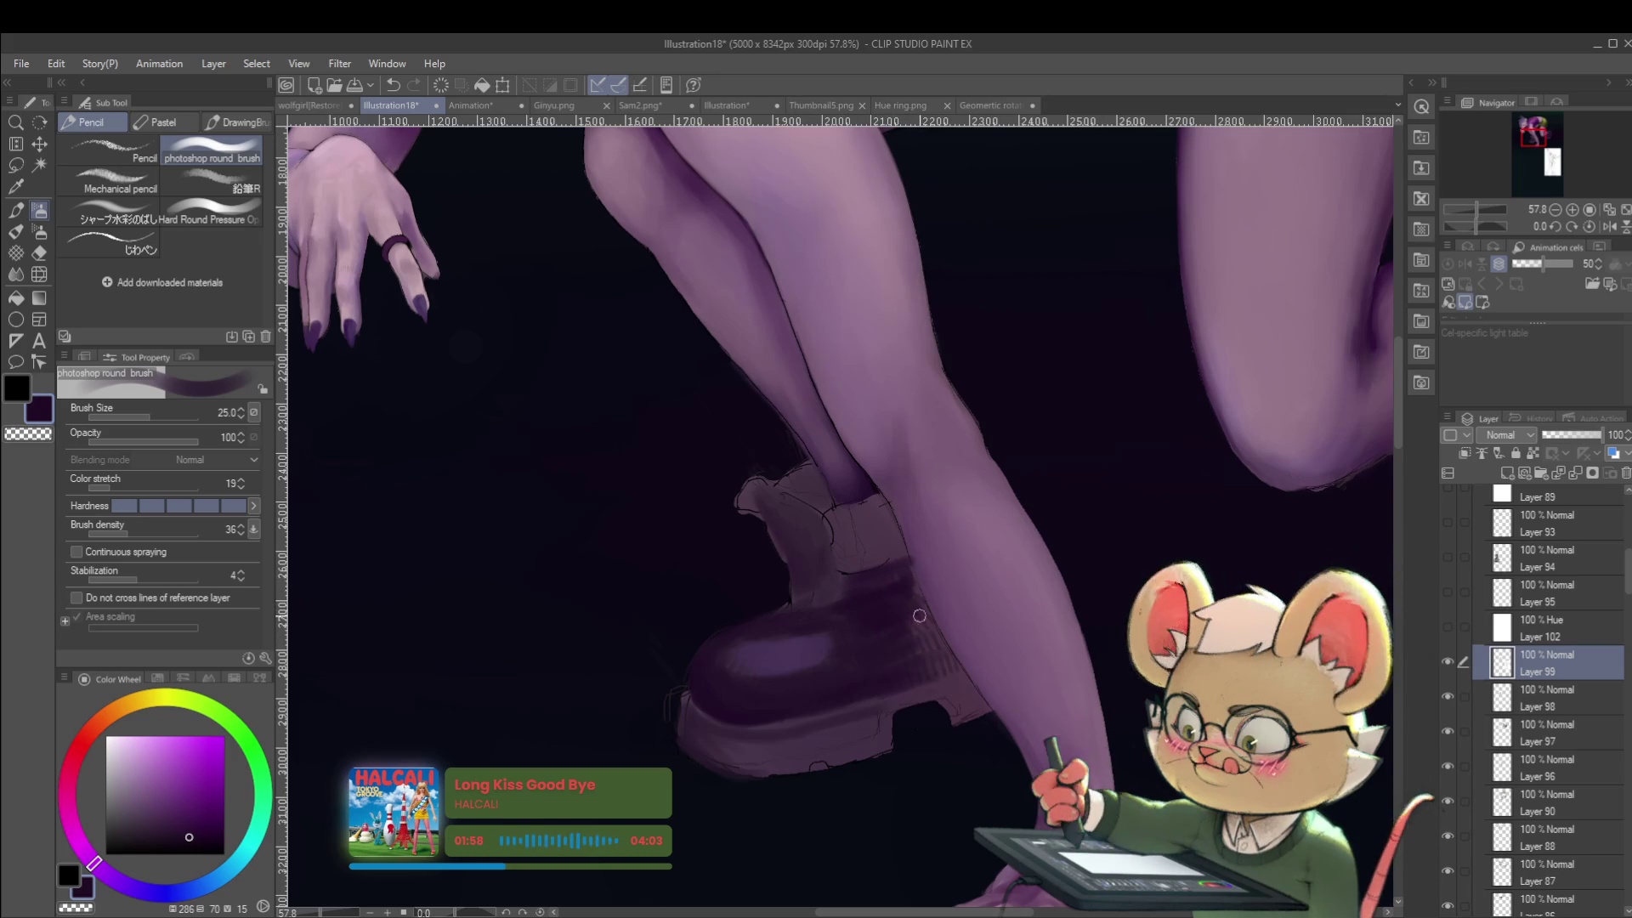
mouse_move(912, 633)
left_mouse_down()
mouse_move(880, 598)
mouse_move(928, 504)
mouse_move(934, 523)
left_mouse_up()
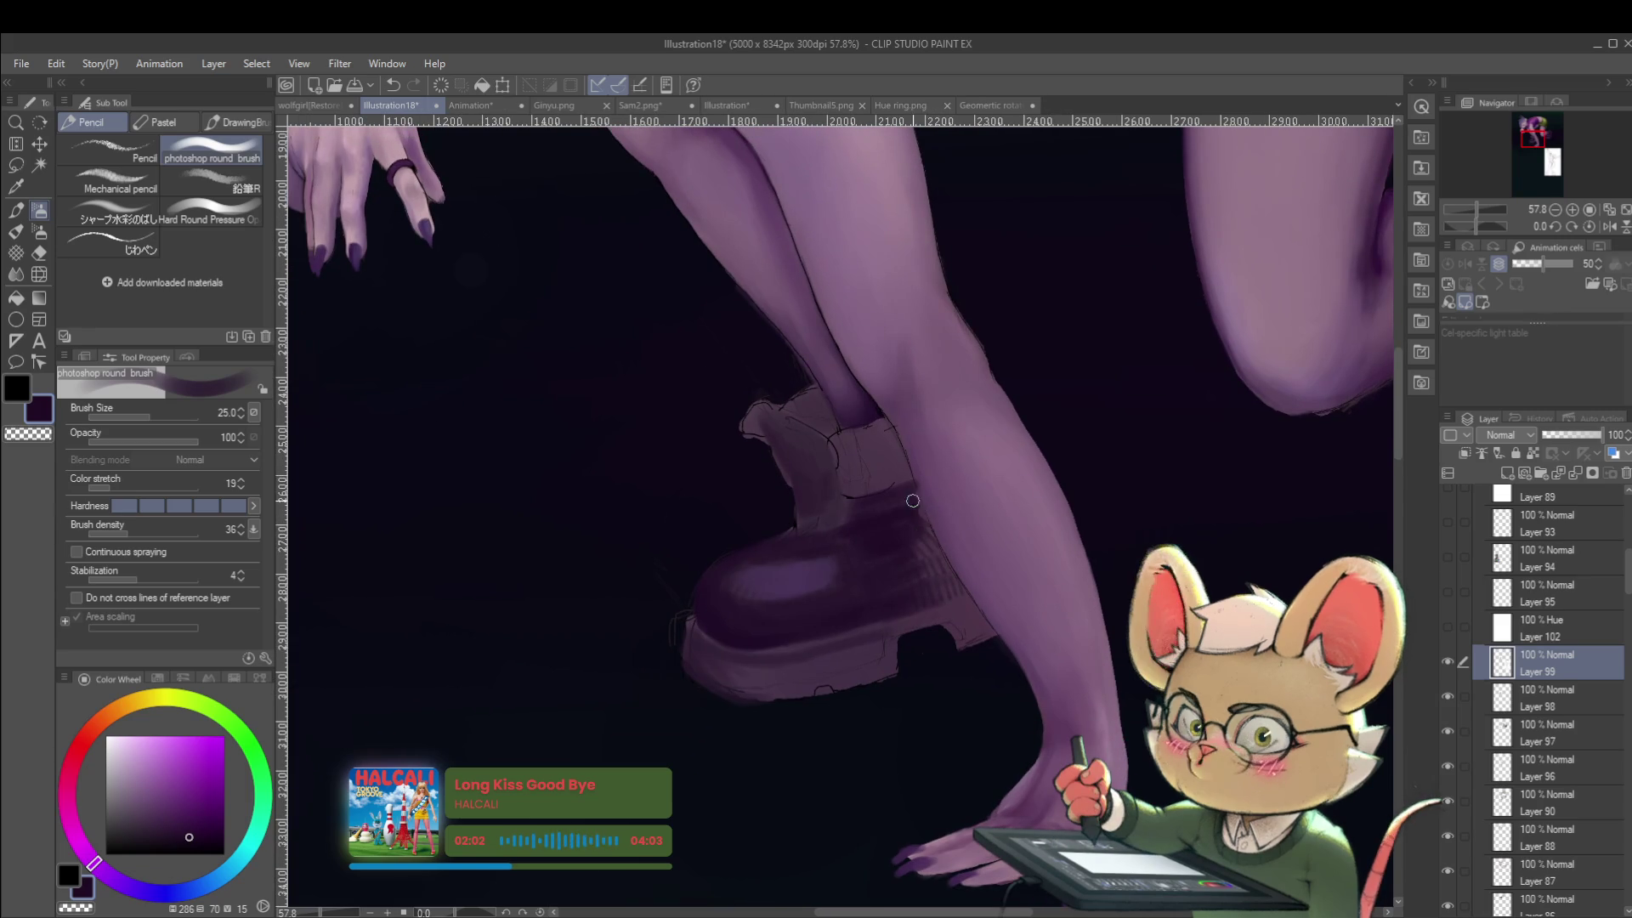
left_click(929, 521)
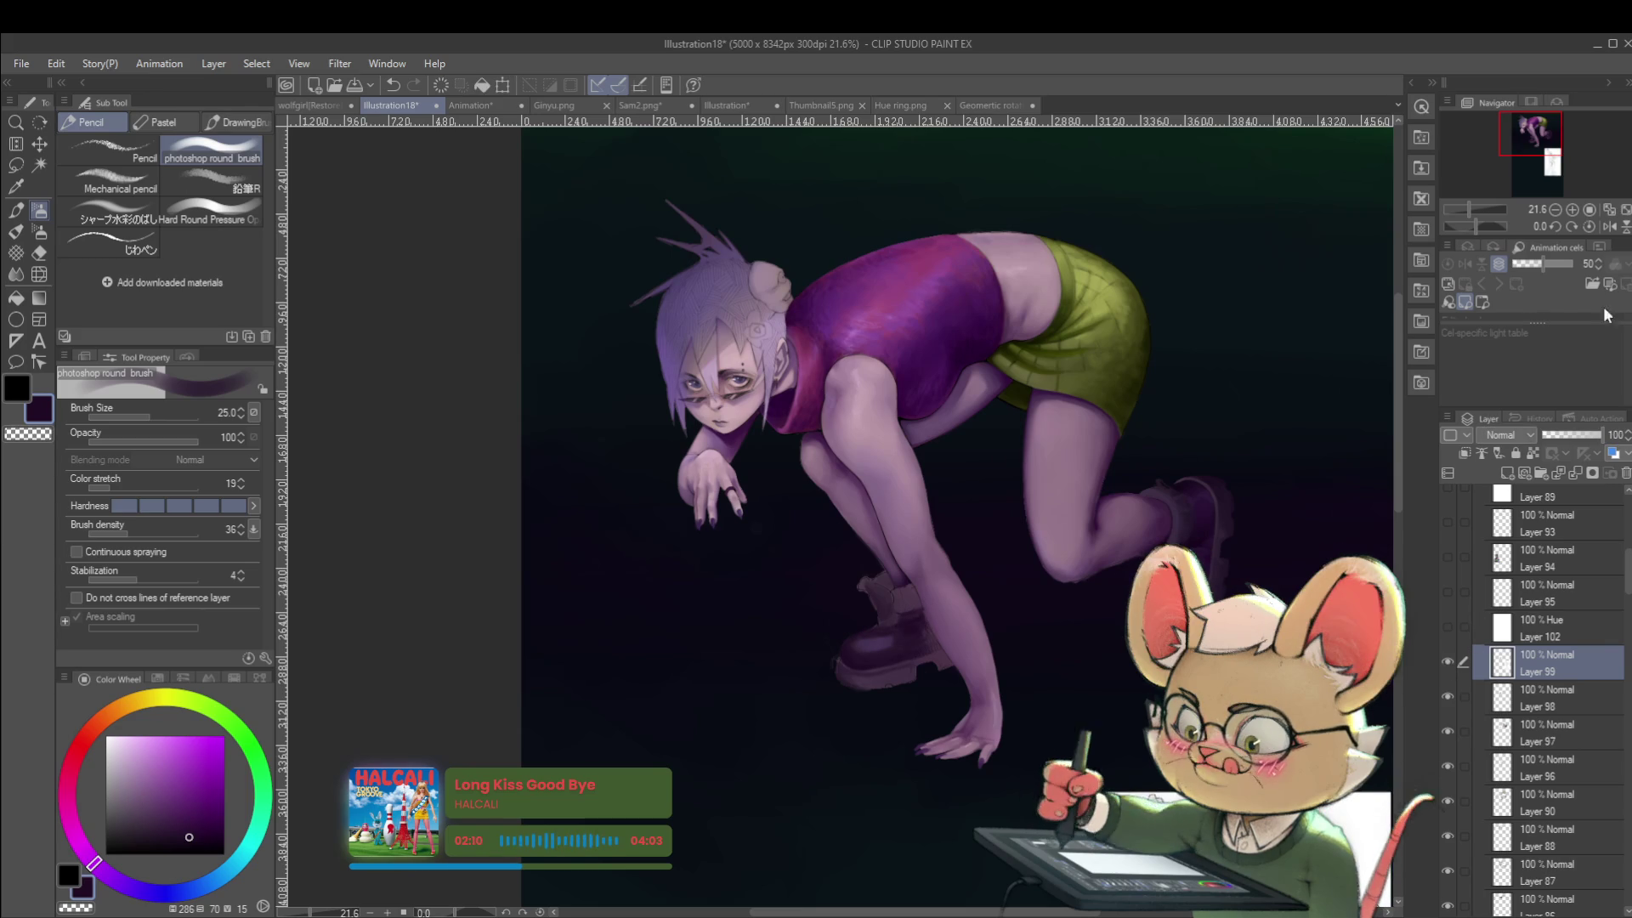
Mirror the canvas horizontally, reposition the figure, unflip, then mirror it again.
left_click(1609, 226)
left_click_drag(1017, 579, 1103, 462)
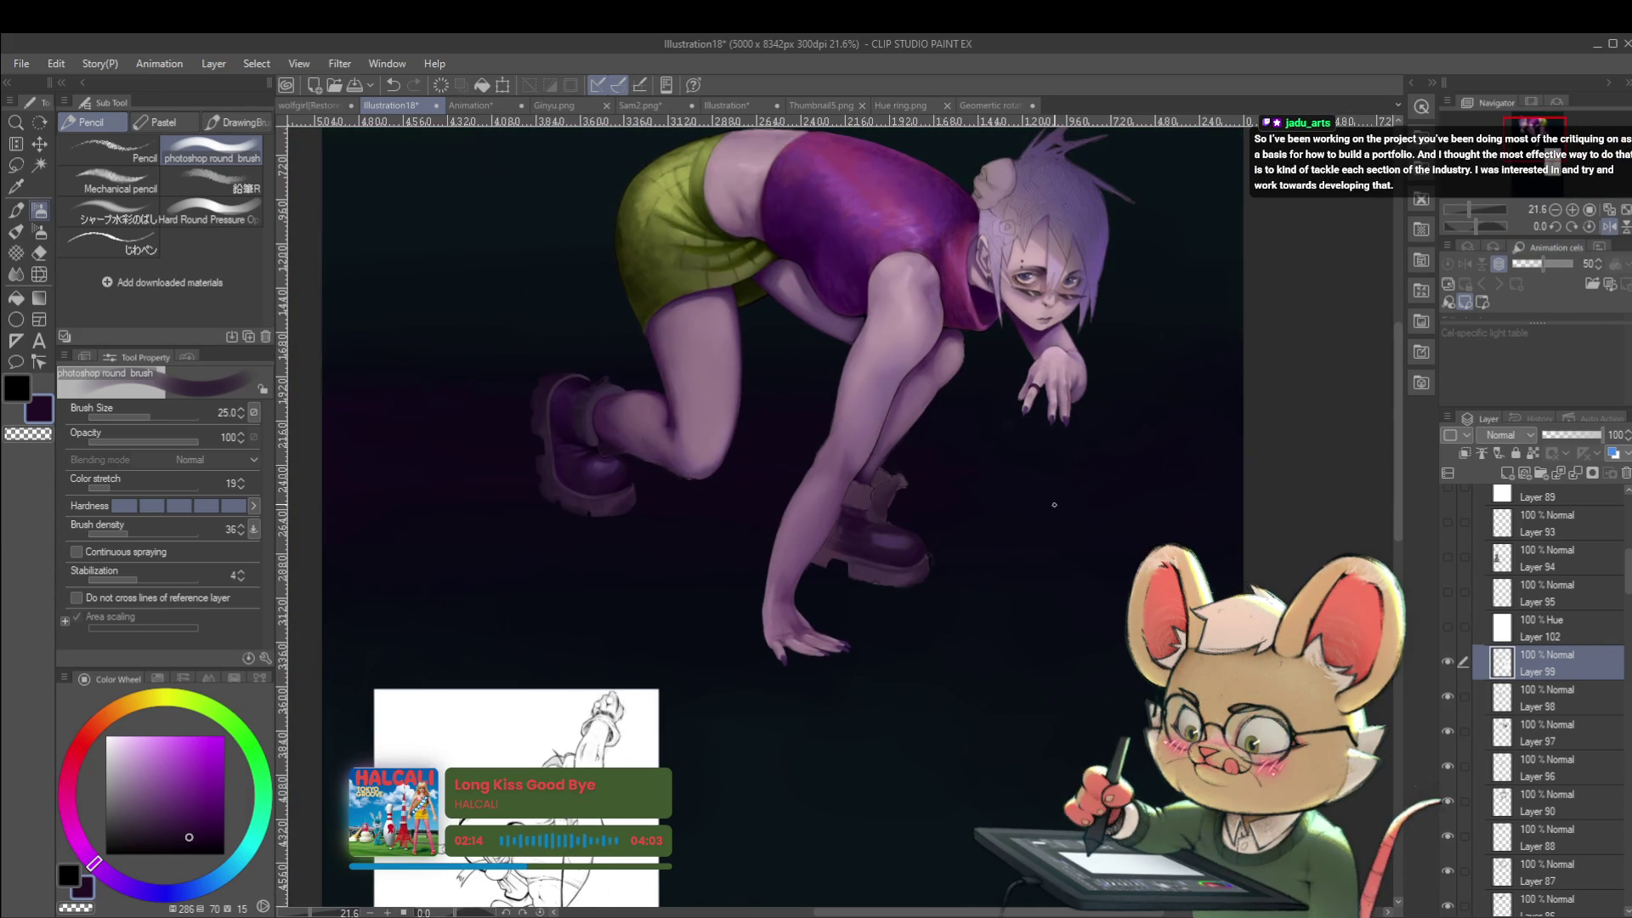
scroll(1045, 518, "up", 2)
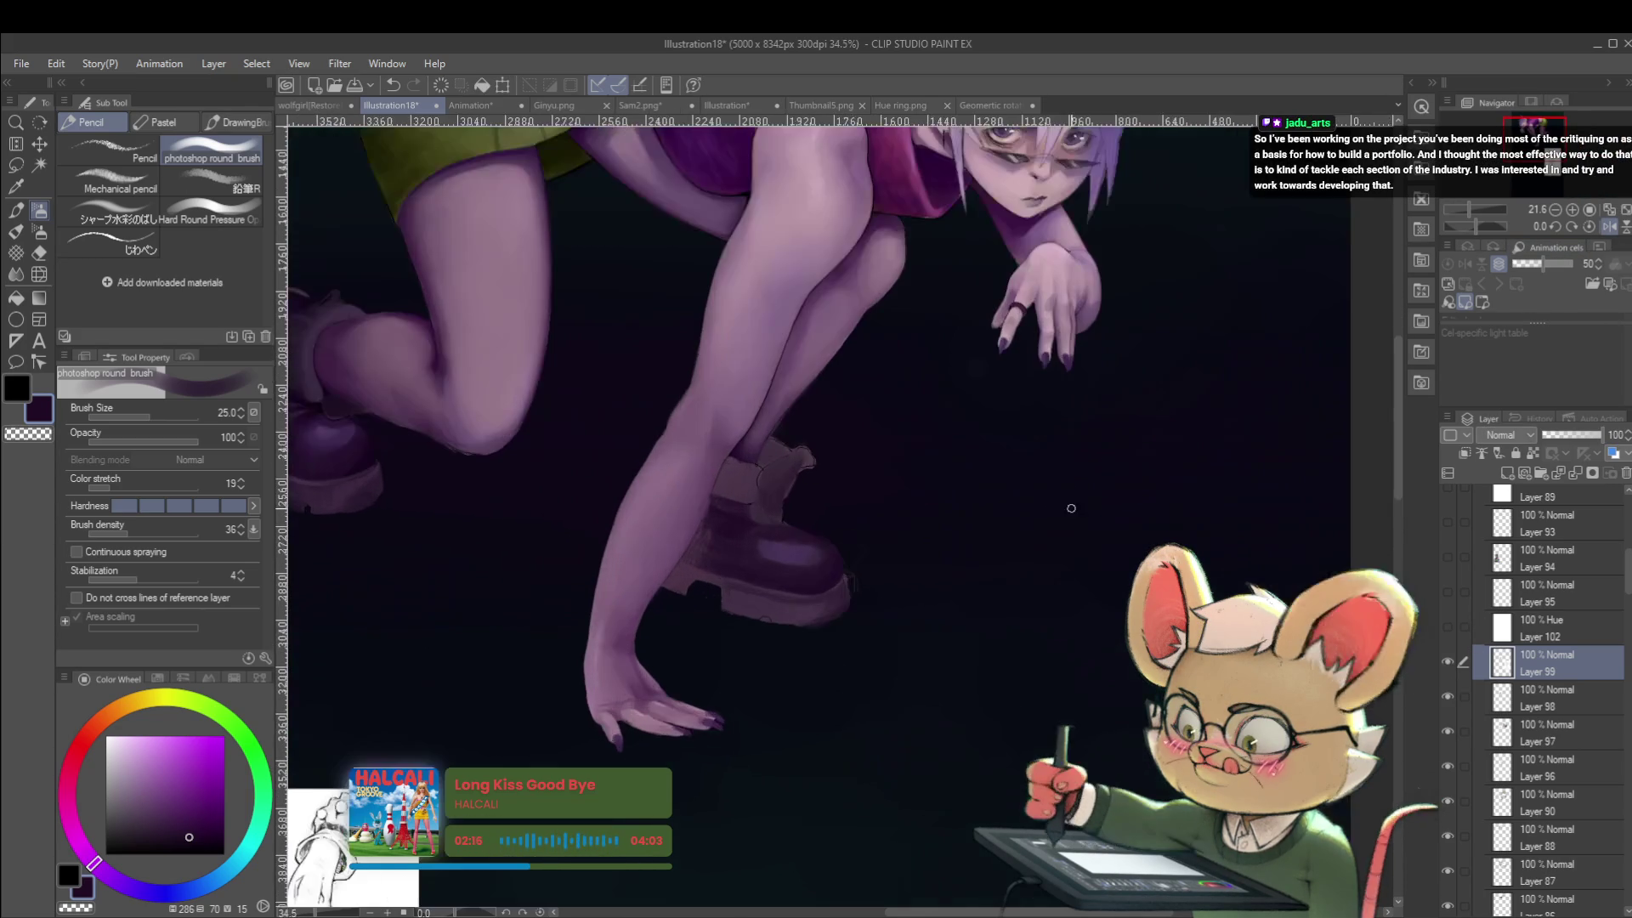
mouse_move(1072, 510)
left_mouse_down()
mouse_move(1089, 528)
mouse_move(1115, 487)
left_mouse_up()
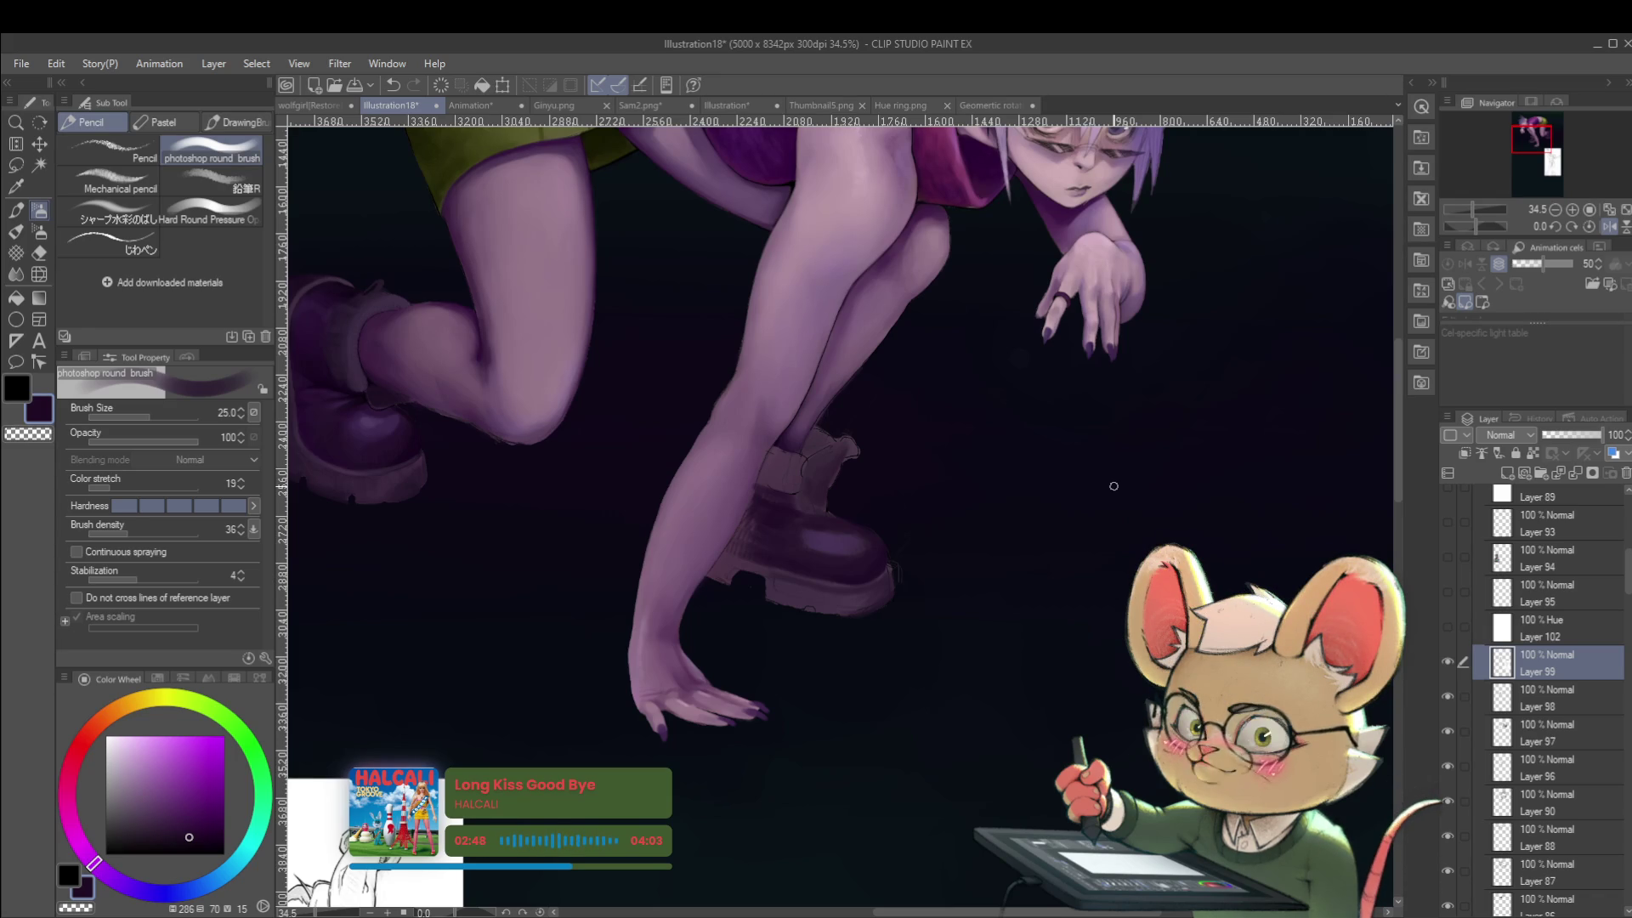
key("h")
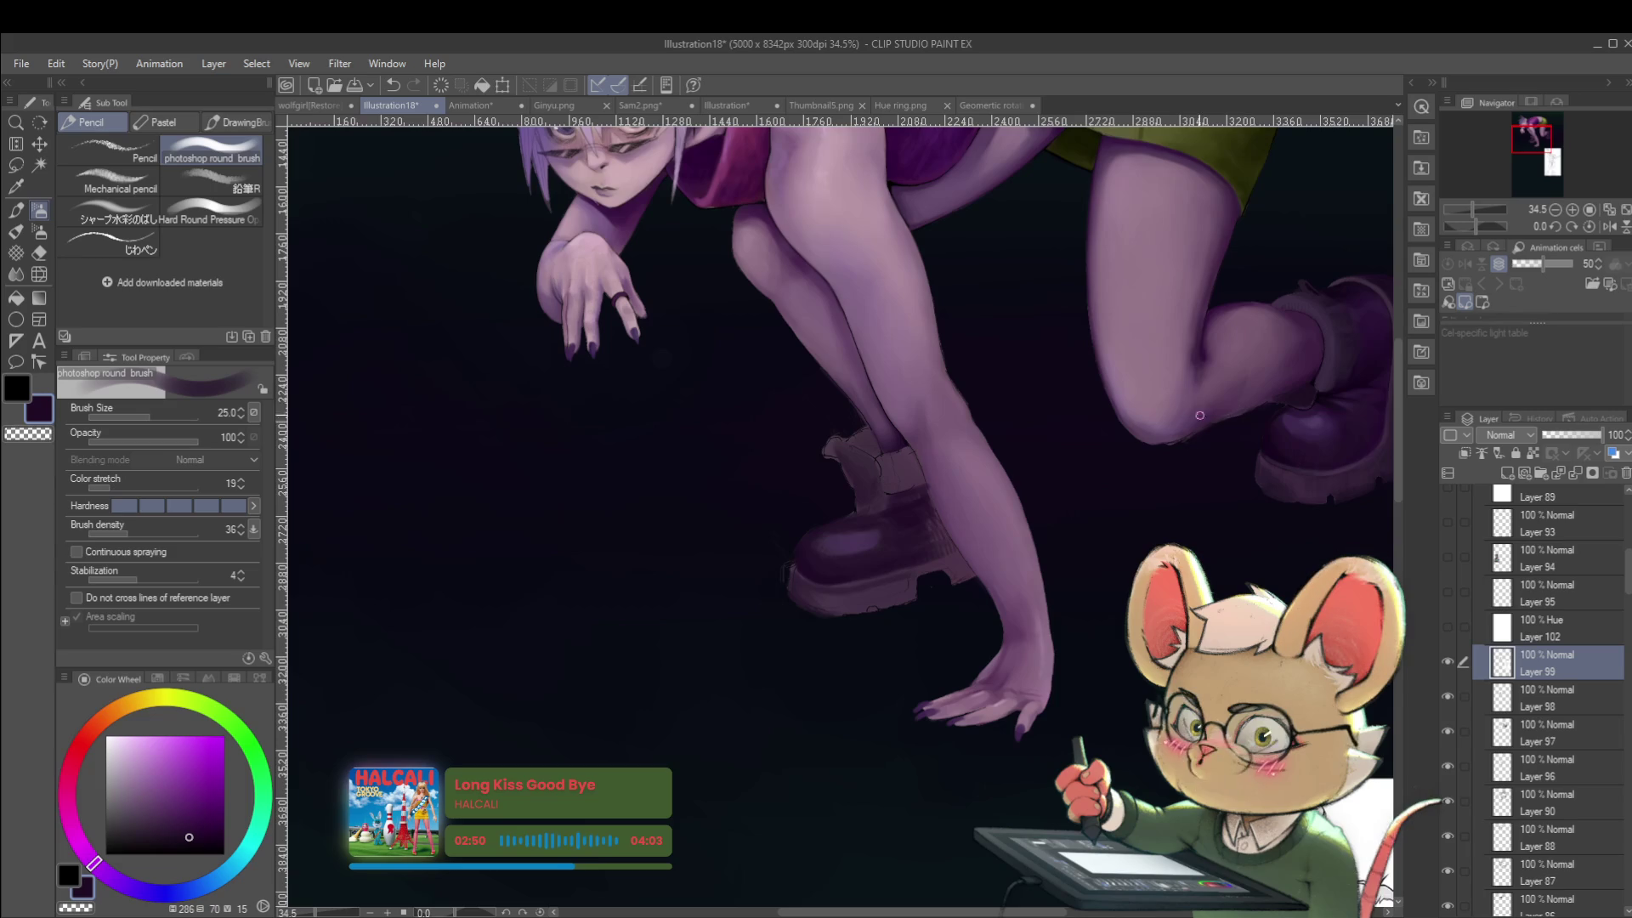
scroll(1206, 442, "up", 3)
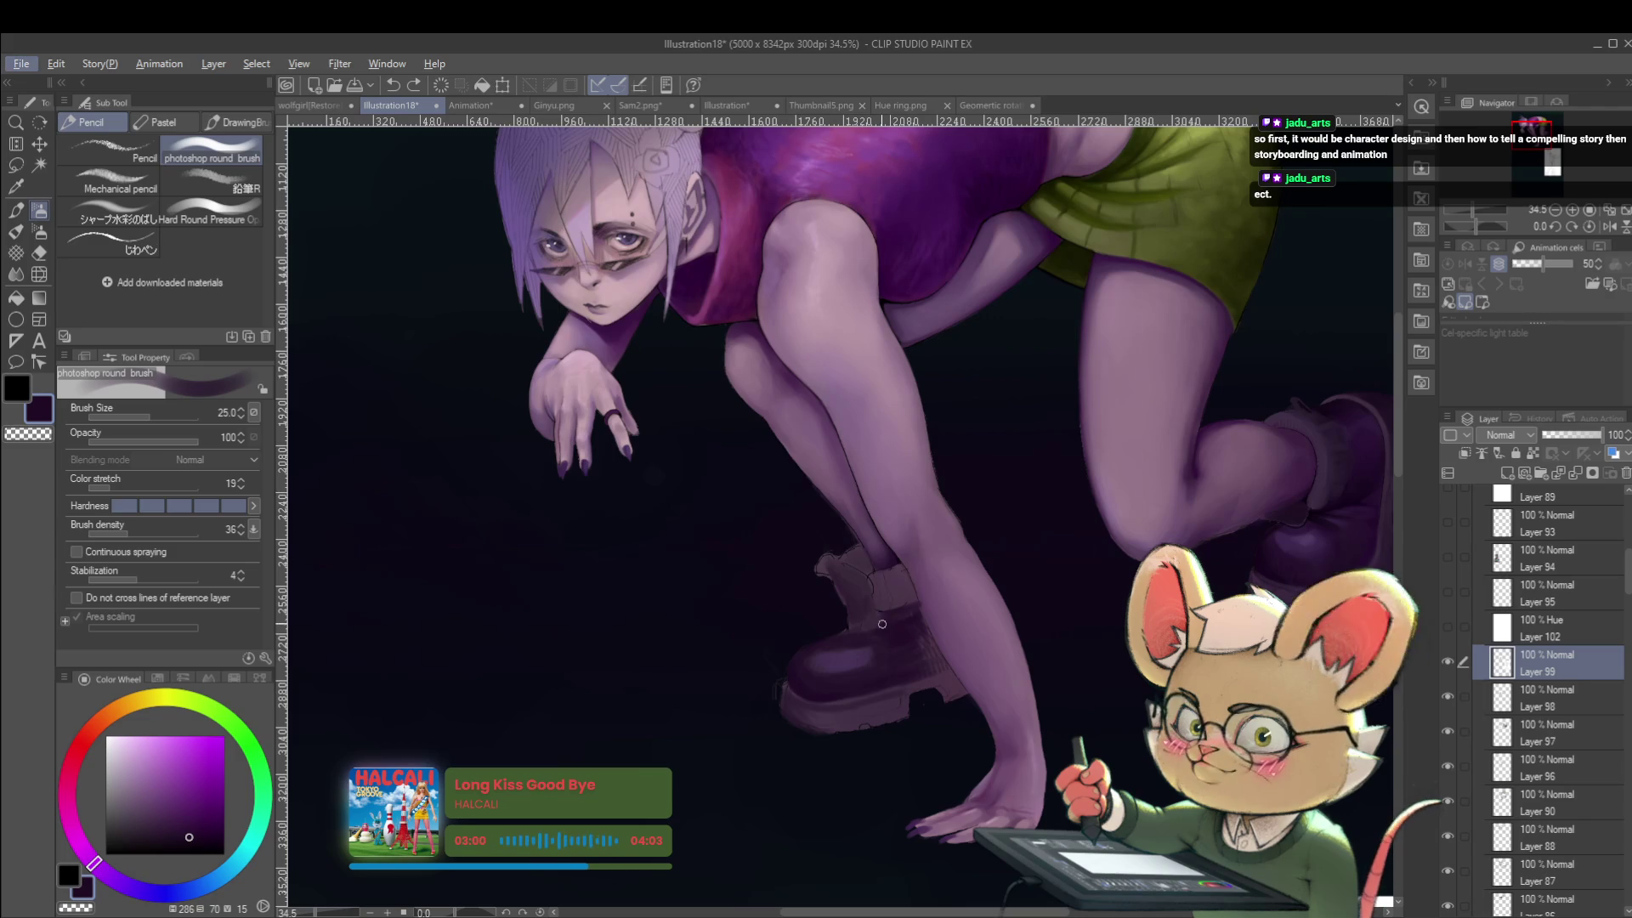
left_click_drag(884, 659, 928, 652)
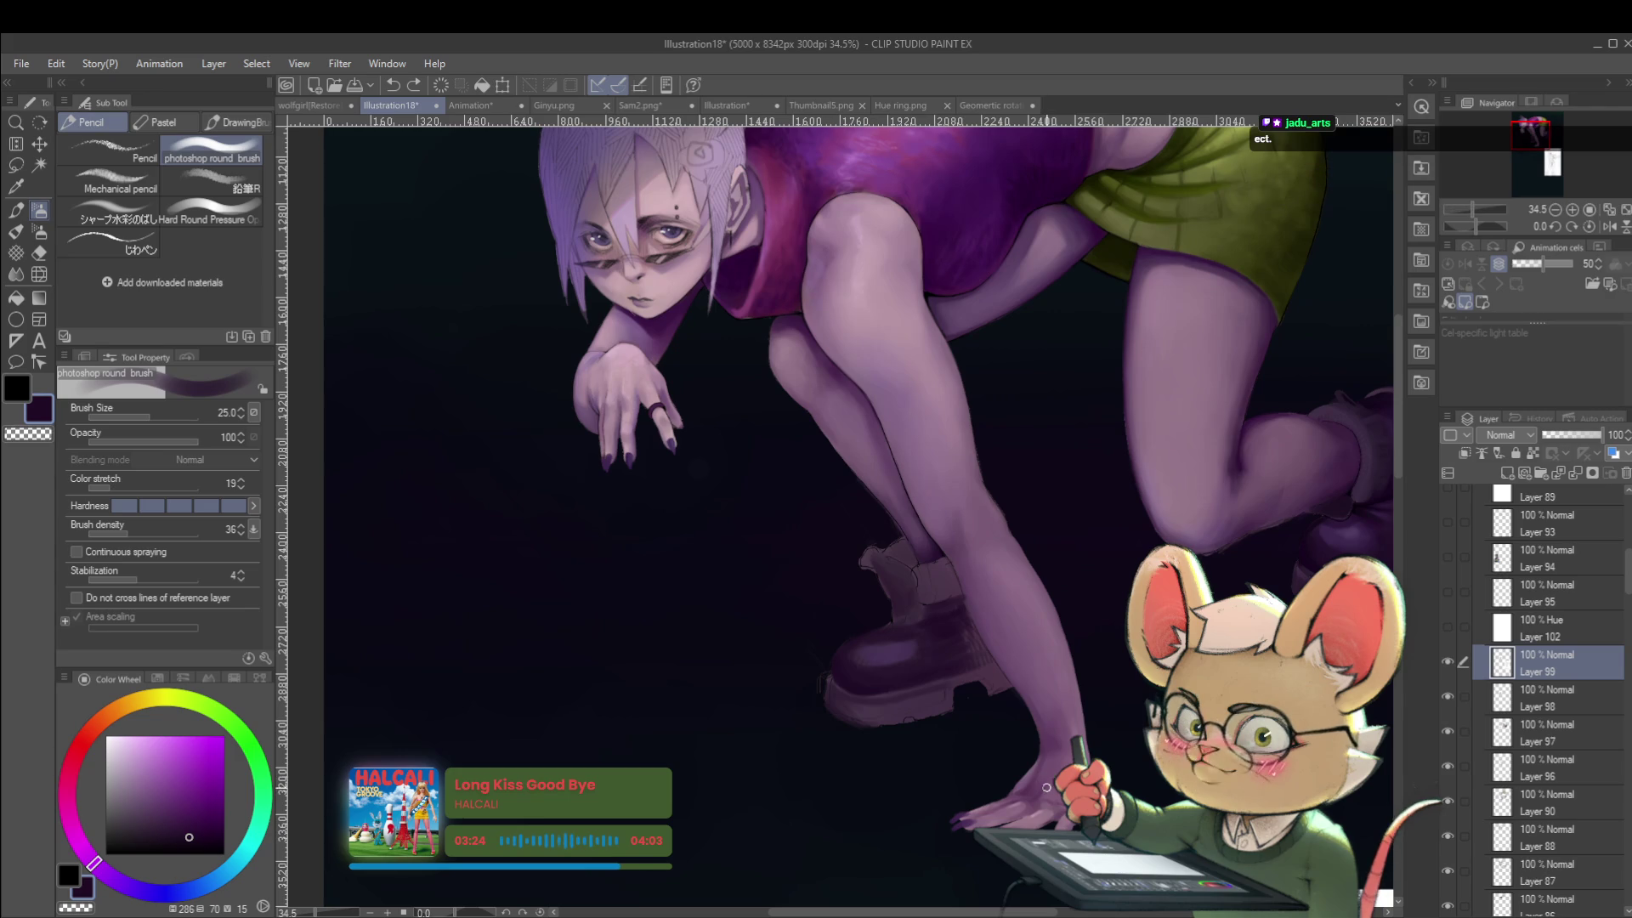
left_click(1609, 226)
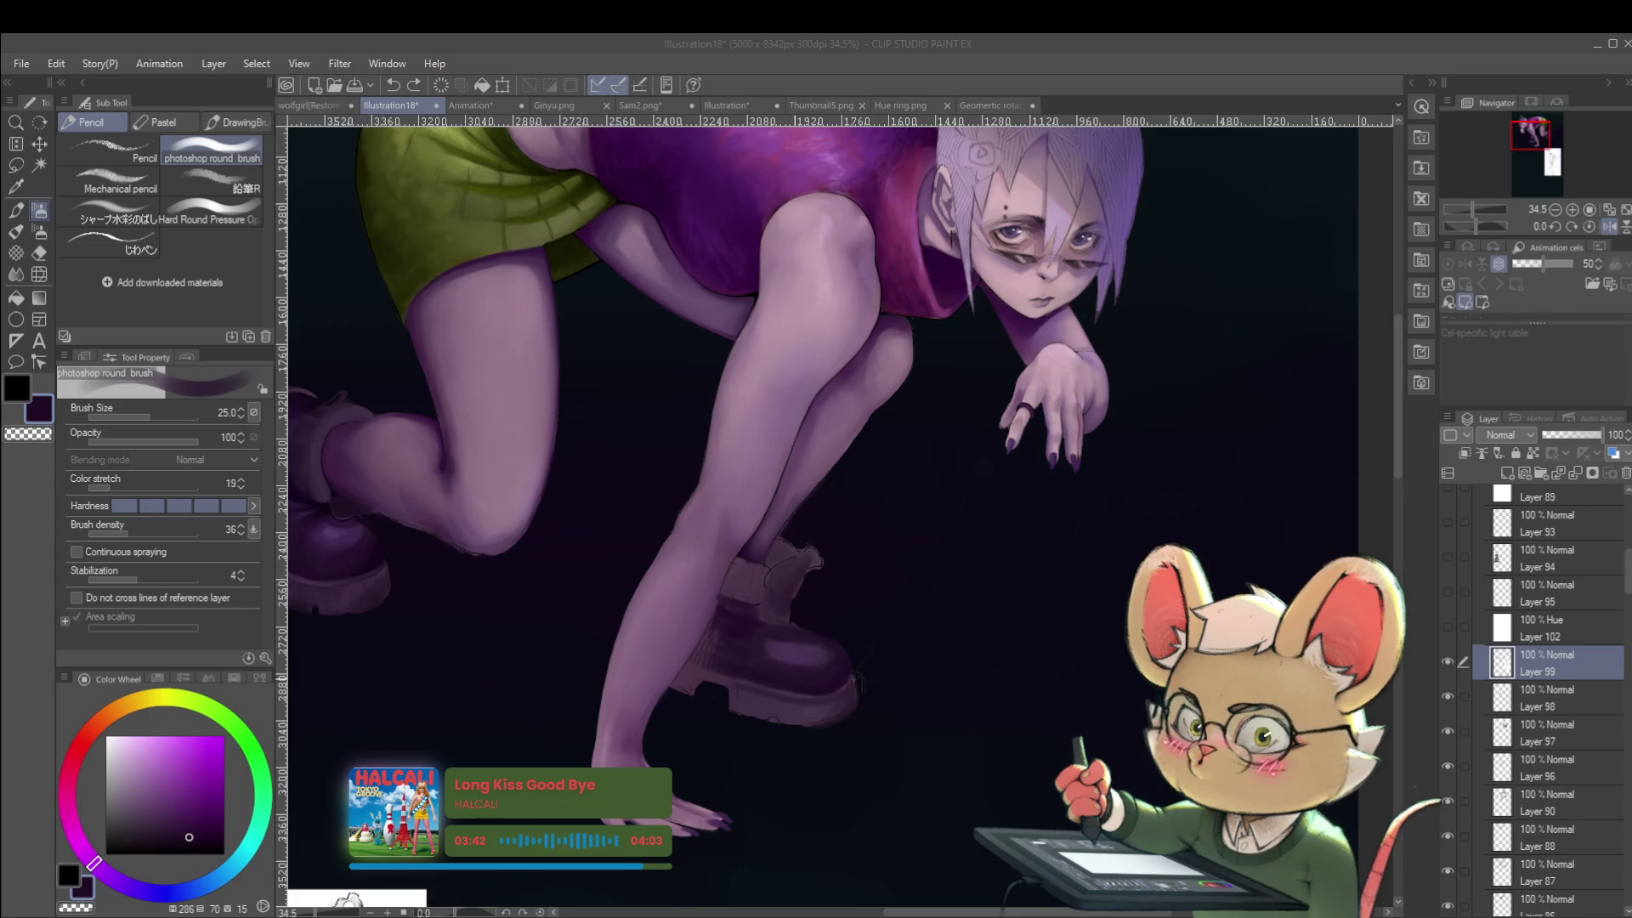
Compare the boot in normal and mirrored views, then pick a slightly different purple on the colour wheel.
scroll(744, 663, "up", 2)
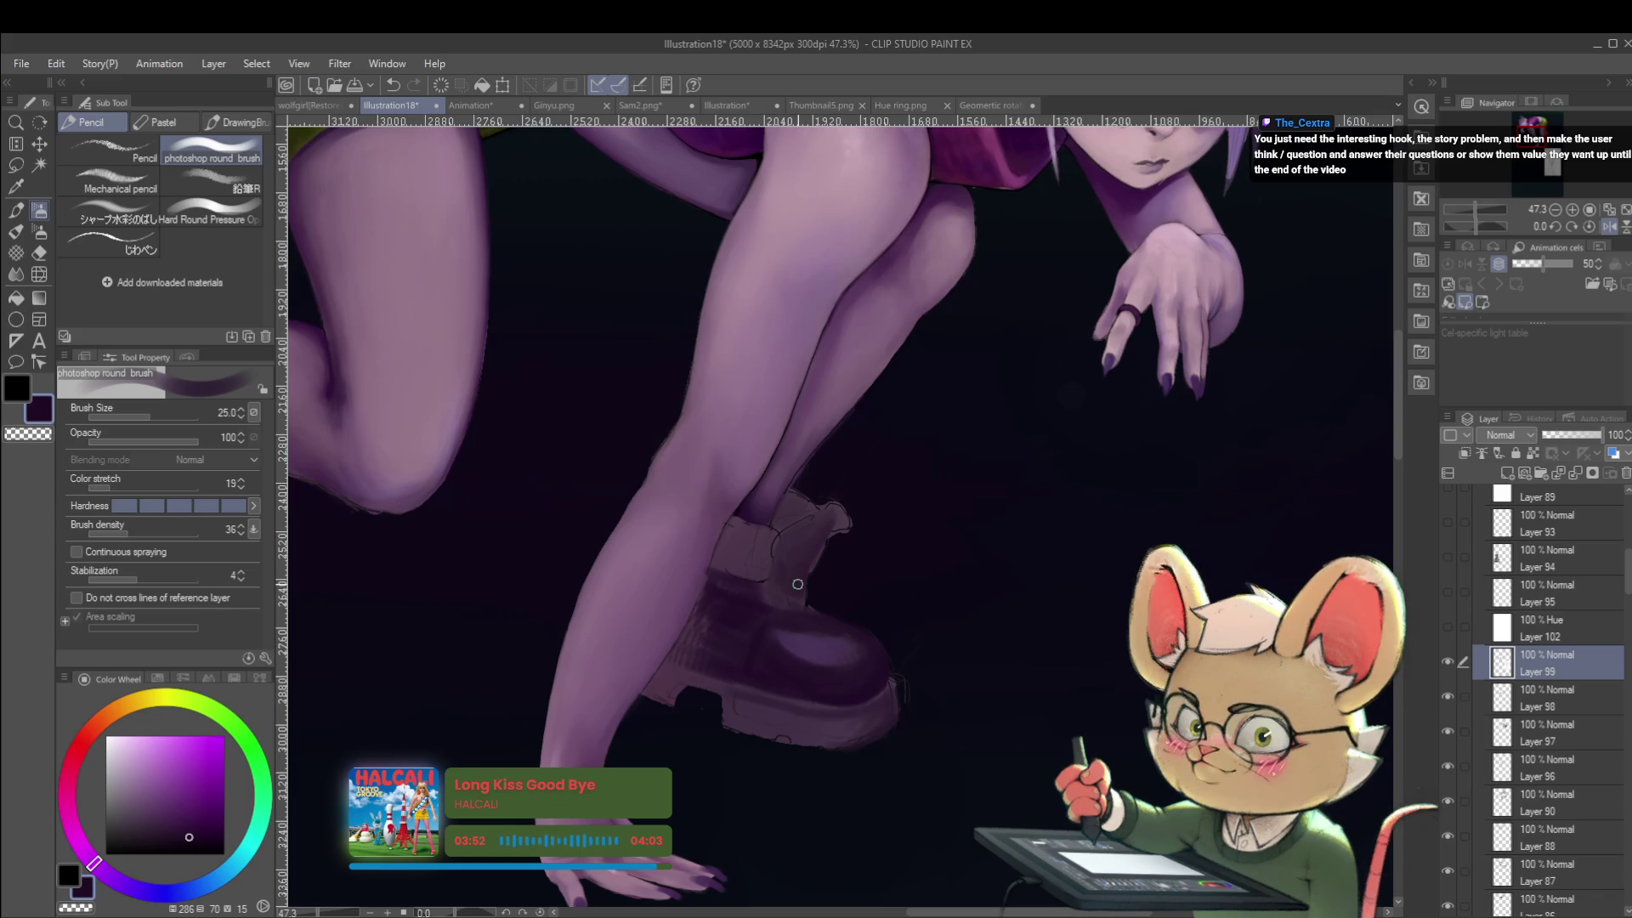
left_click(1608, 226)
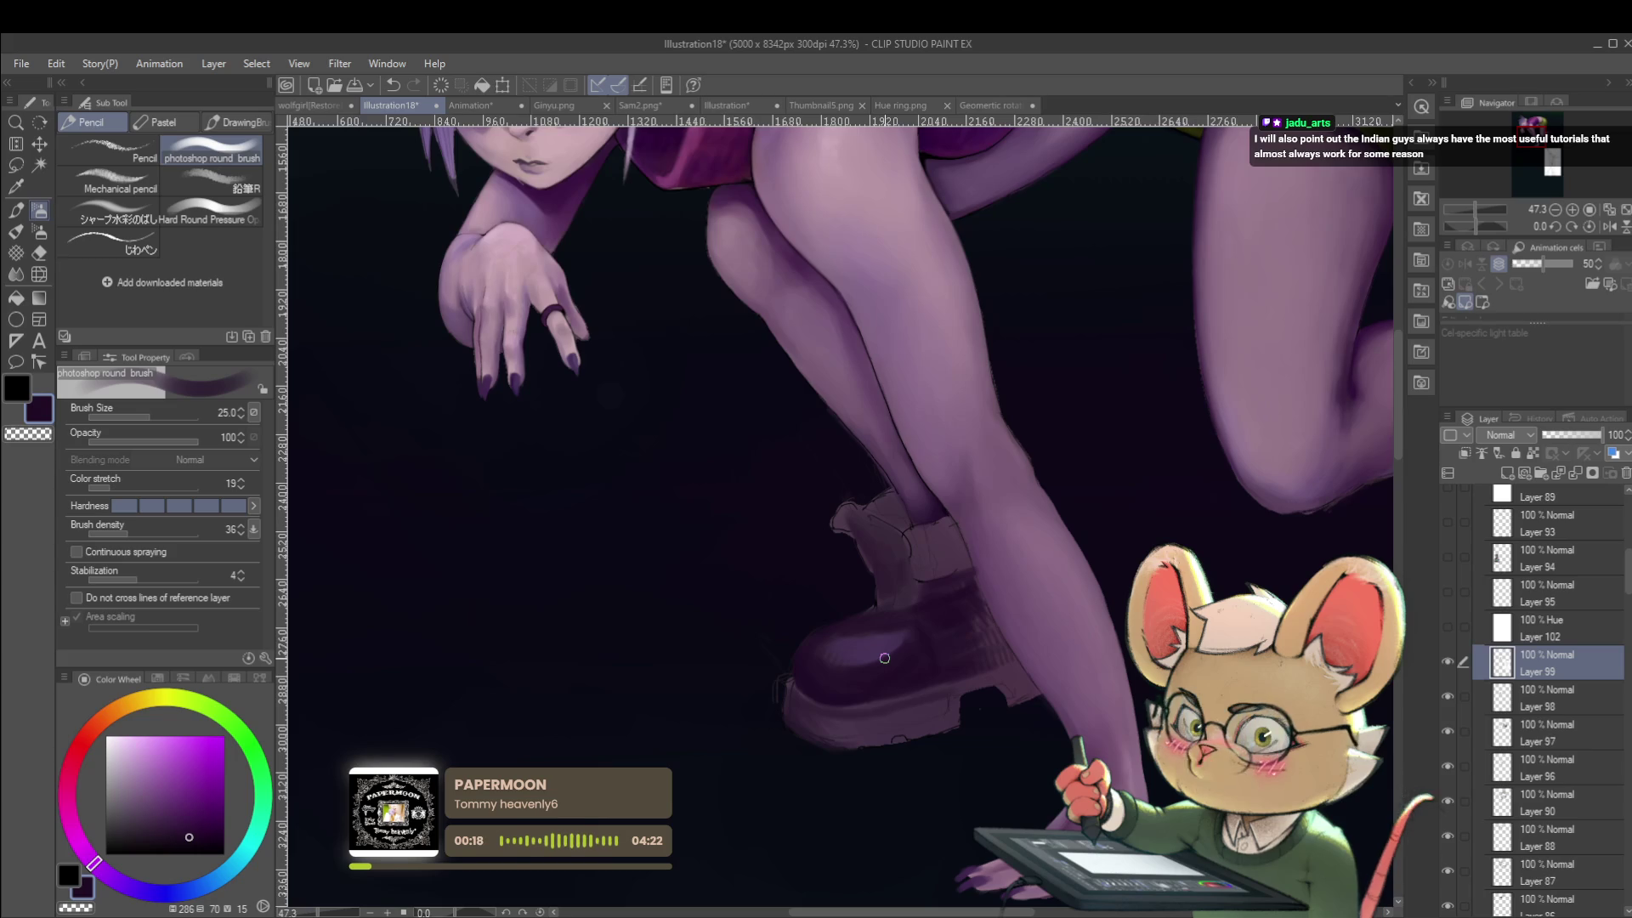
left_click(1610, 227)
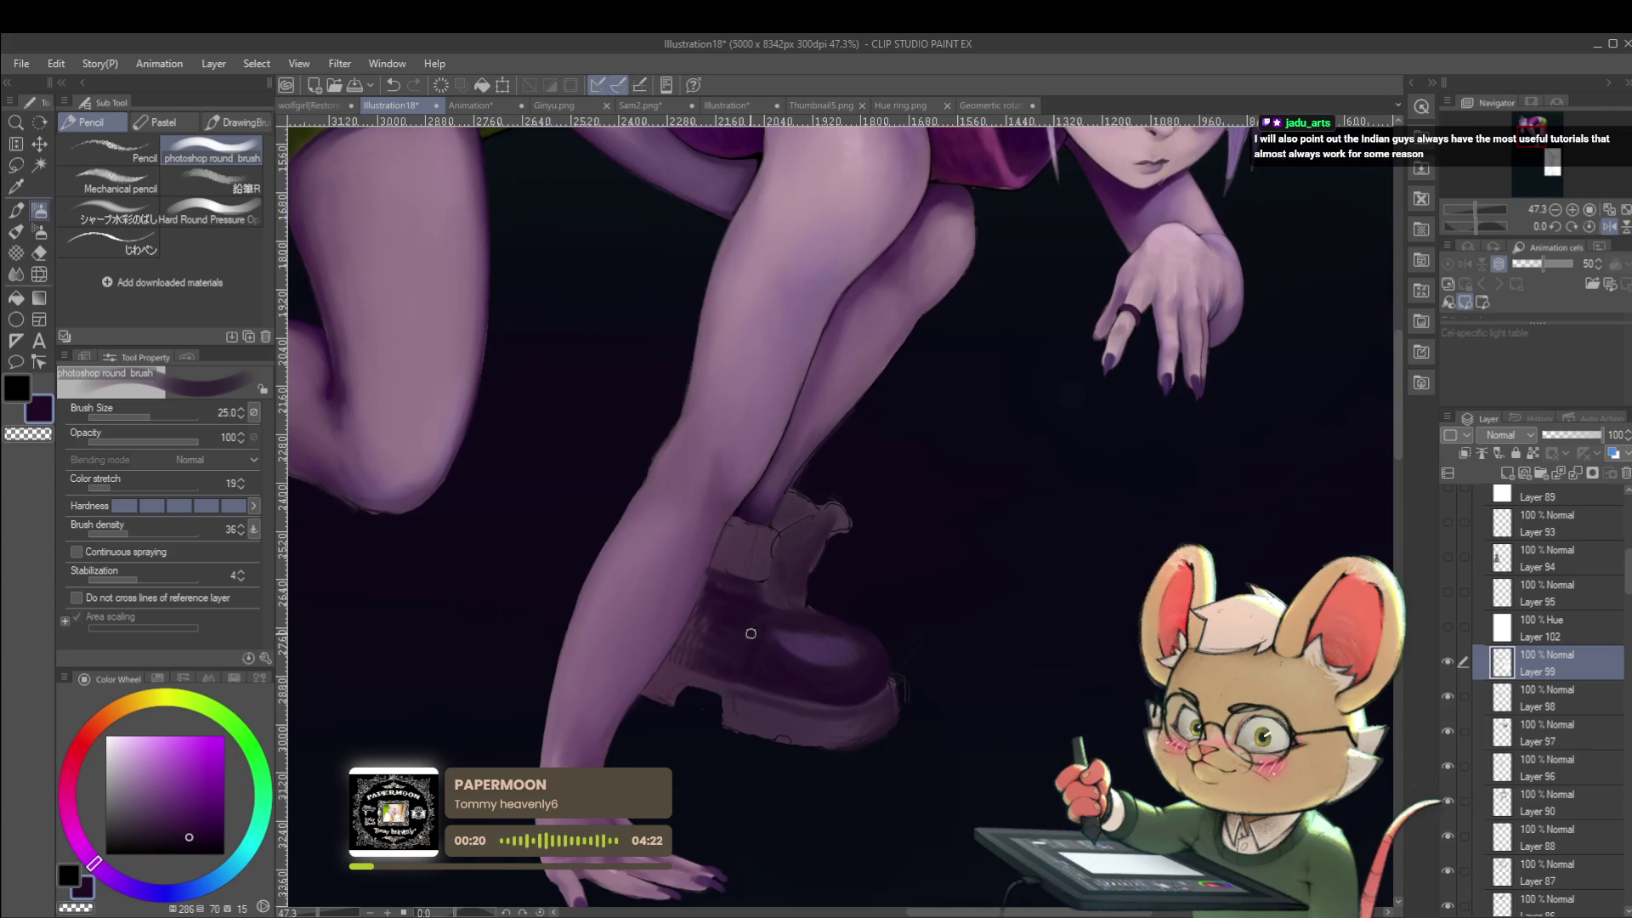
left_click(842, 692, "alt")
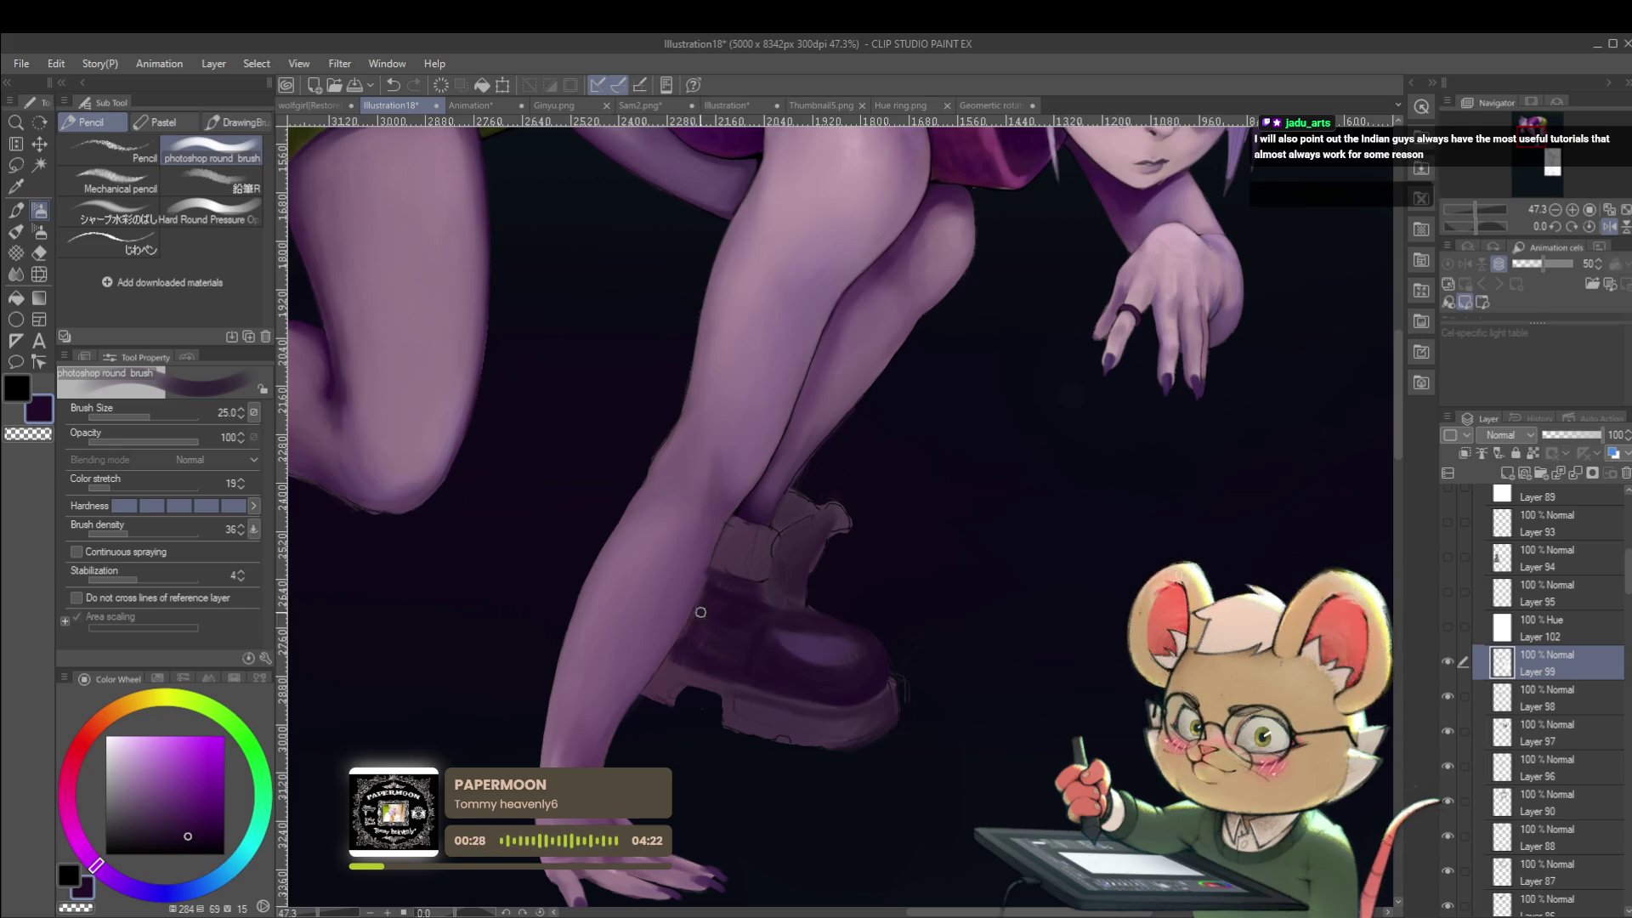
scroll(709, 589, "down", 3)
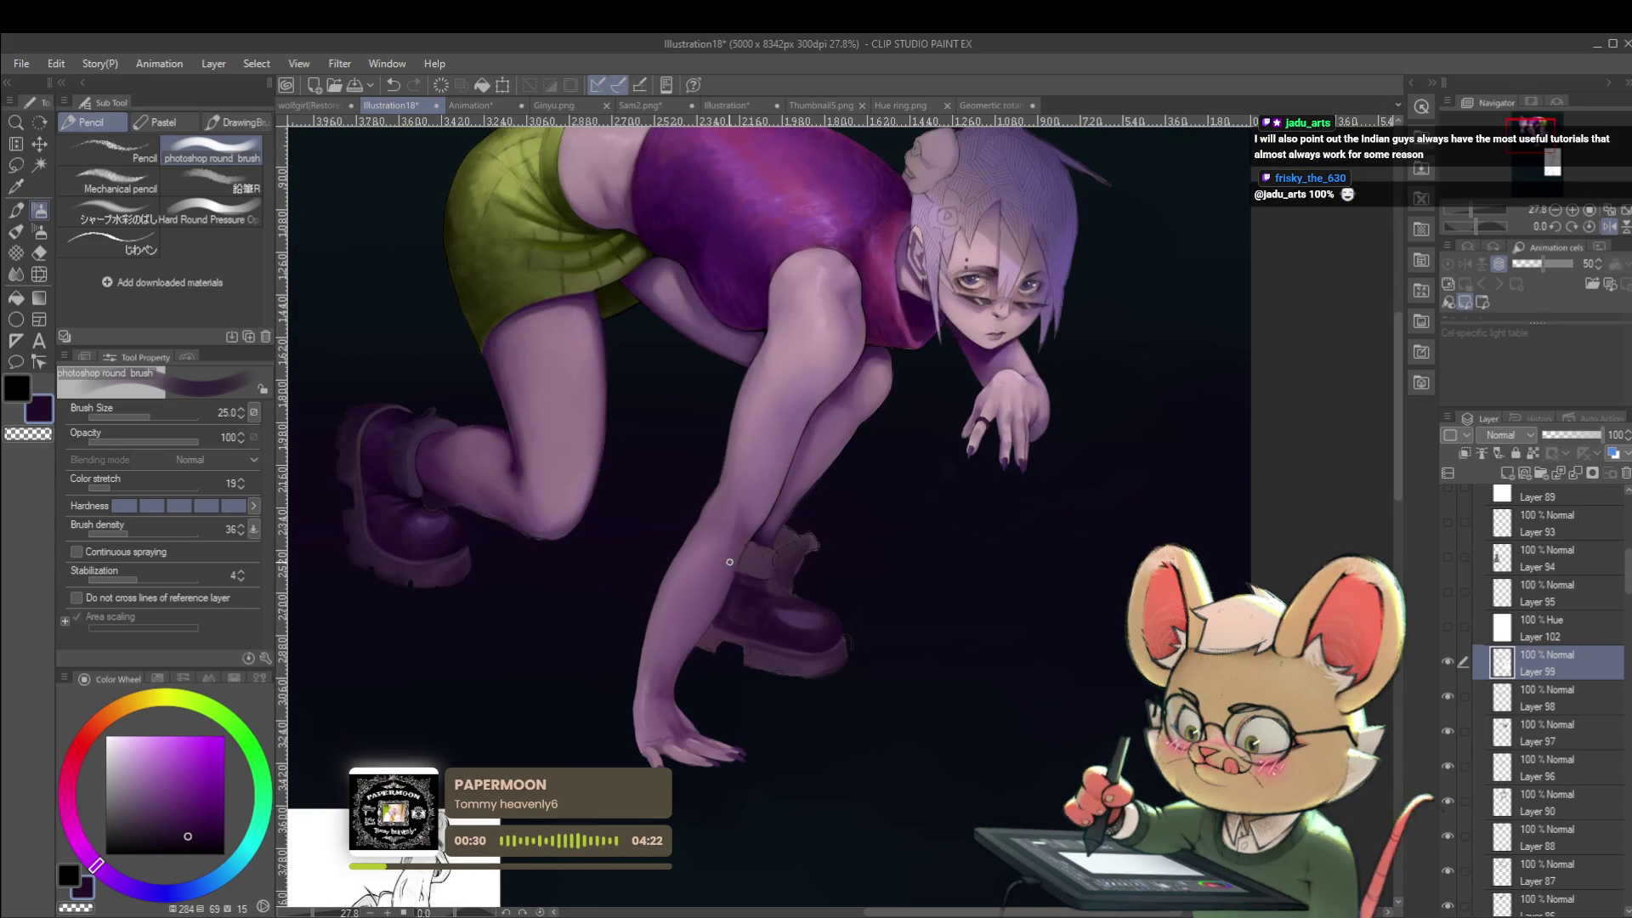
left_click_drag(963, 594, 1005, 578)
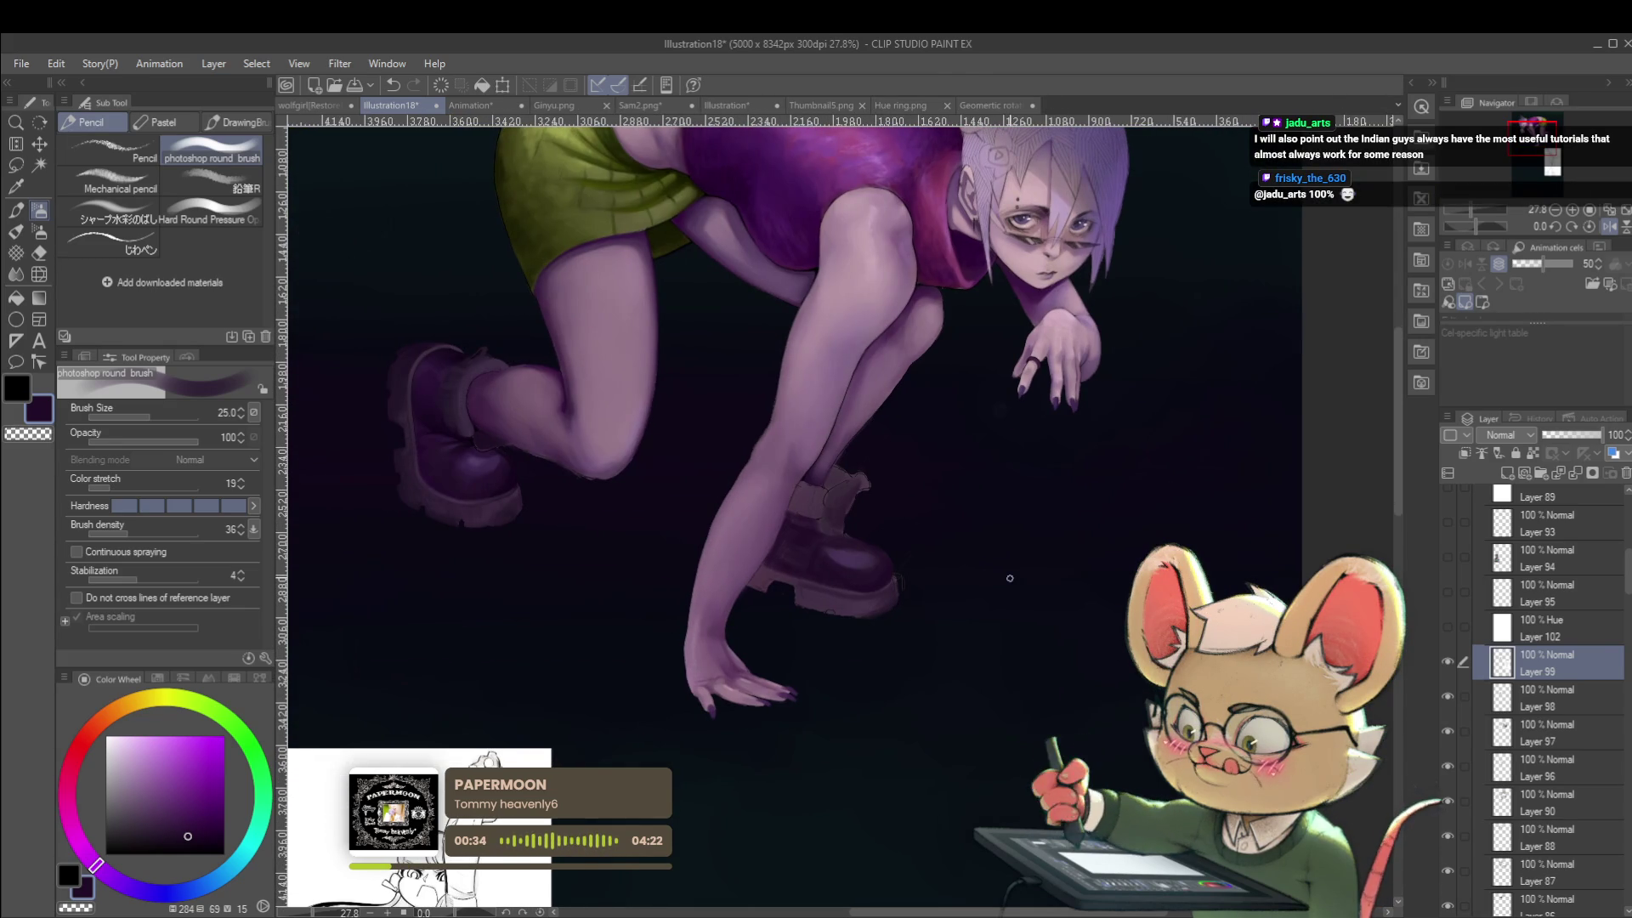
Unmirror and zoom in, then mirror the view again with the boot centred.
key("h")
scroll(873, 524, "up", 2)
scroll(873, 523, "up", 2)
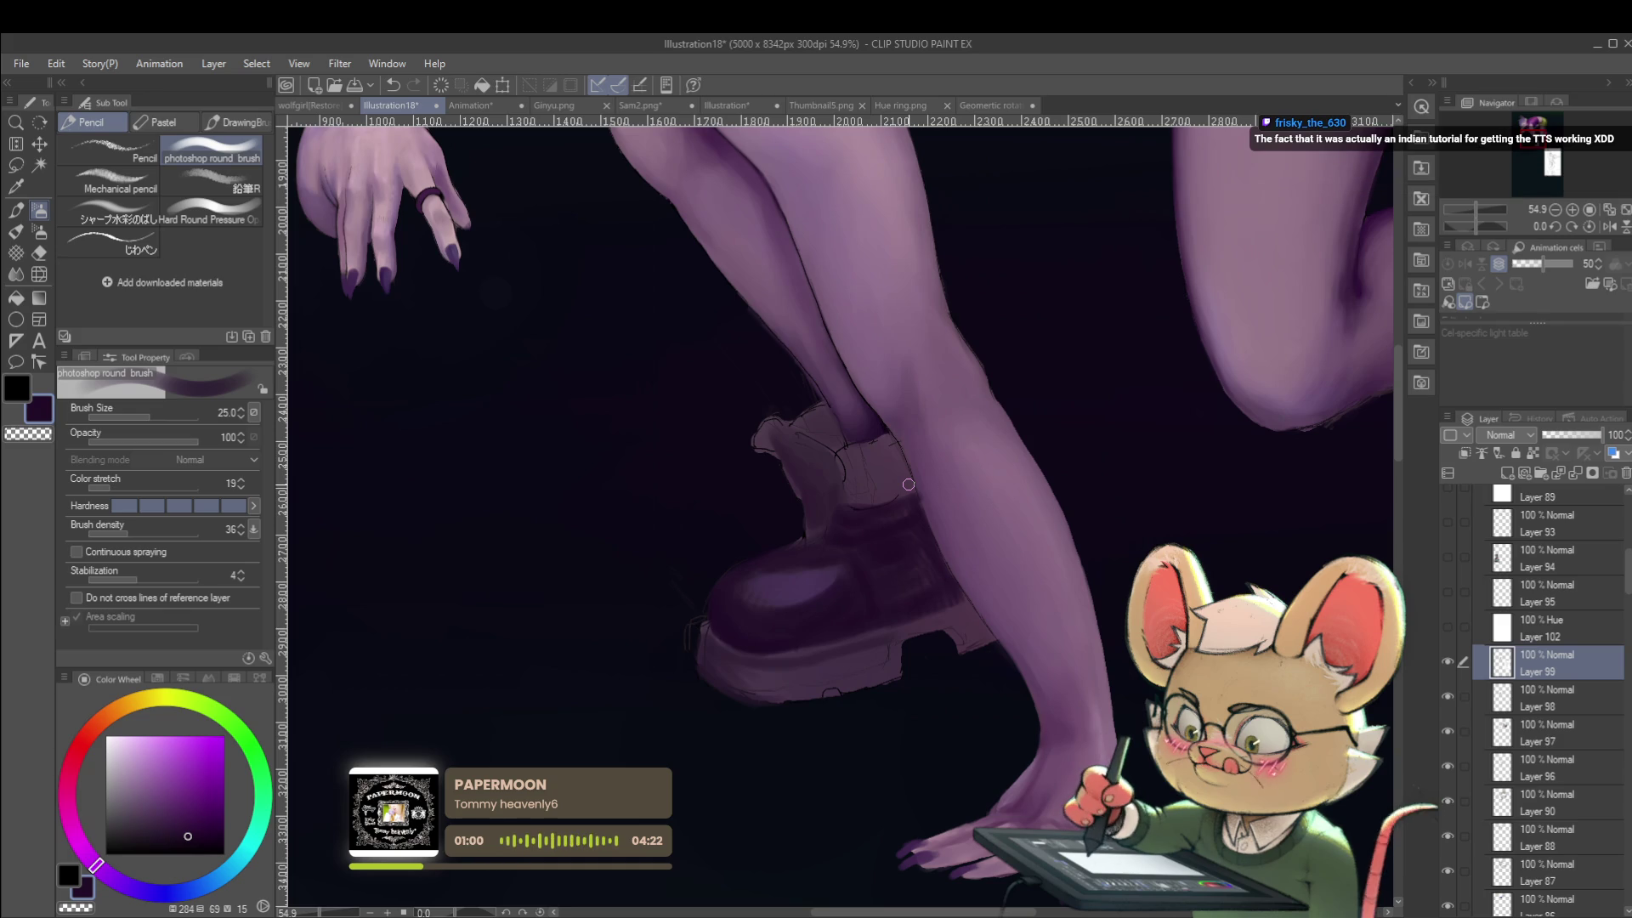
left_click(1609, 227)
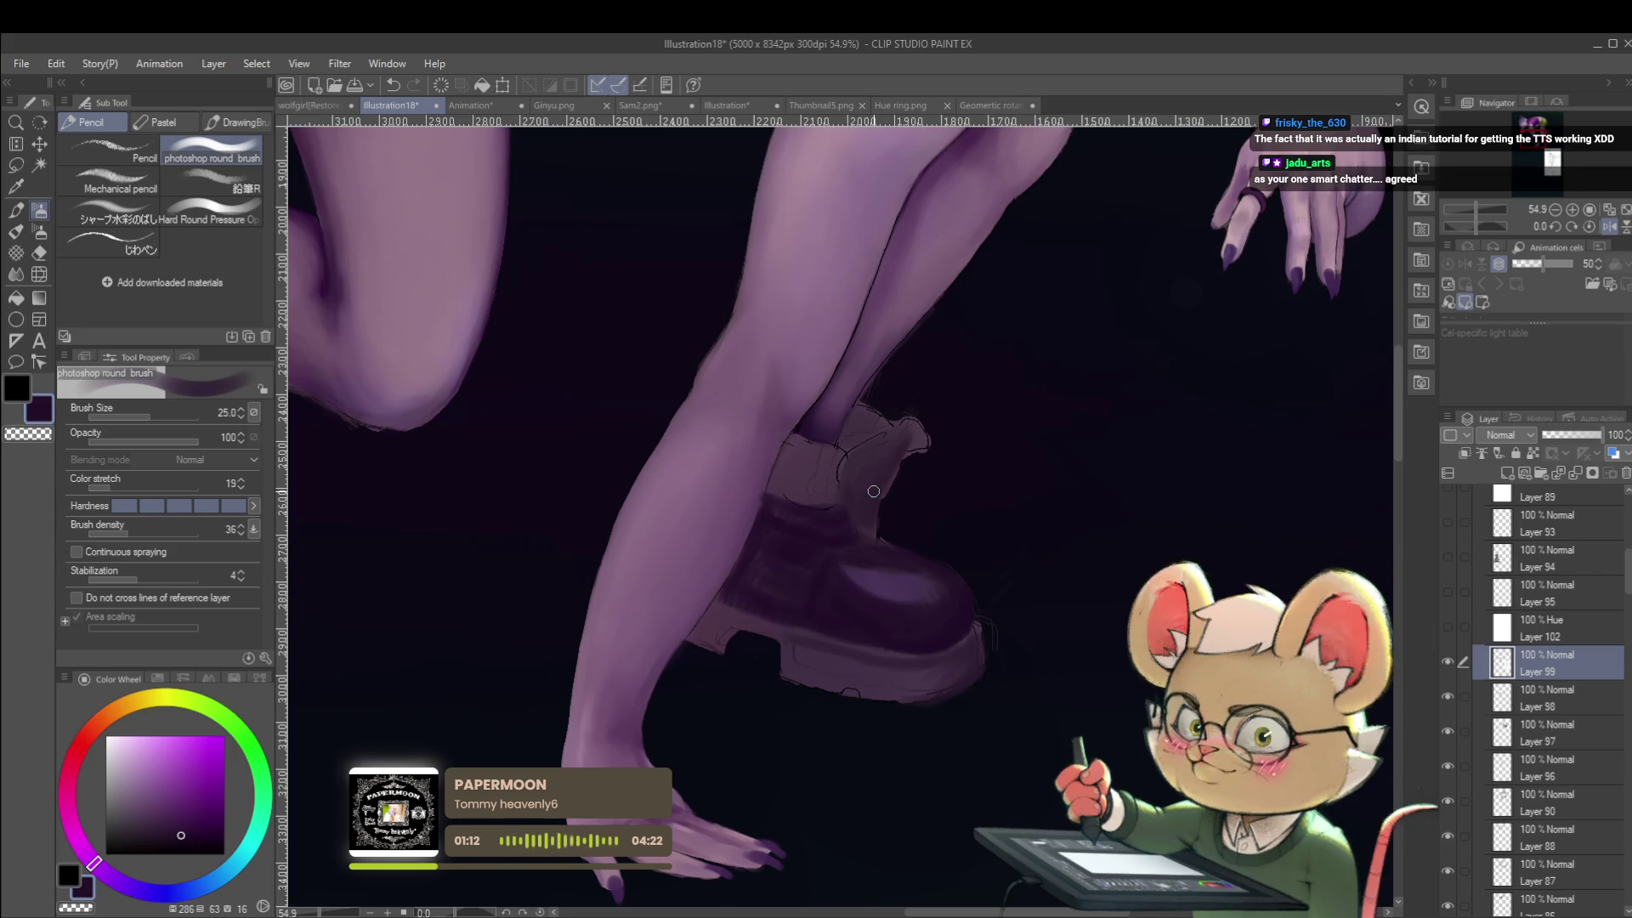
left_click_drag(1079, 518, 982, 612)
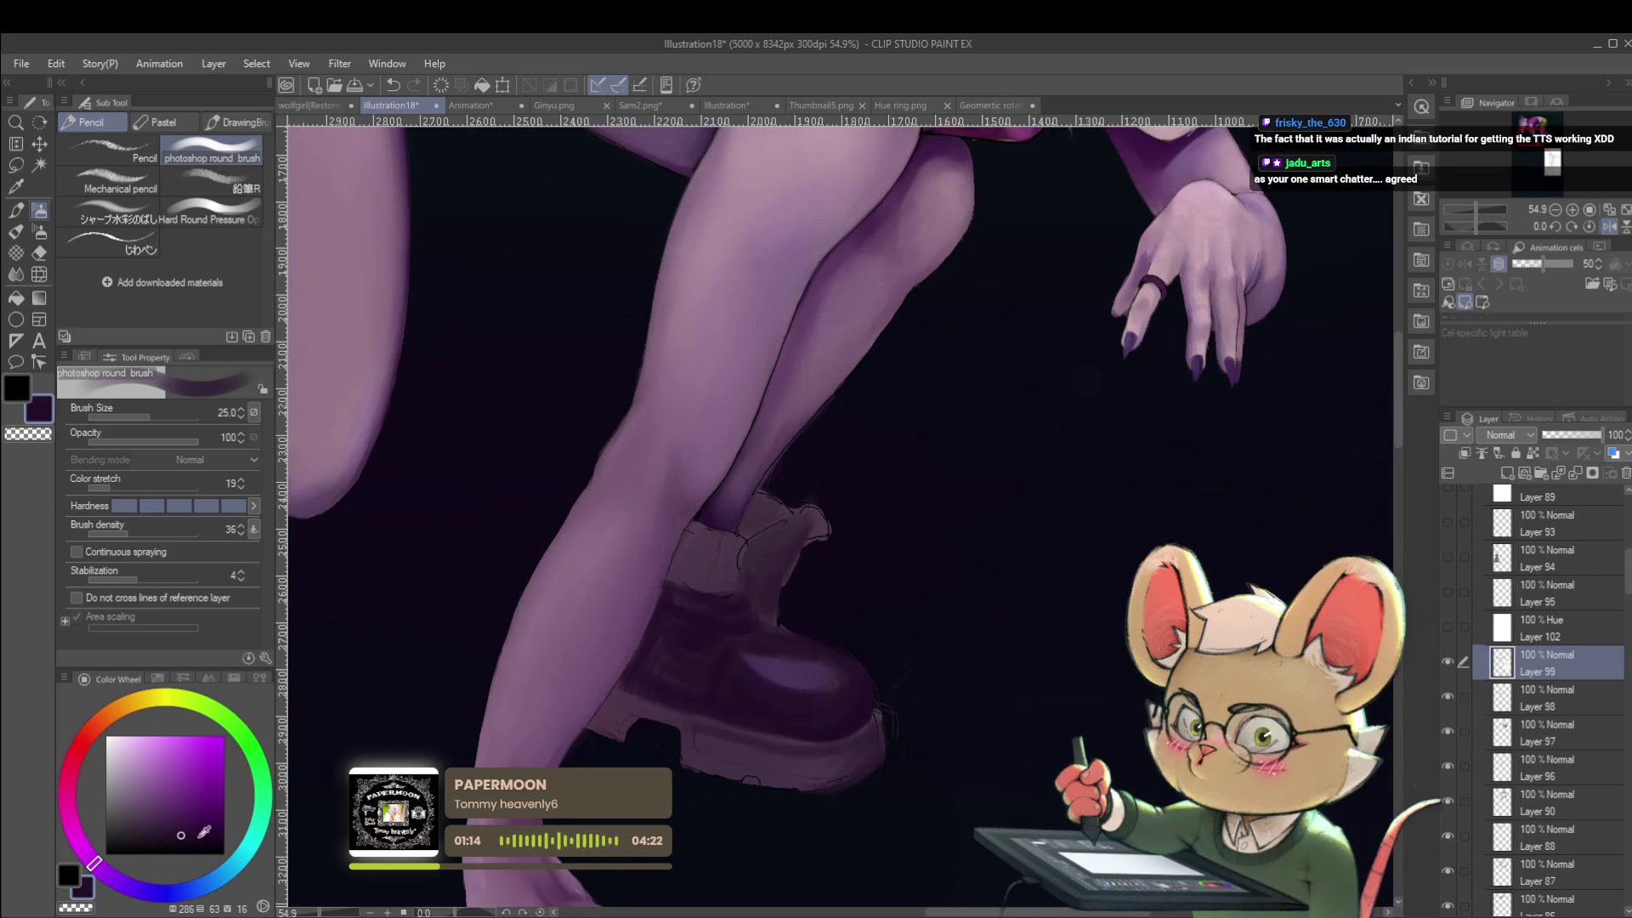
Set the colour to bright red on the Color Wheel and select the じわペン pen sub-tool.
left_click(151, 892)
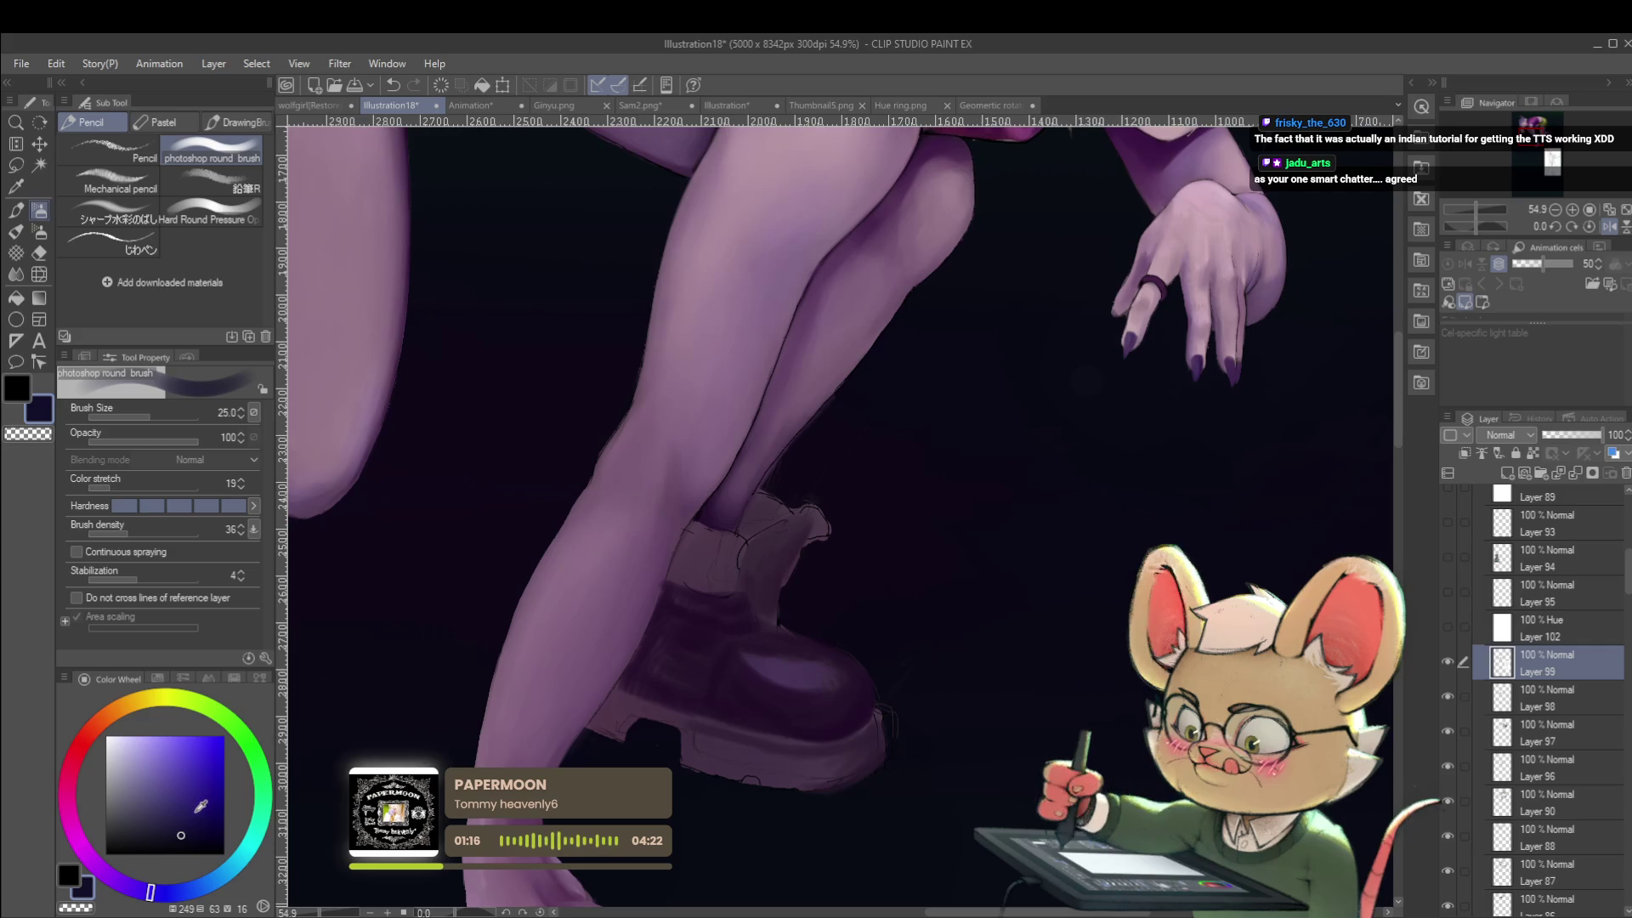
left_click(82, 742)
left_click(217, 748)
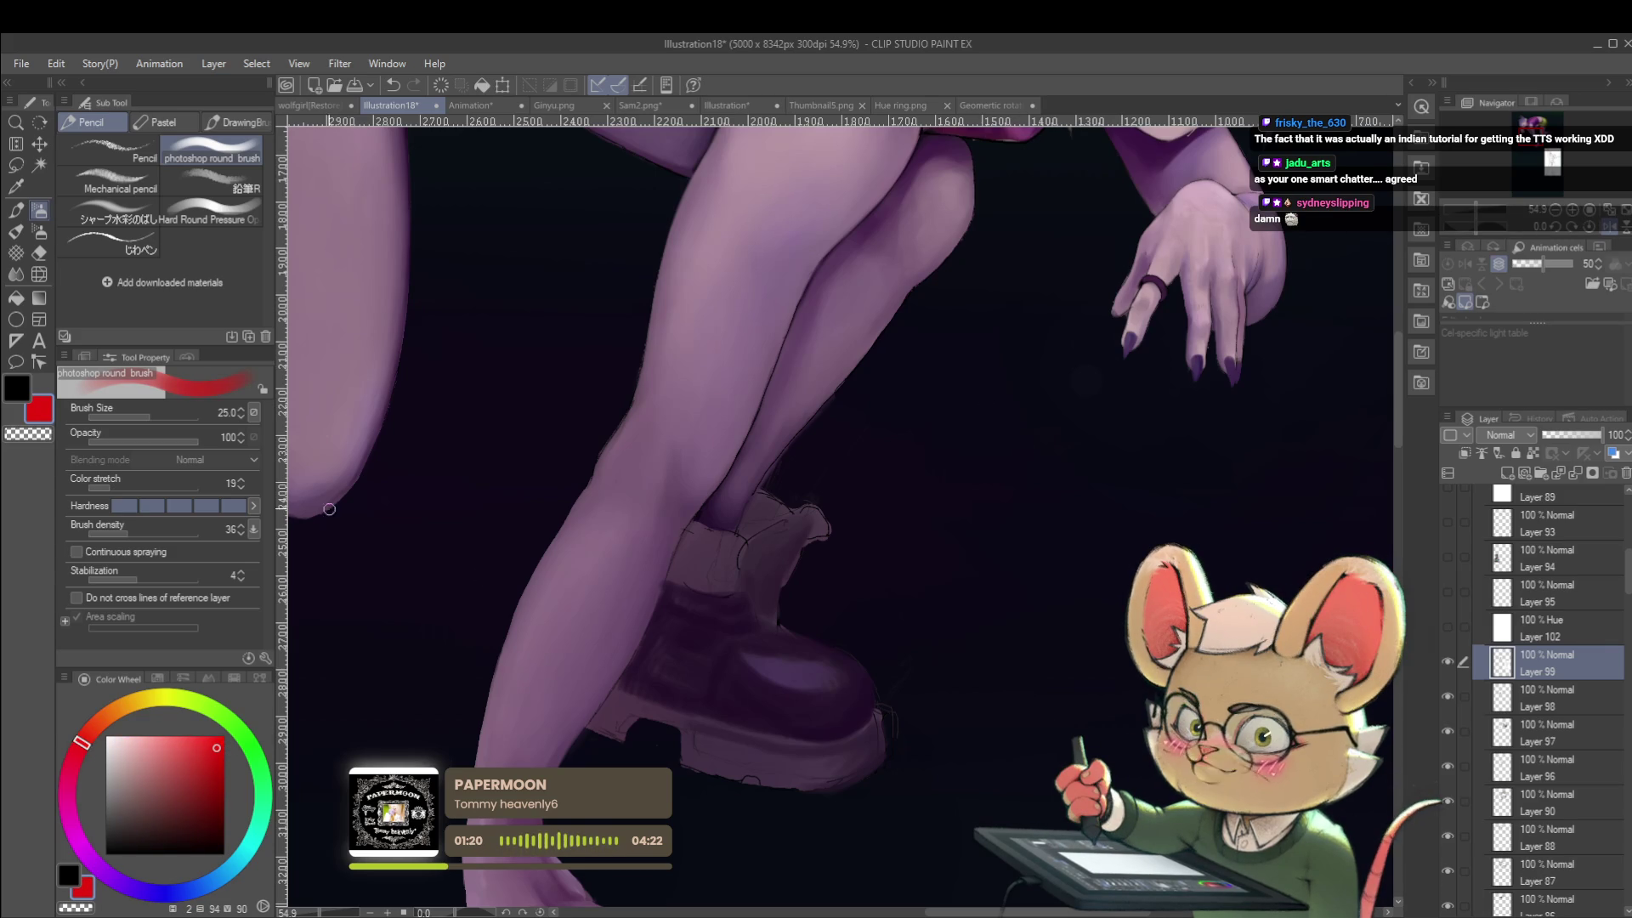
left_click(148, 246)
left_click(148, 247)
At pen size 20, write 'Come up w/ idea' with arrows and begin 'planning the shots' in red.
key("bracketleft")
key("bracketleft")
key("bracketleft")
mouse_move(1056, 431)
left_mouse_down()
mouse_move(1059, 474)
mouse_move(1076, 457)
mouse_move(1146, 469)
mouse_move(1097, 510)
mouse_move(1116, 491)
mouse_move(1112, 510)
mouse_move(1180, 490)
mouse_move(1135, 454)
mouse_move(1123, 507)
mouse_move(1183, 507)
mouse_move(1215, 466)
left_mouse_up()
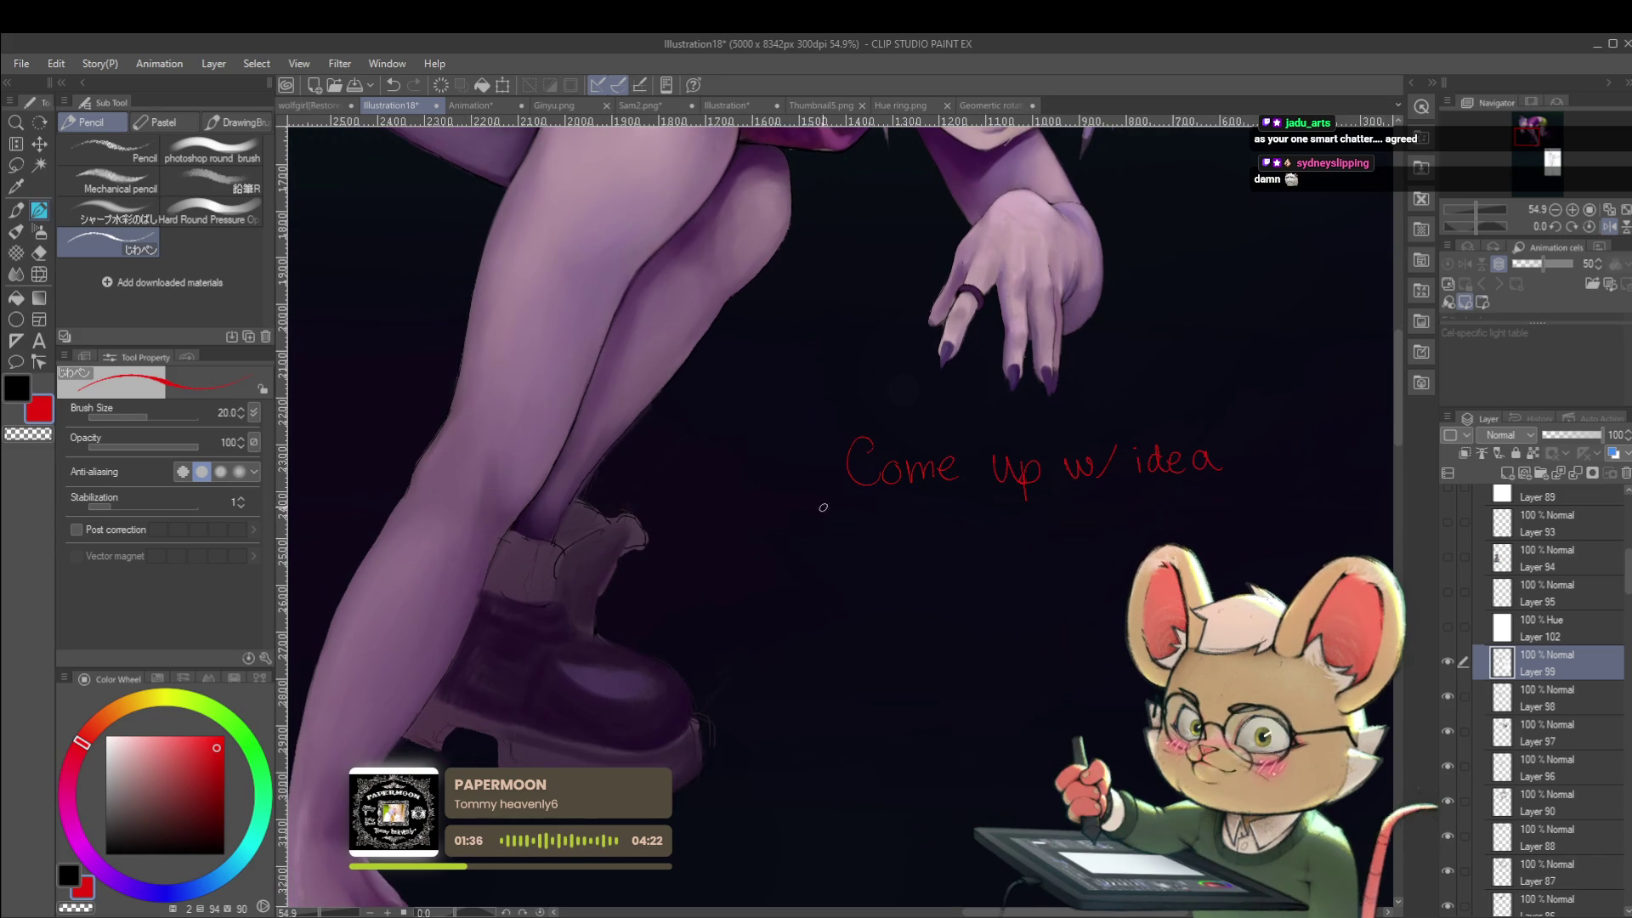
left_click_drag(843, 562, 867, 561)
mouse_move(852, 547)
left_mouse_down()
mouse_move(852, 573)
mouse_move(911, 576)
mouse_move(968, 559)
mouse_move(1000, 573)
mouse_move(1027, 551)
mouse_move(1098, 575)
mouse_move(1115, 601)
left_mouse_up()
scroll(935, 552, "down", 2)
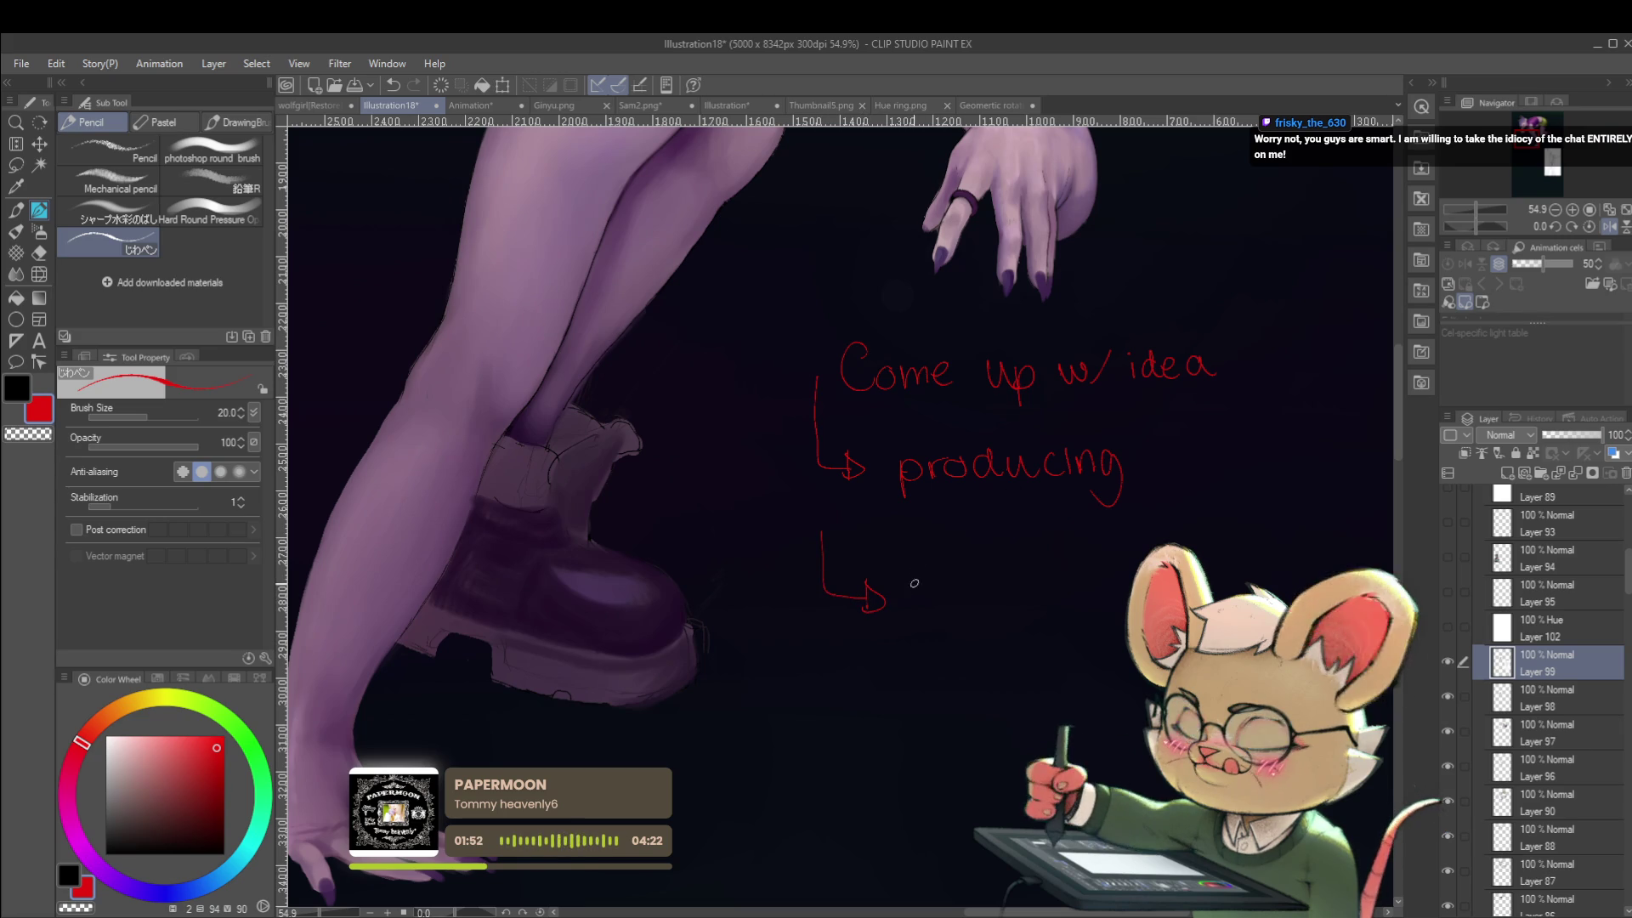
mouse_move(910, 585)
left_mouse_down()
mouse_move(911, 599)
mouse_move(942, 576)
mouse_move(1018, 604)
mouse_move(1039, 582)
left_mouse_up()
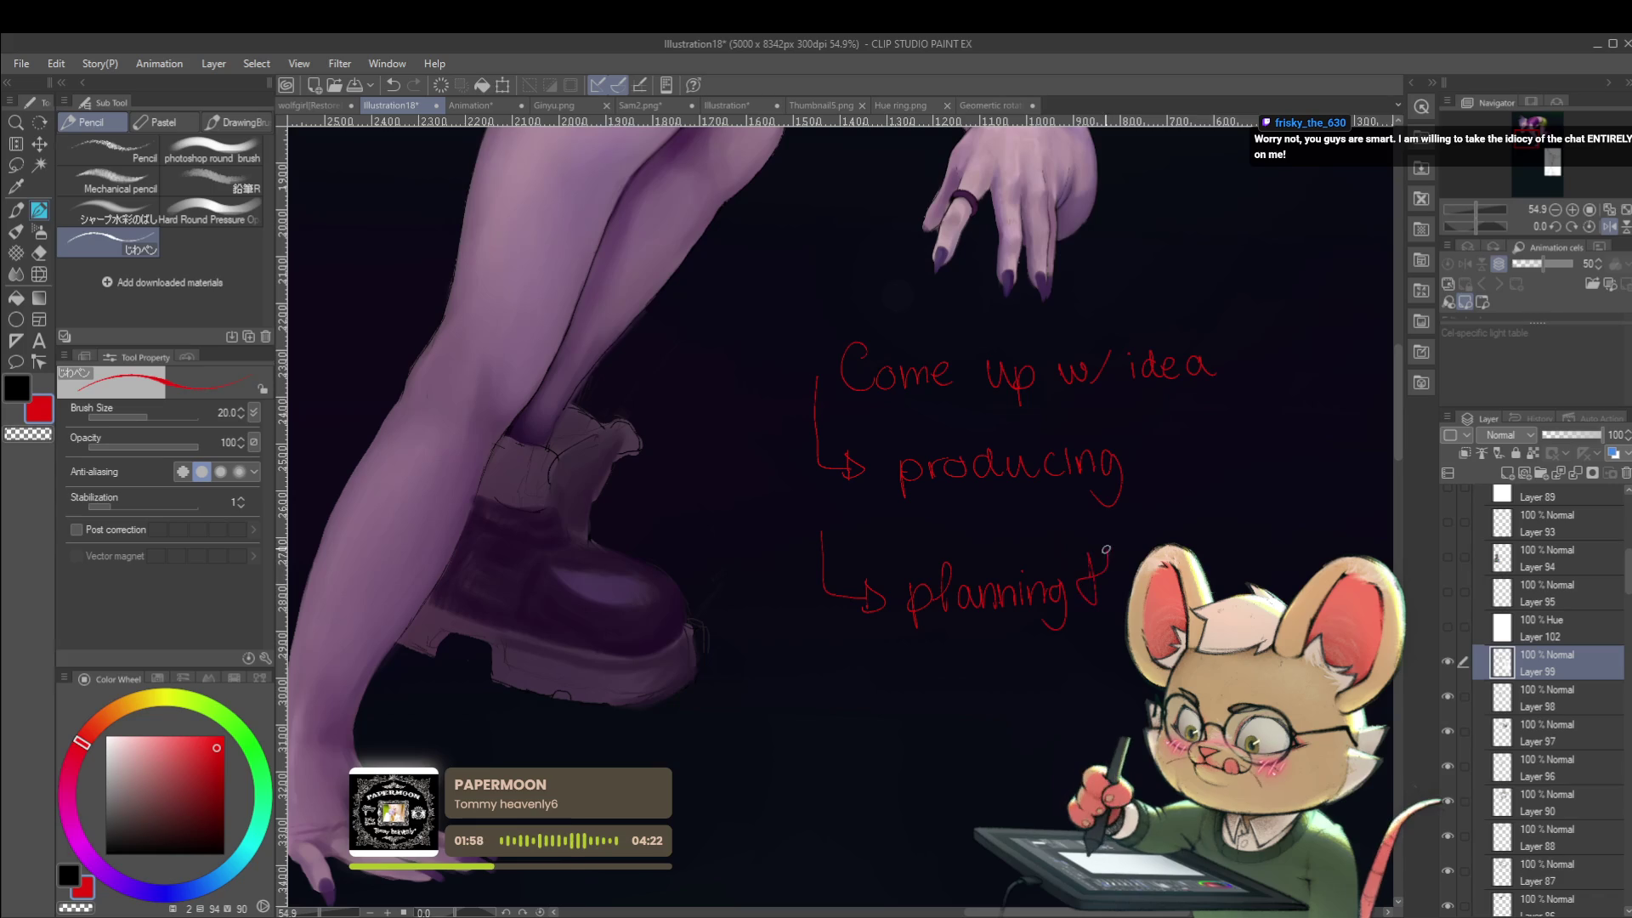
left_click_drag(1212, 595, 1239, 576)
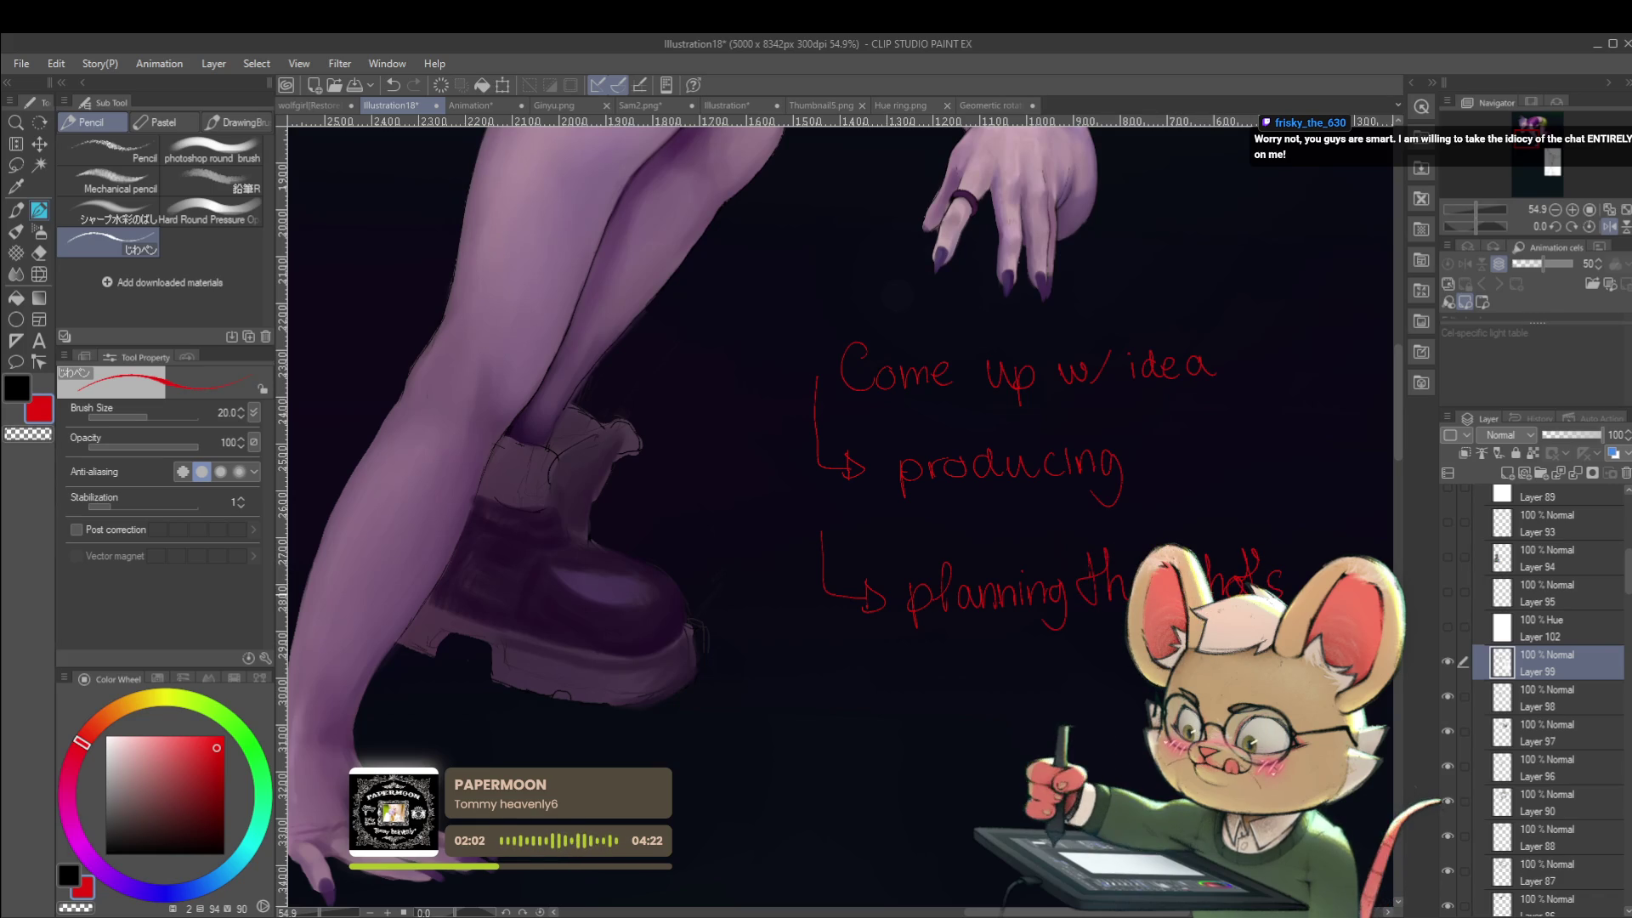
Add an arrow, write 'Send to editor', draw a red bracket, then view the Geometric rotation Studying document.
mouse_move(850, 510)
left_mouse_down()
mouse_move(801, 502)
mouse_move(782, 434)
left_mouse_up()
left_click_drag(753, 602, 795, 656)
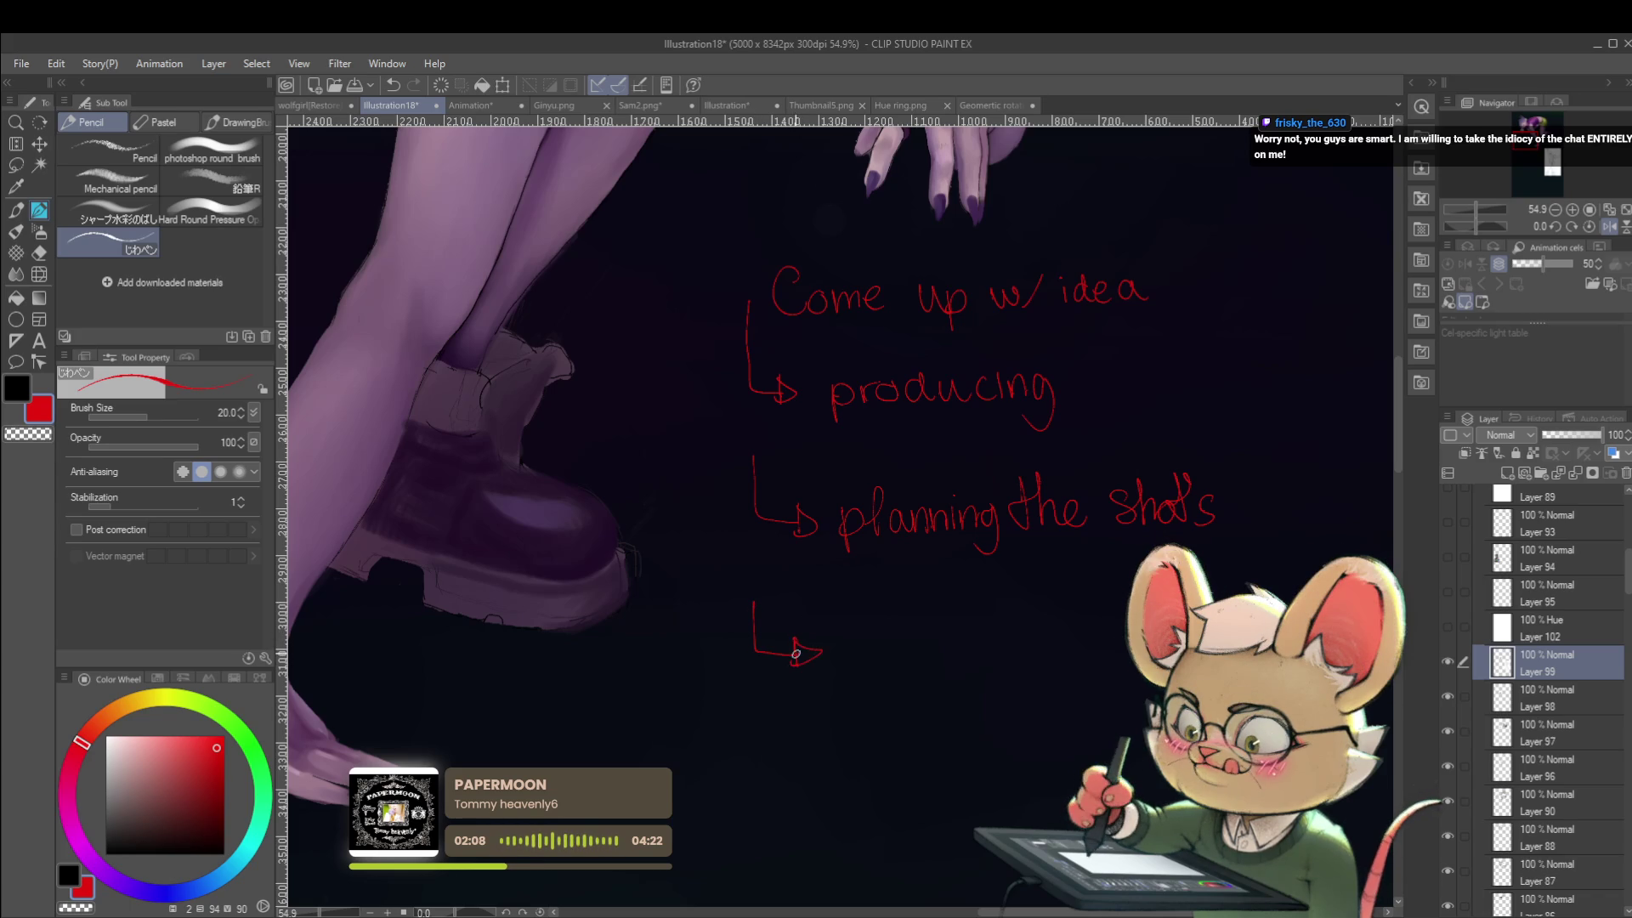
left_click_drag(889, 645, 857, 666)
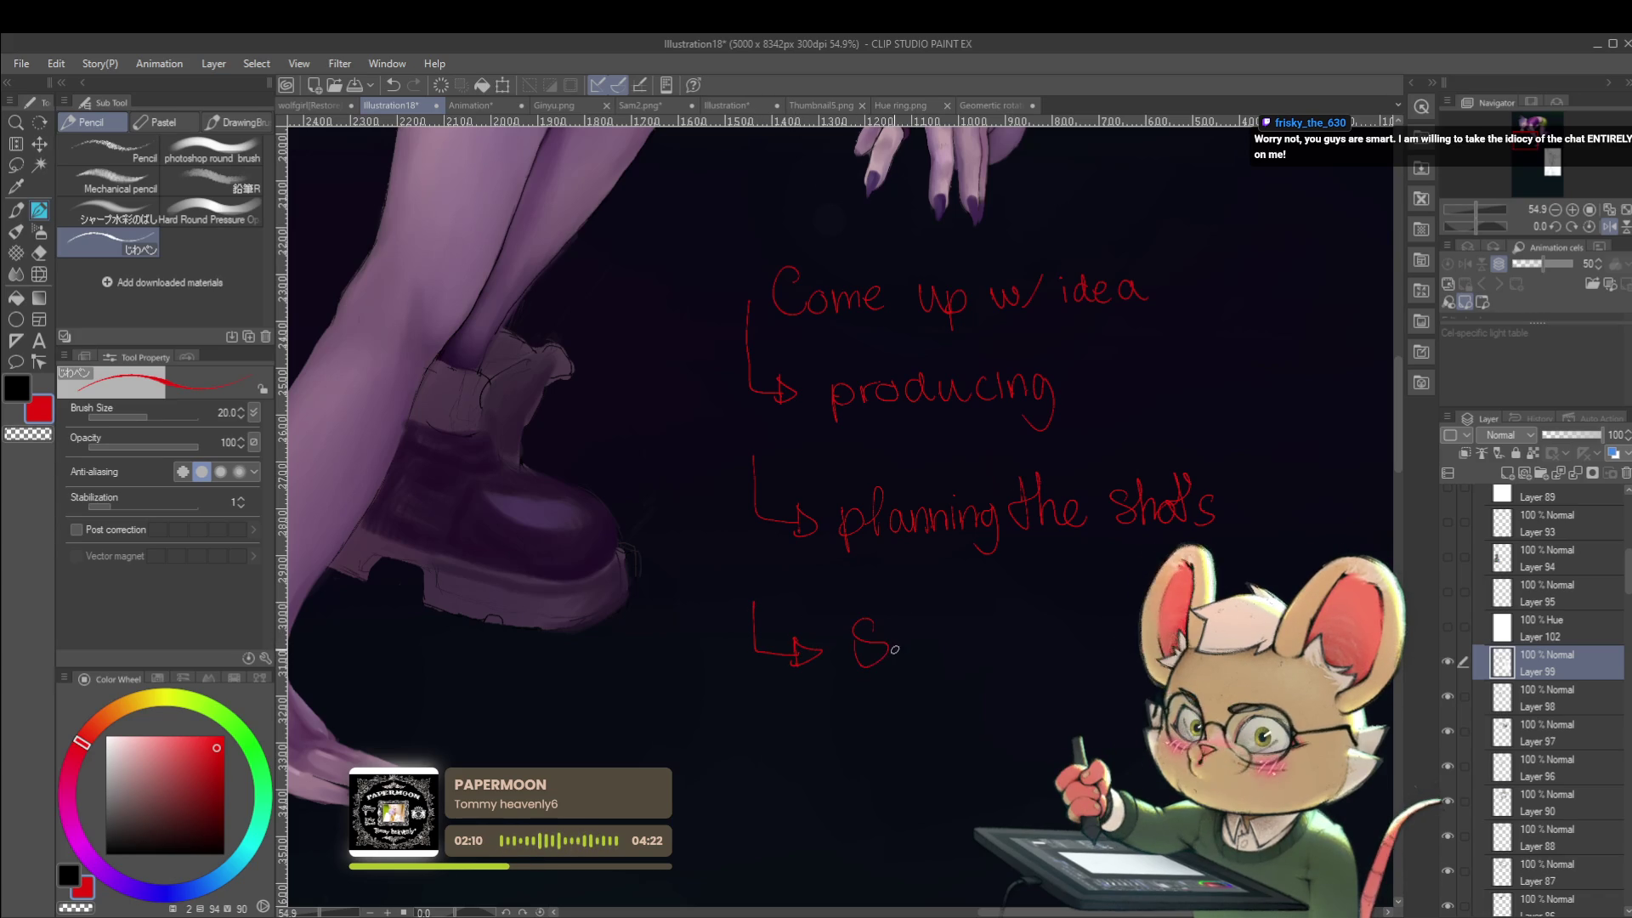
key("ctrl+z")
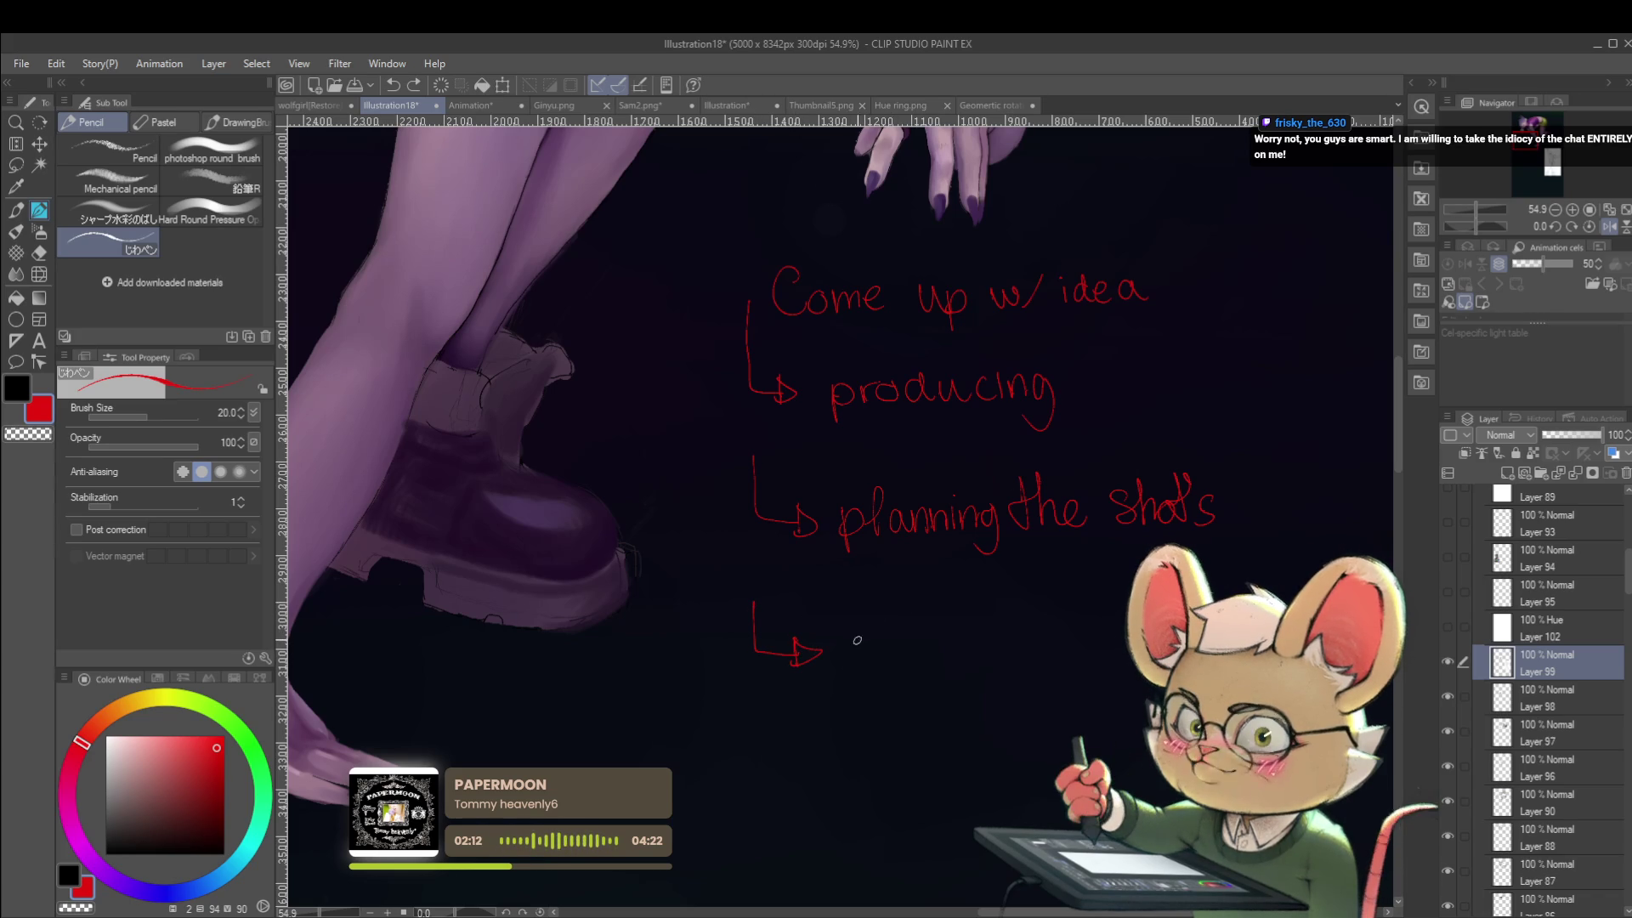
mouse_move(854, 626)
left_mouse_down()
mouse_move(874, 578)
mouse_move(860, 613)
mouse_move(962, 605)
left_mouse_up()
scroll(969, 595, "right", 1)
mouse_move(979, 586)
left_mouse_down()
mouse_move(1029, 600)
mouse_move(1044, 564)
mouse_move(1055, 600)
mouse_move(1077, 583)
left_mouse_up()
left_click_drag(1092, 583, 1103, 591)
scroll(1109, 589, "down", 2)
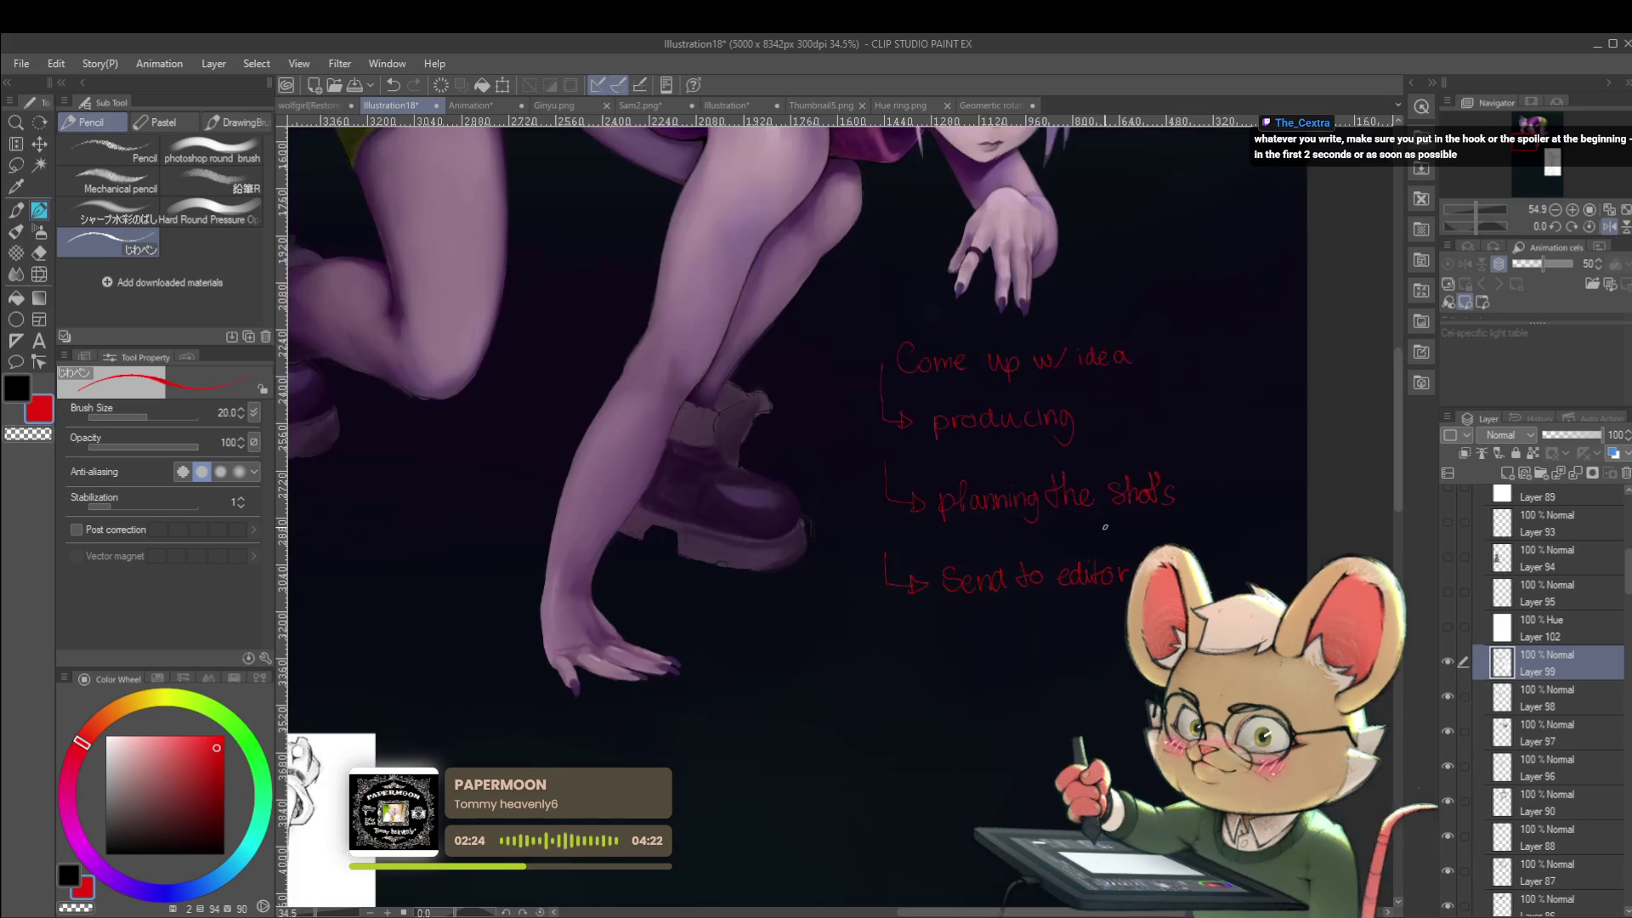
left_click_drag(1156, 334, 1179, 354)
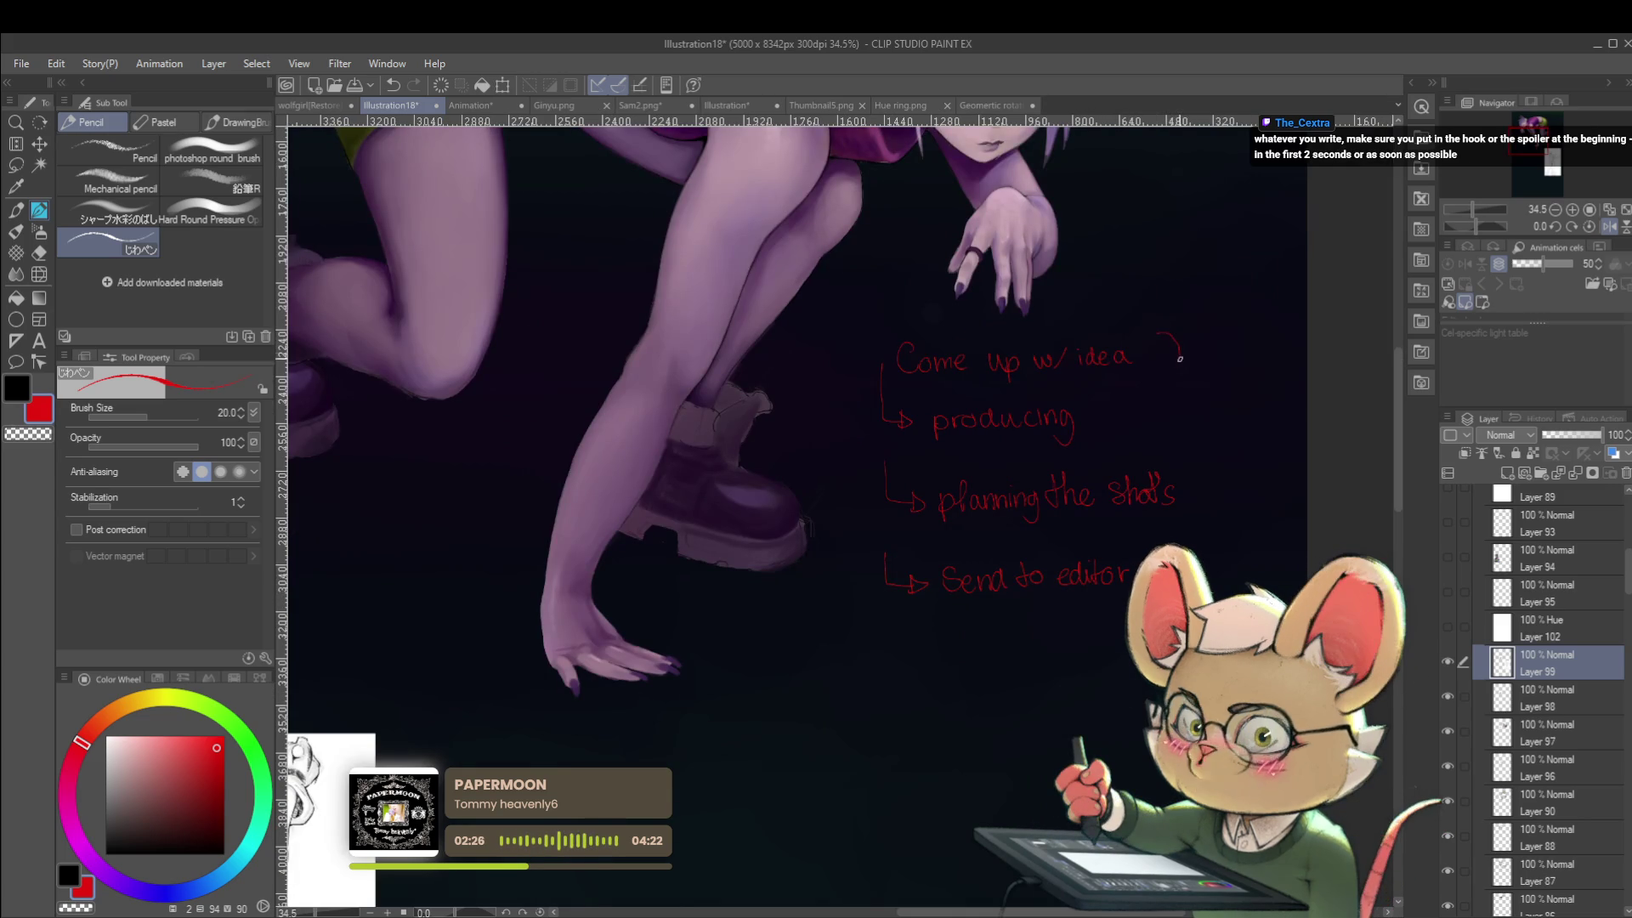
left_click_drag(1184, 463, 1184, 516)
left_click(991, 107)
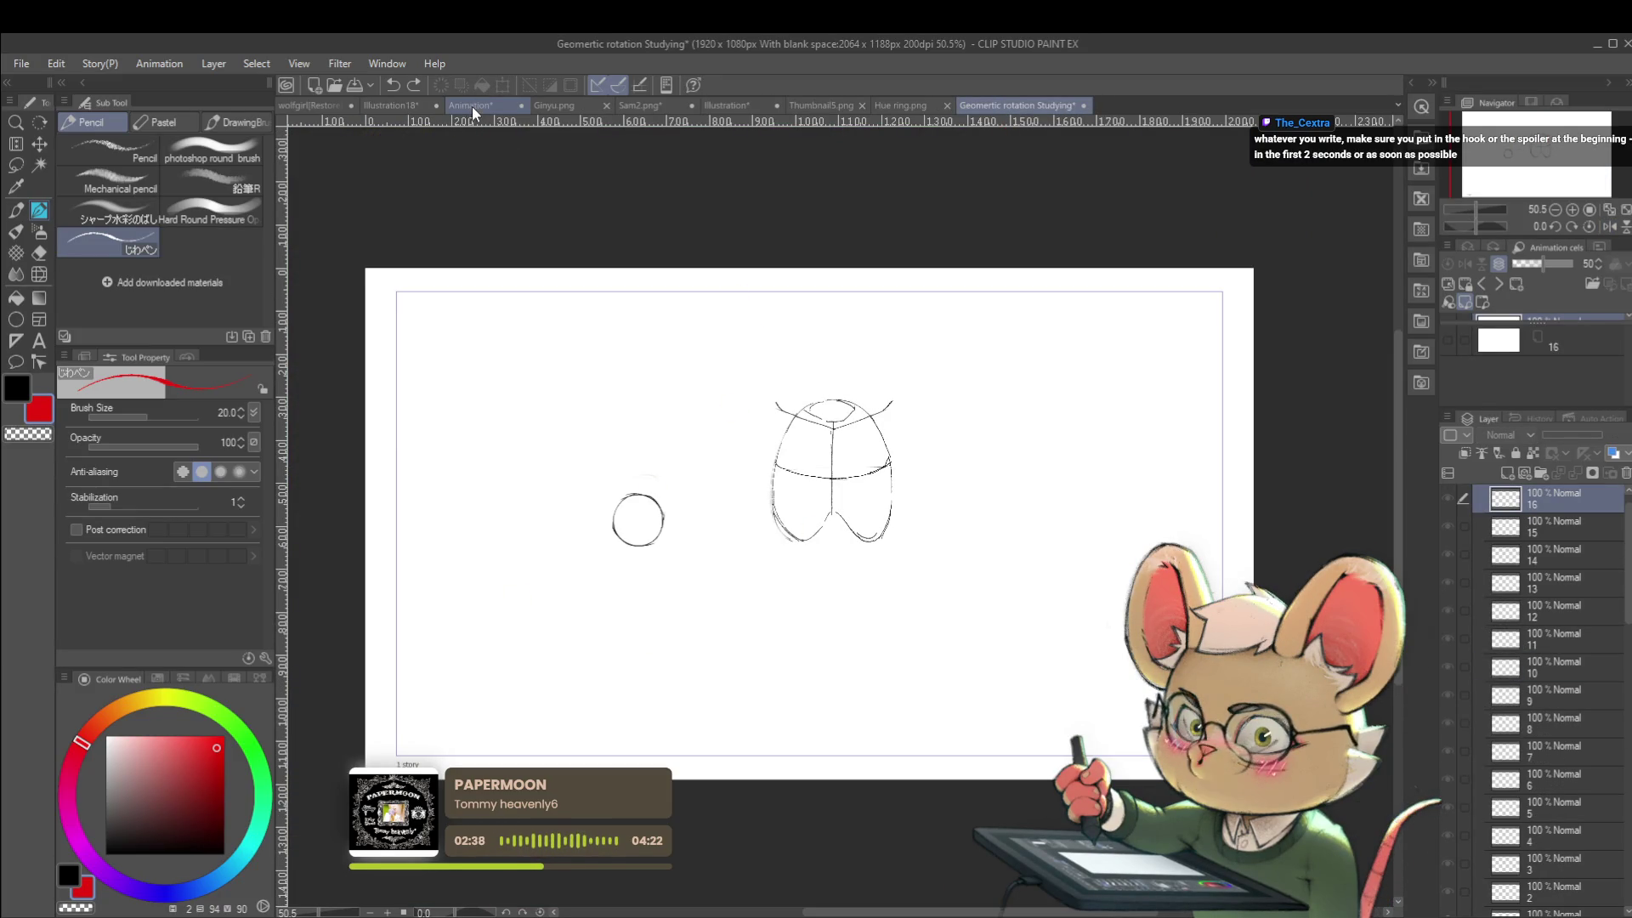
Back in Illustration18, undo the red bracket, last arrow and 'planning the shots' strokes.
left_click(411, 107)
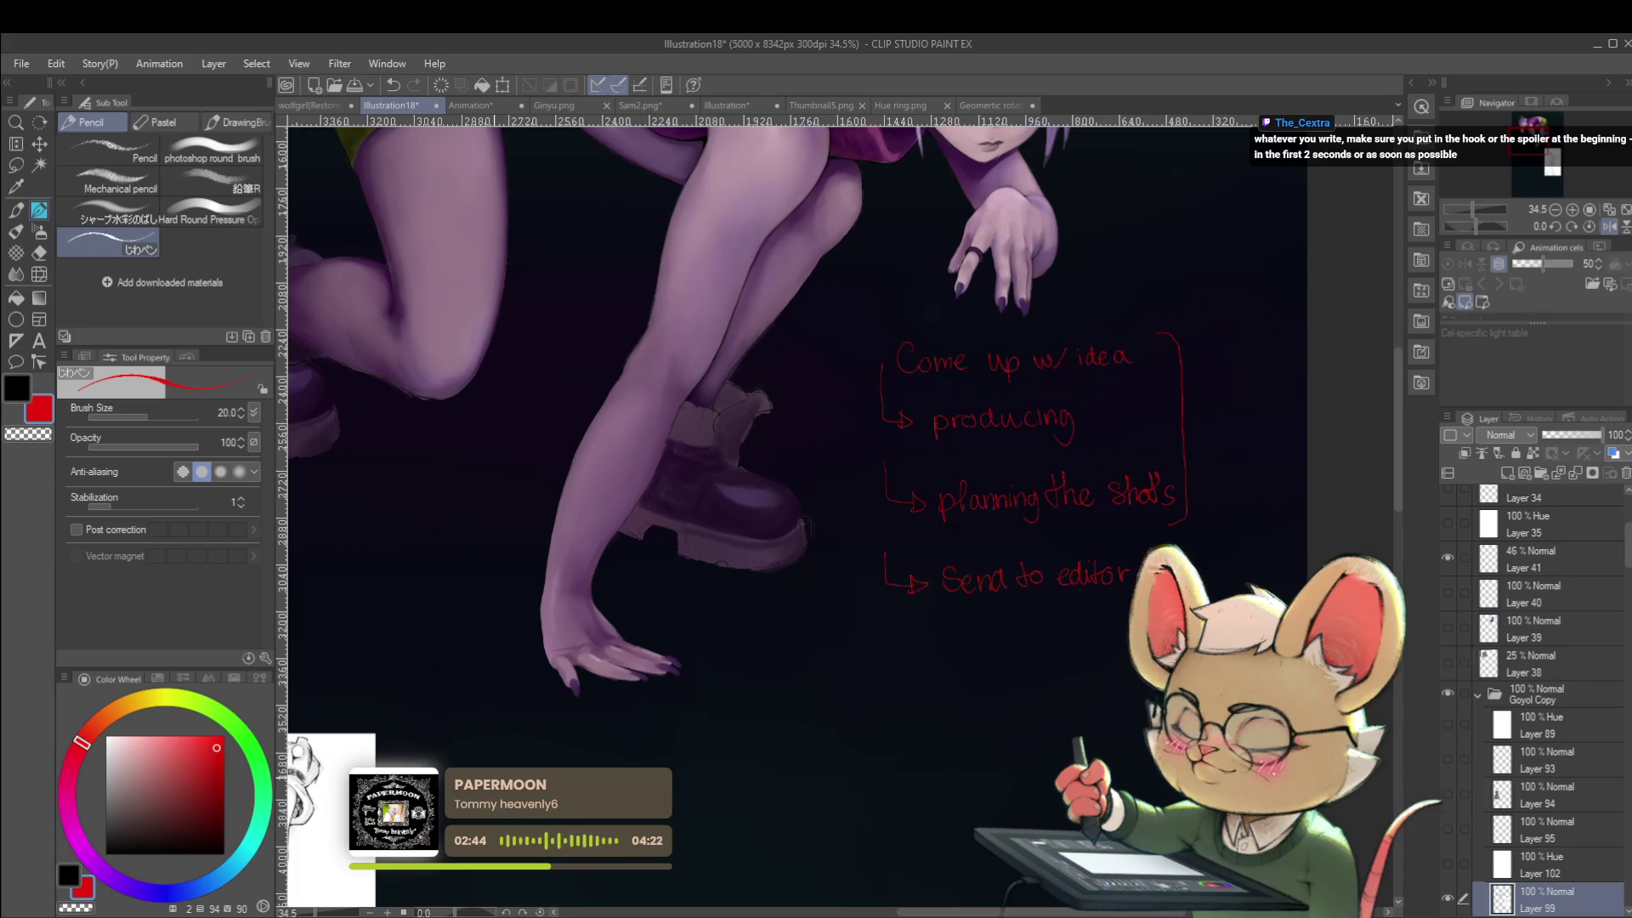
key("ctrl+z")
key("ctrl+z")
key("ctrl+z")
key("ctrl+z")
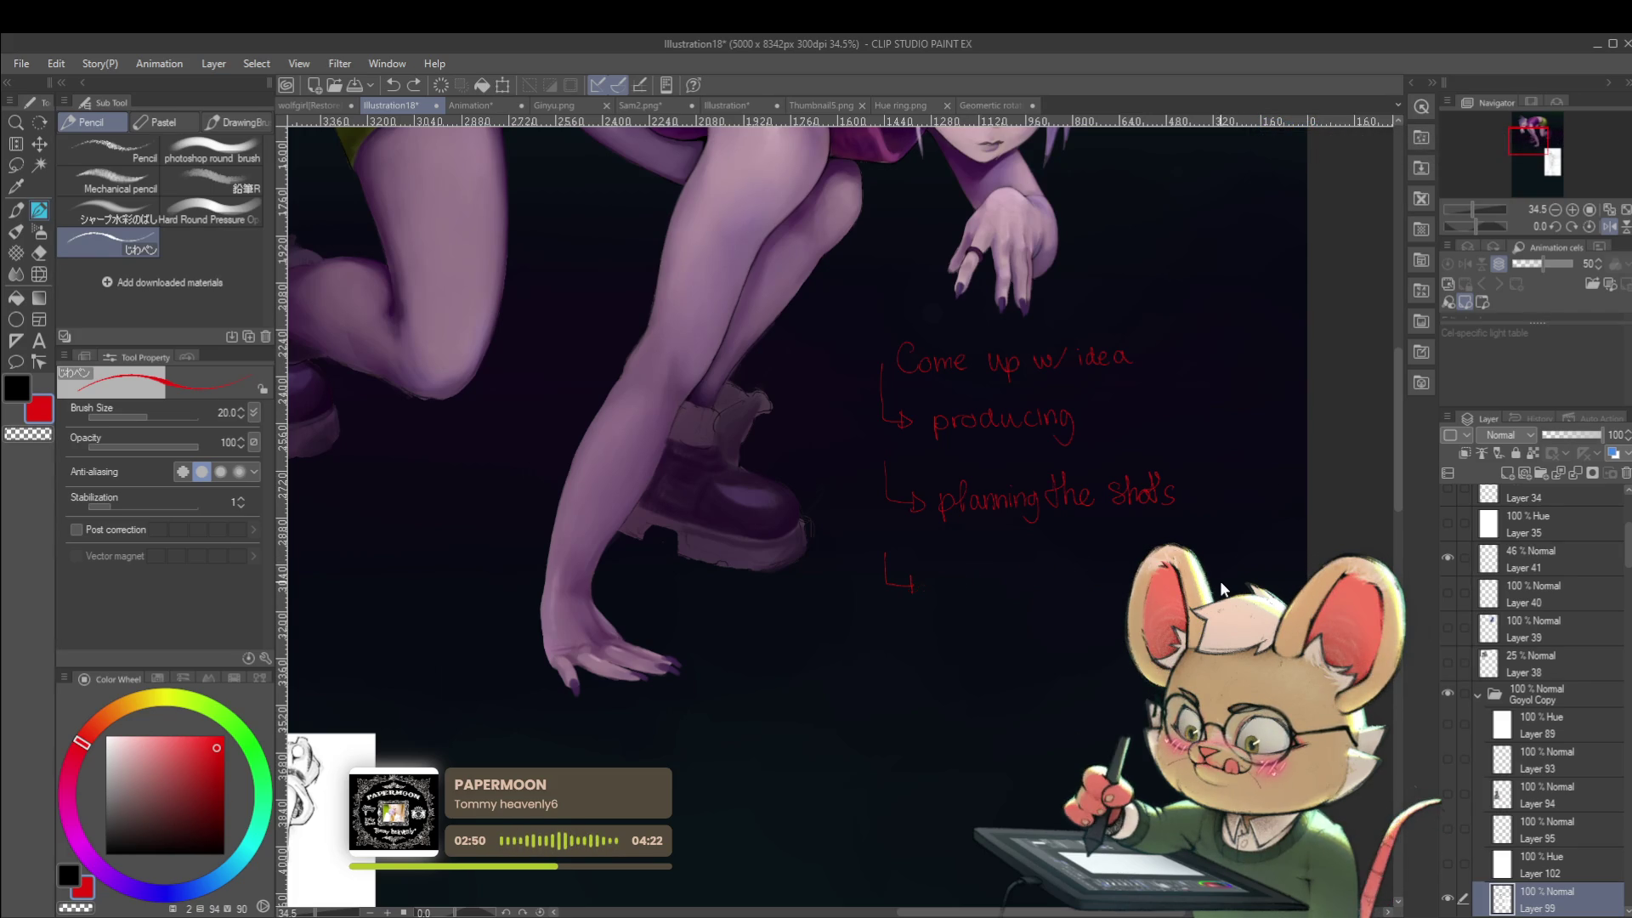
key("ctrl+z")
key("ctrl+z")
key("ctrl+z")
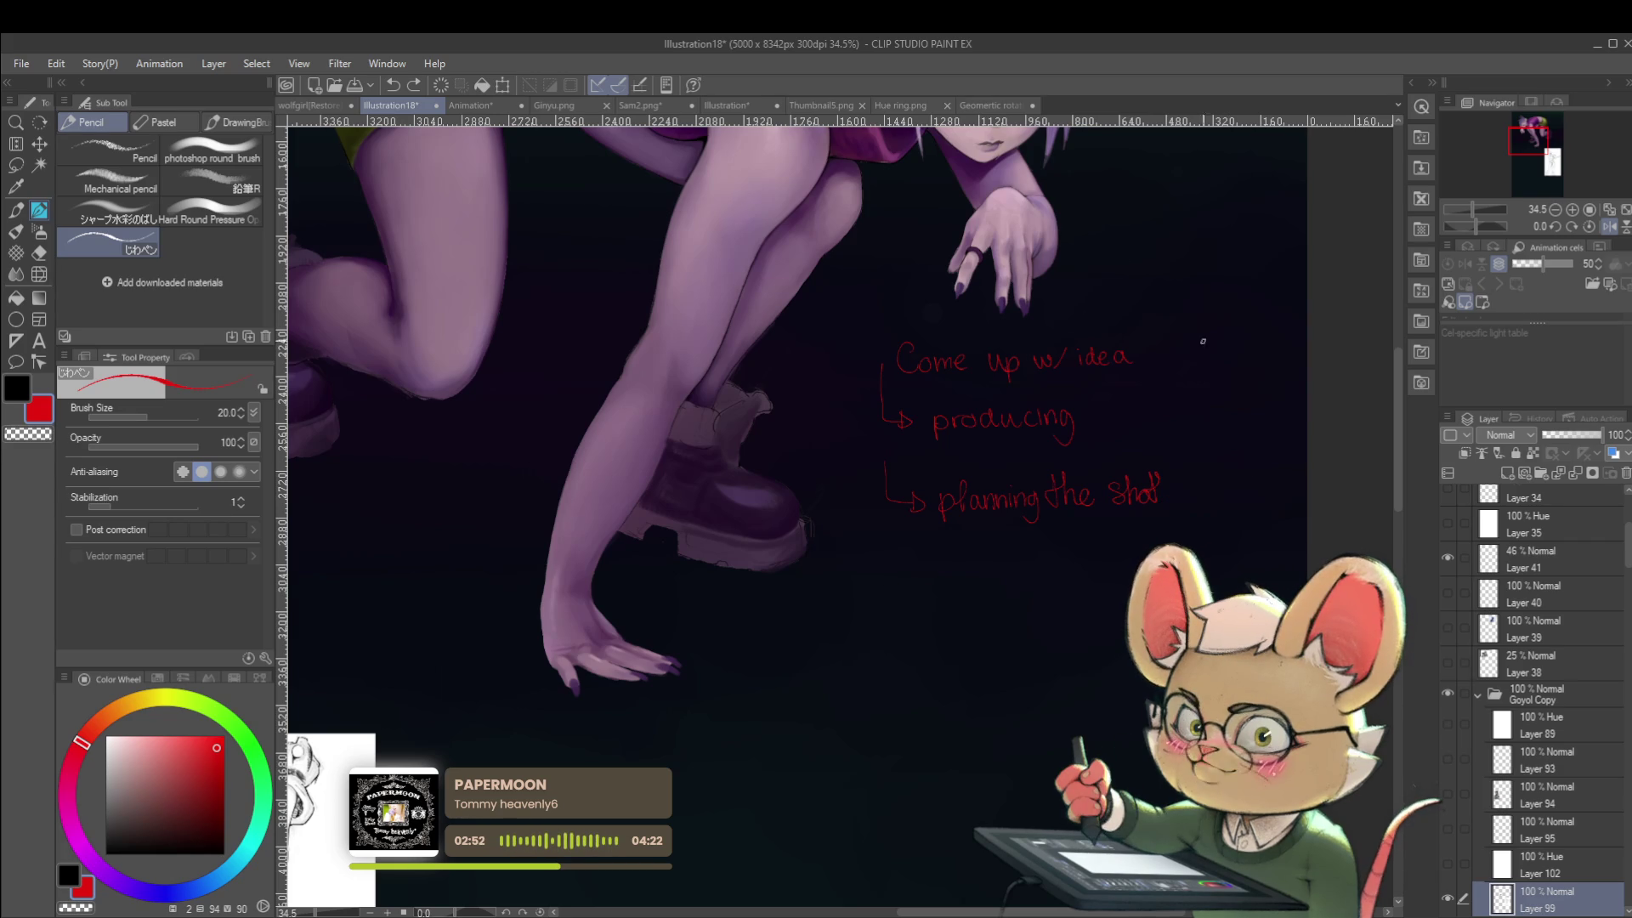
mouse_move(914, 644)
left_mouse_down()
mouse_move(914, 316)
mouse_move(1113, 327)
mouse_move(996, 665)
left_mouse_up()
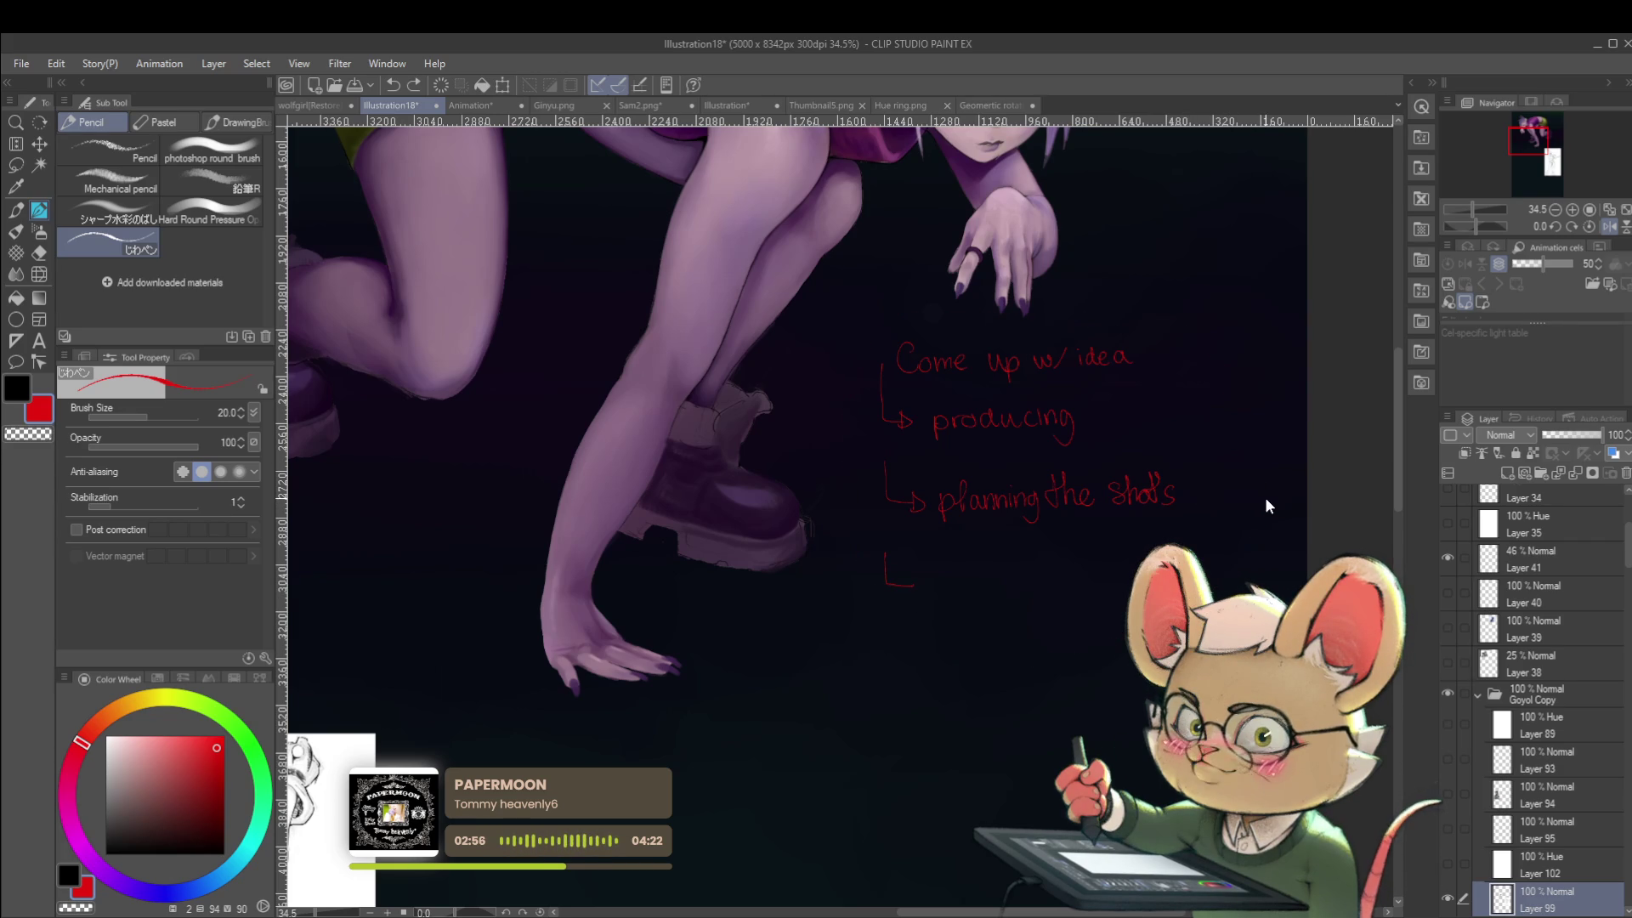
key("ctrl+z")
key("ctrl+z")
key("ctrl+z")
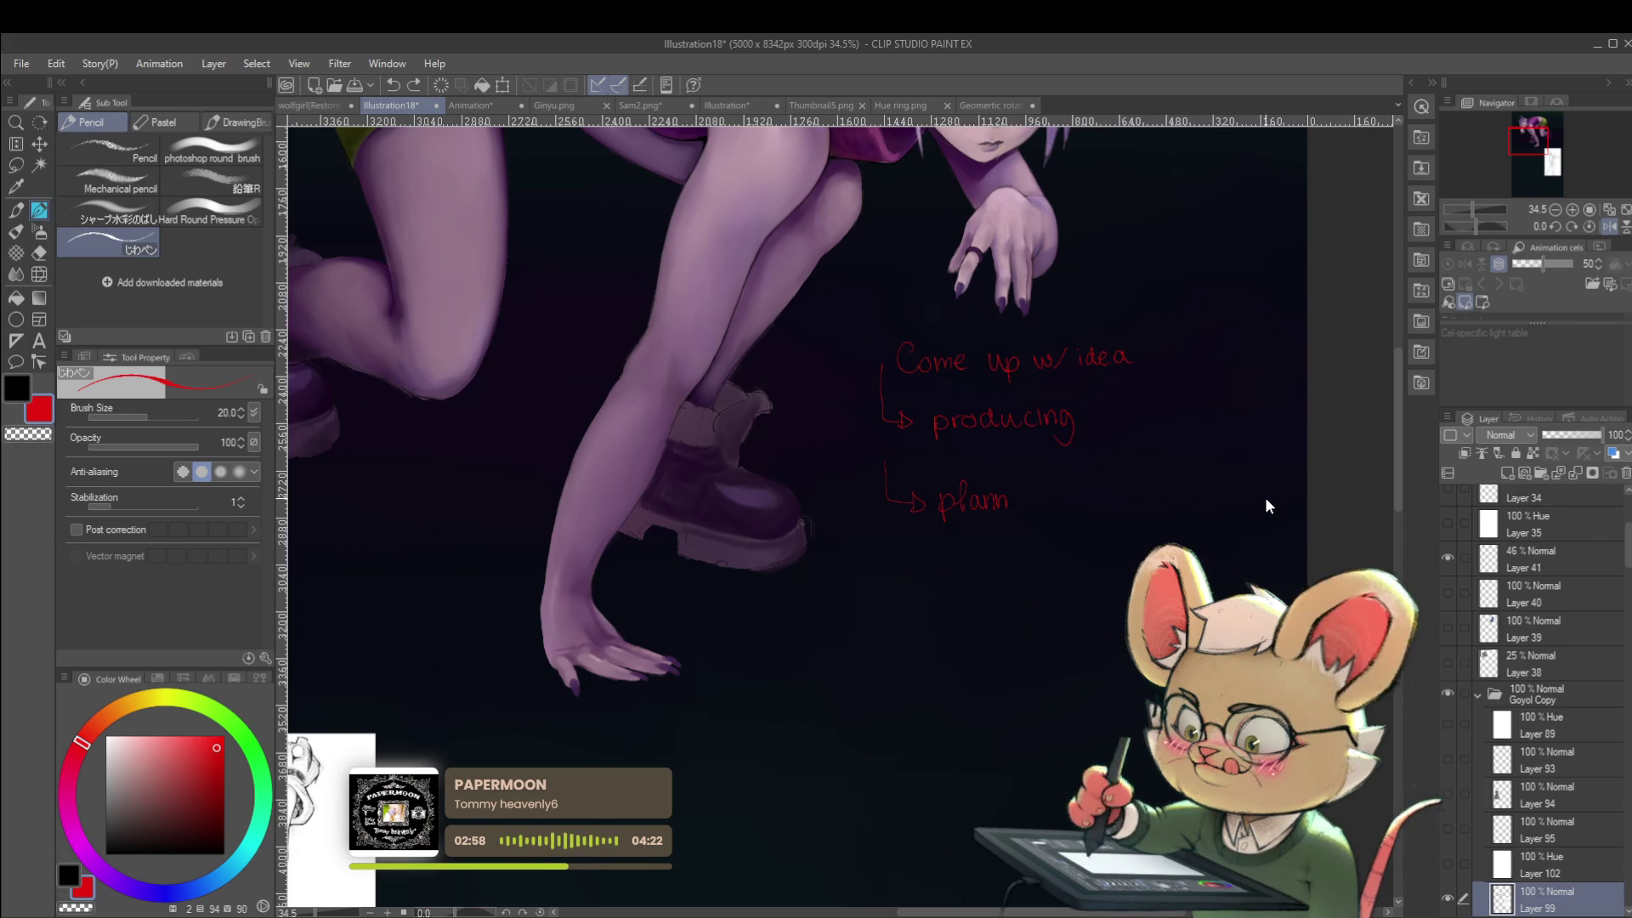
key("ctrl+z")
key("ctrl+z")
key("ctrl+z")
key("ctrl+z")
key("ctrl+z")
key("ctrl+z")
key("ctrl+z")
key("ctrl+z")
key("ctrl+z")
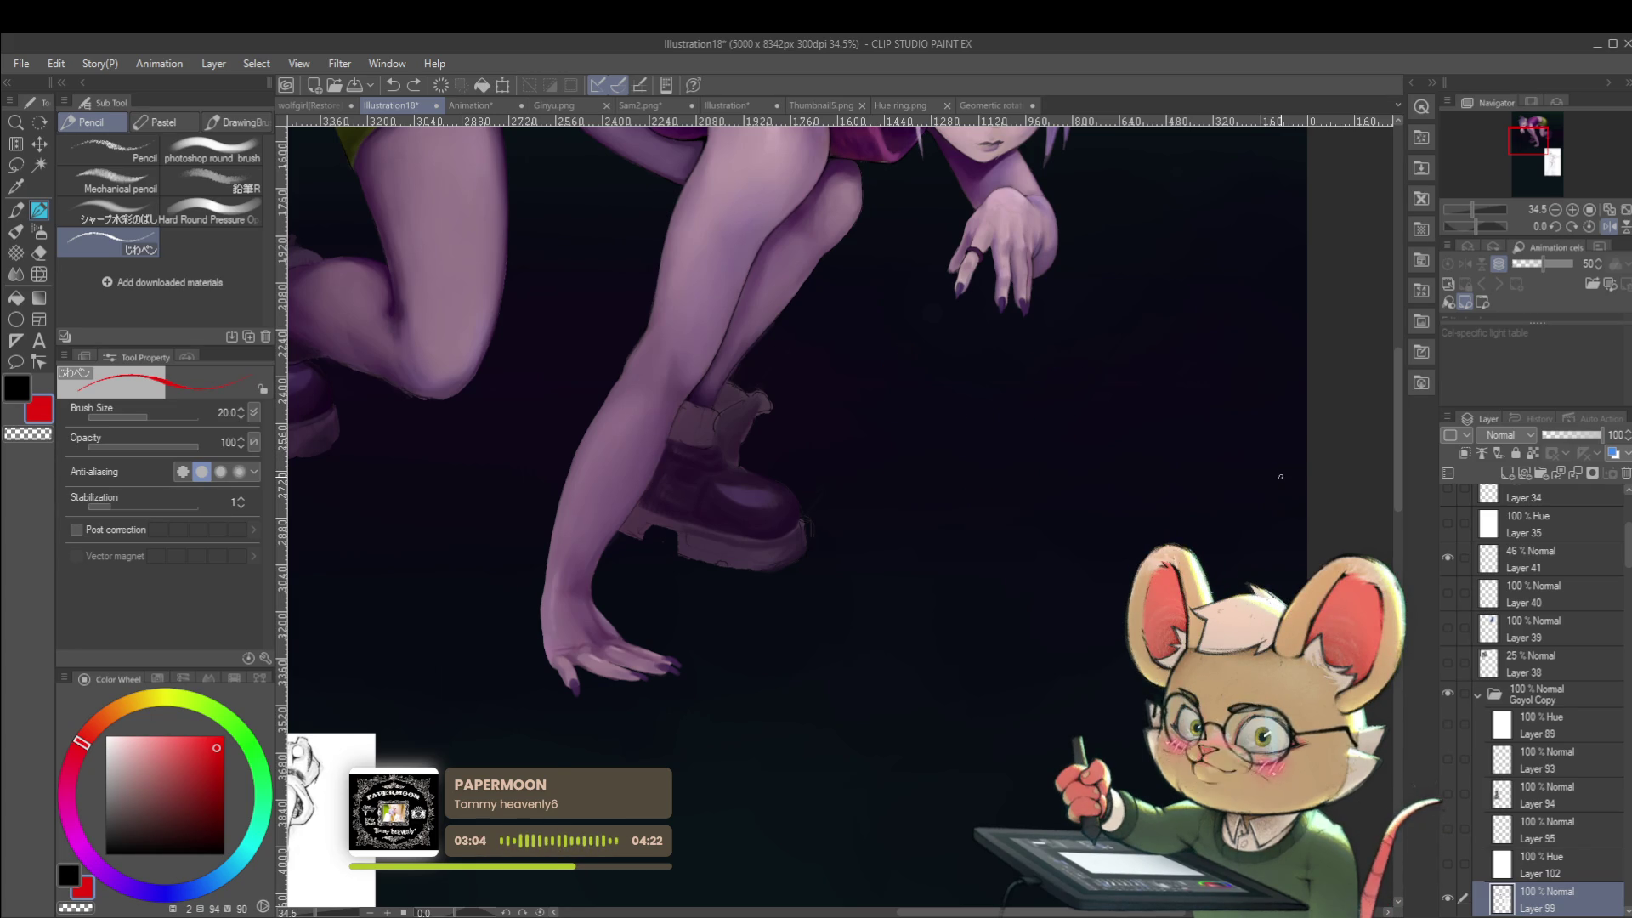
Write '- Hook → promise' in red beside the boot.
scroll(966, 395, "up", 2)
left_click_drag(910, 415, 970, 429)
left_click_drag(990, 397, 1001, 429)
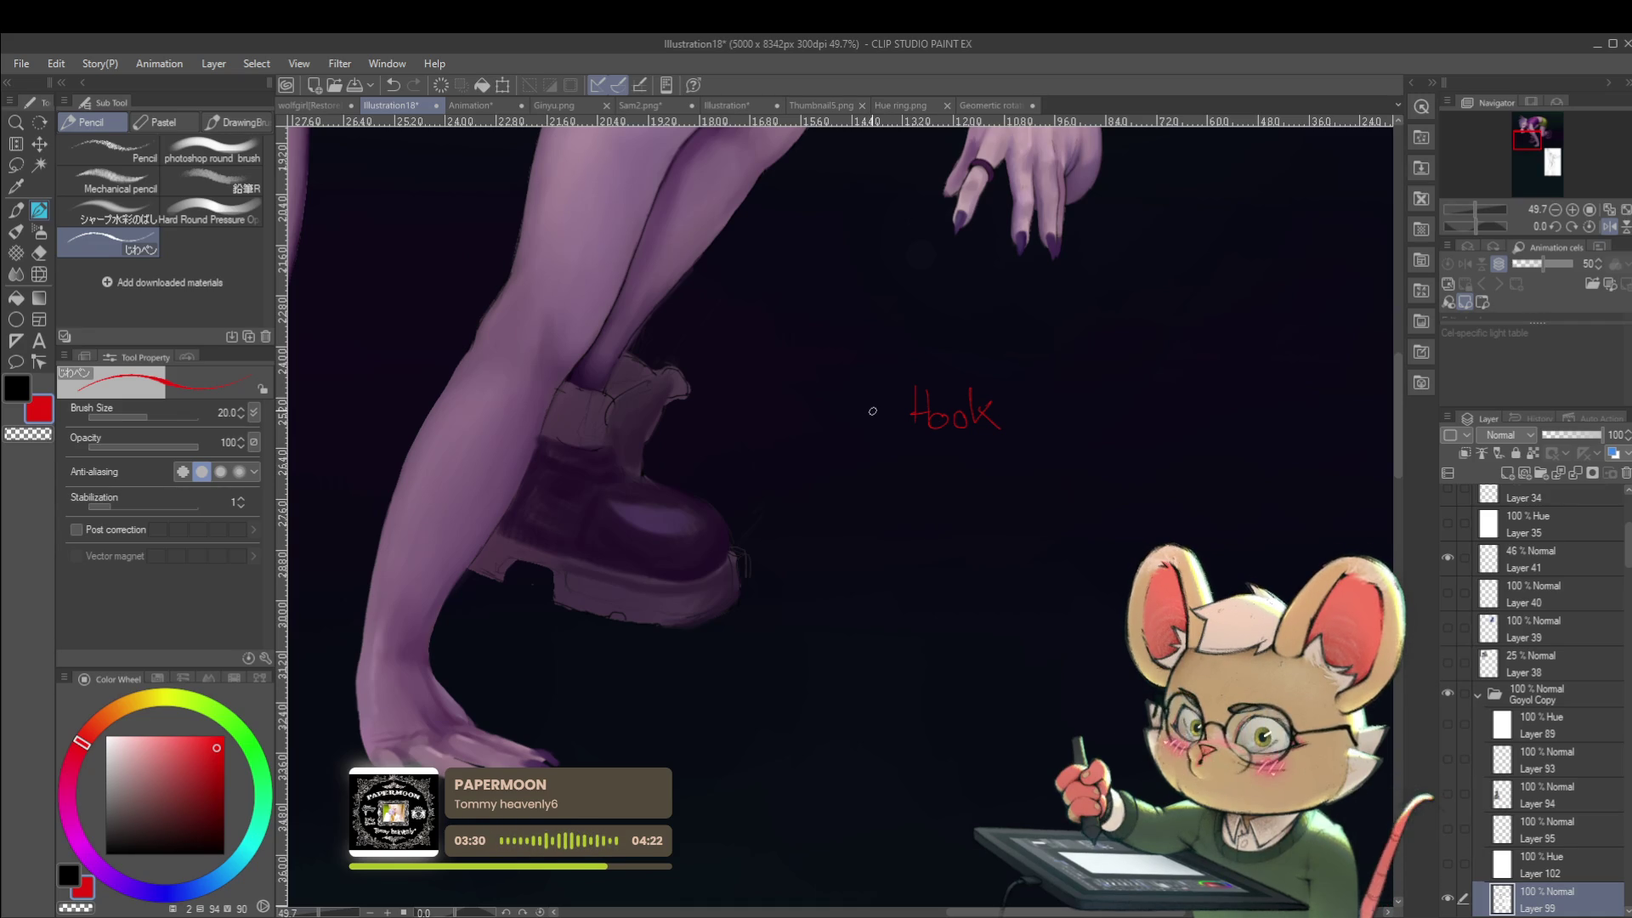
left_click_drag(872, 417, 881, 417)
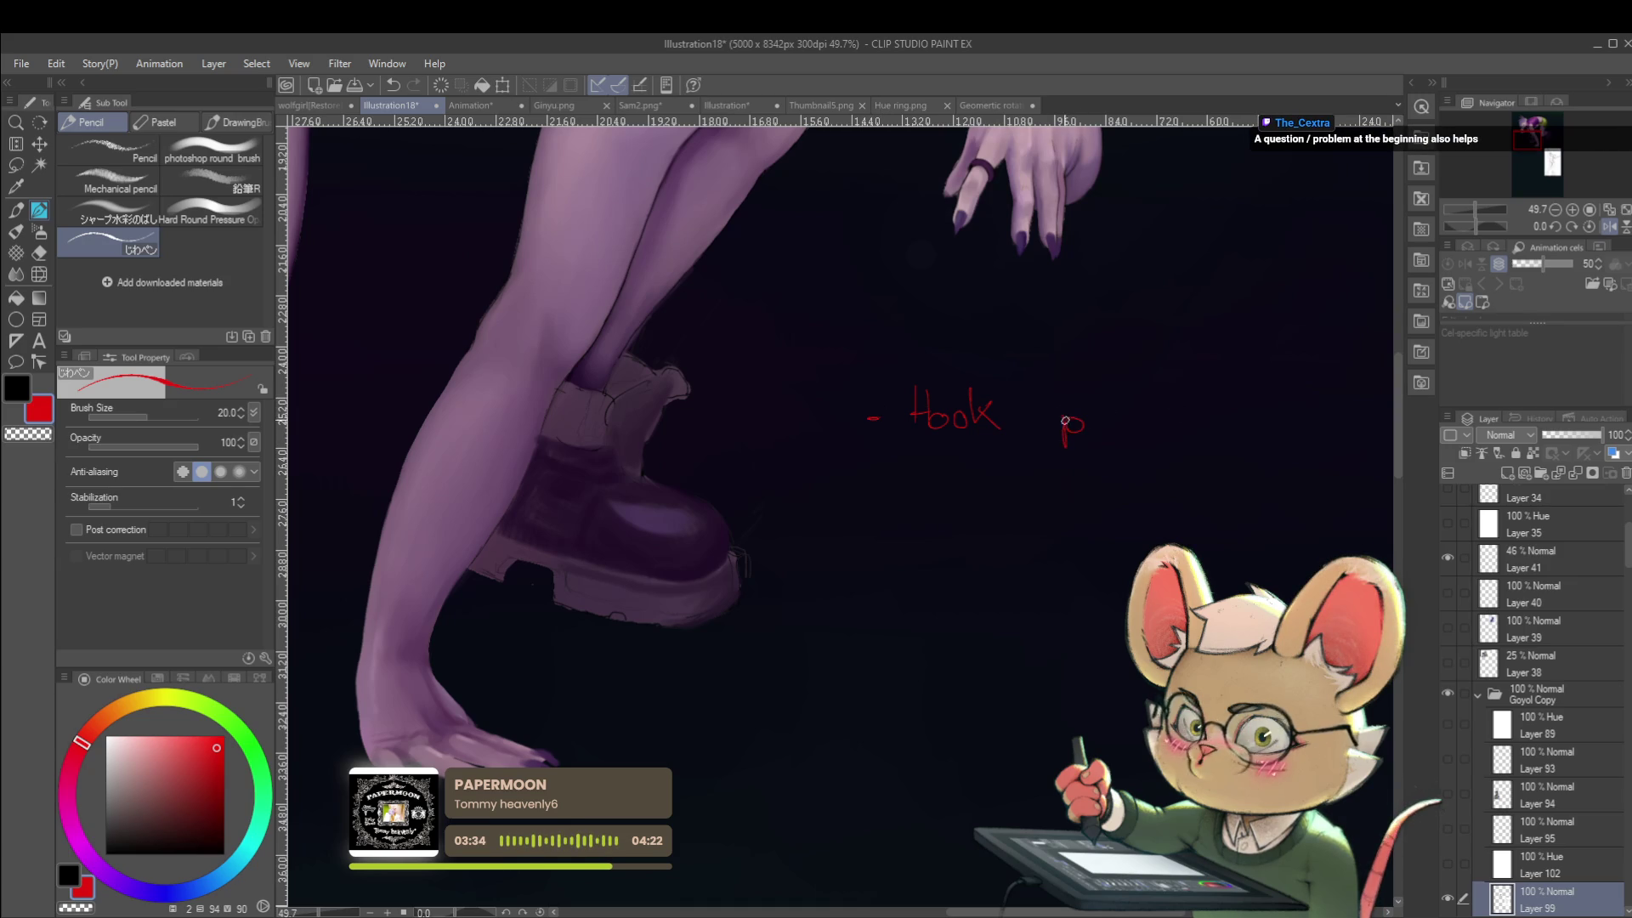
mouse_move(1095, 427)
left_mouse_down()
mouse_move(1111, 413)
mouse_move(1038, 420)
left_mouse_up()
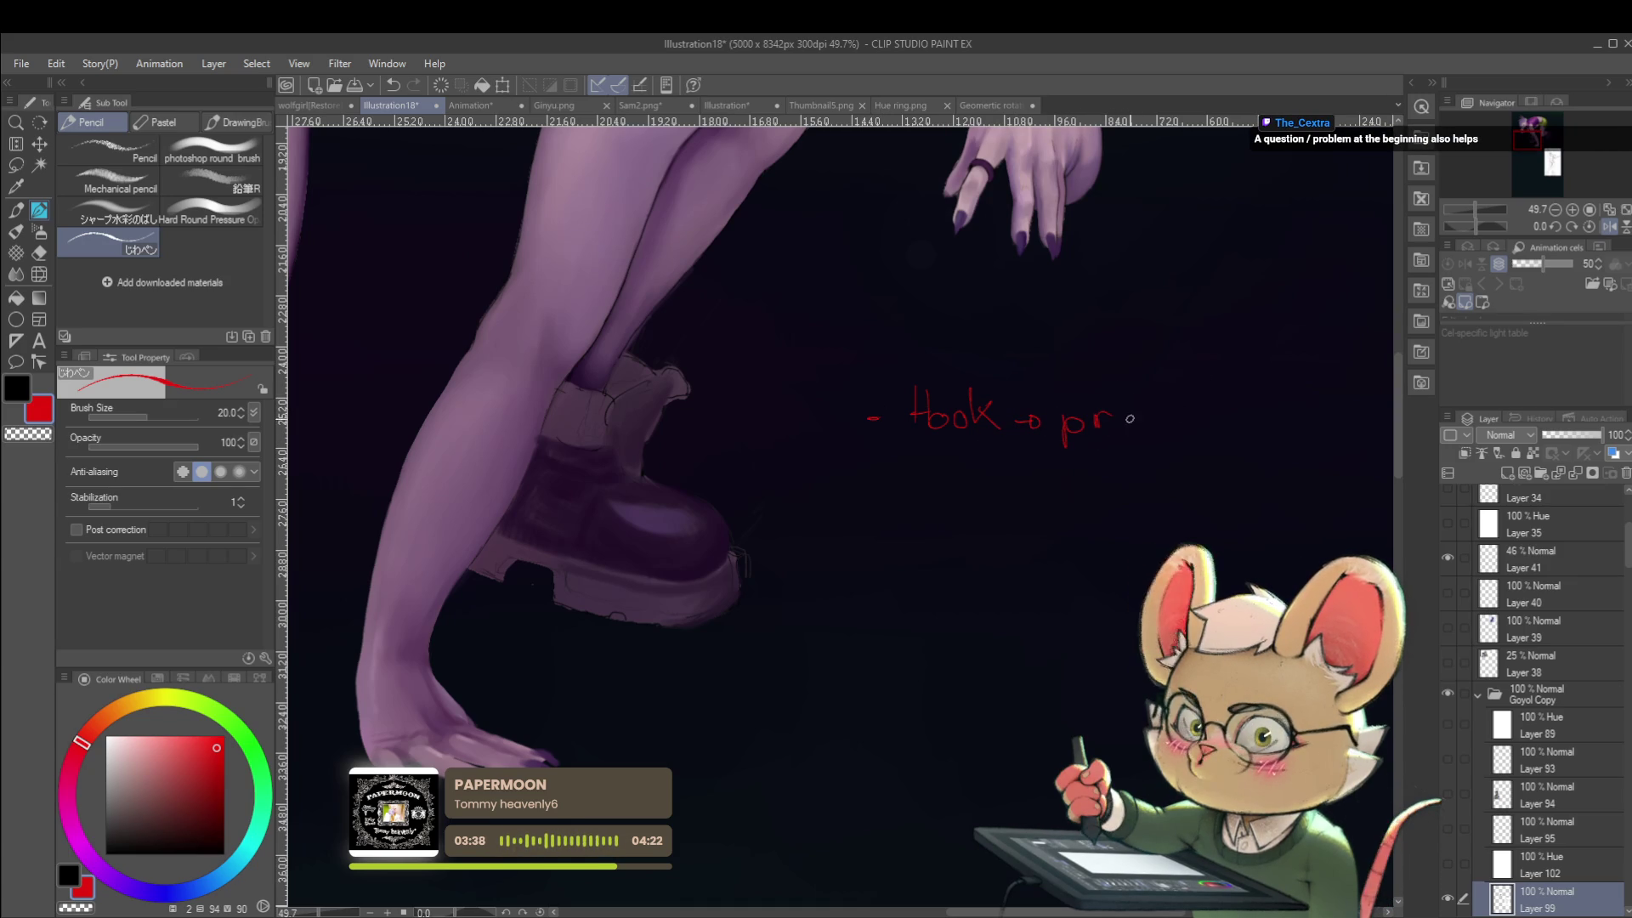
left_click_drag(1136, 414, 1125, 423)
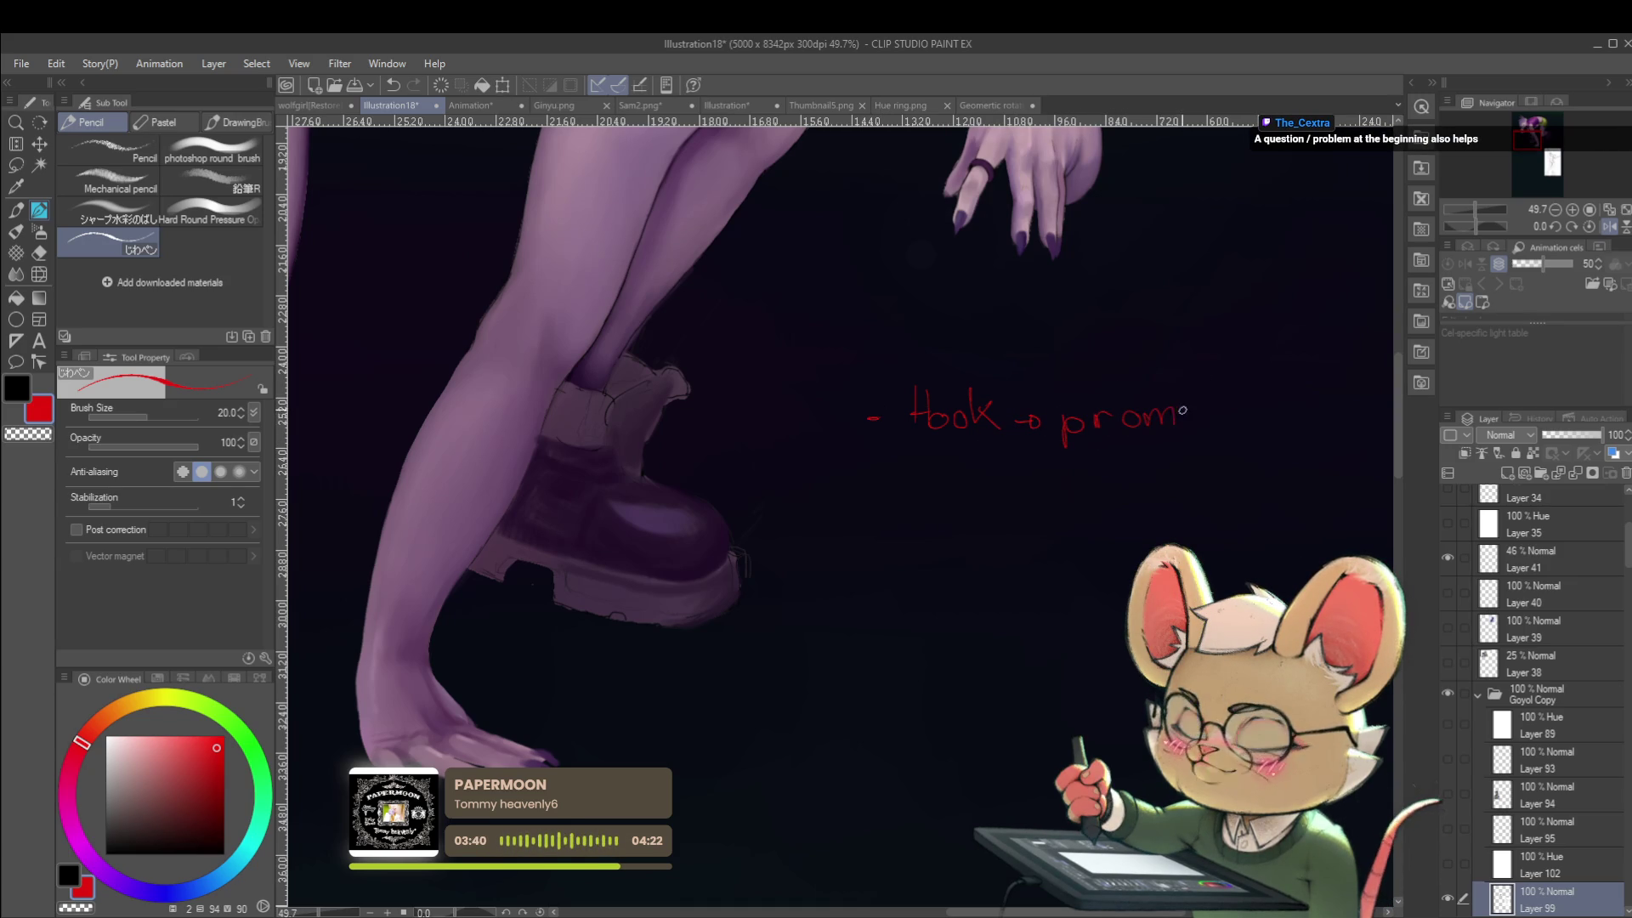
left_click_drag(1224, 424, 1236, 415)
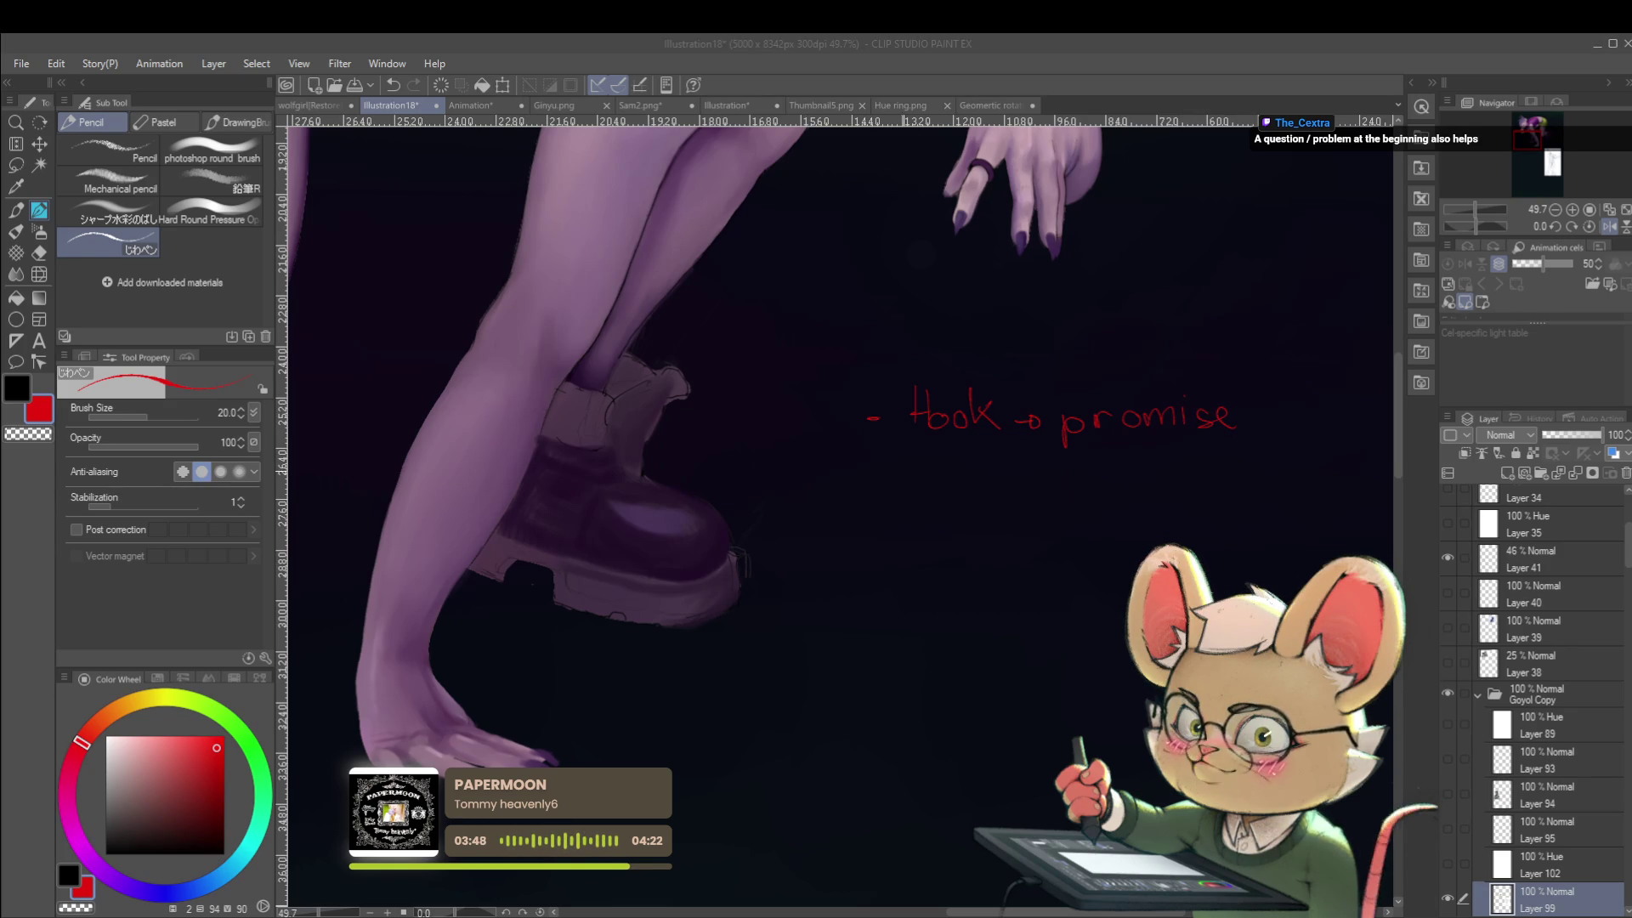
key("ctrl+z")
Write 'Deliver' below, circle both notes with a speech-bubble tail, and write 'retention' beneath.
left_click_drag(888, 482, 888, 493)
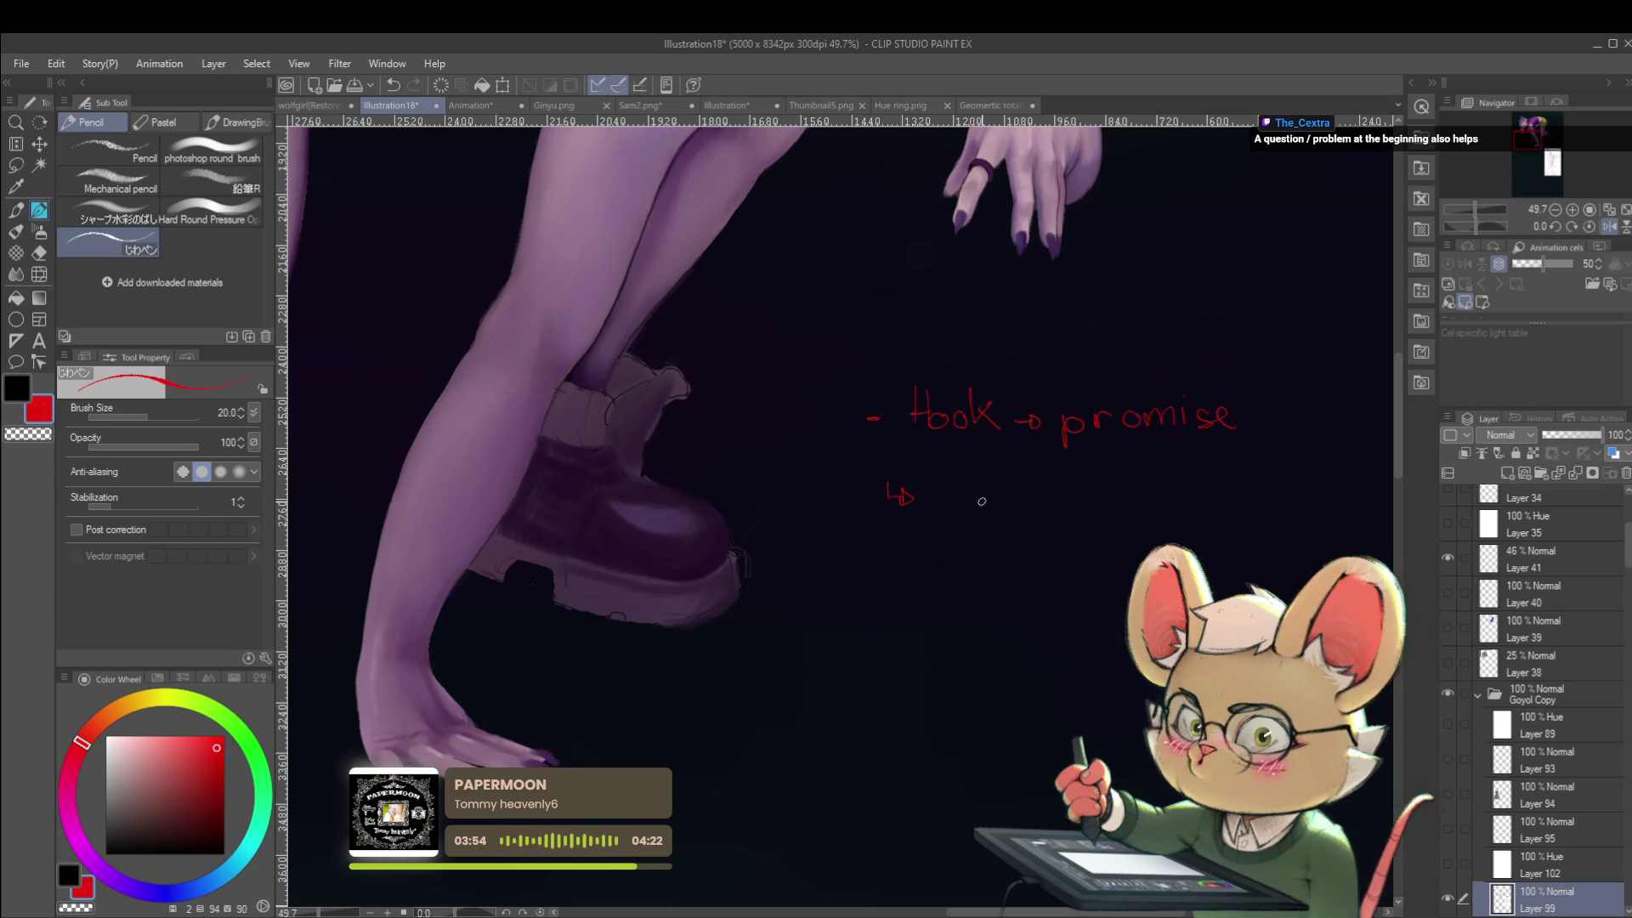
left_click_drag(990, 490, 1057, 488)
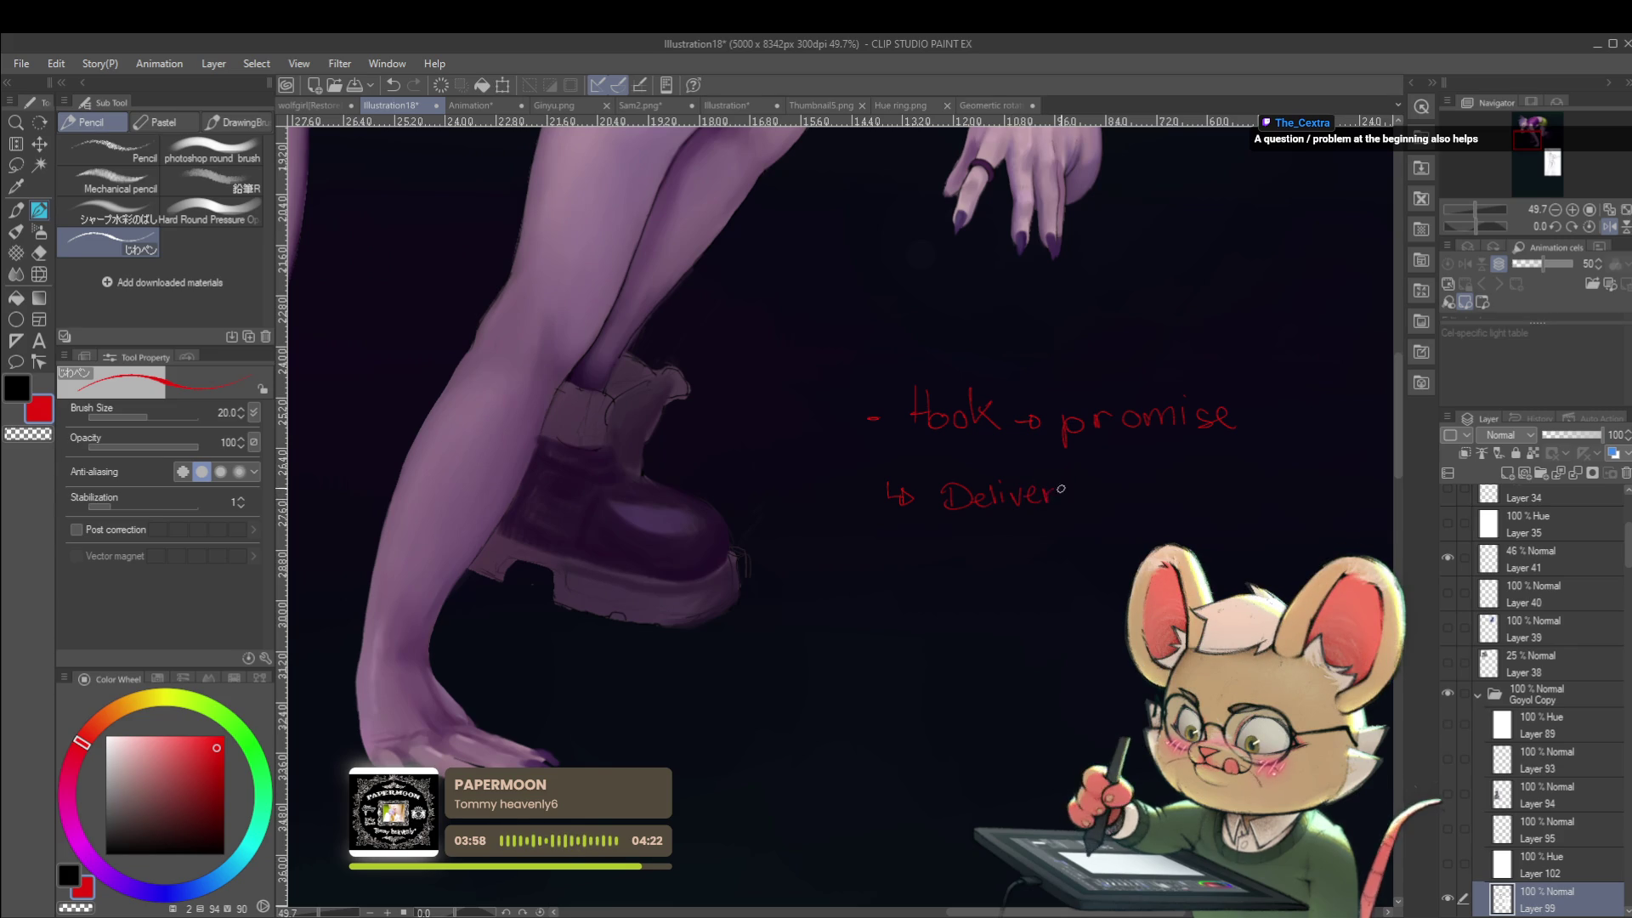
scroll(1070, 489, "down", 1)
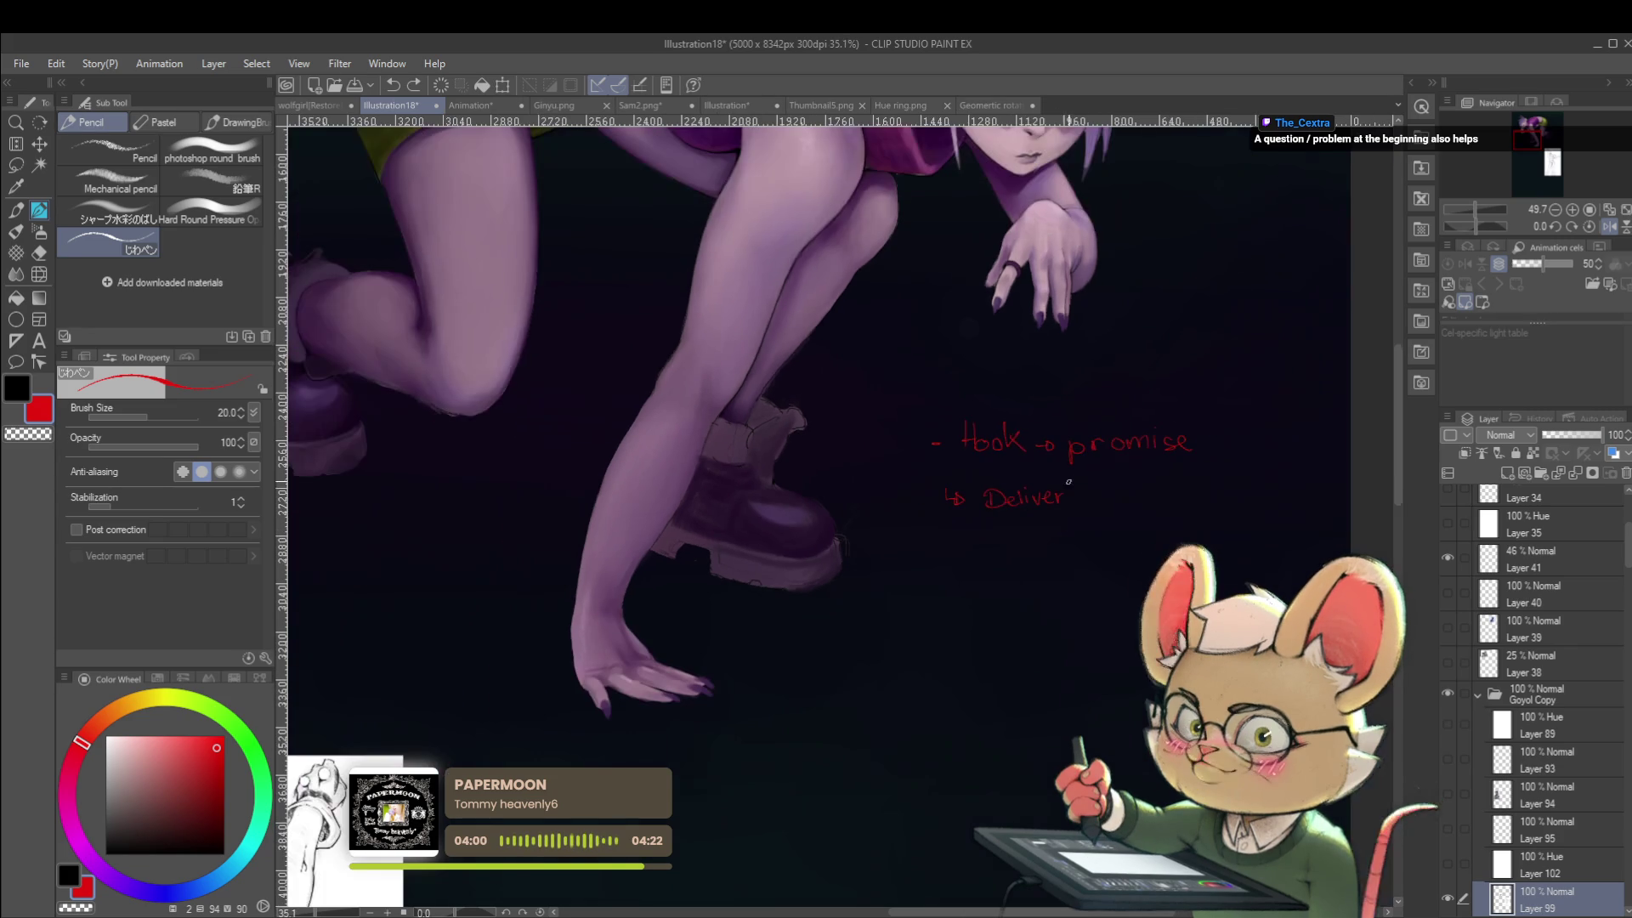
left_click_drag(960, 571, 969, 575)
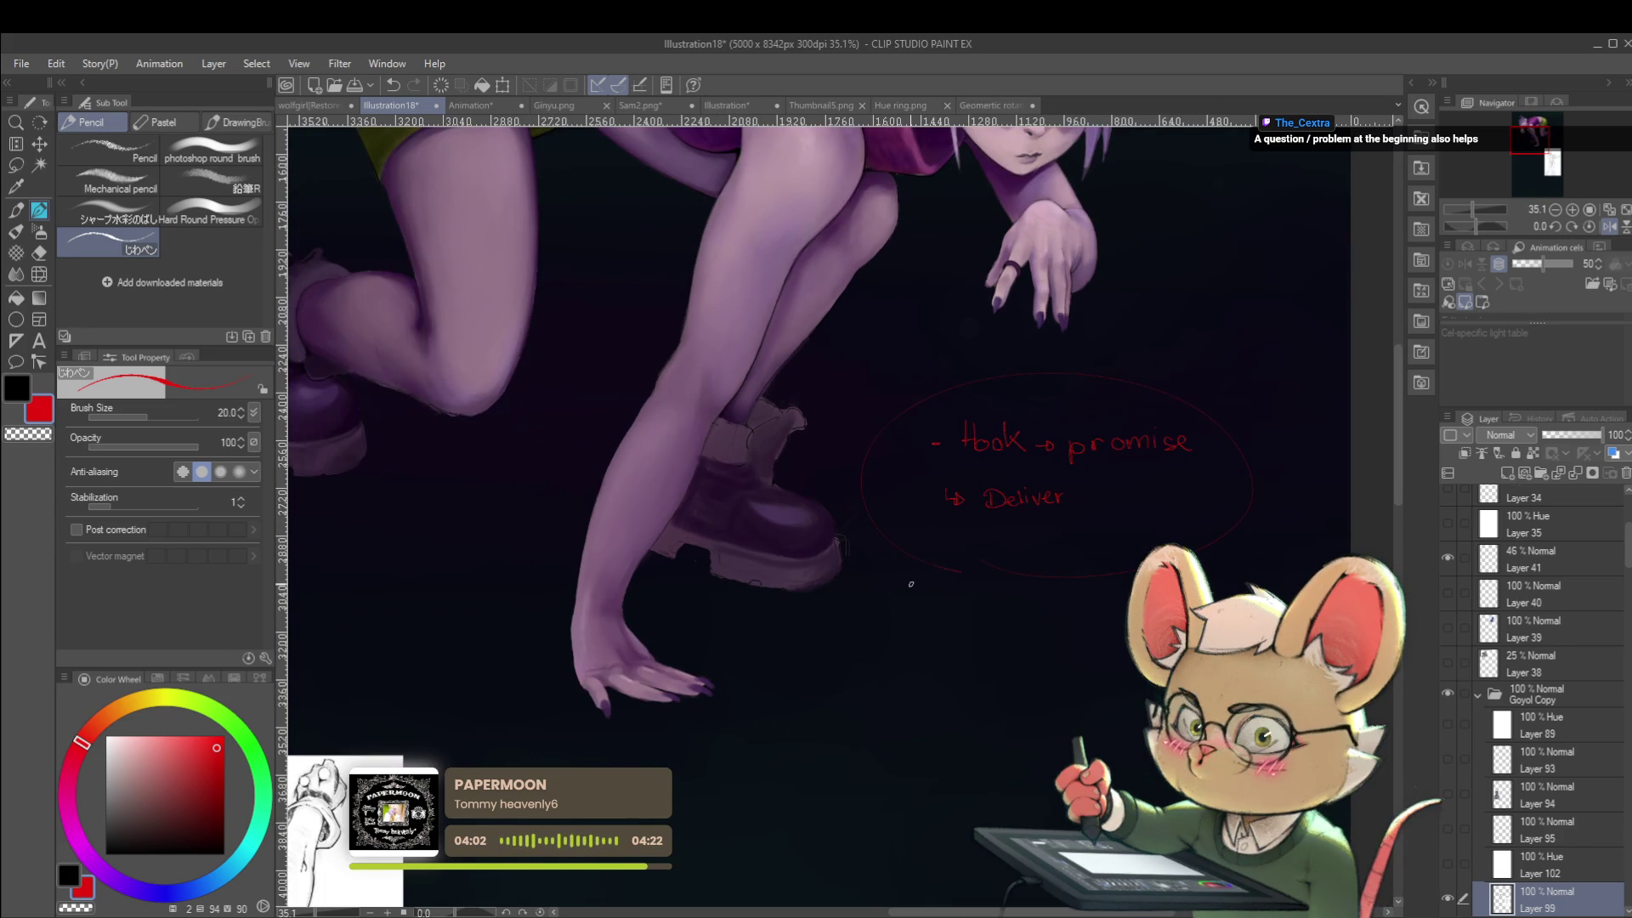
mouse_move(923, 564)
left_mouse_down()
mouse_move(884, 605)
mouse_move(874, 650)
mouse_move(918, 657)
left_mouse_up()
mouse_move(924, 645)
left_mouse_down()
mouse_move(925, 658)
mouse_move(865, 664)
left_mouse_up()
left_click_drag(861, 756, 906, 678)
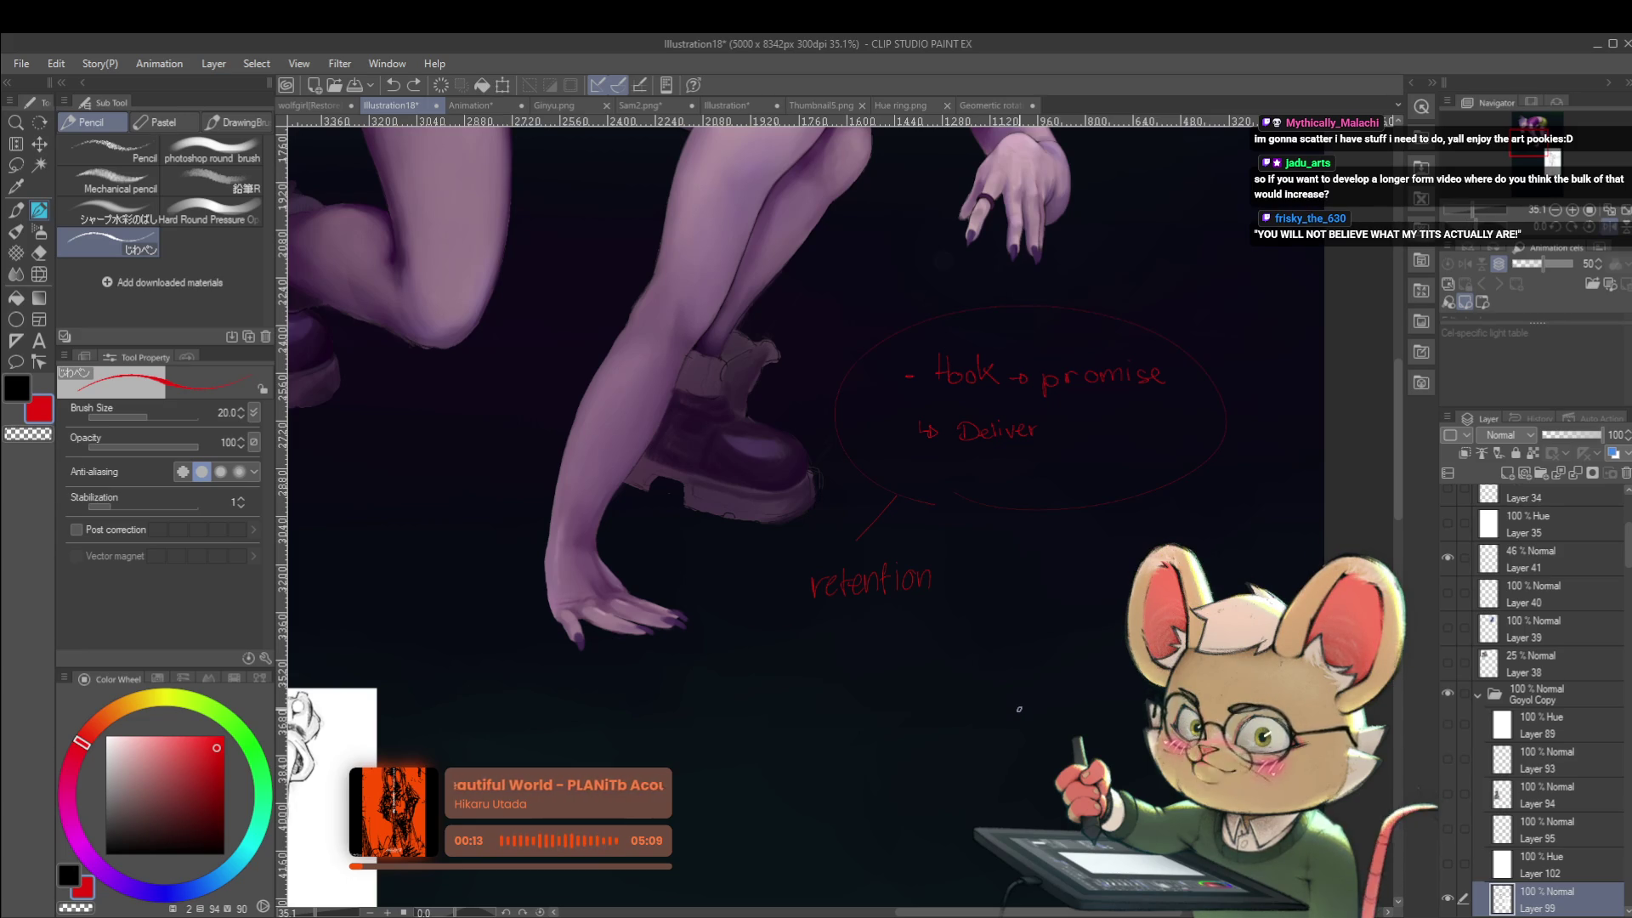
Add a second line with a 'raw vid' note, then undo it along with the bubble strokes.
key("ctrl+z")
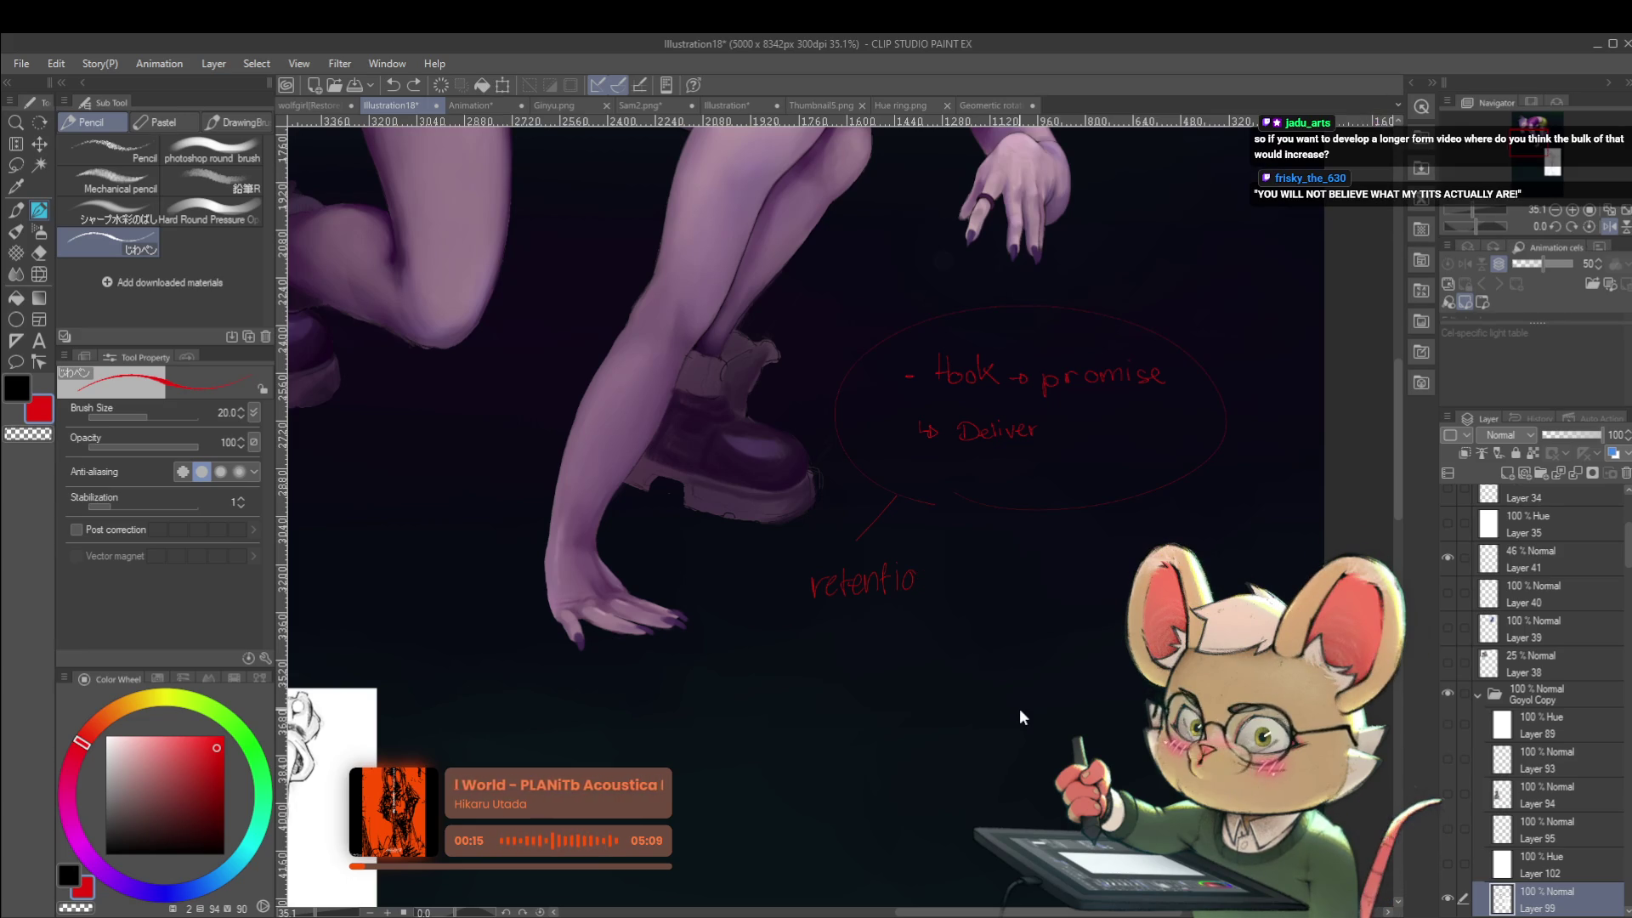
key("ctrl+y")
mouse_move(1138, 521)
left_mouse_down()
mouse_move(977, 497)
mouse_move(989, 512)
left_mouse_up()
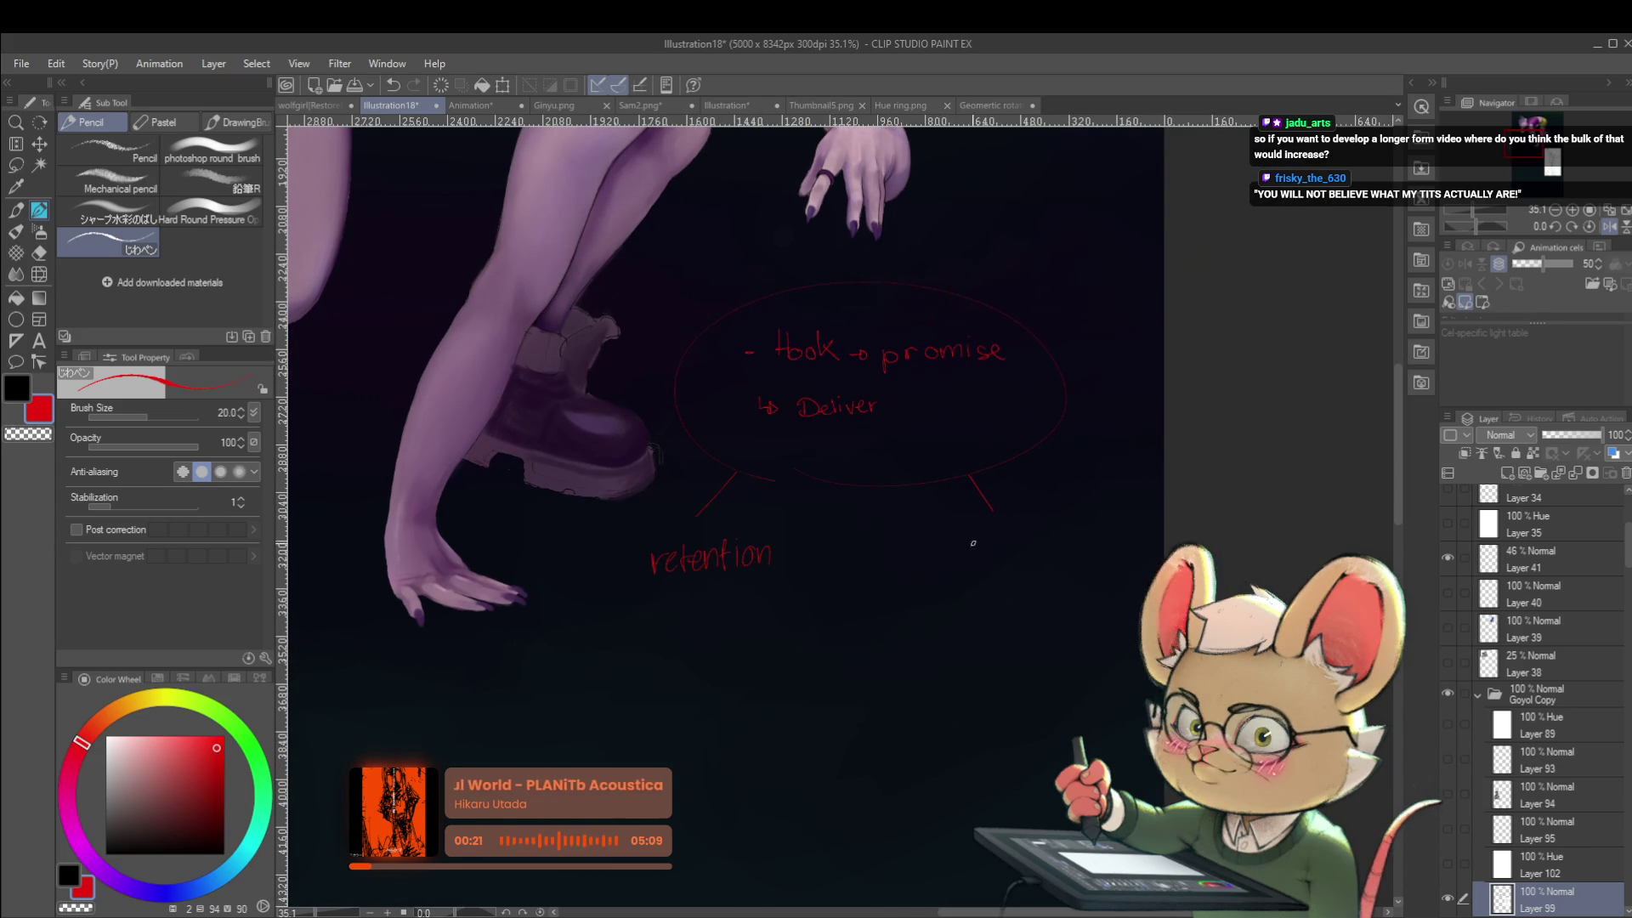
mouse_move(963, 546)
left_mouse_down()
mouse_move(967, 560)
mouse_move(1058, 548)
left_mouse_up()
left_click_drag(1078, 518, 1073, 544)
key("ctrl+z")
key("ctrl+z")
key("ctrl+z")
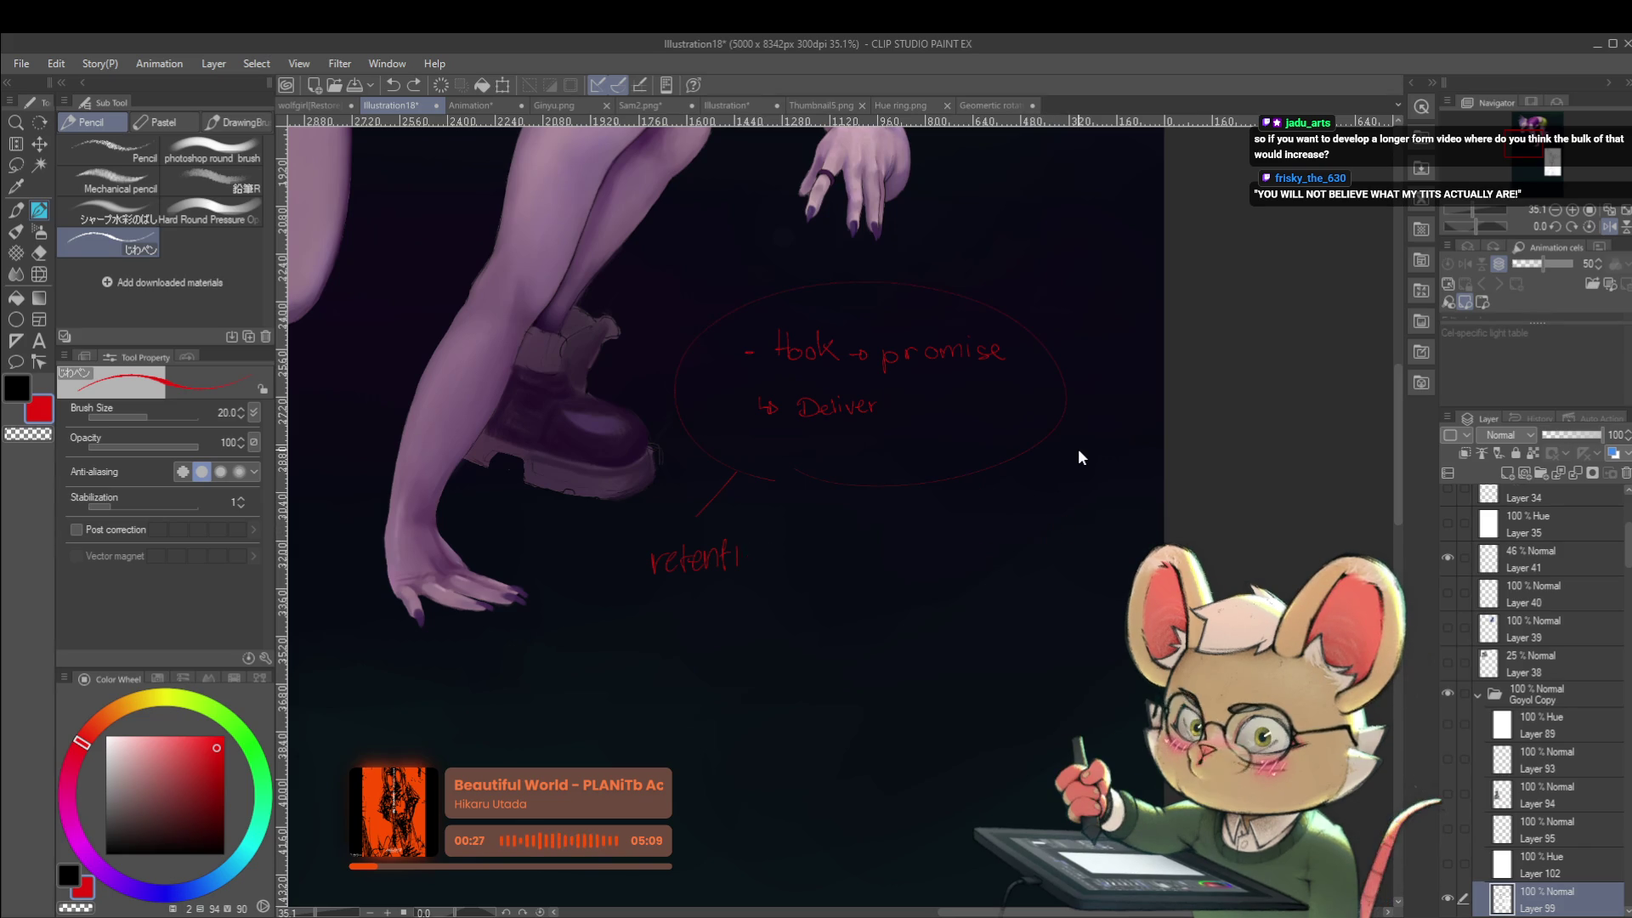
key("ctrl+z")
key("ctrl+z")
key("ctrl+z")
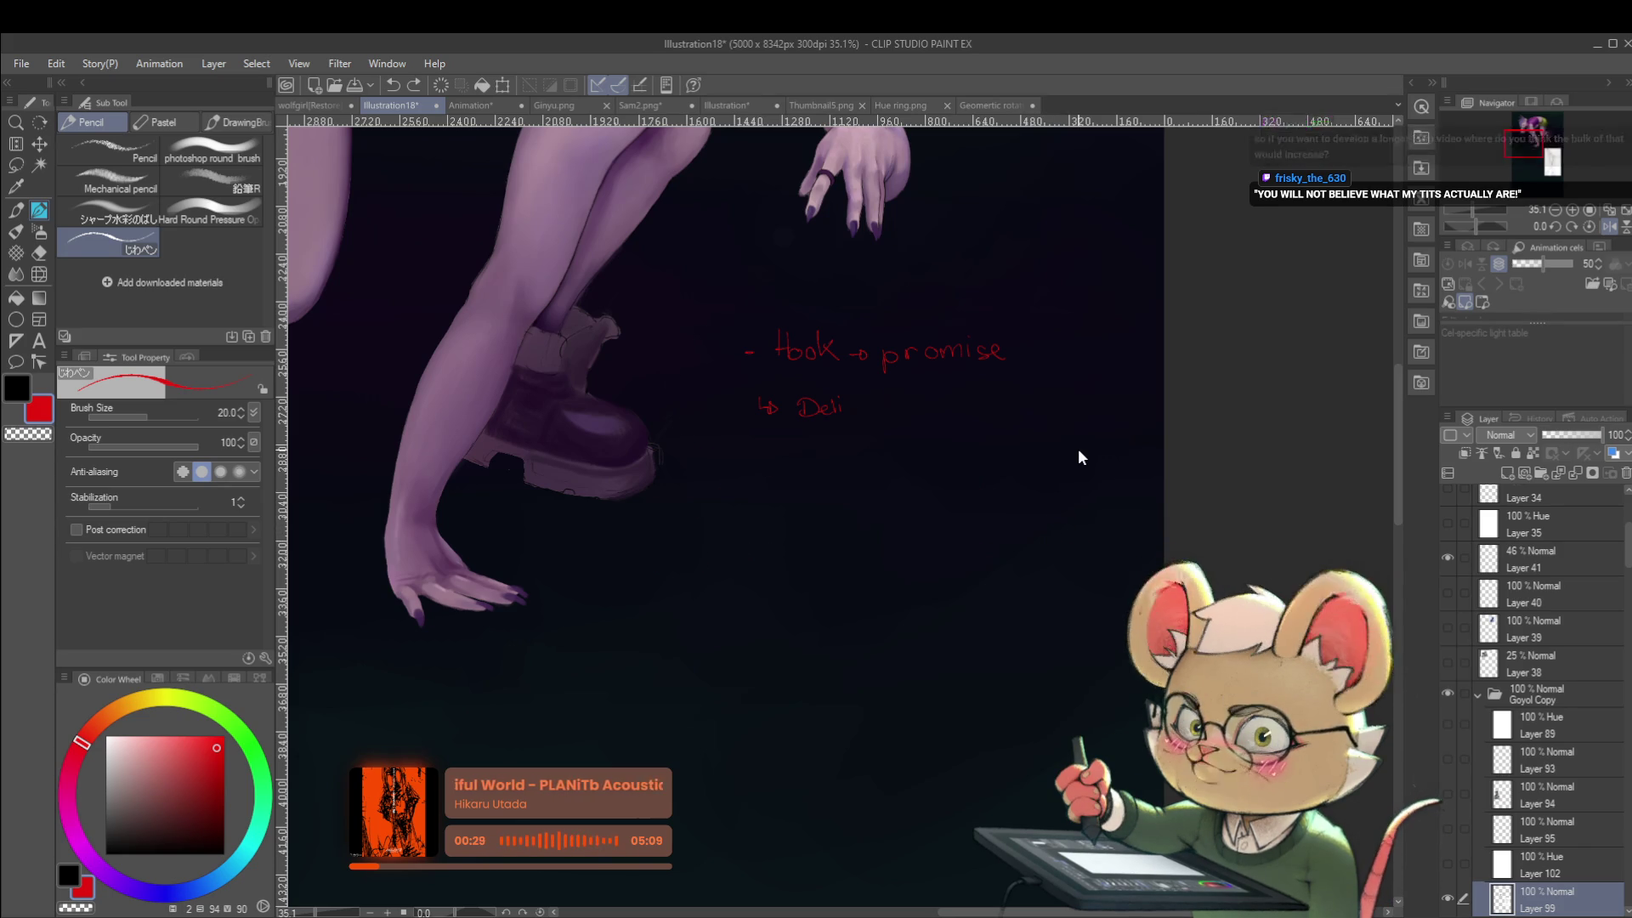
Undo the remaining Hook and Deliver notes, then draw a red baseline with a left vertical bar.
key("ctrl+z")
key("ctrl+z")
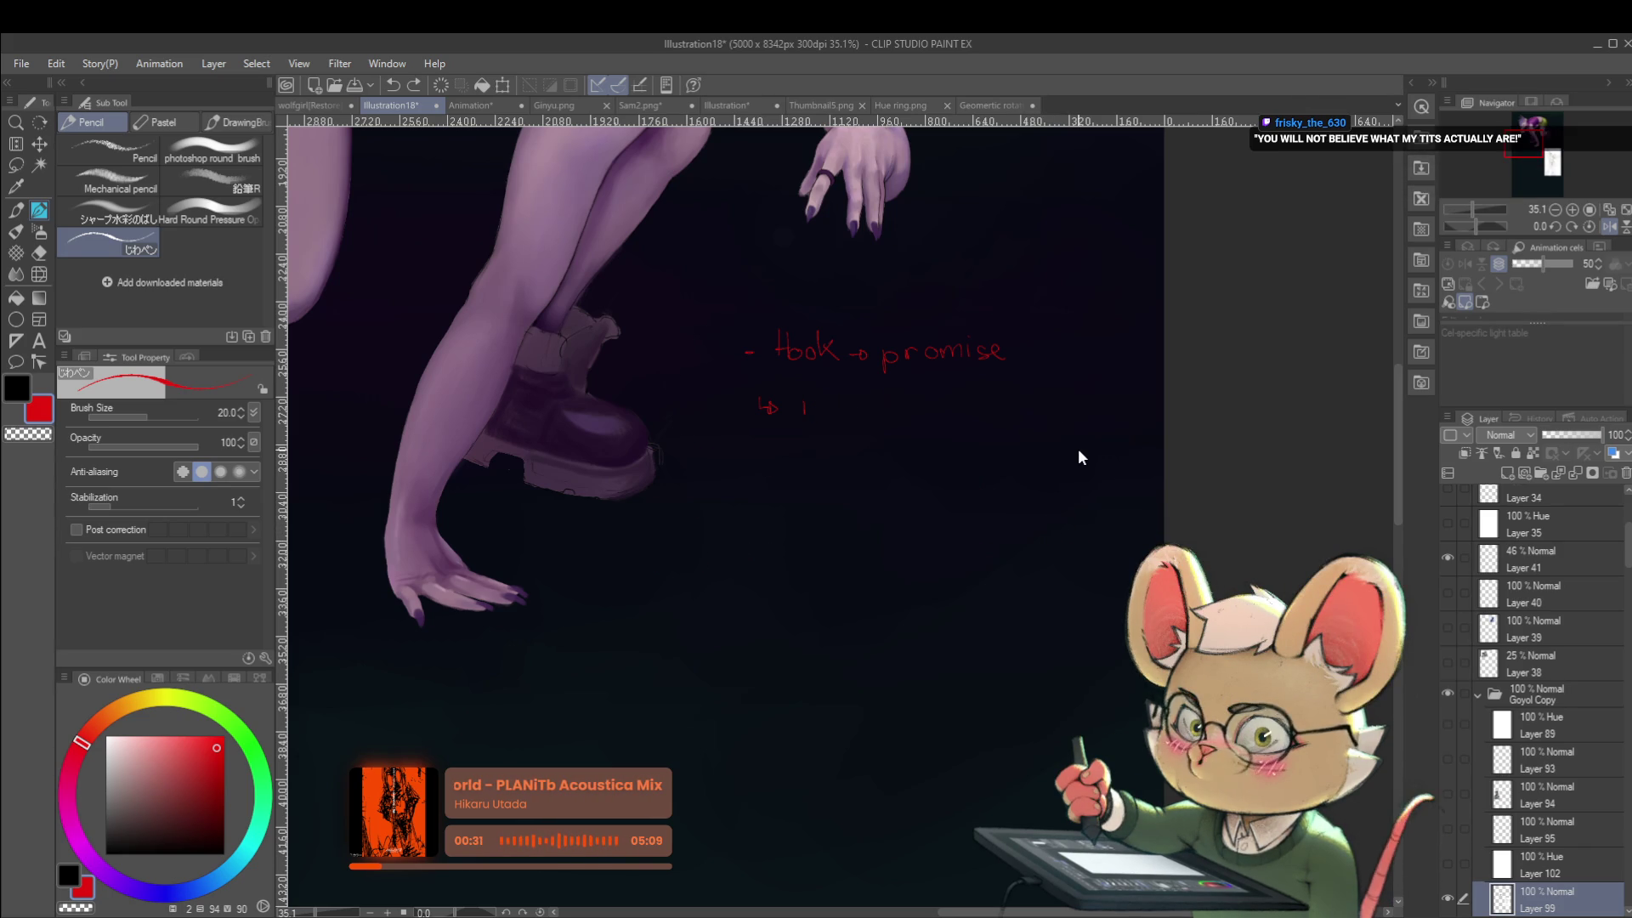
key("ctrl+z")
key("ctrl+z")
key("ctrl+z")
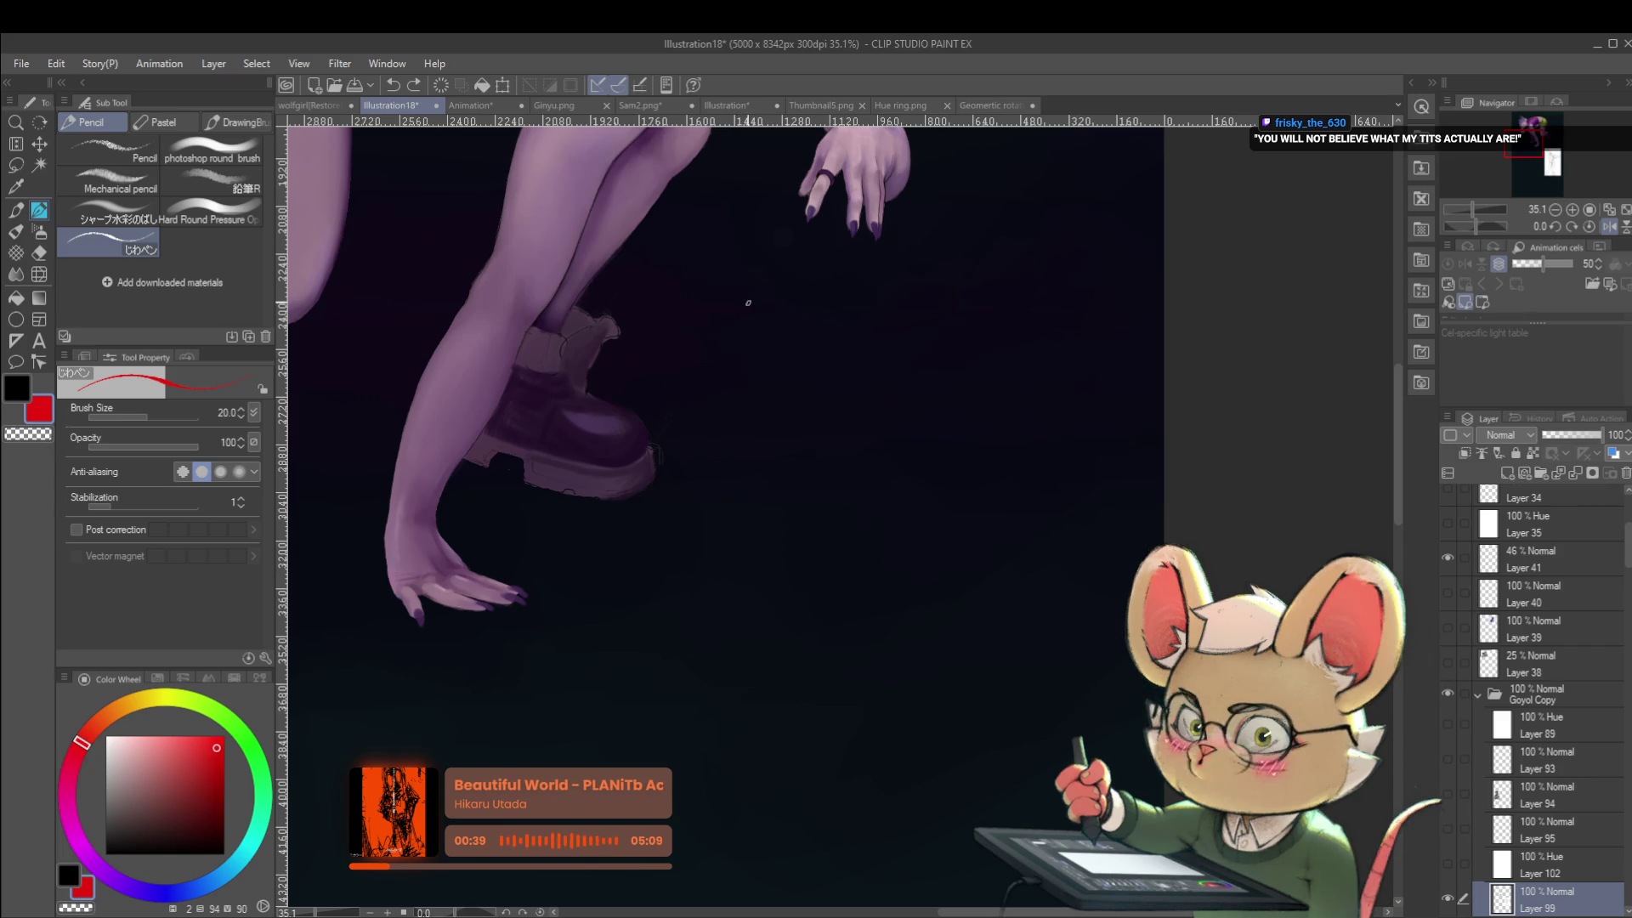
mouse_move(726, 372)
left_mouse_down()
mouse_move(726, 321)
mouse_move(894, 374)
mouse_move(1137, 375)
mouse_move(1142, 338)
left_mouse_up()
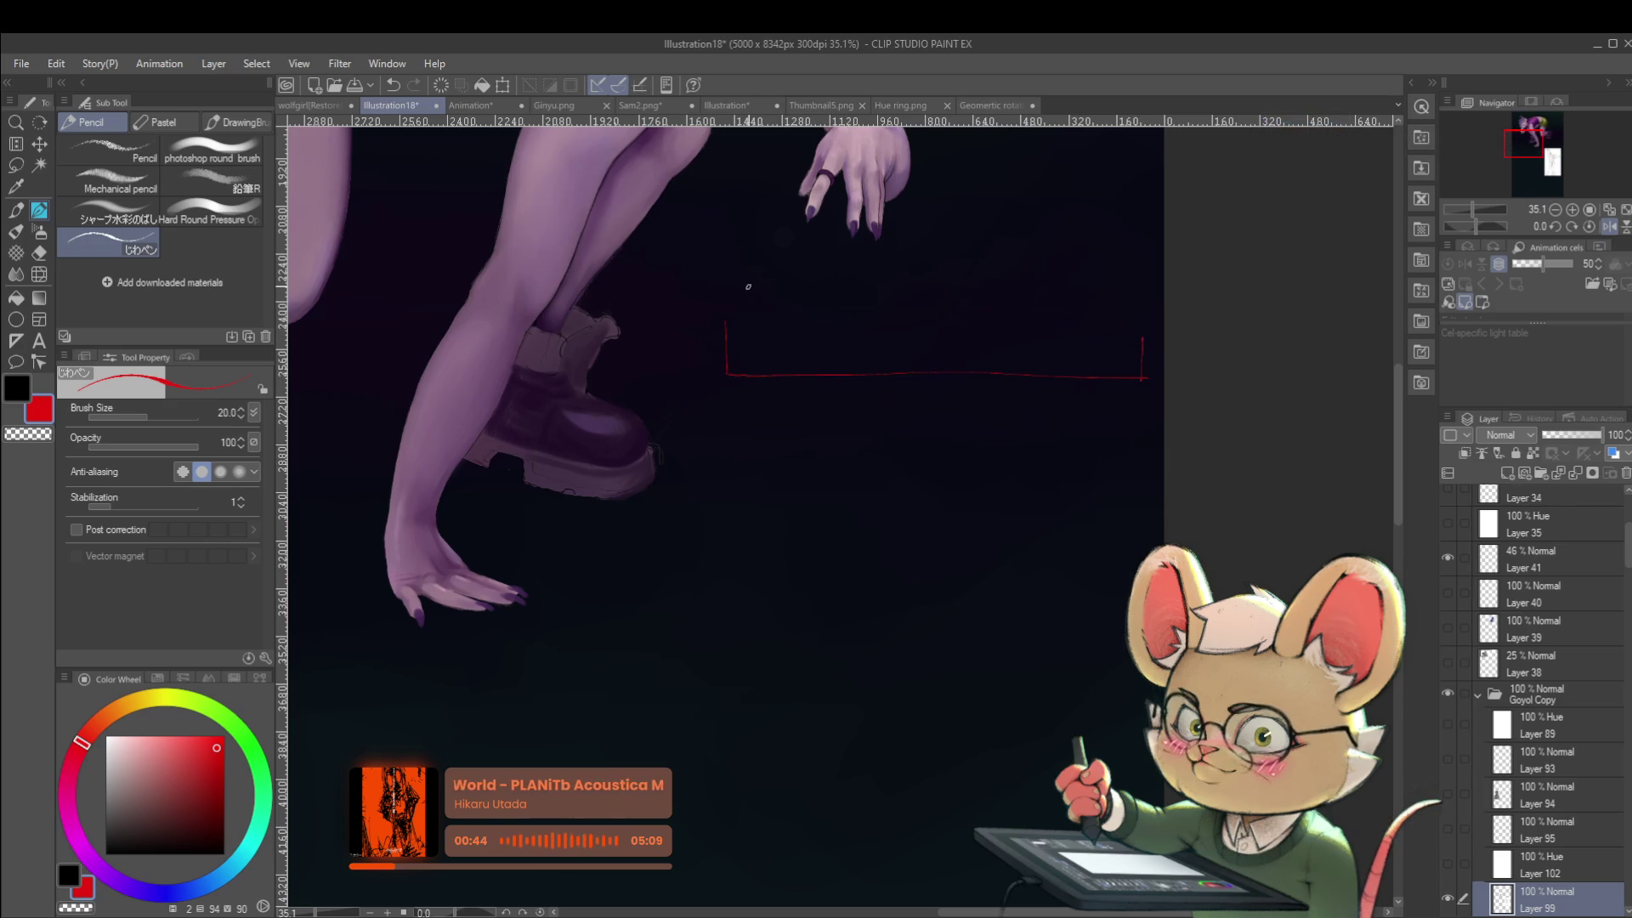
scroll(854, 338, "up", 2)
left_click_drag(710, 383, 706, 244)
key("ctrl+z")
left_click_drag(724, 382, 703, 248)
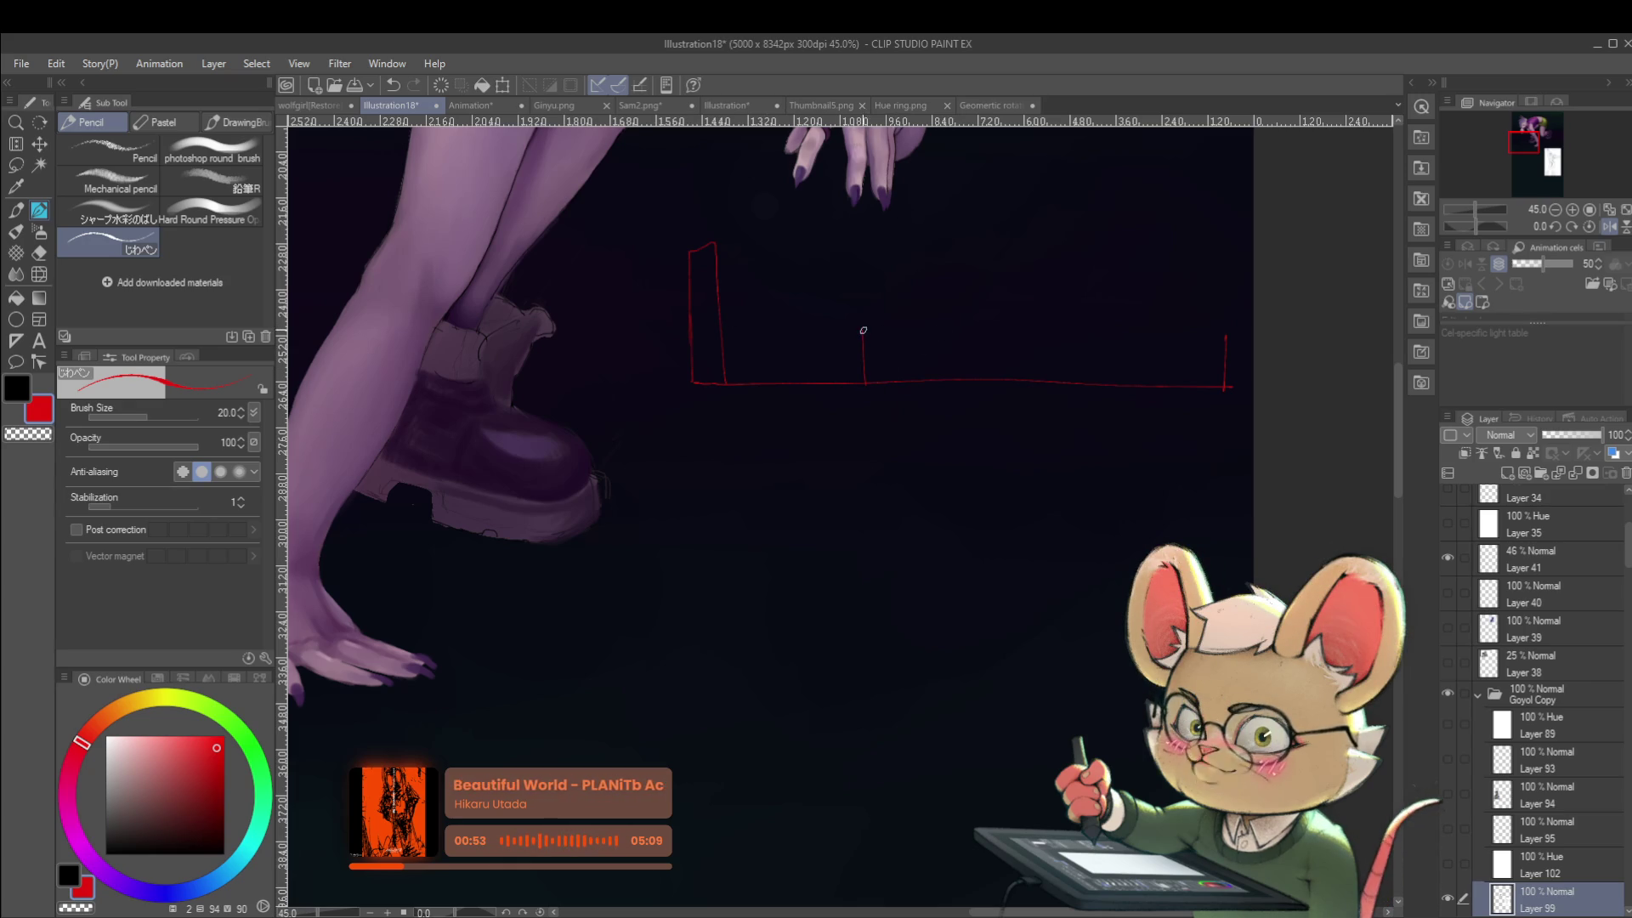
Add an upright bar on the baseline, zoom to inspect, then remove the two small bars.
left_click_drag(1076, 226, 956, 254)
left_click_drag(928, 408, 931, 368)
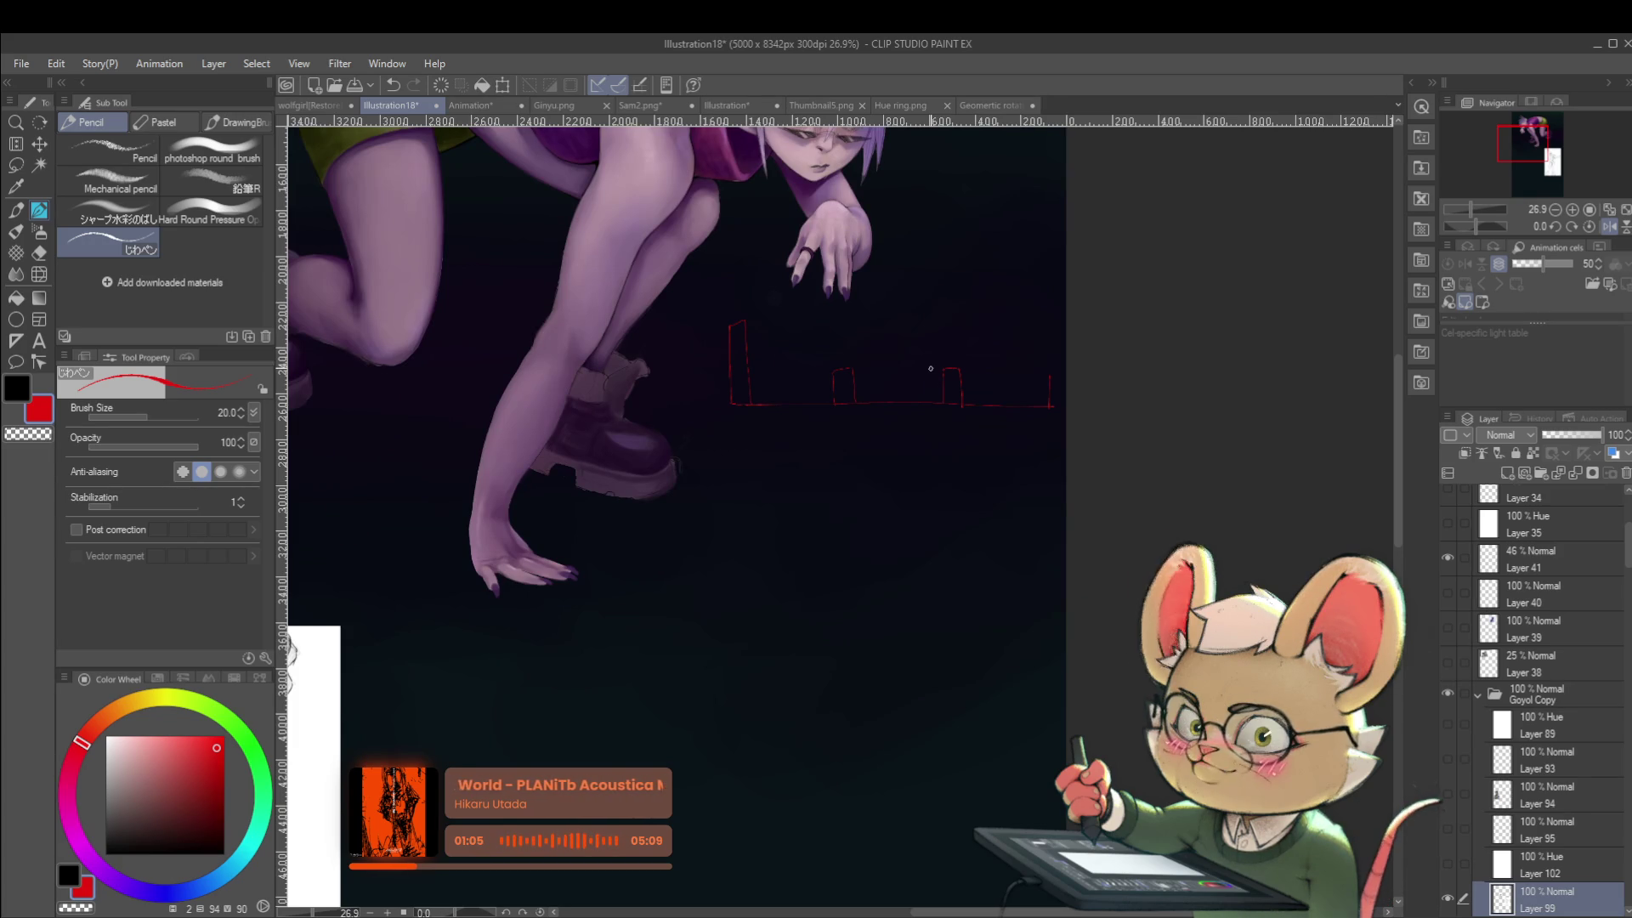
left_click(815, 418)
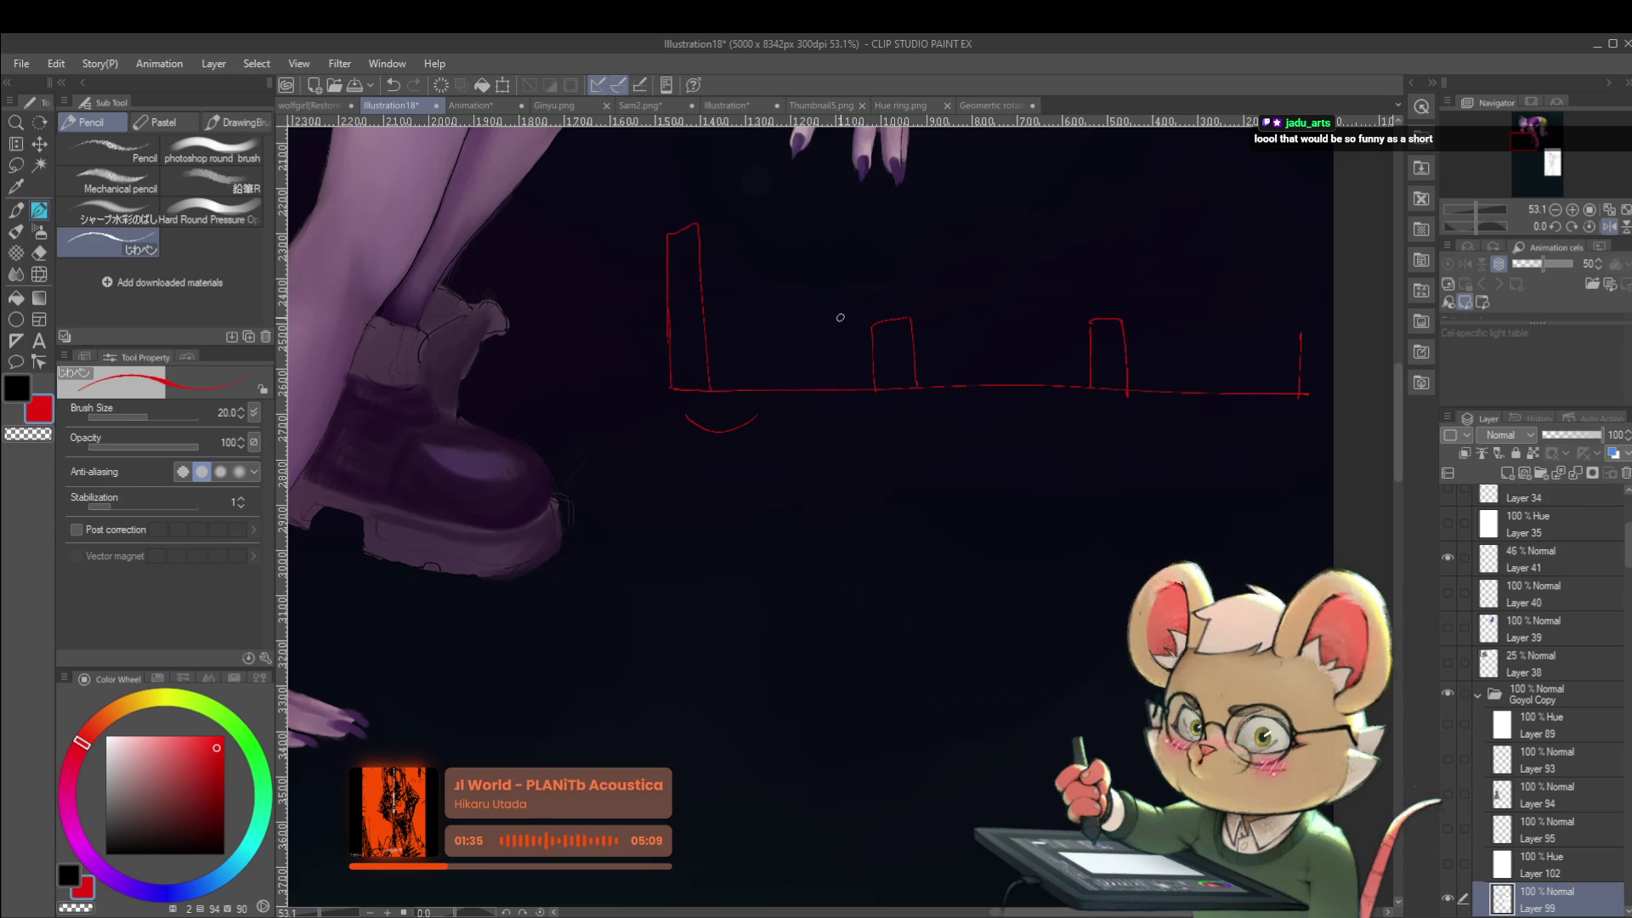
scroll(977, 271, "down", 2)
left_click_drag(990, 296, 984, 389)
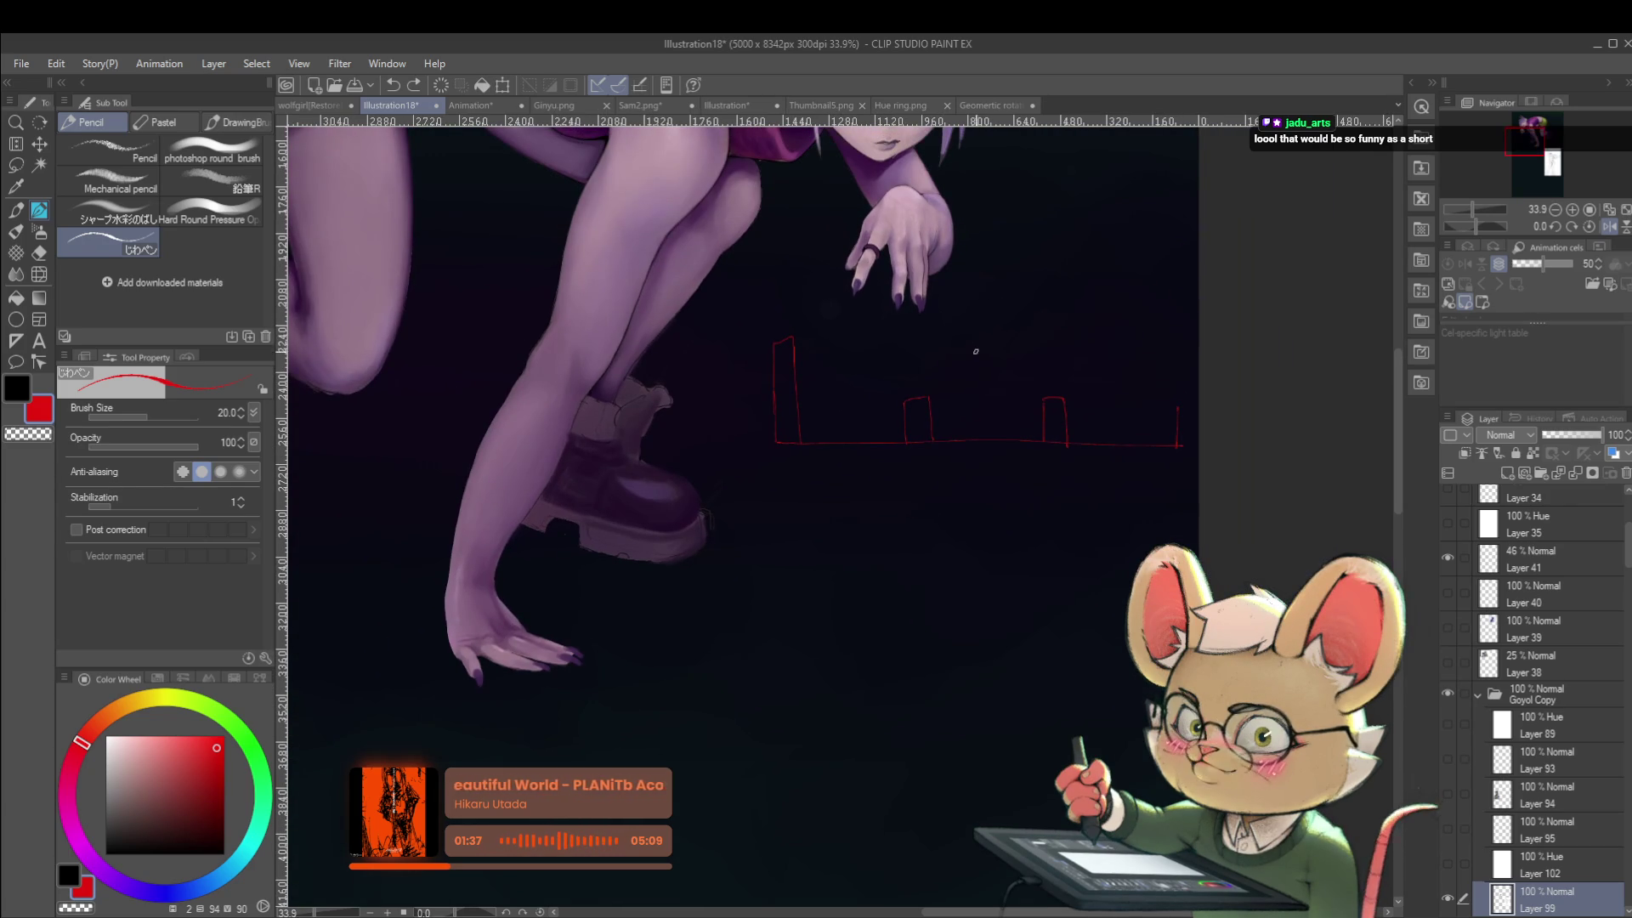
key("ctrl+z")
key("ctrl+z")
key("ctrl+z")
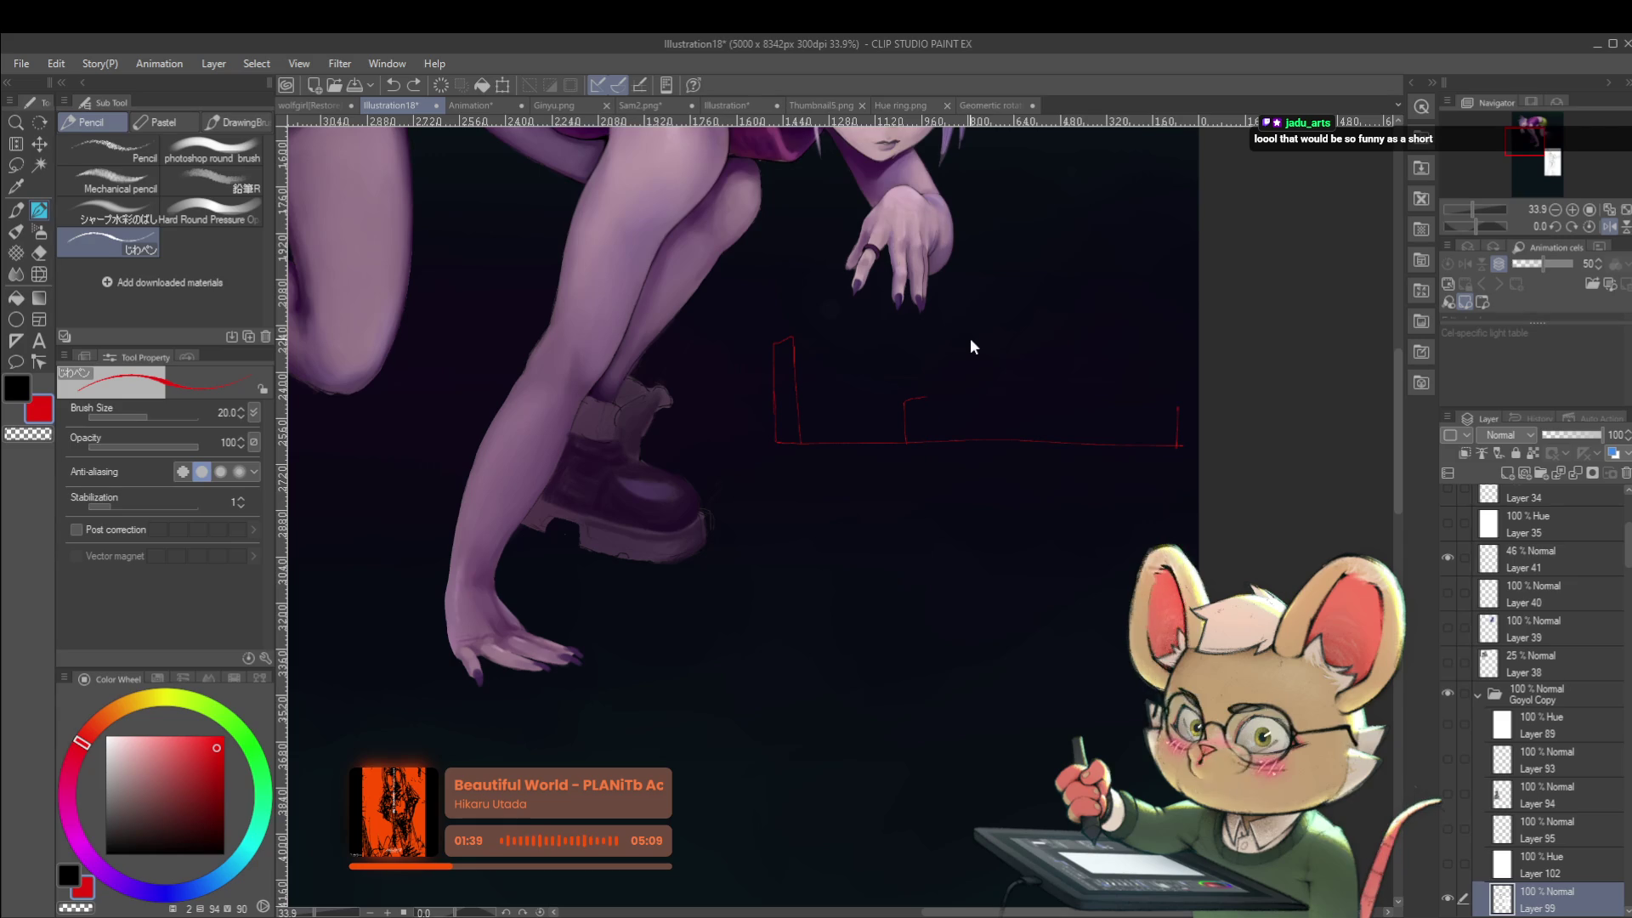
Undo the last red sketch strokes beside the girl's boot.
key("ctrl+z")
key("ctrl+z")
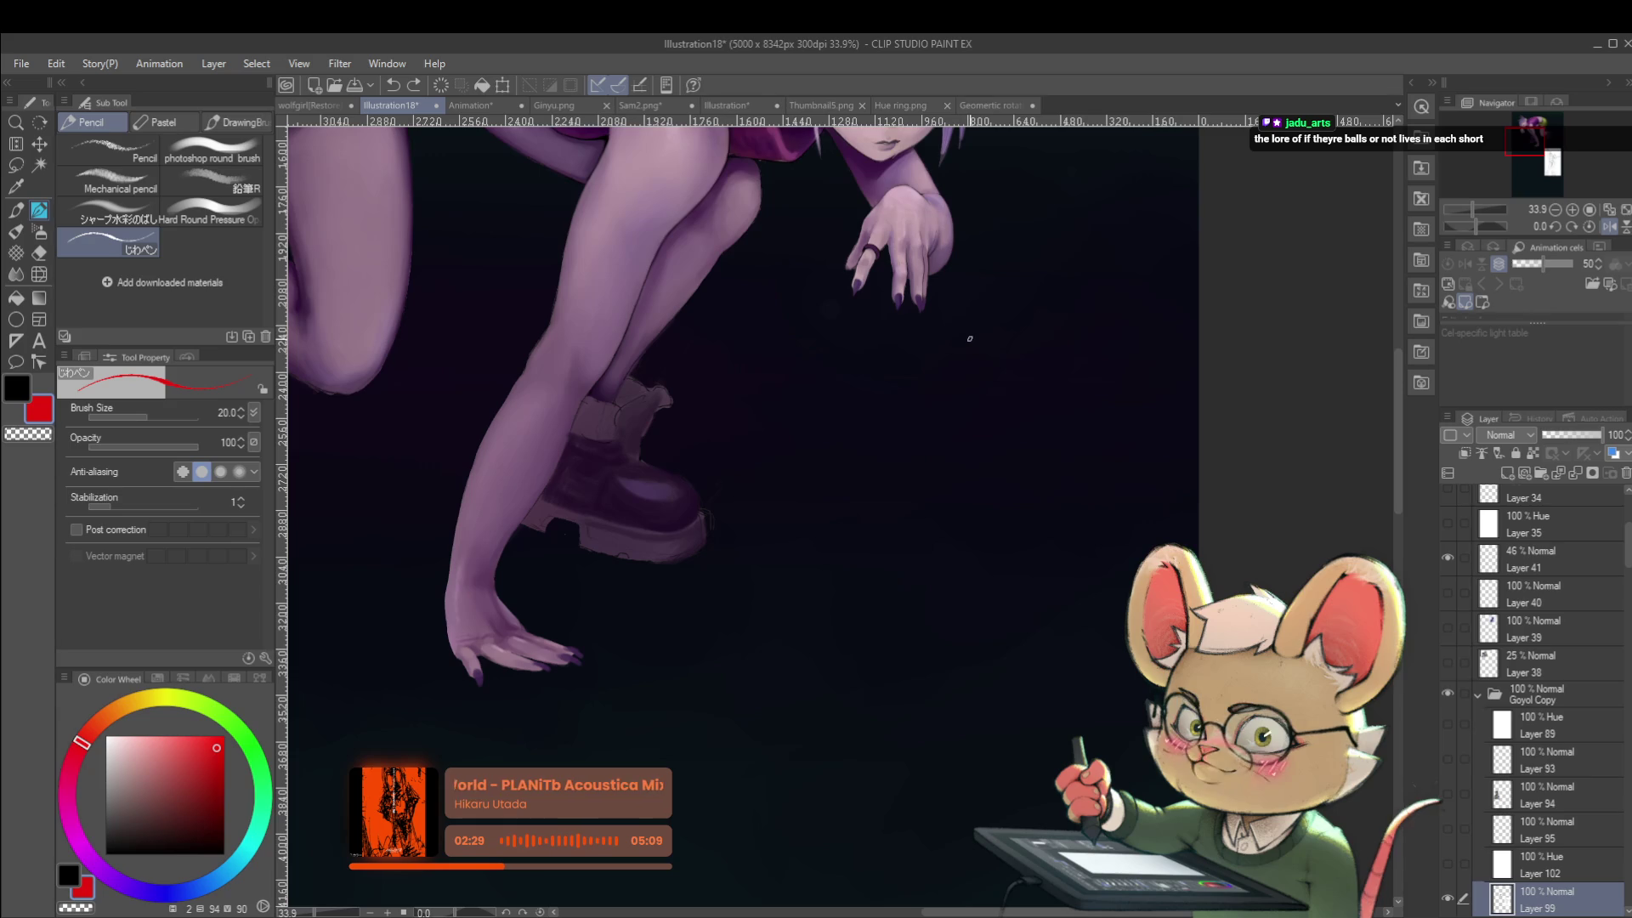
Mirror the canvas view horizontally and reposition it to check the figure.
mouse_move(966, 339)
left_mouse_down()
mouse_move(1035, 609)
mouse_move(1083, 568)
left_mouse_up()
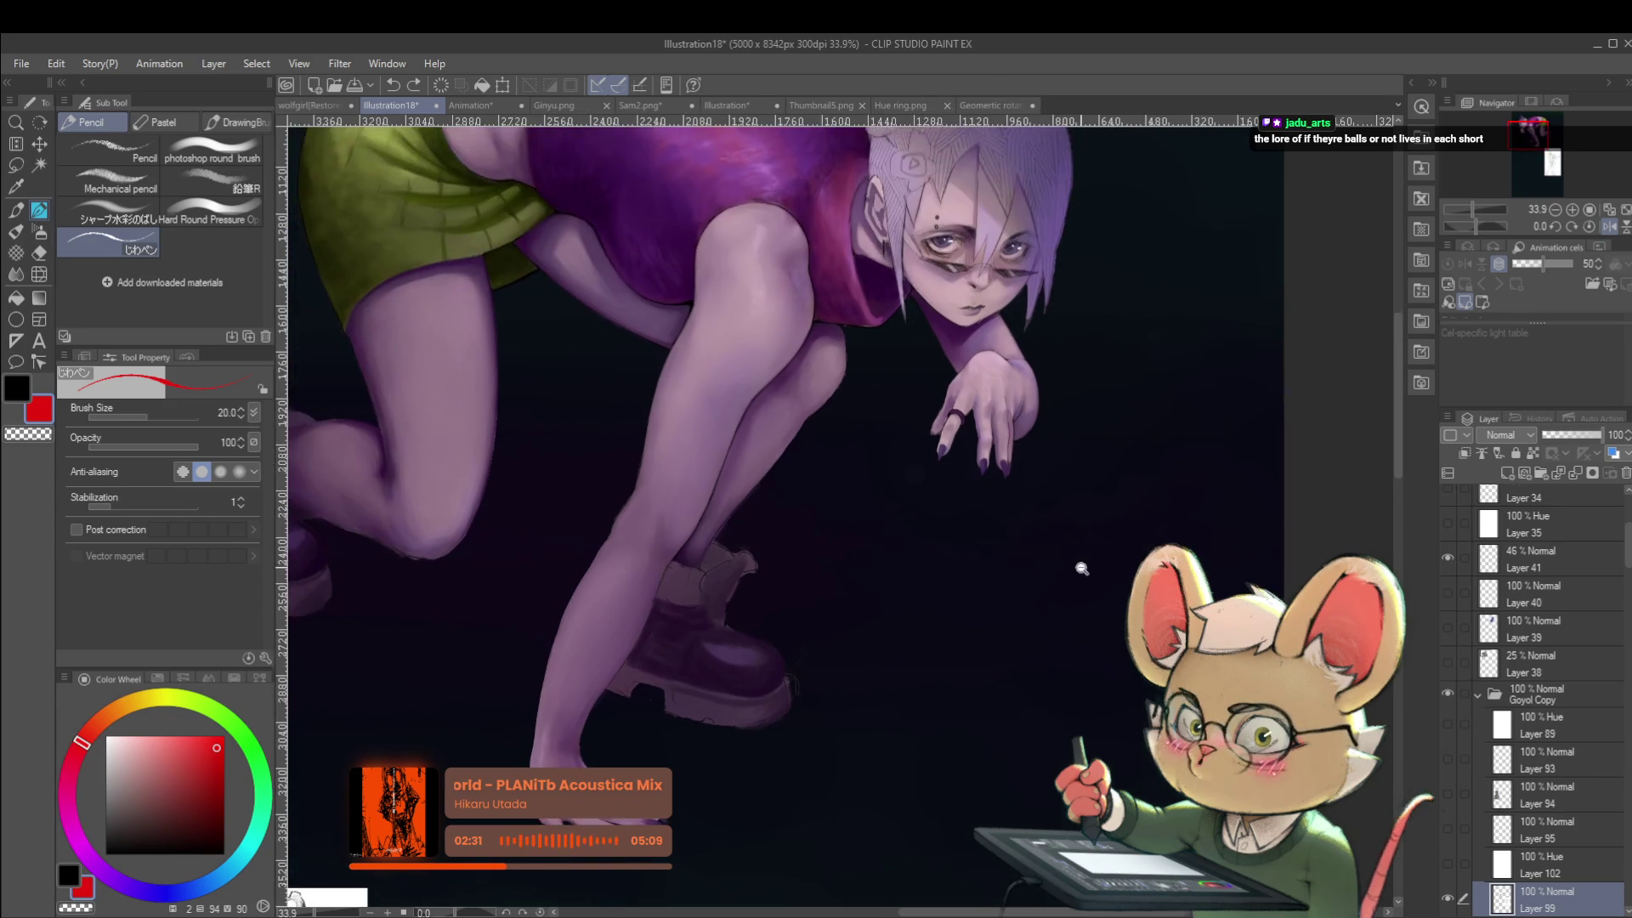
scroll(1084, 568, "down", 1)
key("h")
mouse_move(1173, 450)
left_mouse_down()
mouse_move(1072, 453)
mouse_move(1110, 372)
left_mouse_up()
Switch from the pencil to the soft round painting brush.
key("p")
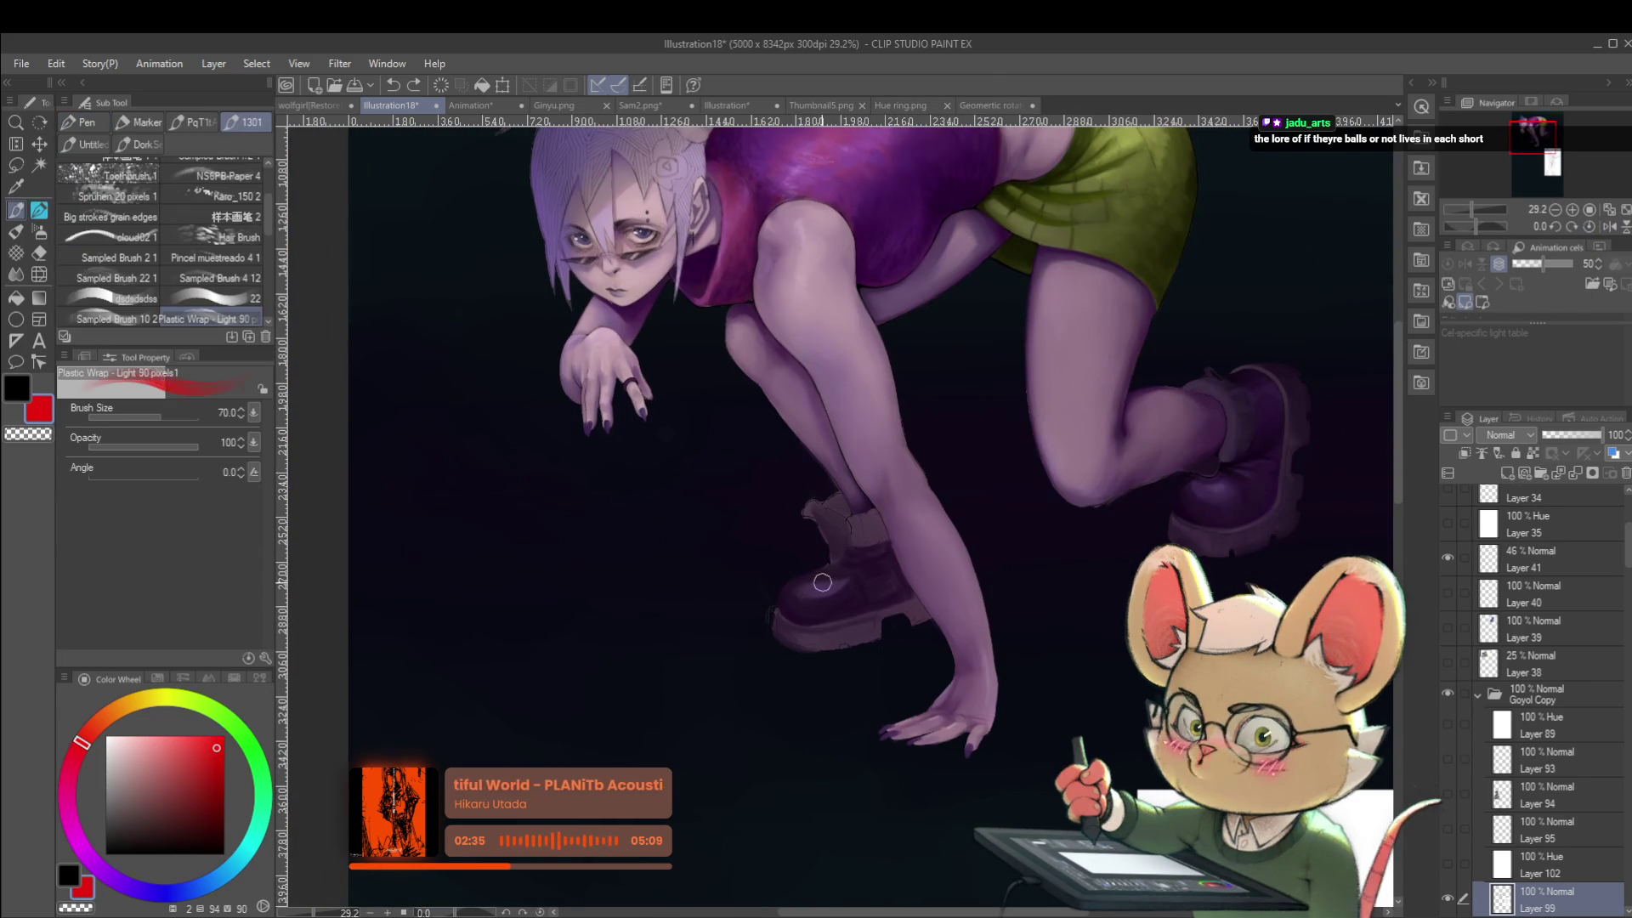
key("p")
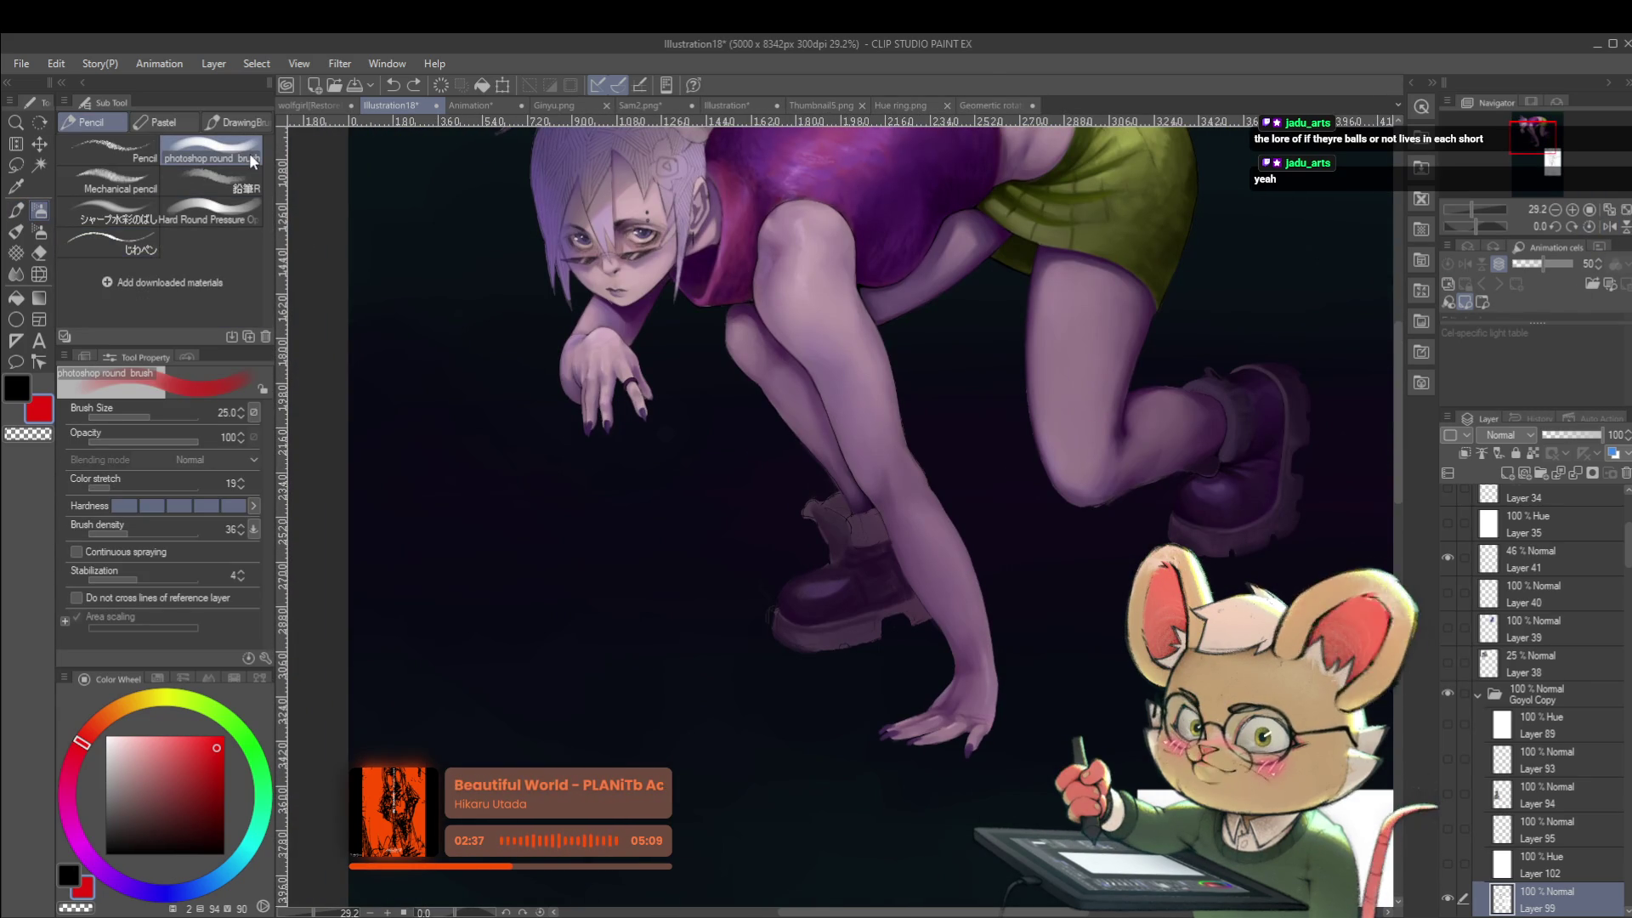
left_click(248, 153)
scroll(900, 571, "up", 2)
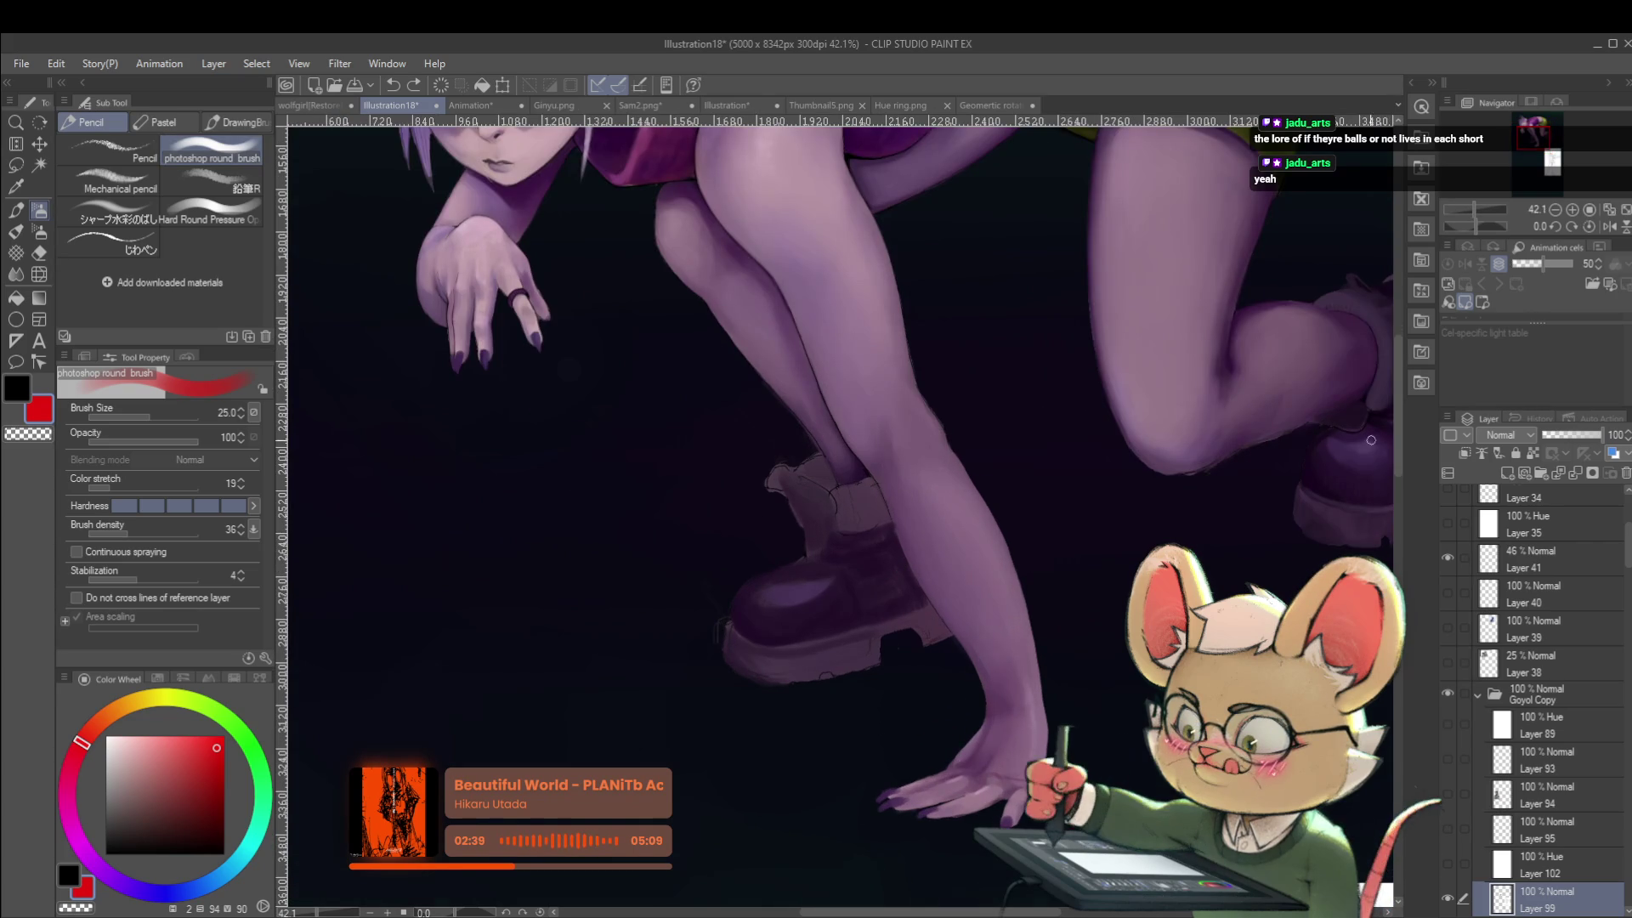
Eyedrop colours from the boot, ending on a near-black navy, then return to the pencil.
left_click_drag(1241, 520, 1103, 539)
left_click(1266, 442, "alt")
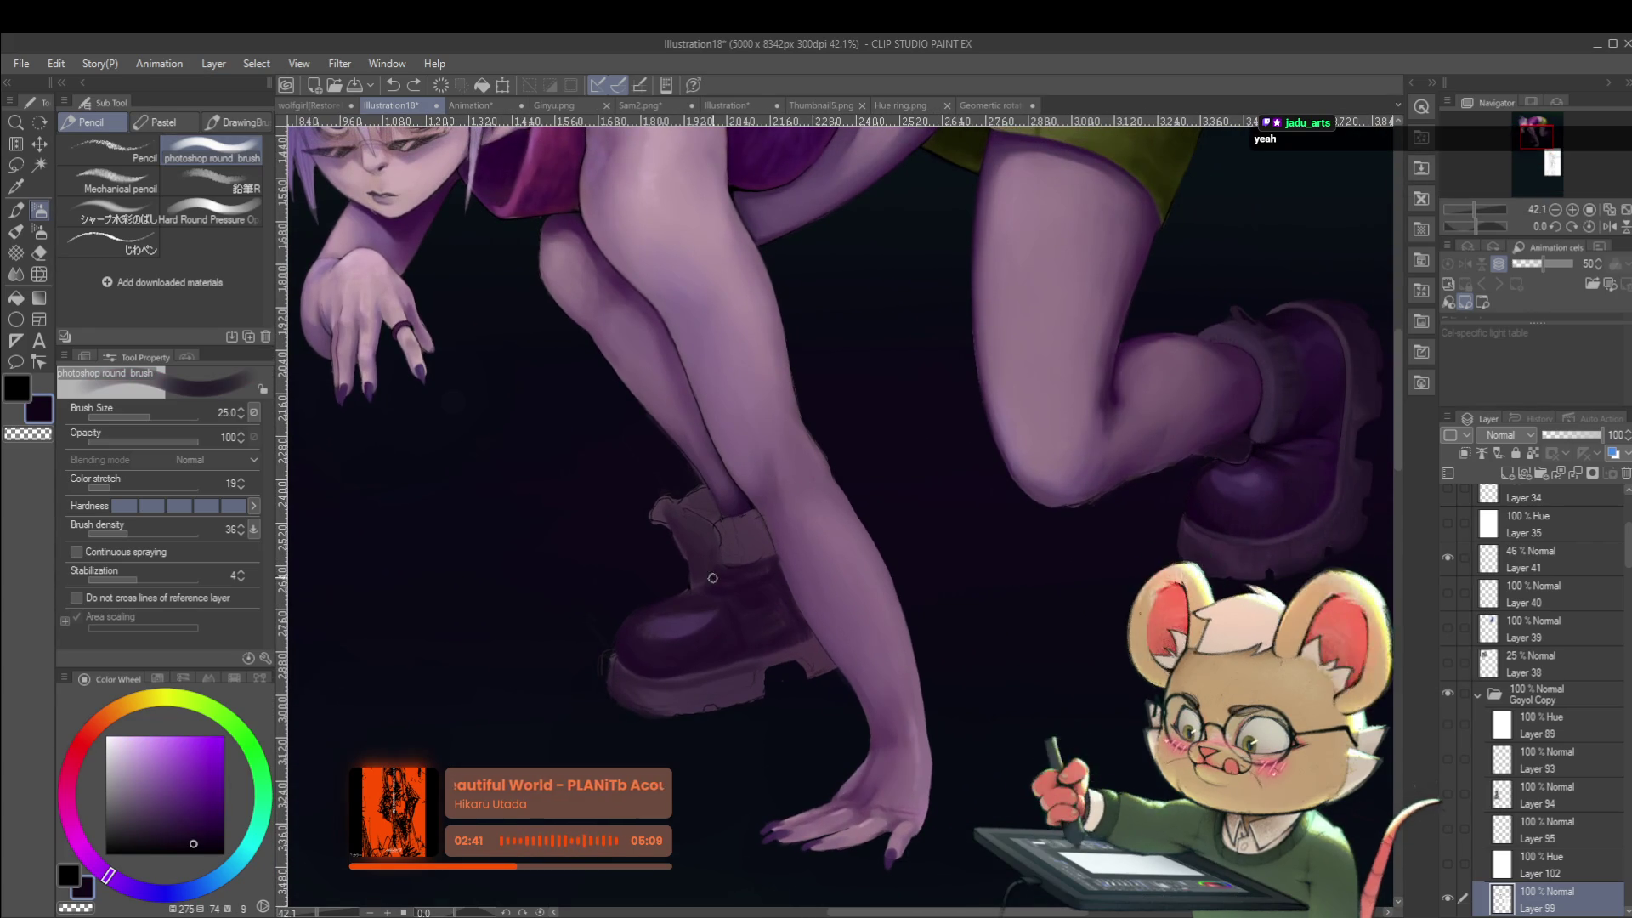
left_click(692, 559, "alt")
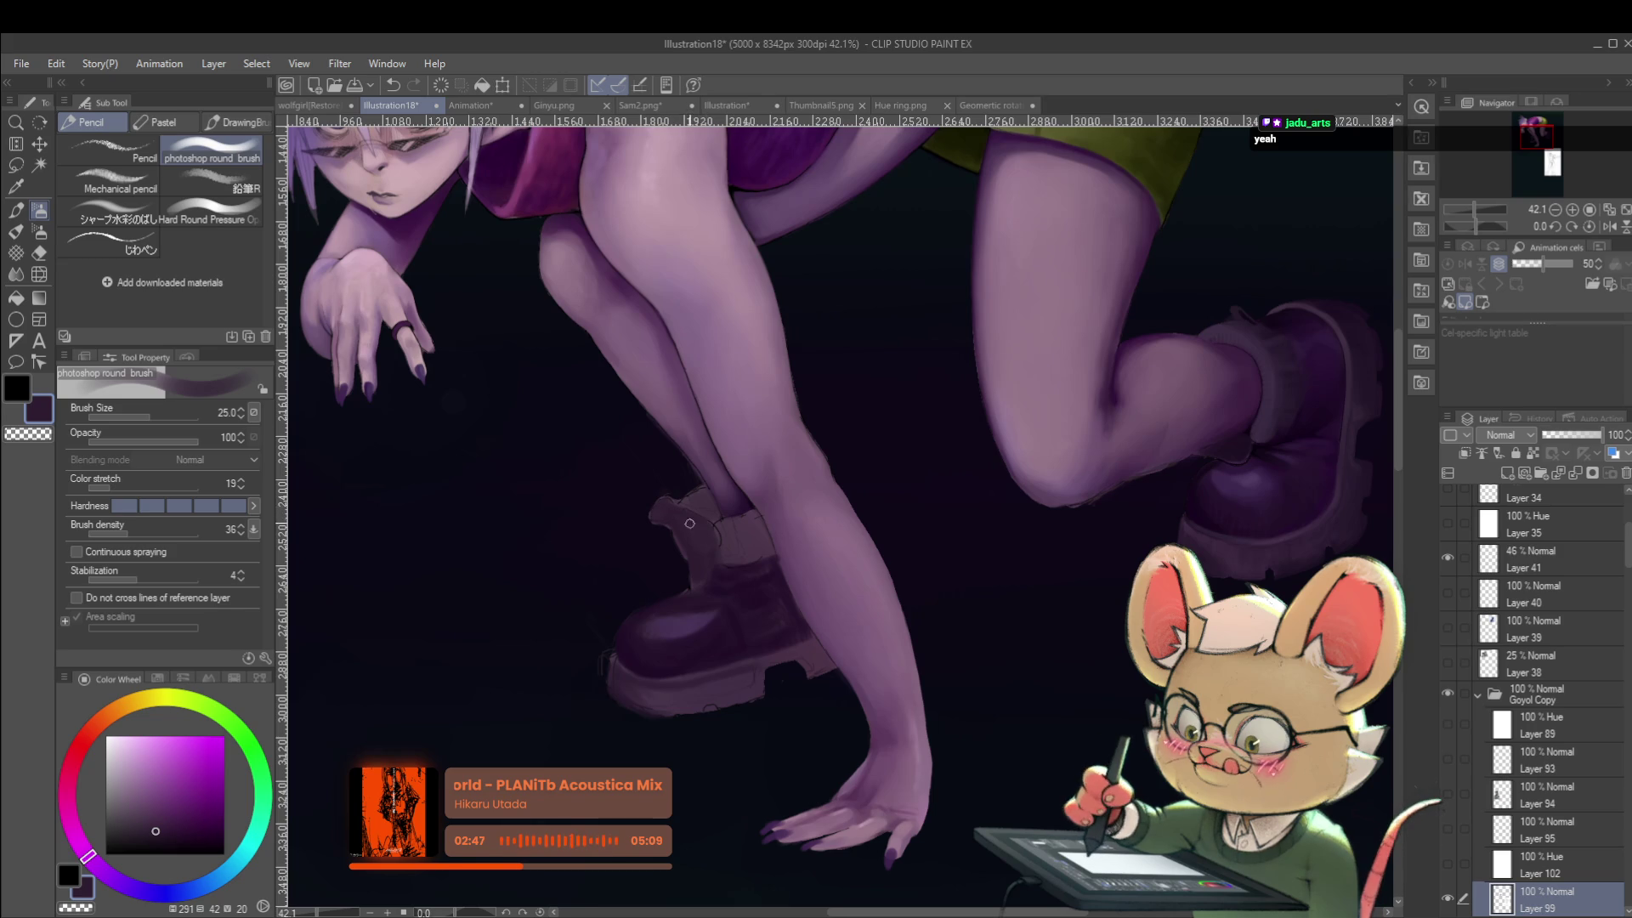
left_click(1261, 444, "alt")
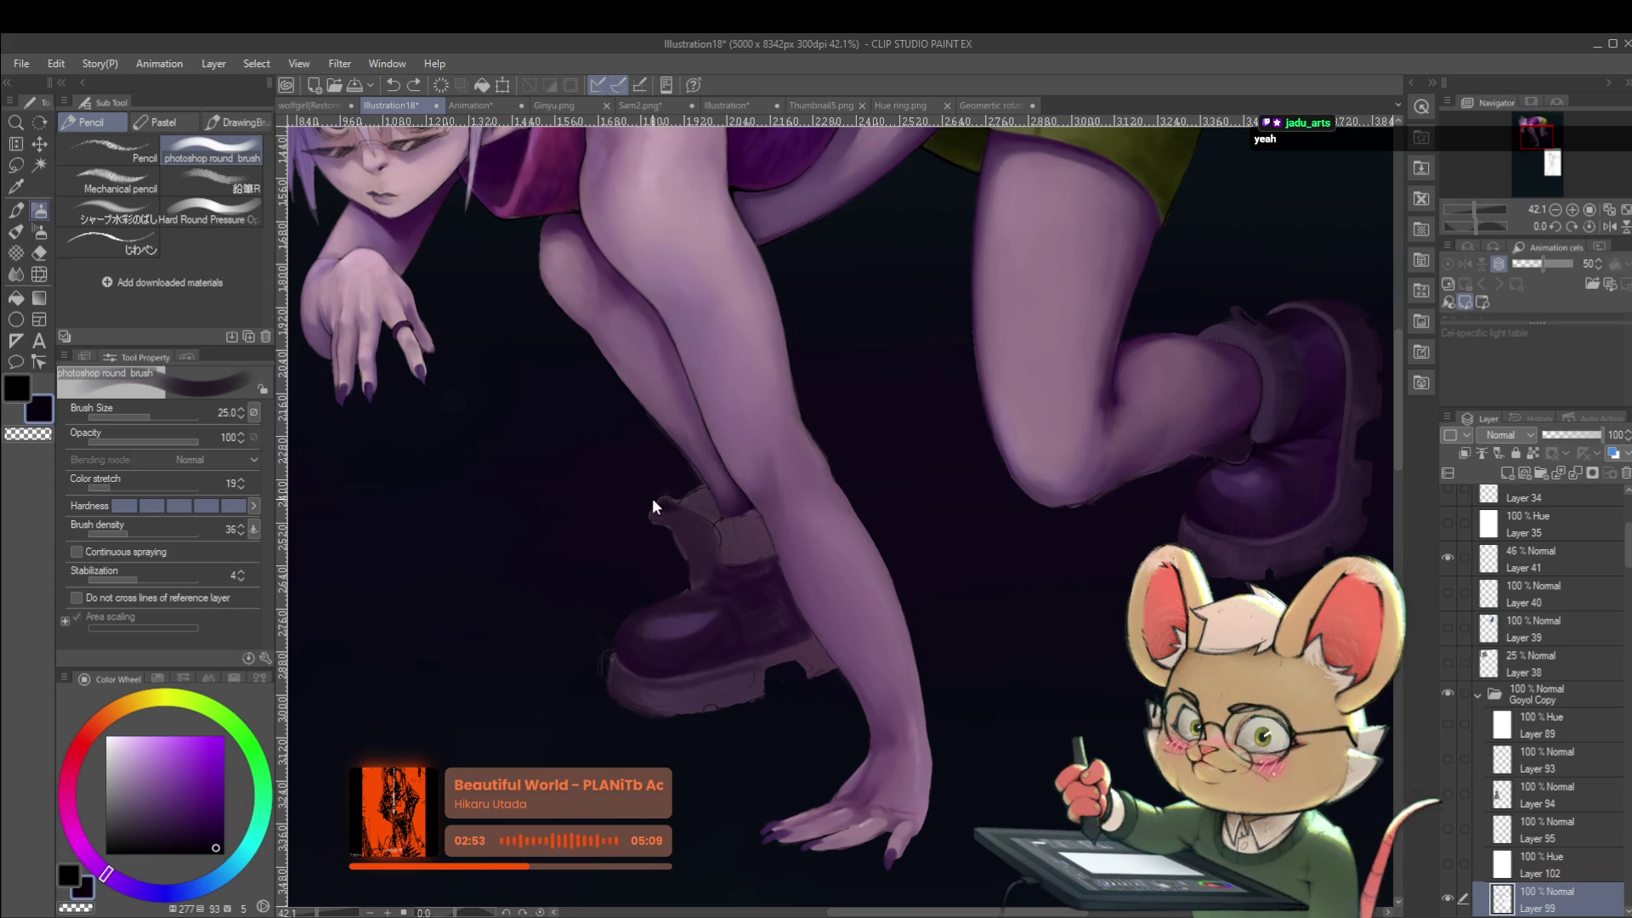
key("p")
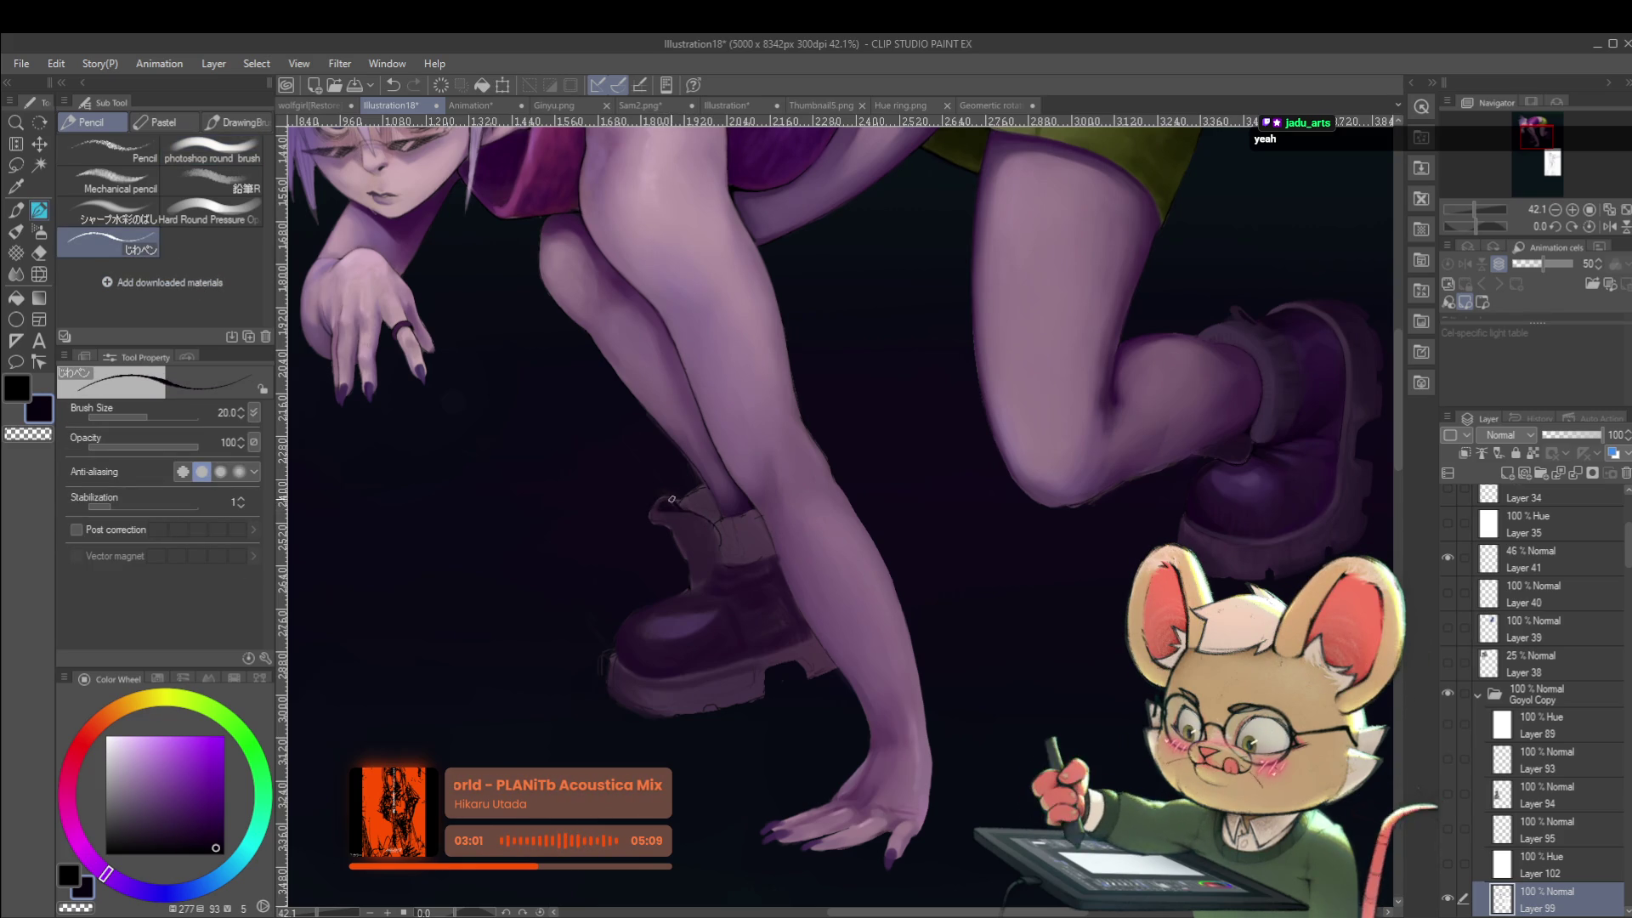
scroll(655, 489, "down", 4)
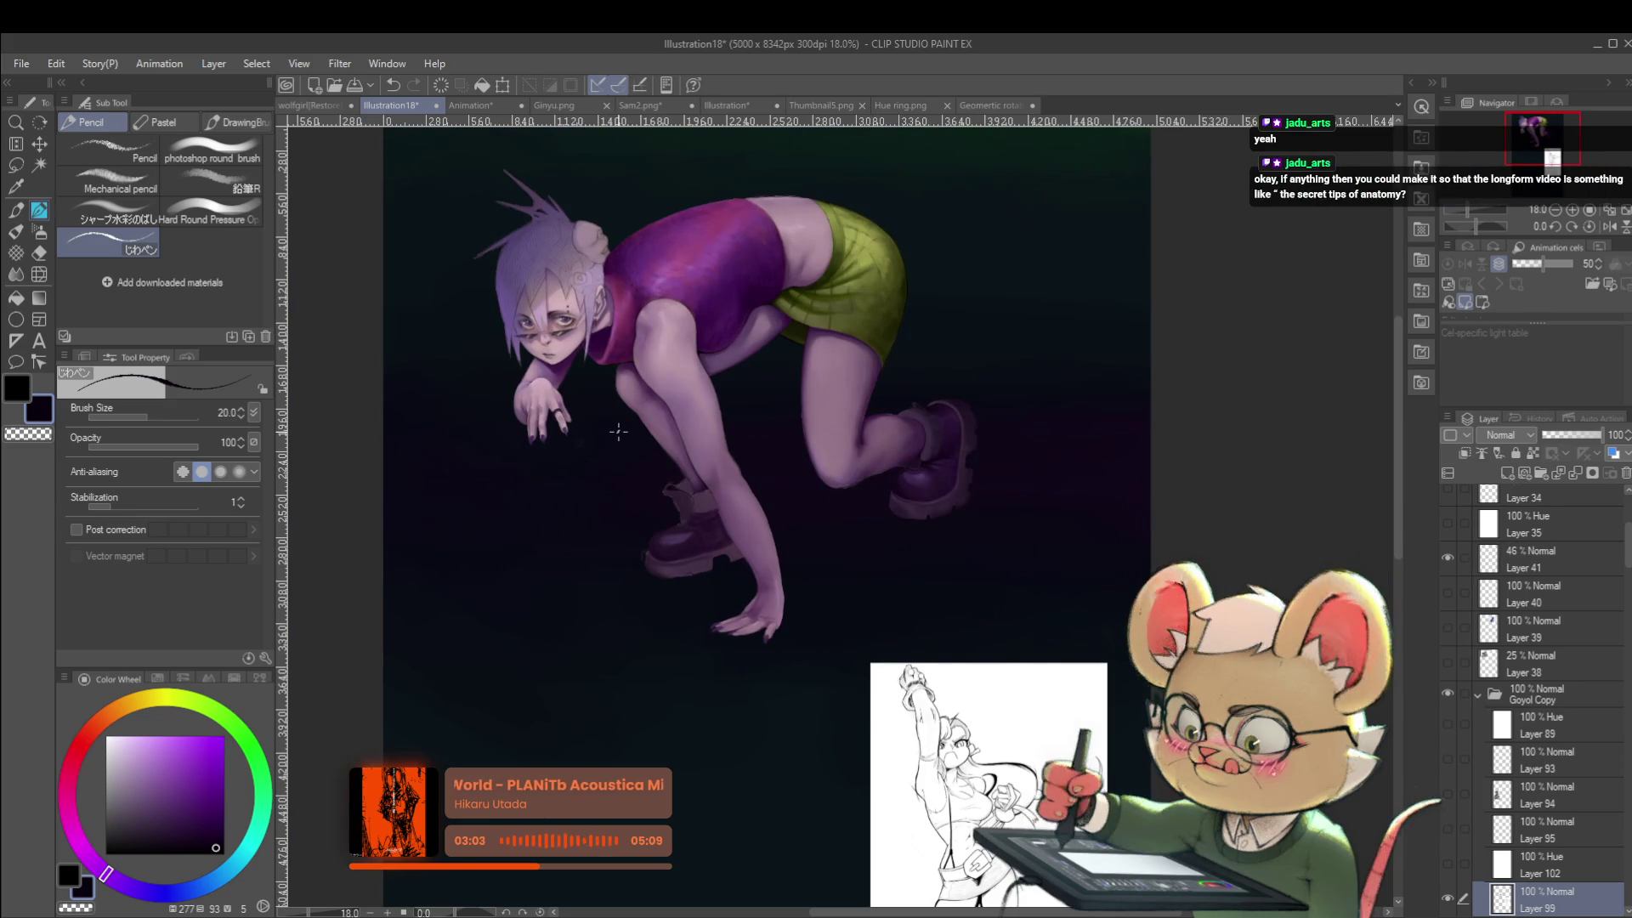
Unflip the canvas to its original facing and zoom in on the legs and boots.
scroll(618, 432, "up", 4)
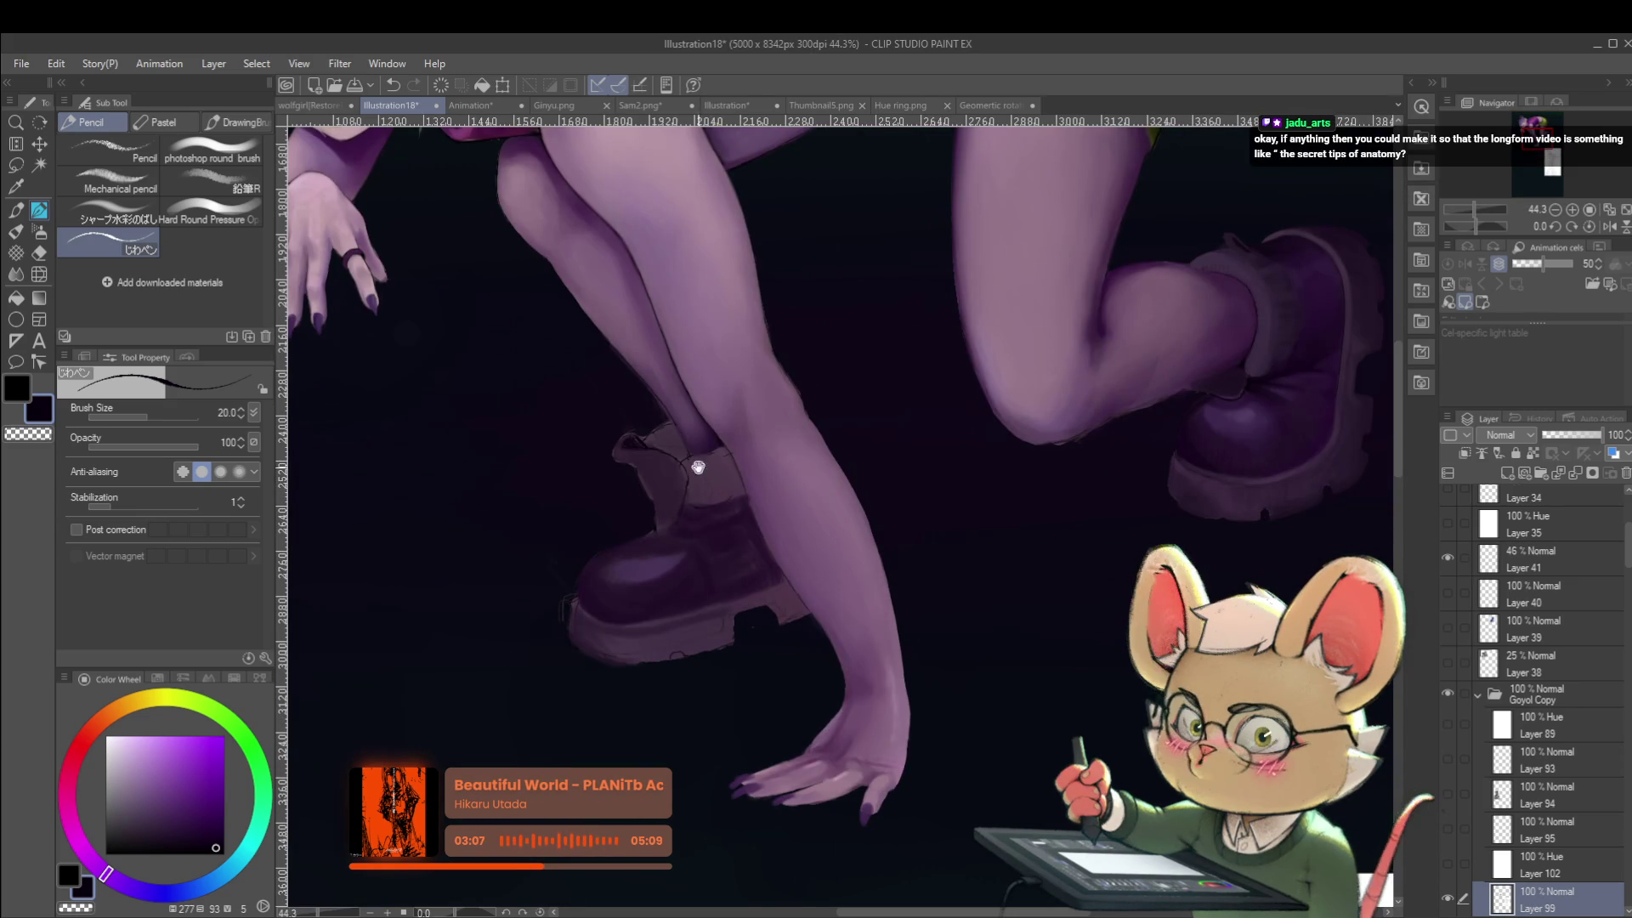
scroll(663, 486, "down", 3)
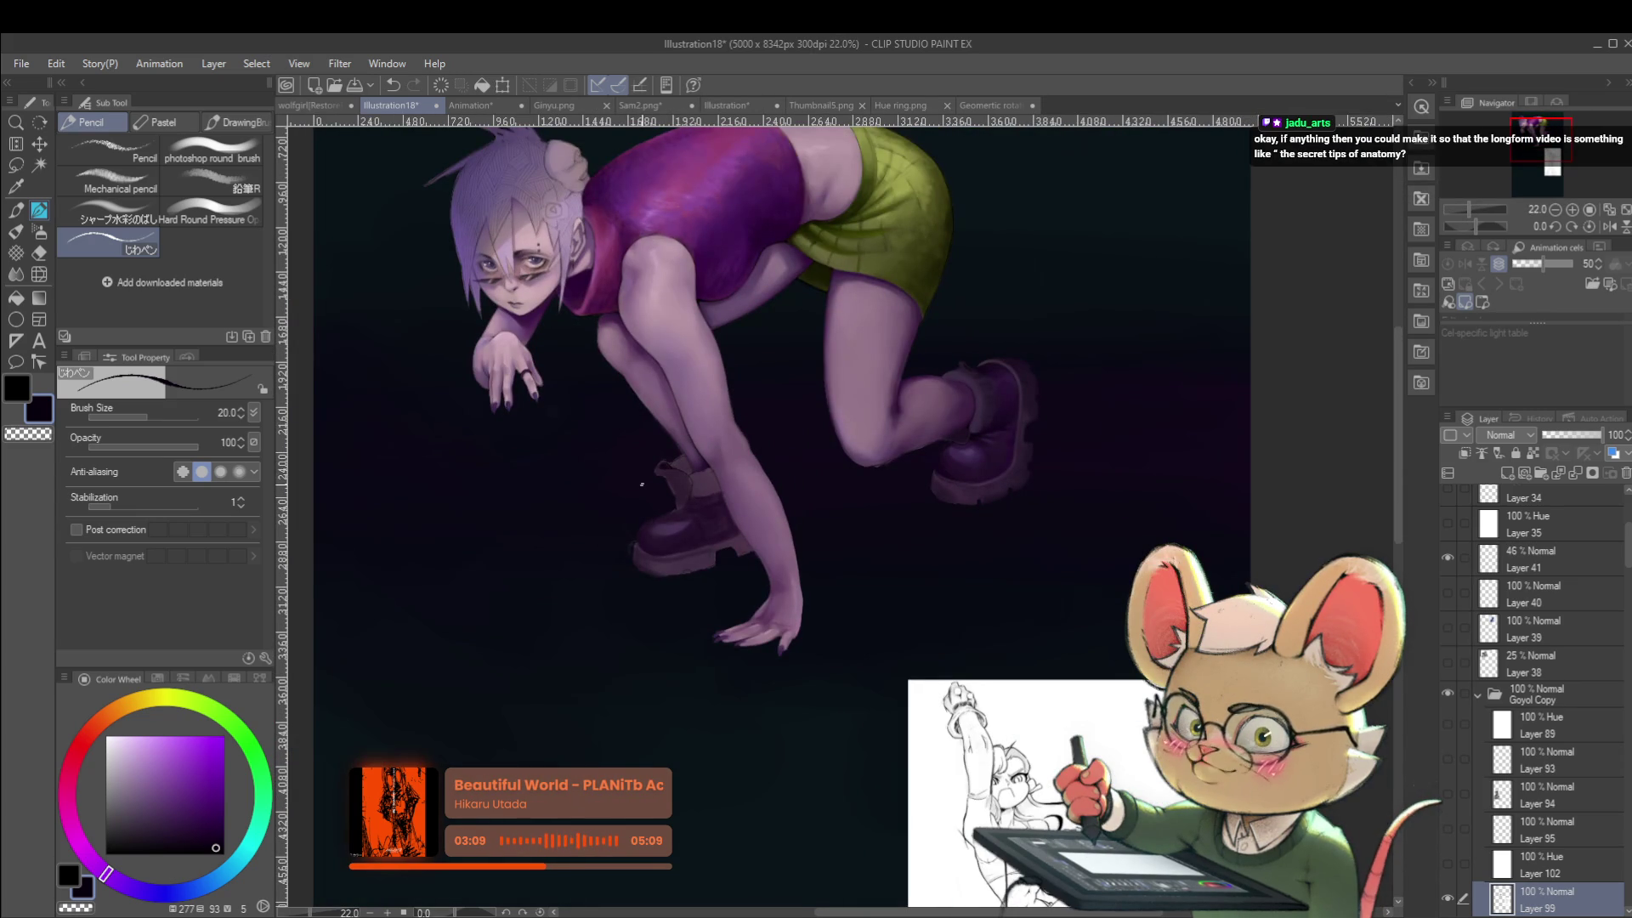
left_click(1607, 226)
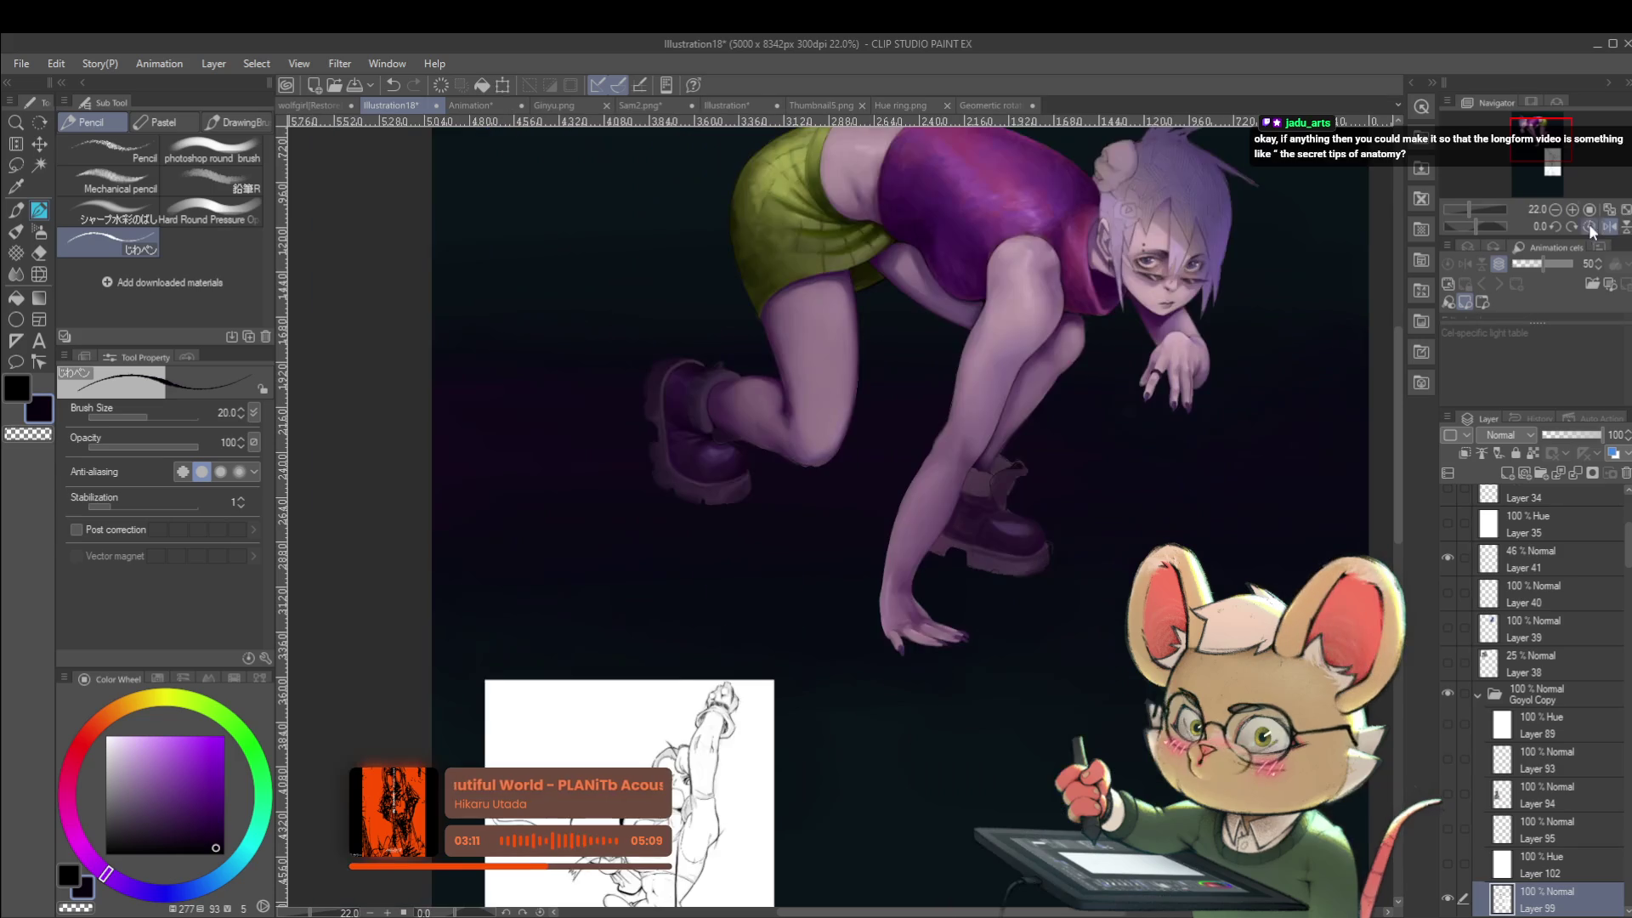
scroll(1043, 490, "up", 4)
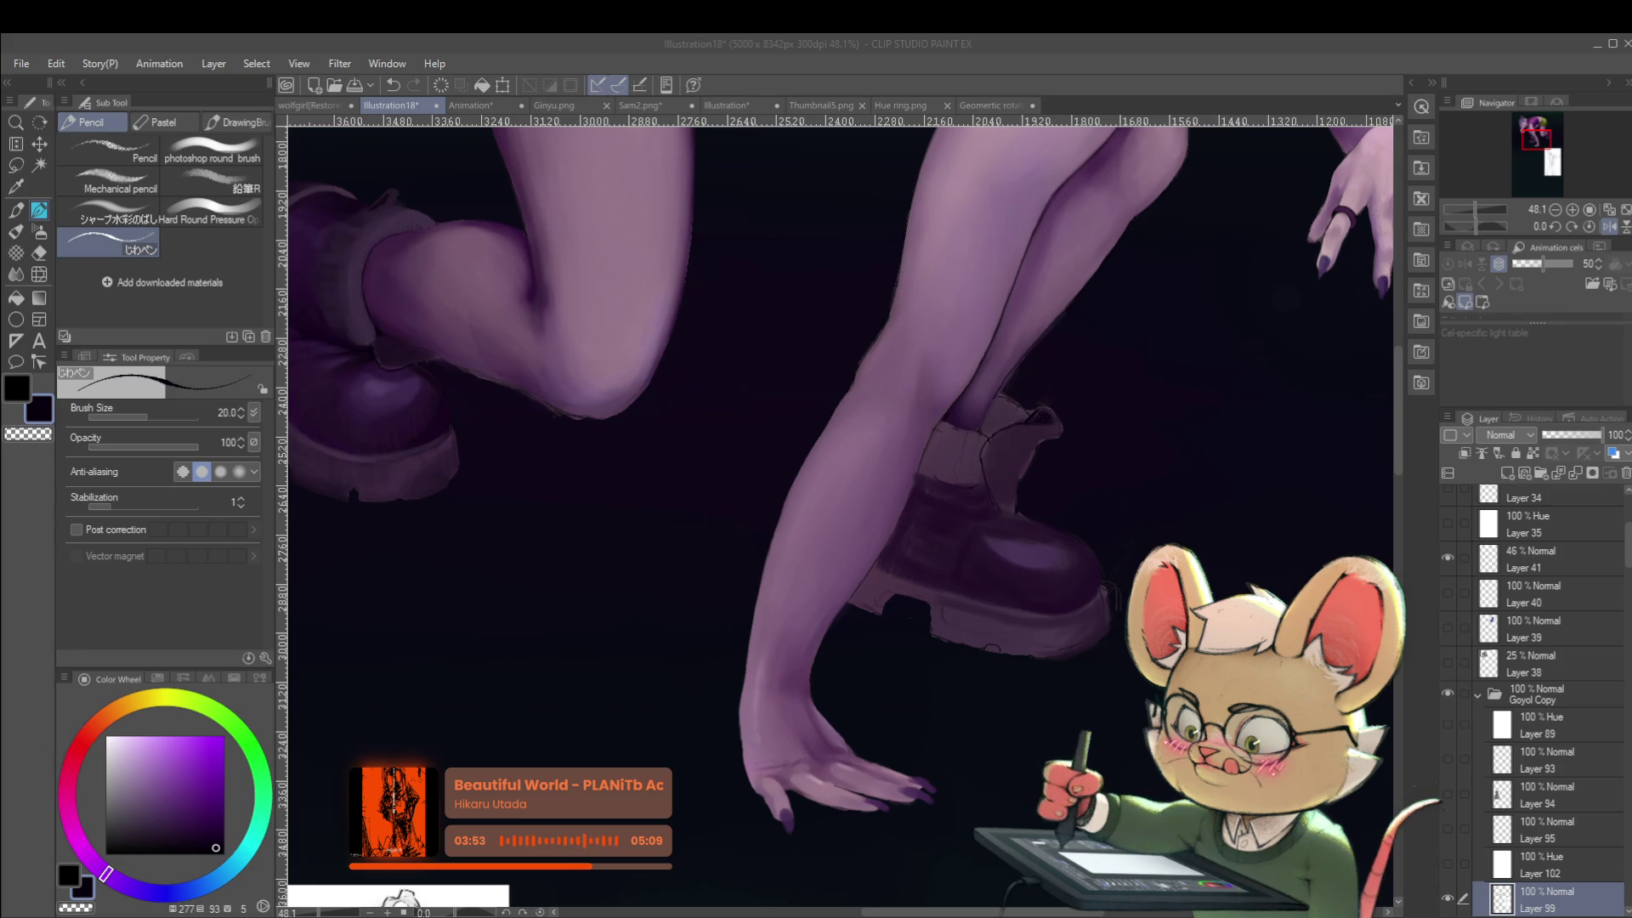
scroll(1066, 537, "down", 5)
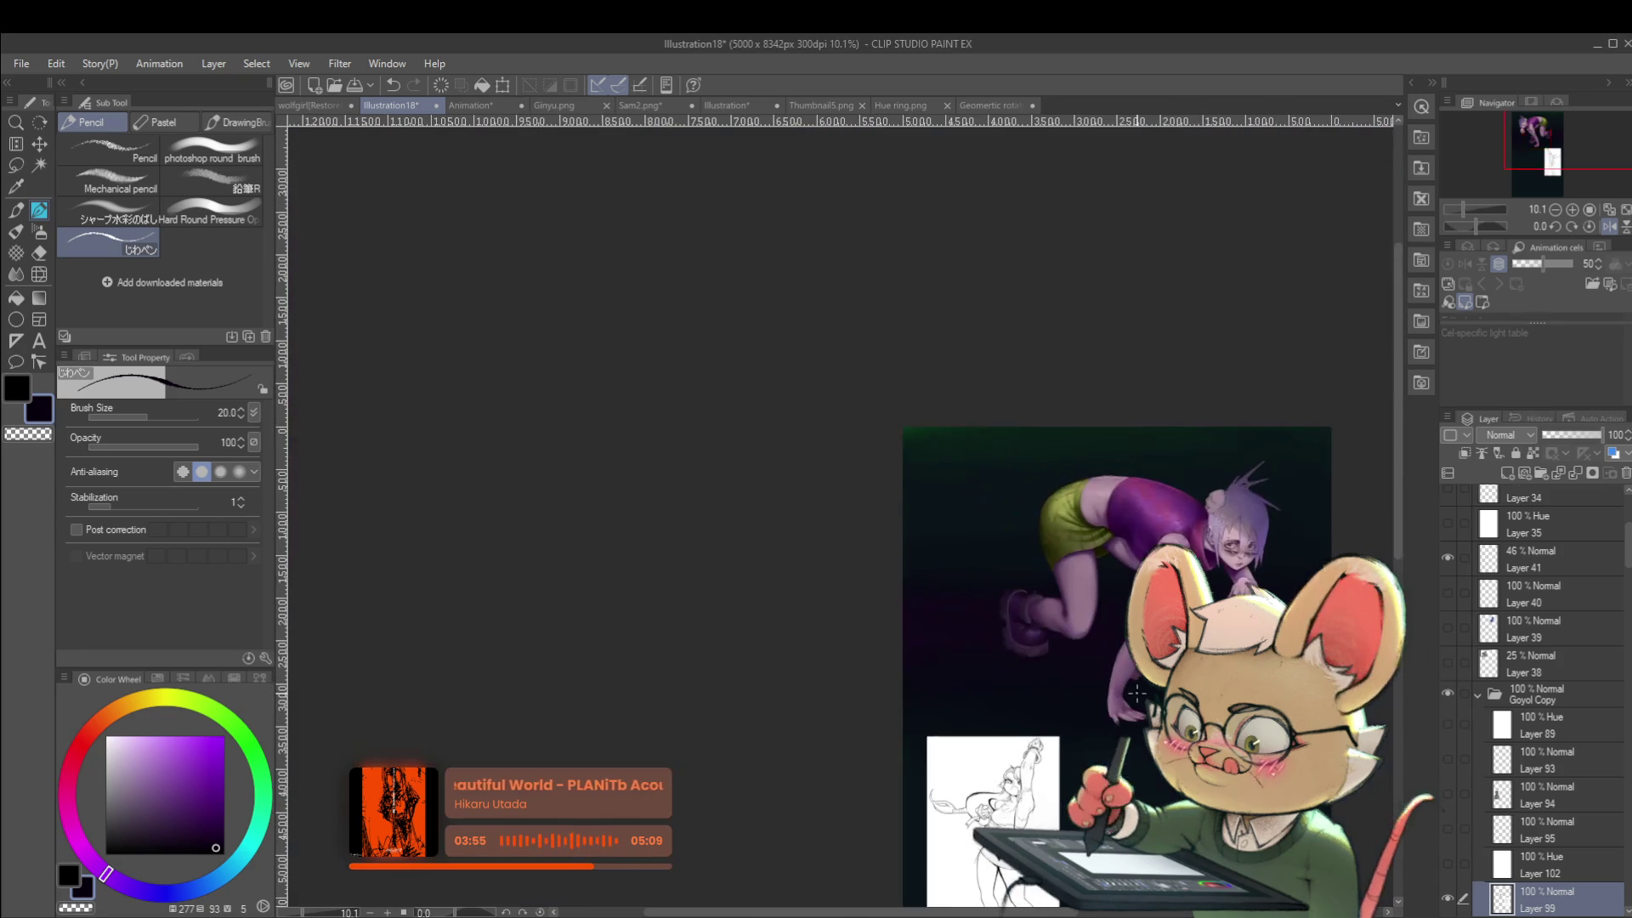
Paste the Hue, Value and Saturation script page, mirror it and enlarge it until readable.
key("ctrl+v")
key("ctrl+t")
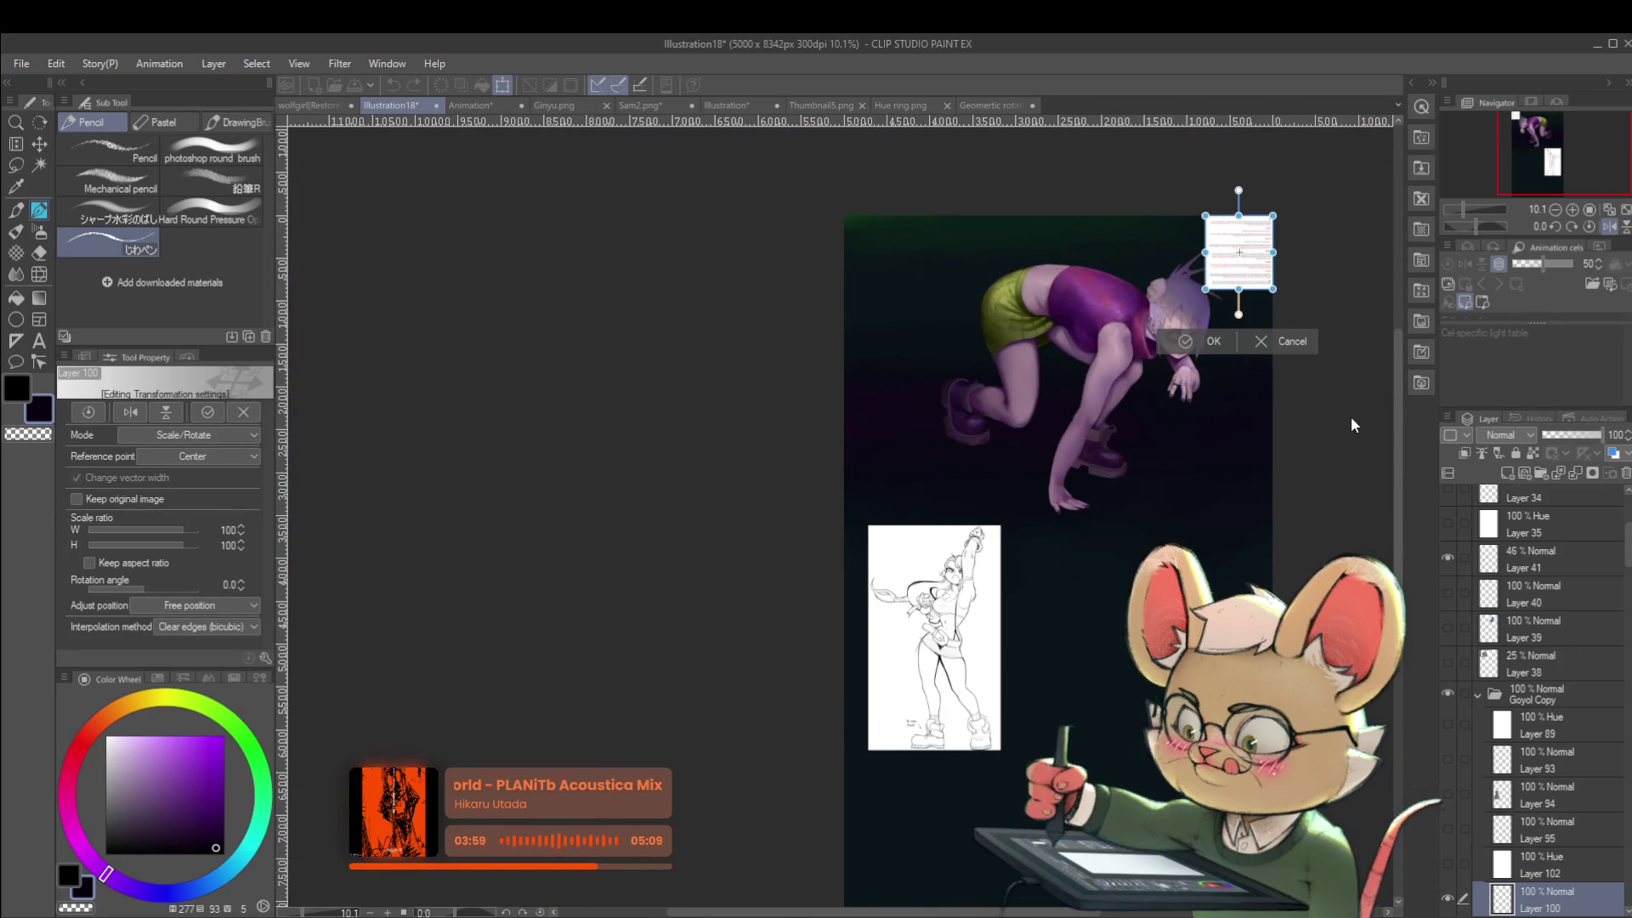
key("h")
mouse_move(1207, 321)
left_mouse_down()
mouse_move(1050, 437)
mouse_move(1020, 521)
left_mouse_up()
scroll(1020, 520, "up", 5)
mouse_move(1309, 442)
left_mouse_down()
mouse_move(1202, 426)
mouse_move(1105, 552)
left_mouse_up()
scroll(1016, 586, "down", 1)
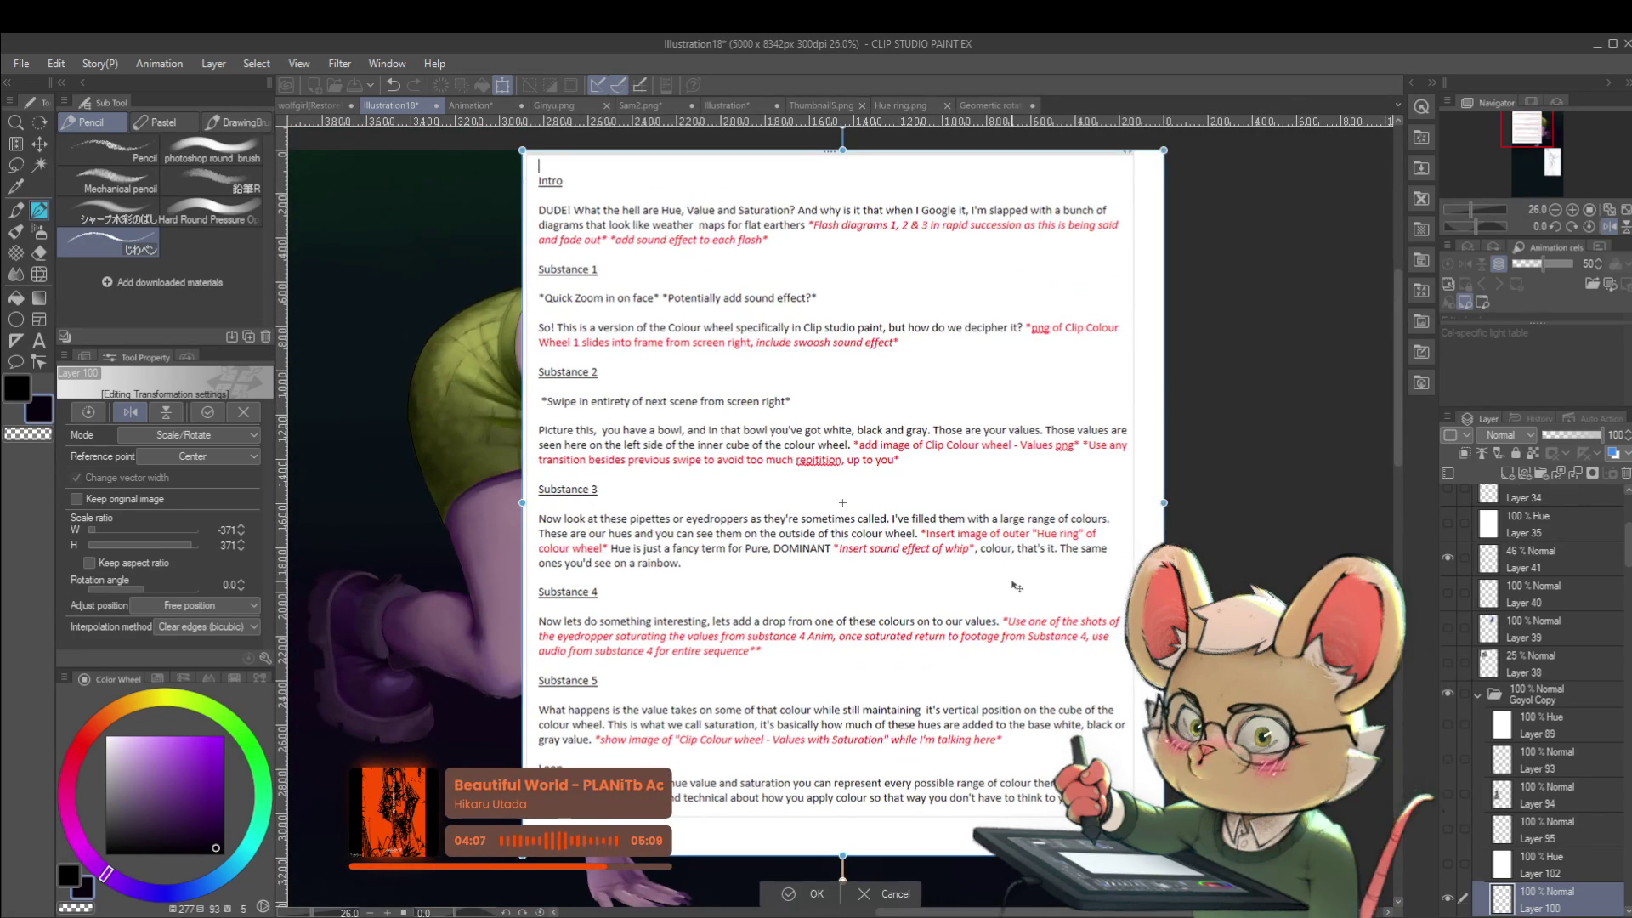
key("Return")
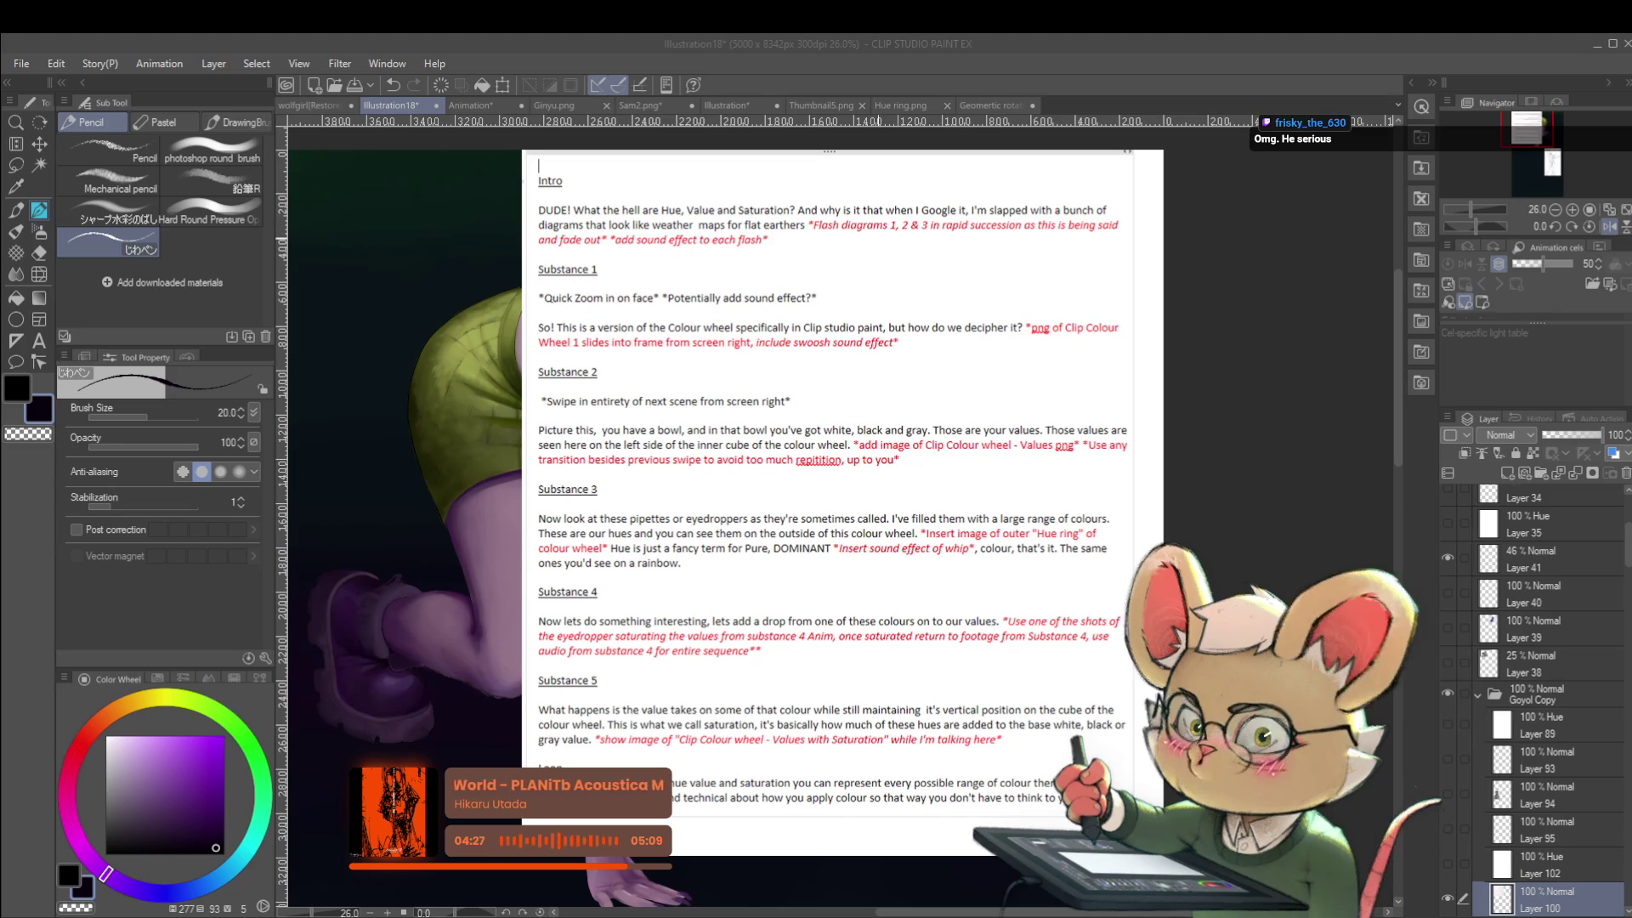
Underline 'rapid succession' and 'fade out' in the script with the pencil, undoing a stray arc.
left_click(903, 236)
left_click_drag(867, 238, 974, 229)
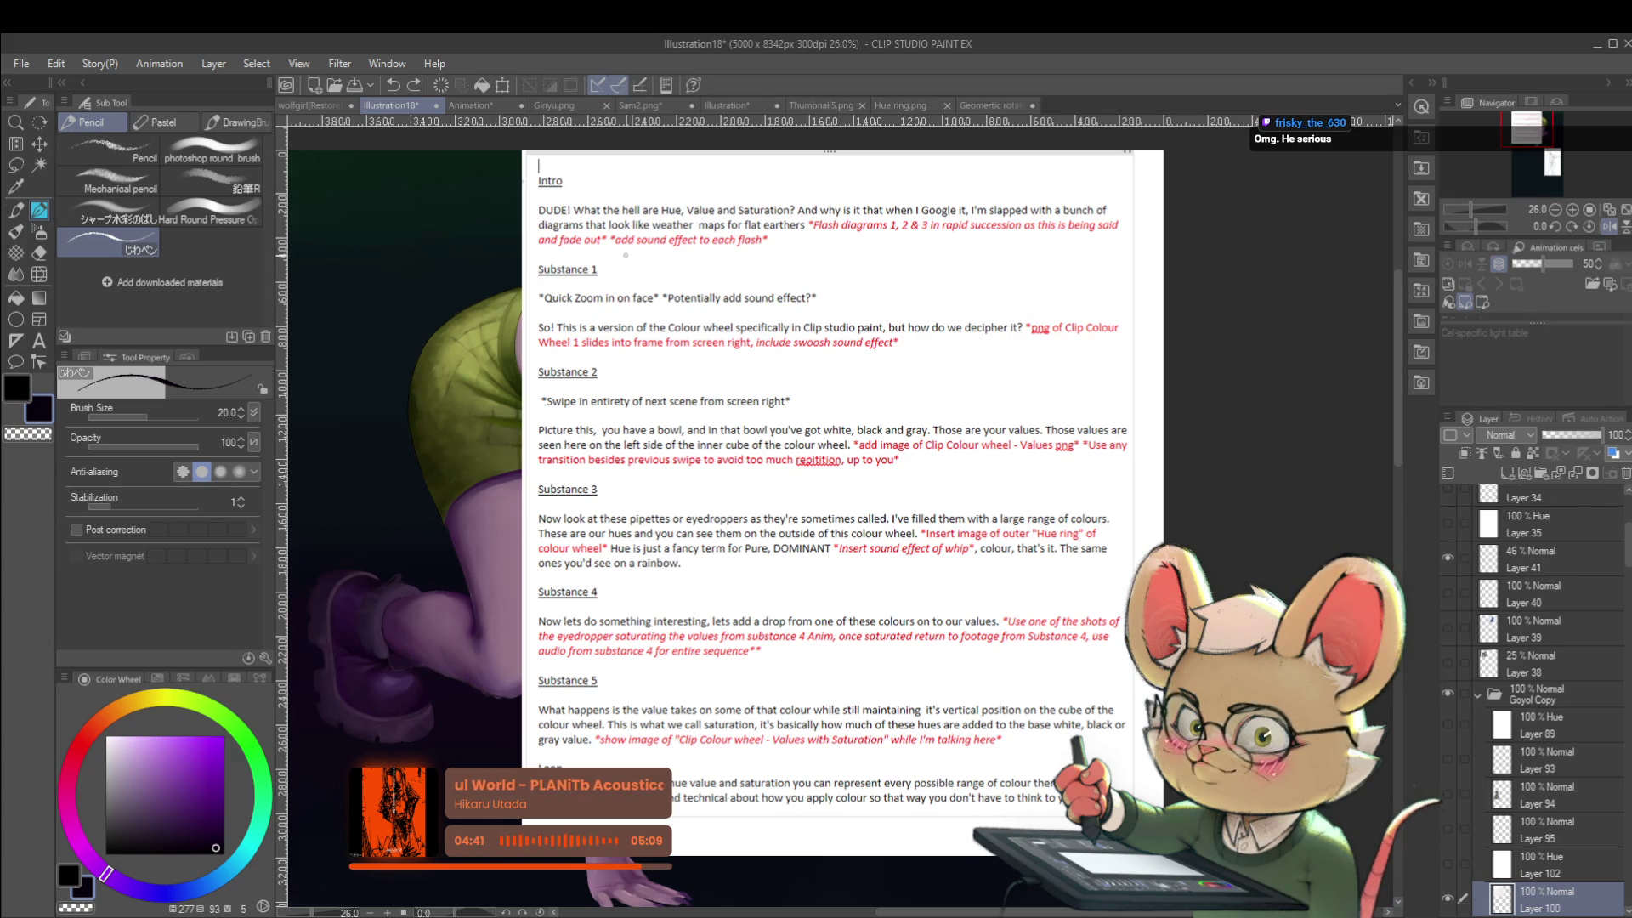
left_click_drag(626, 254, 816, 254)
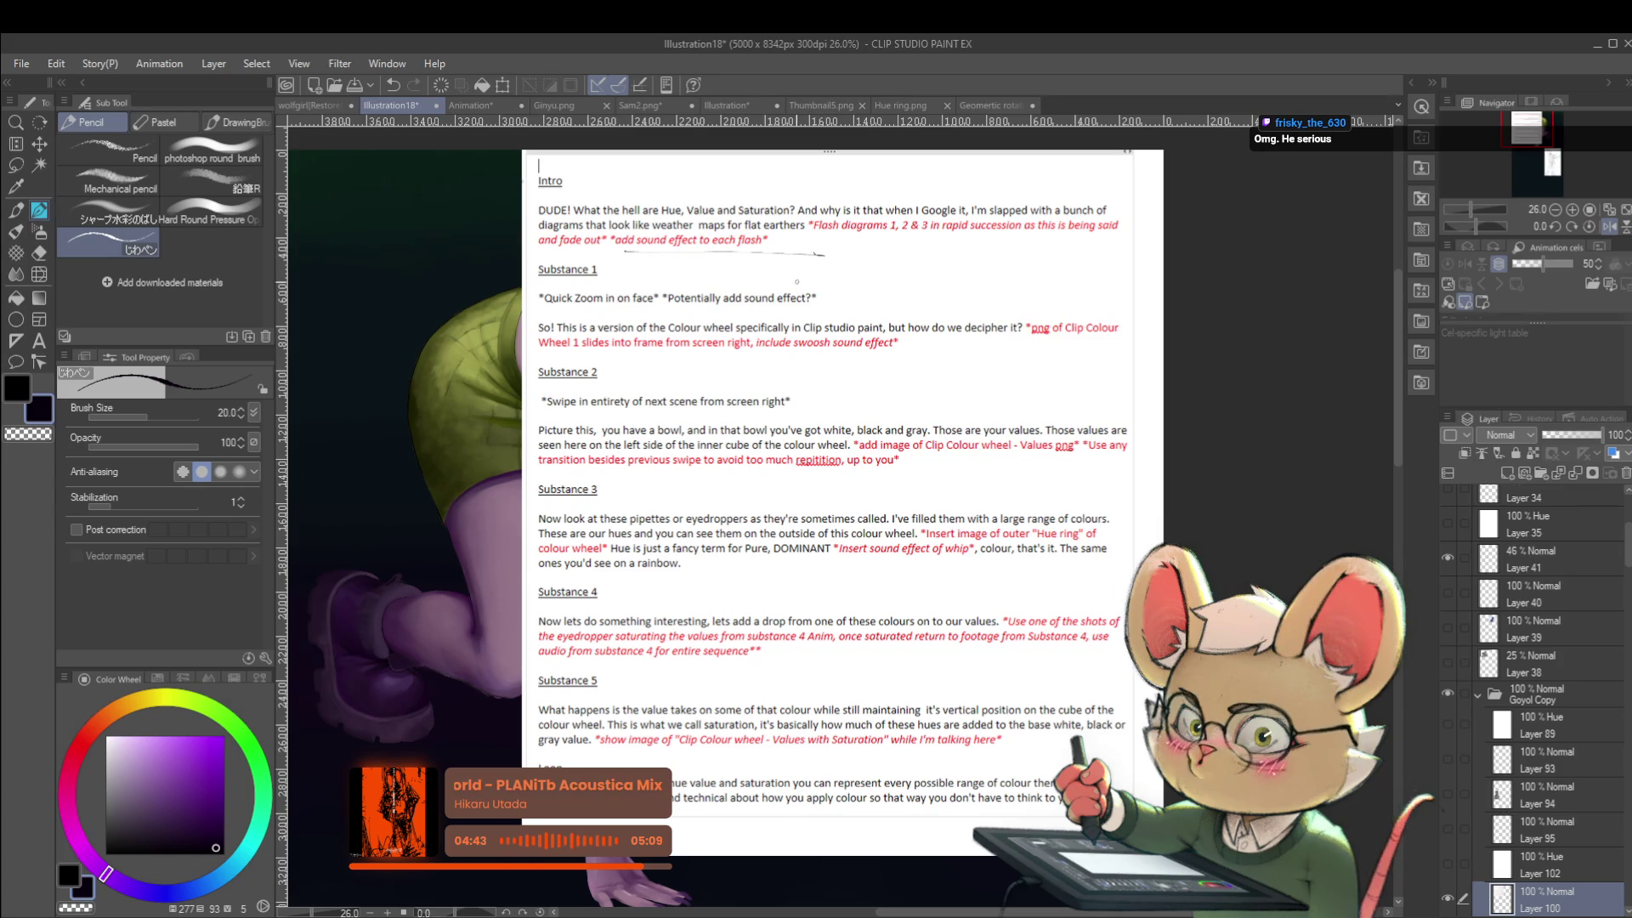
key("bracketright")
key("bracketright")
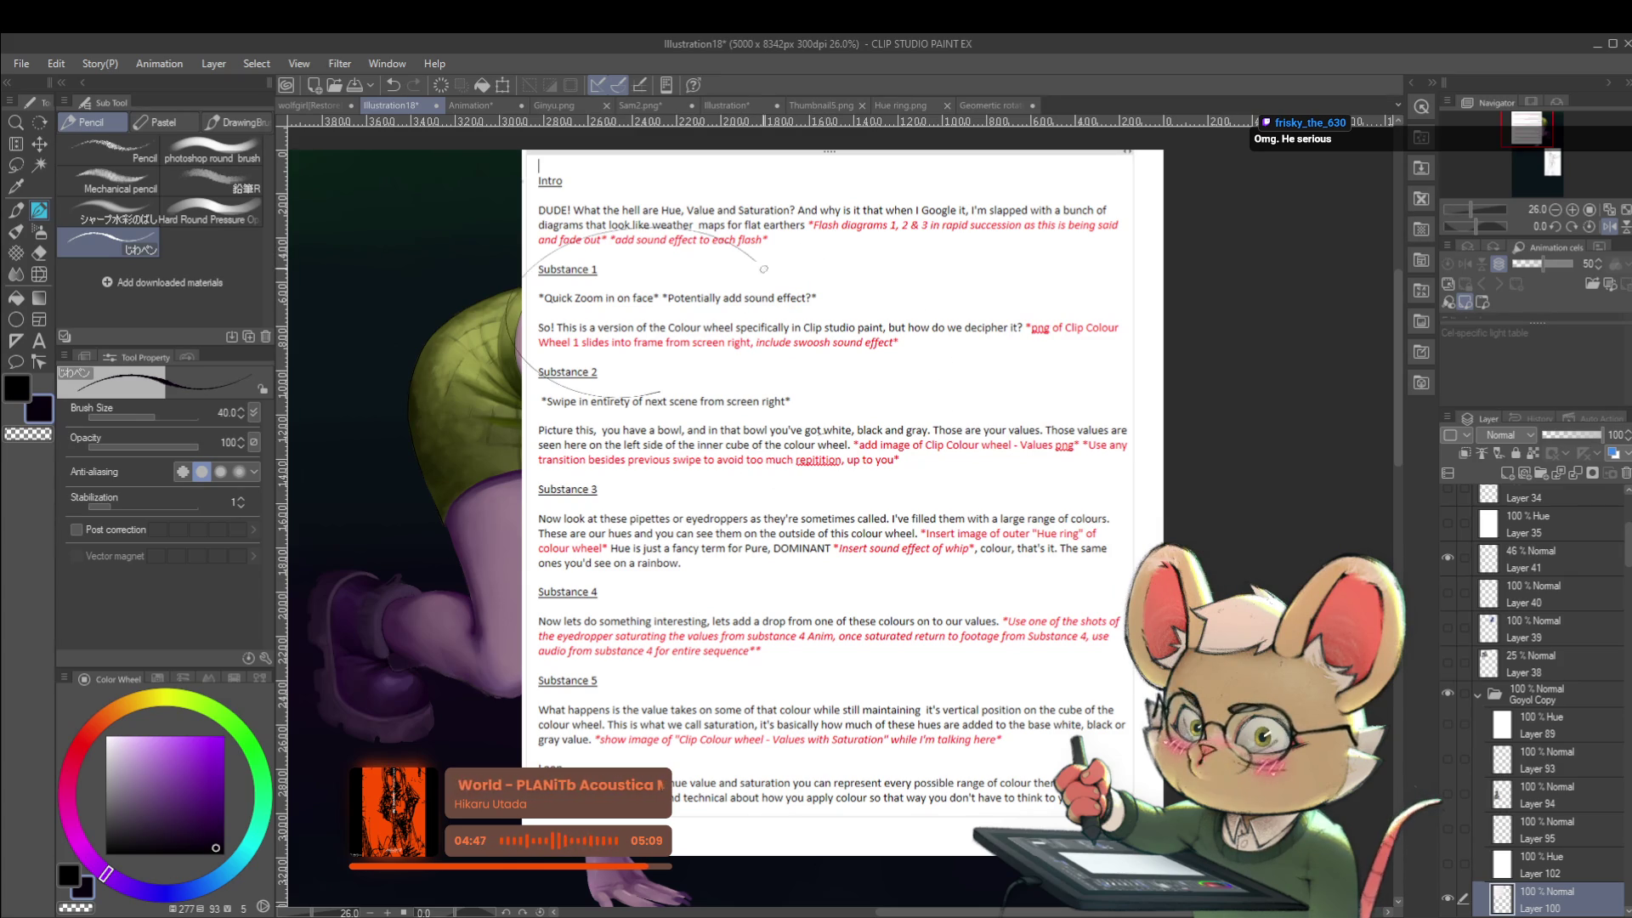
key("ctrl+z")
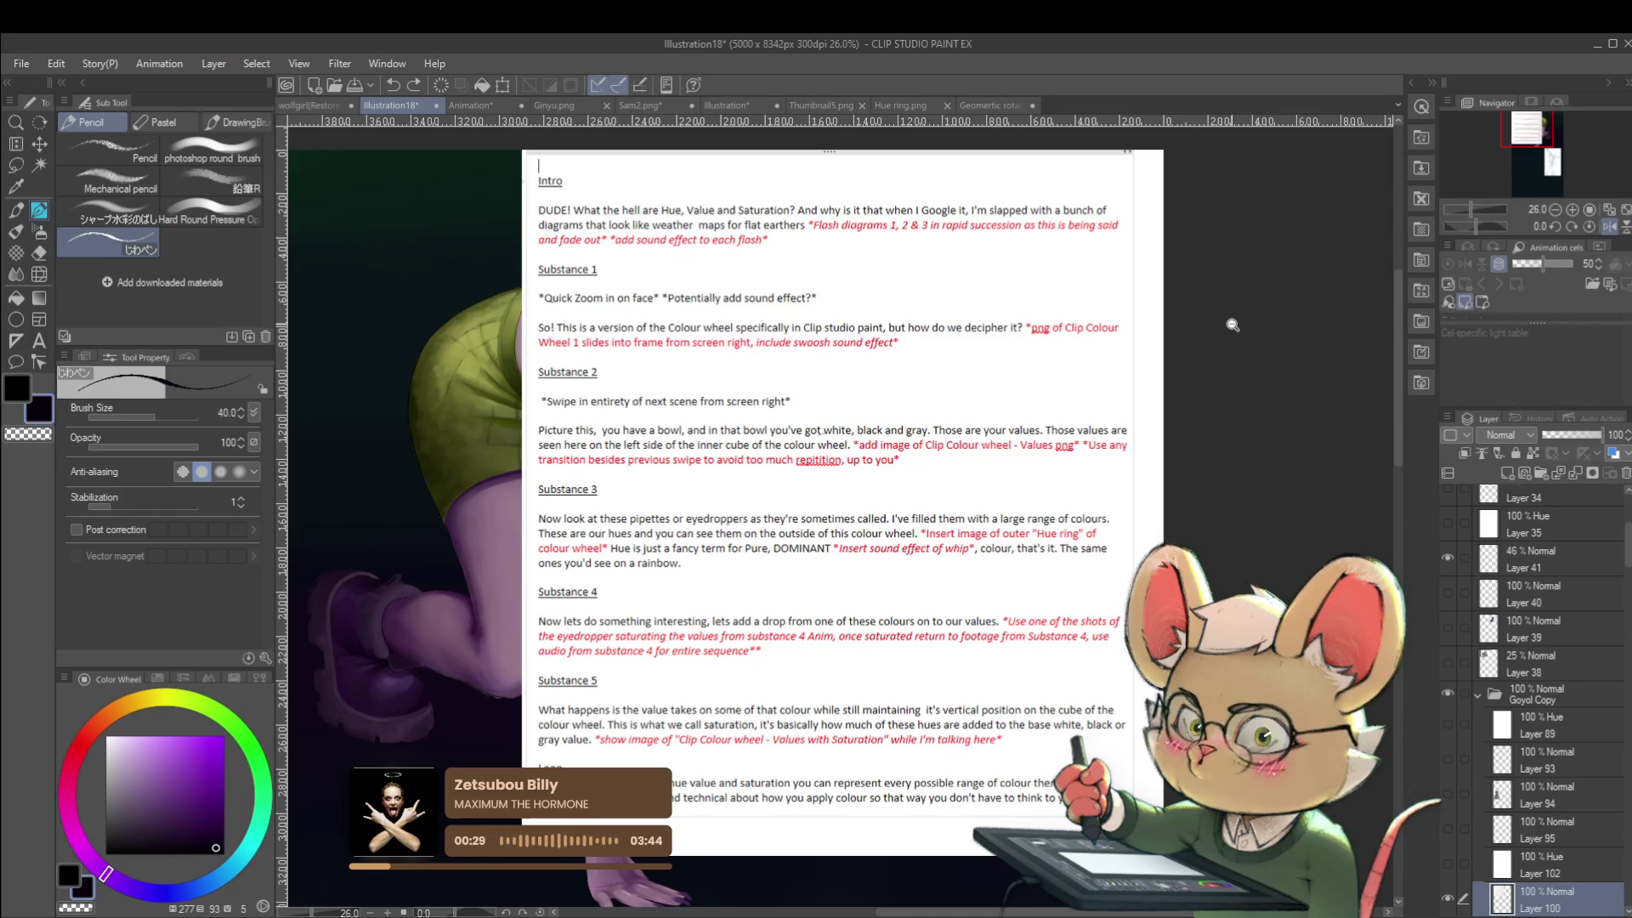
Undo the pasted script page and pan so the whole crouching girl is visible.
scroll(1238, 325, "down", 2)
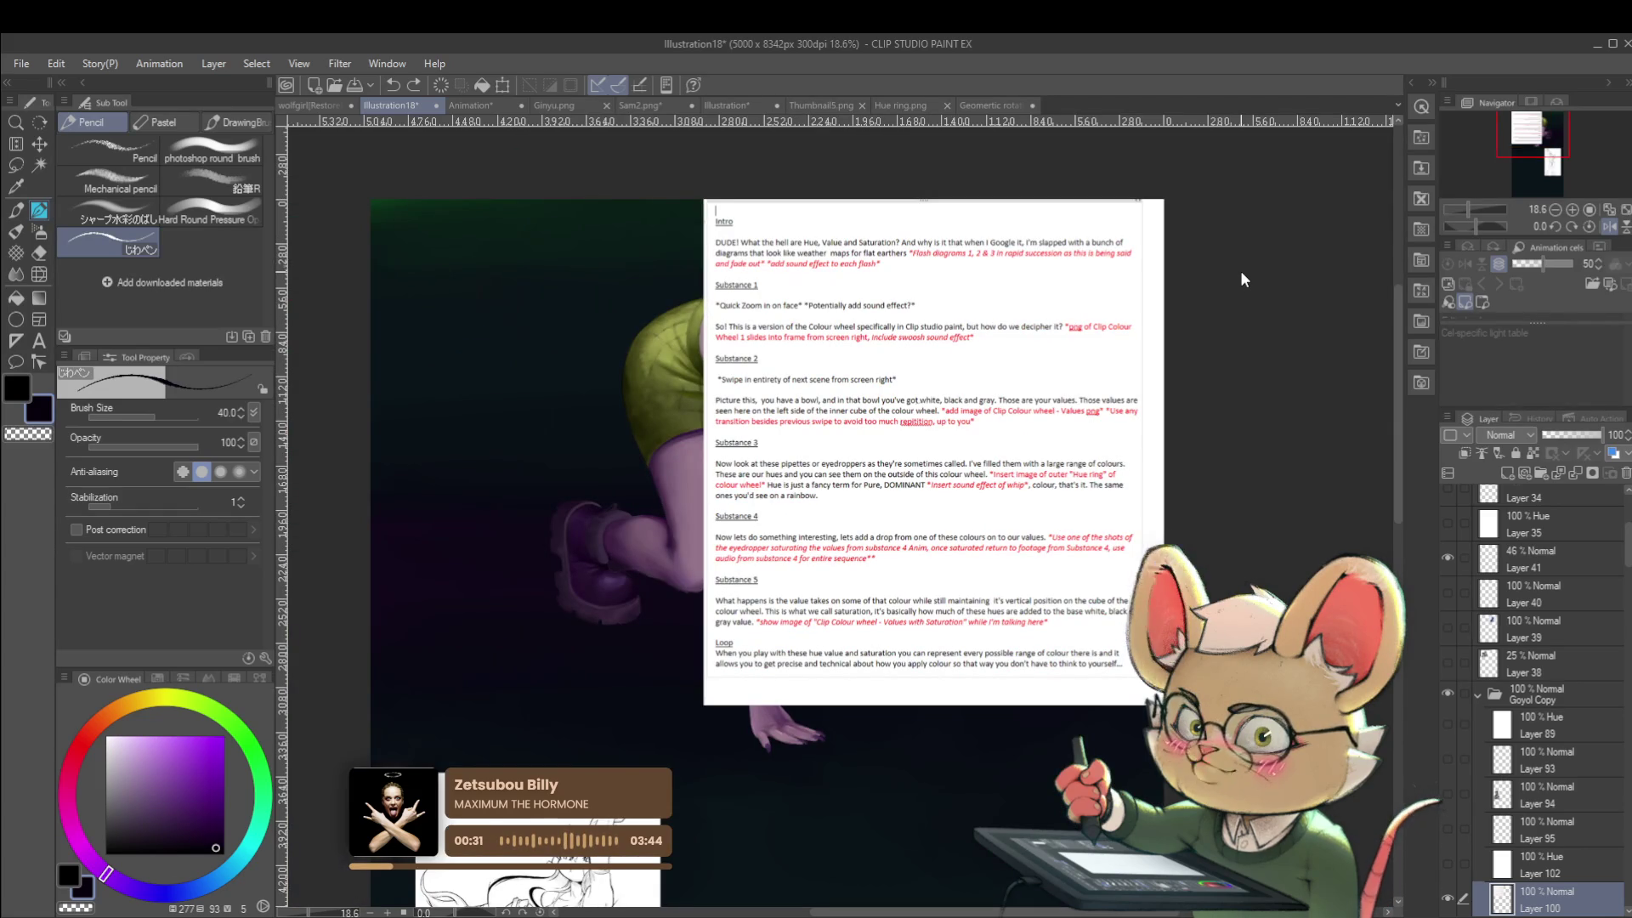
key("ctrl+z")
left_click_drag(1137, 512, 1179, 432)
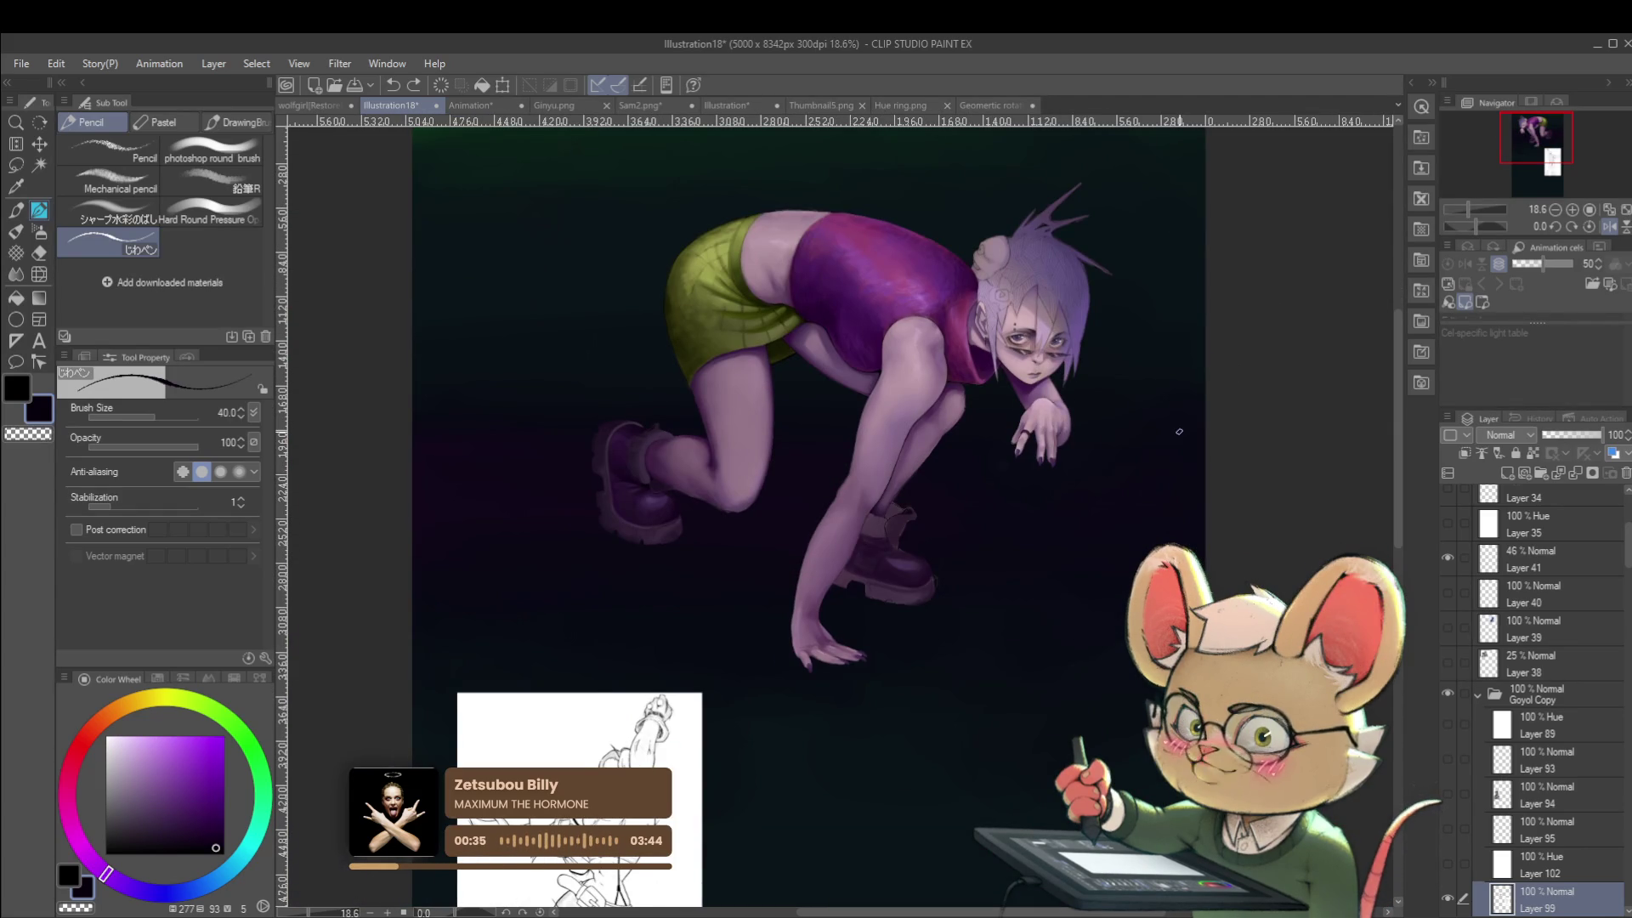
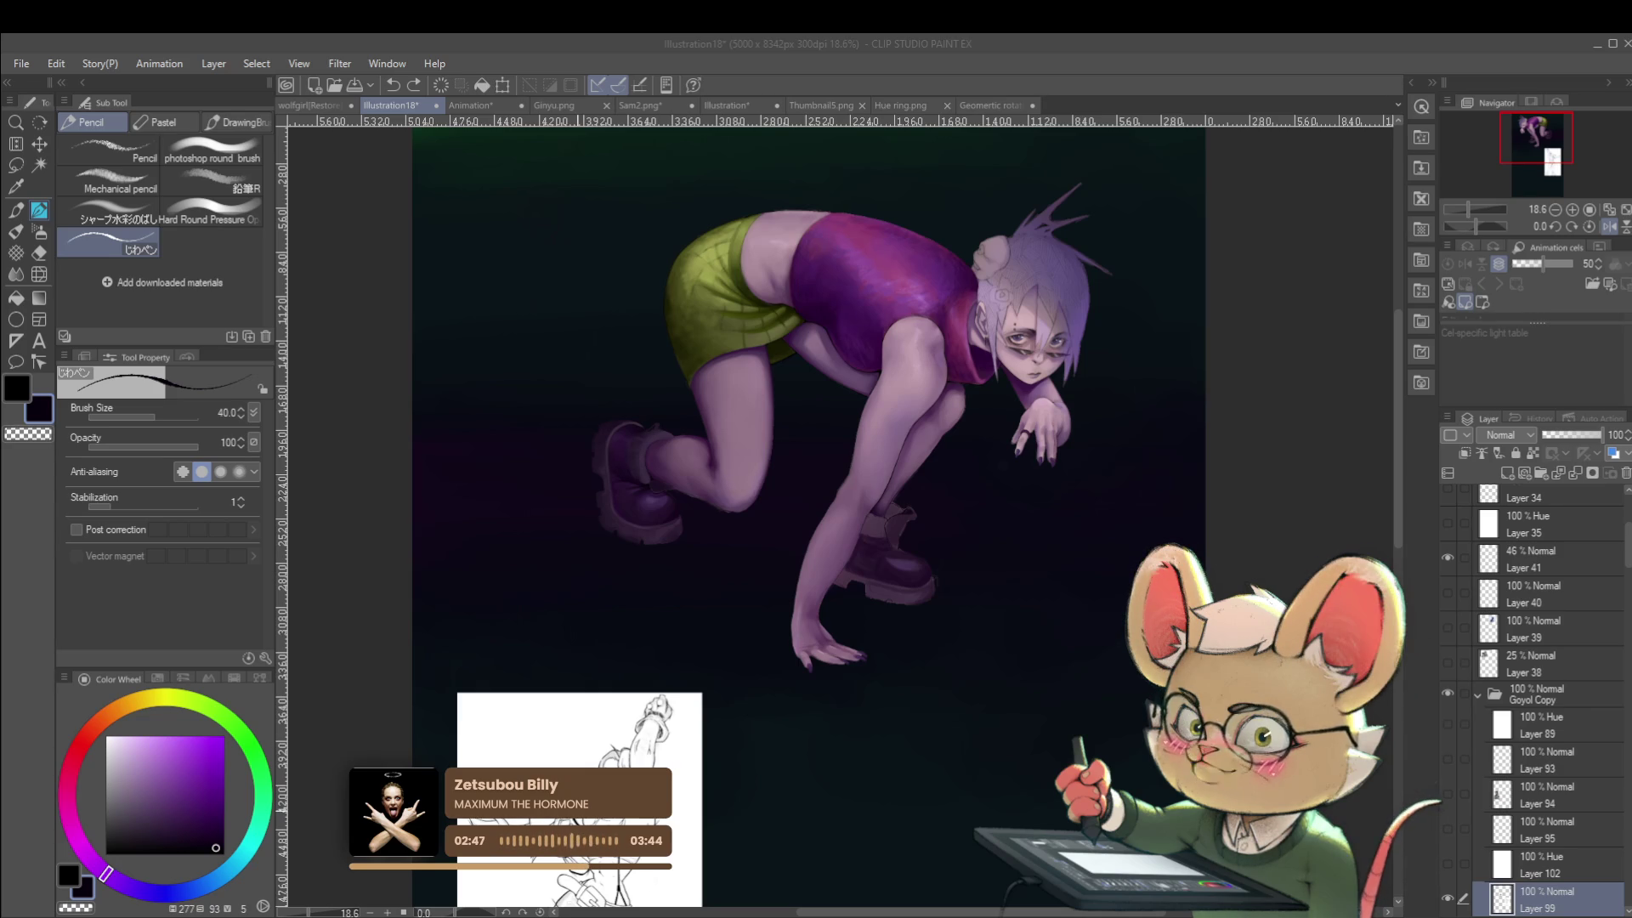
Flip the view horizontally, zoom in slightly, and pick bright red as the drawing colour.
left_click(1609, 226)
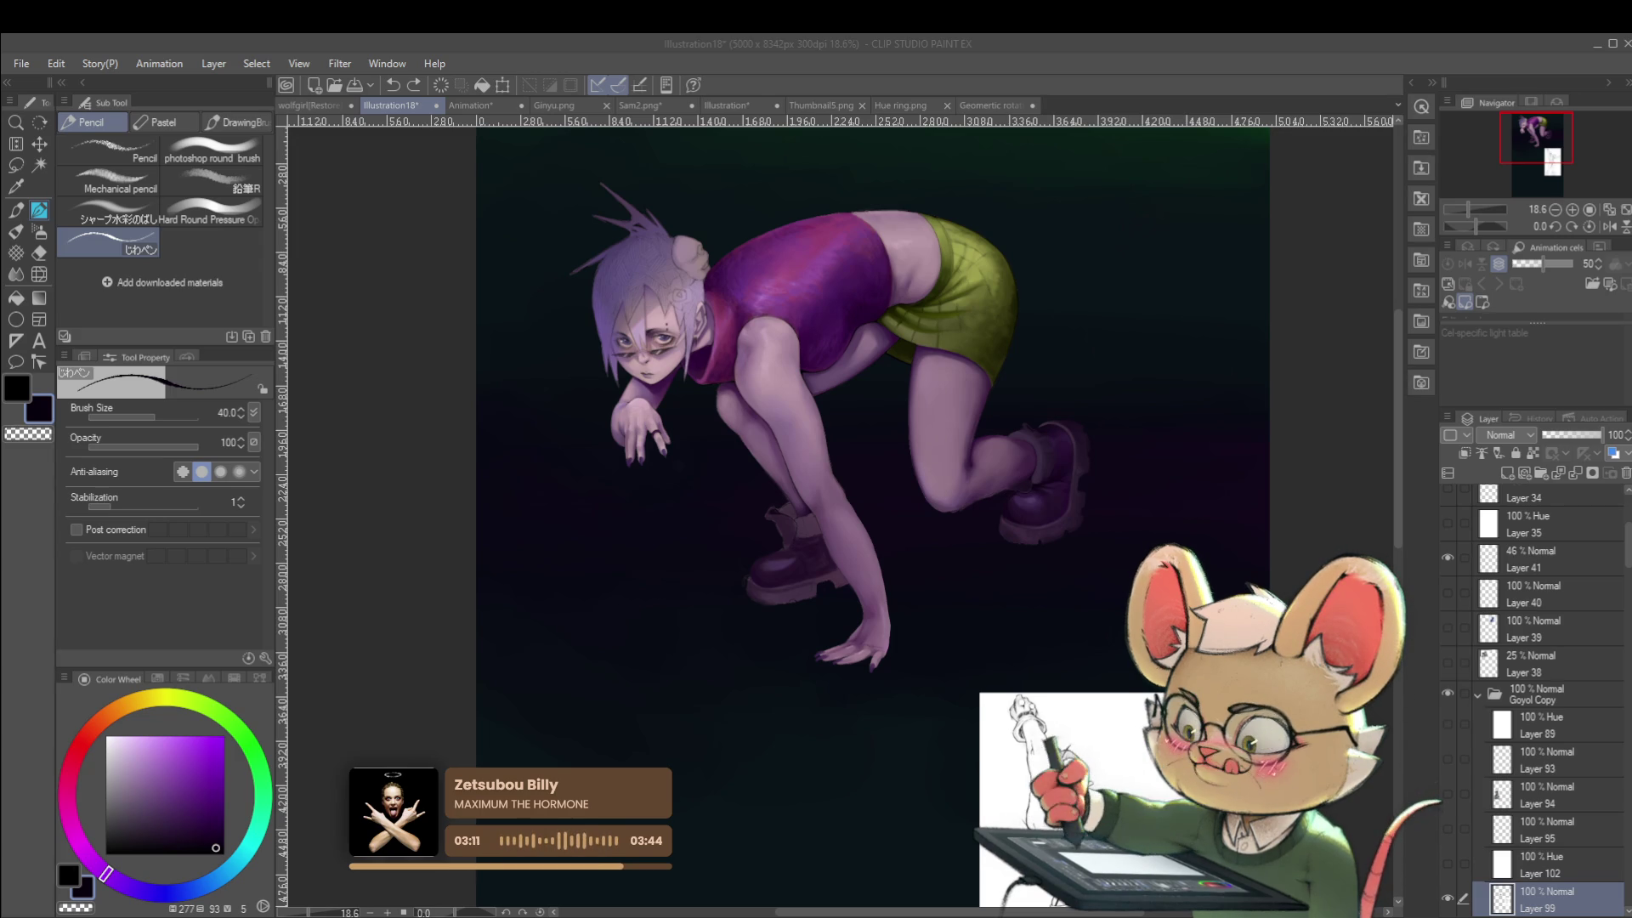
left_click_drag(850, 425, 879, 531)
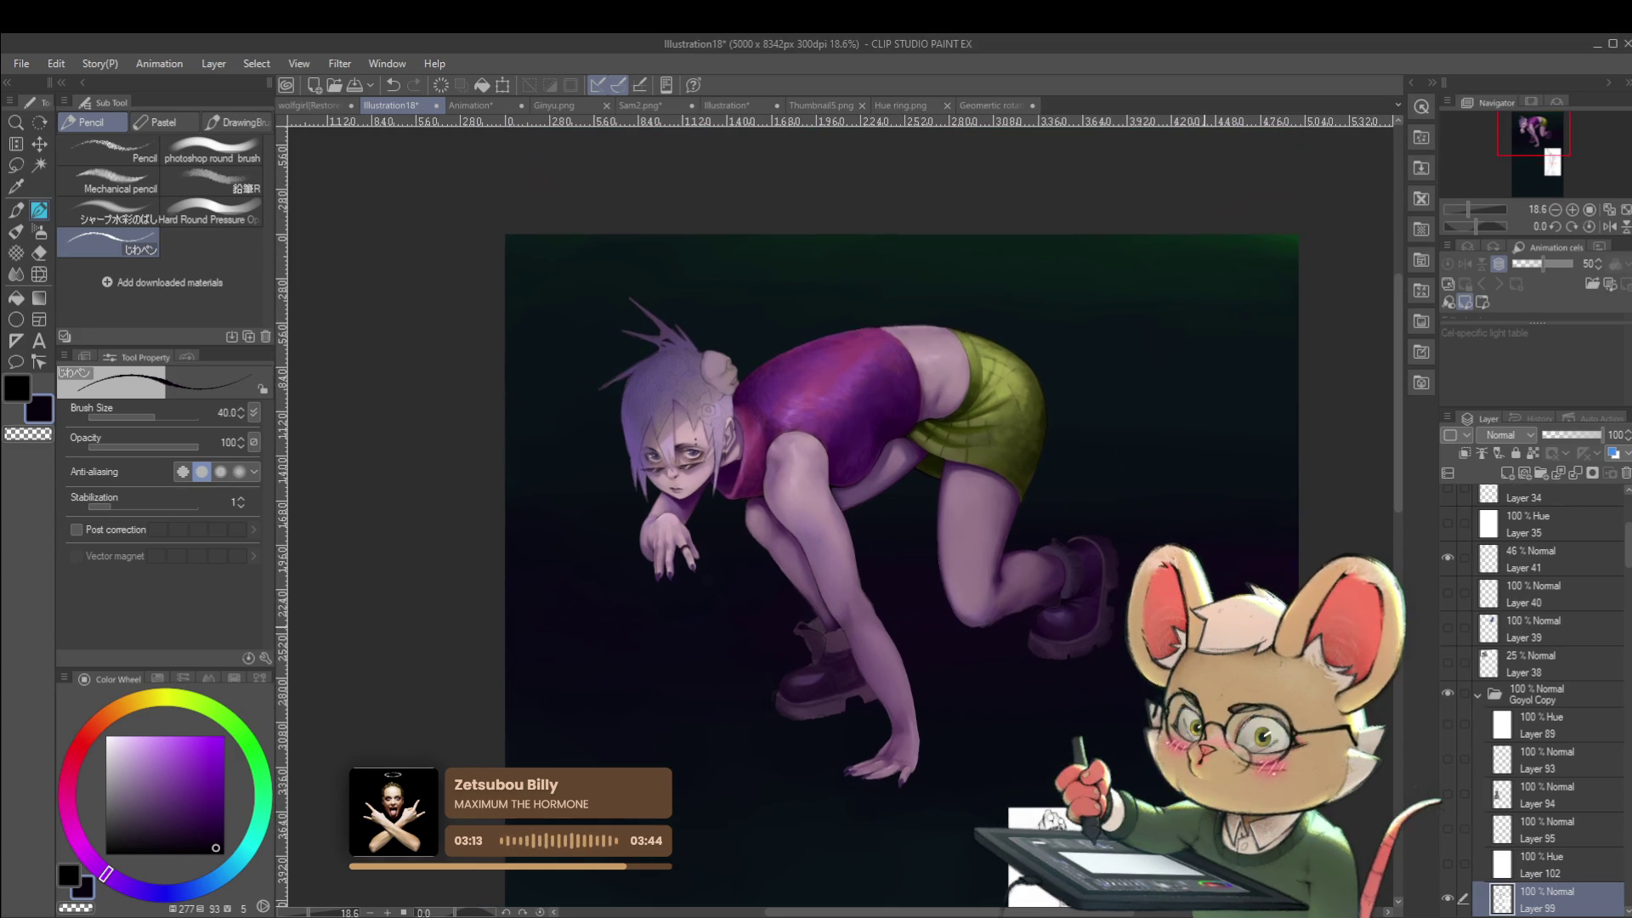
scroll(1054, 451, "up", 2)
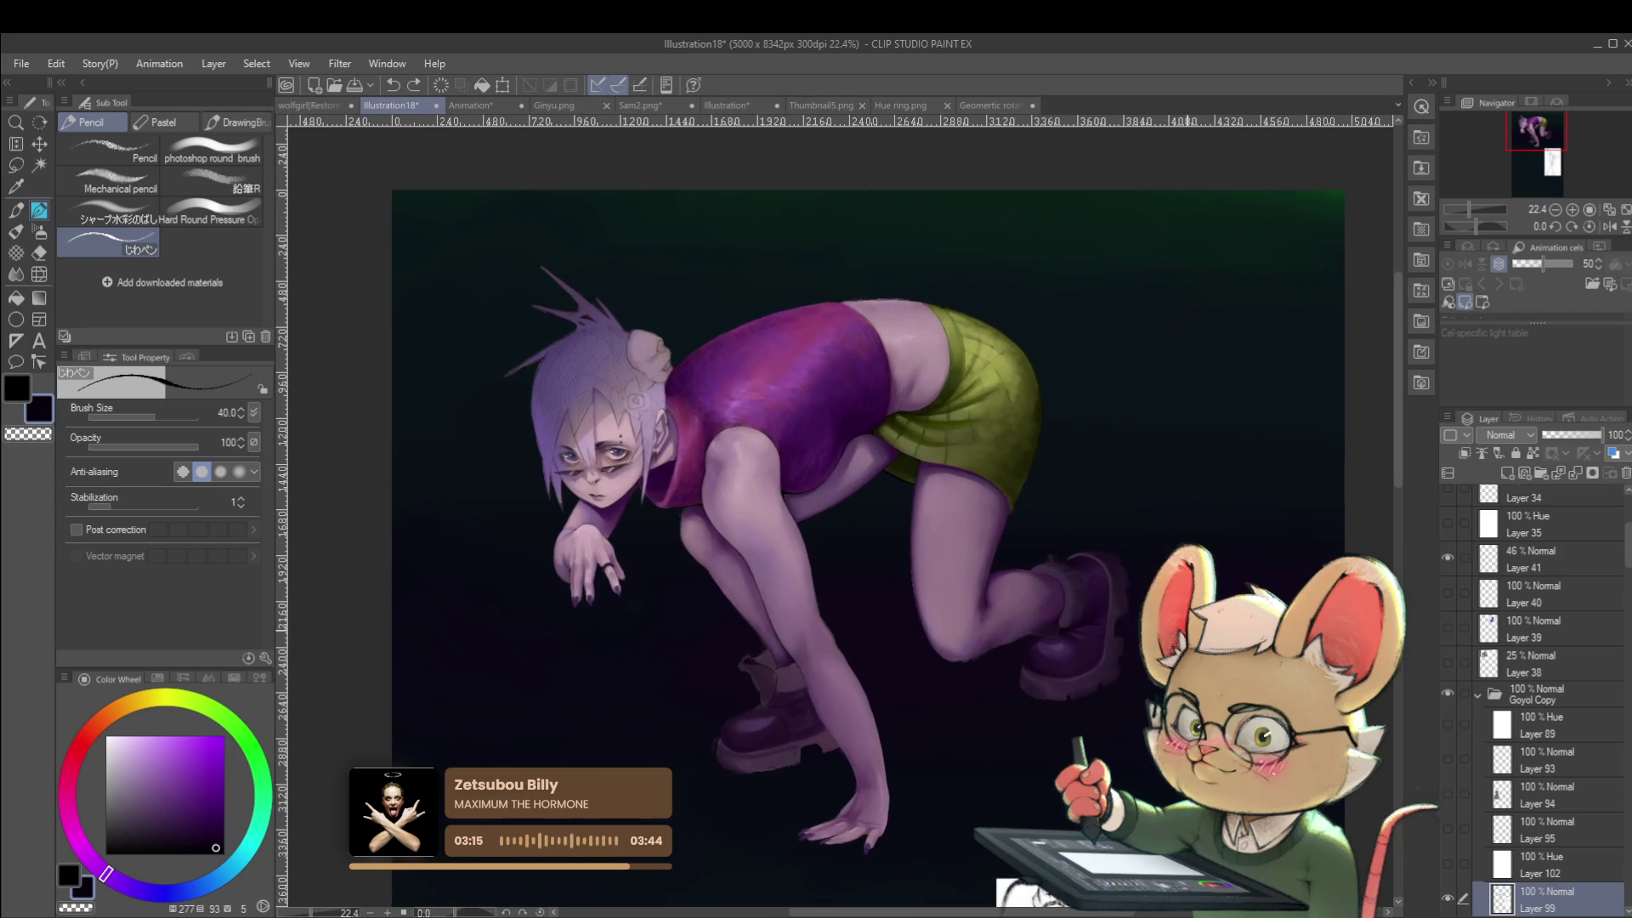
left_click(100, 739)
left_click(216, 755)
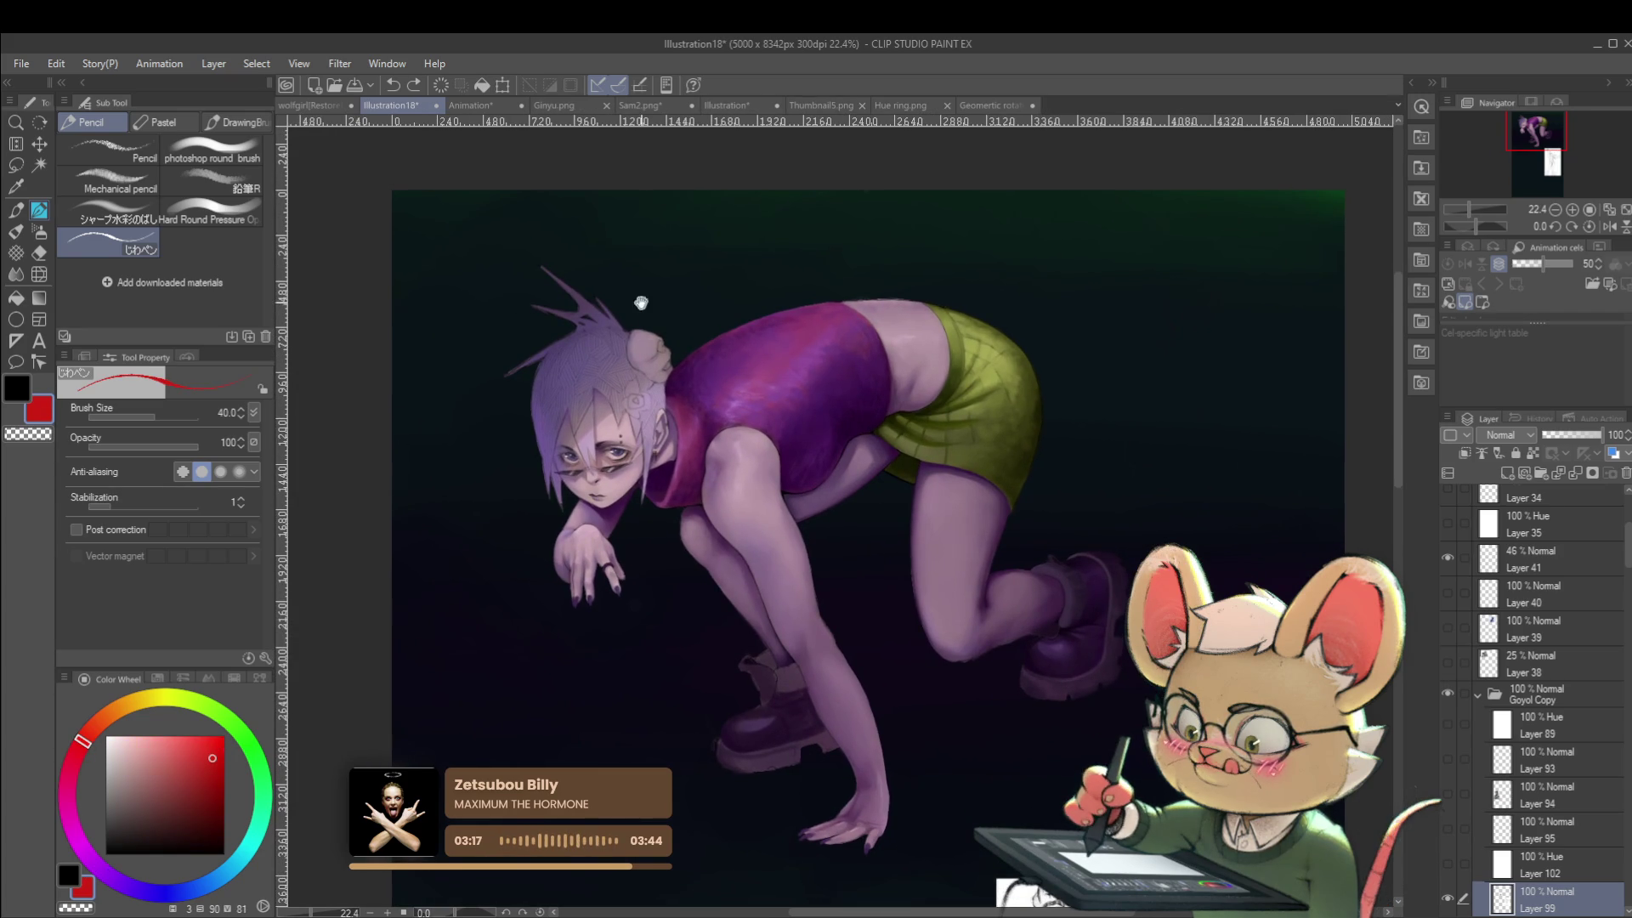
Enlarge the brush to 200 and hand-letter 'BRB Pissing' in red above the girl.
left_click_drag(638, 296, 654, 328)
key("bracketright")
key("bracketright")
key("bracketright")
mouse_move(689, 263)
left_mouse_down()
mouse_move(693, 323)
mouse_move(714, 293)
mouse_move(693, 323)
mouse_move(753, 294)
left_mouse_up()
left_click(741, 280)
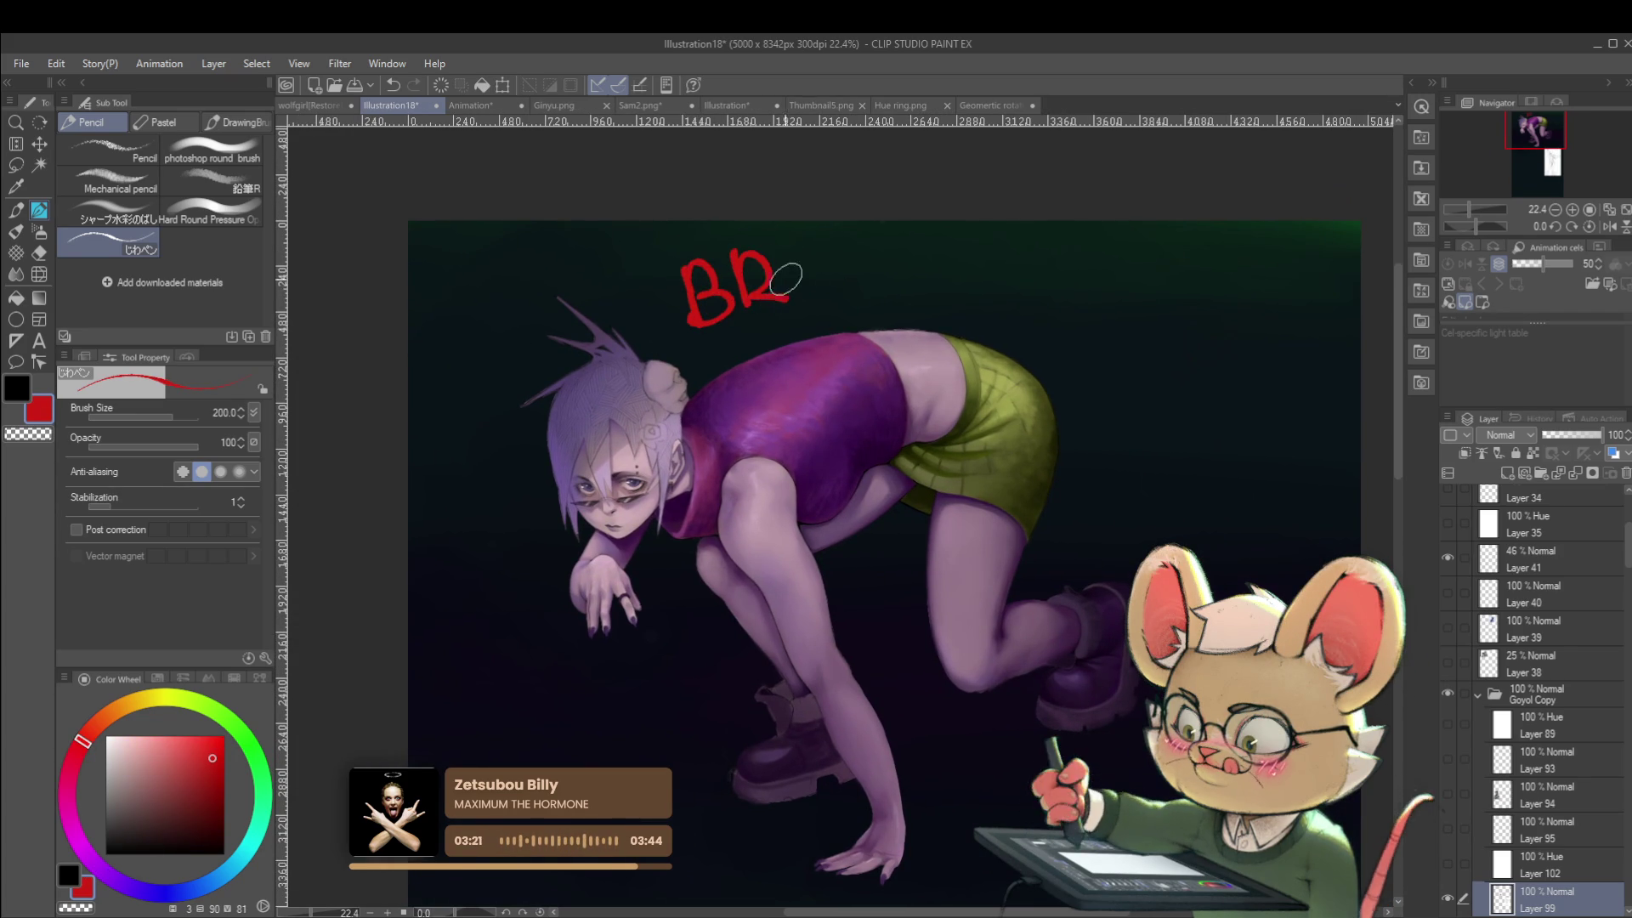
mouse_move(861, 255)
left_mouse_down()
mouse_move(871, 308)
mouse_move(876, 293)
left_mouse_up()
mouse_move(999, 254)
left_mouse_down()
mouse_move(984, 294)
mouse_move(1093, 291)
mouse_move(1067, 316)
left_mouse_up()
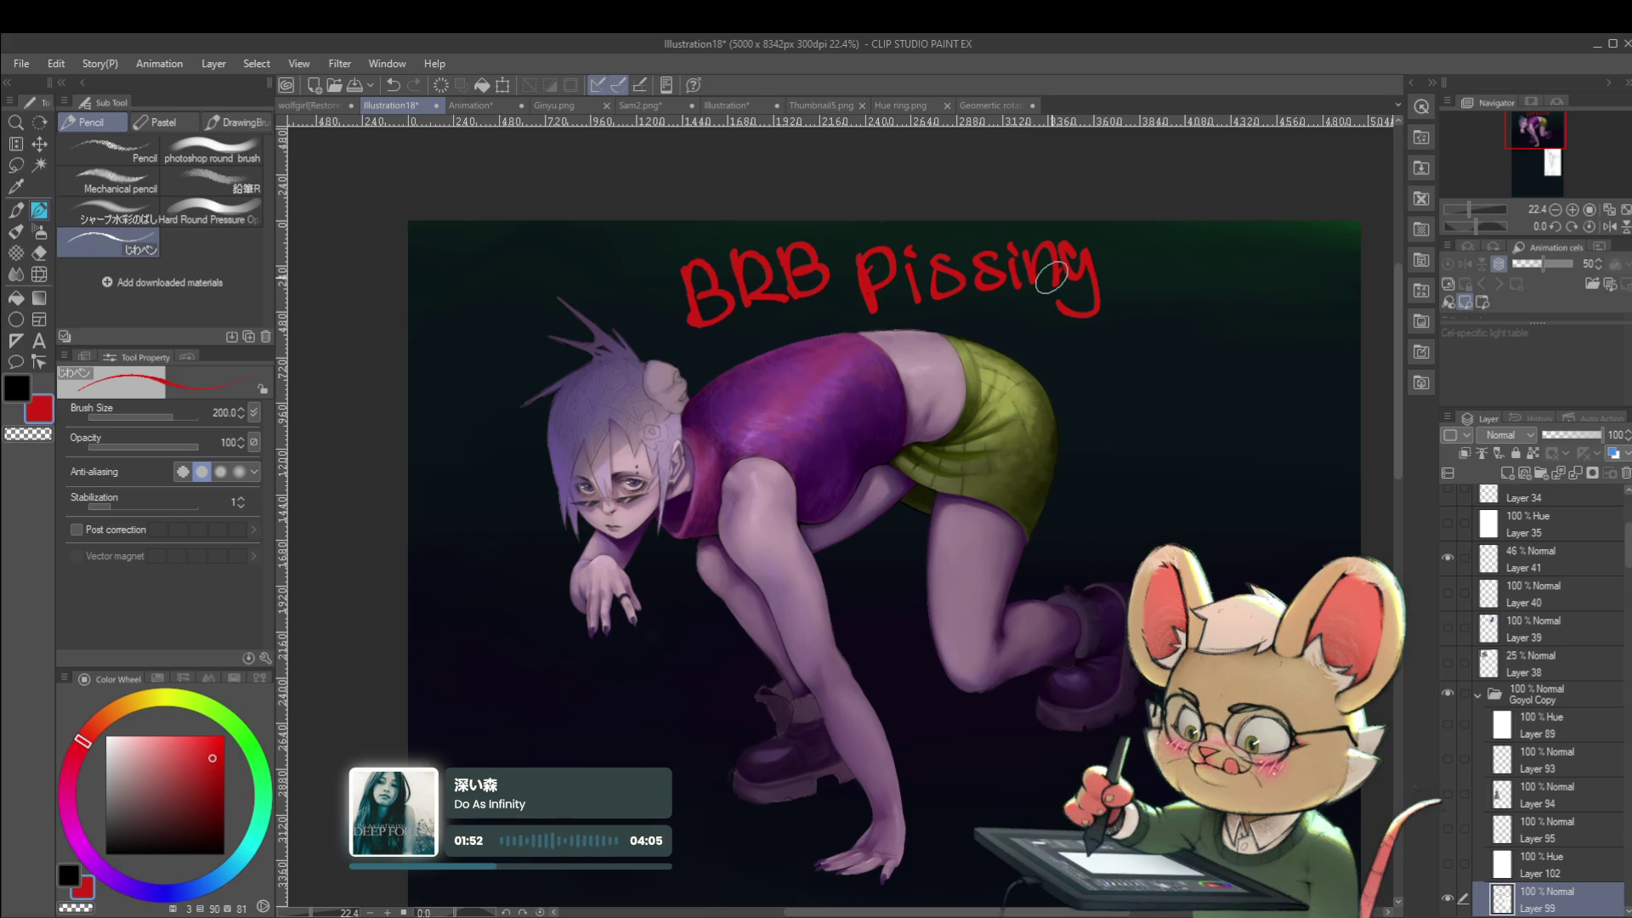
scroll(1227, 571, "down", 1)
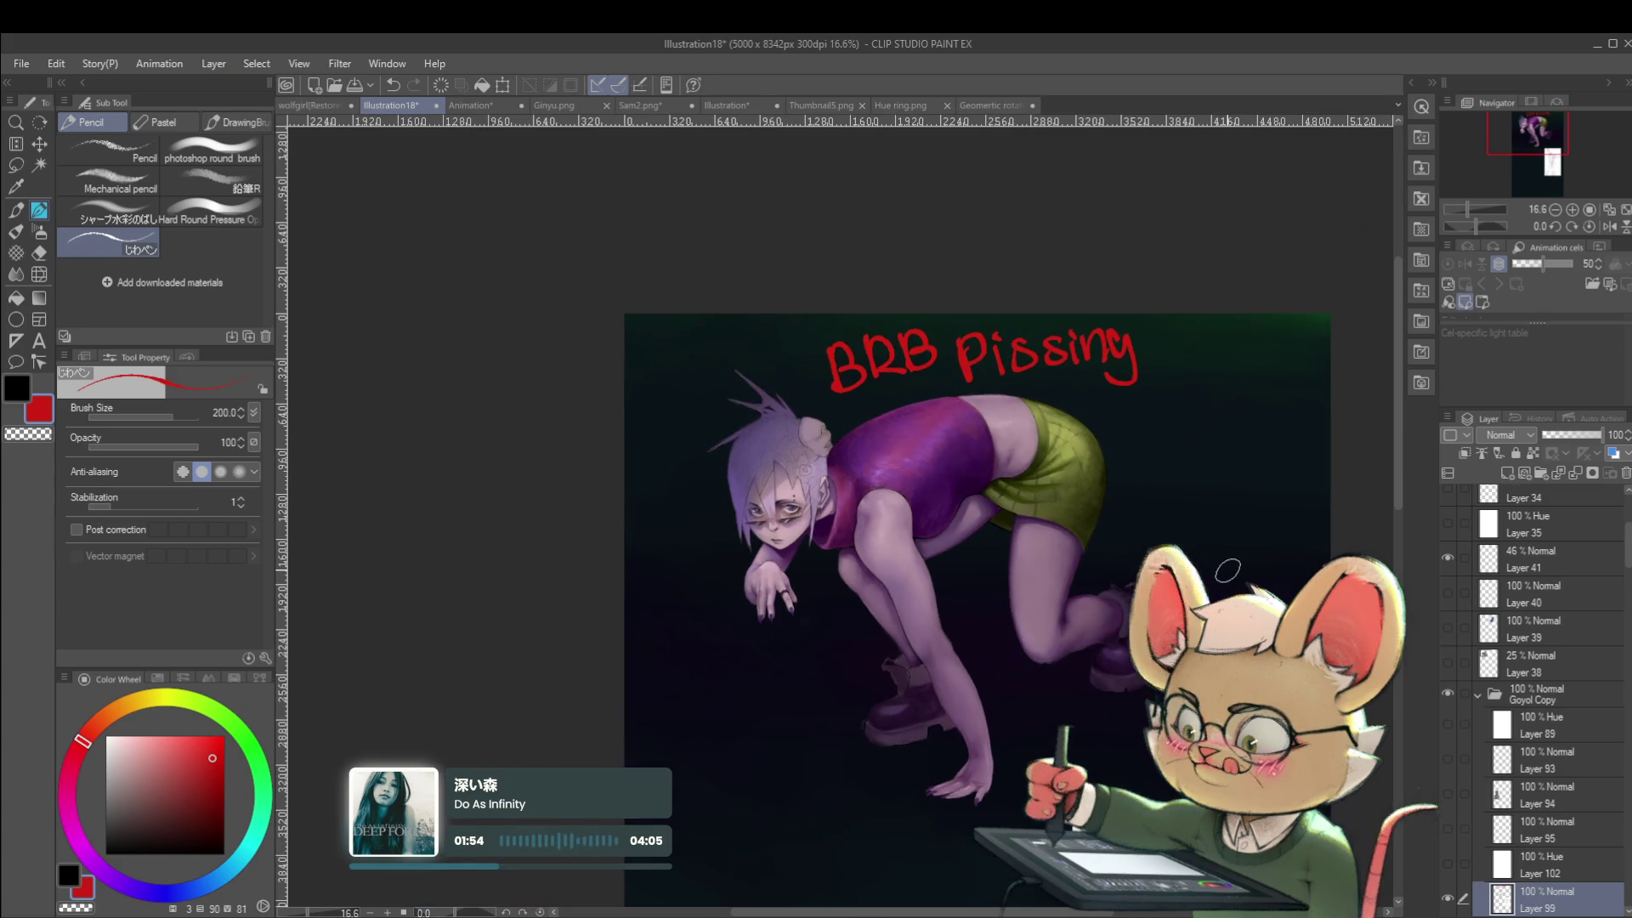
Undo the red 'BRB Pissing' lettering strokes.
key("ctrl+z")
key("ctrl+z")
key("ctrl+z")
key("ctrl+z")
key("ctrl+z")
key("ctrl+z")
left_click_drag(1216, 603, 1213, 515)
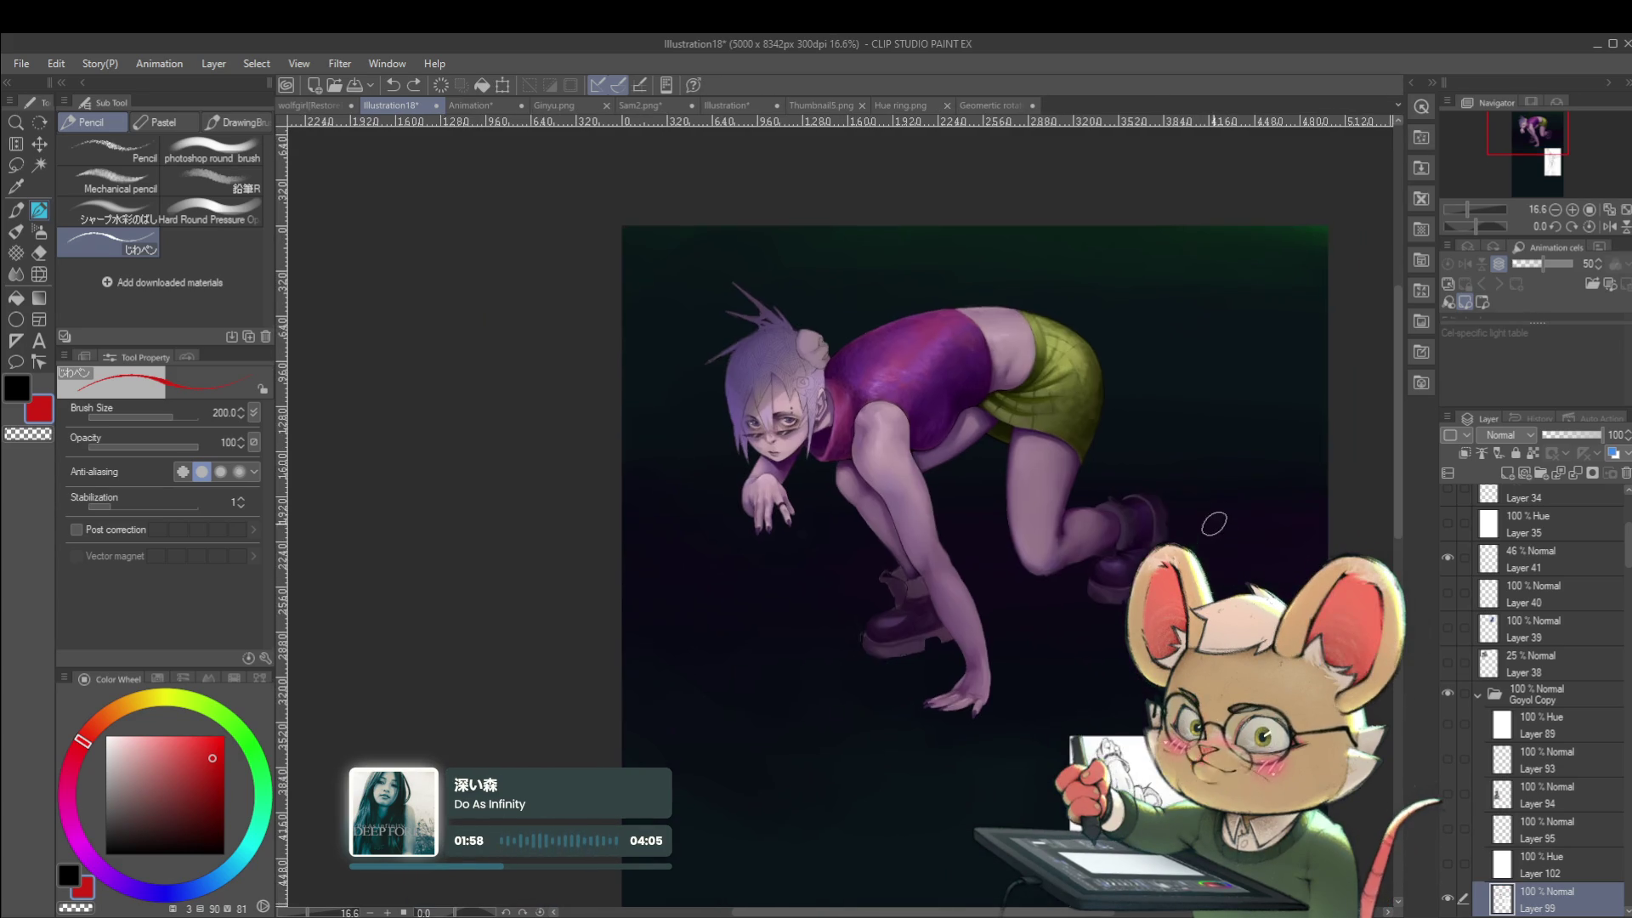
scroll(992, 576, "up", 2)
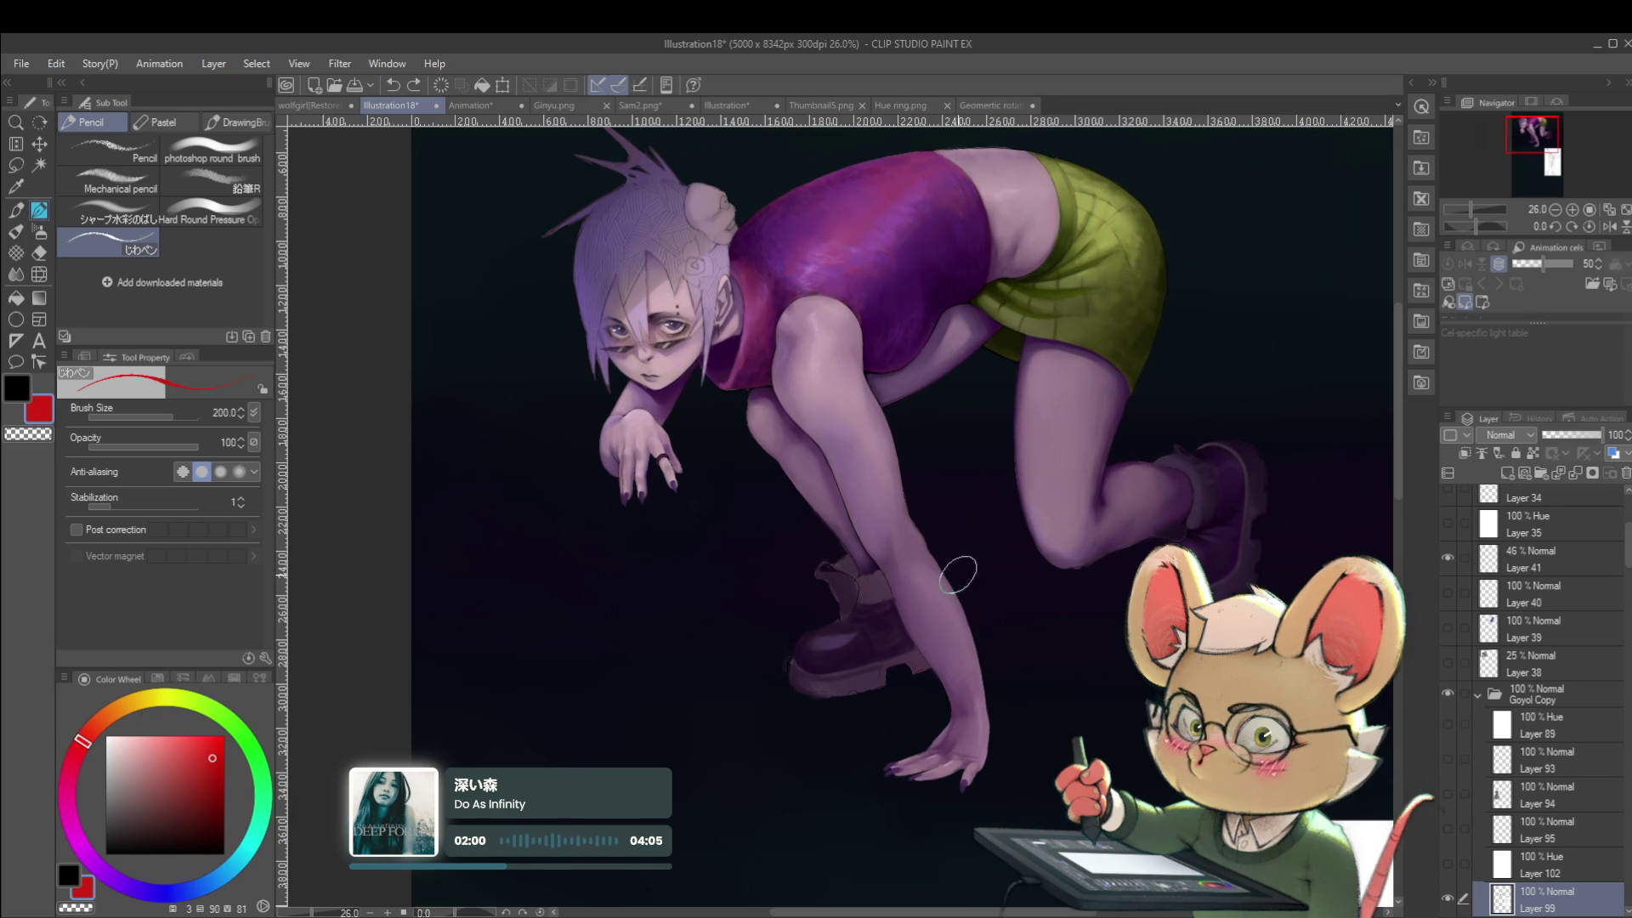
scroll(871, 591, "up", 1)
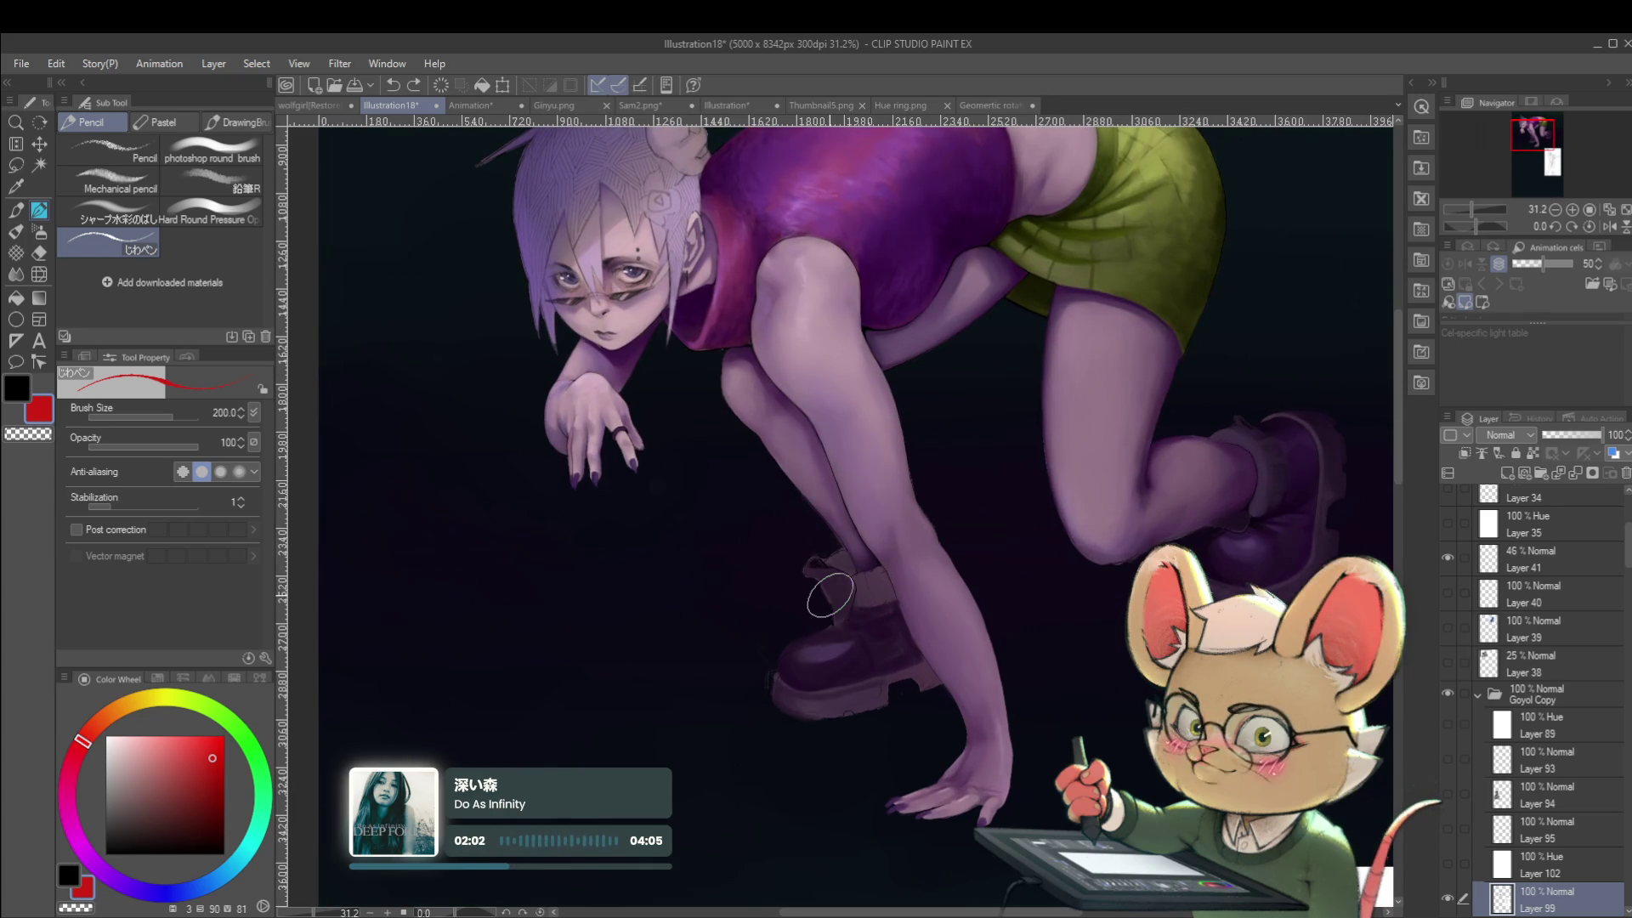
Sample the boot's dark purple, then mirror the view and zoom into the shoe.
left_click(1292, 511, "alt")
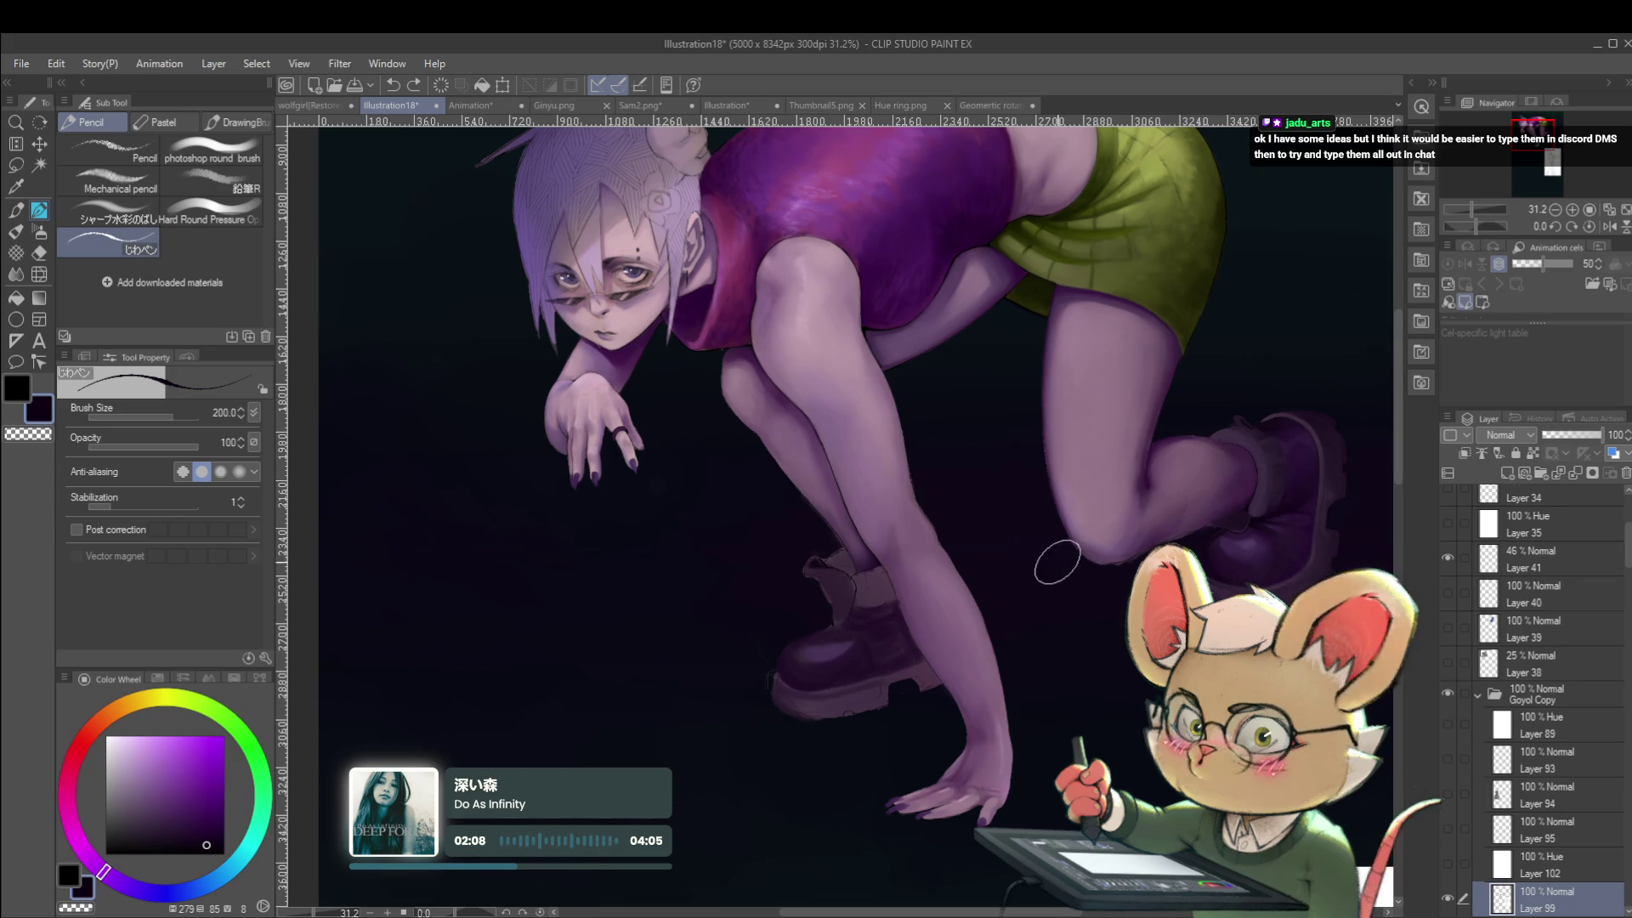
scroll(1038, 526, "down", 3)
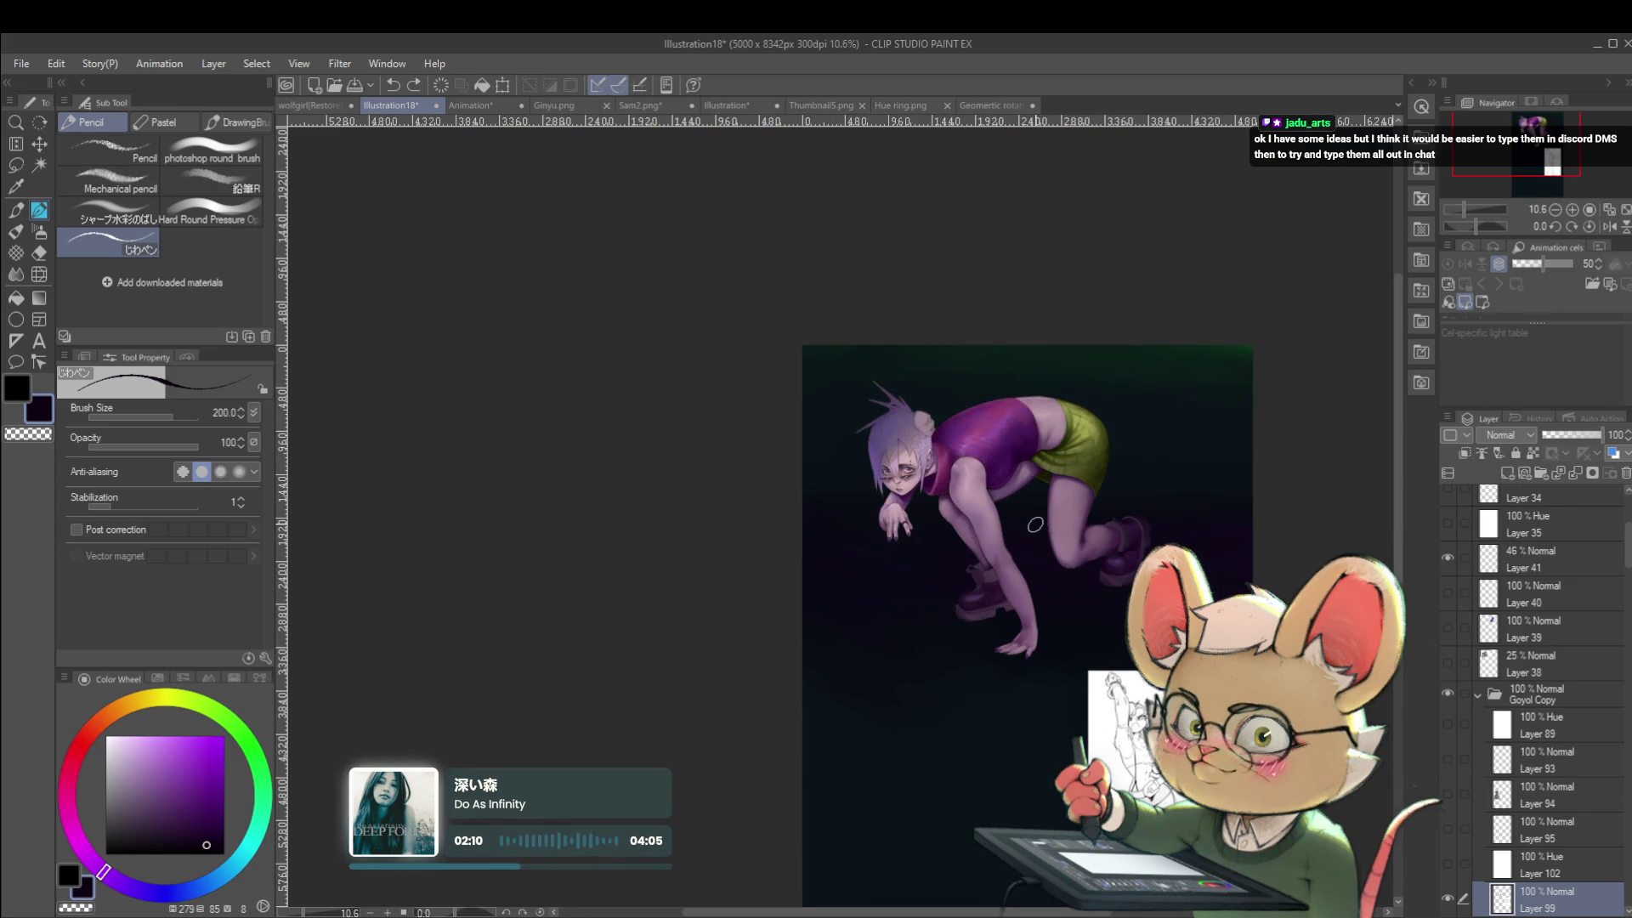
left_click(1610, 226)
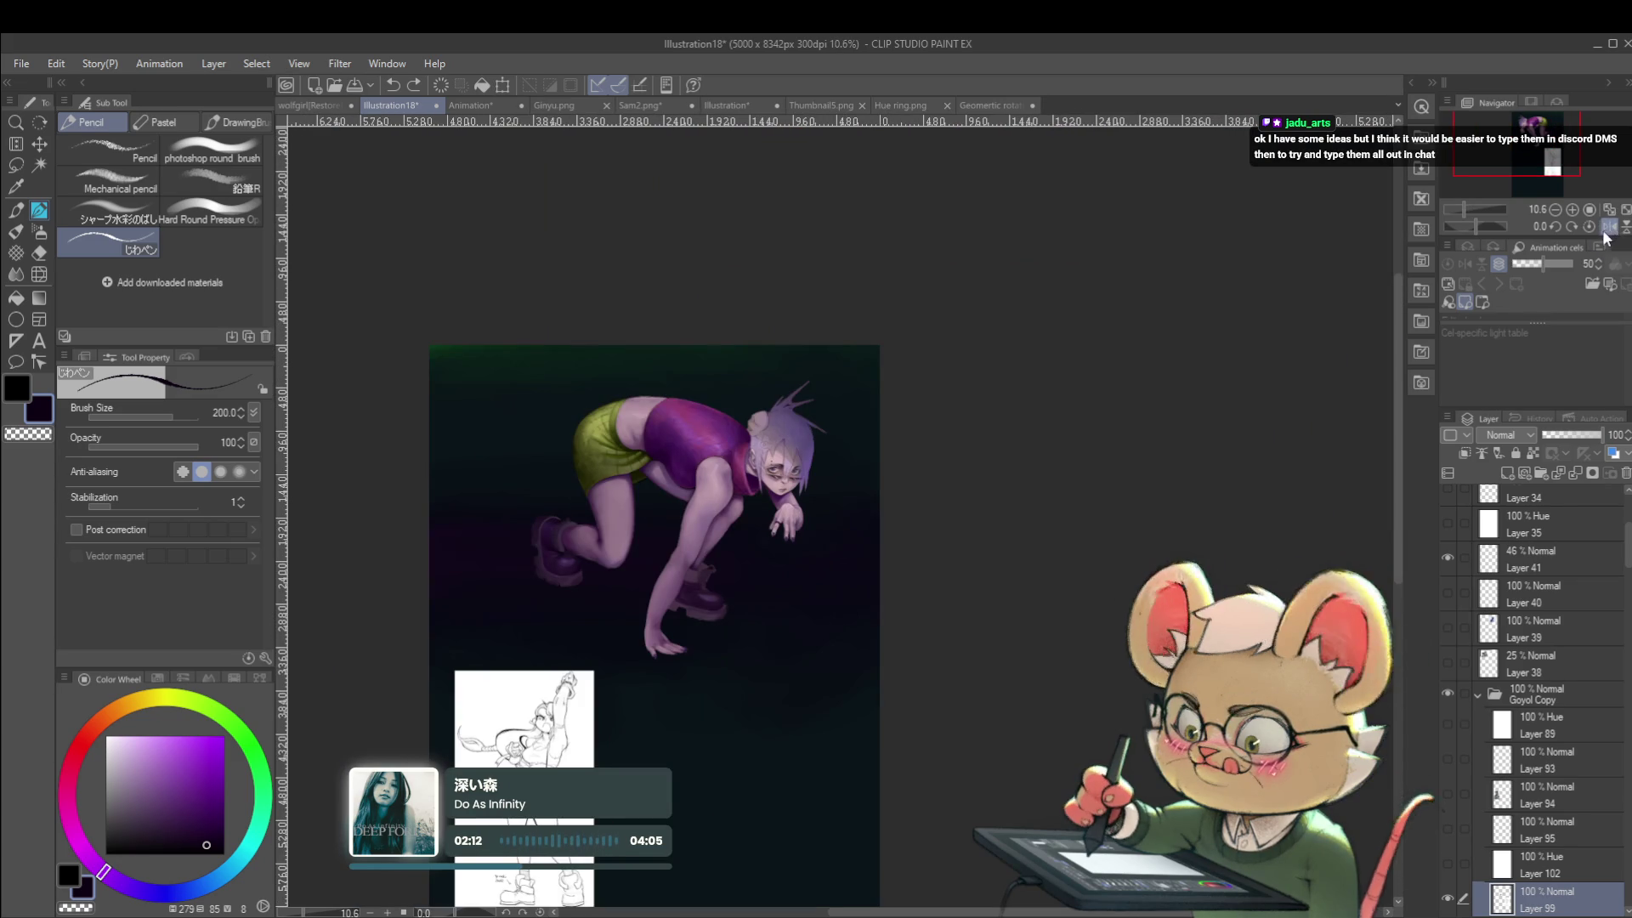
scroll(766, 601, "up", 3)
scroll(707, 621, "up", 1)
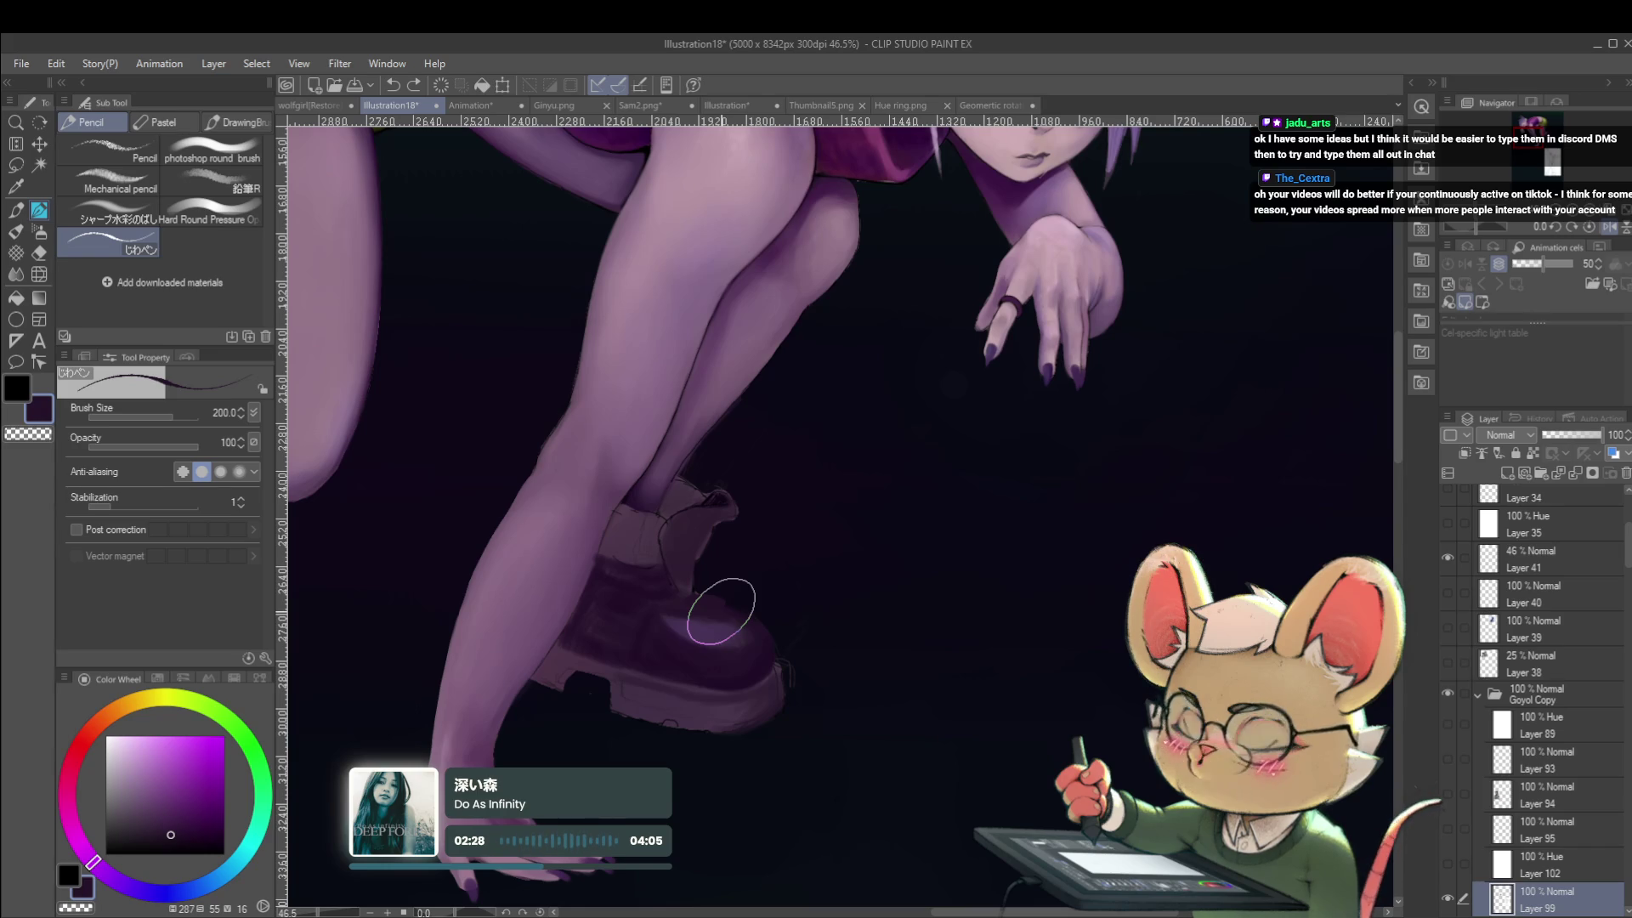
Mirror the view and shade the front boot's toe and sole with dark purple.
key("h")
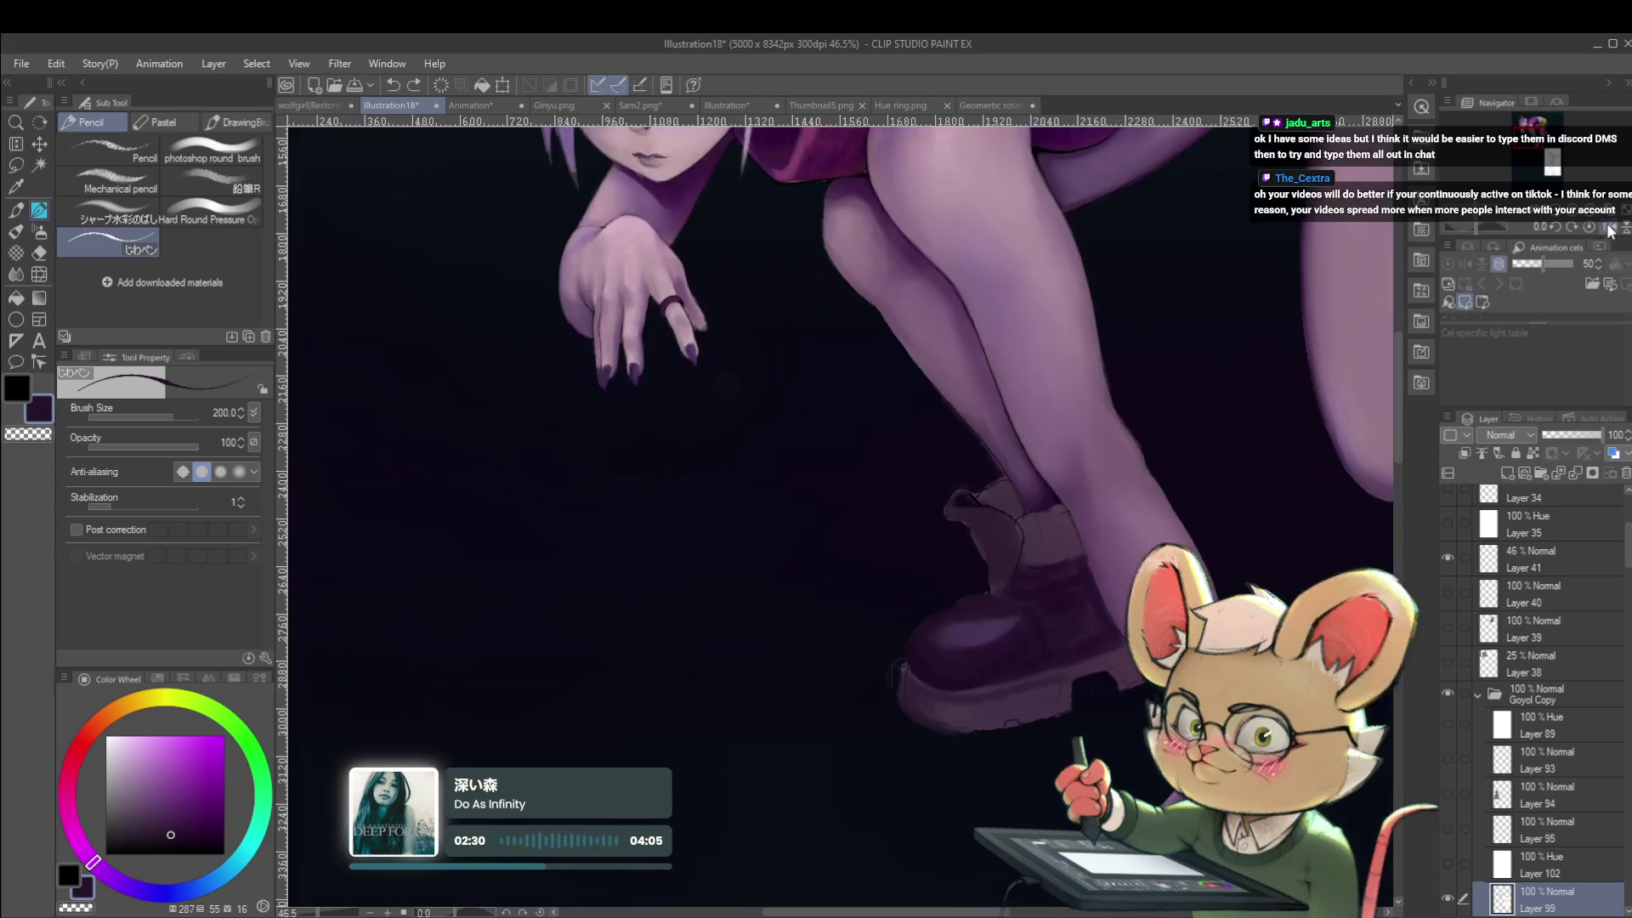
left_click_drag(983, 601, 975, 597)
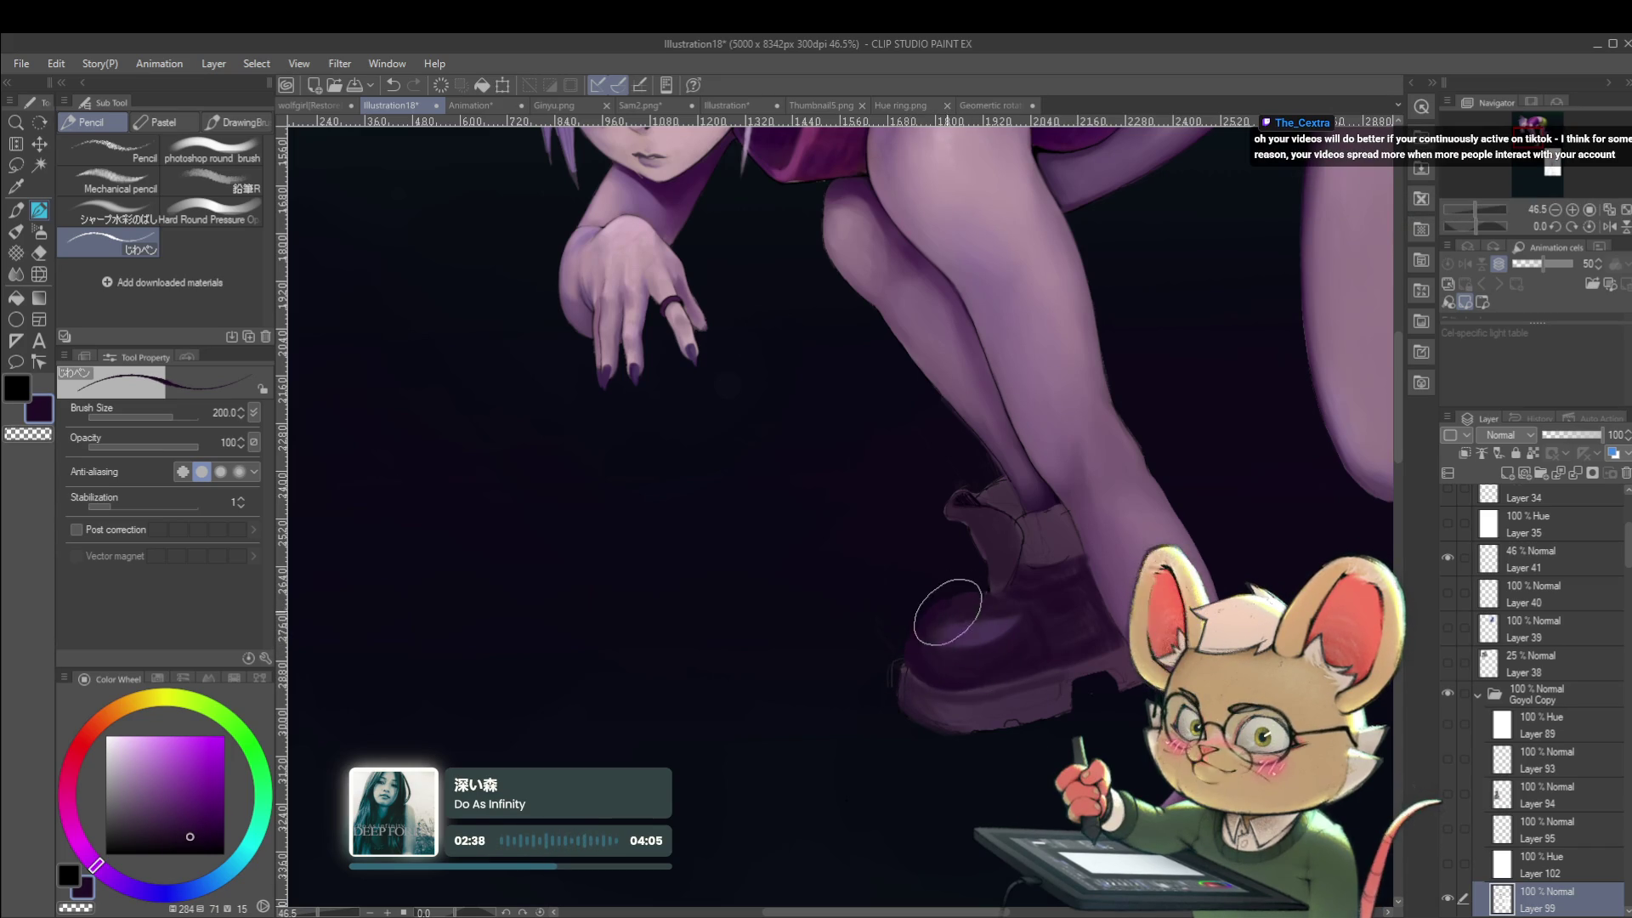
left_click_drag(932, 629, 928, 631)
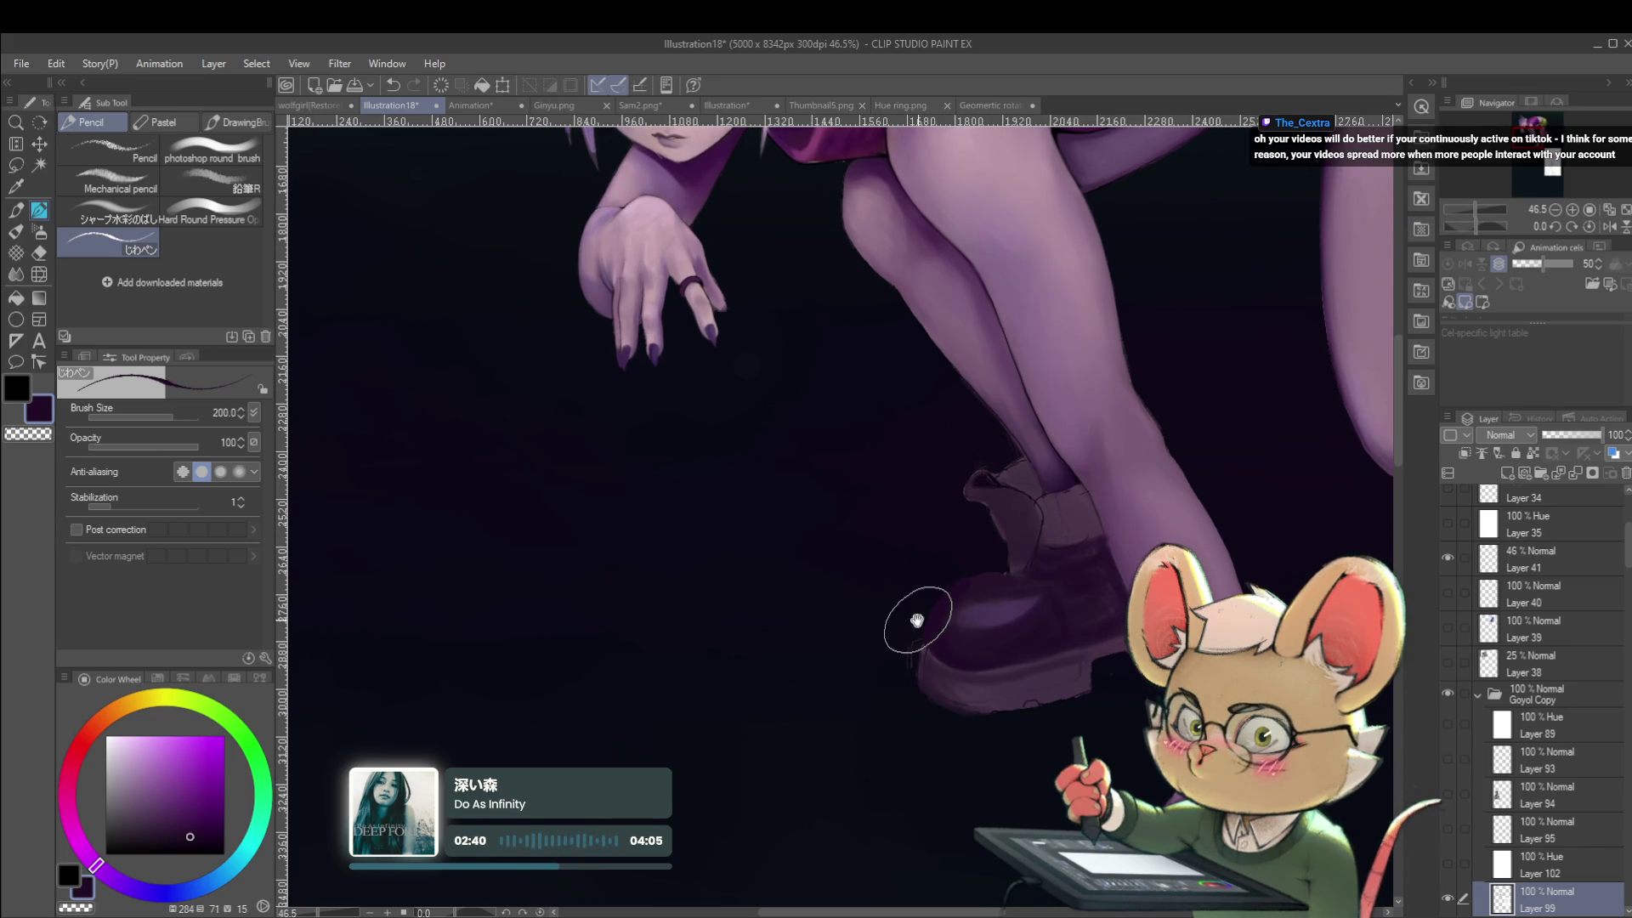
key("alt")
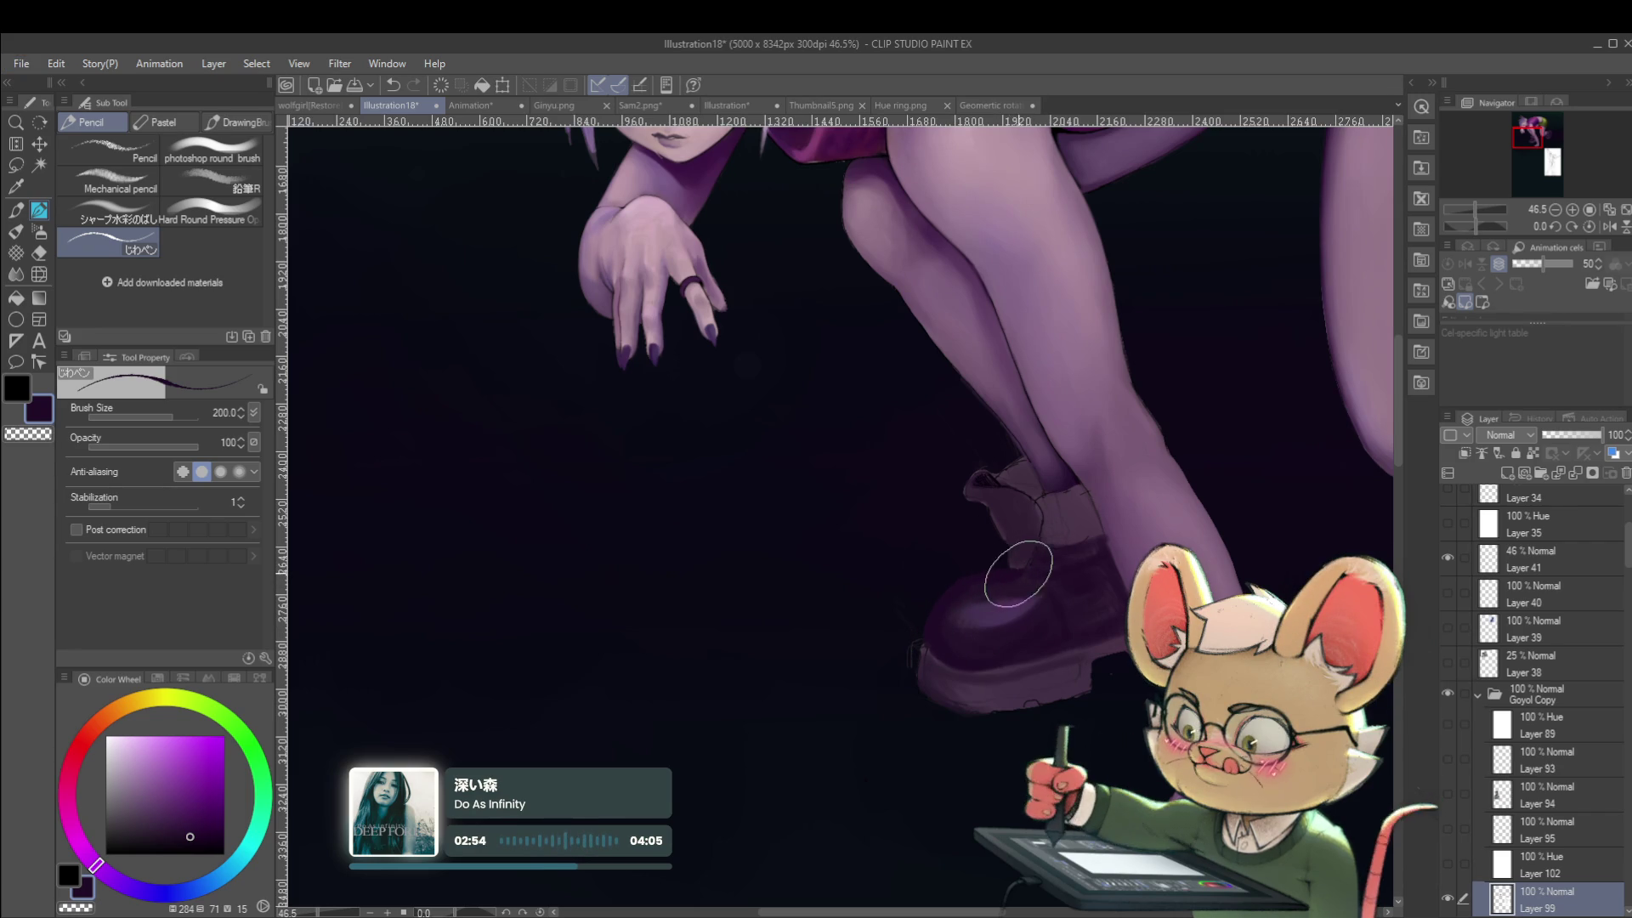
scroll(1071, 567, "down", 5)
scroll(983, 527, "up", 5)
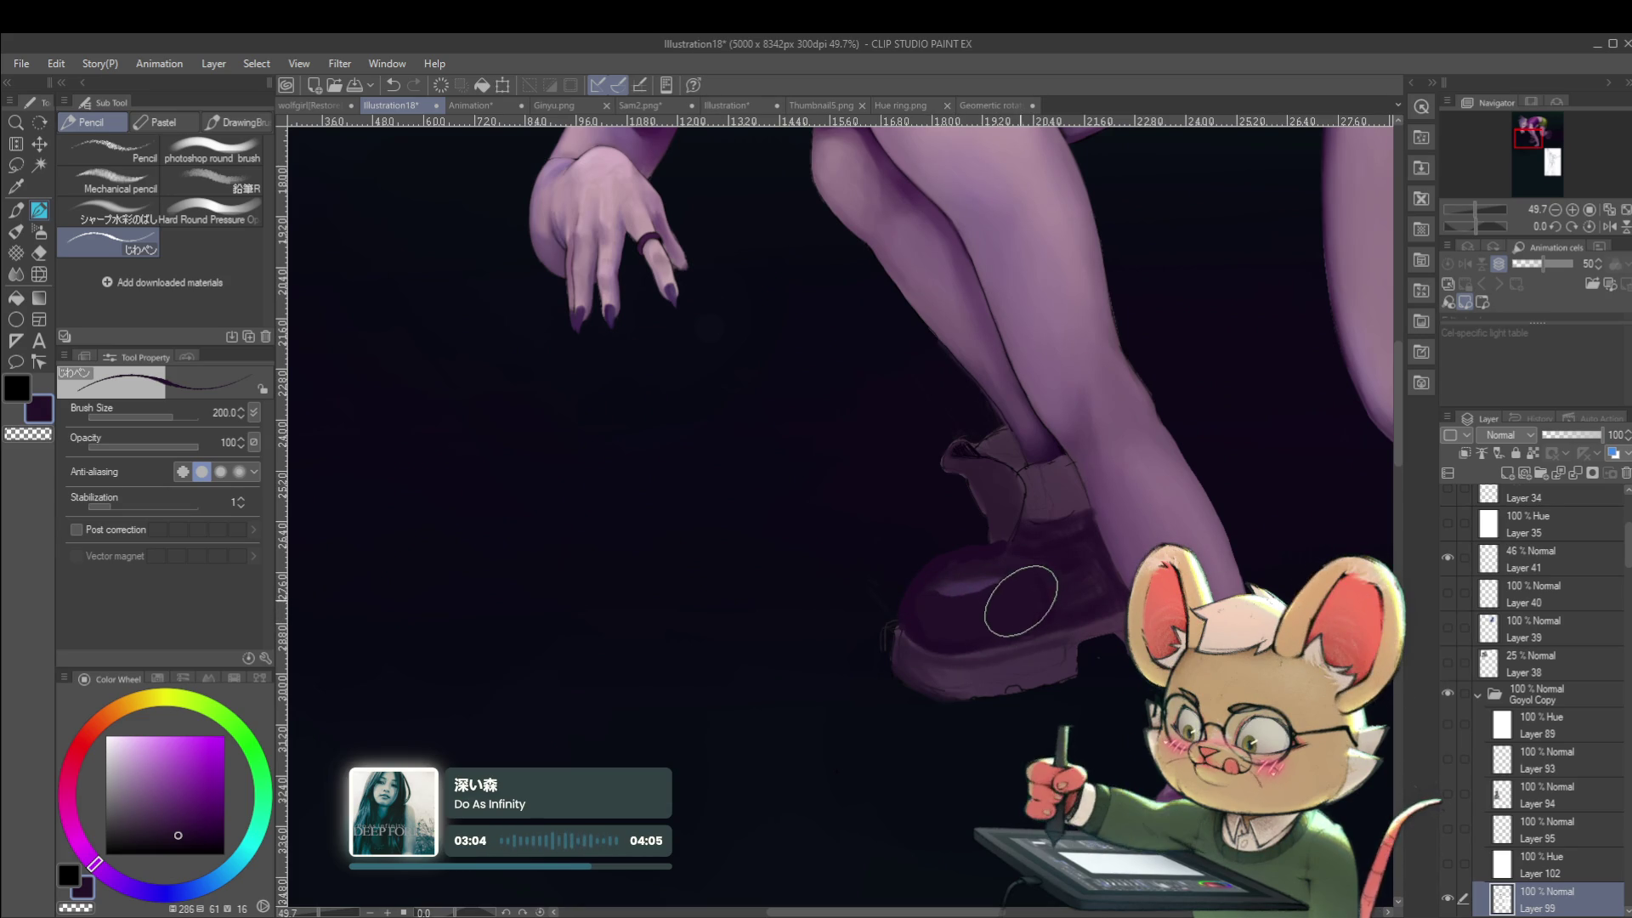
scroll(1019, 594, "down", 5)
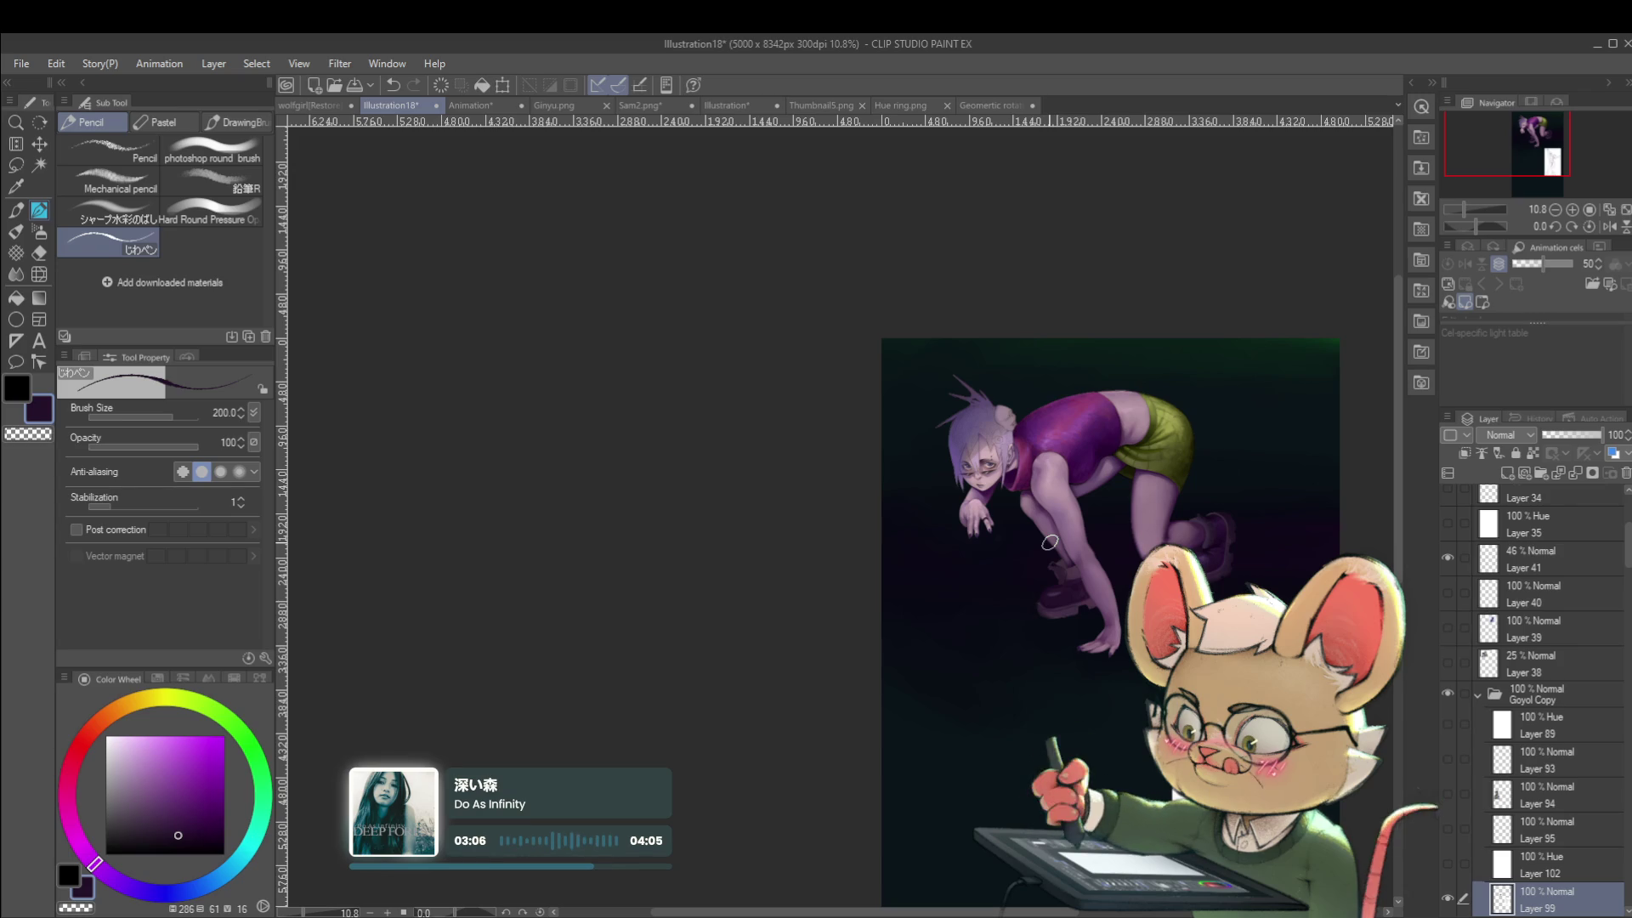
left_click_drag(1050, 542, 544, 535)
scroll(597, 591, "up", 4)
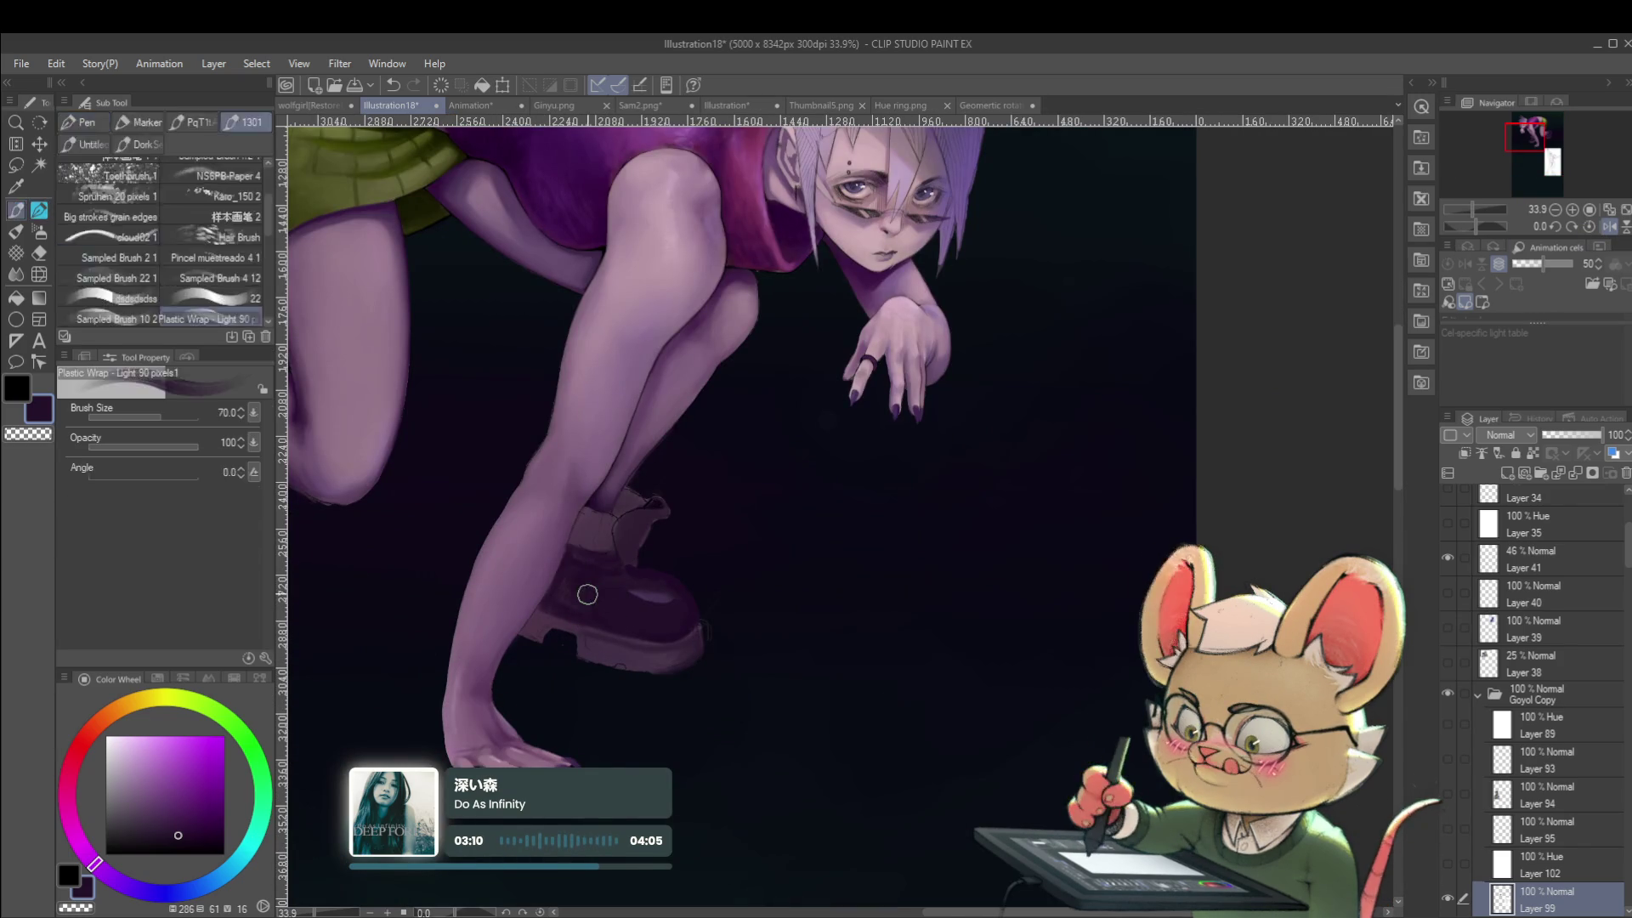
Eyedrop a purple from the boot and set up the photoshop round brush at size 60.
key("alt")
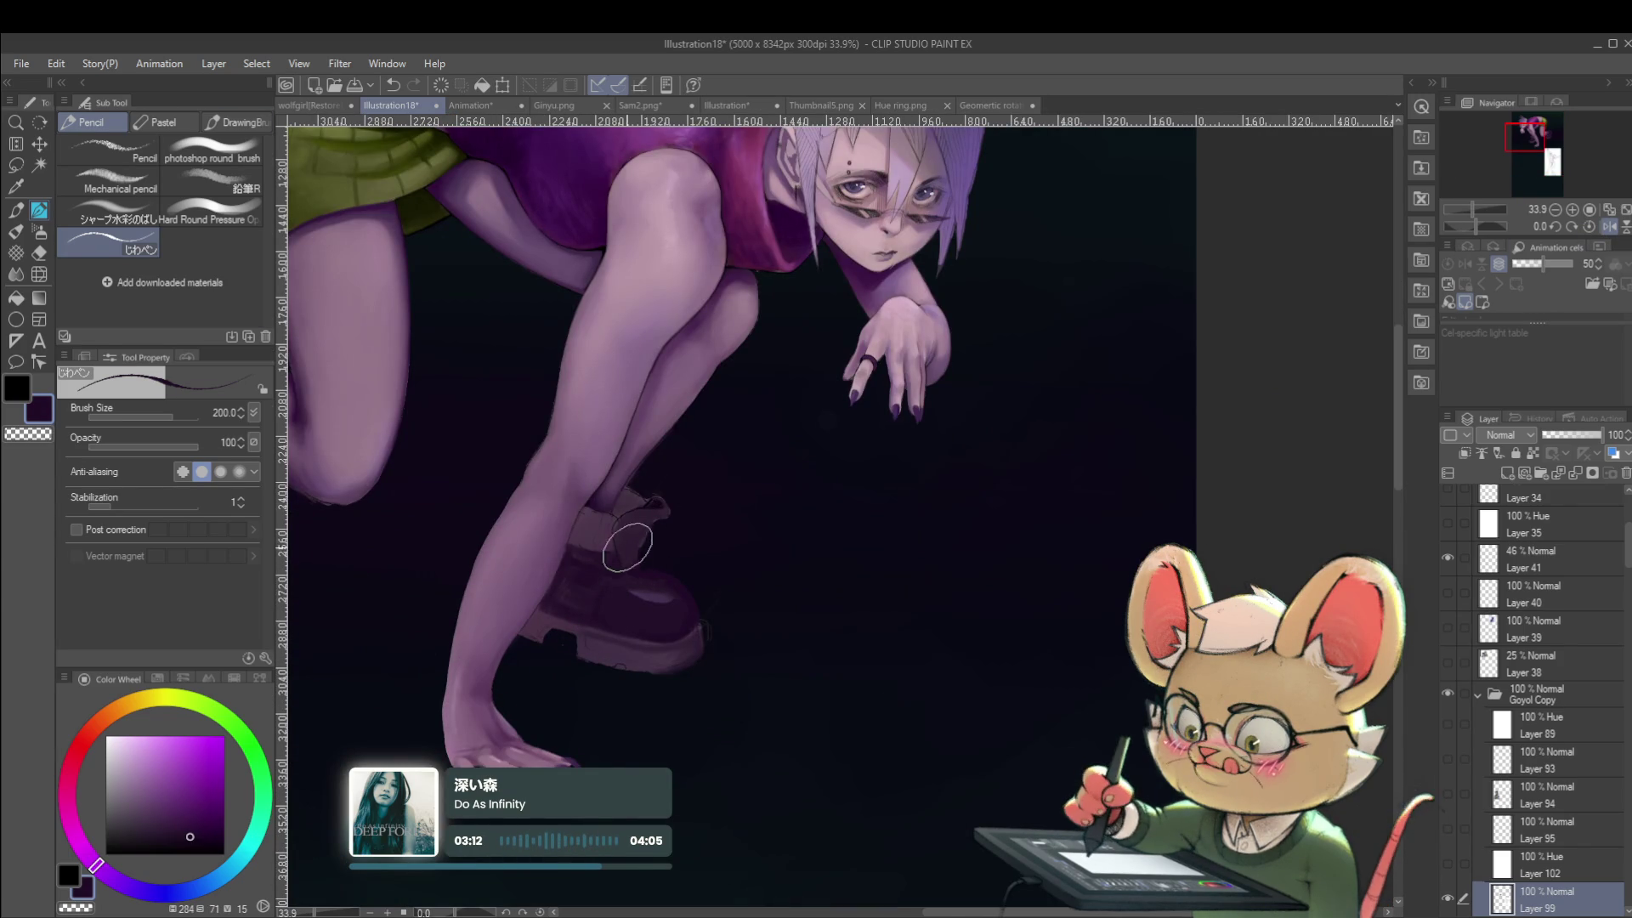
key("p")
key("p")
key("p")
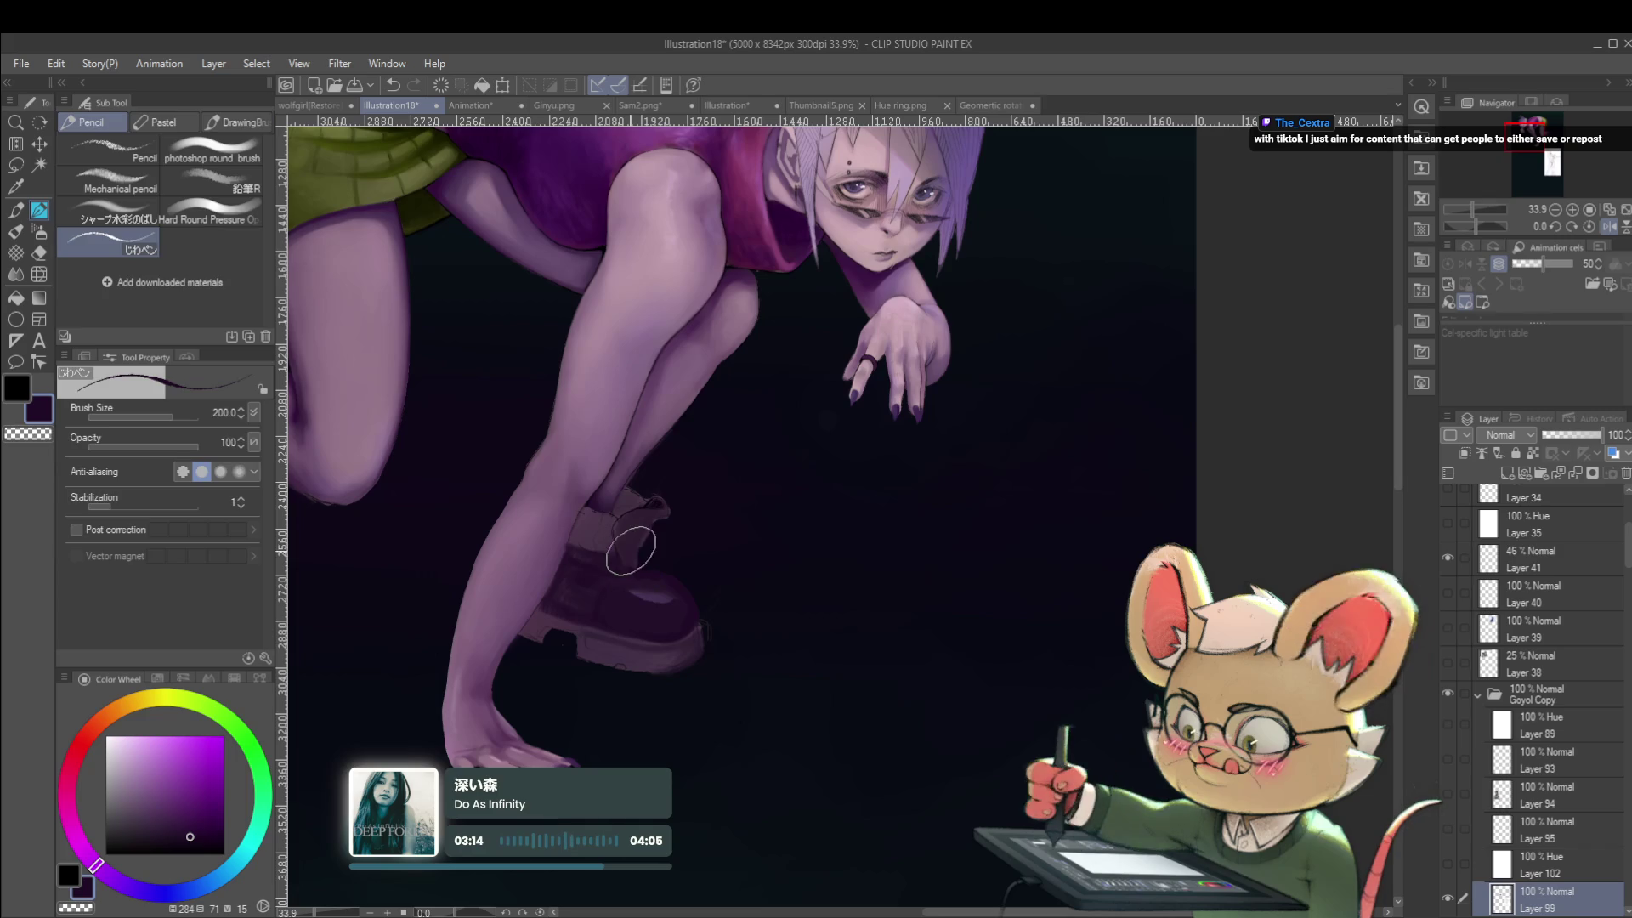
key("p")
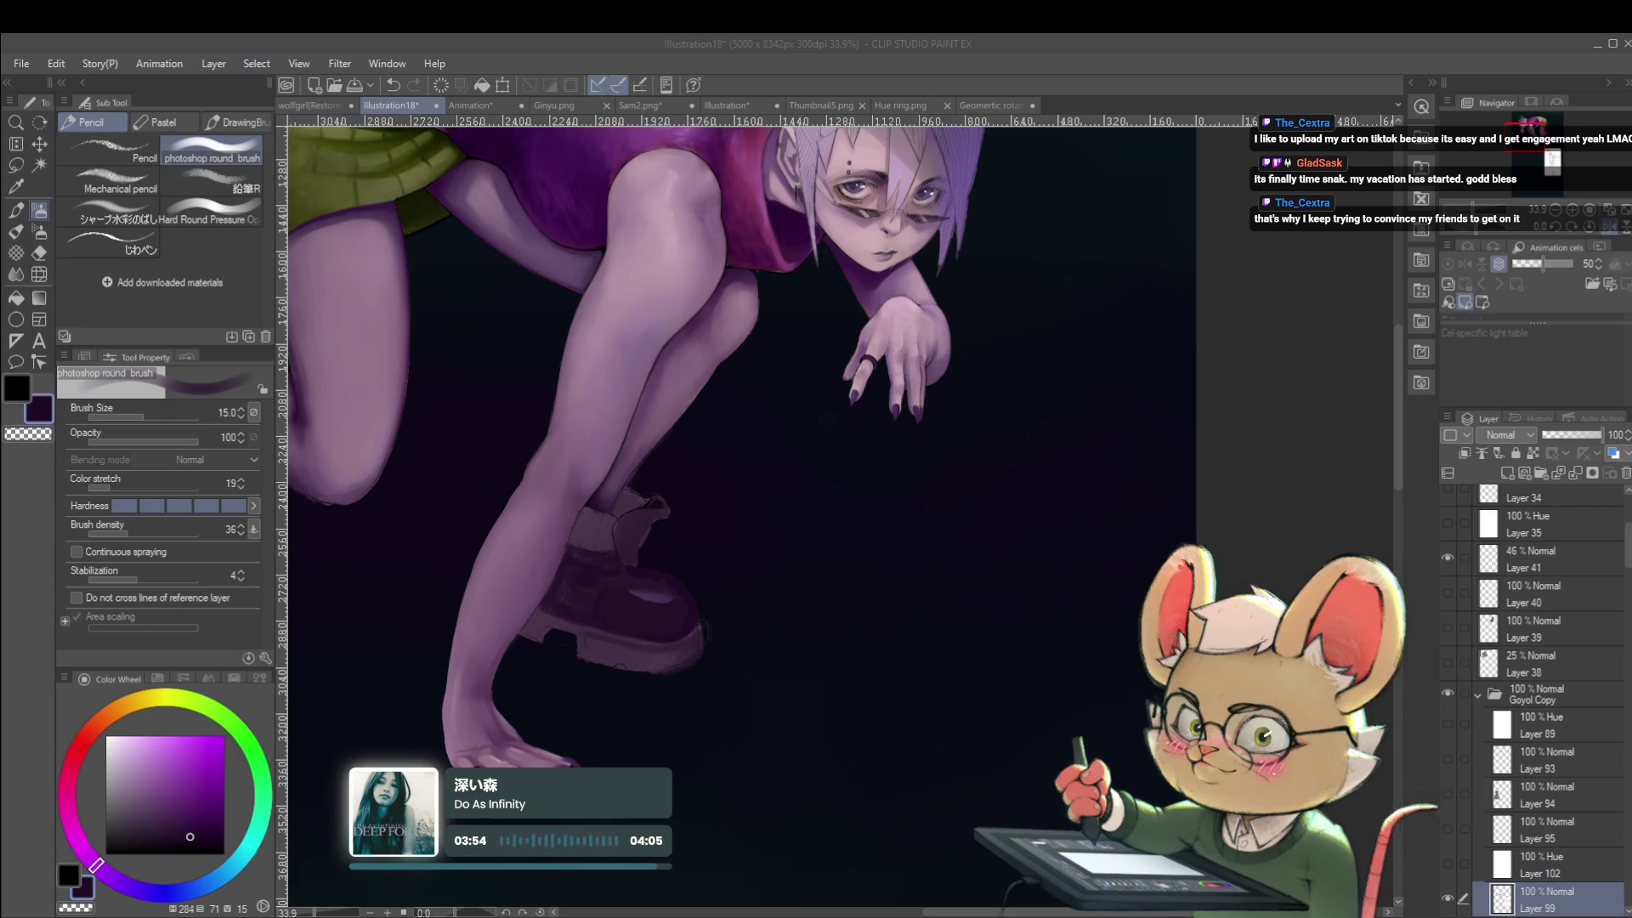
left_click(680, 601)
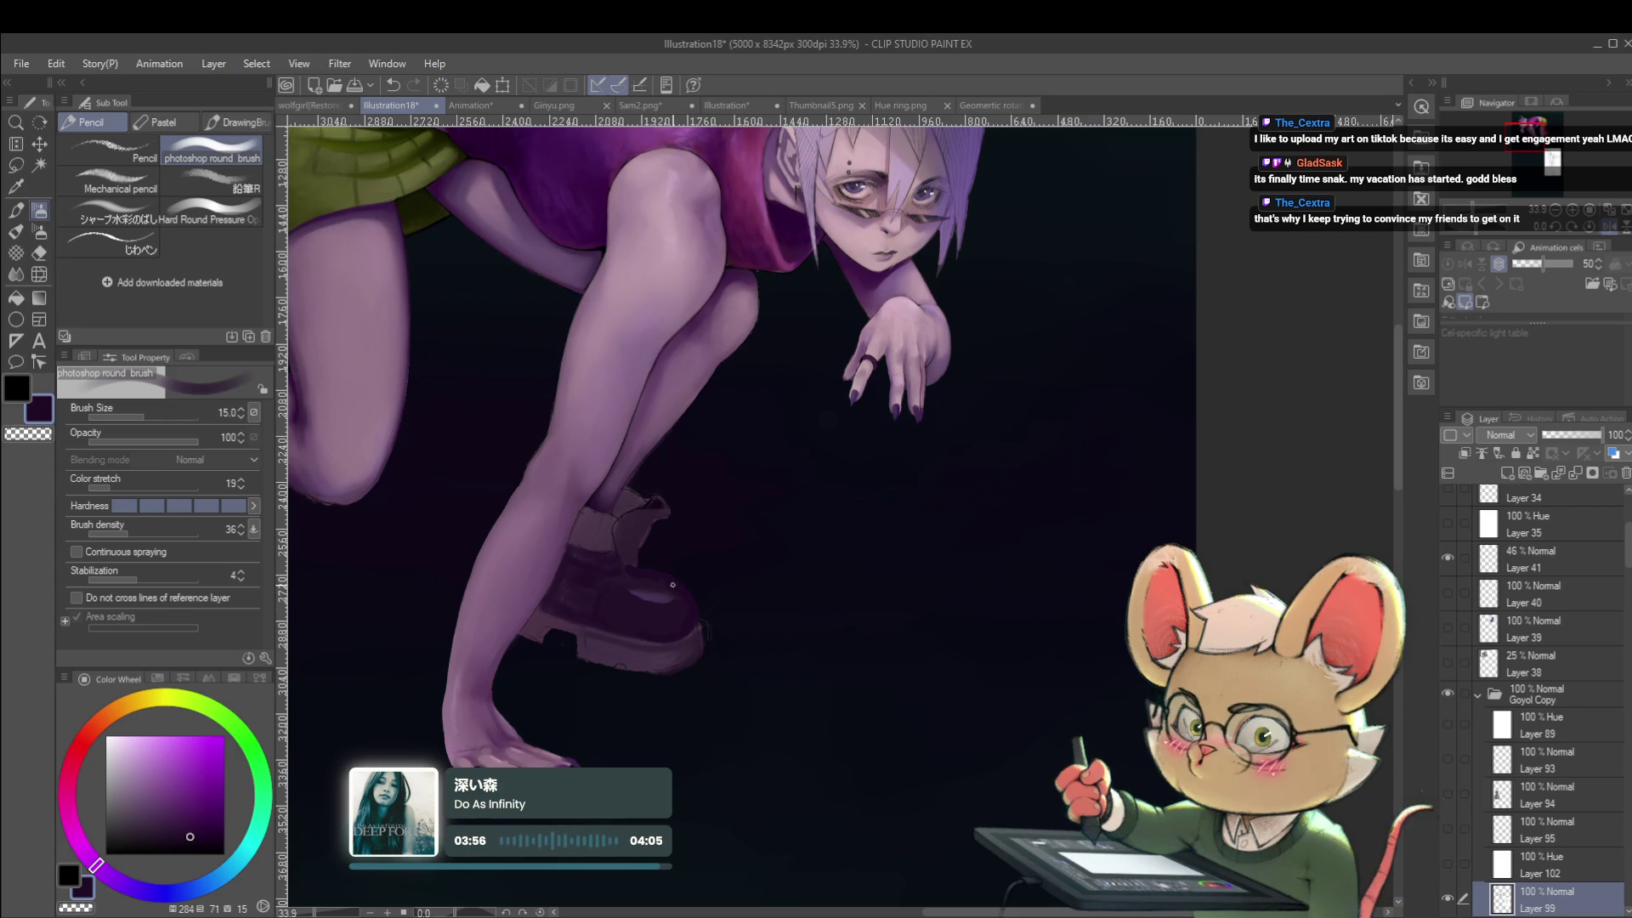
key("p")
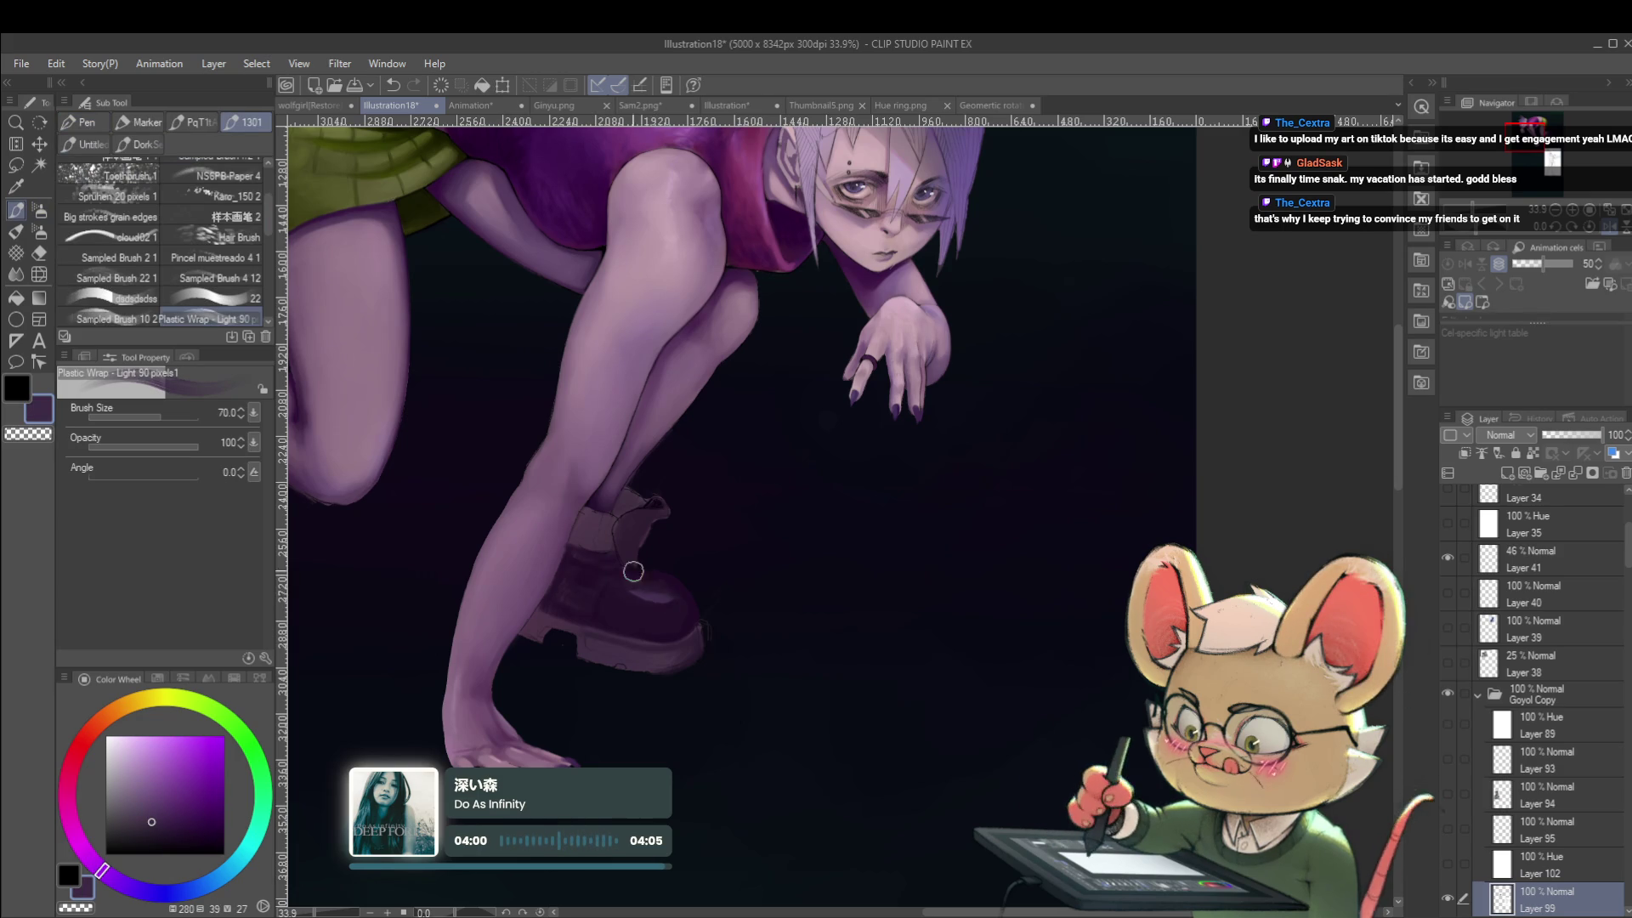
key("p")
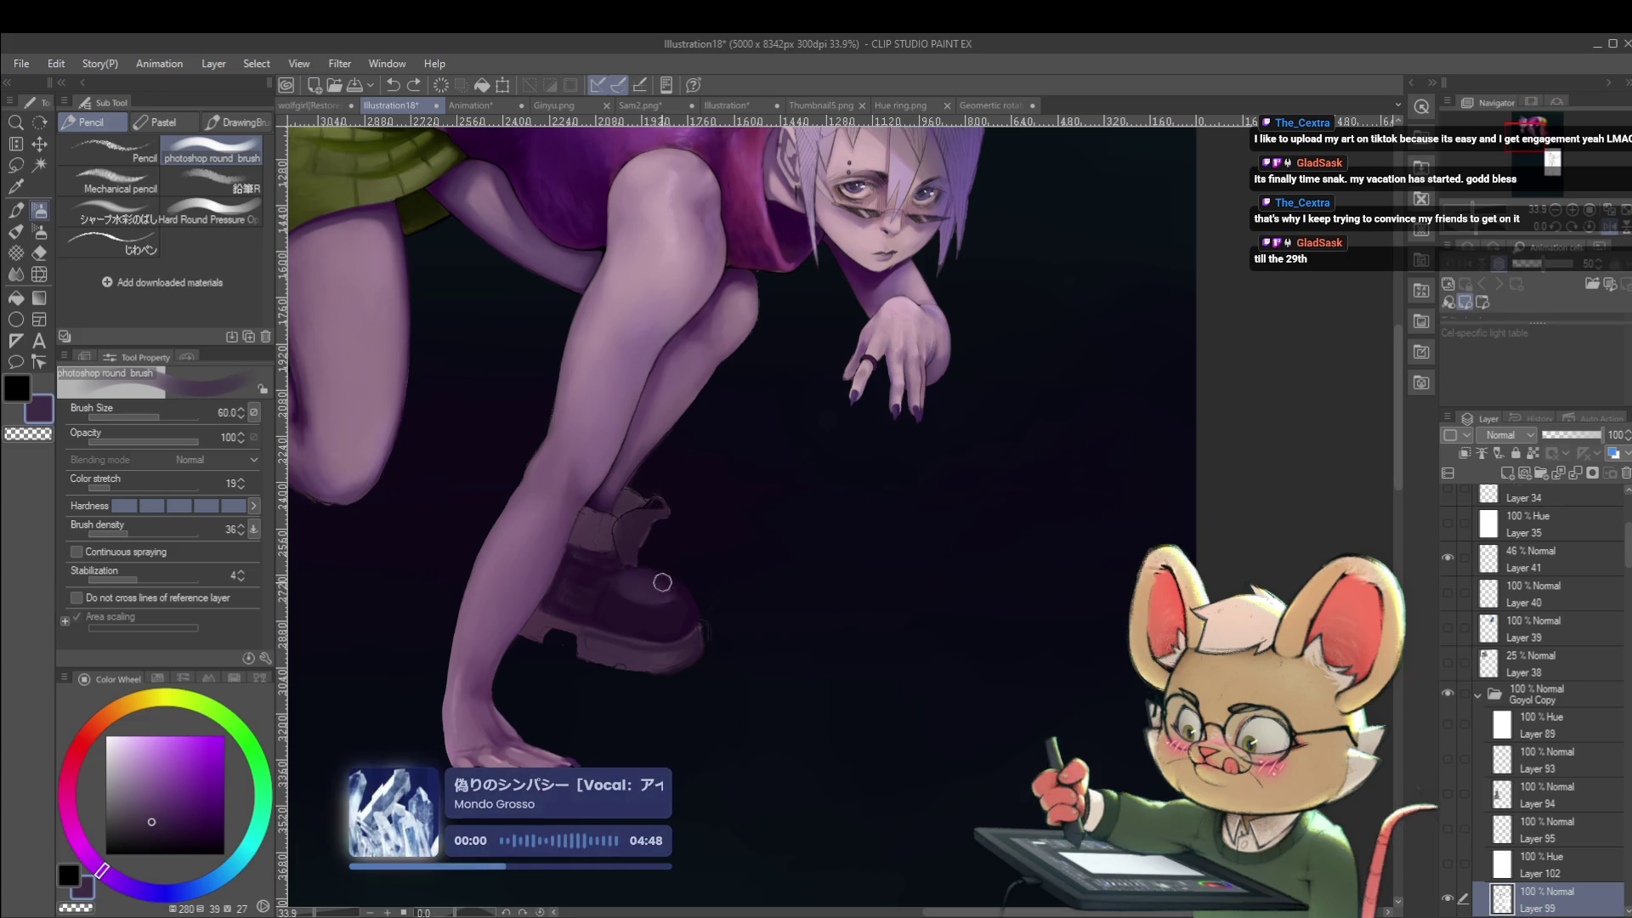
Dab the boot's shading, sample a darker purple, and frame the legs and boots.
left_click(653, 590)
scroll(625, 573, "left", 1)
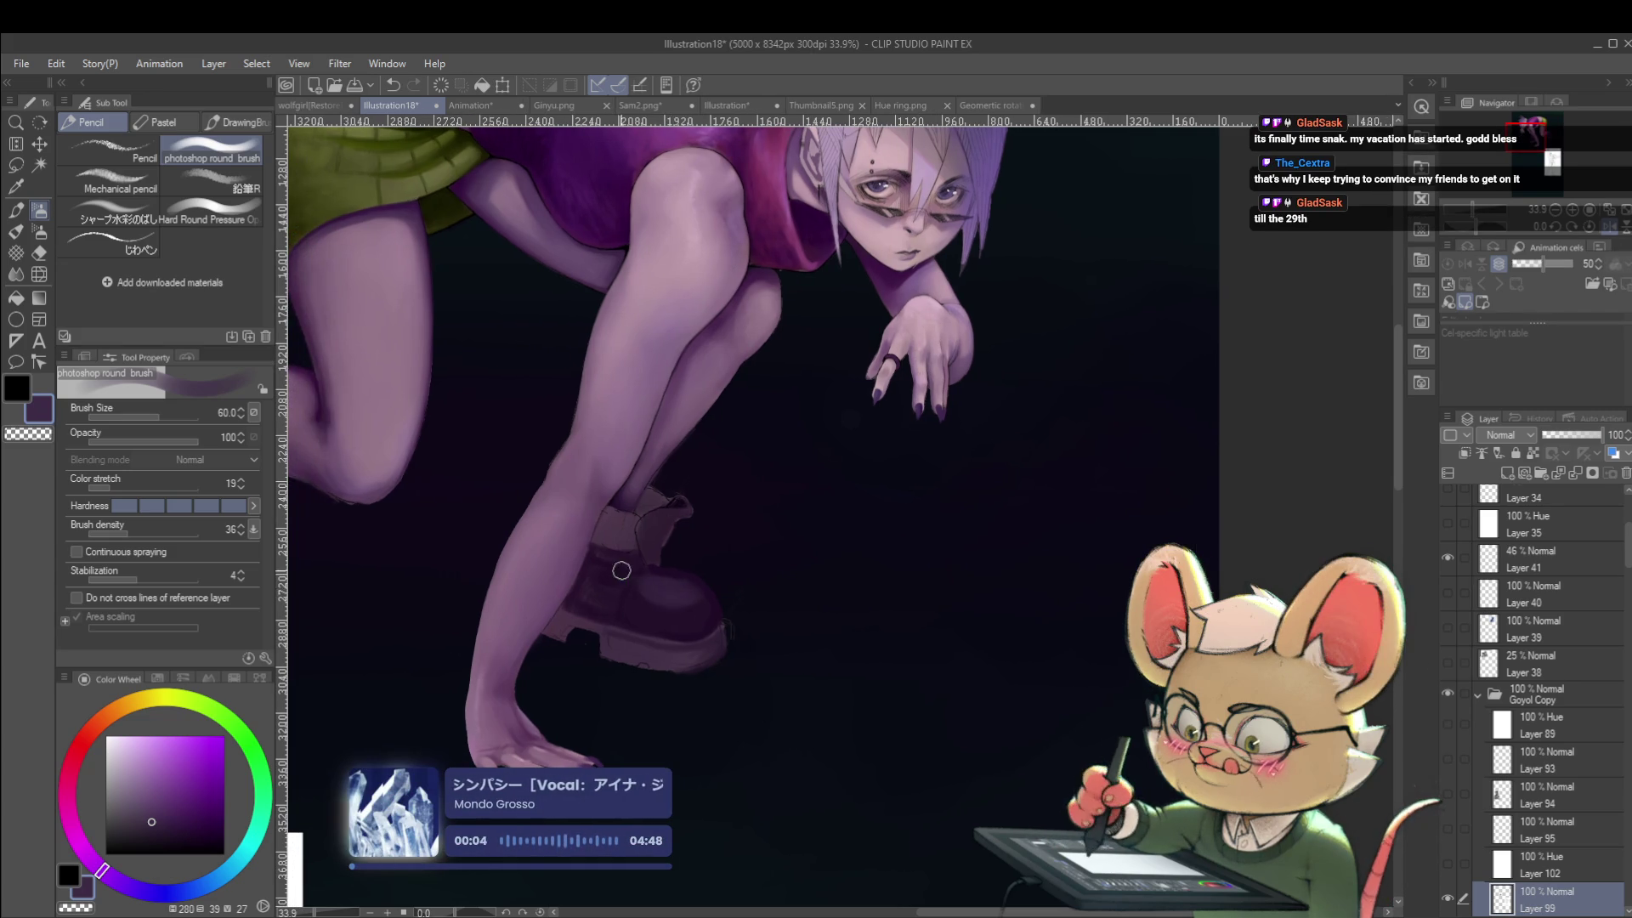
left_click(716, 618, "alt")
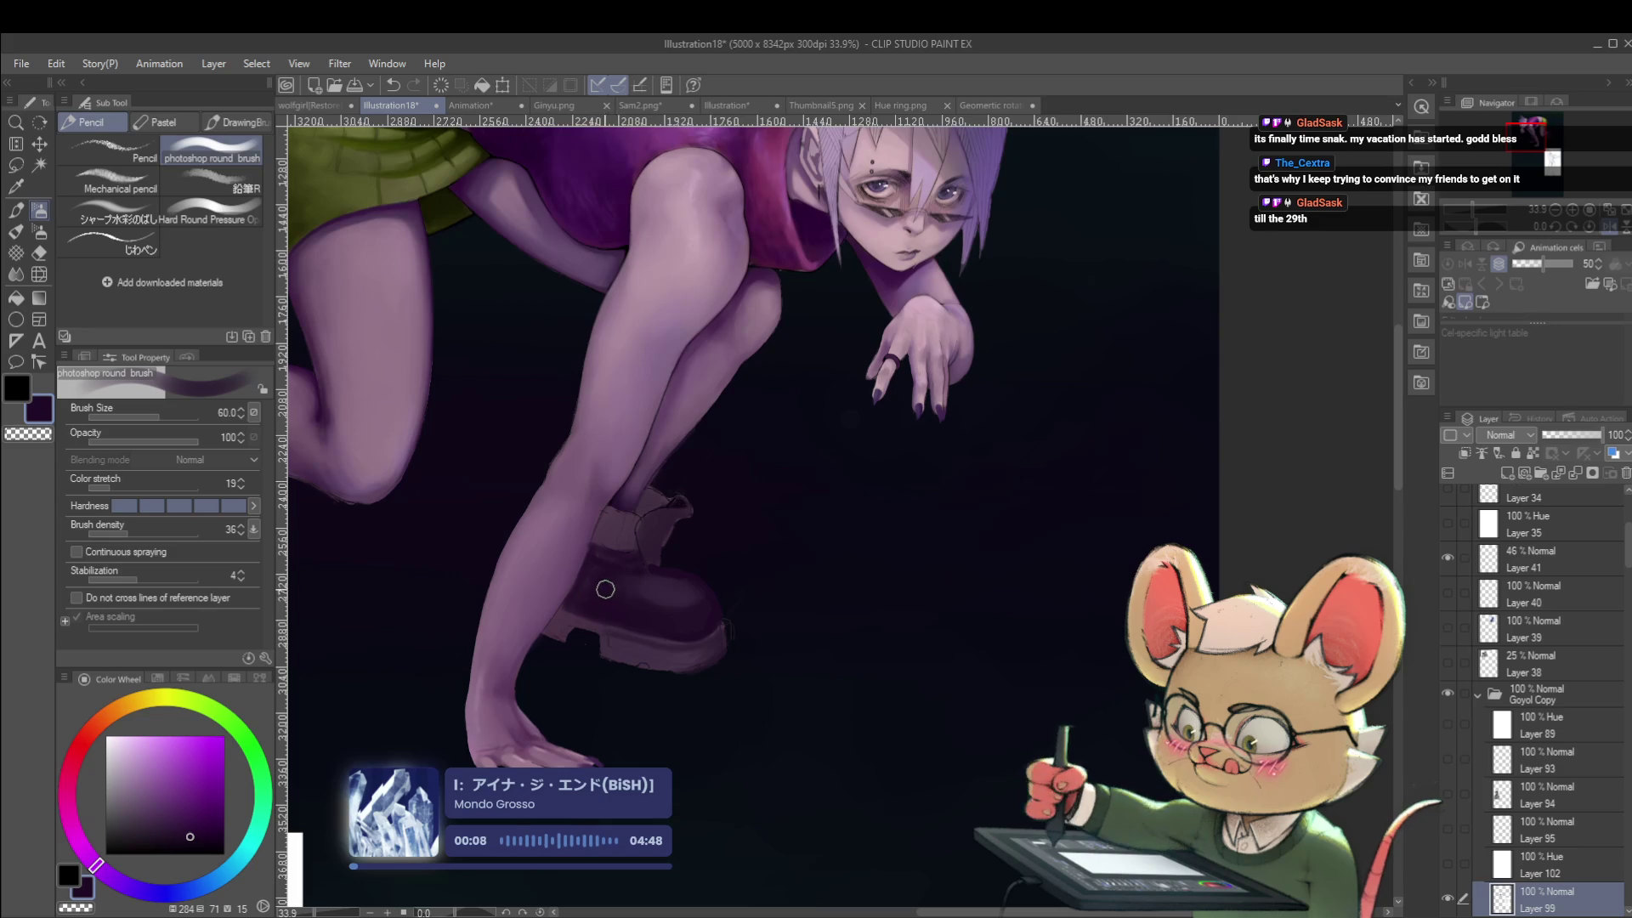
scroll(581, 592, "down", 5)
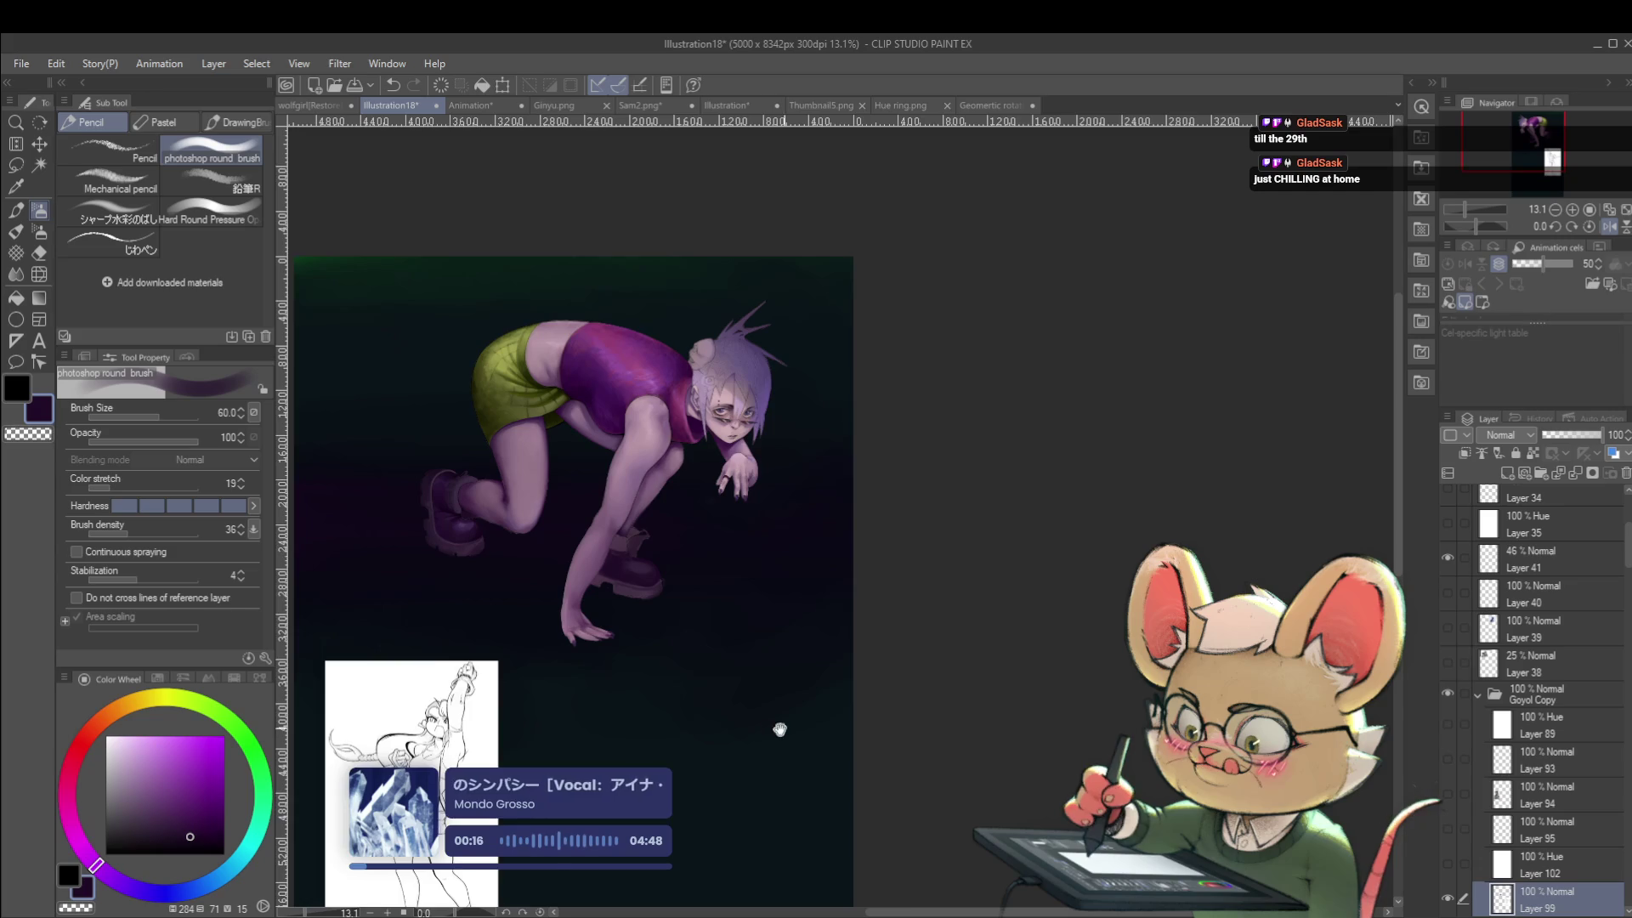
left_click_drag(817, 723, 880, 642)
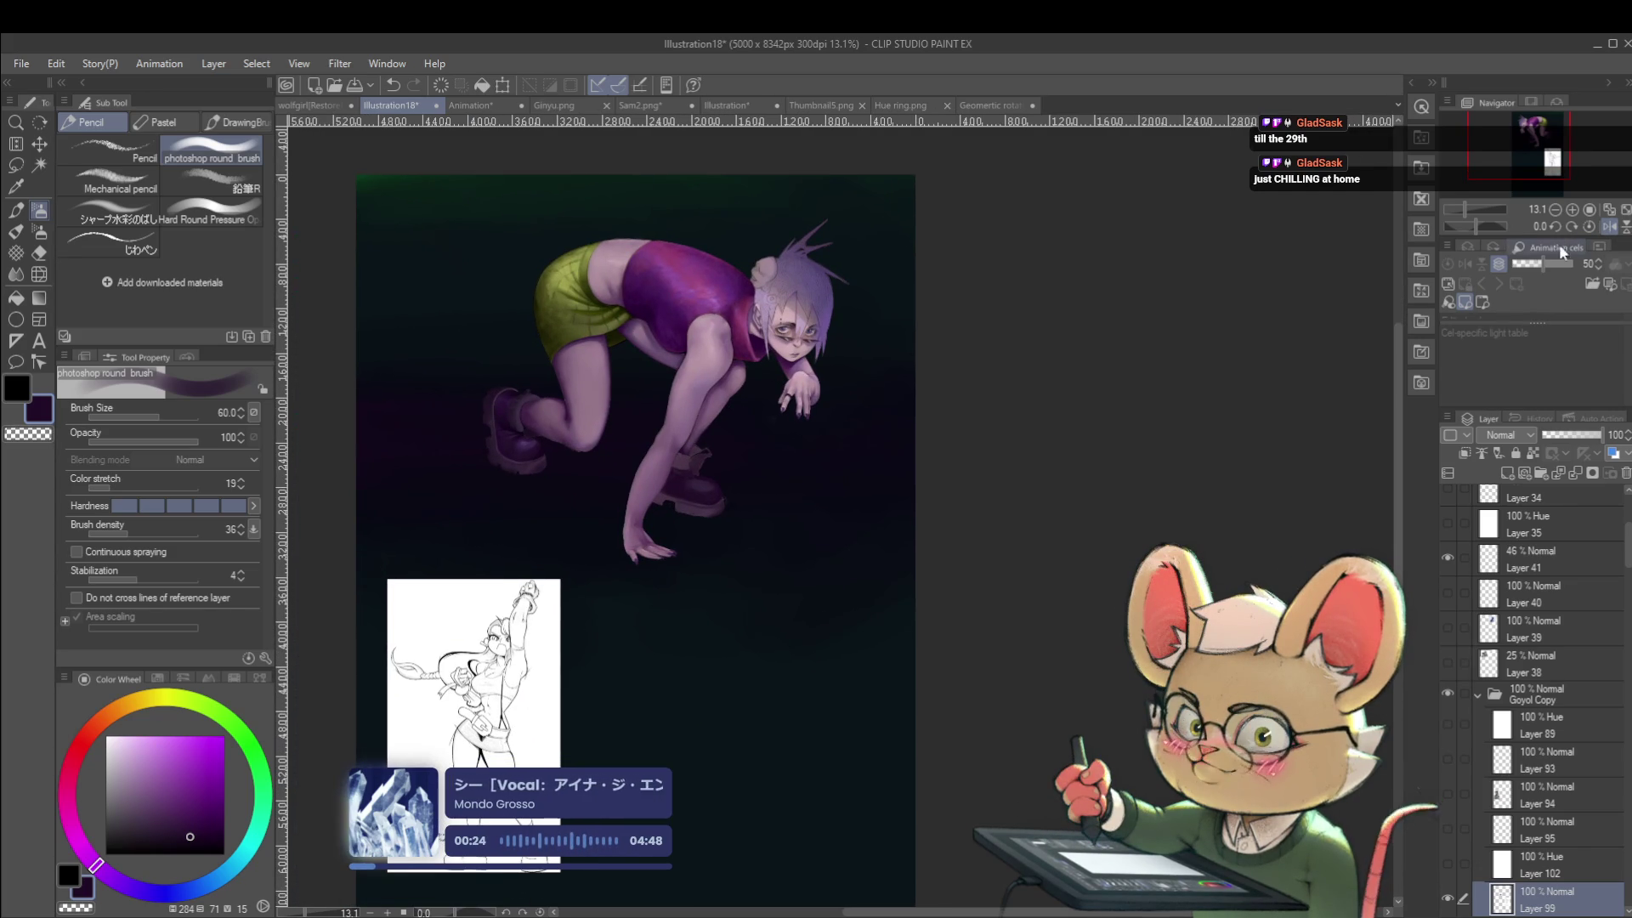
scroll(680, 472, "up", 3)
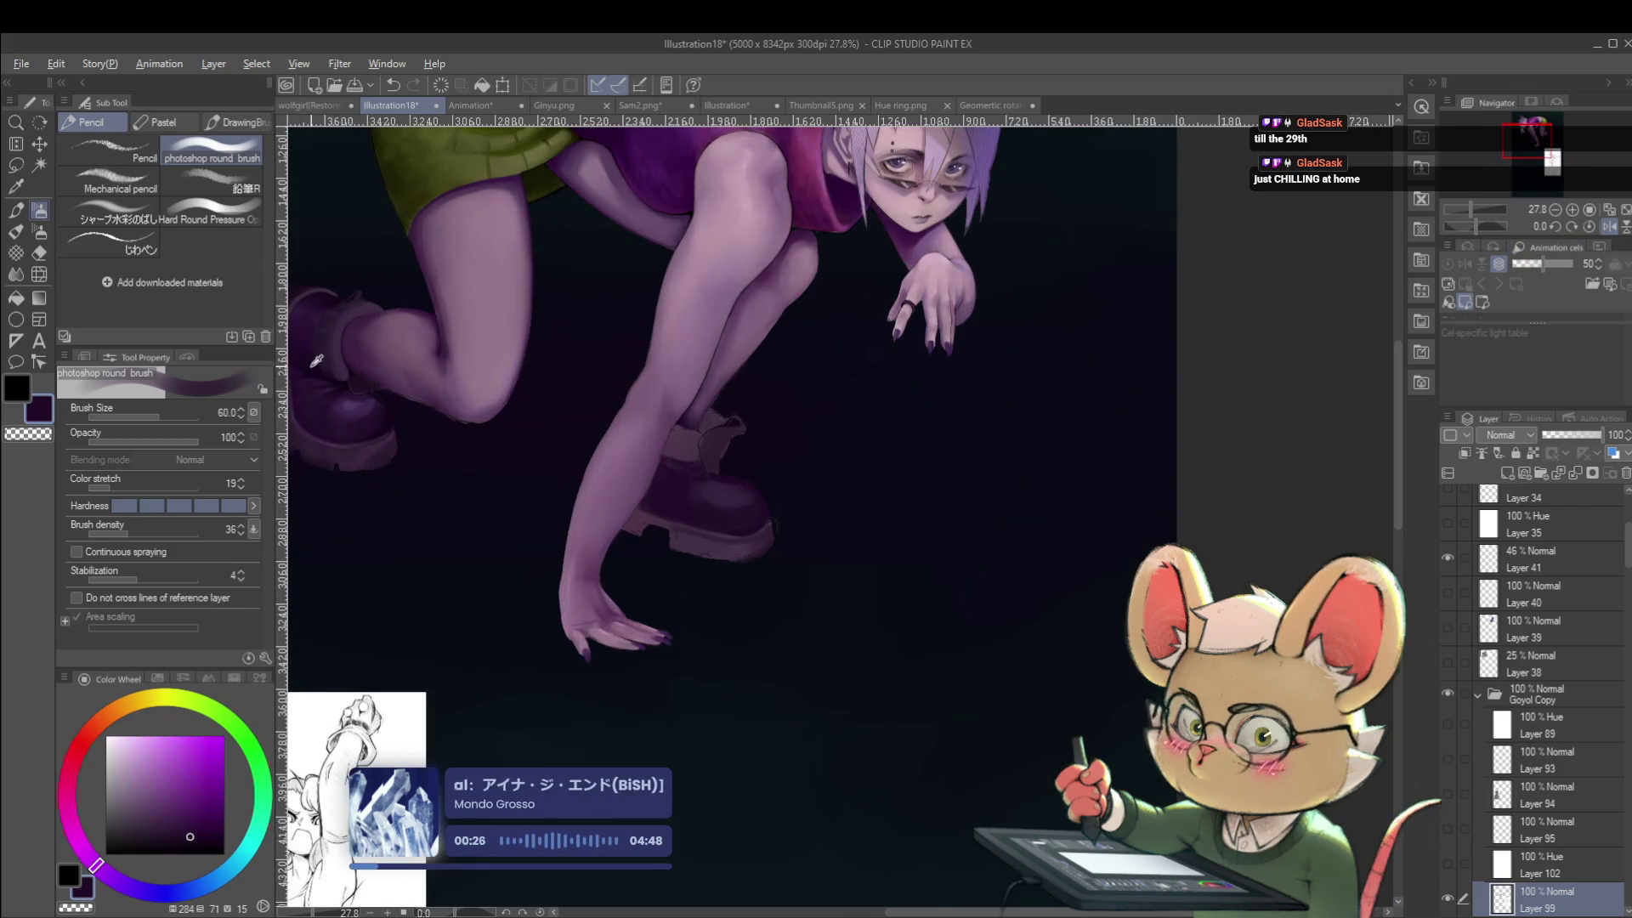
left_click_drag(723, 359, 889, 357)
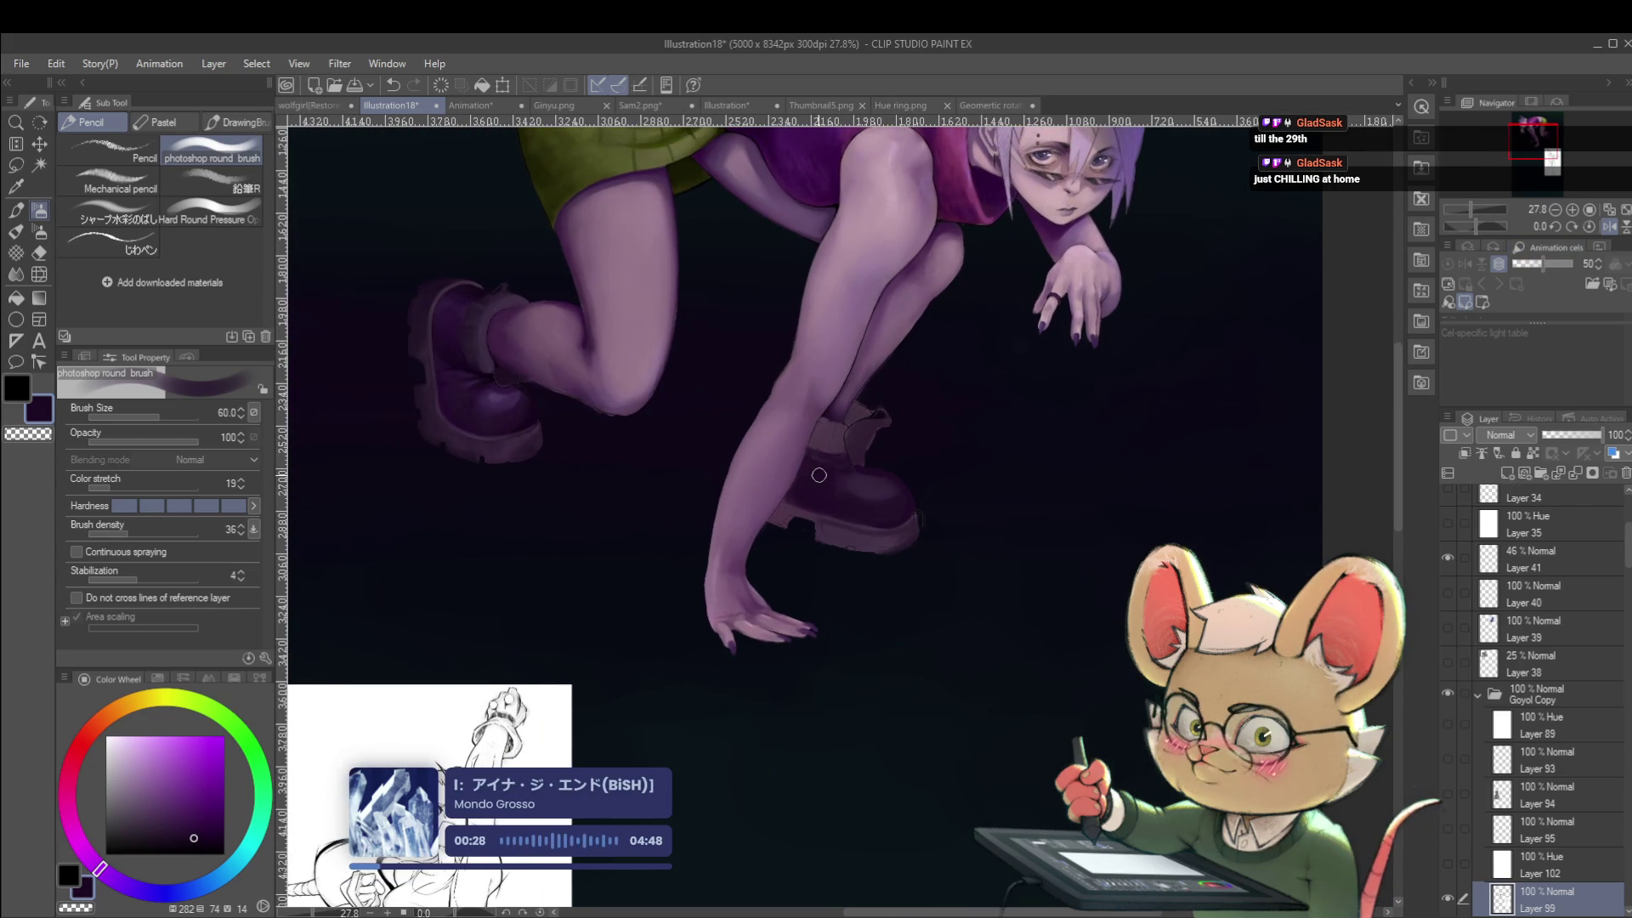
scroll(817, 476, "up", 2)
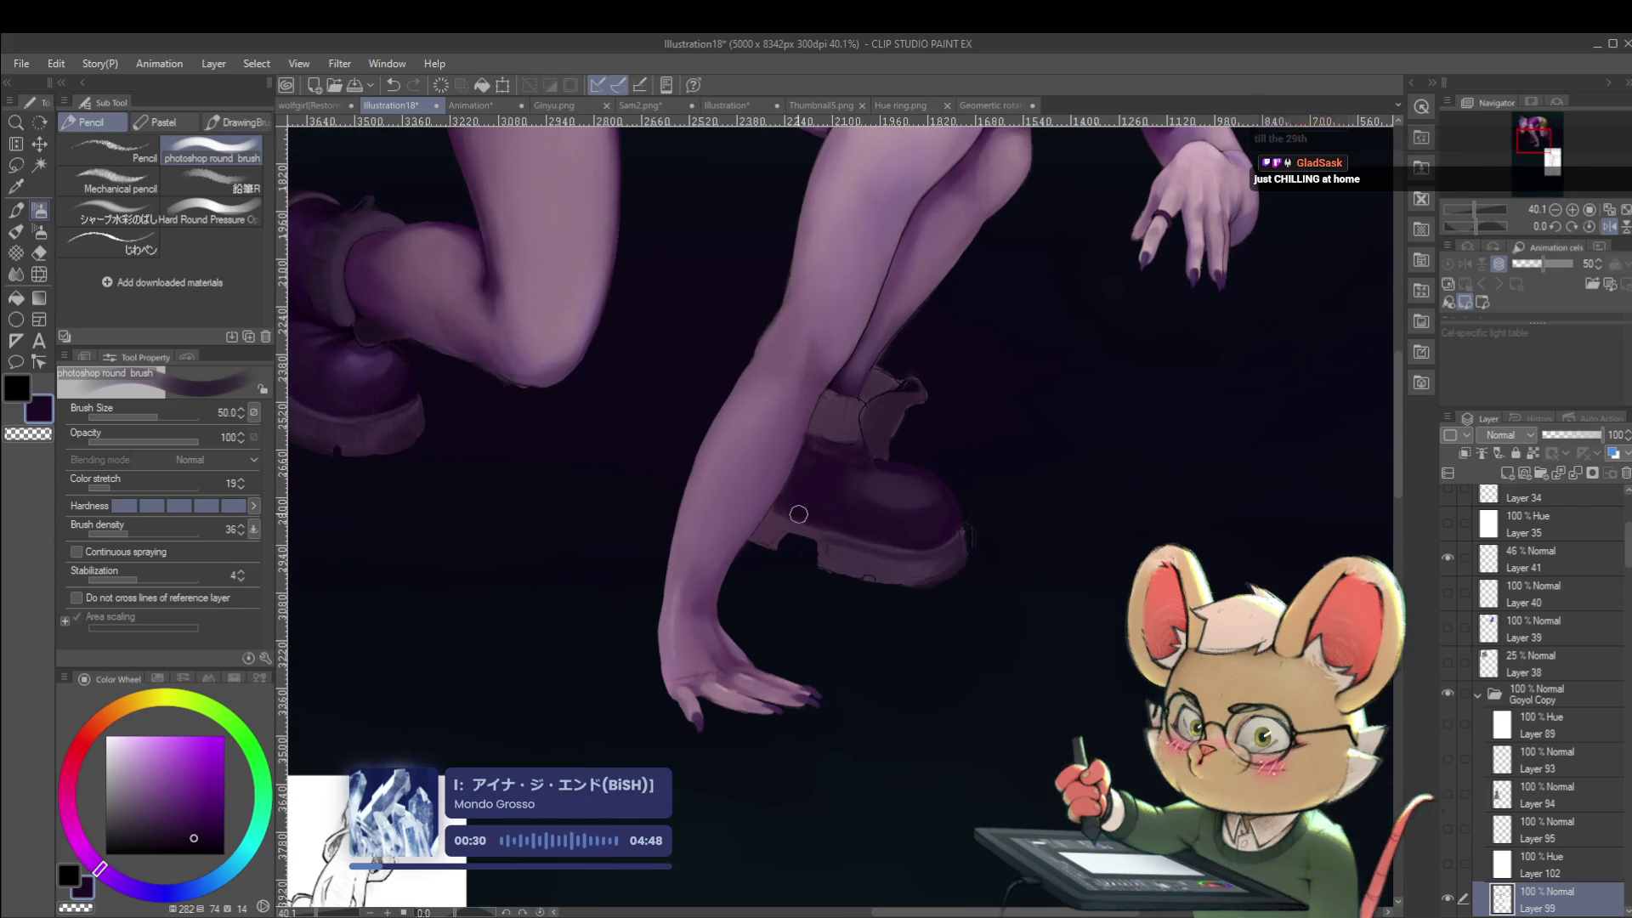
Set the brush to size 30, undo a stroke, and paint a light purple highlight on the boot top.
key("bracketleft")
key("bracketleft")
key("bracketleft")
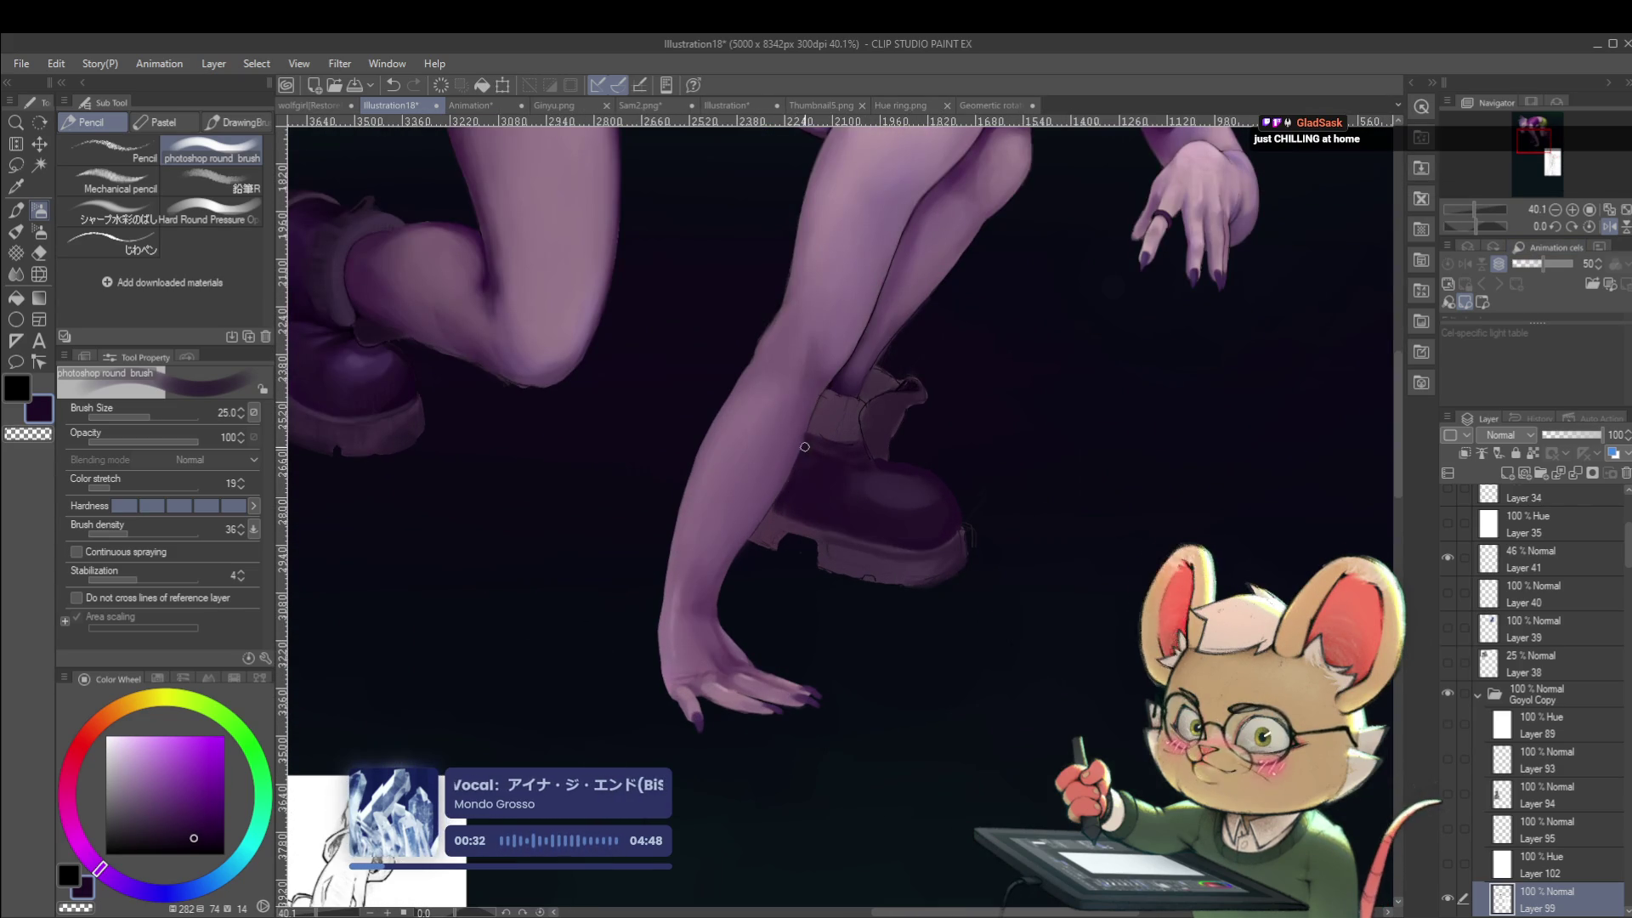
key("bracketright")
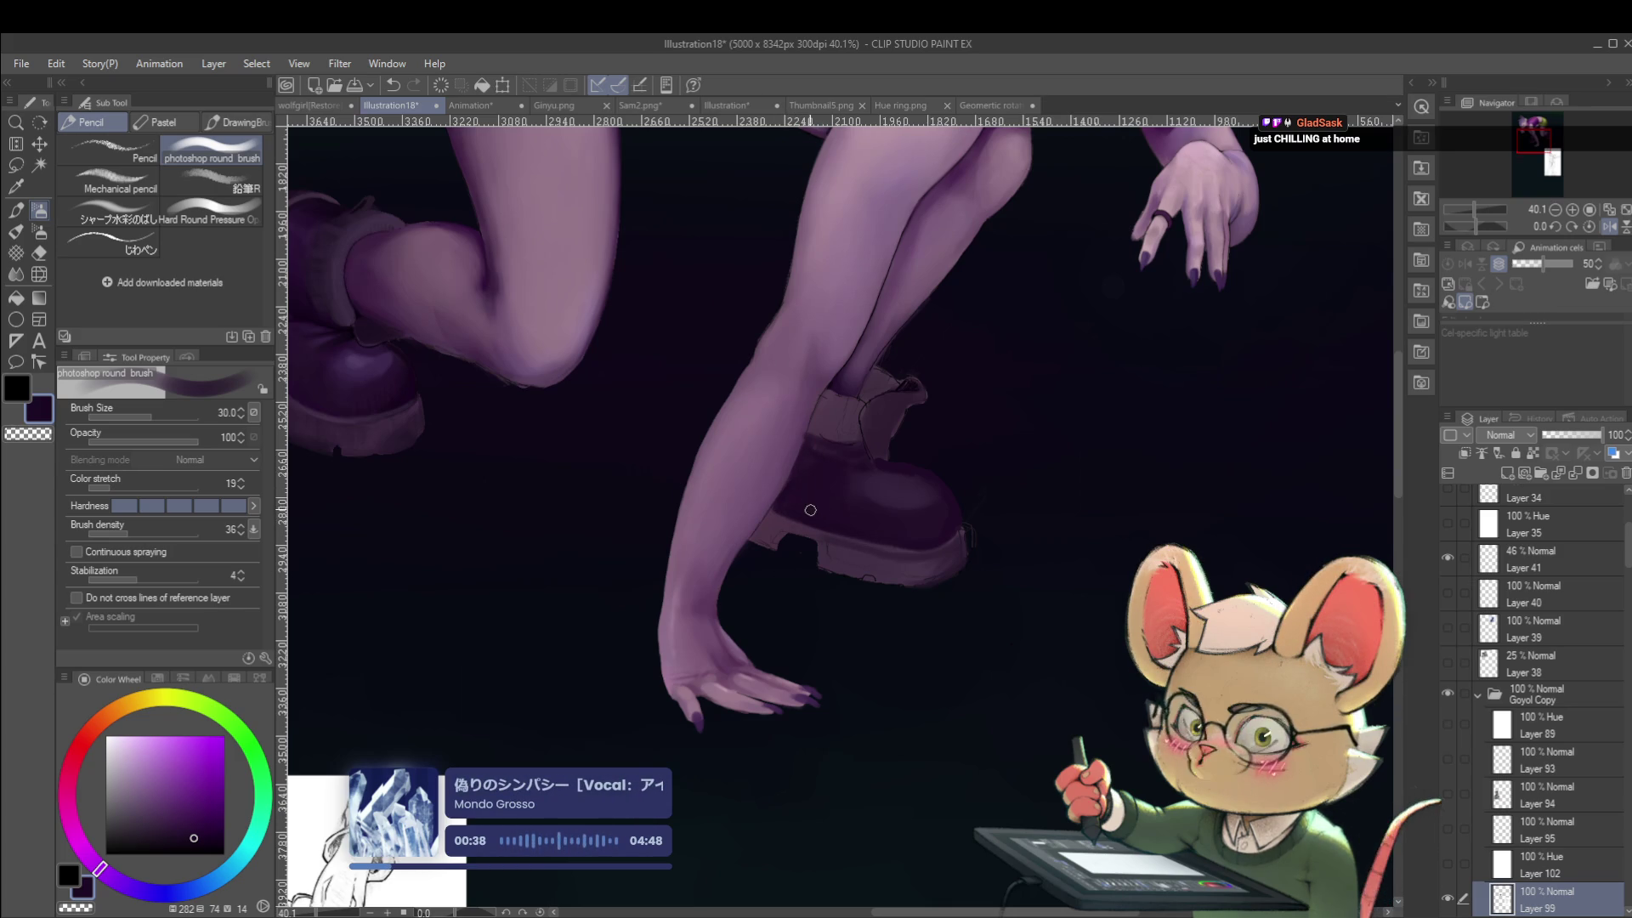
key("ctrl+z")
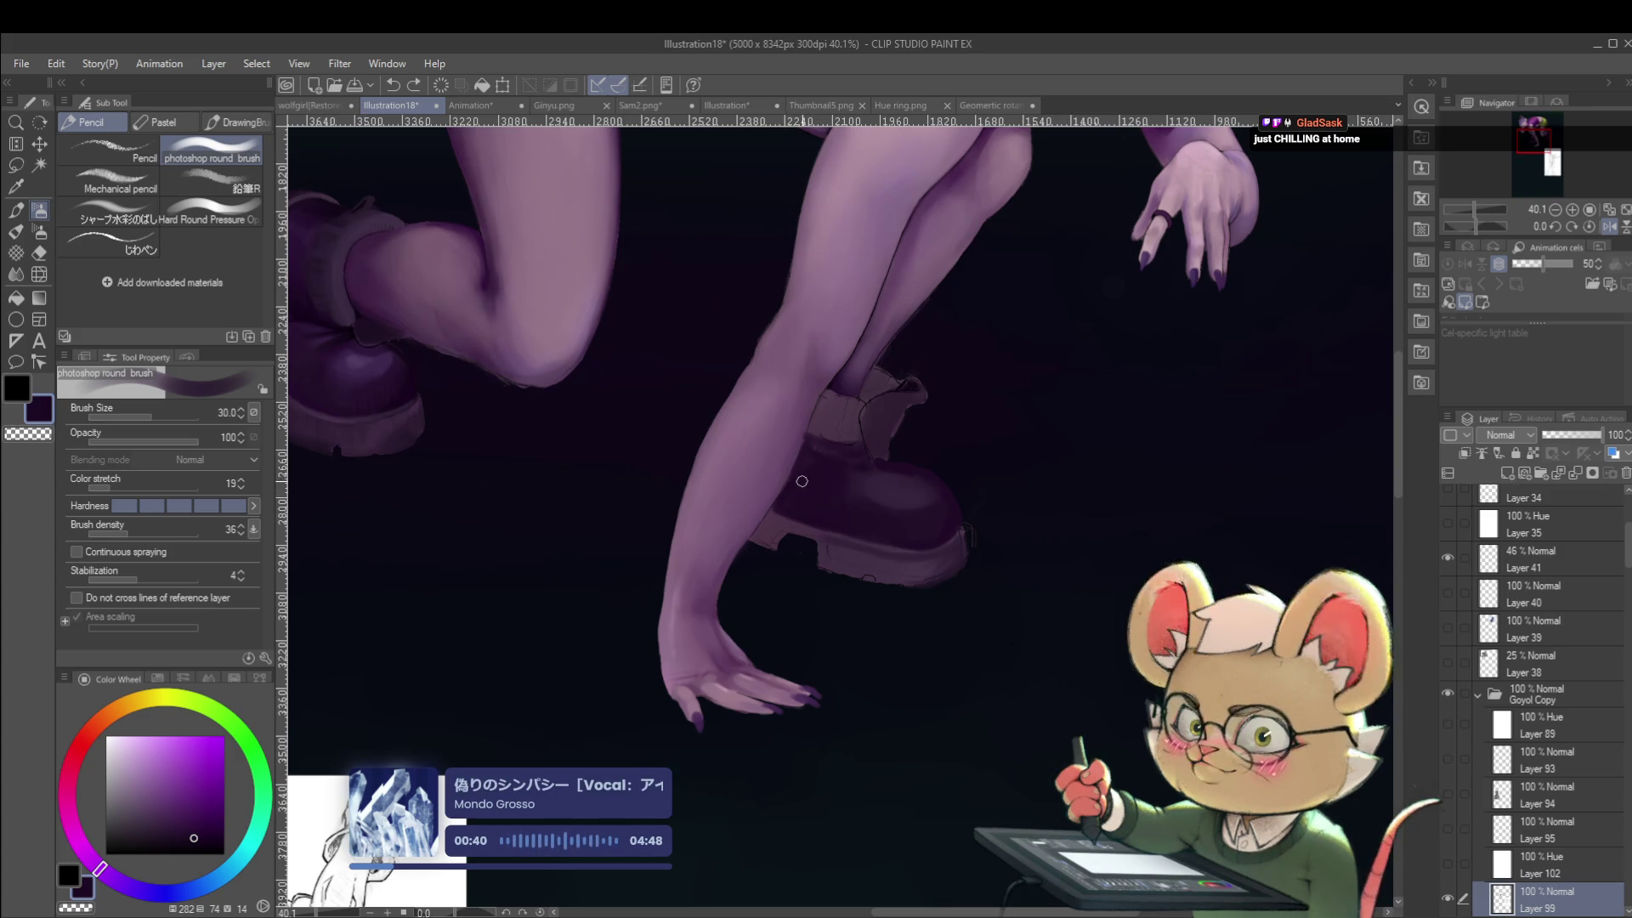
left_click_drag(798, 463, 827, 482)
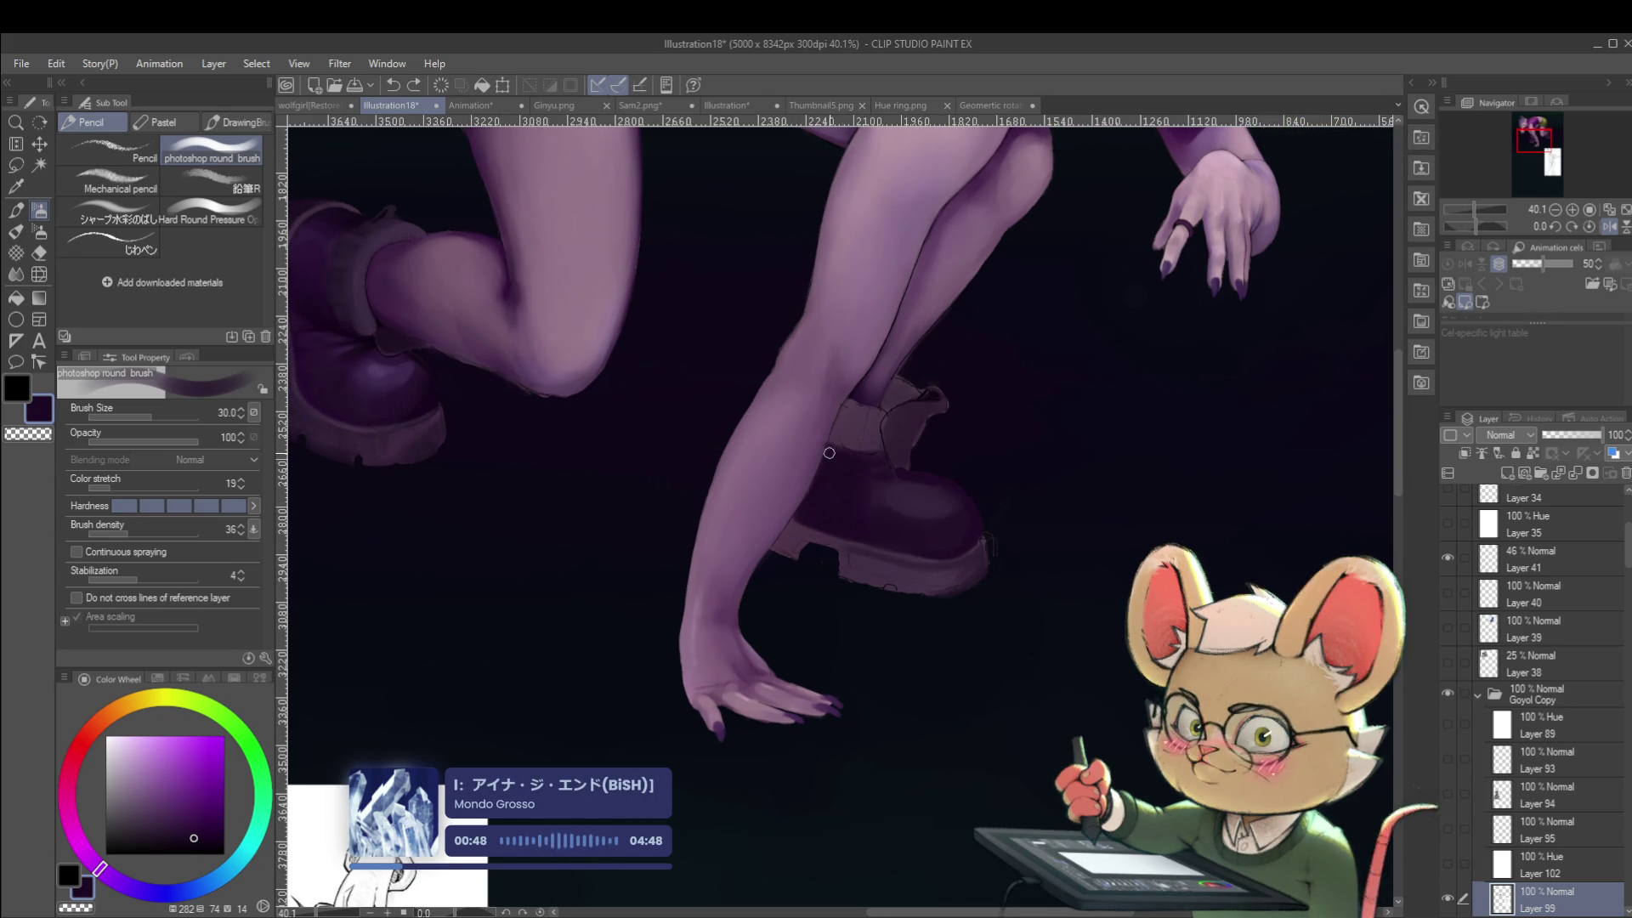
mouse_move(874, 465)
left_mouse_down()
mouse_move(852, 524)
mouse_move(871, 512)
left_mouse_up()
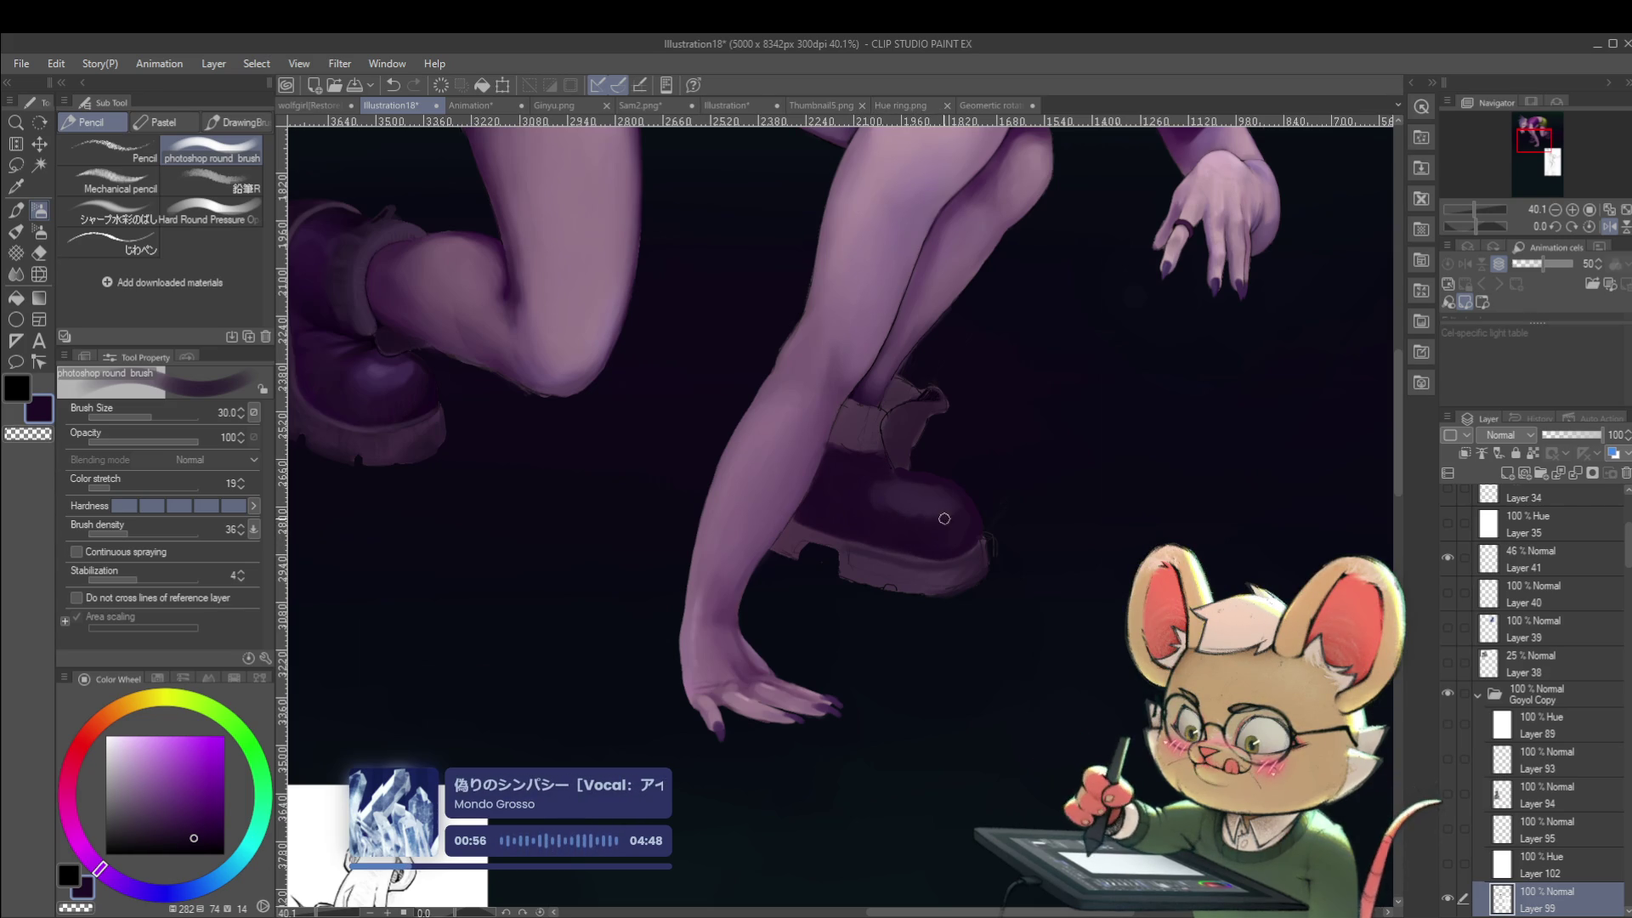
scroll(963, 537, "down", 5)
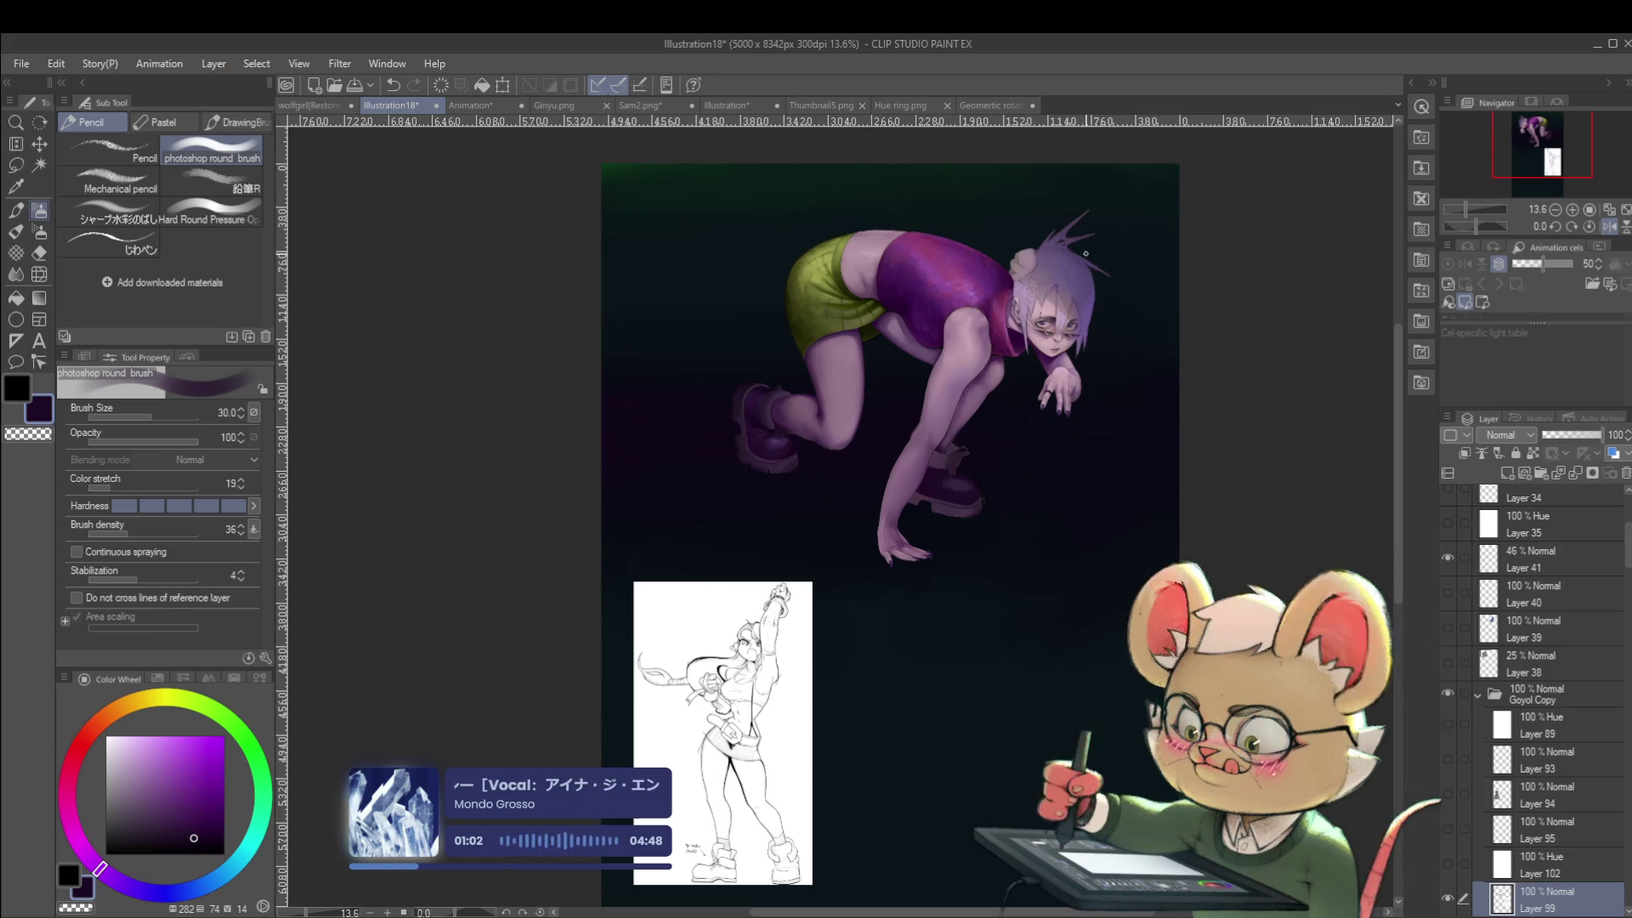
Mirror the view and eyedrop a darker, then a paler muted violet from the shoe.
left_click(1610, 226)
left_click_drag(1087, 469, 1050, 483)
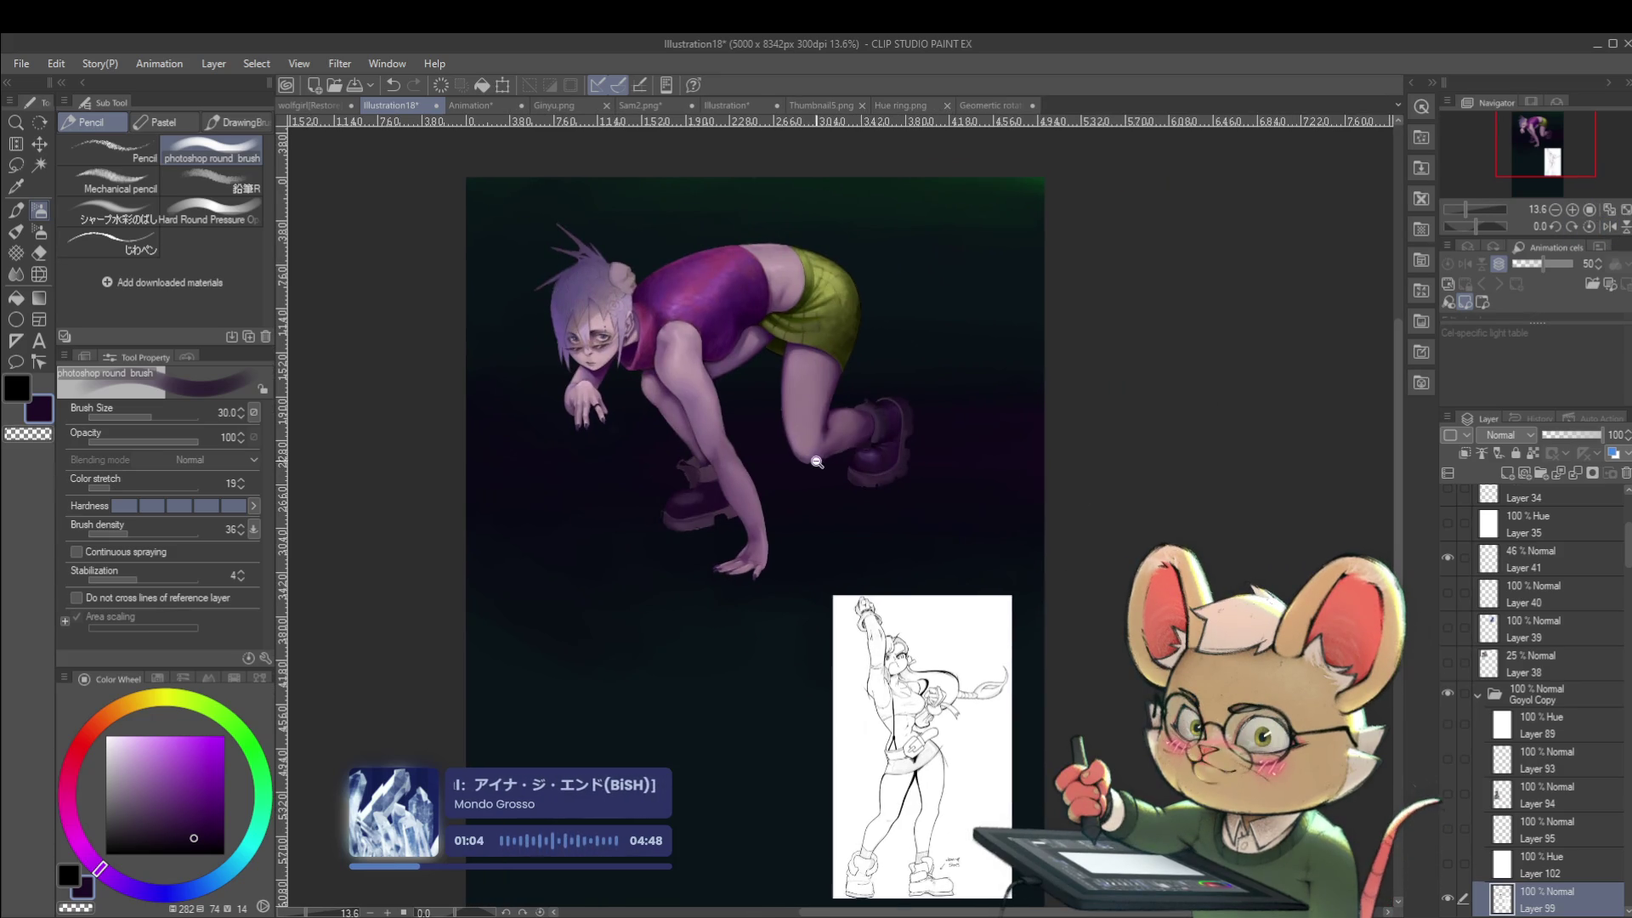
scroll(824, 455, "up", 4)
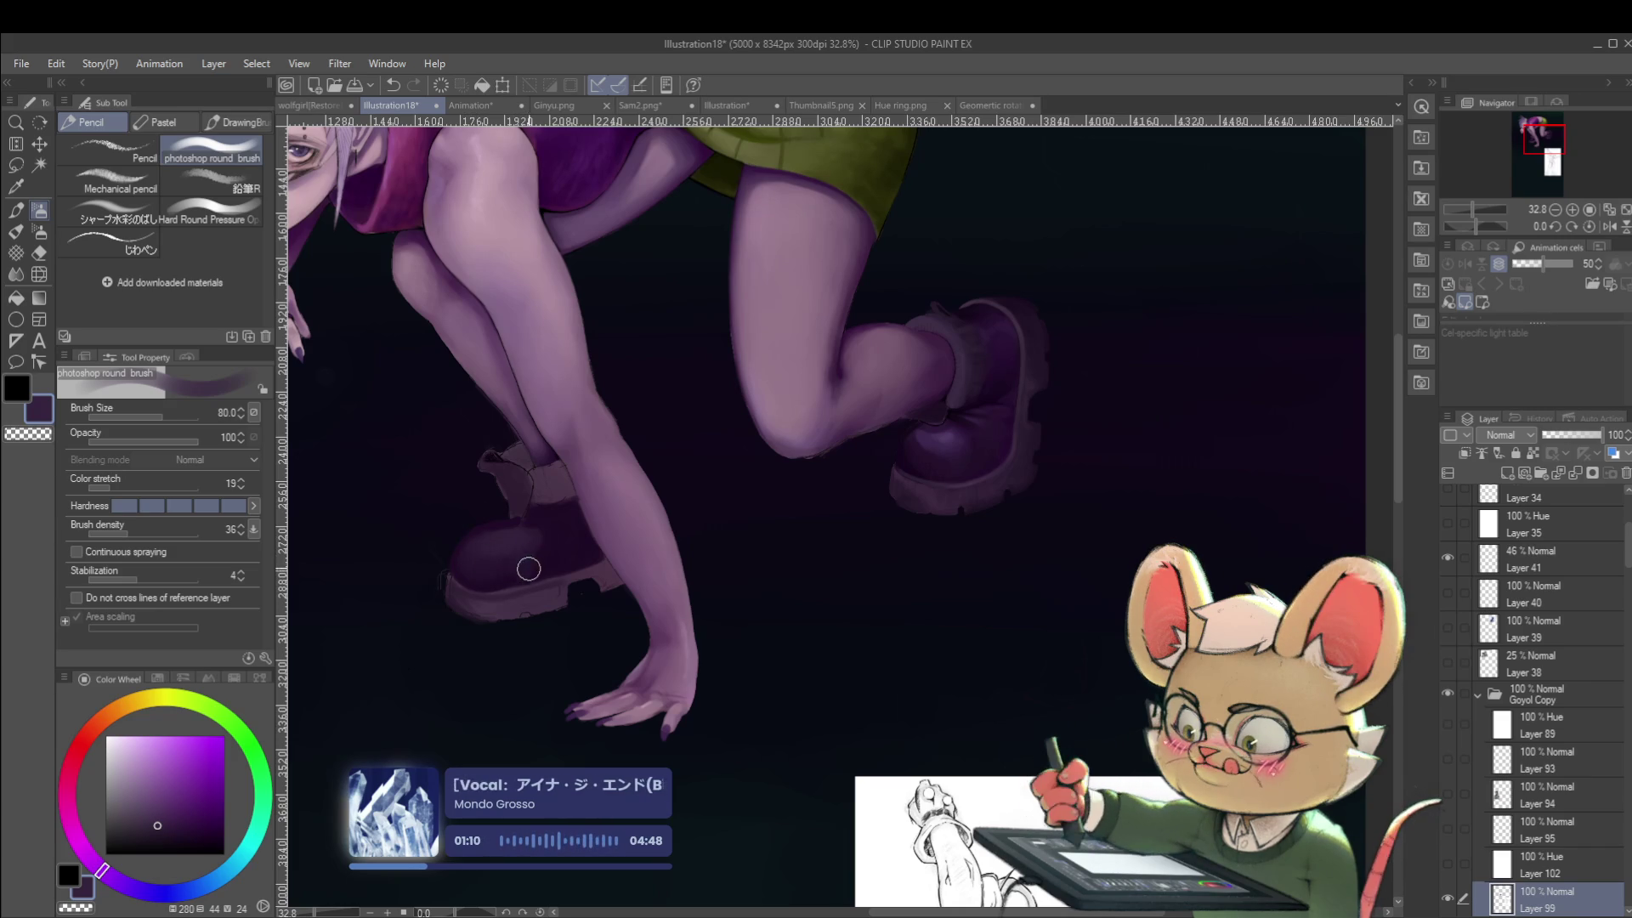
left_click(549, 473, "alt")
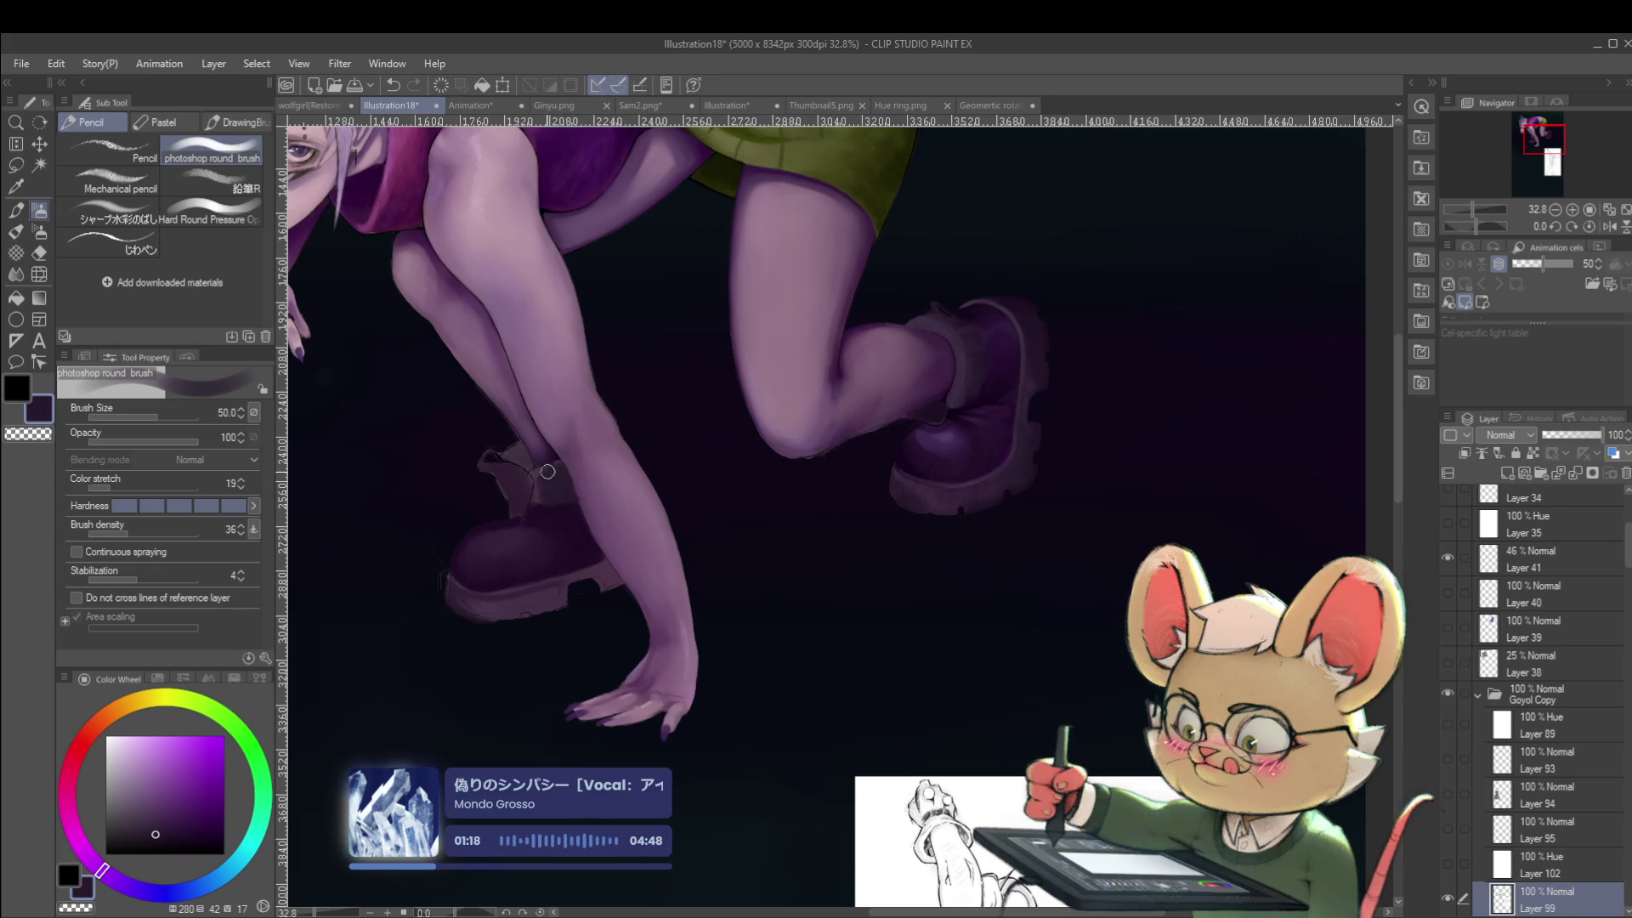
left_click(538, 470, "alt")
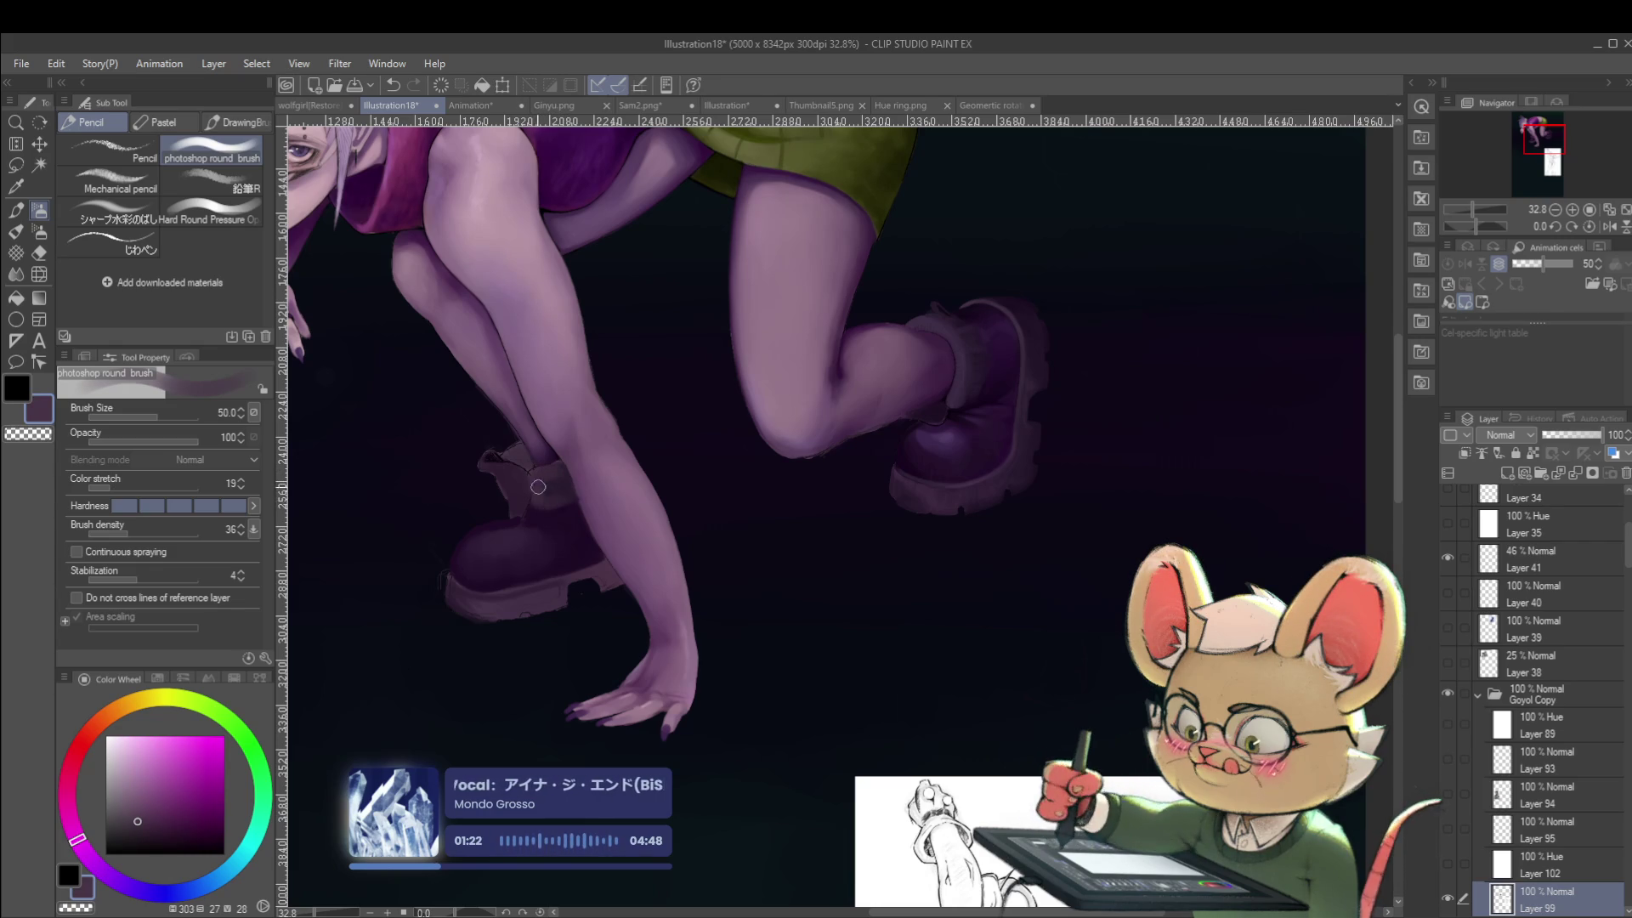
scroll(539, 473, "down", 5)
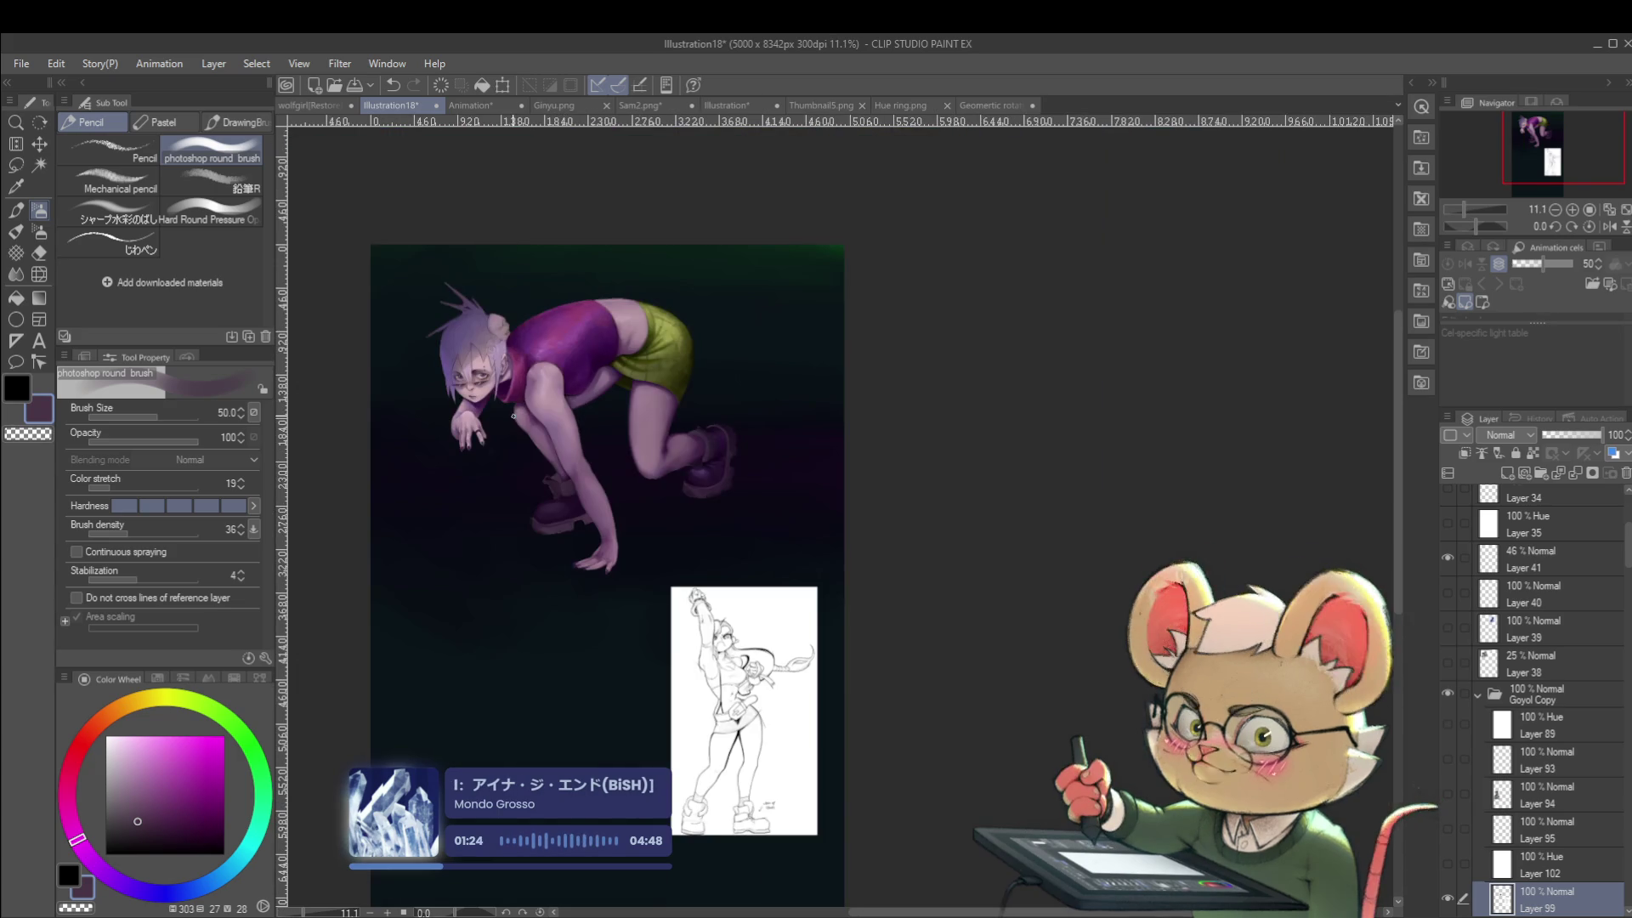
Mirror the view, remove the line-art reference sketch, then reframe the figure and unmirror.
left_click(1599, 223)
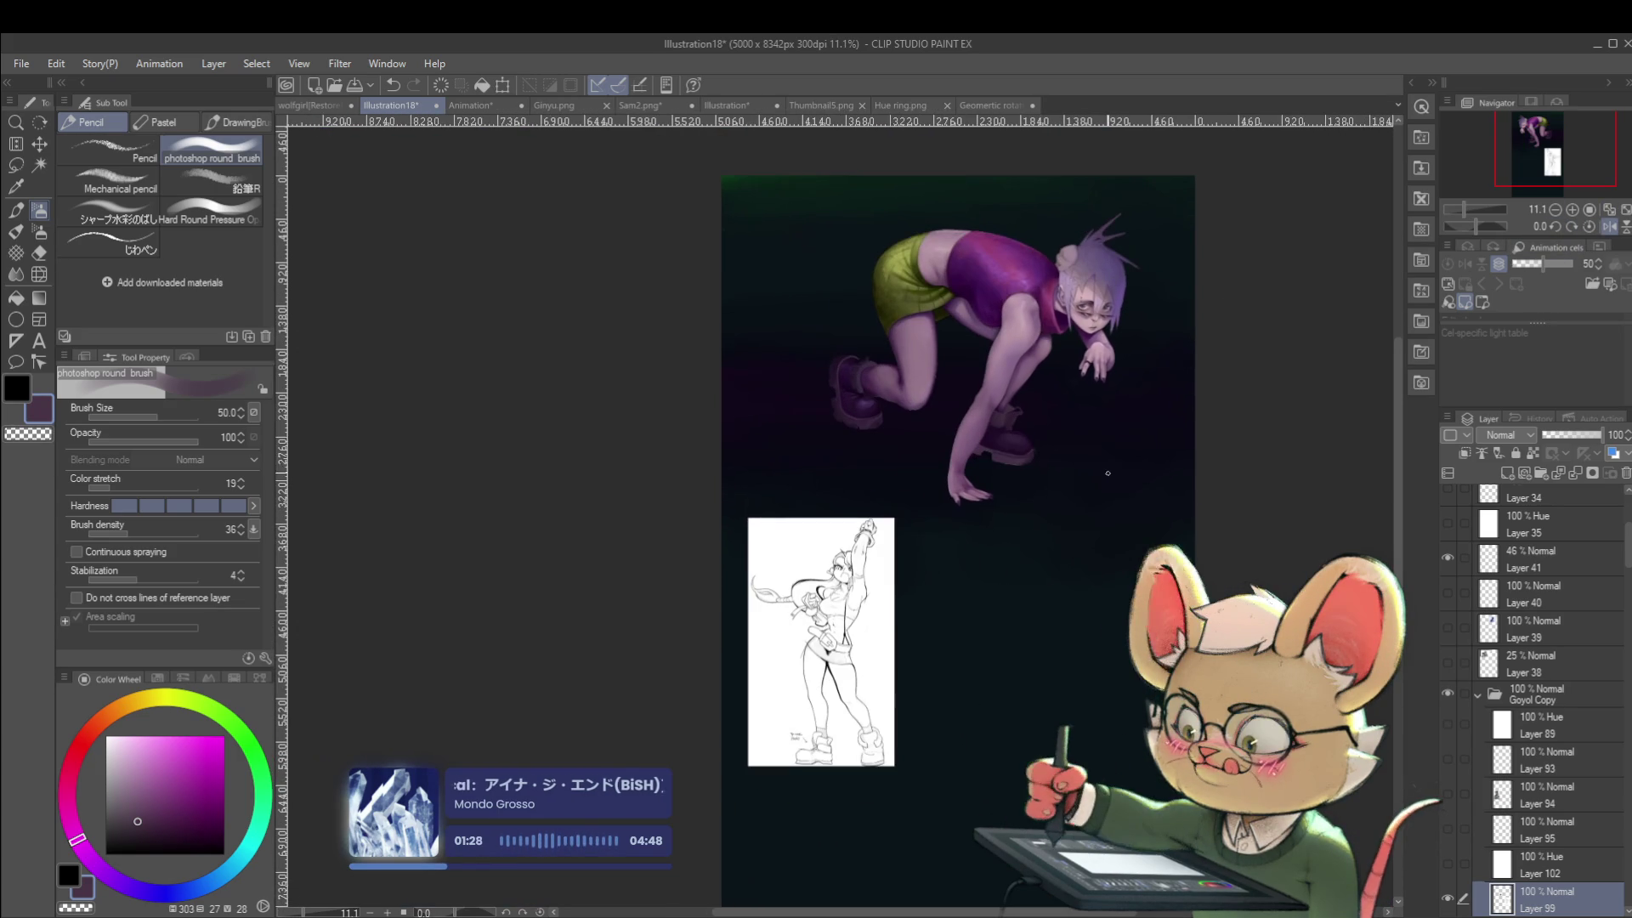
left_click_drag(1136, 492, 1077, 455)
scroll(973, 357, "up", 6)
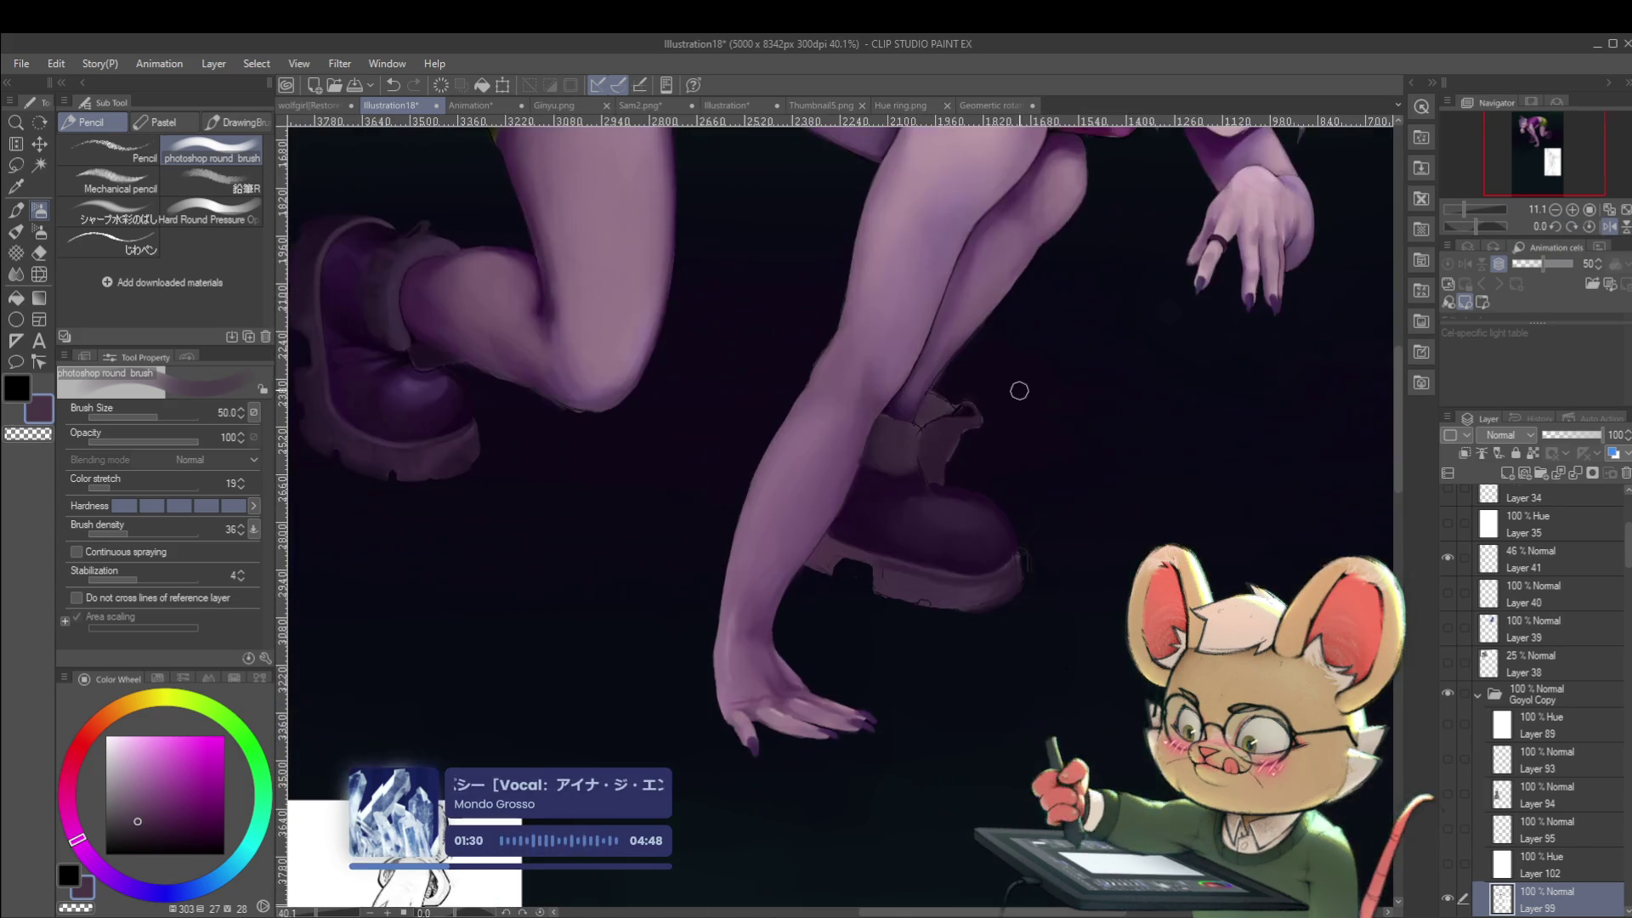
scroll(1147, 692, "down", 4)
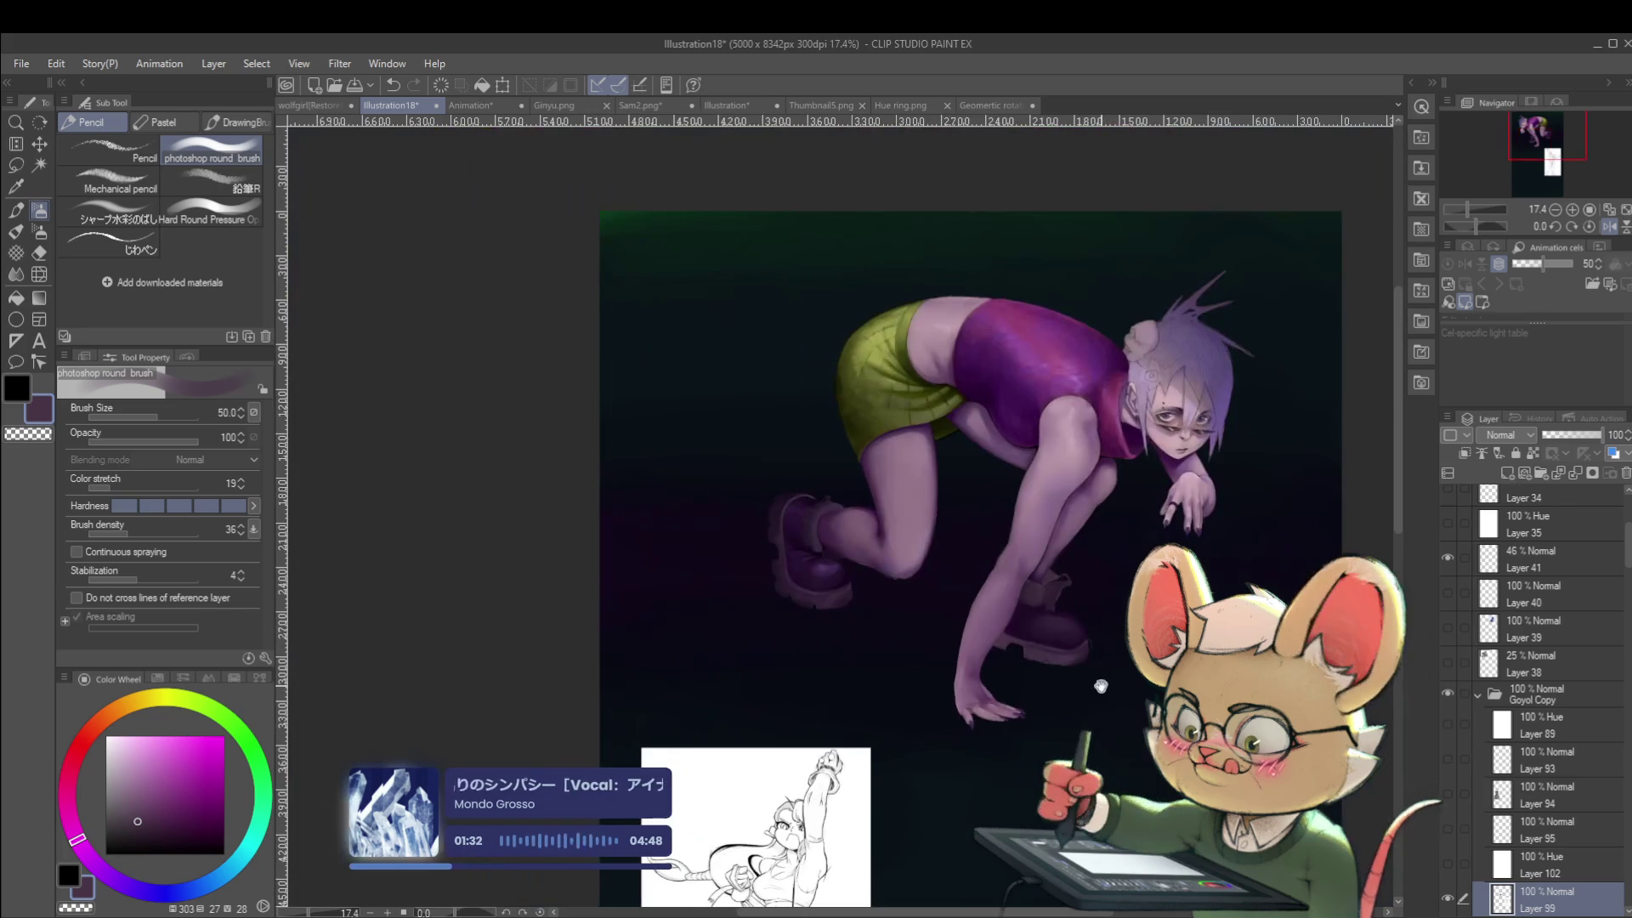
left_click_drag(1105, 595, 1178, 283)
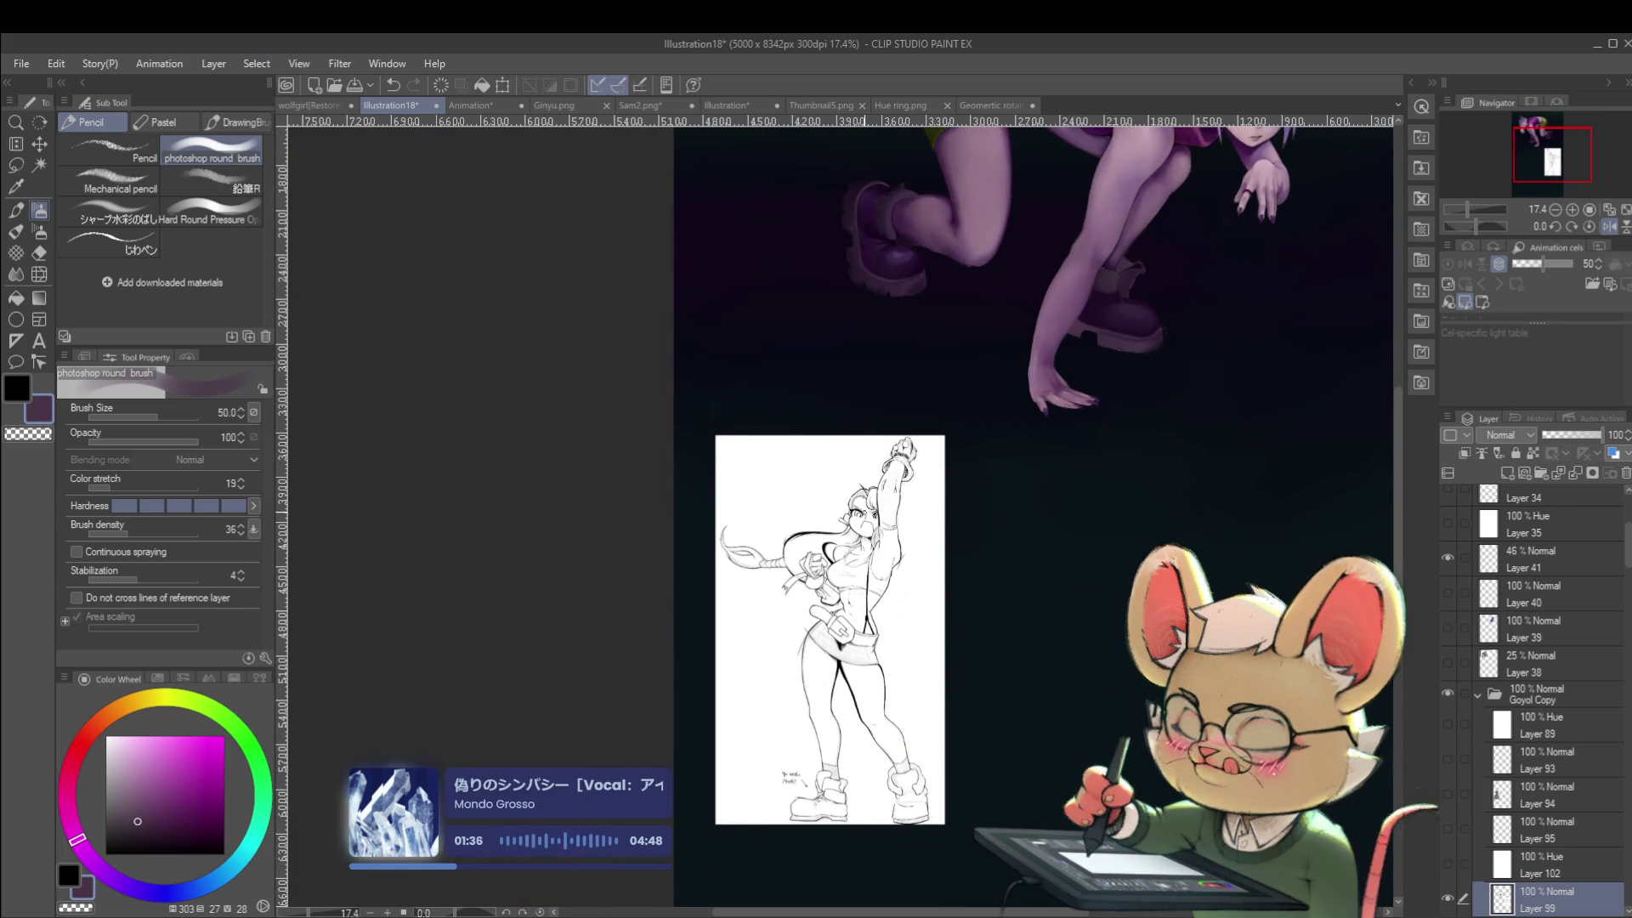
mouse_move(888, 486)
left_mouse_down()
mouse_move(675, 528)
mouse_move(875, 510)
mouse_move(976, 655)
mouse_move(1064, 733)
left_mouse_up()
key("ctrl+z")
left_click_drag(1062, 527, 935, 901)
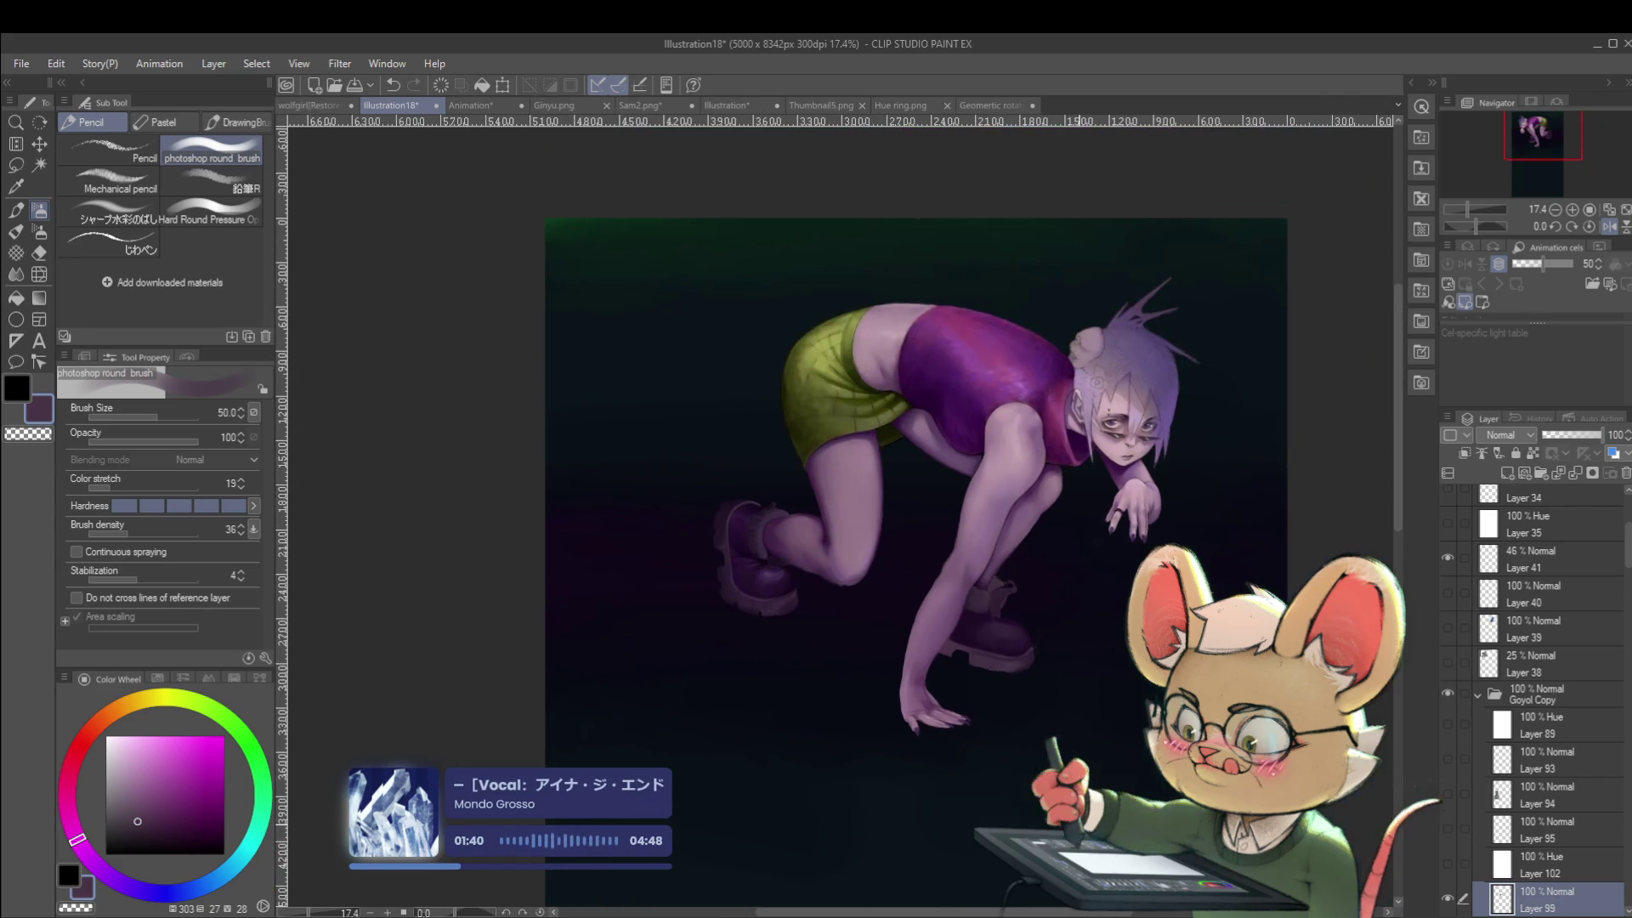
scroll(1105, 573, "up", 2)
left_click_drag(1037, 587, 1020, 579)
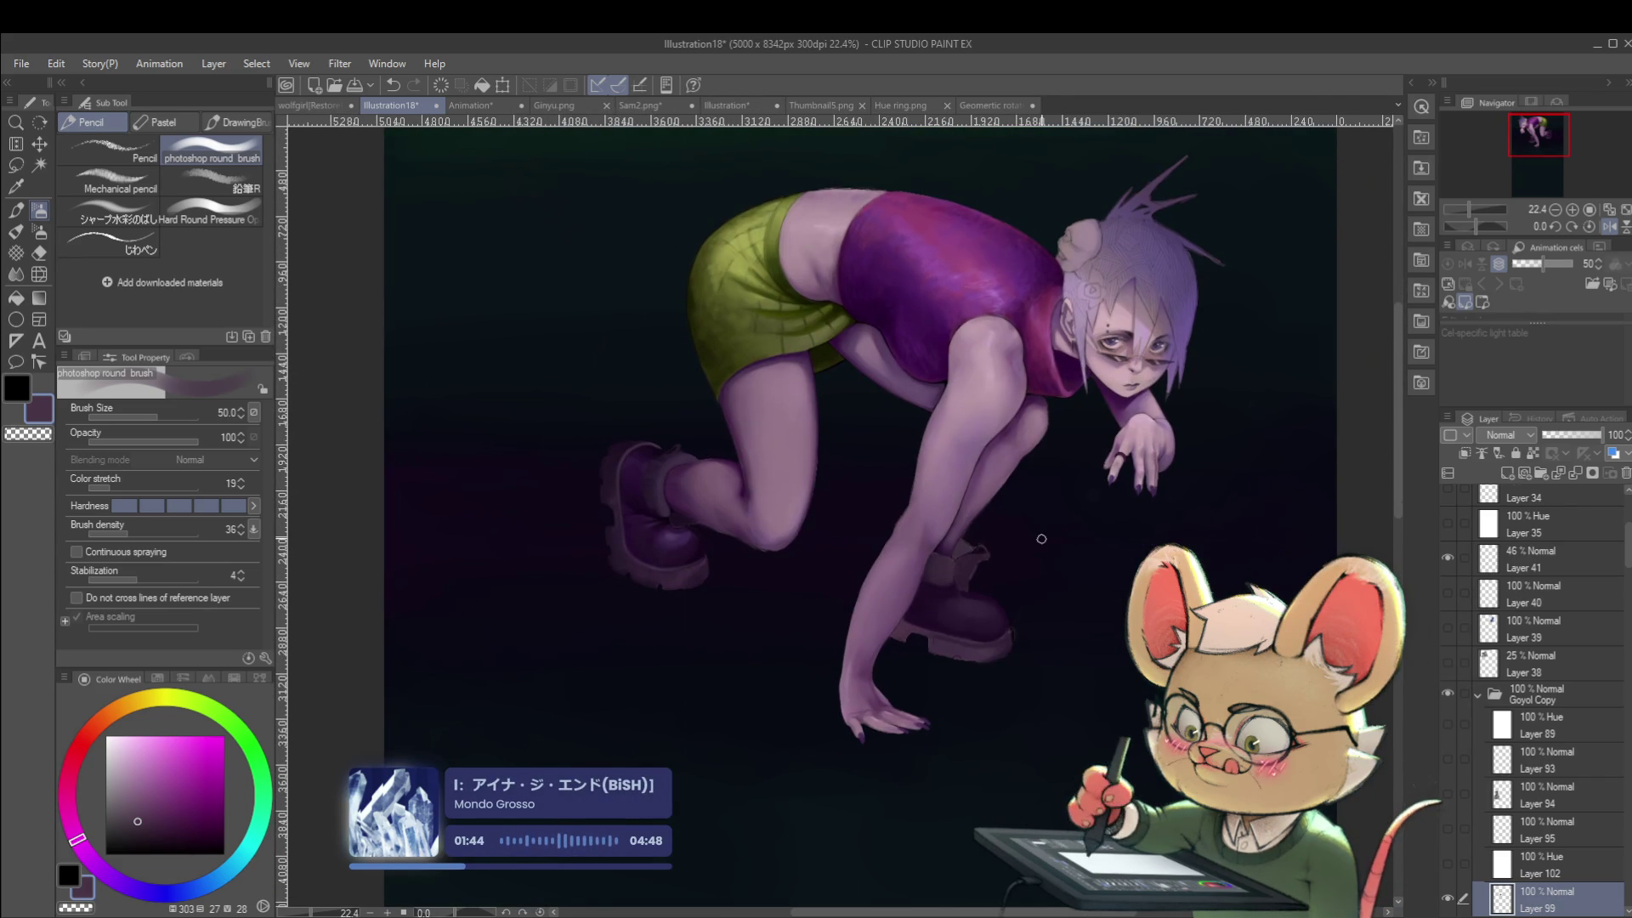
left_click(1588, 228)
Eyedrop dark and muted purples from both boots, mirroring the view to compare.
scroll(874, 560, "up", 2)
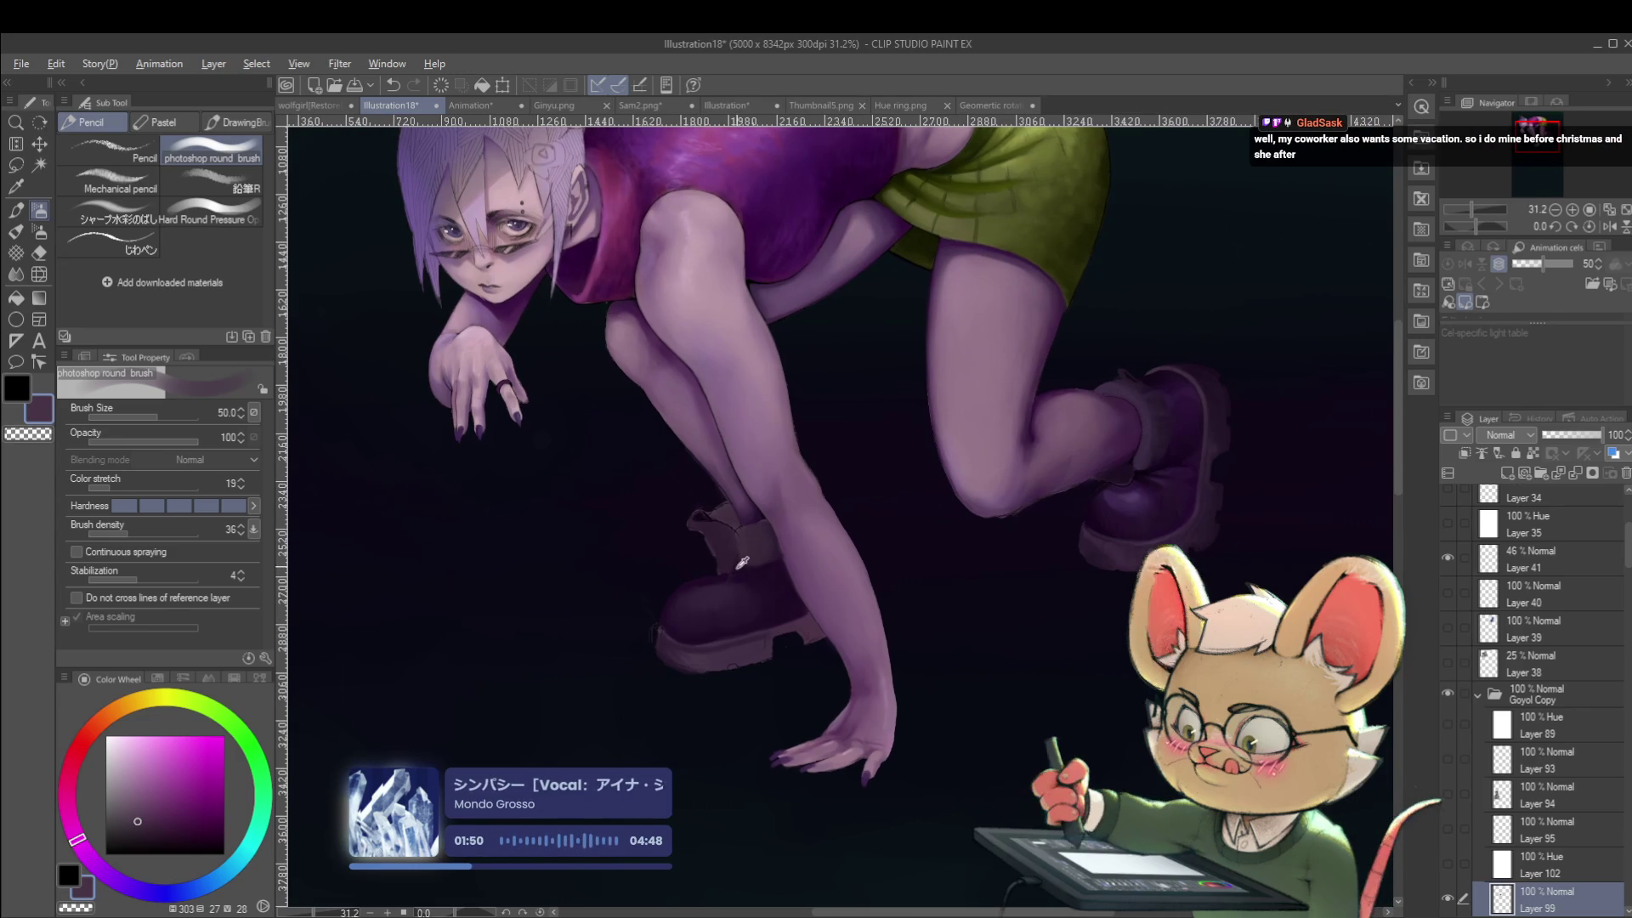
left_click(755, 567, "alt")
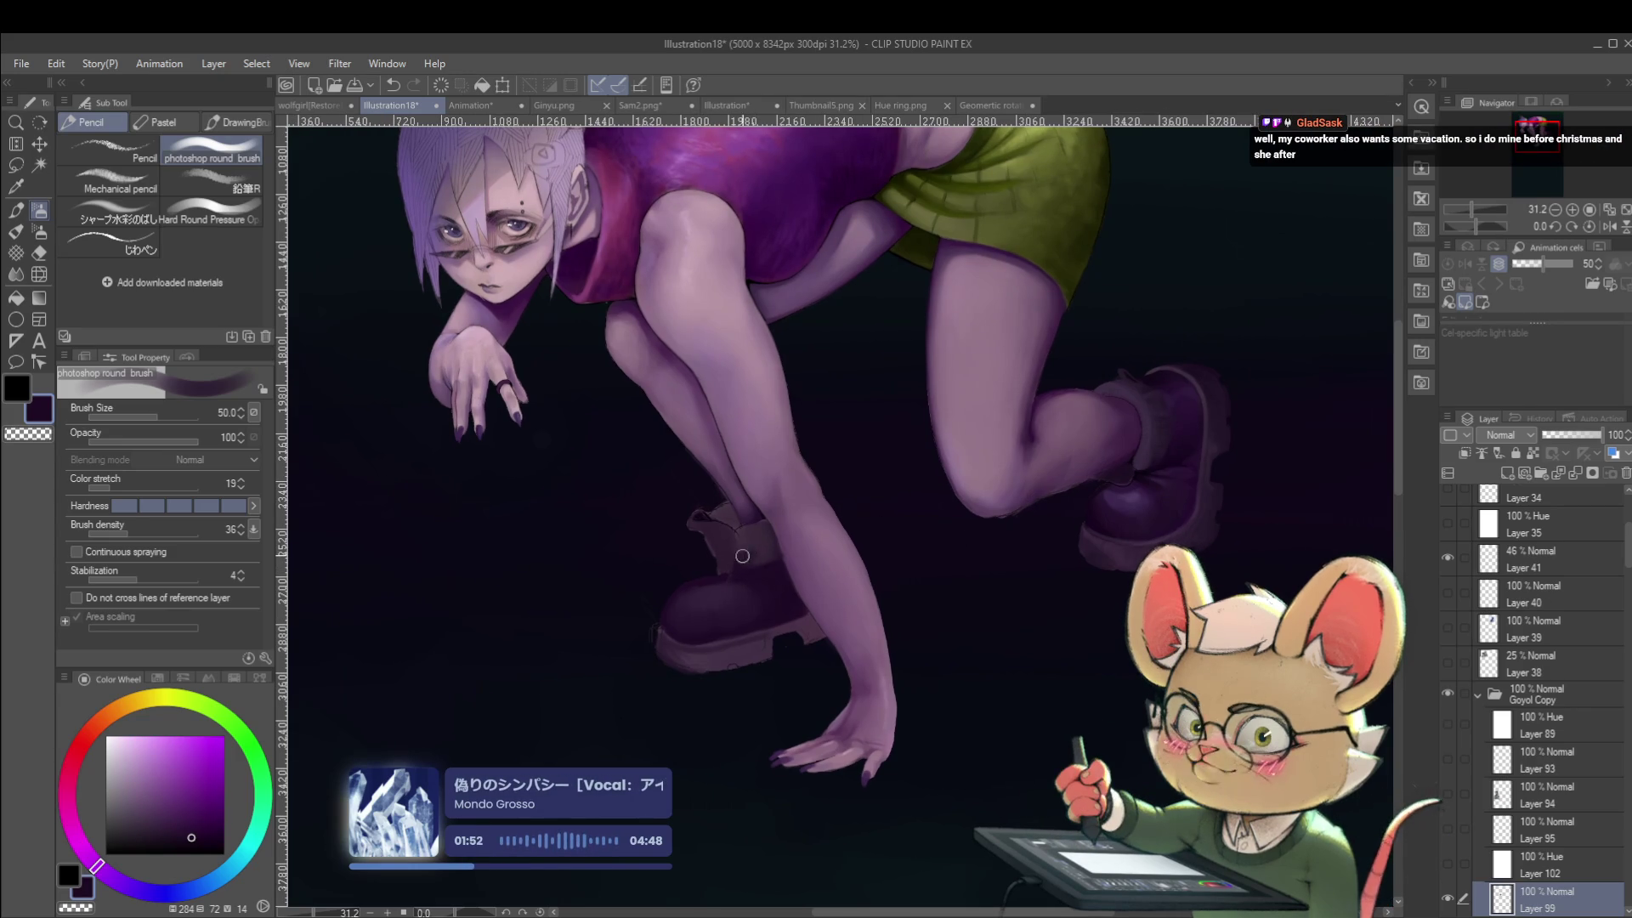
left_click(746, 533, "alt")
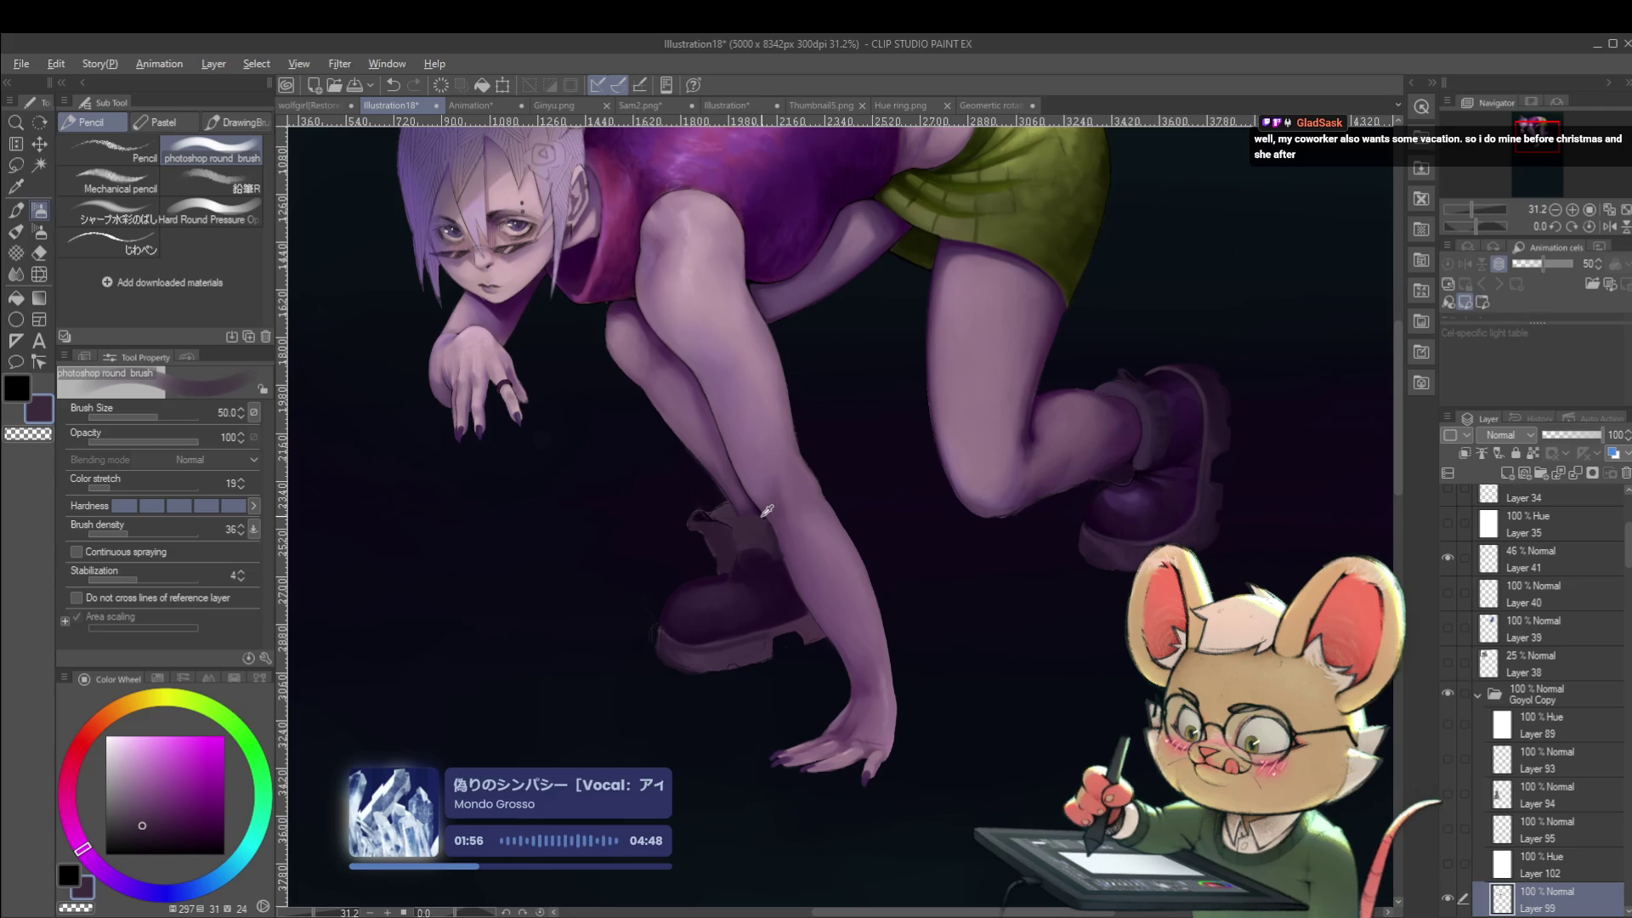
left_click(1166, 397, "alt")
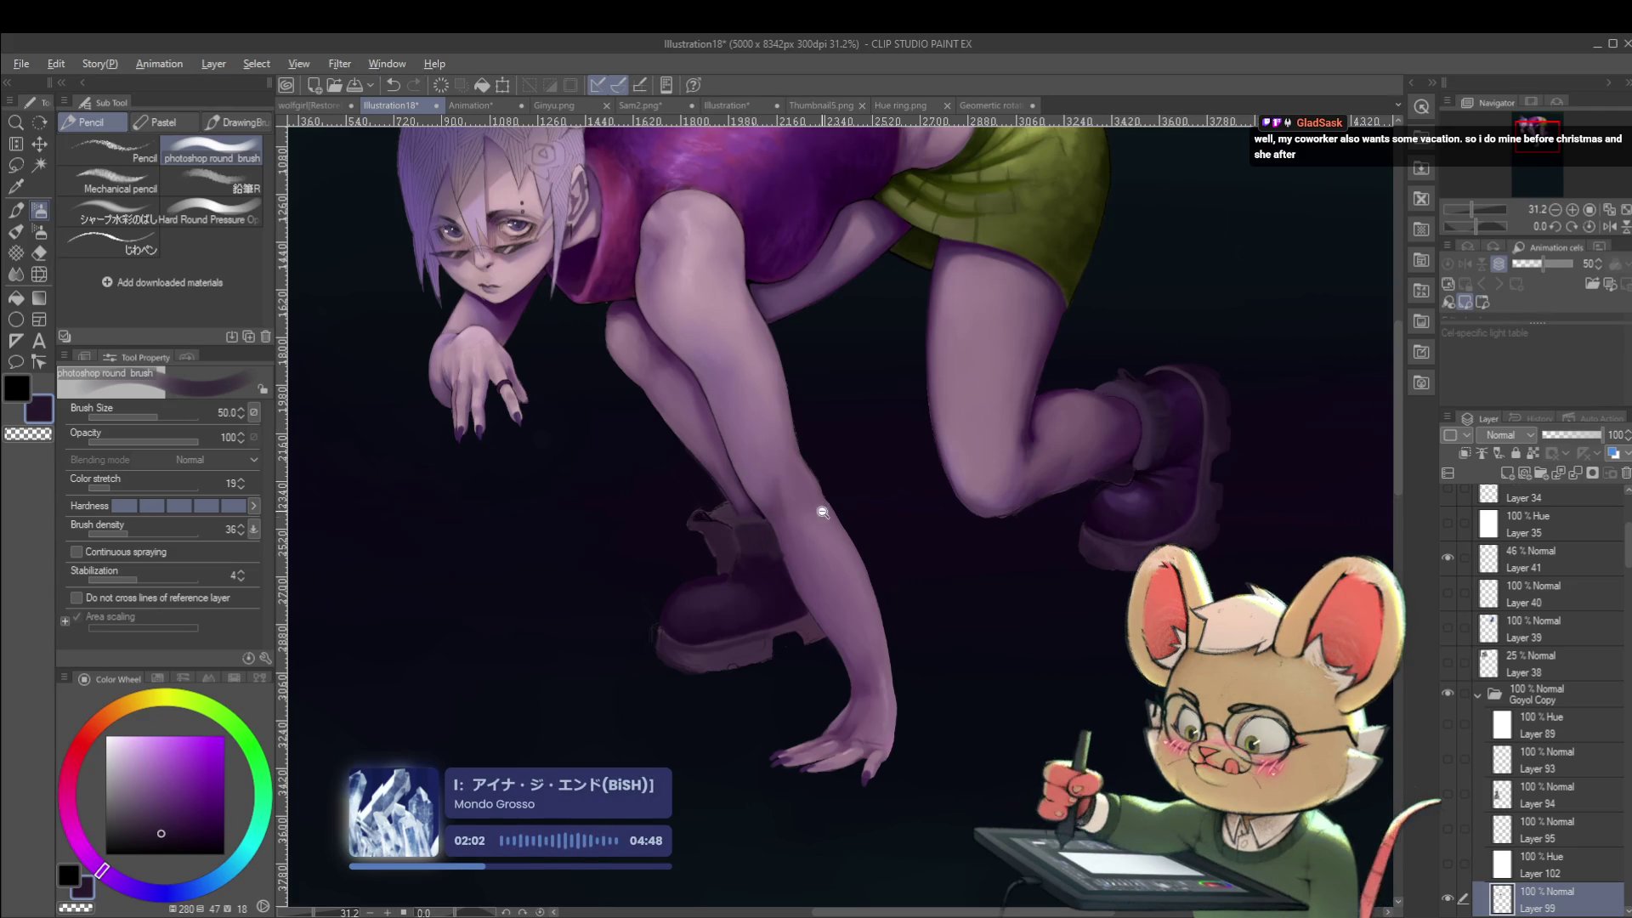
scroll(816, 507, "down", 5)
left_click(1609, 226)
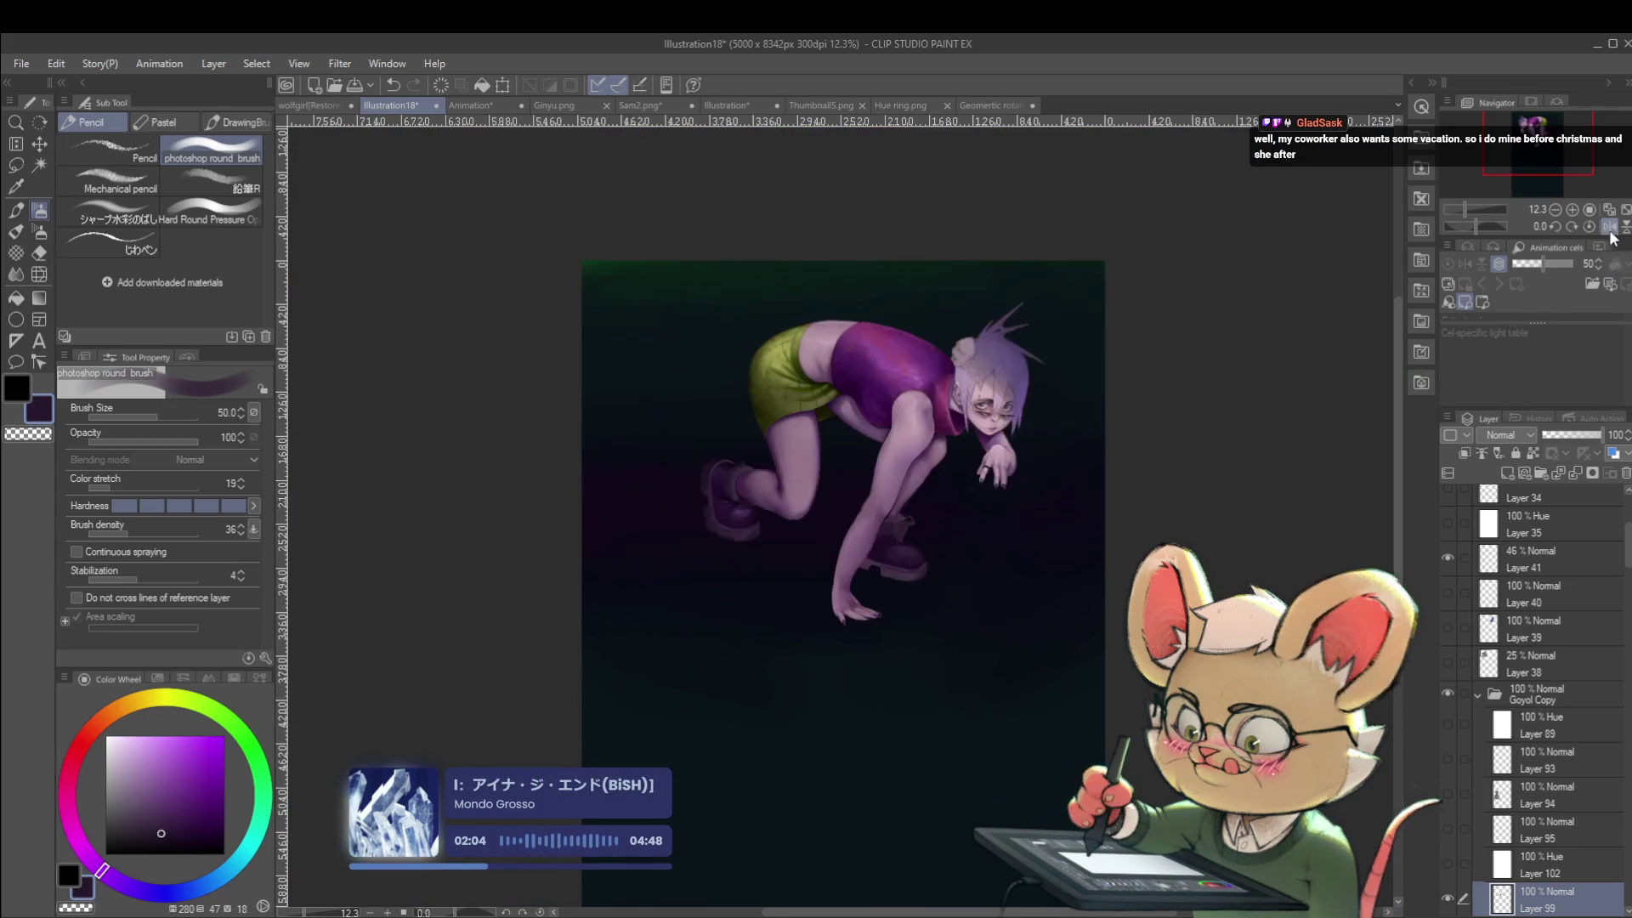
scroll(954, 585, "up", 6)
left_click(952, 581, "alt")
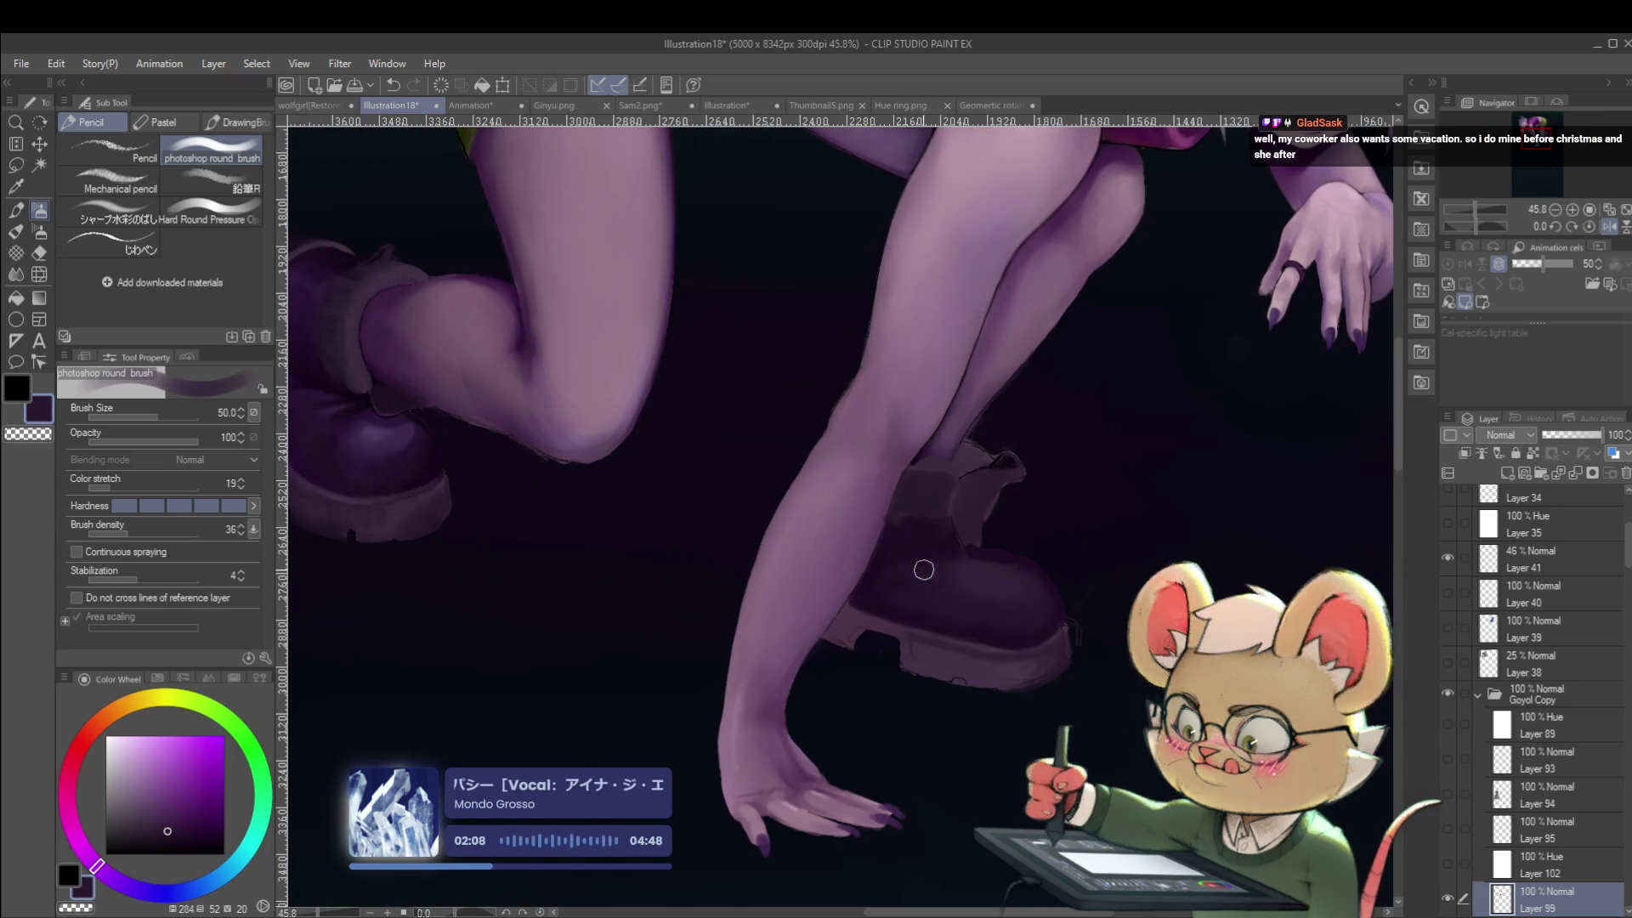
scroll(929, 505, "down", 5)
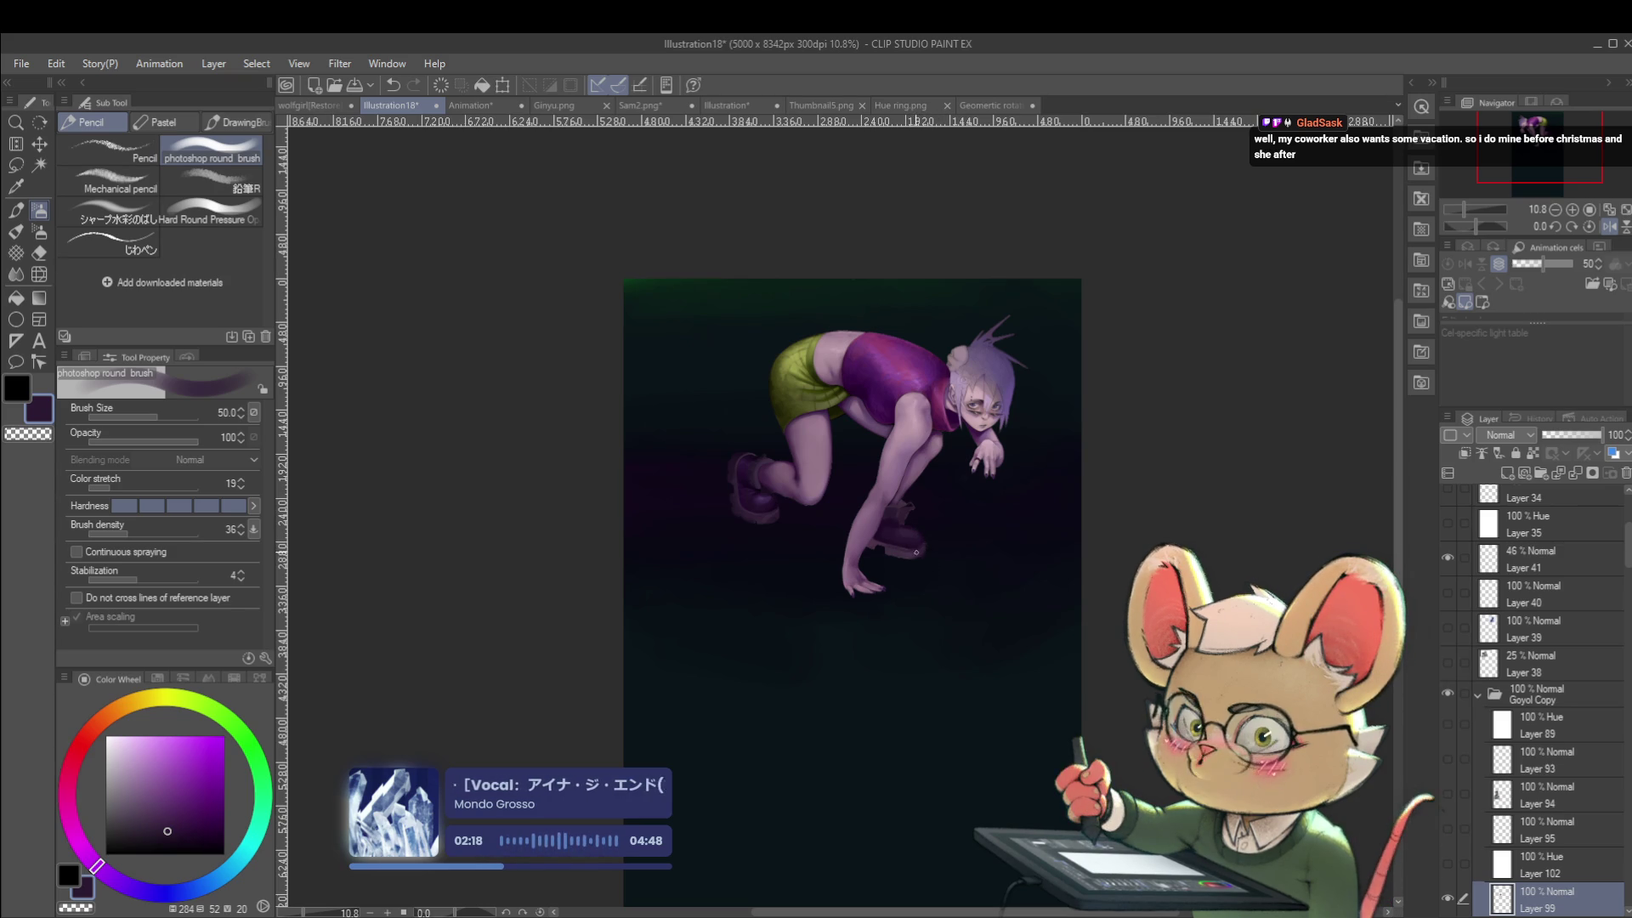
scroll(916, 551, "up", 5)
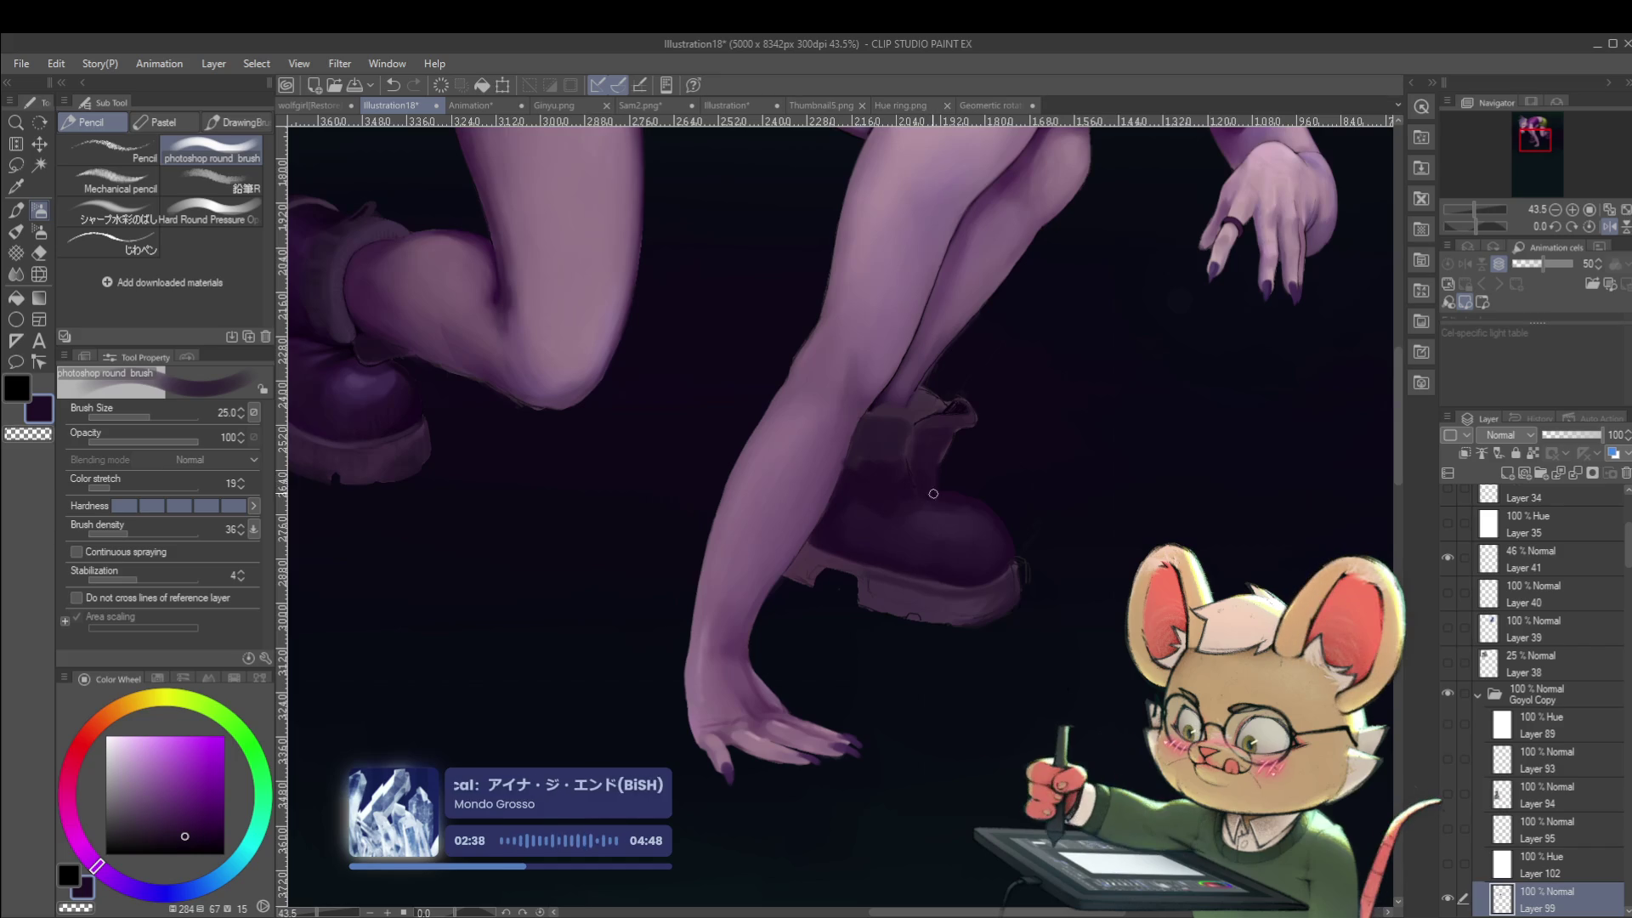
Mirror the view back and paint dark strokes along the front boot's top edge.
left_click_drag(961, 411, 897, 380)
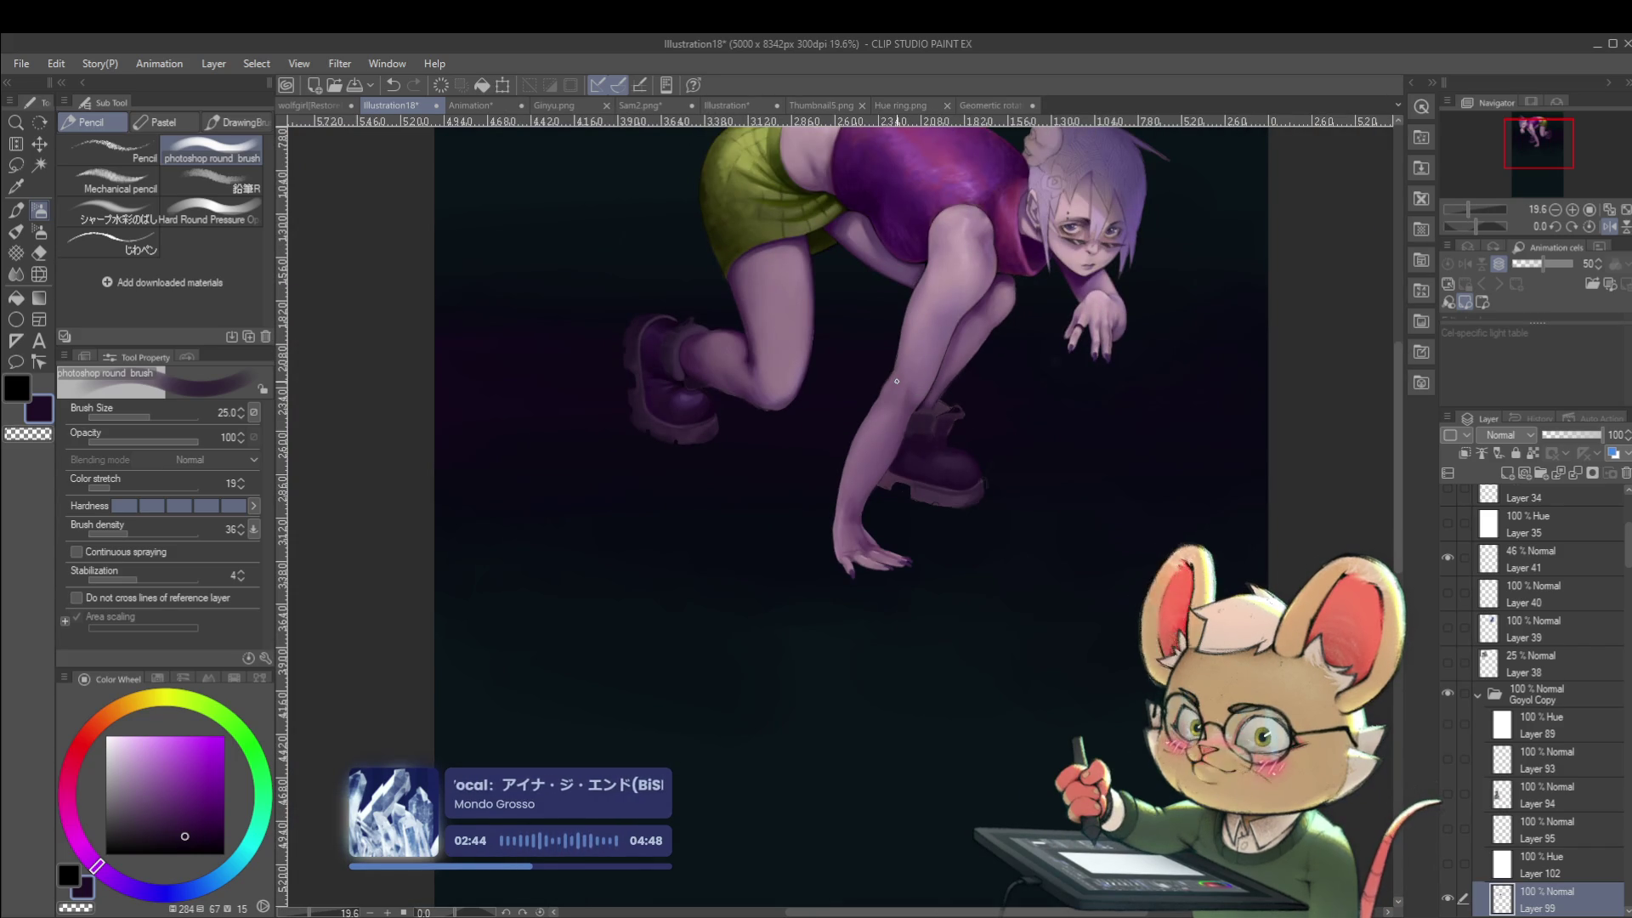
left_click(1611, 227)
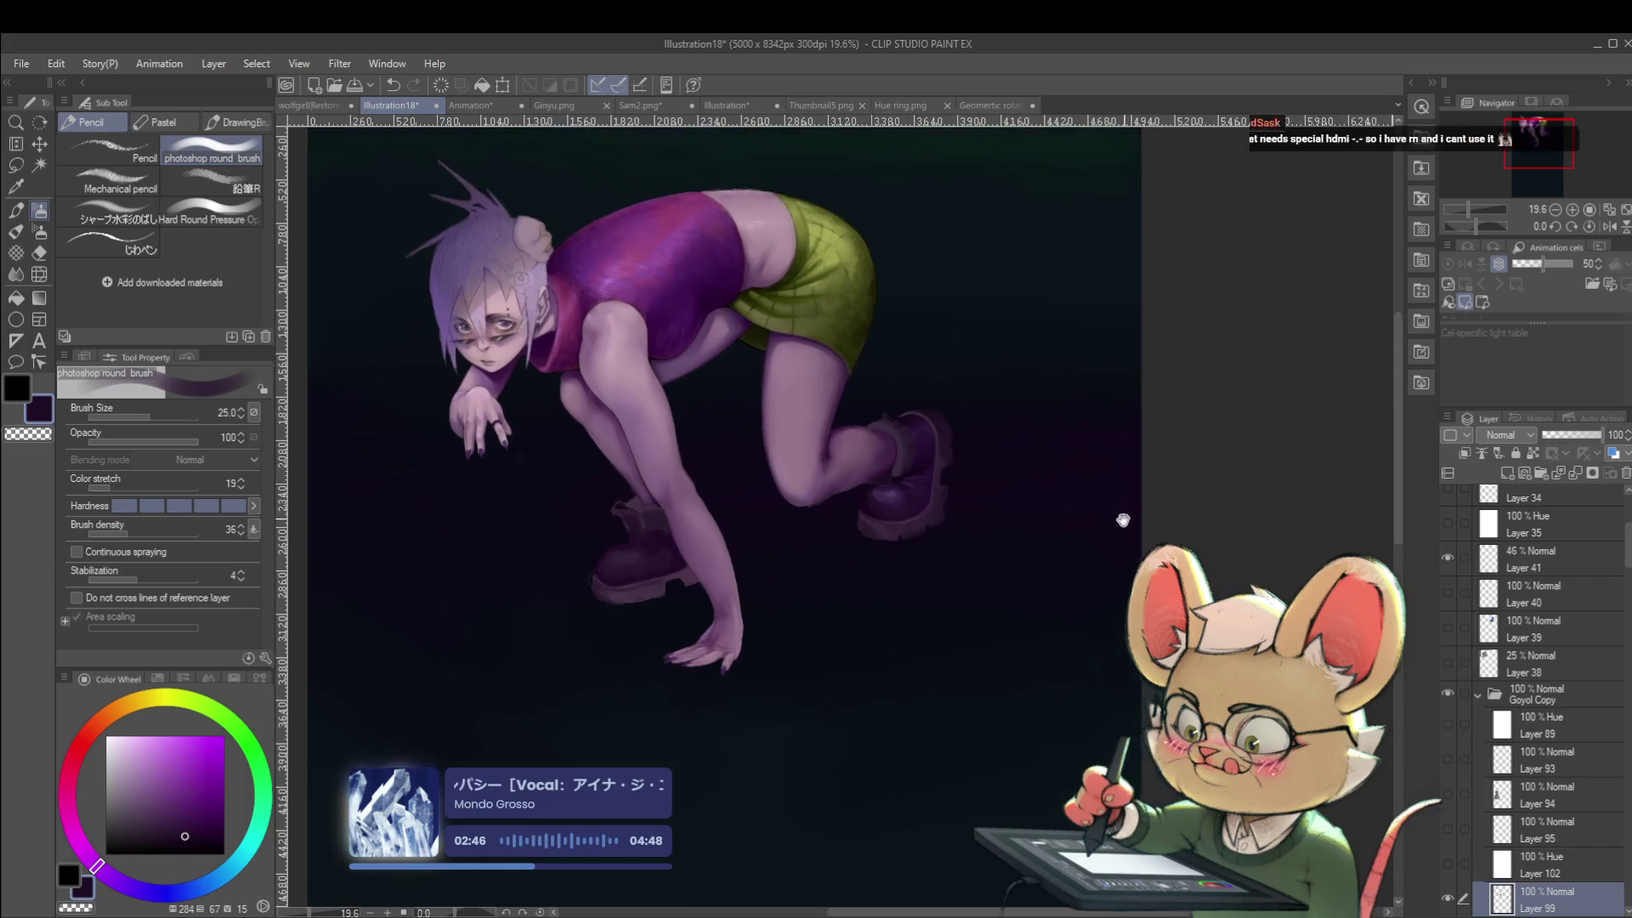
scroll(580, 477, "up", 5)
scroll(579, 477, "up", 3)
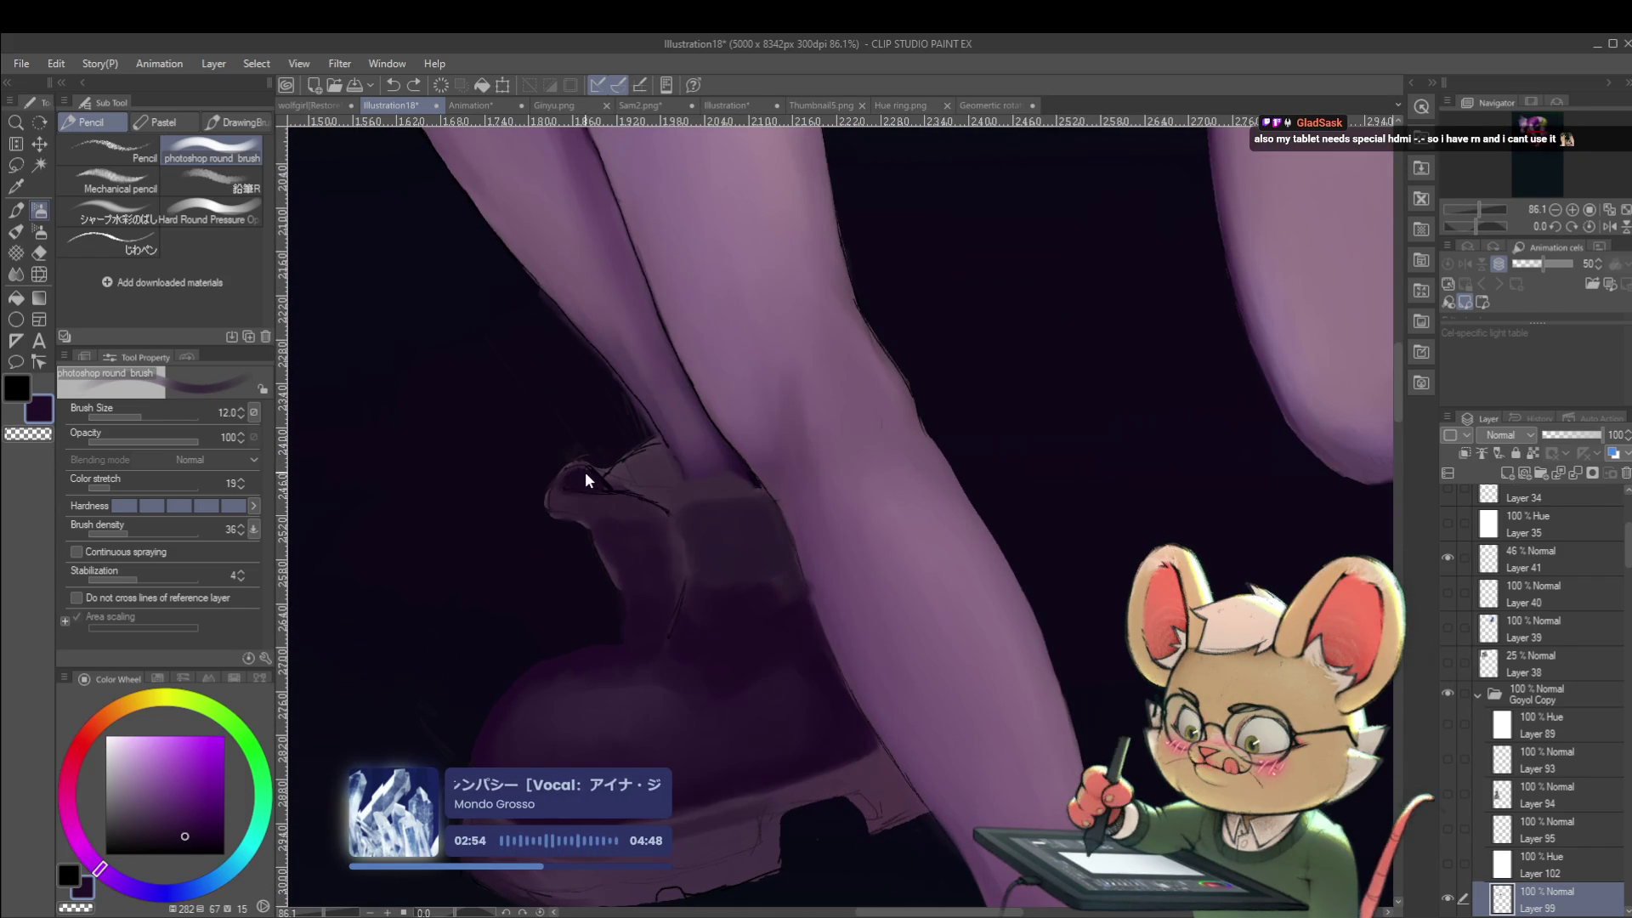
left_click_drag(581, 476, 585, 487)
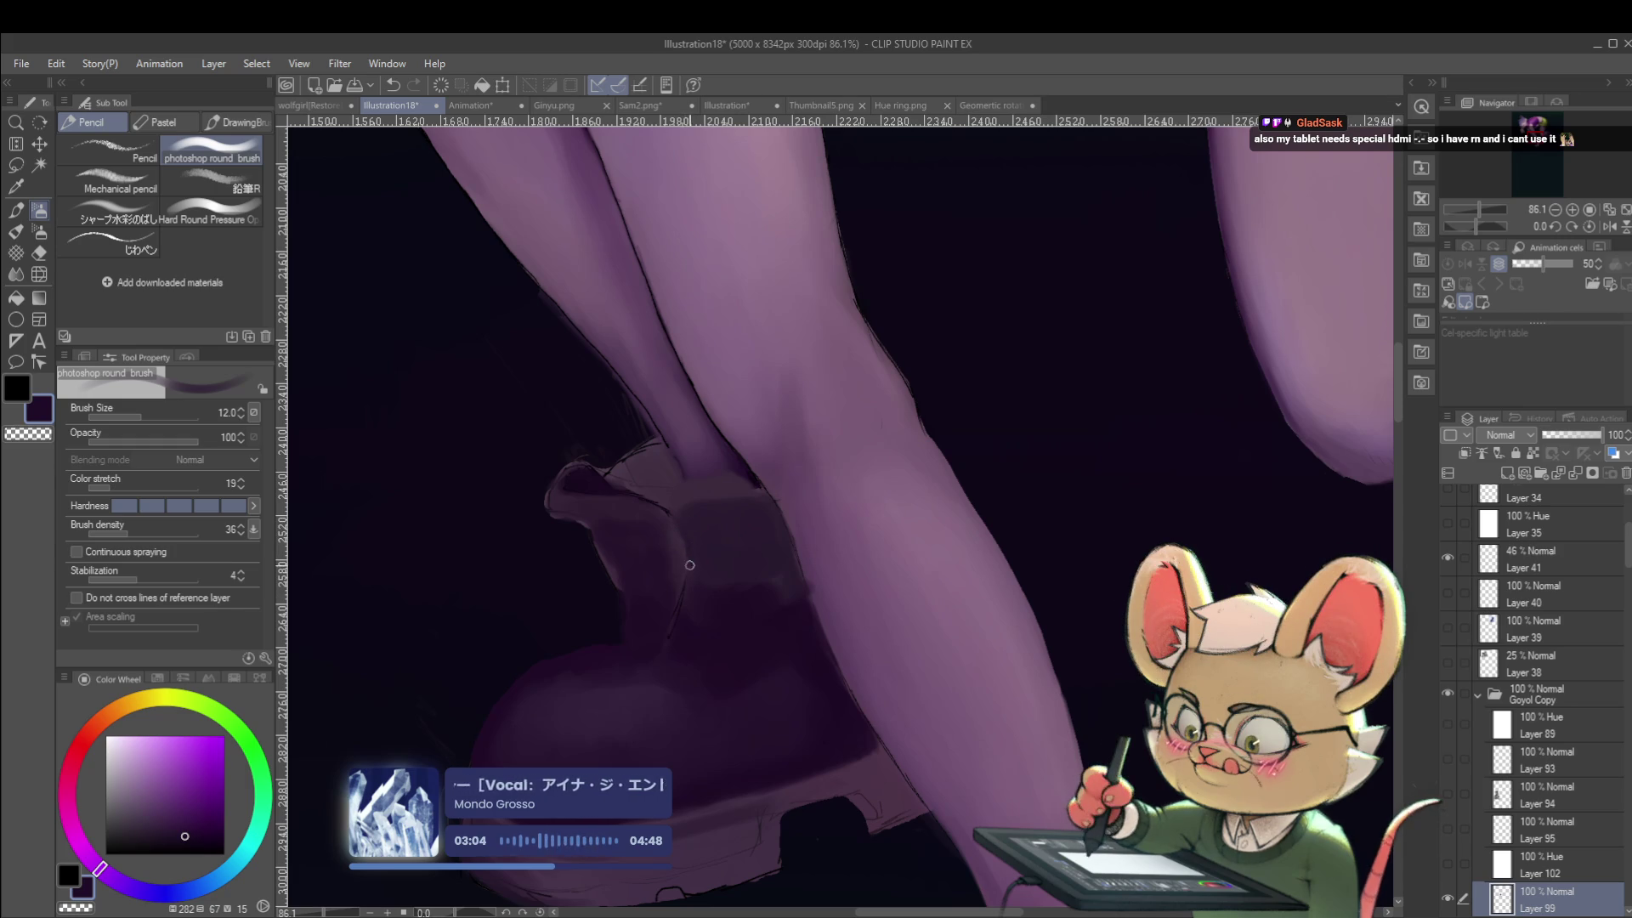
left_click(680, 514)
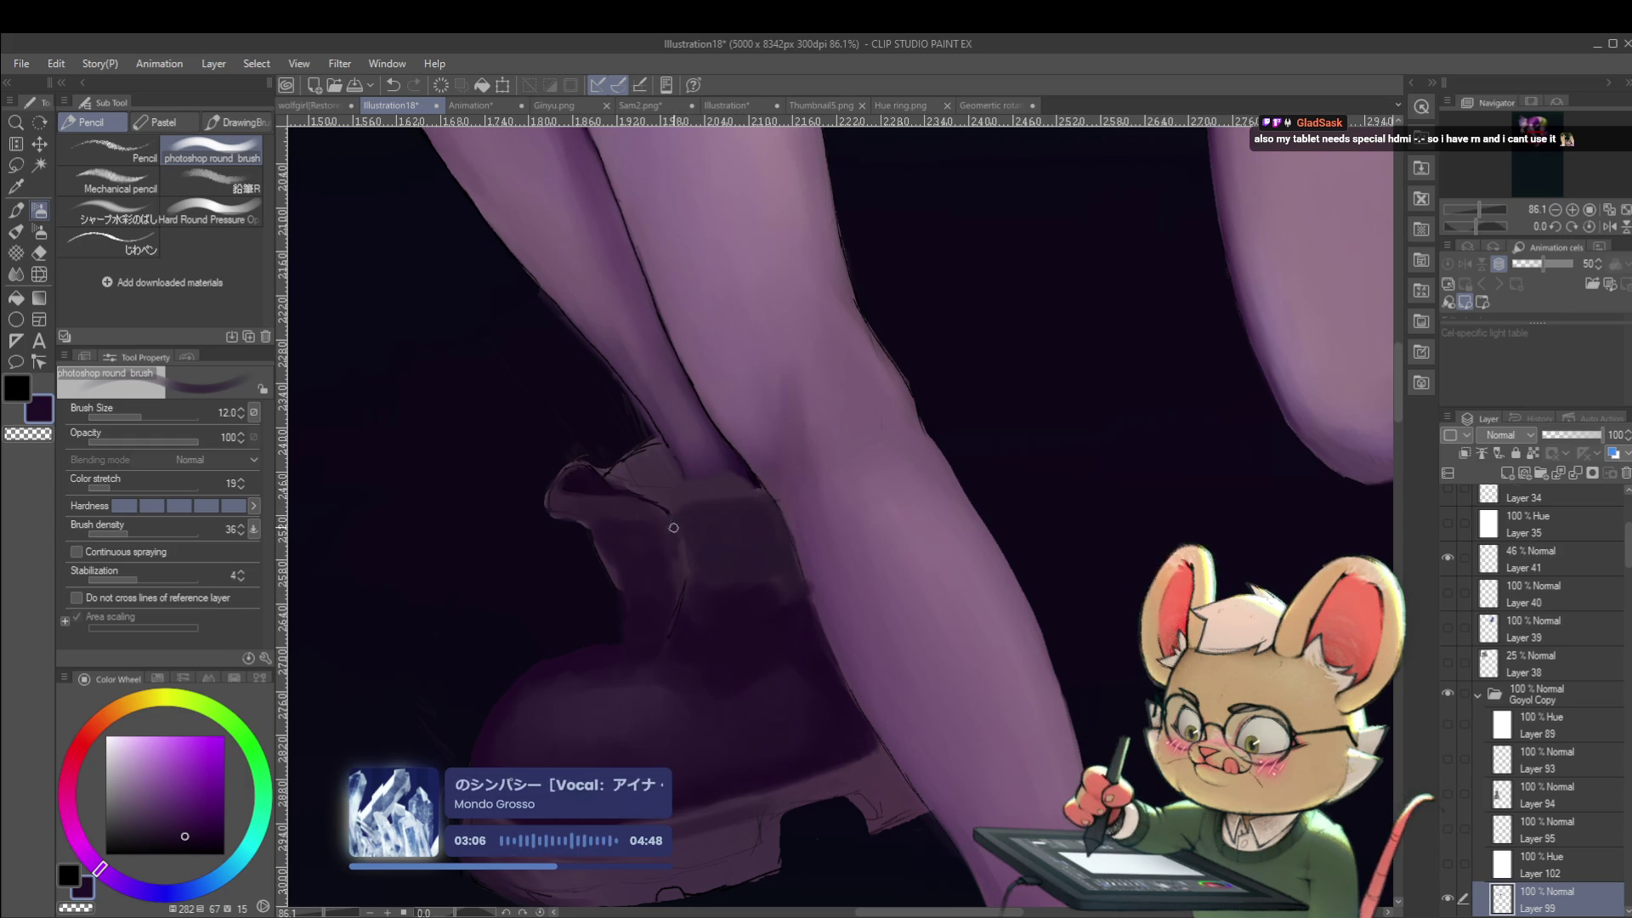
left_click(126, 247)
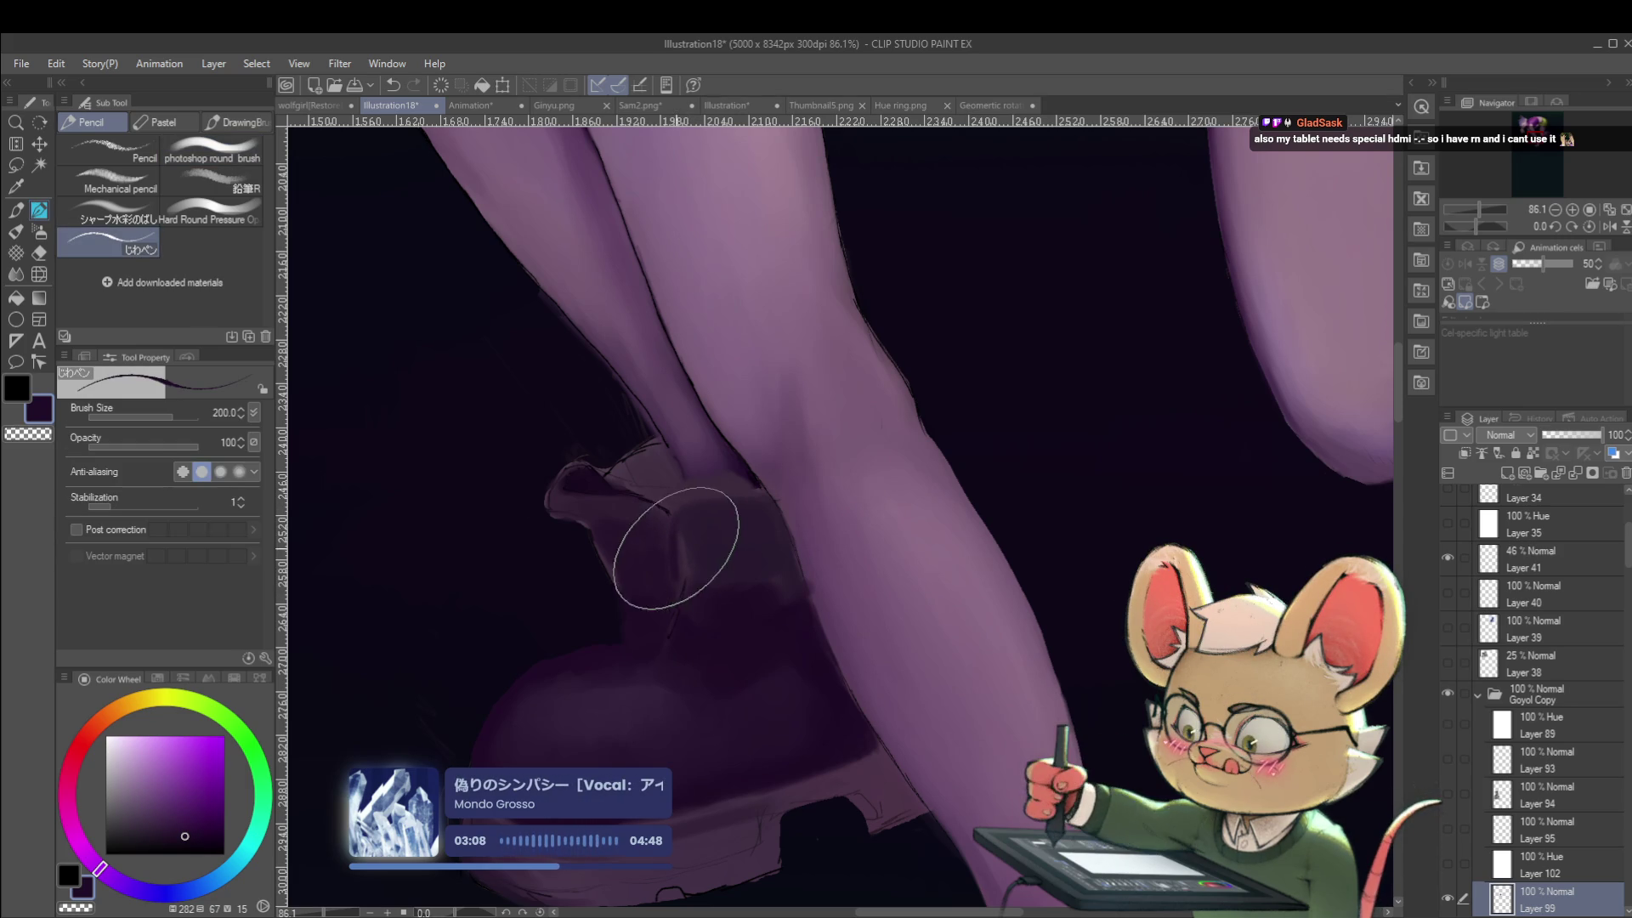
Shrink the じわペン brush to 60 and draw a thin dark line along the sock's top edge.
key("bracketleft")
key("bracketleft")
key("bracketleft")
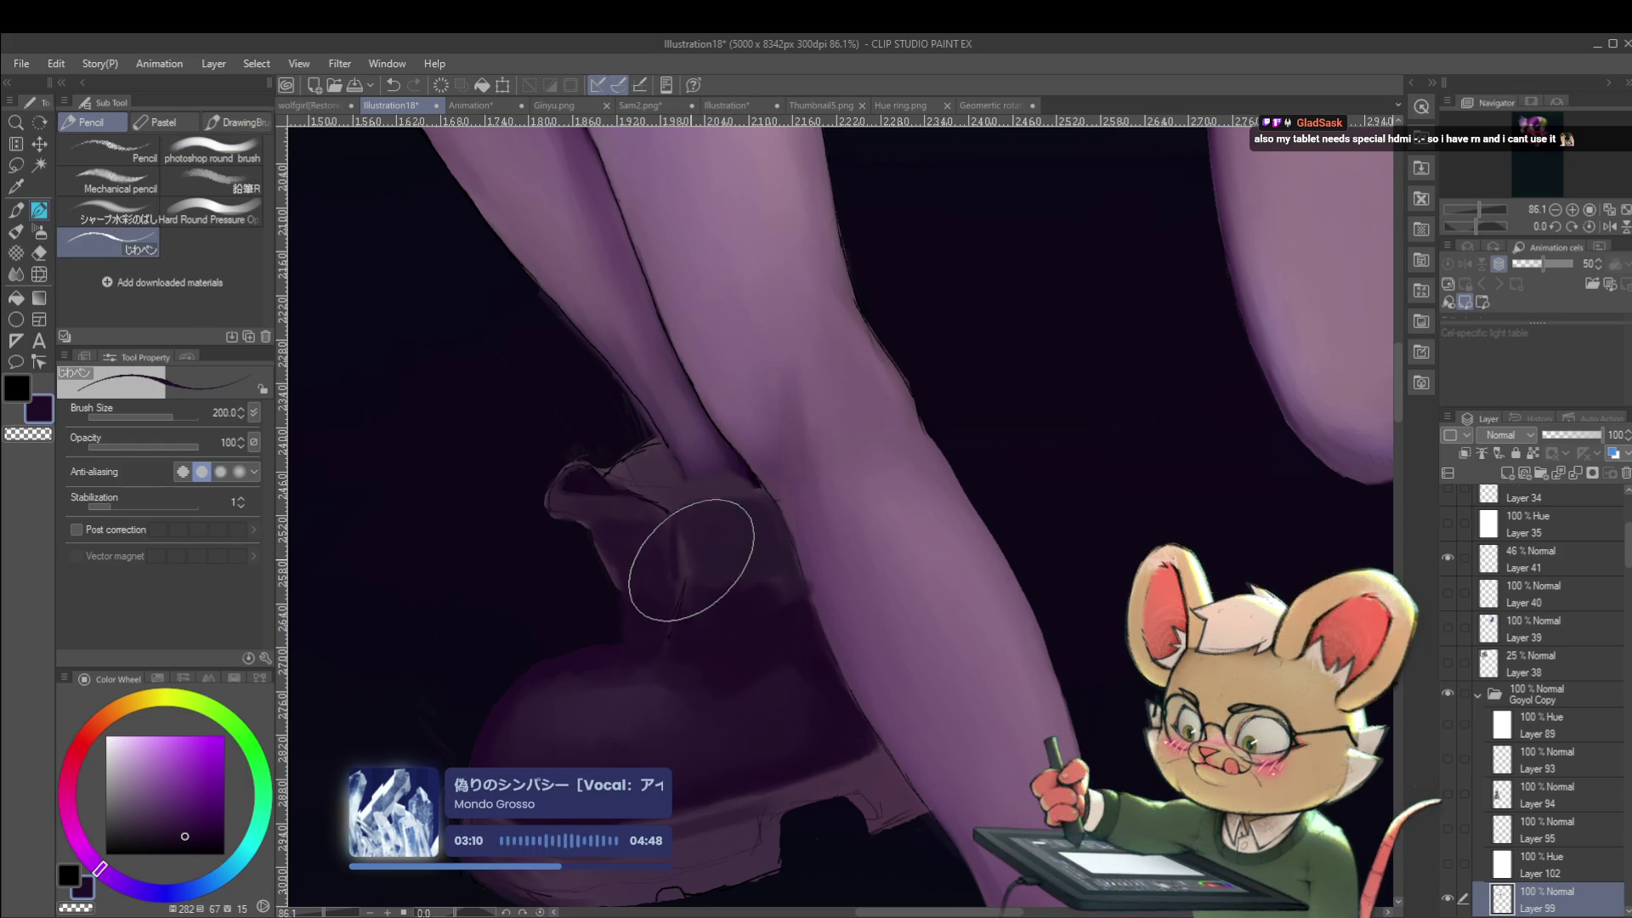
key("bracketleft")
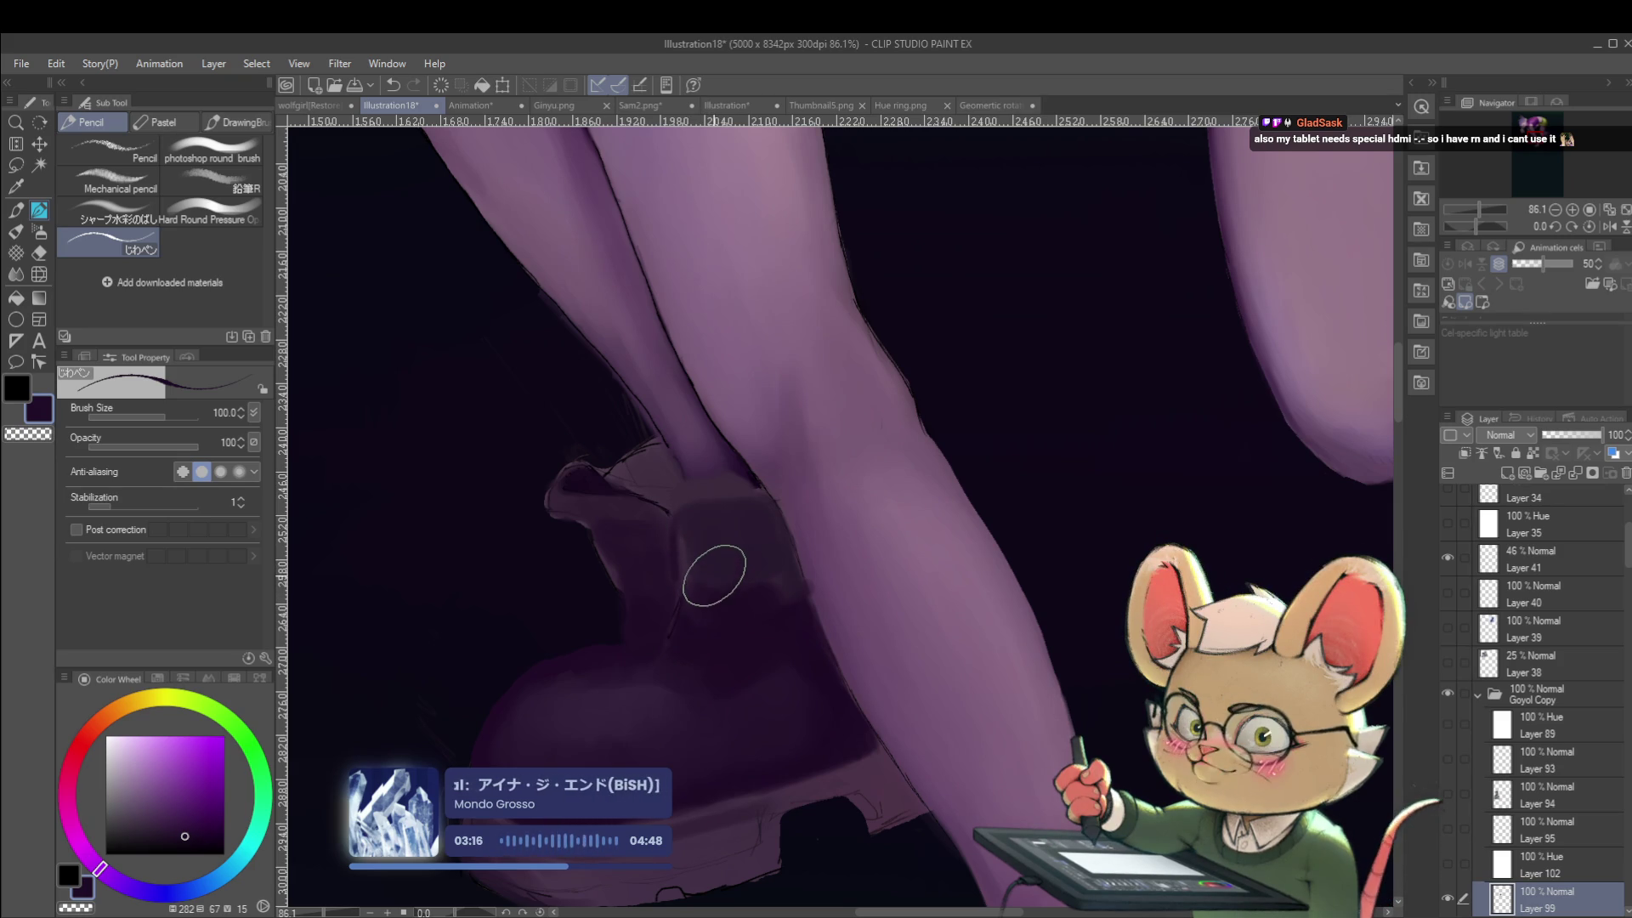
key("bracketleft")
key("bracketleft")
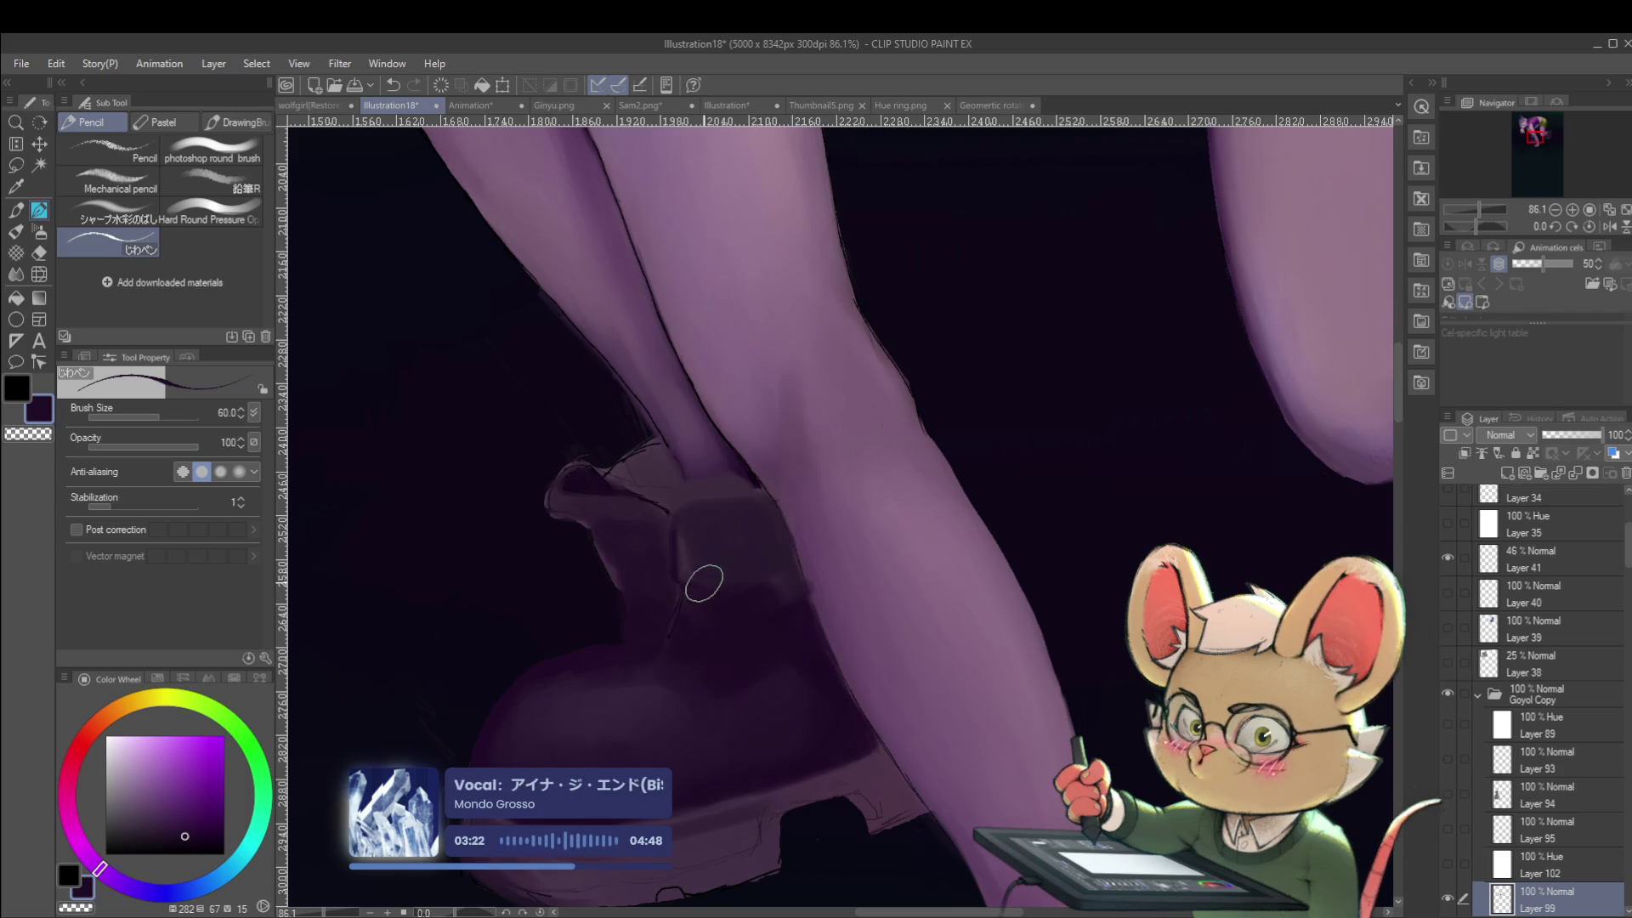
left_click_drag(774, 484, 901, 551)
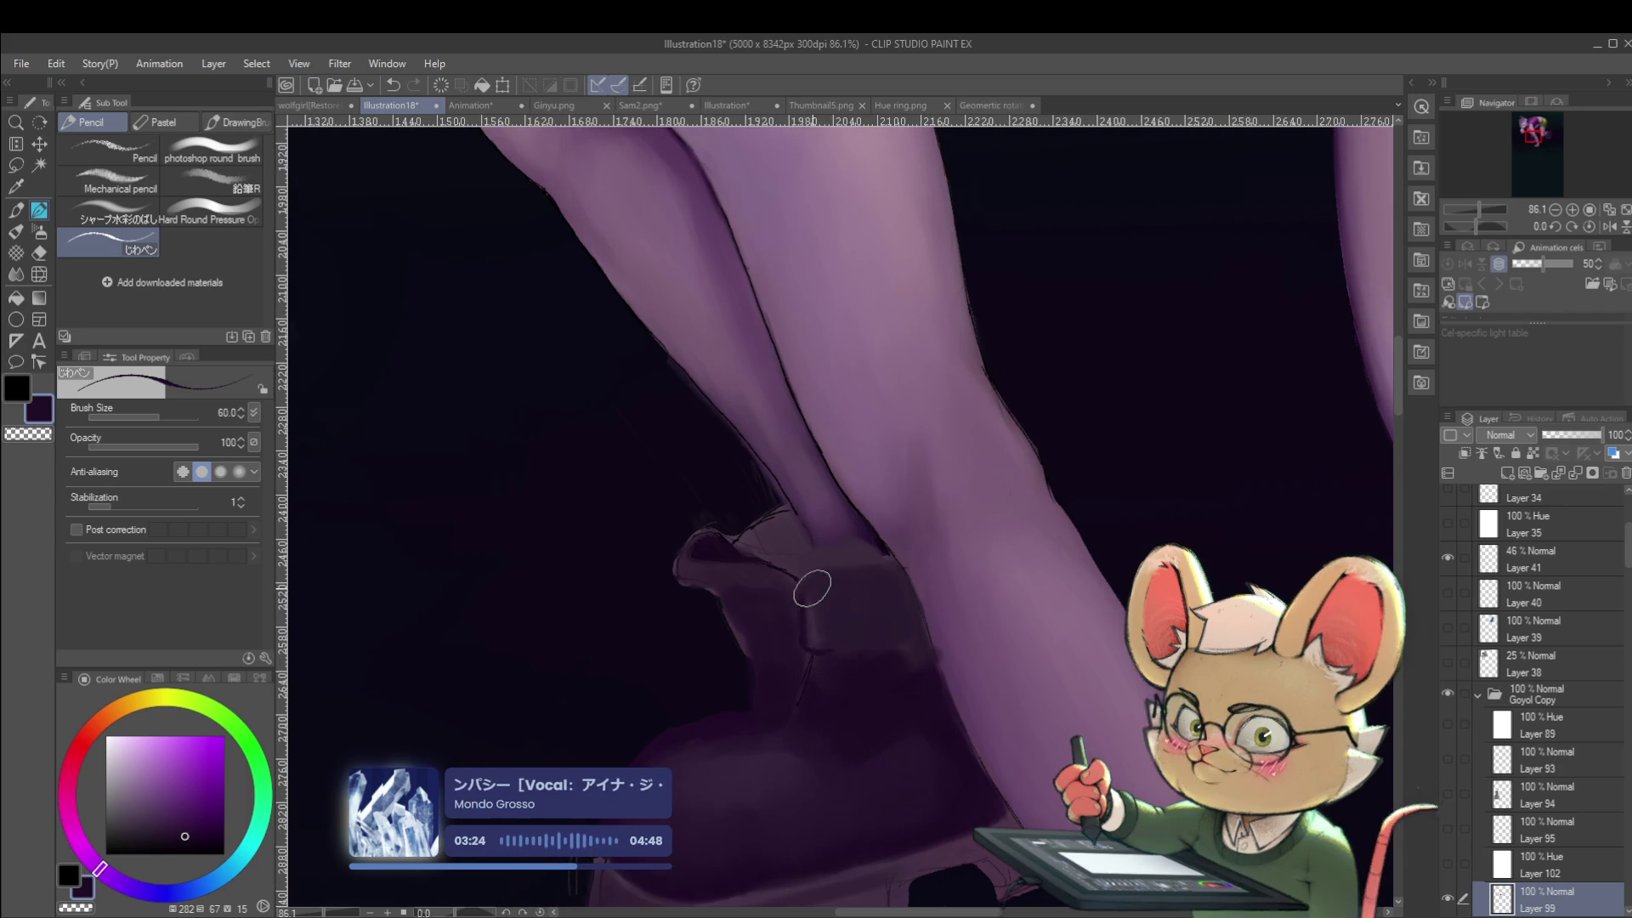
left_click_drag(820, 575, 891, 555)
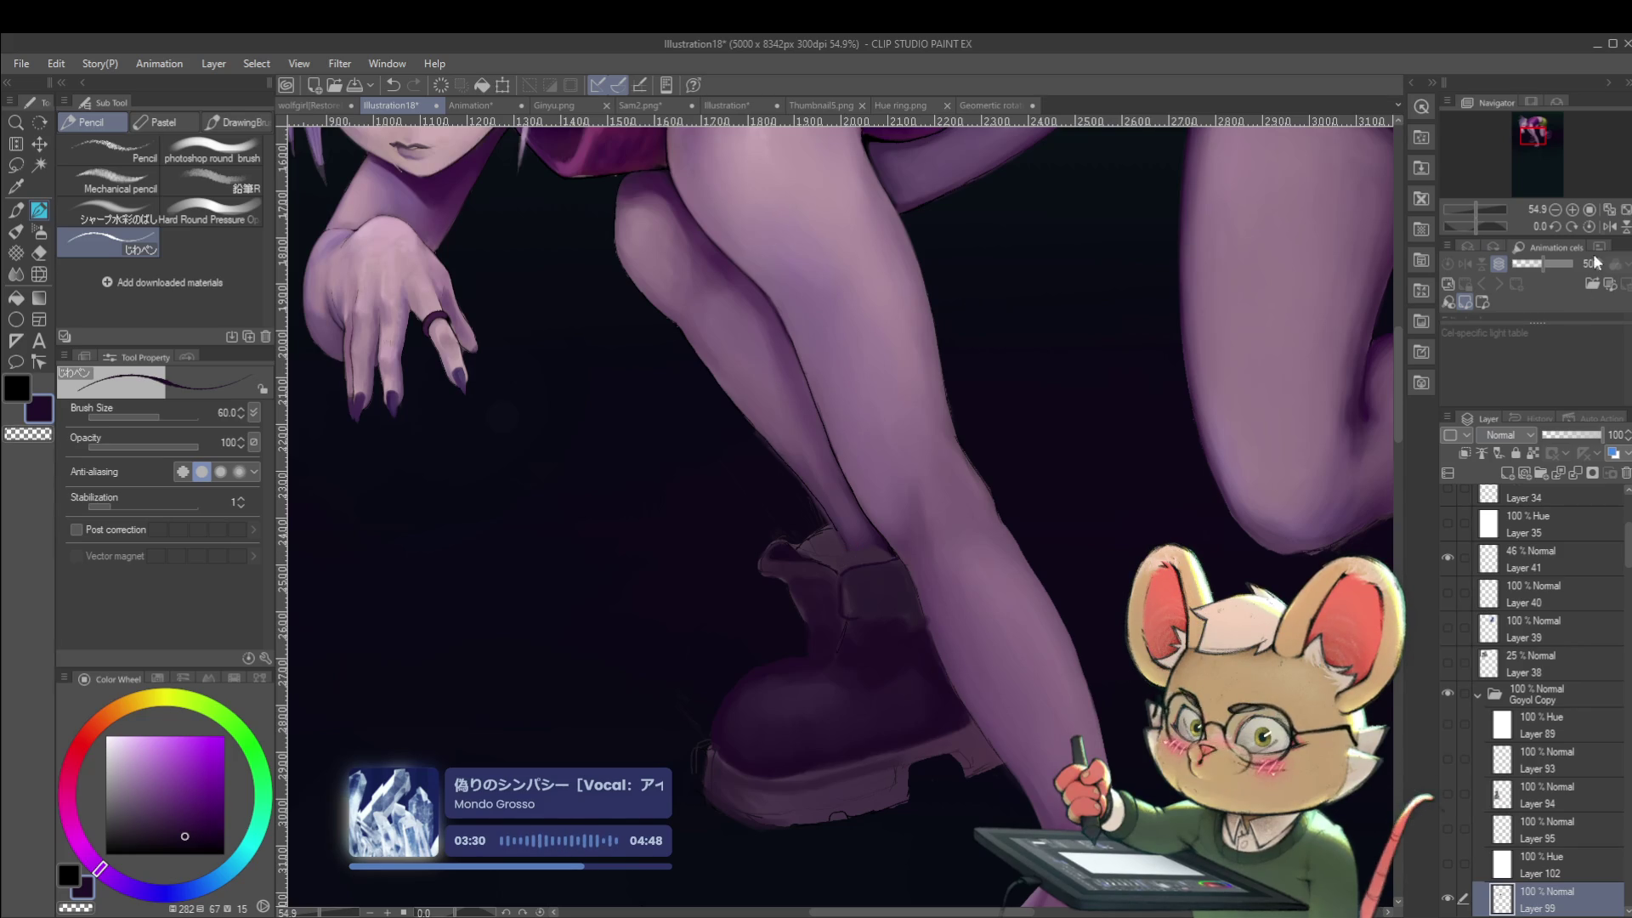
Mirror the view and zoom around the boot to check the sock line.
left_click(1611, 228)
mouse_move(777, 574)
left_mouse_down()
mouse_move(783, 467)
mouse_move(581, 492)
left_mouse_up()
scroll(581, 492, "up", 2)
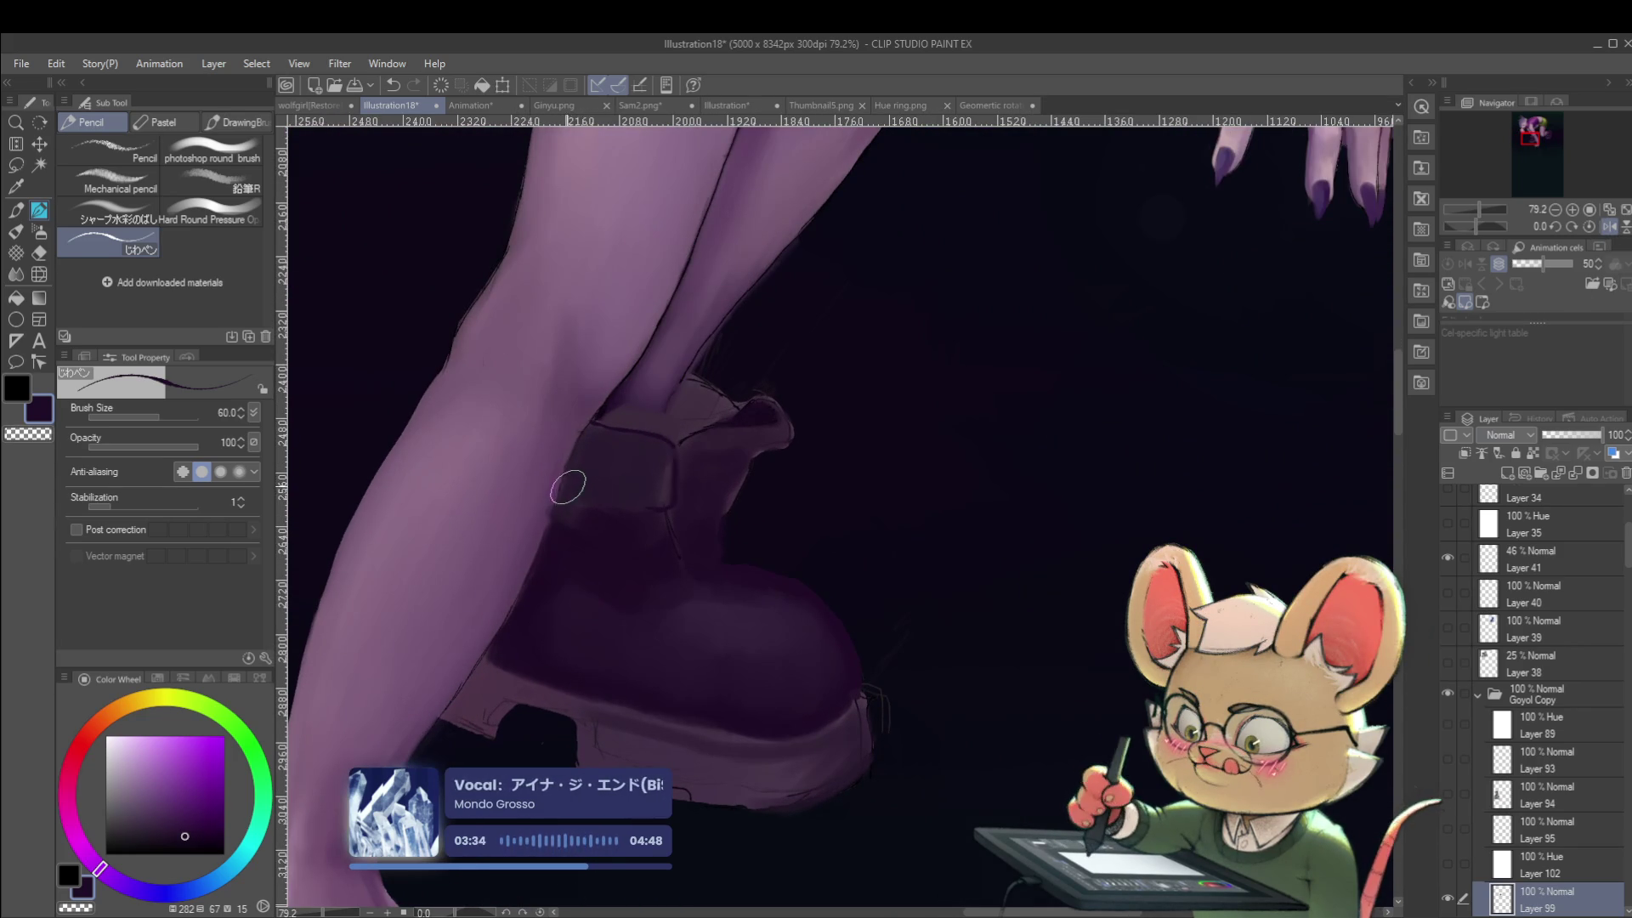
scroll(565, 481, "down", 6)
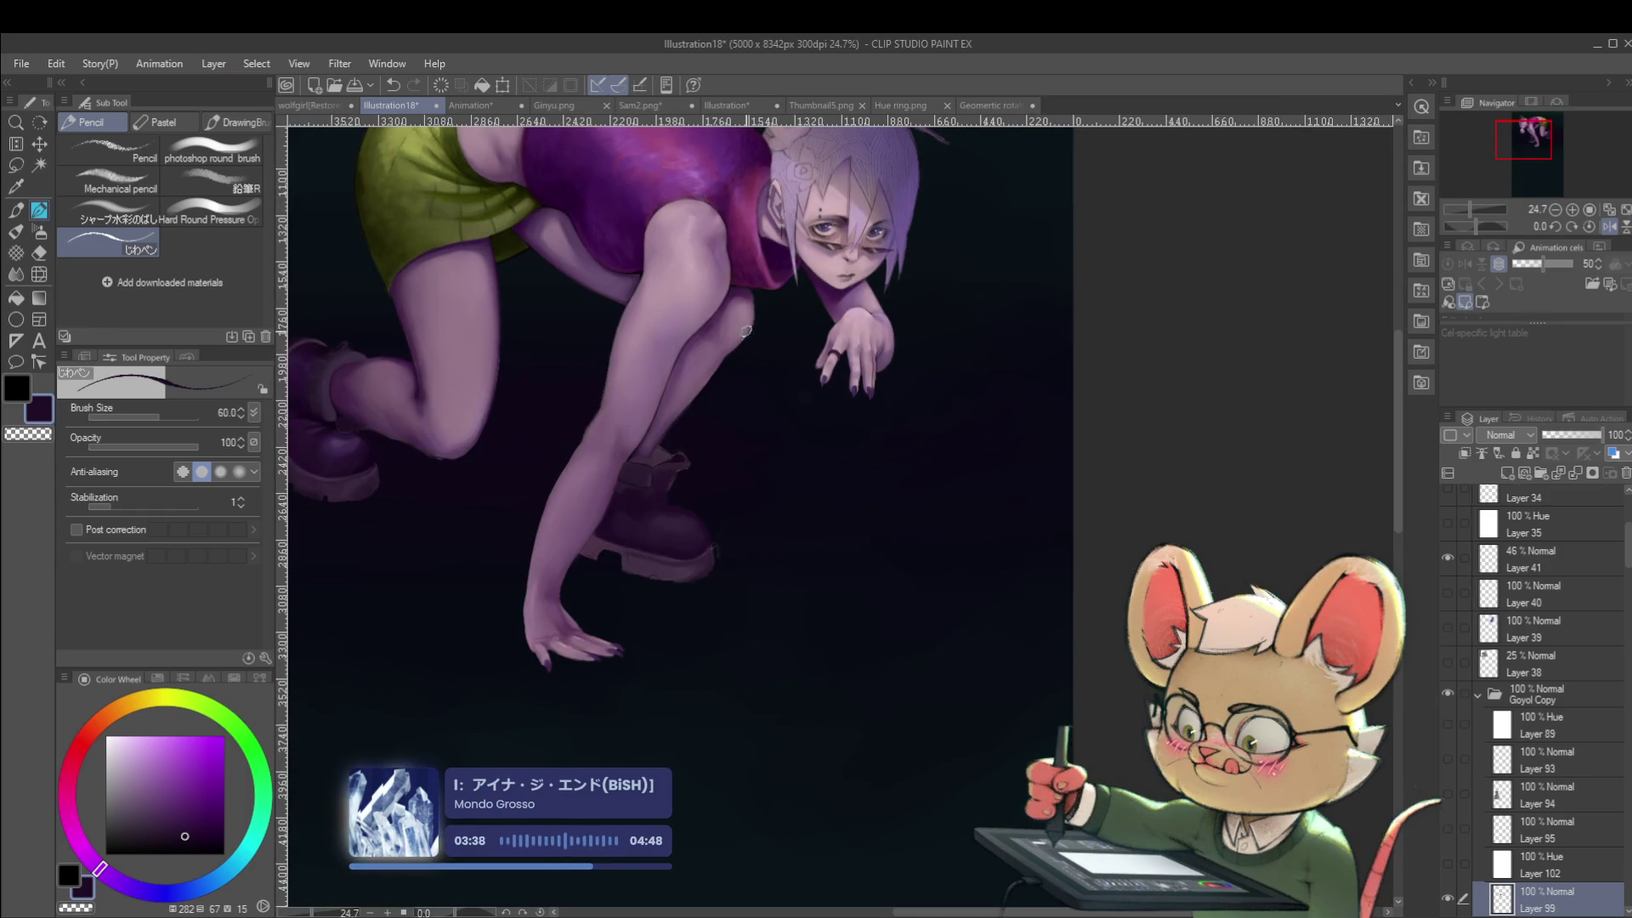
scroll(693, 478, "up", 3)
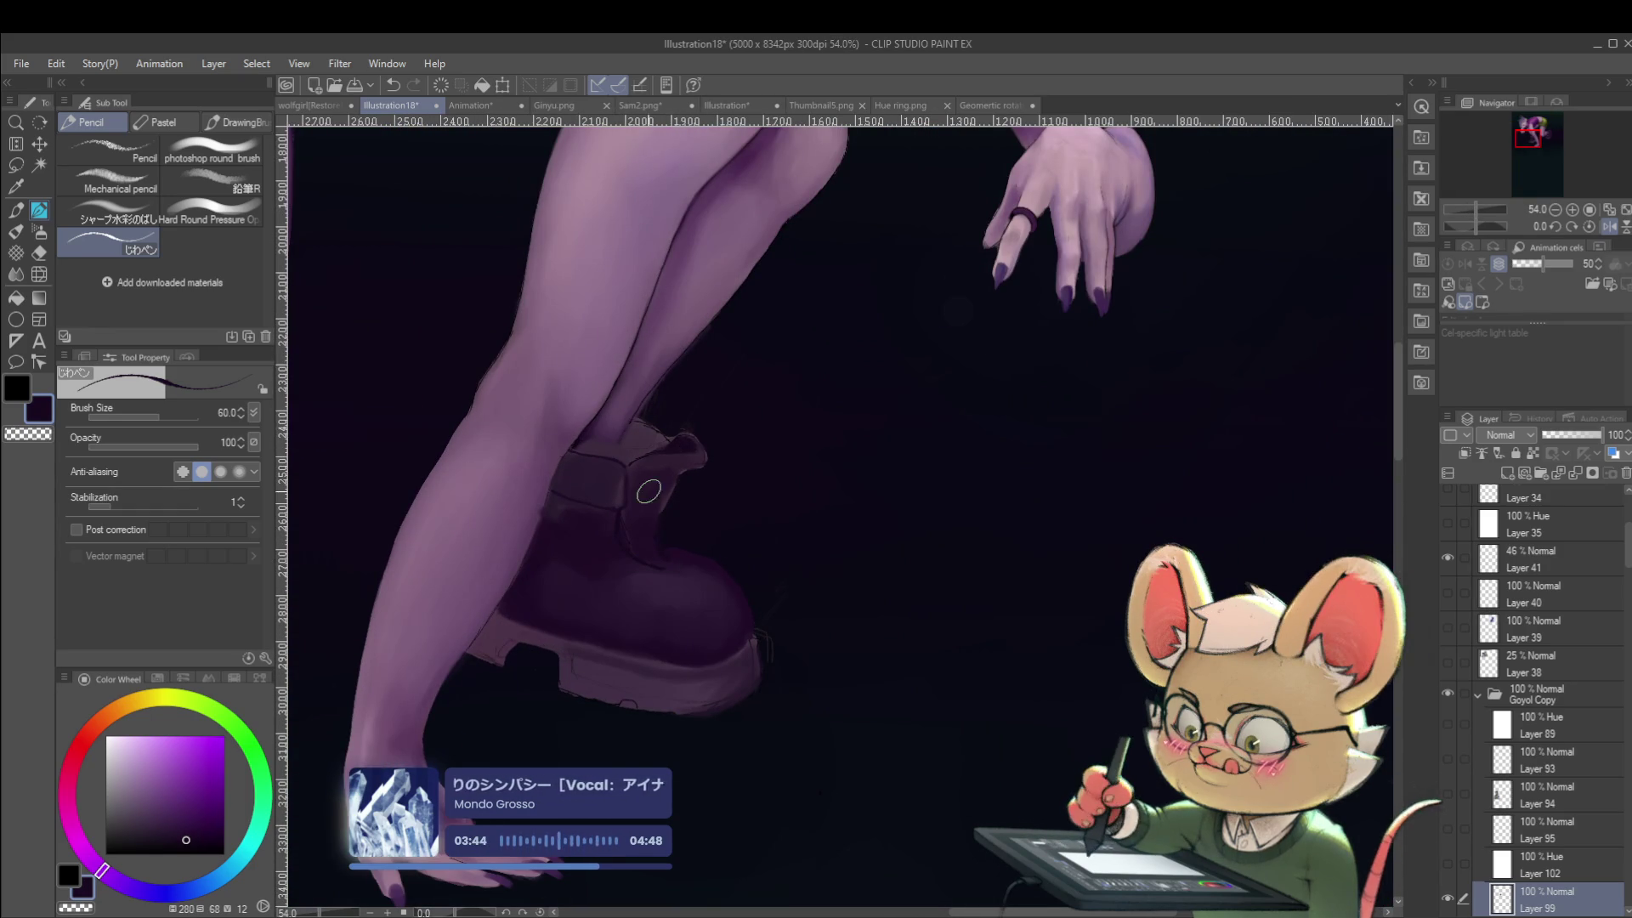
scroll(649, 491, "down", 3)
Unmirror, eyedrop the dark colour near the boot, then zoom out and mirror the whole figure.
left_click(1609, 226)
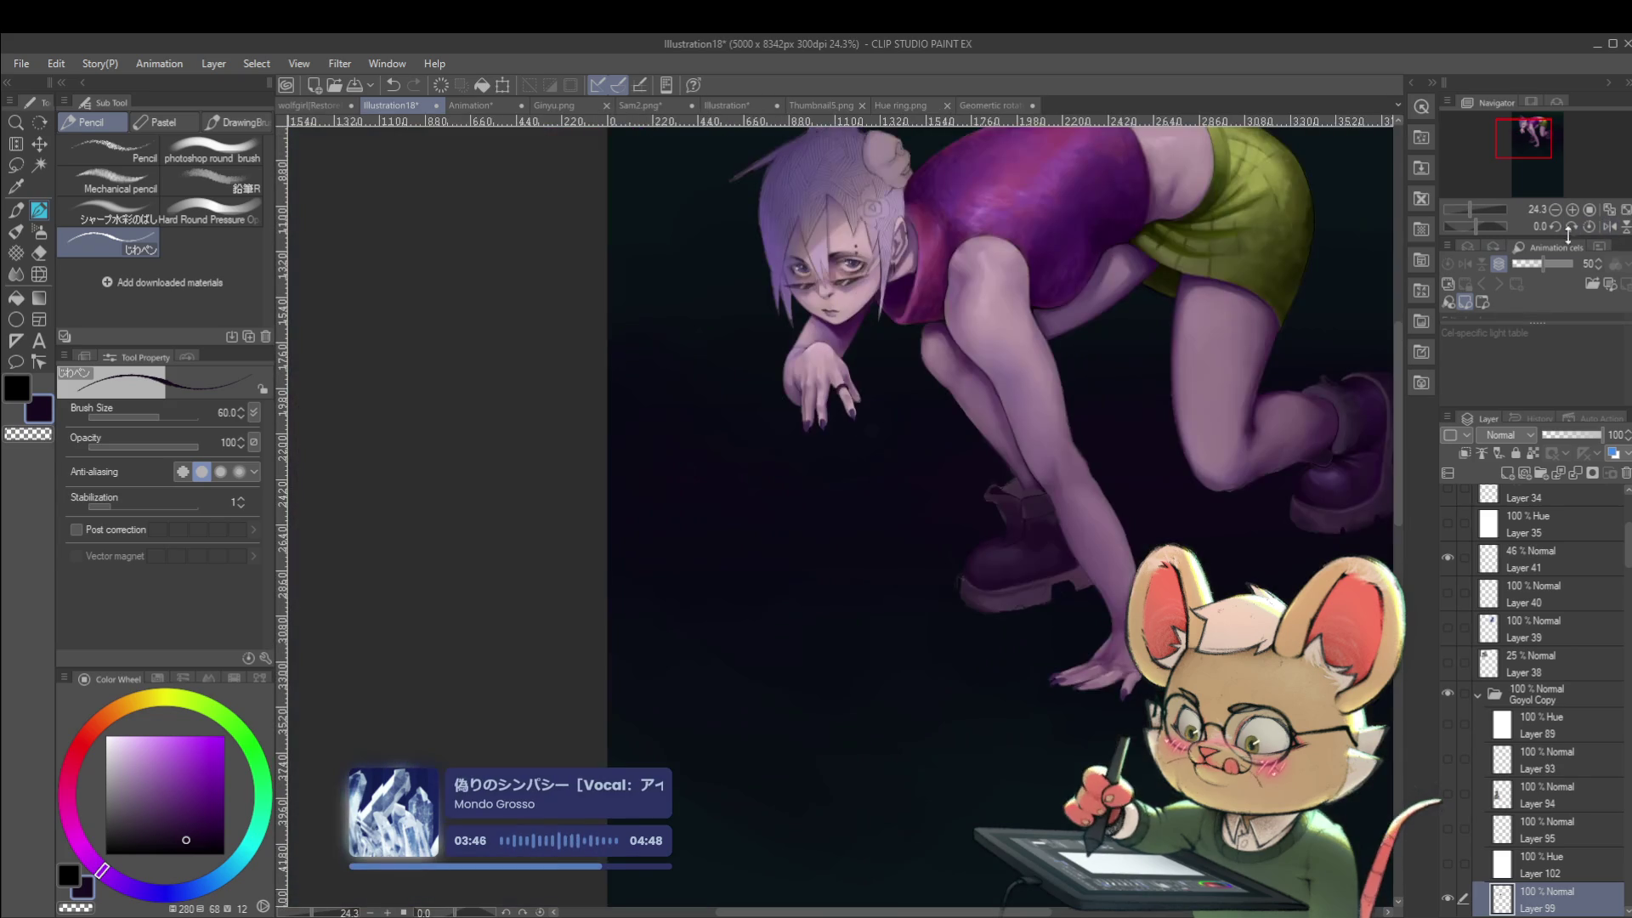
left_click_drag(1111, 430, 948, 599)
scroll(960, 586, "up", 3)
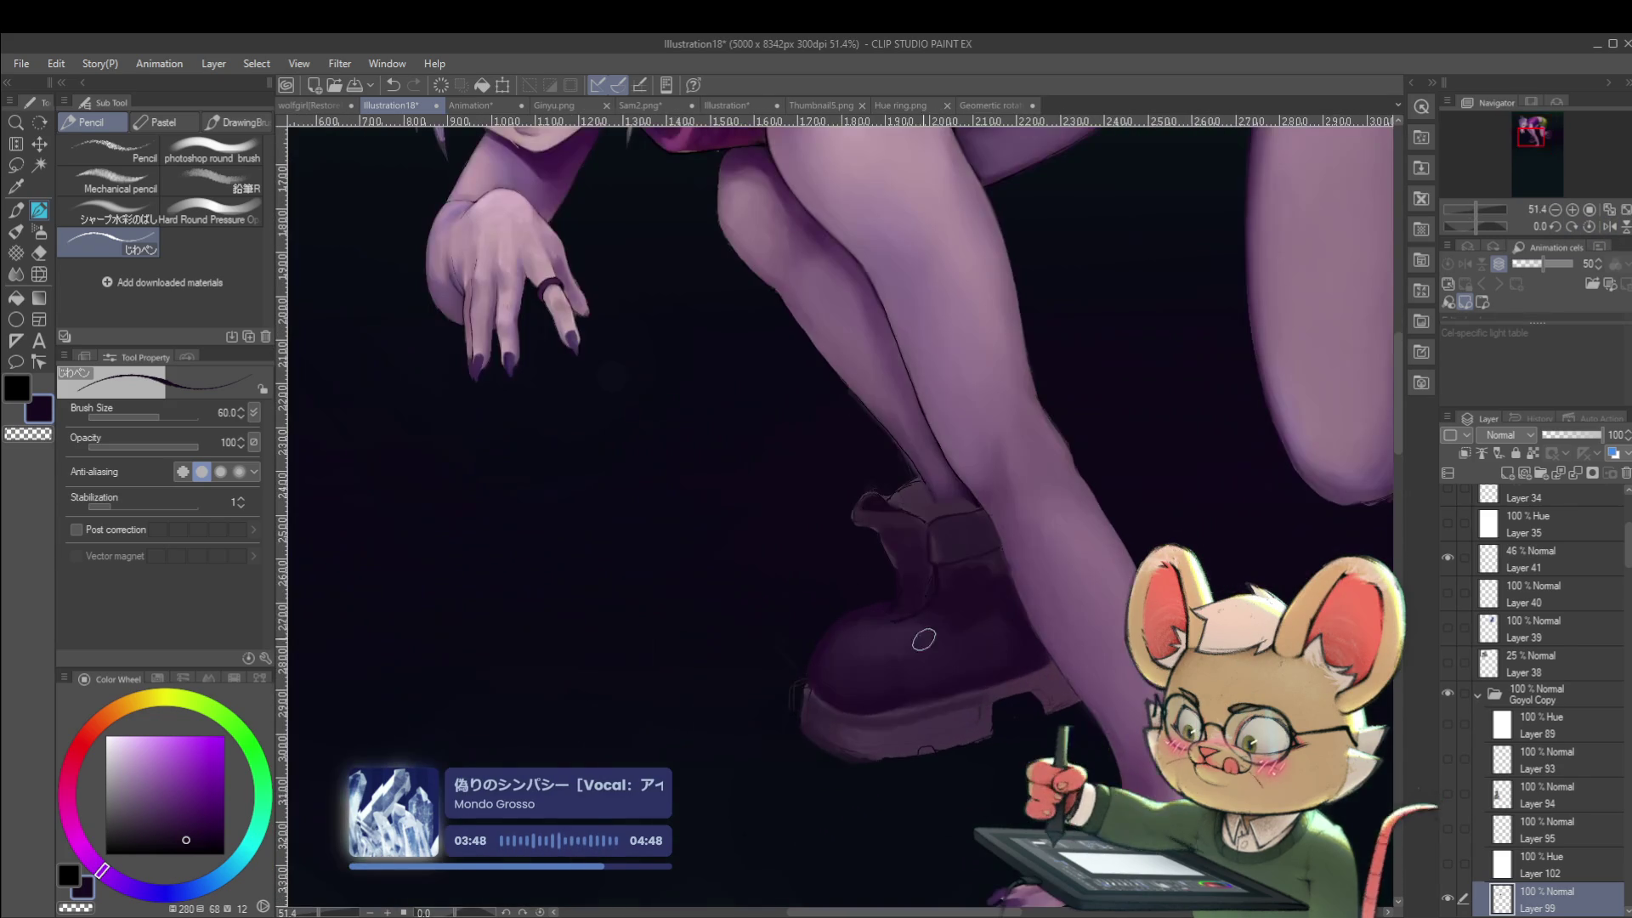
mouse_move(920, 596)
left_mouse_down()
mouse_move(721, 728)
mouse_move(783, 692)
mouse_move(789, 632)
mouse_move(765, 658)
mouse_move(781, 656)
left_mouse_up()
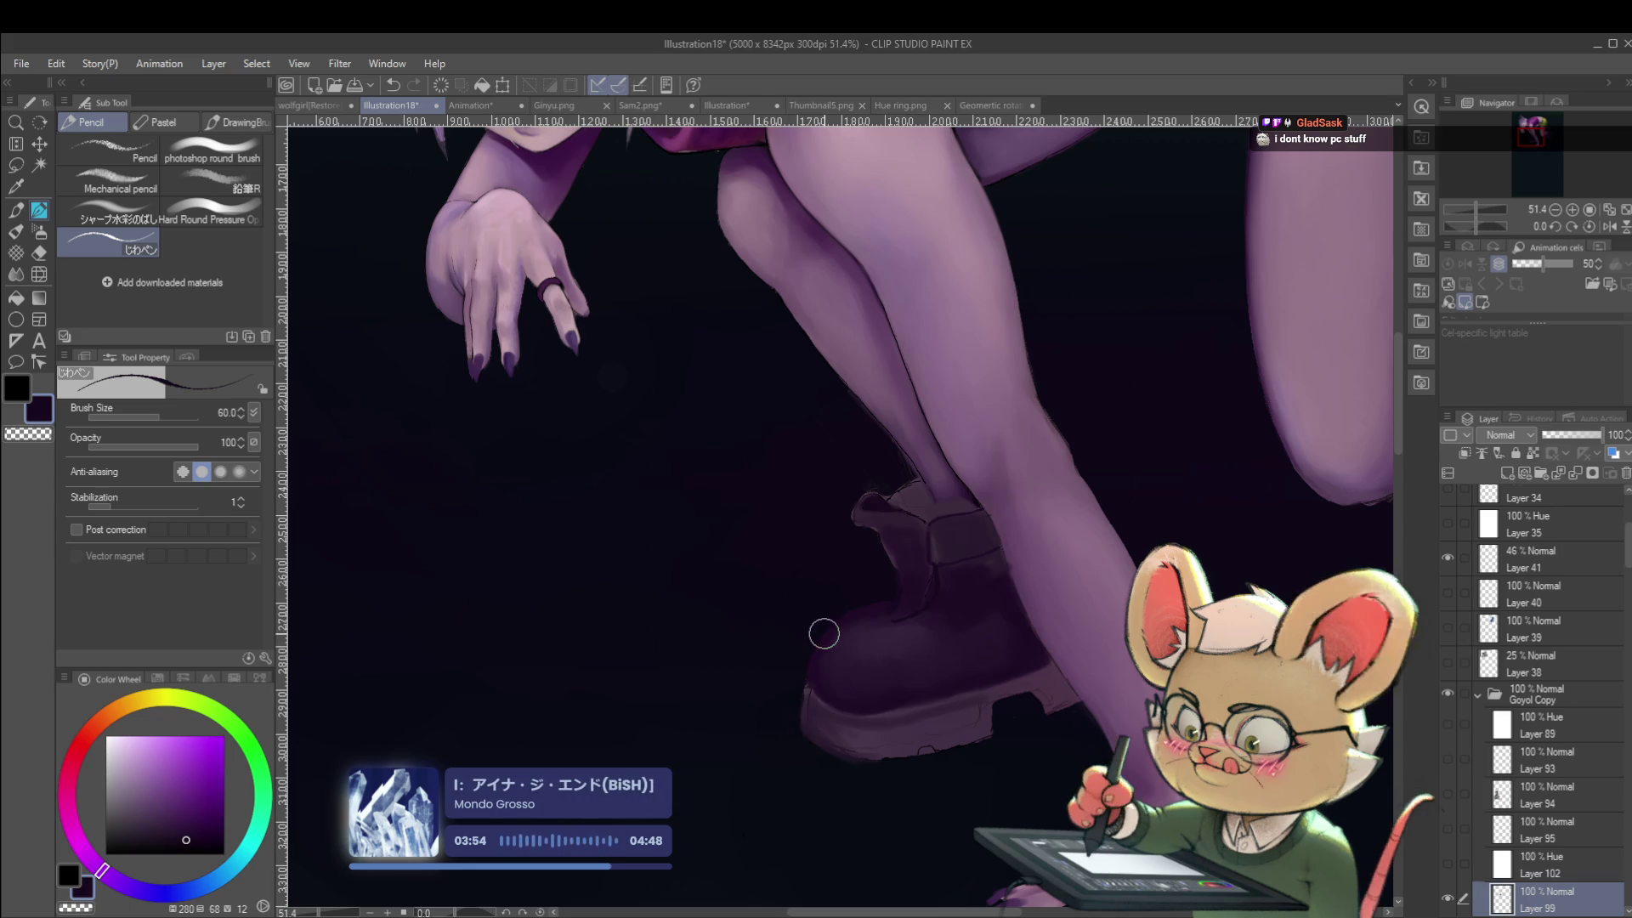
left_click(830, 716, "alt")
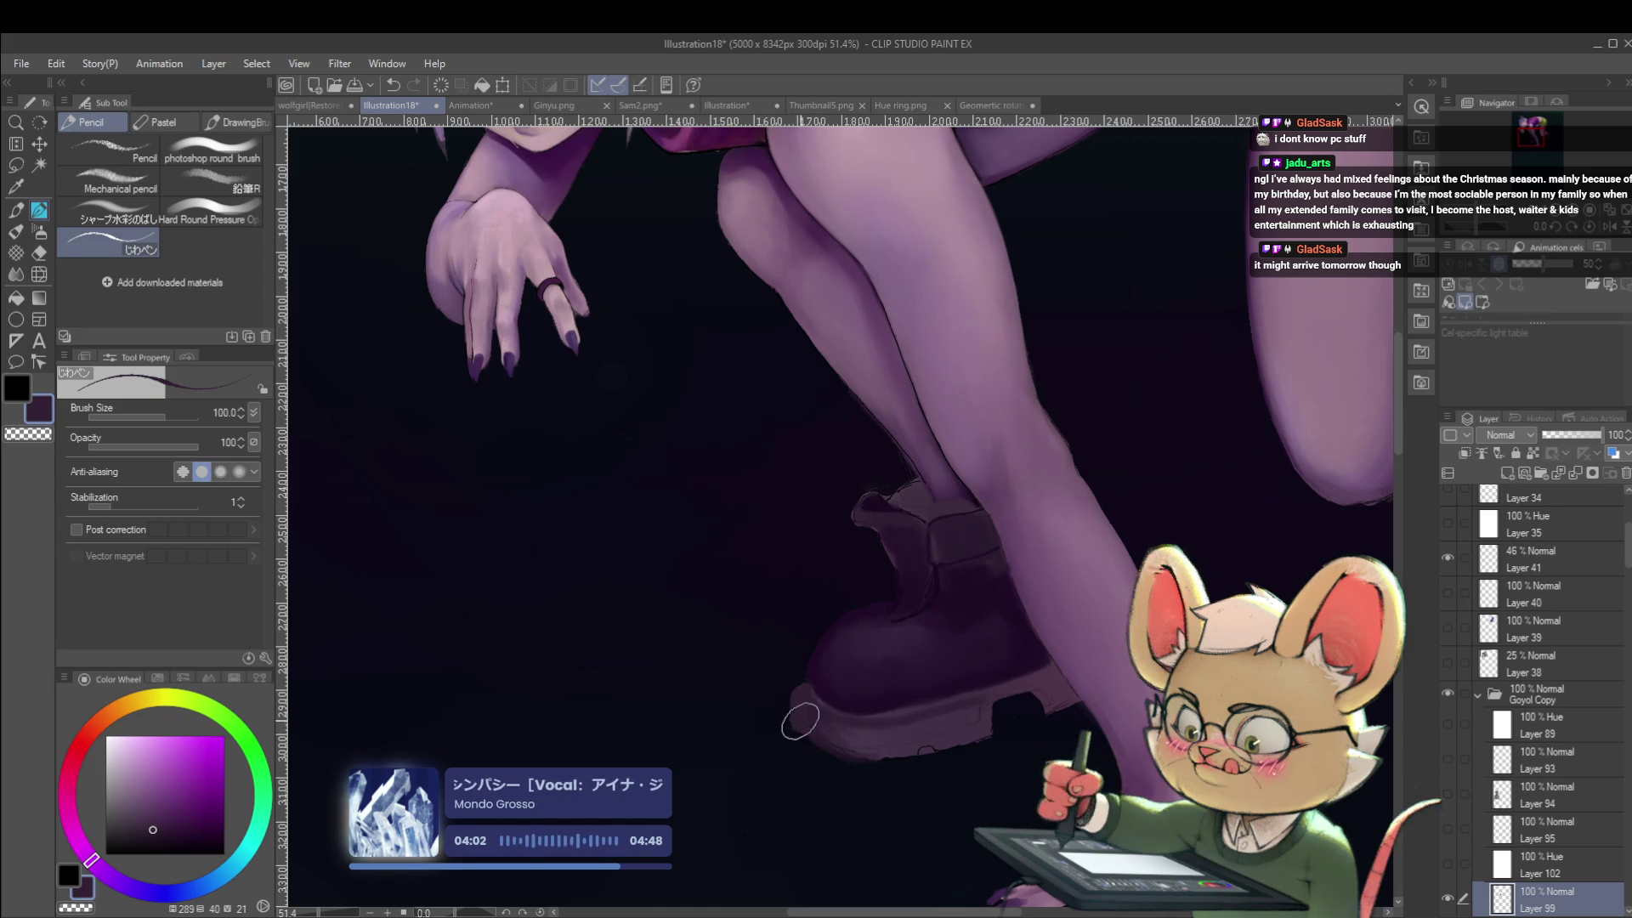
key("ctrl+minus")
key("h")
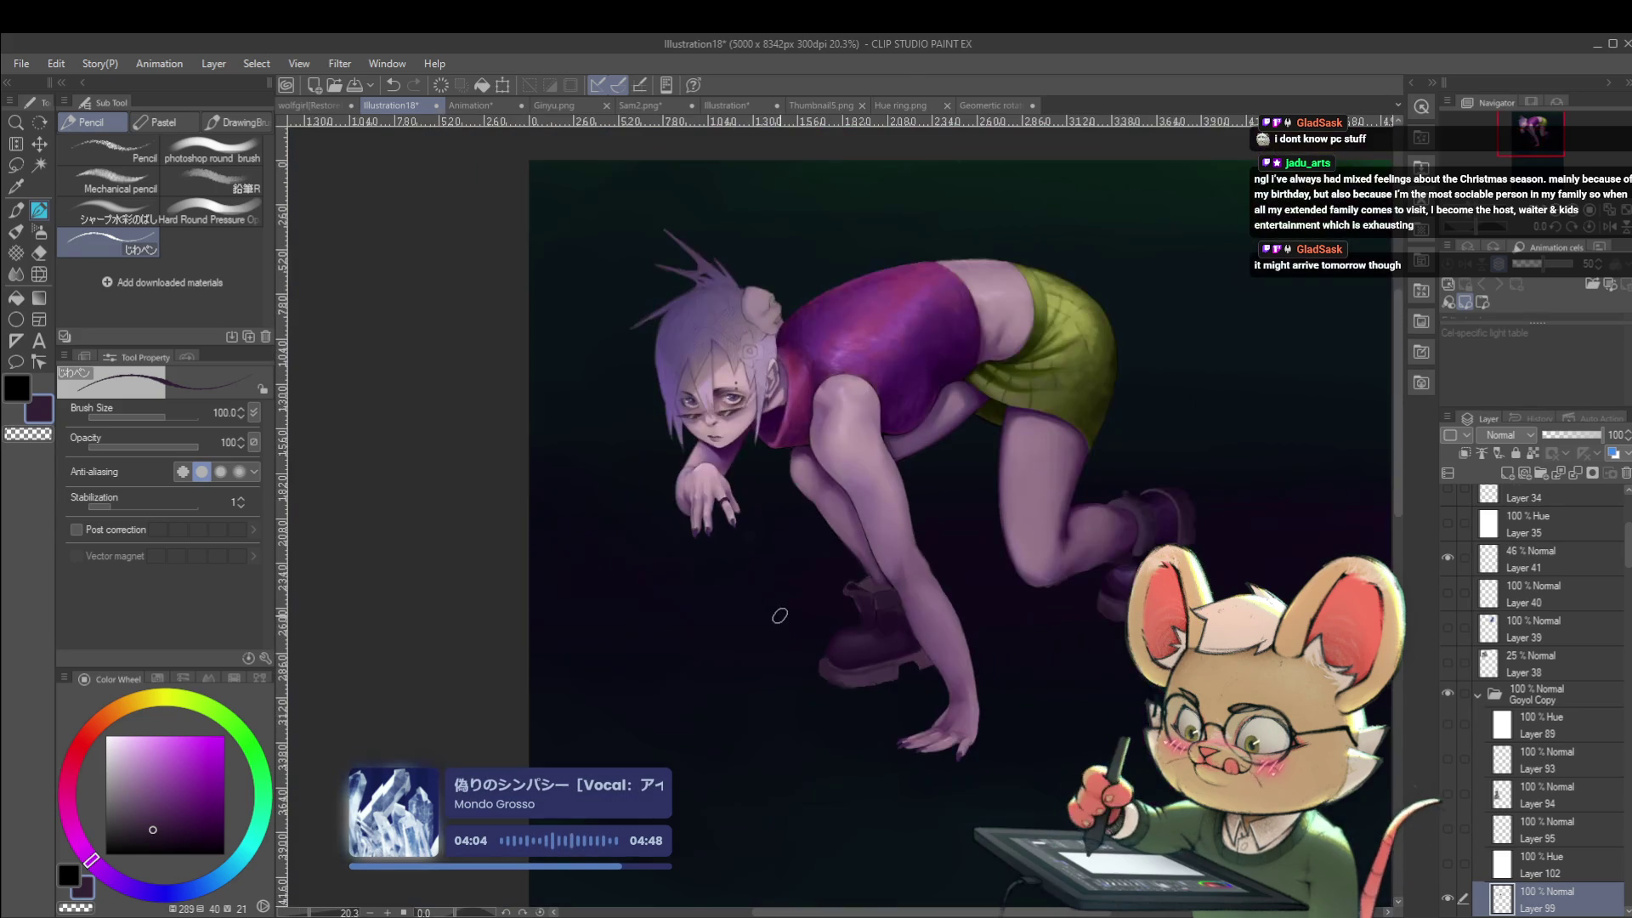
scroll(880, 672, "up", 5)
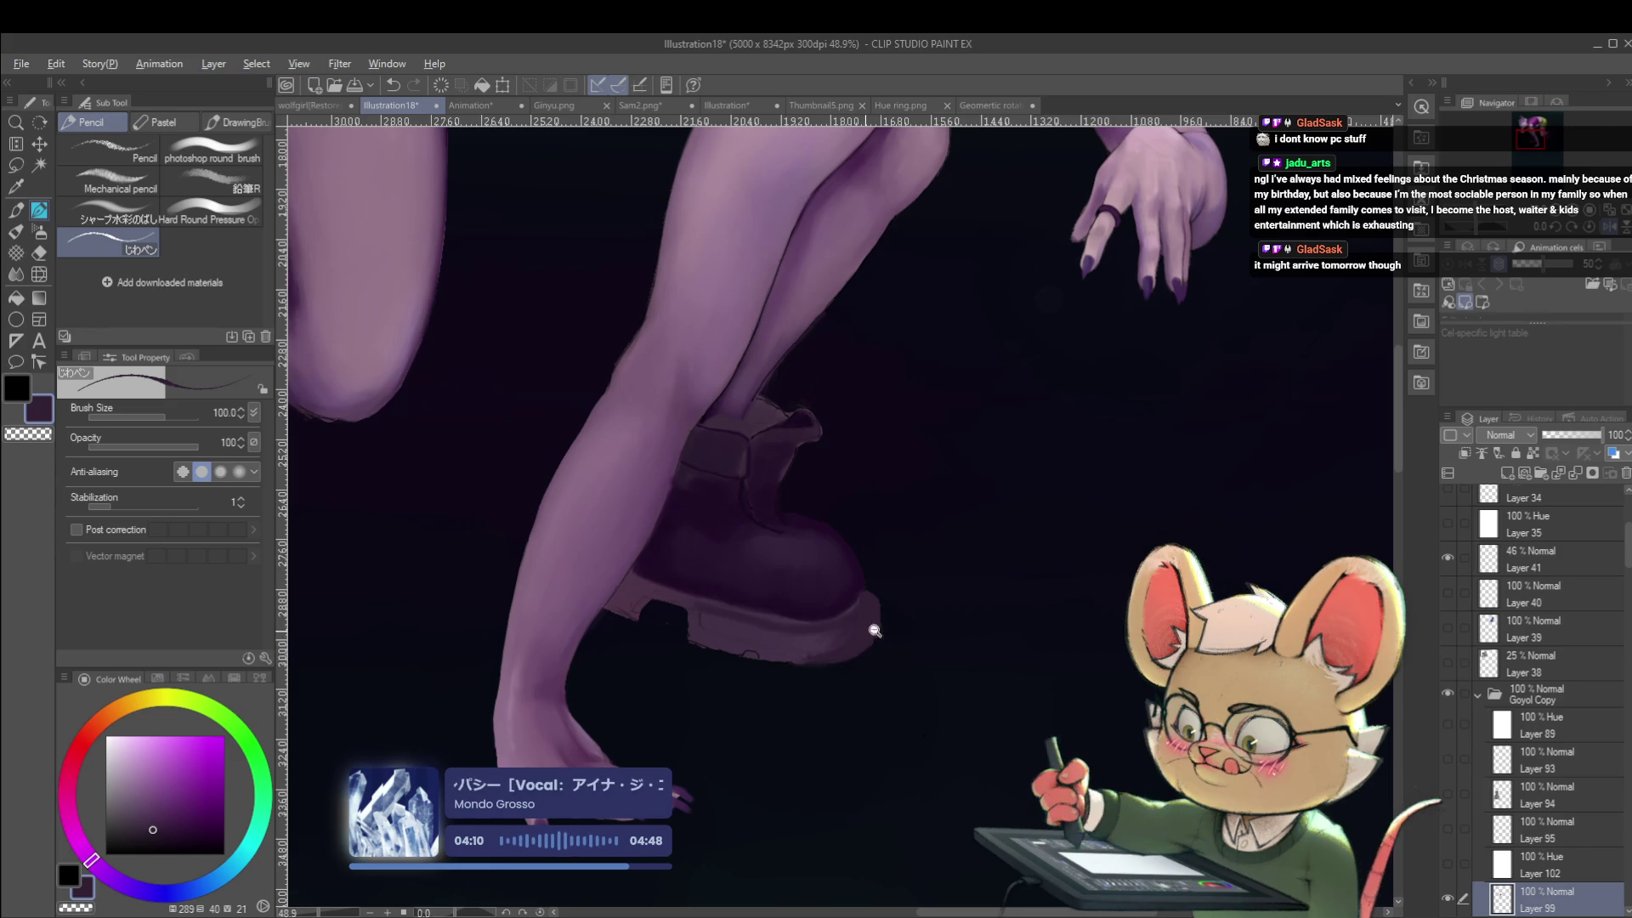
scroll(849, 630, "down", 5)
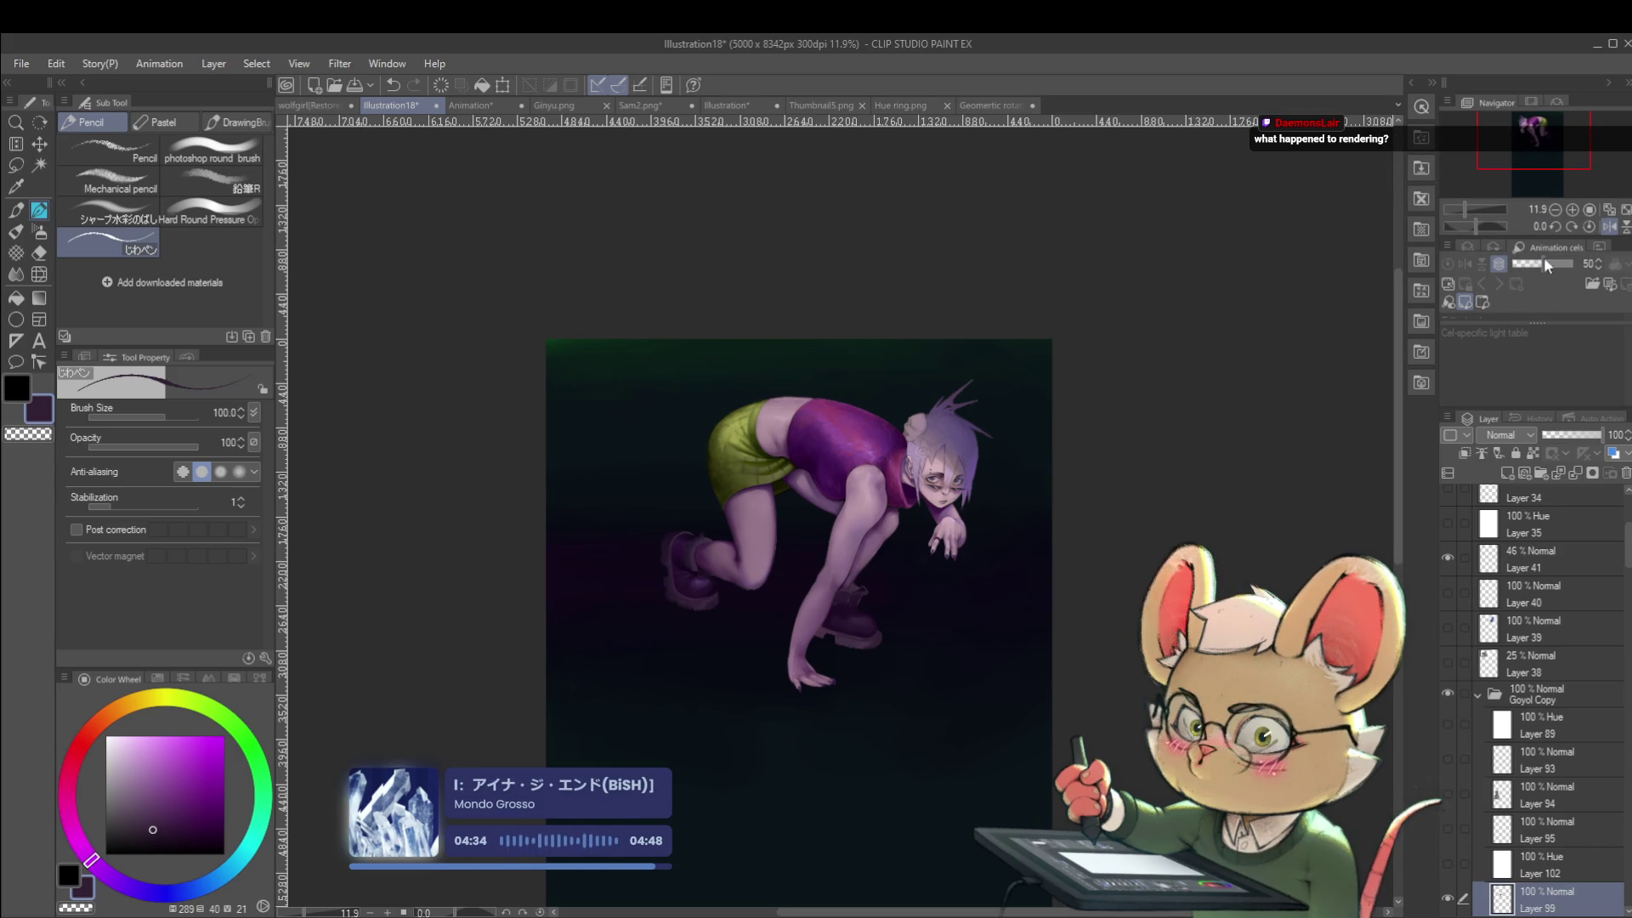
left_click(1609, 226)
scroll(898, 576, "up", 5)
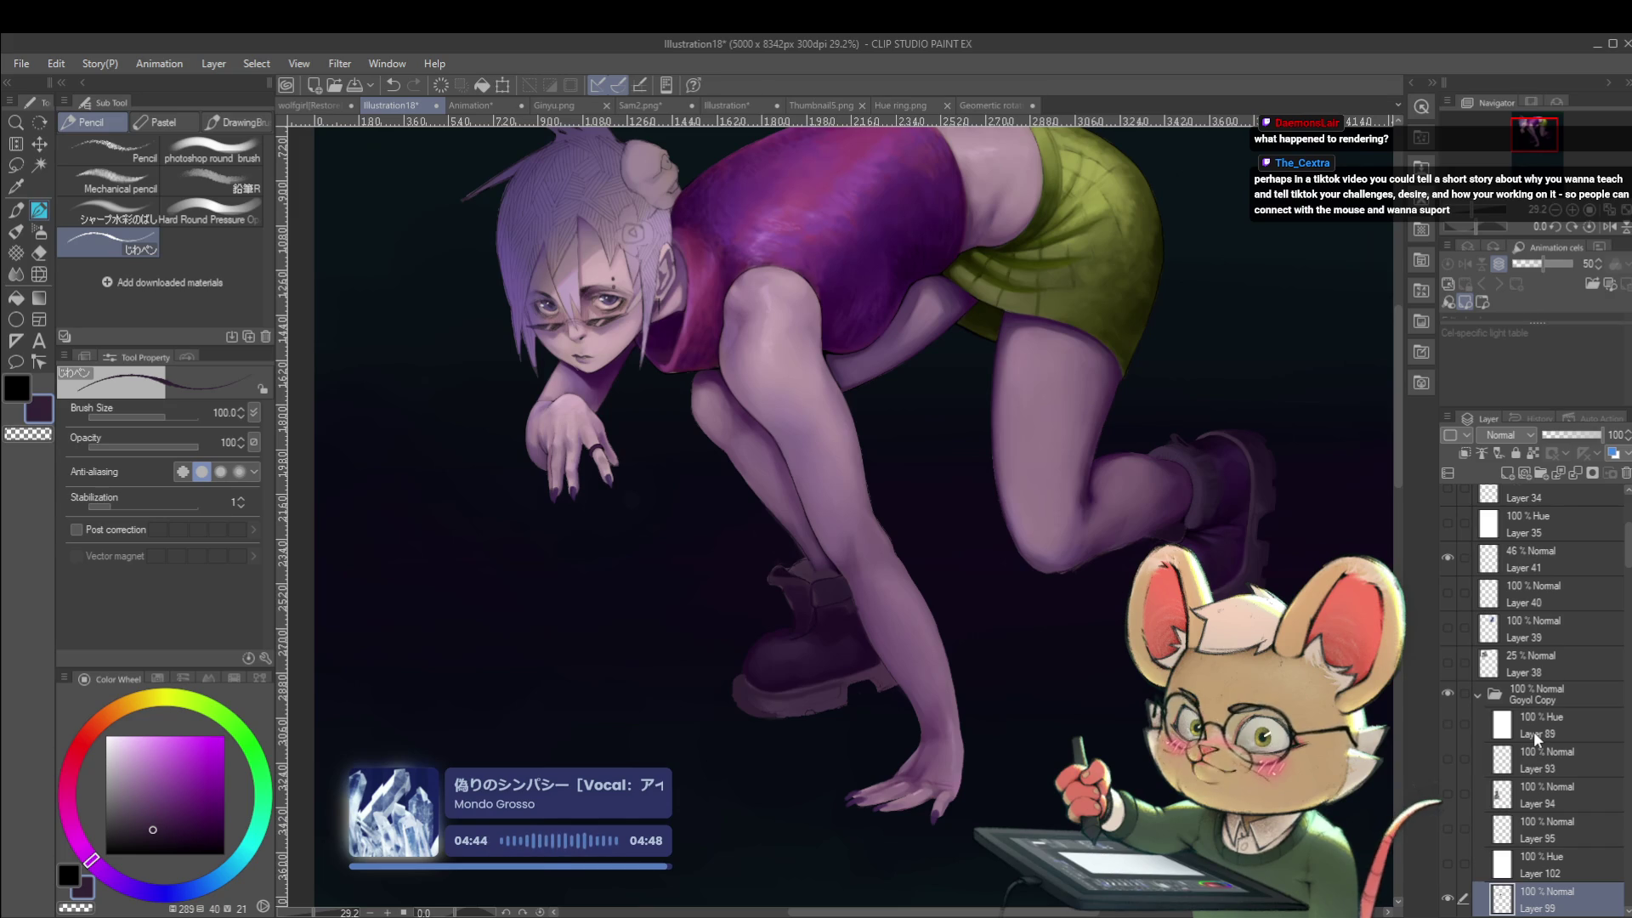
Enlarge the brush to 120, mirror the view, and try dark strokes on the shoe, then undo them.
left_click_drag(824, 626, 883, 579)
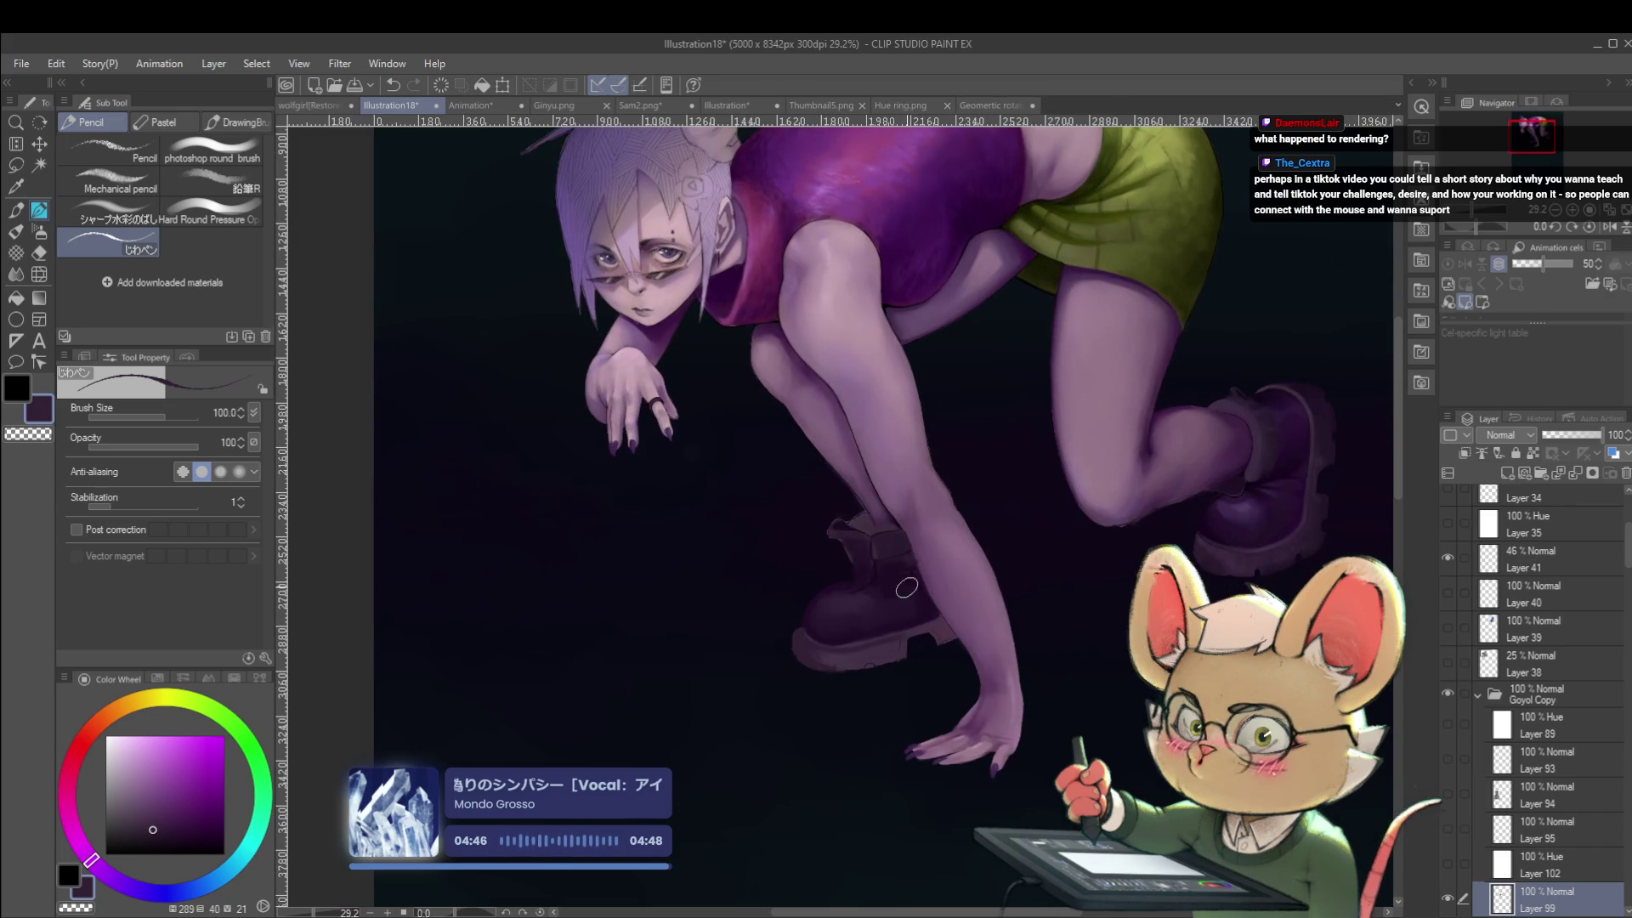
scroll(898, 571, "up", 2)
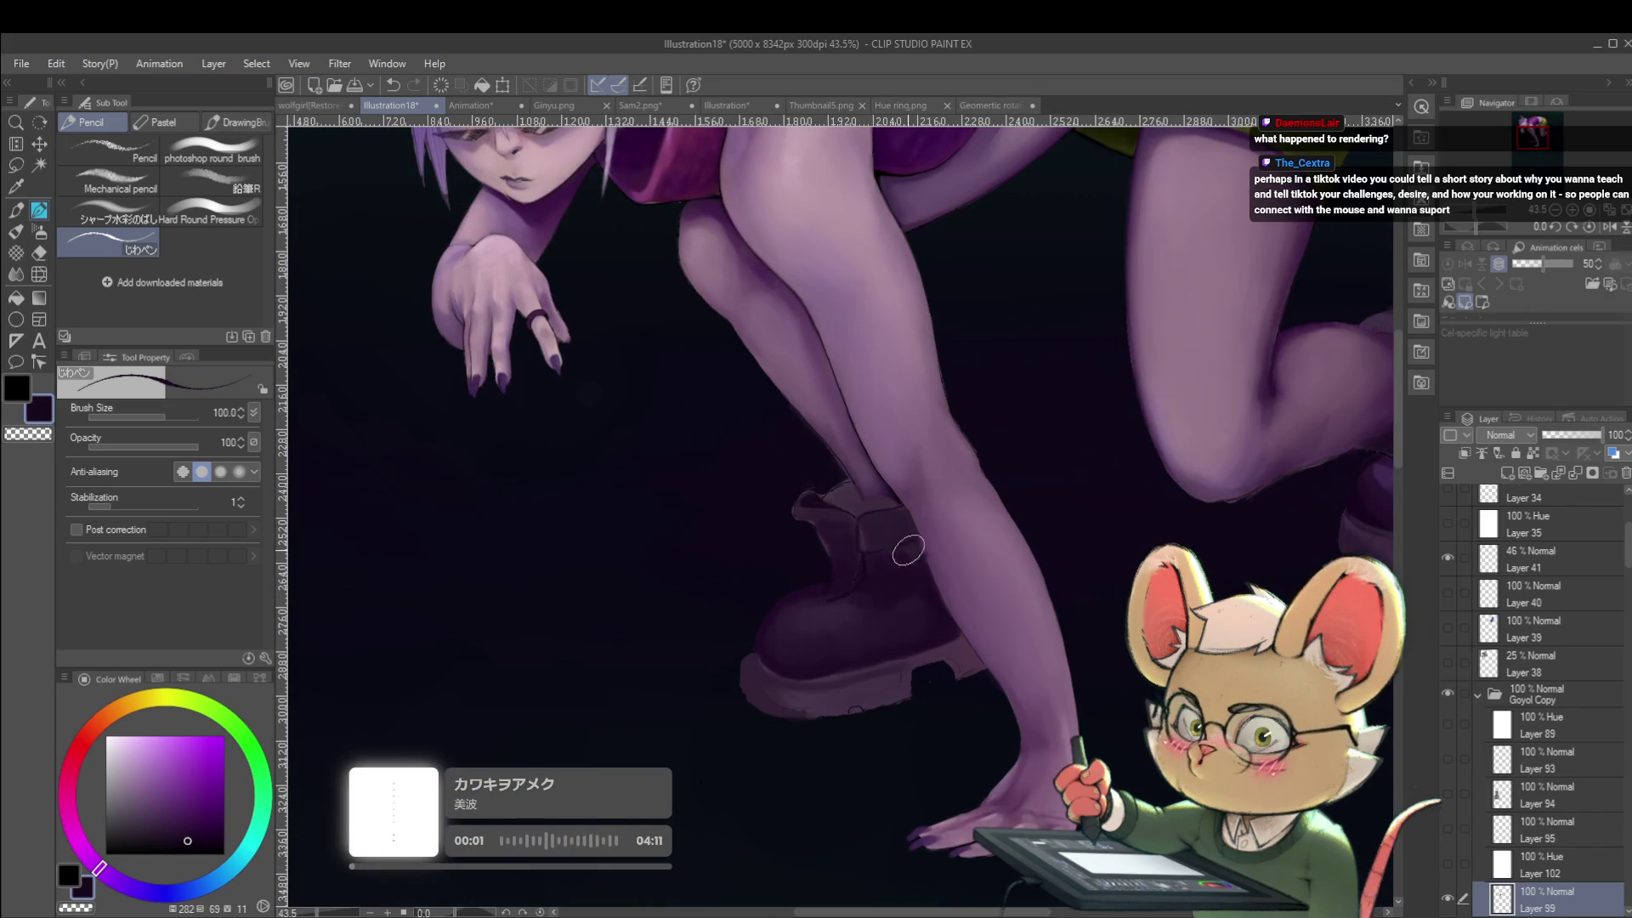
key("bracketright")
key("bracketright")
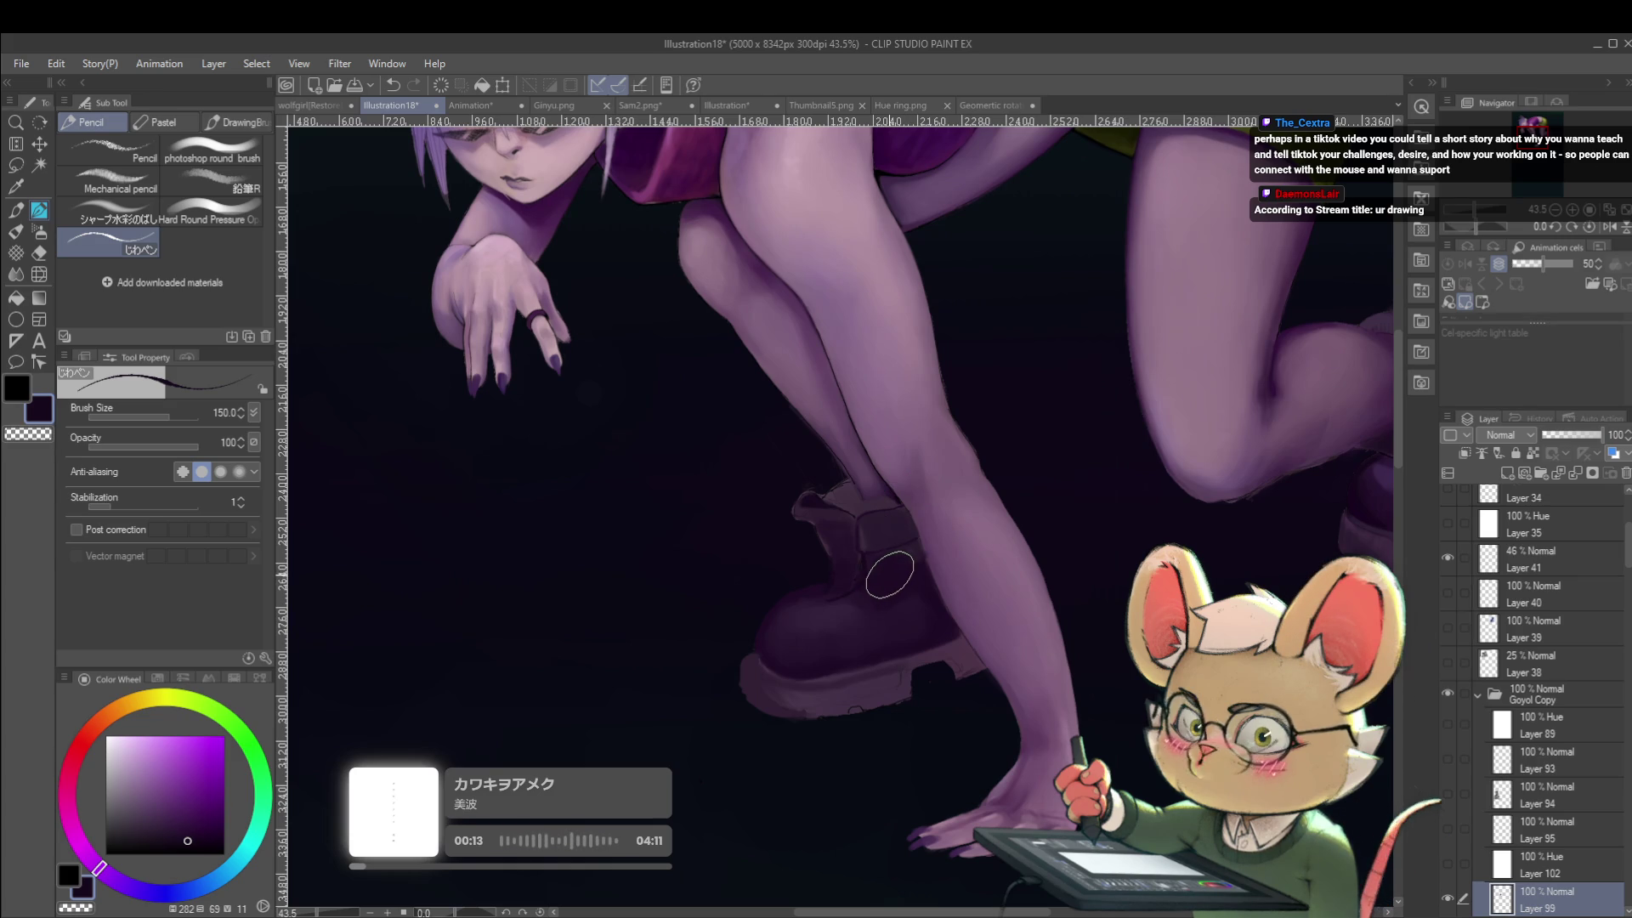
scroll(1002, 620, "up", 1)
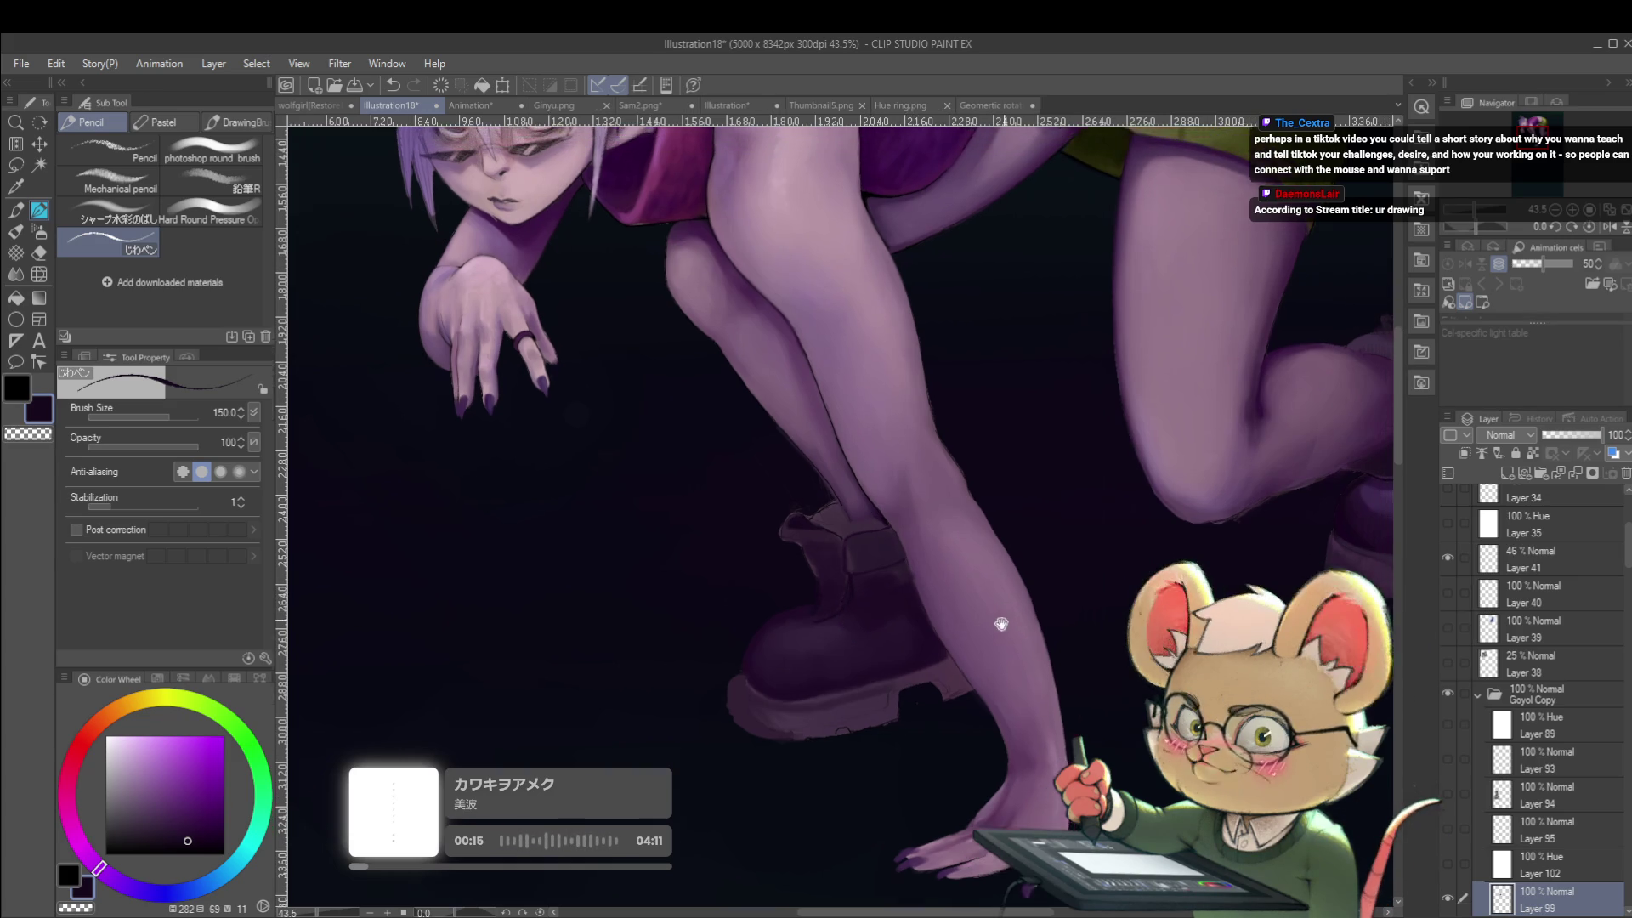
scroll(978, 621, "down", 3)
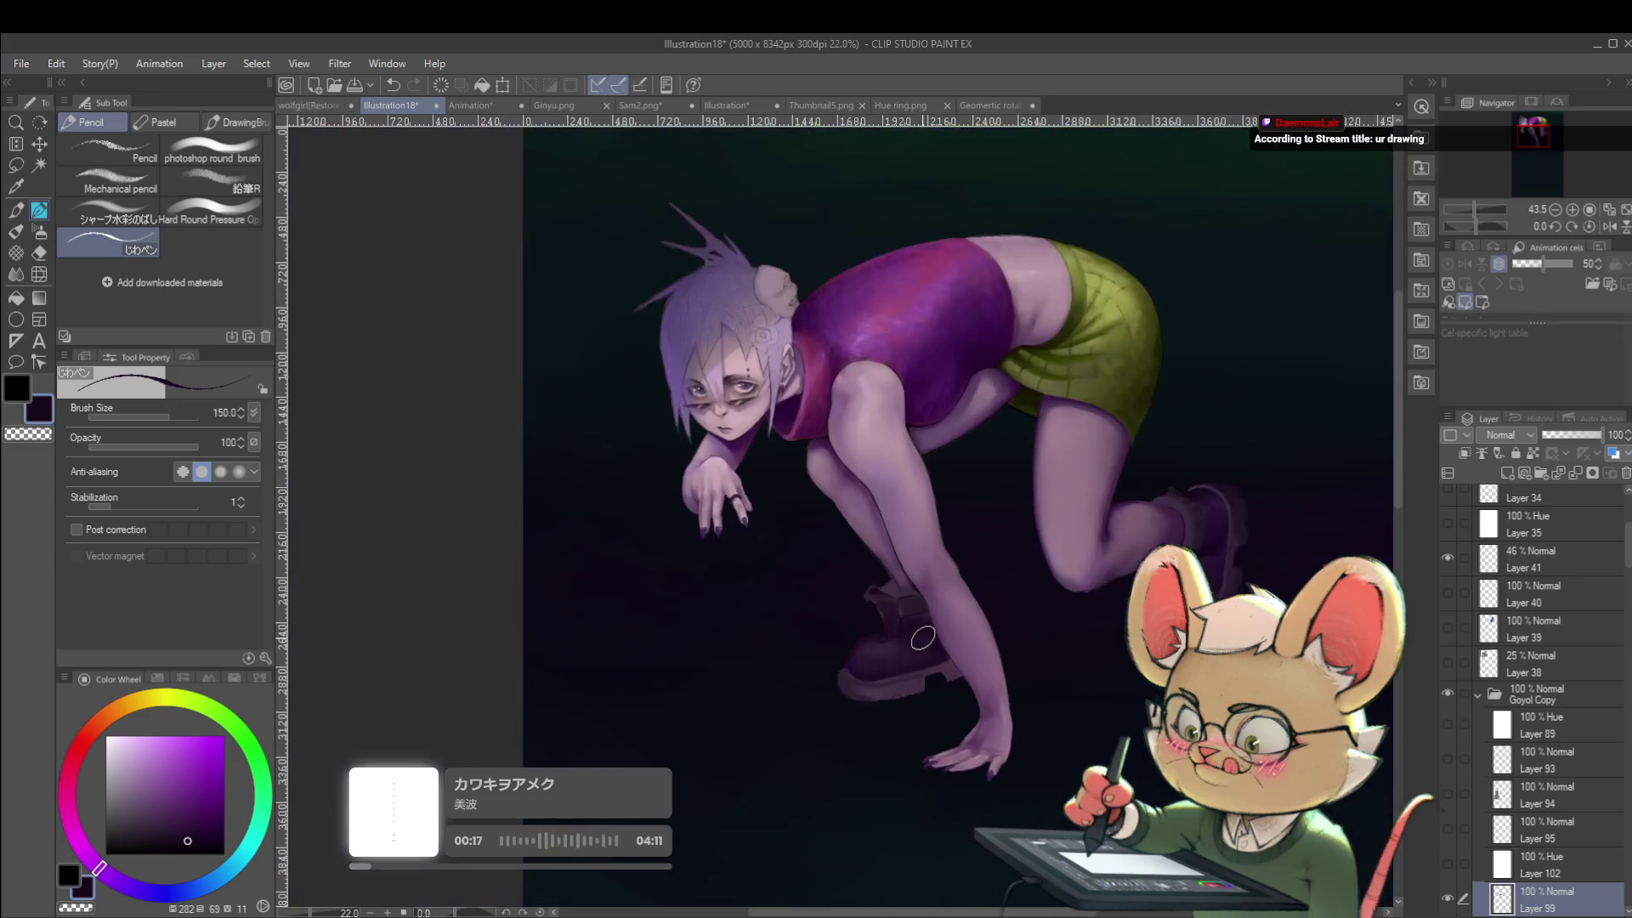
left_click(1609, 226)
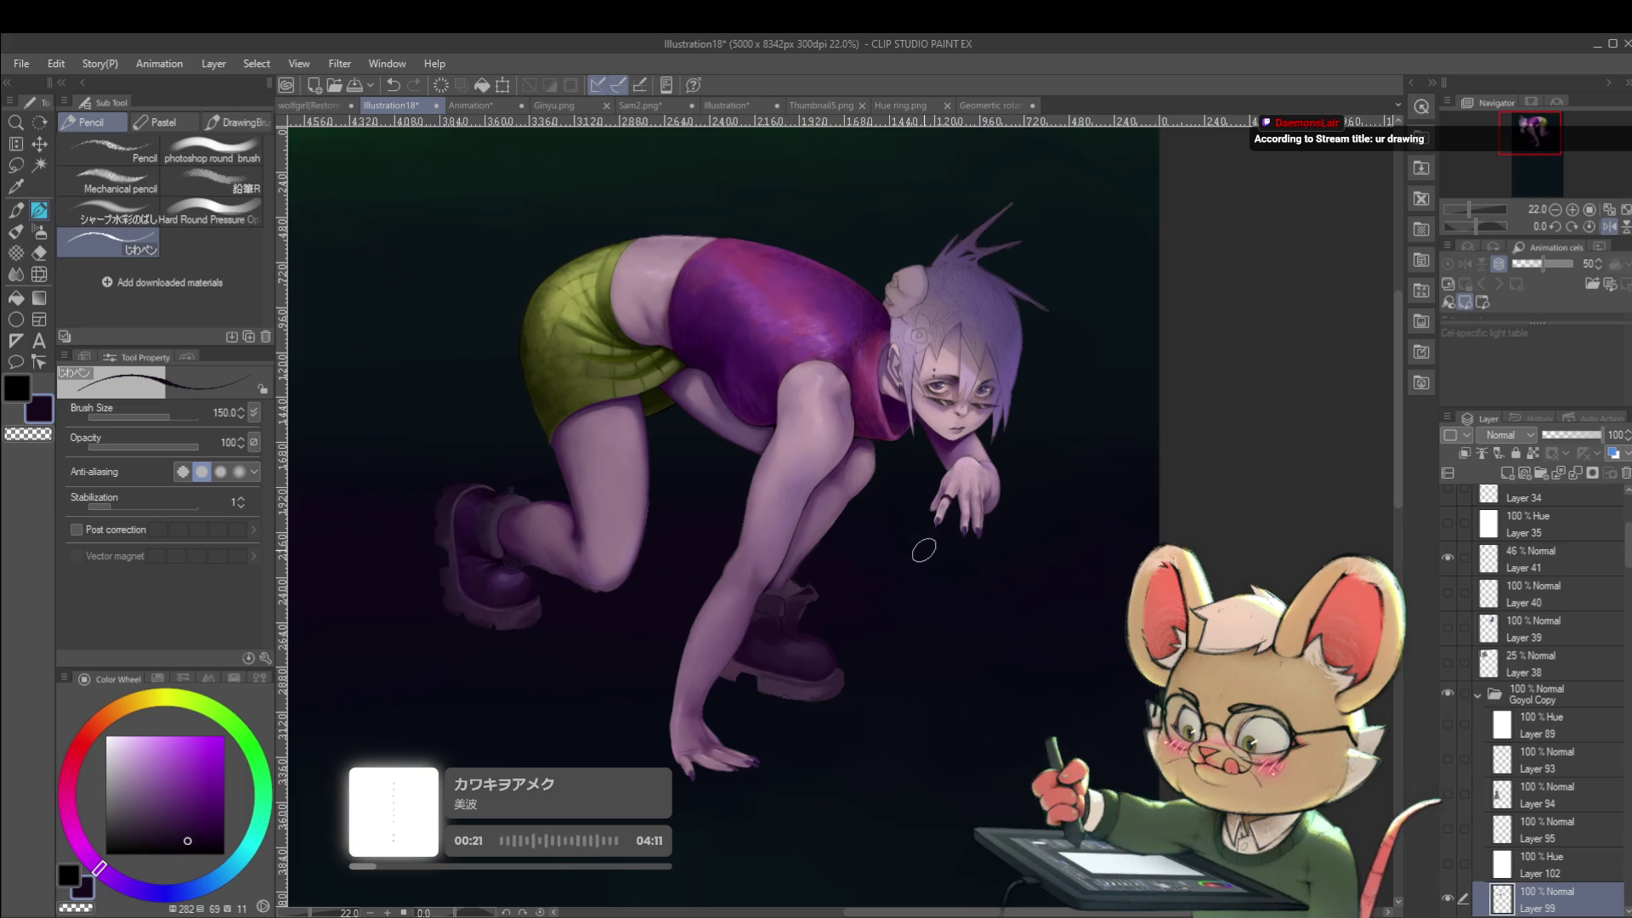
scroll(808, 624, "up", 5)
mouse_move(786, 663)
left_mouse_down()
mouse_move(808, 739)
mouse_move(838, 692)
mouse_move(867, 761)
left_mouse_up()
key("ctrl+z")
key("ctrl+z")
key("ctrl+z")
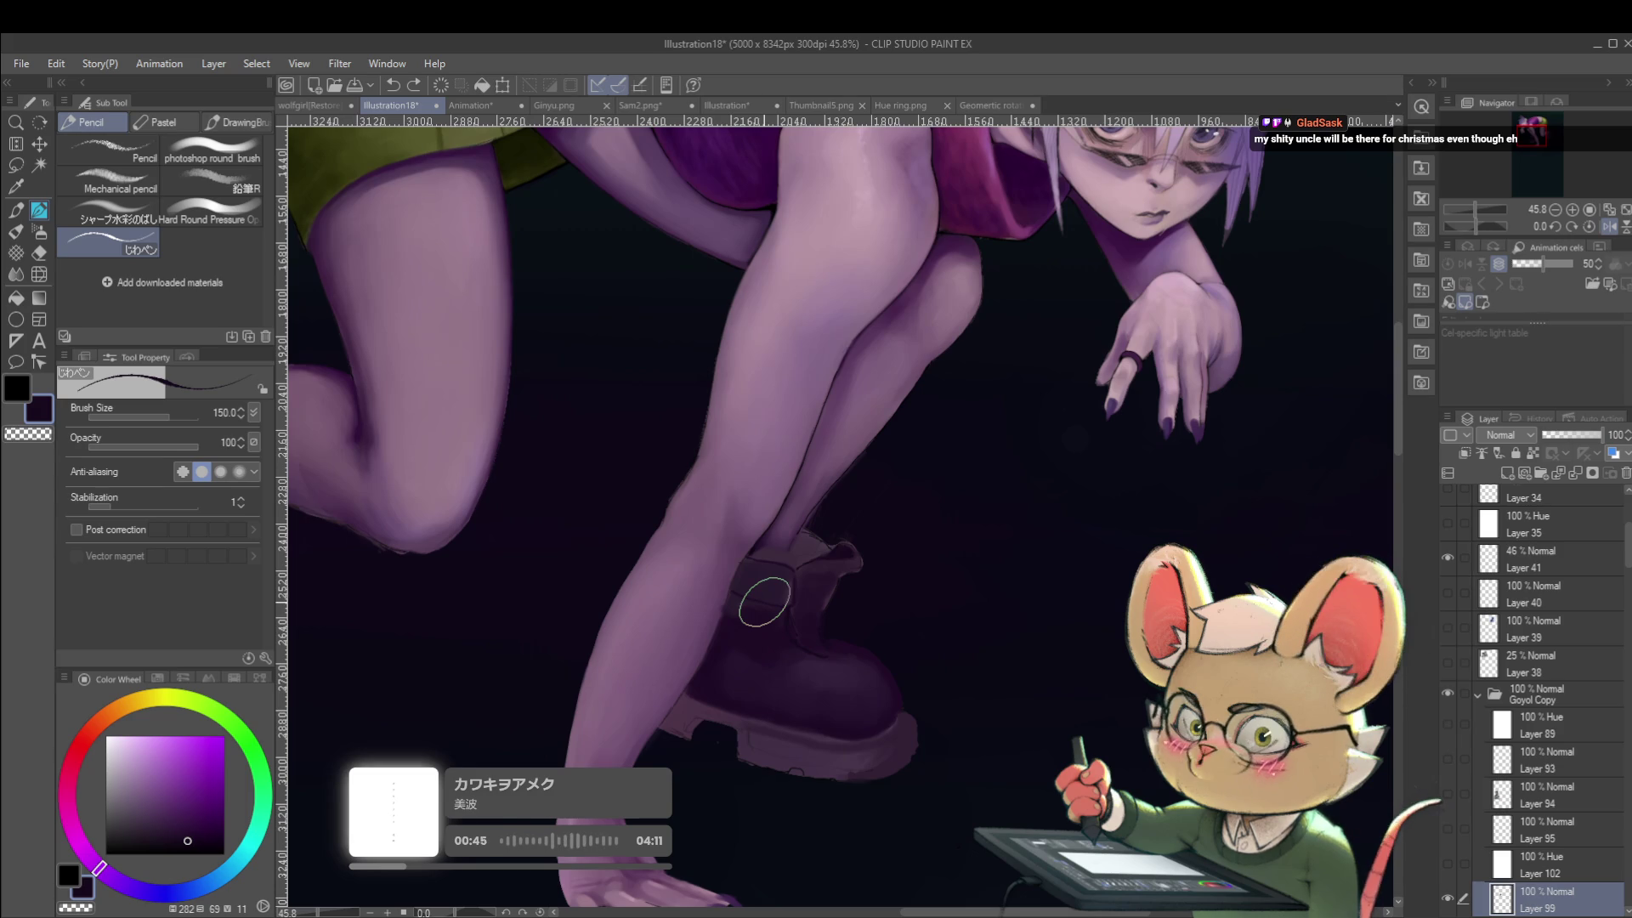
Unmirror the view, shrink the brush slightly, and test a stroke on the shin, then undo it.
left_click(1609, 228)
key("alt")
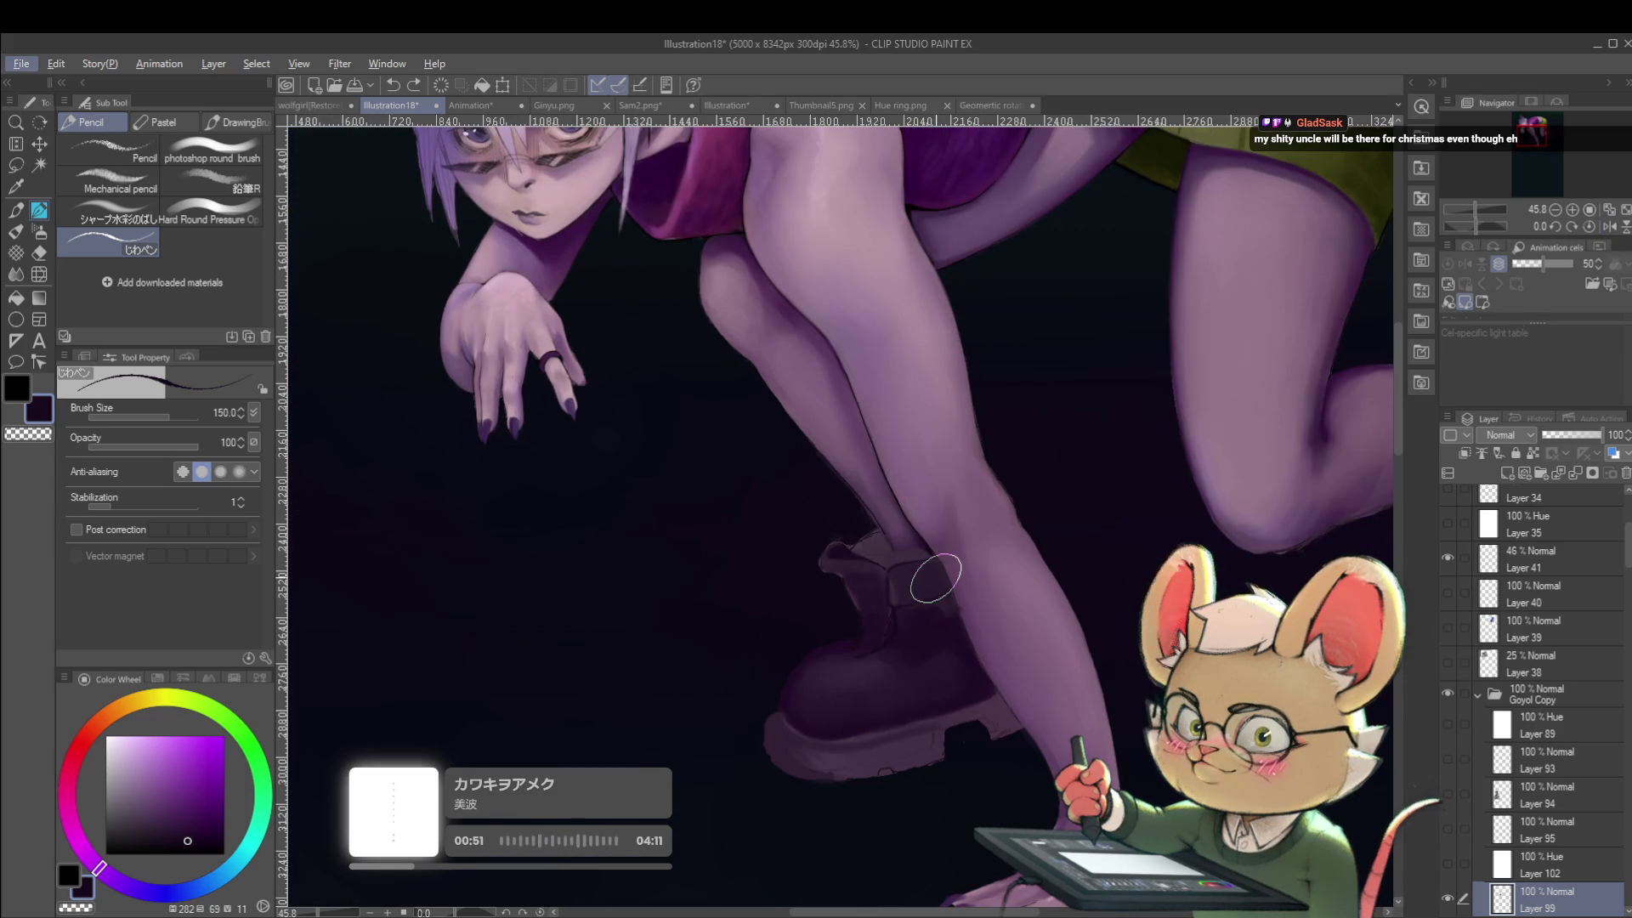
left_click(1609, 228)
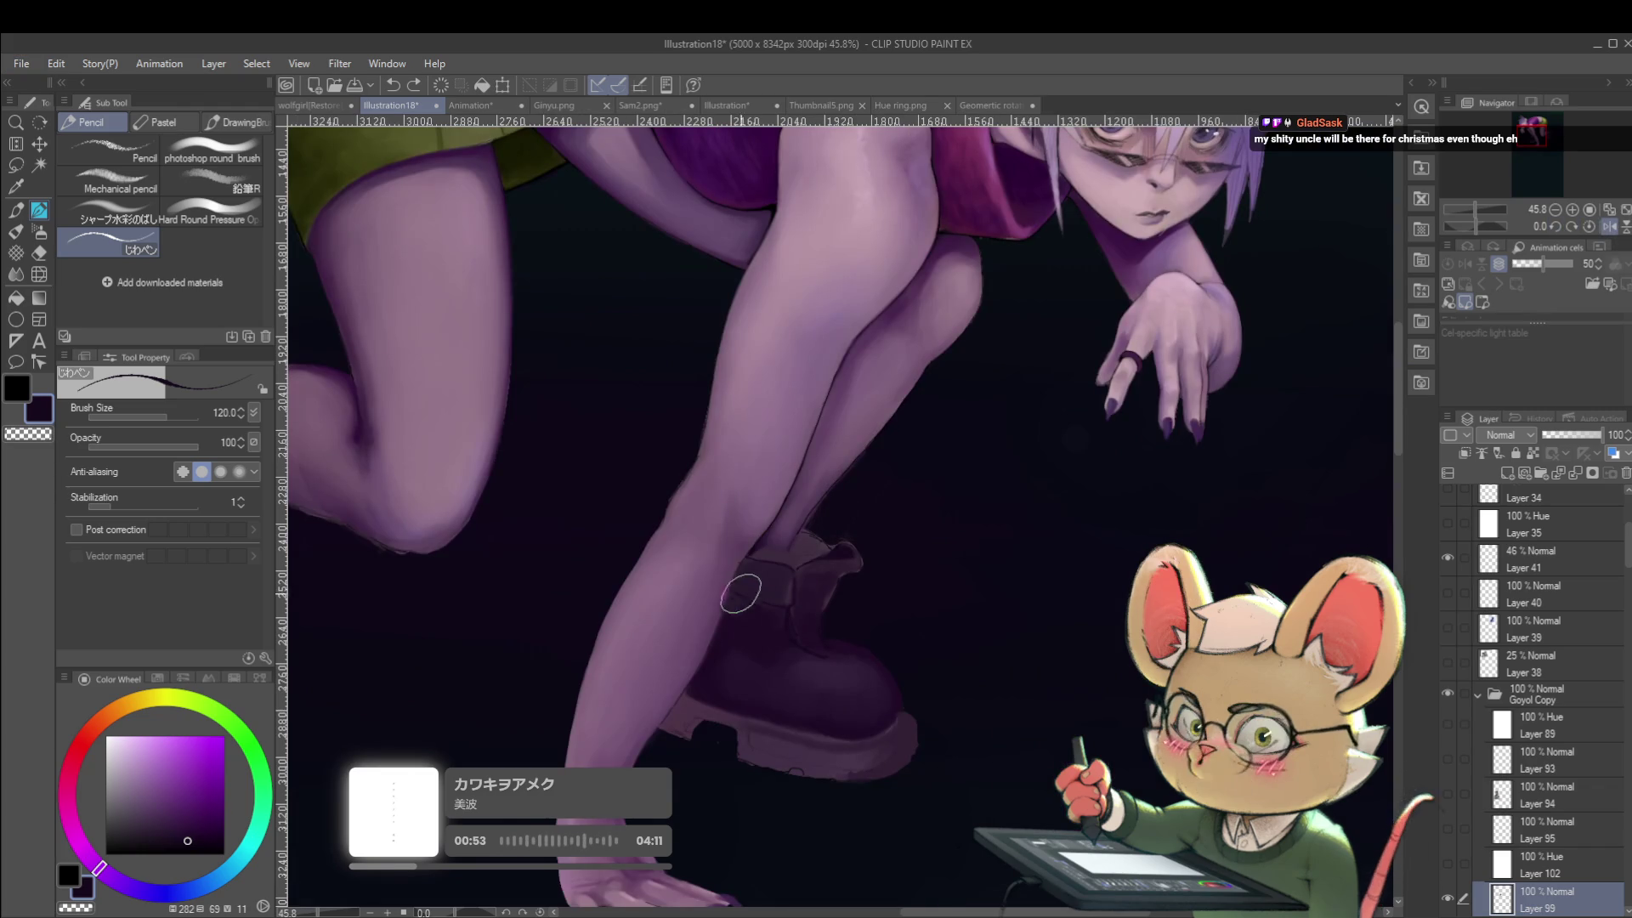
key("bracketleft")
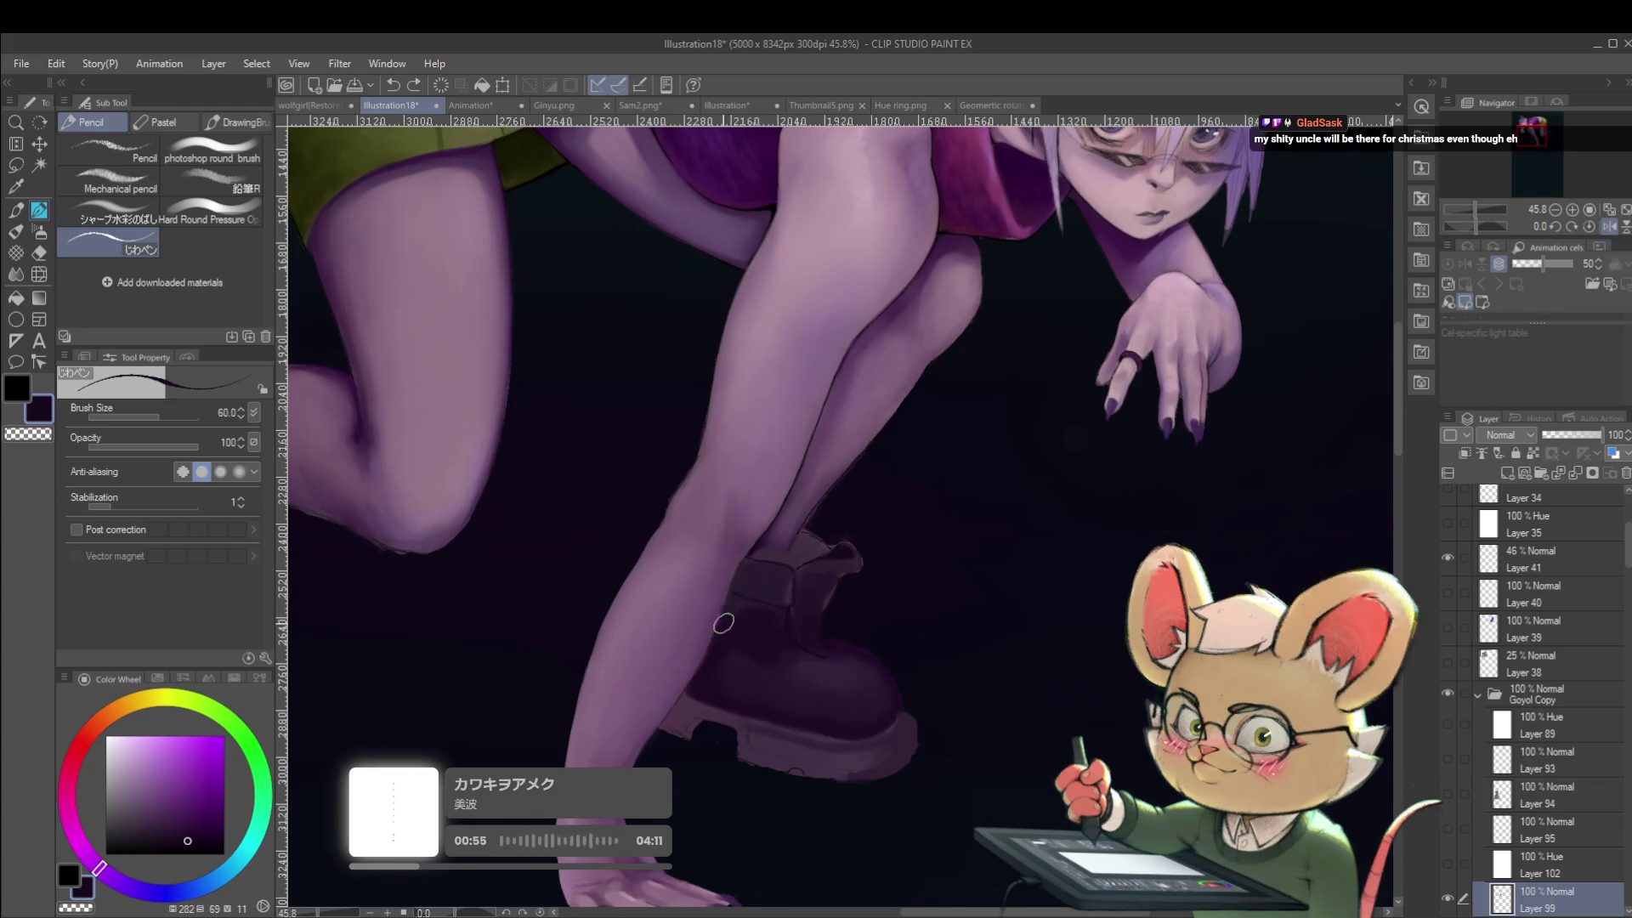
mouse_move(724, 619)
left_mouse_down()
mouse_move(760, 567)
mouse_move(756, 519)
left_mouse_up()
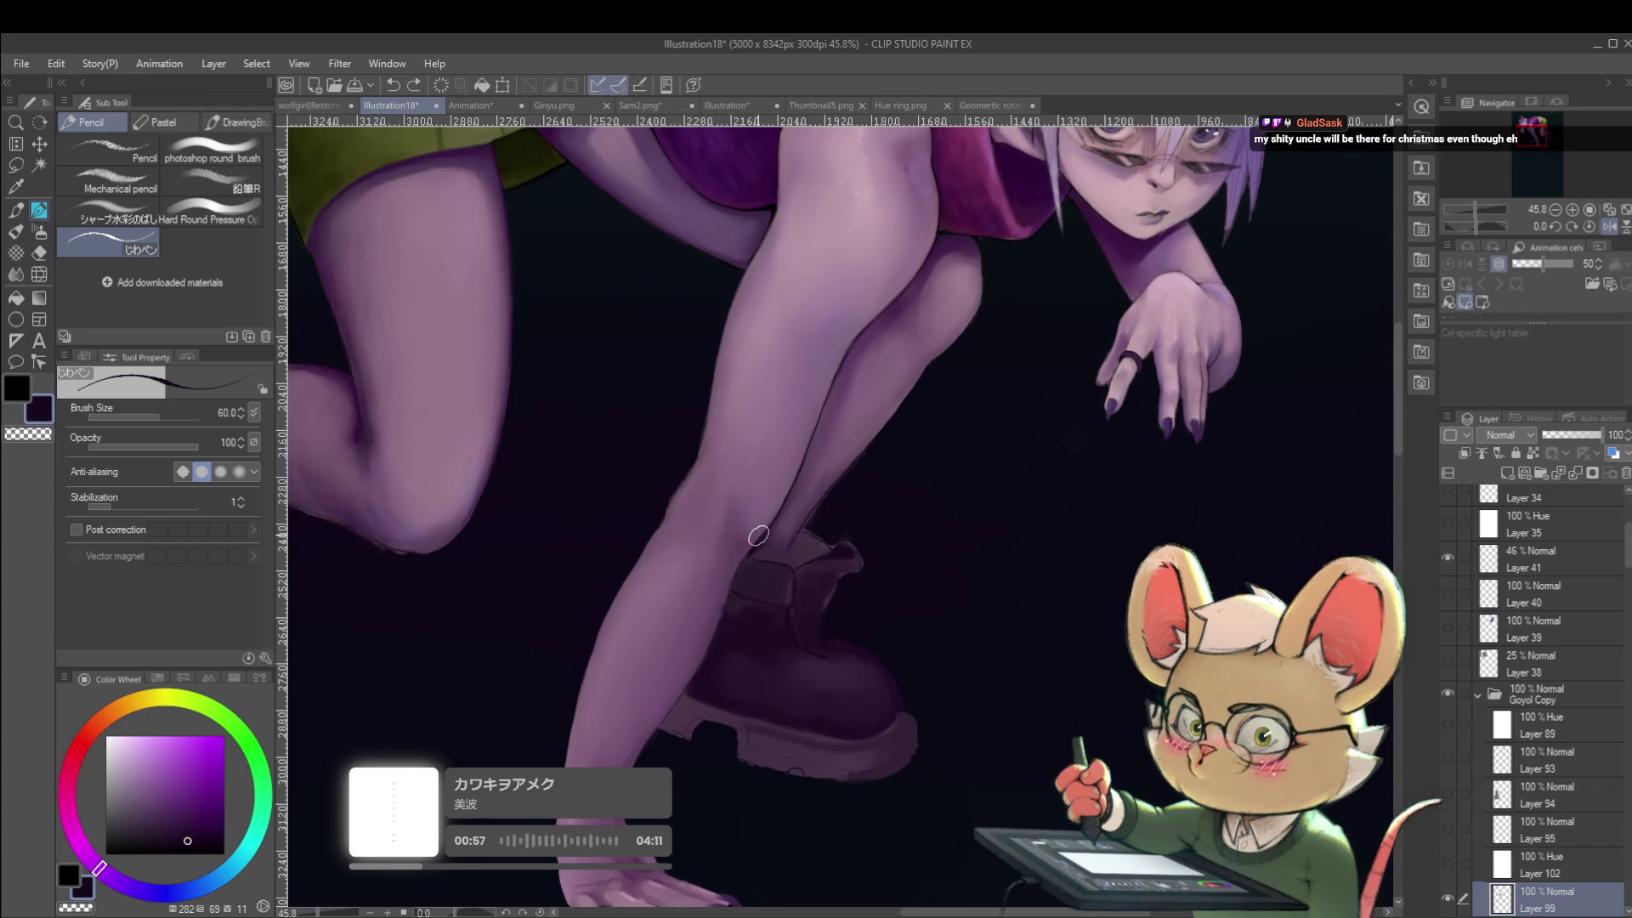
key("ctrl+z")
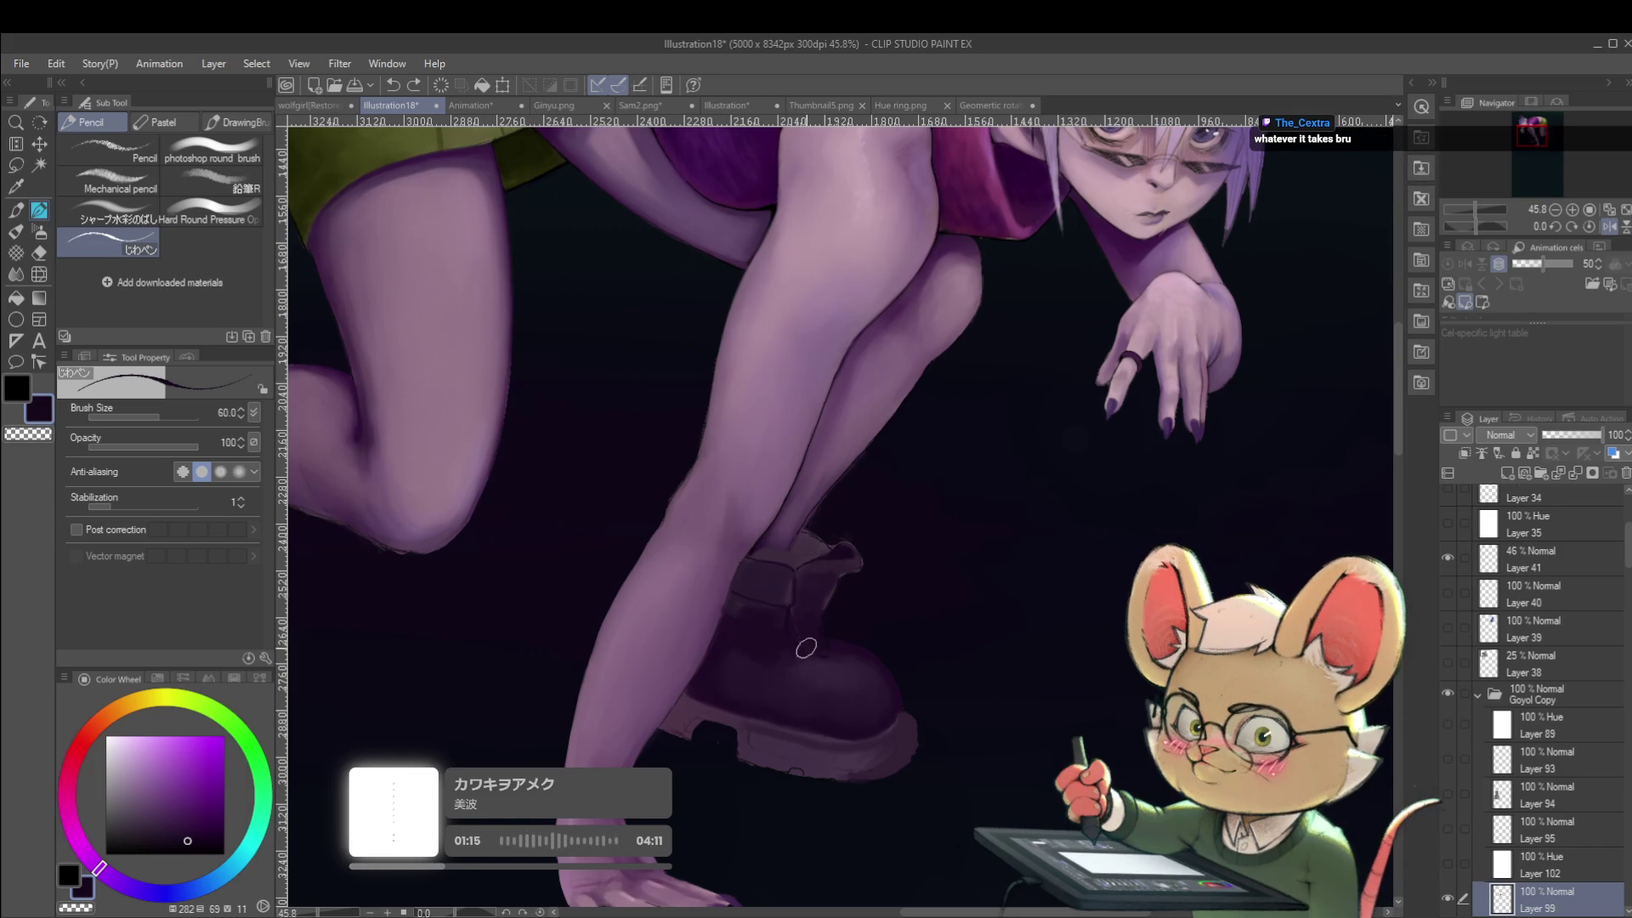
Zoom onto the boot and switch to the photoshop round brush at size 10.
scroll(740, 578, "up", 3)
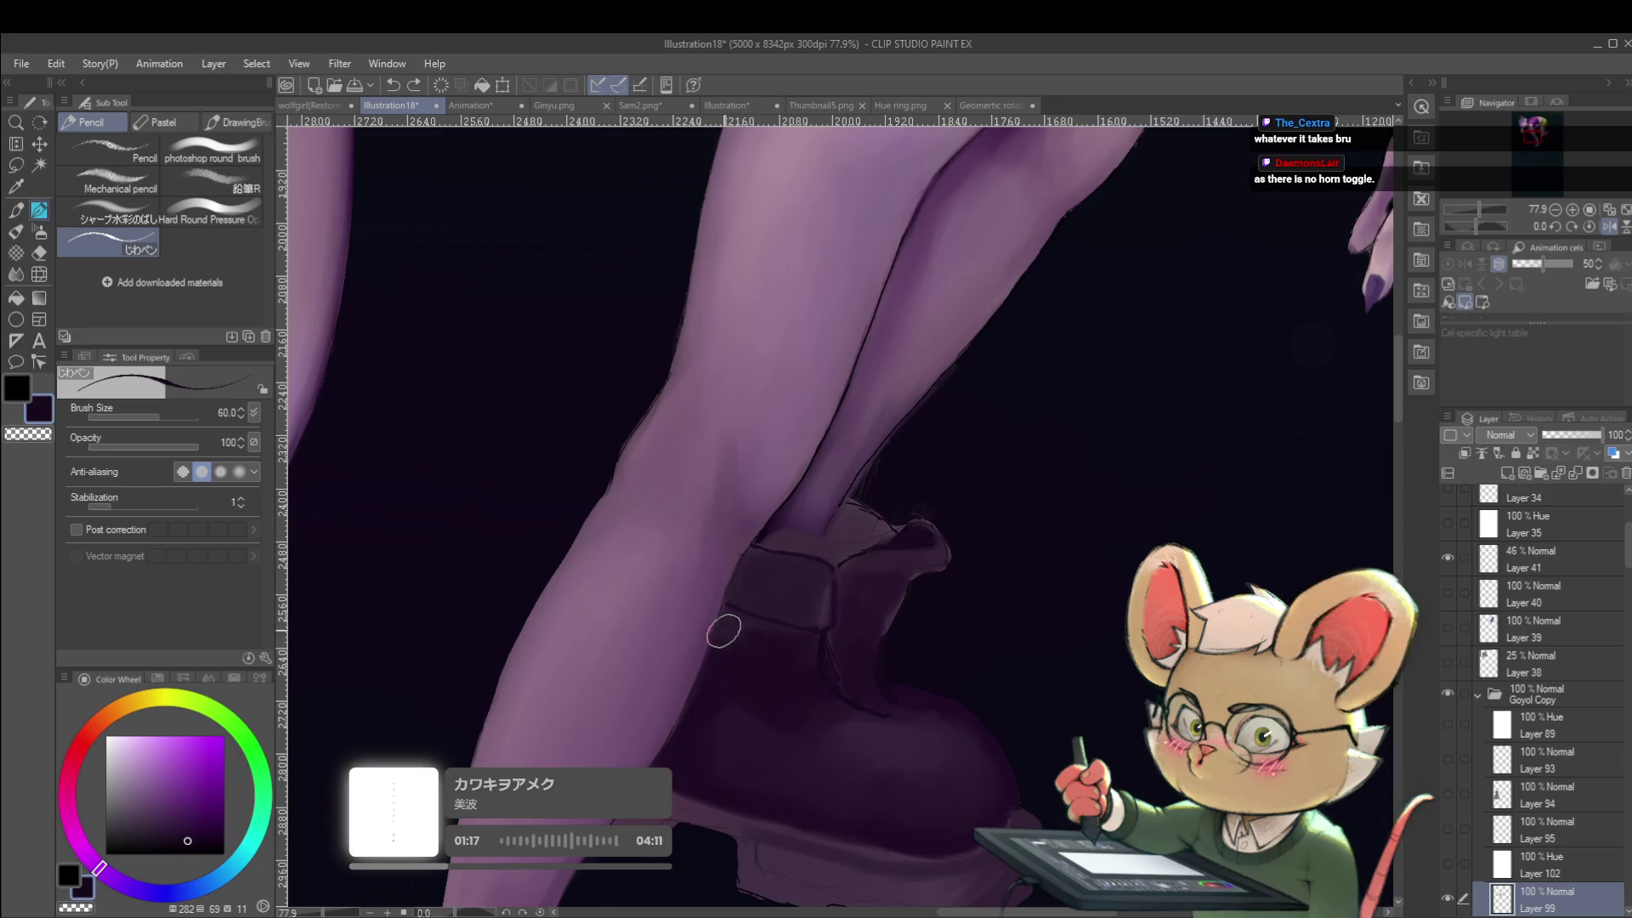
left_click_drag(724, 613, 710, 598)
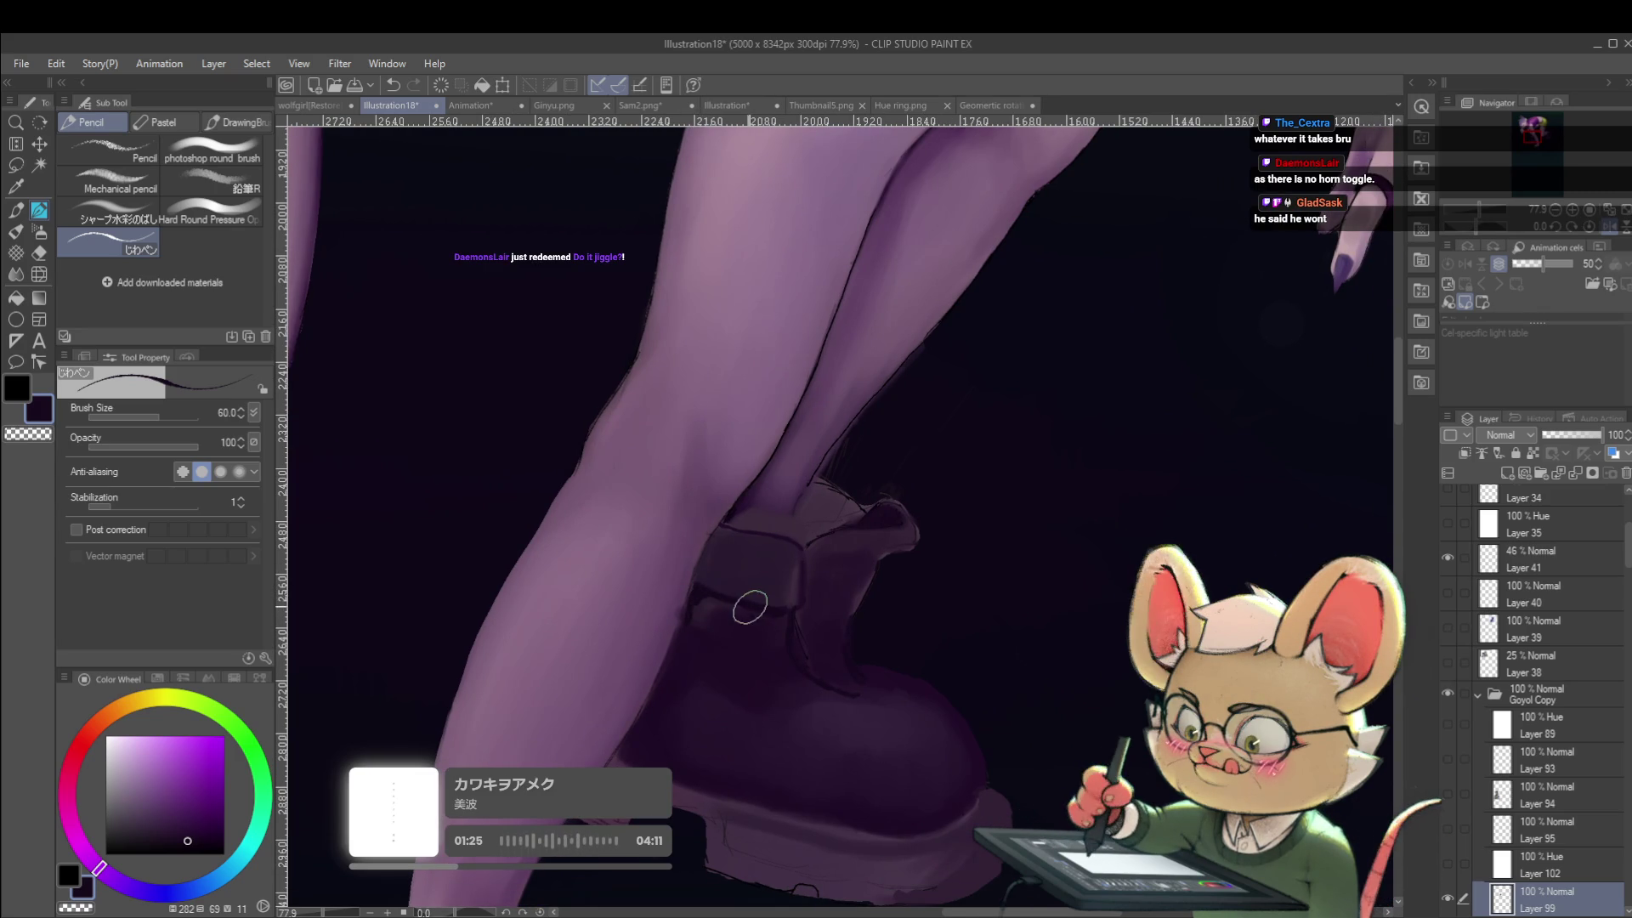
scroll(748, 595, "down", 5)
scroll(754, 635, "up", 3)
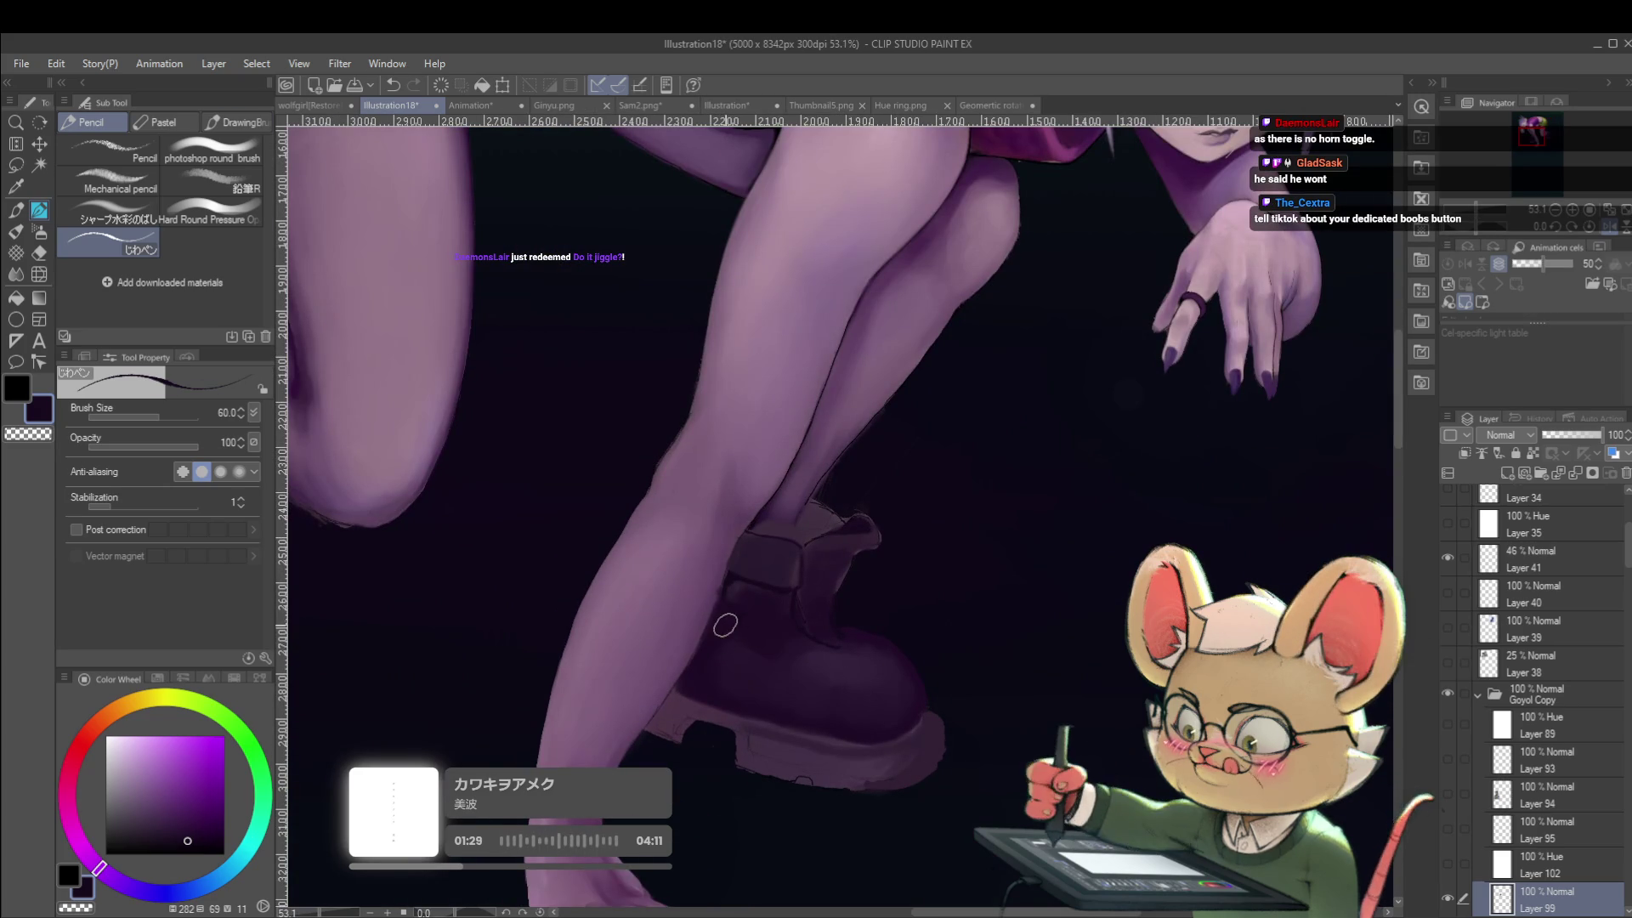
key("p")
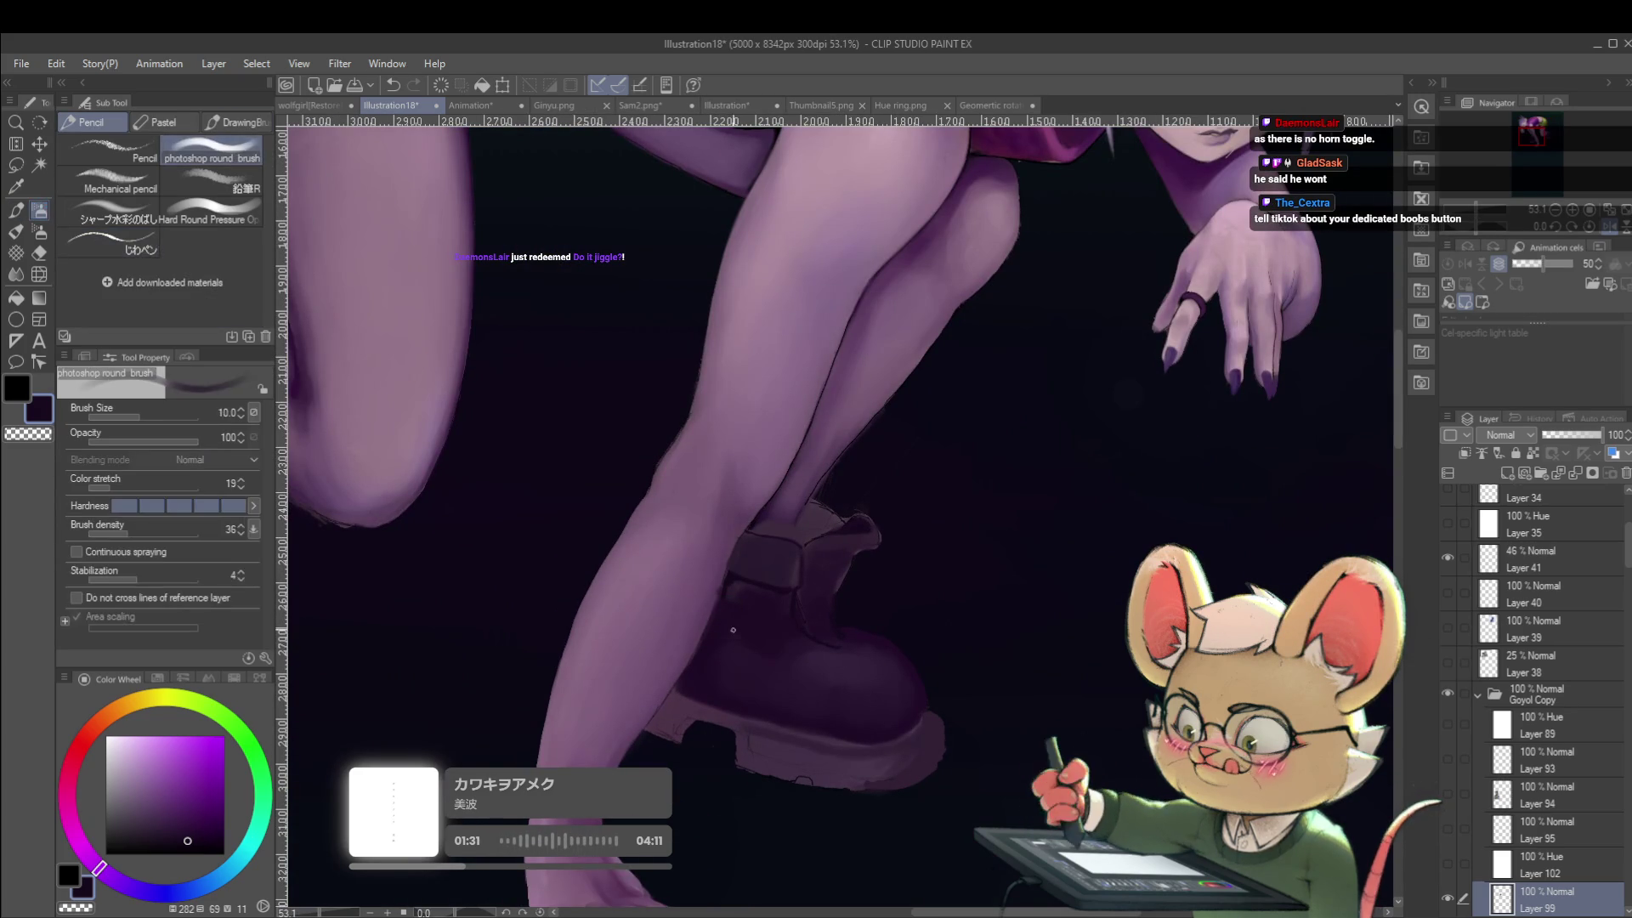
Paint soft shading into the front boot and the shin above it with the round brush at size 15.
key("bracketright")
key("bracketright")
key("bracketright")
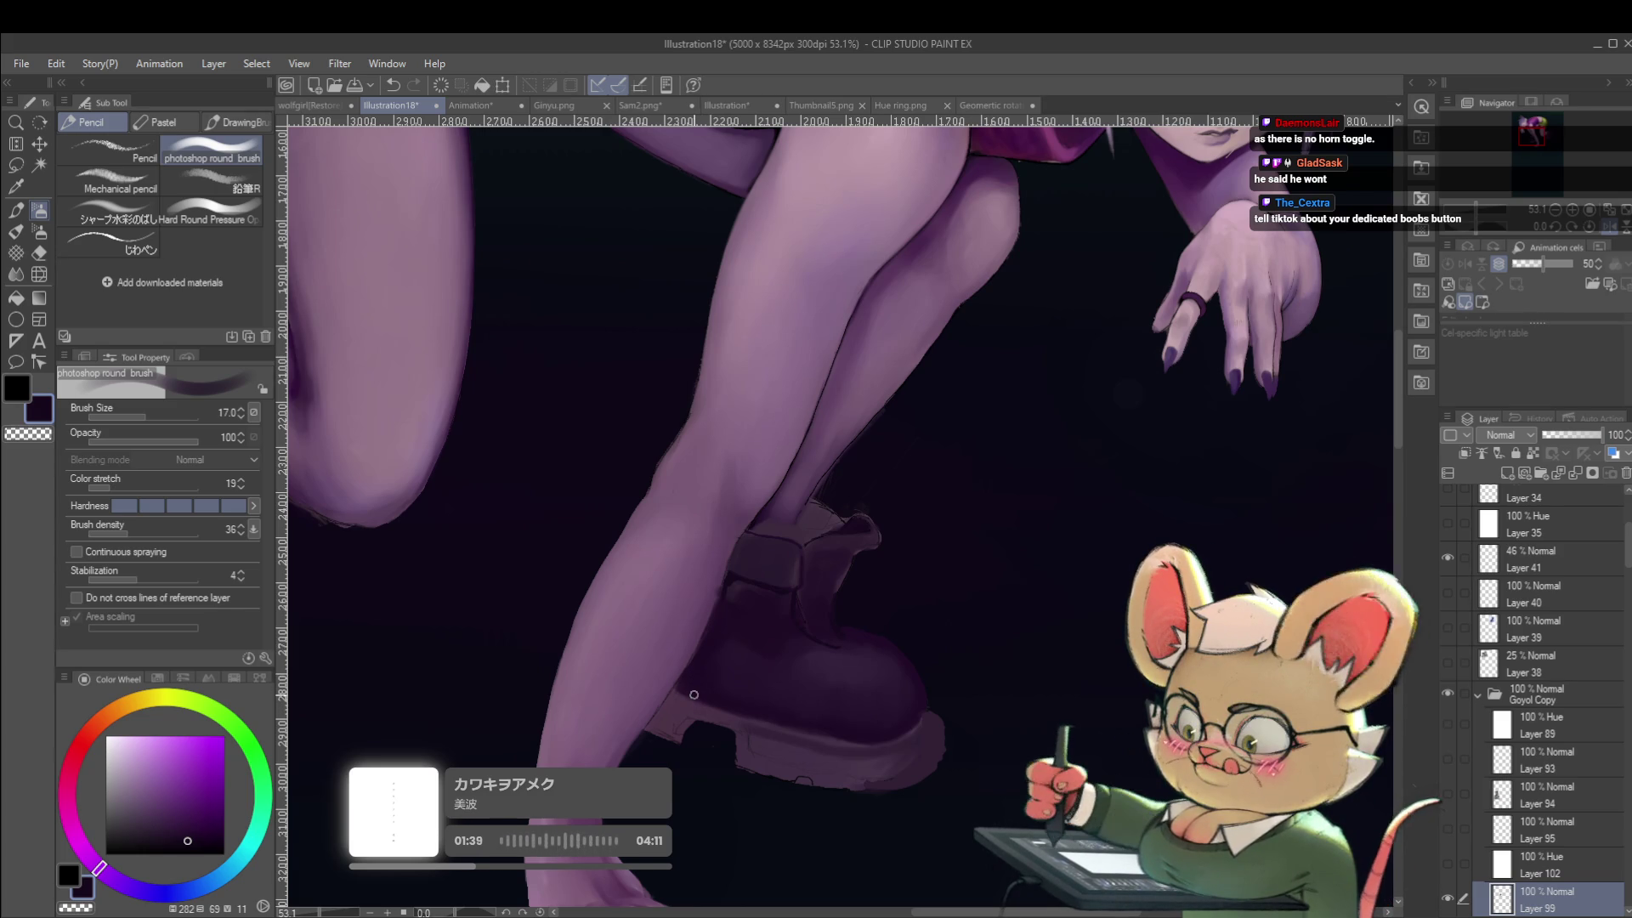
left_click_drag(693, 687, 814, 600)
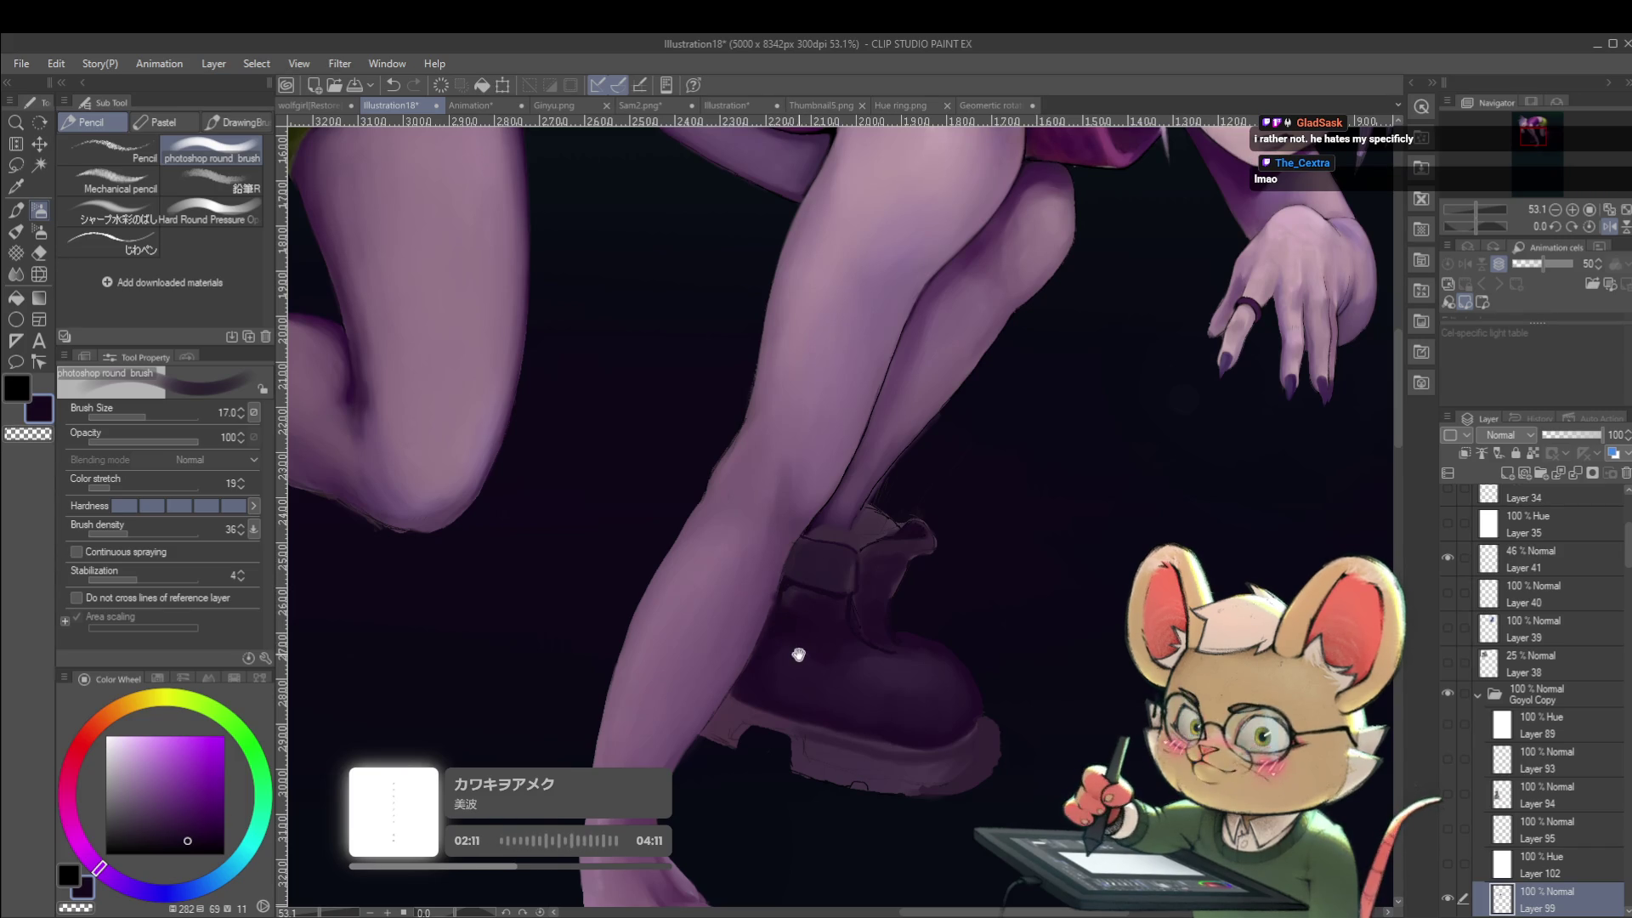
left_click_drag(799, 654, 802, 602)
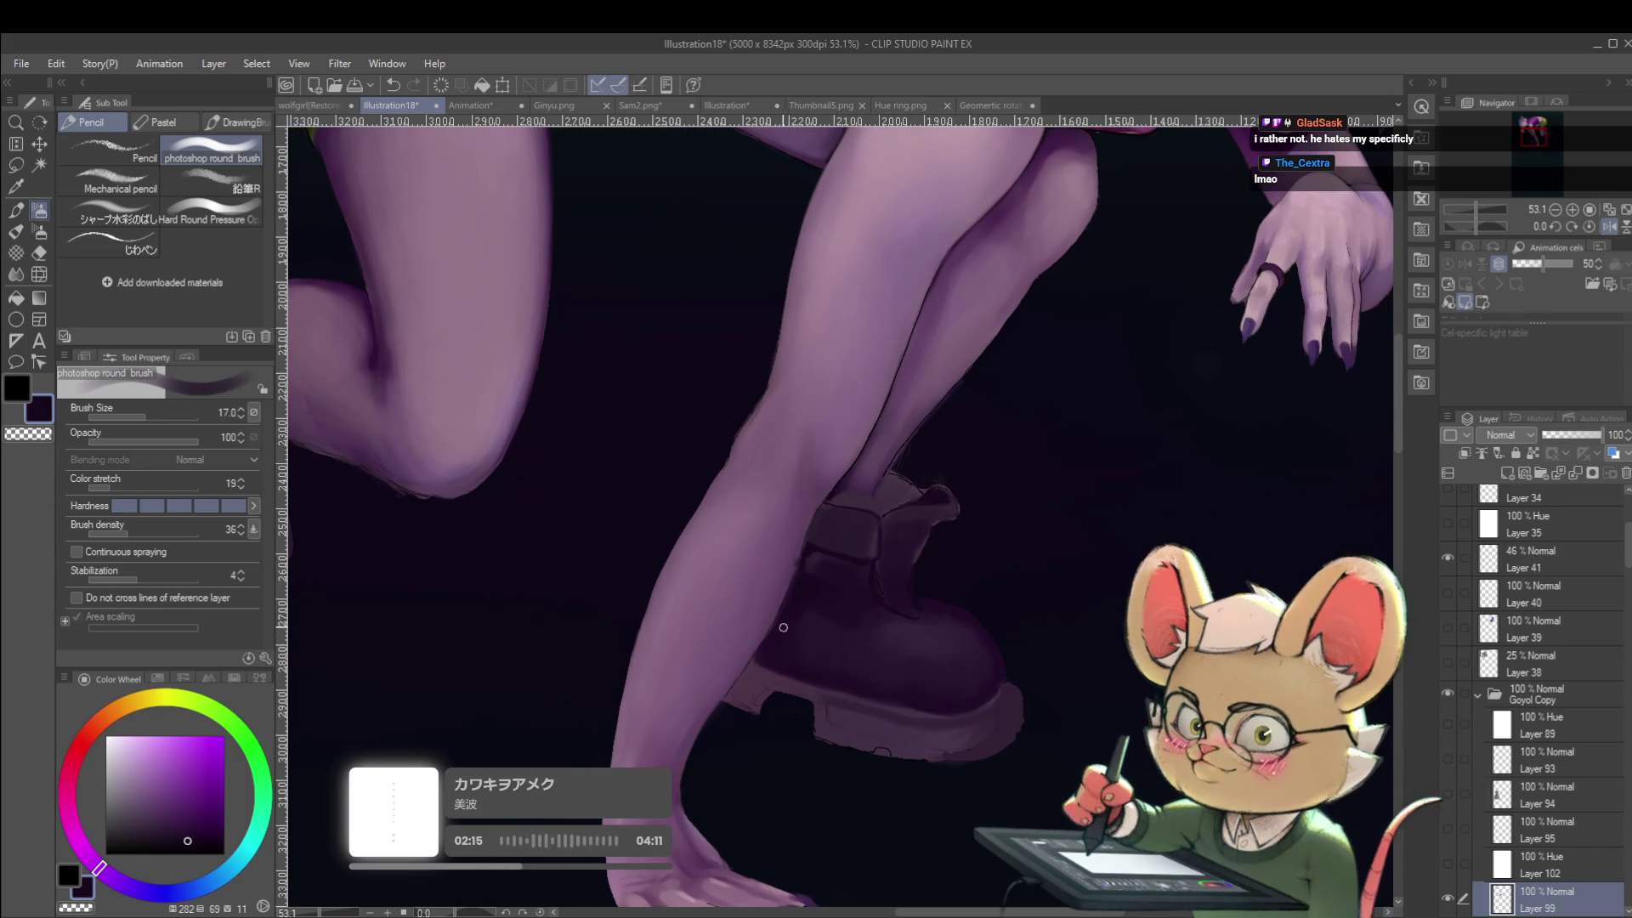
key("bracketleft")
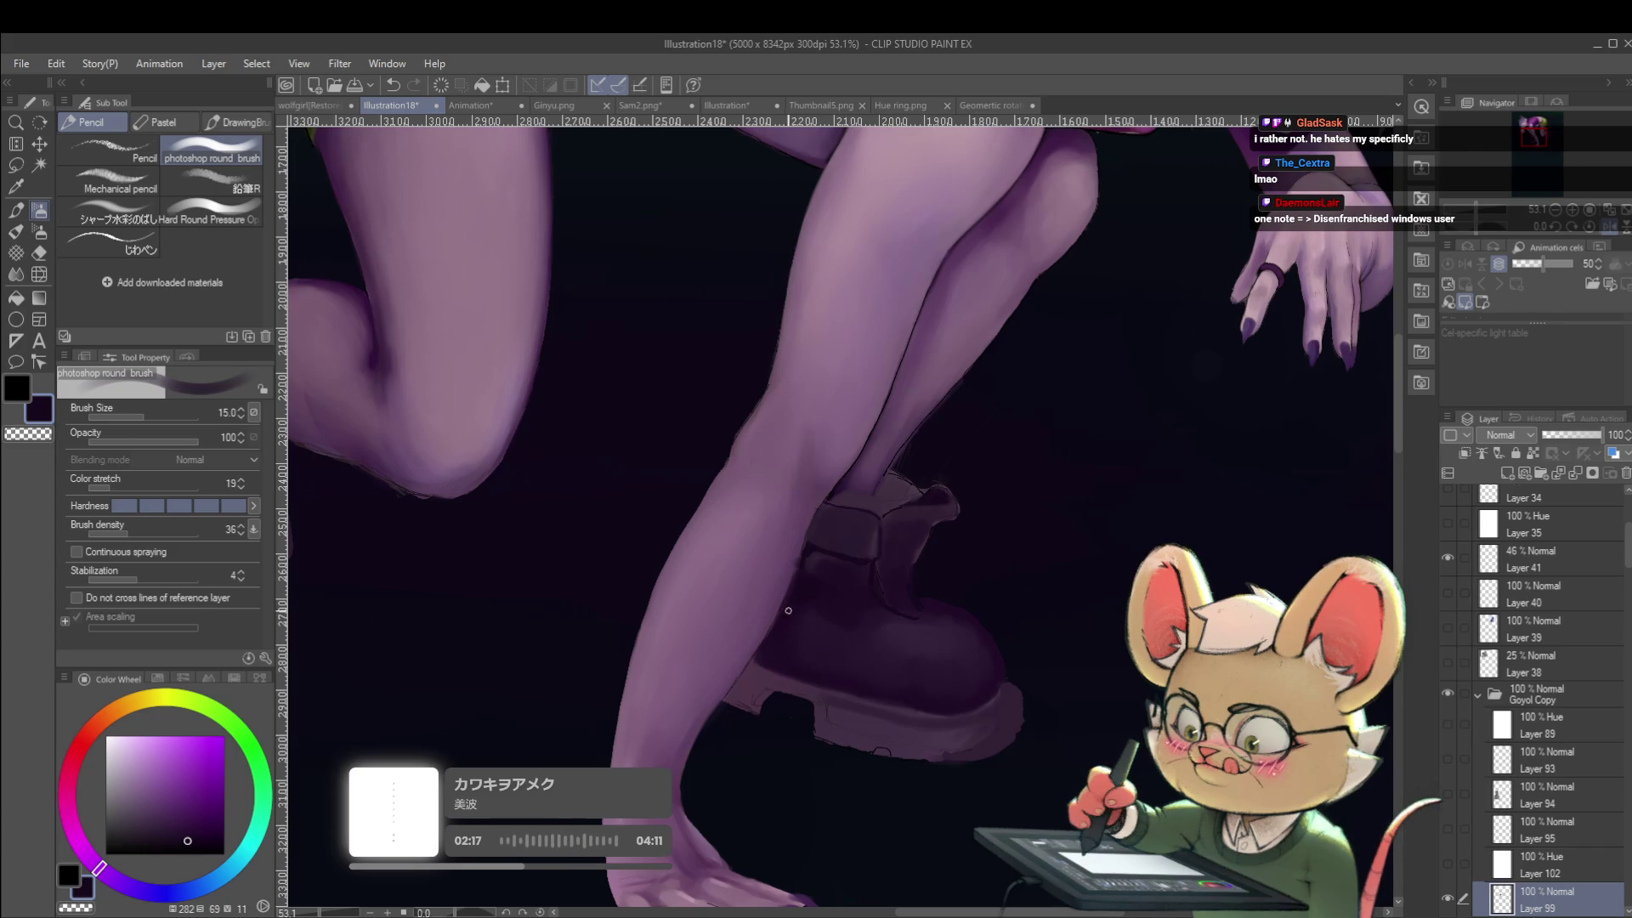
left_click_drag(764, 649, 760, 636)
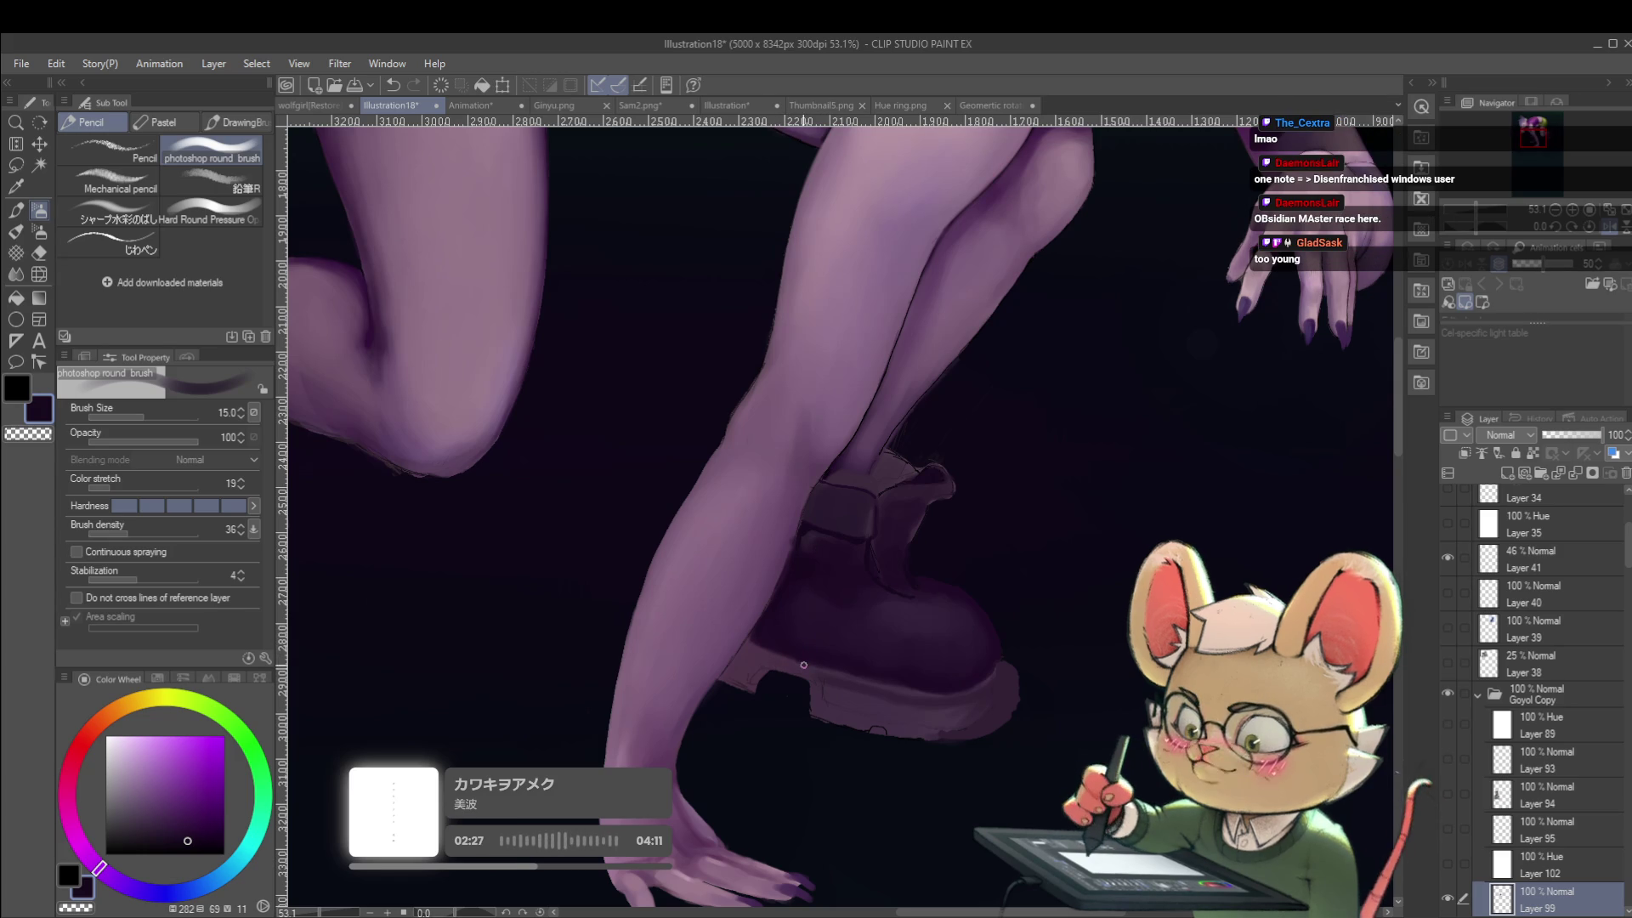
mouse_move(803, 667)
left_mouse_down()
mouse_move(854, 671)
mouse_move(846, 585)
left_mouse_up()
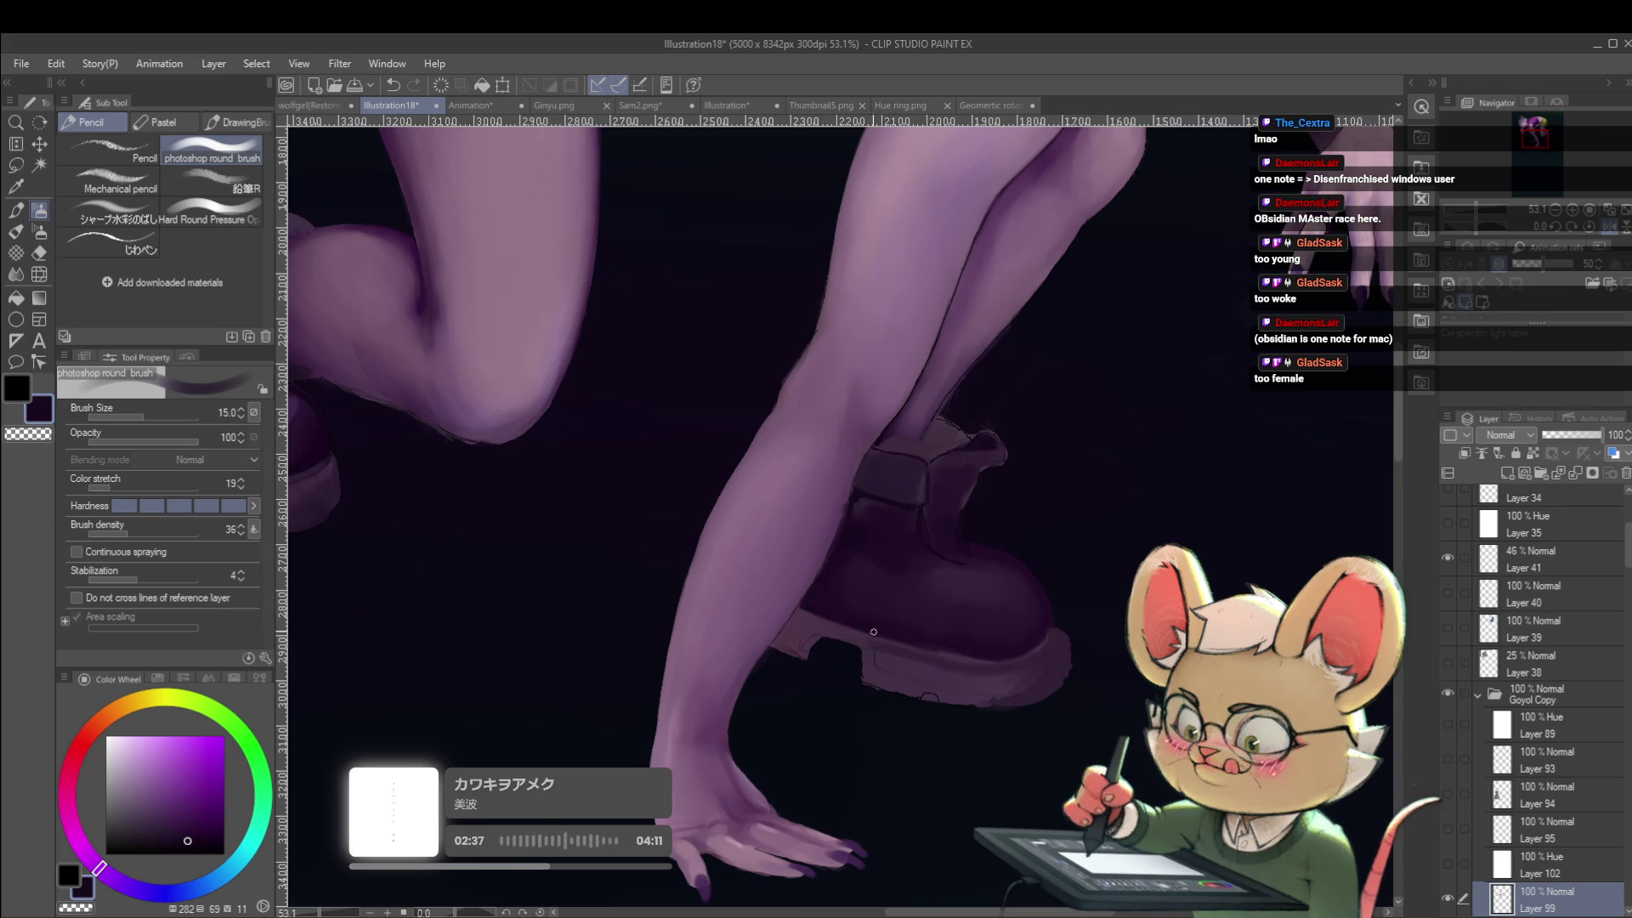
scroll(876, 632, "down", 5)
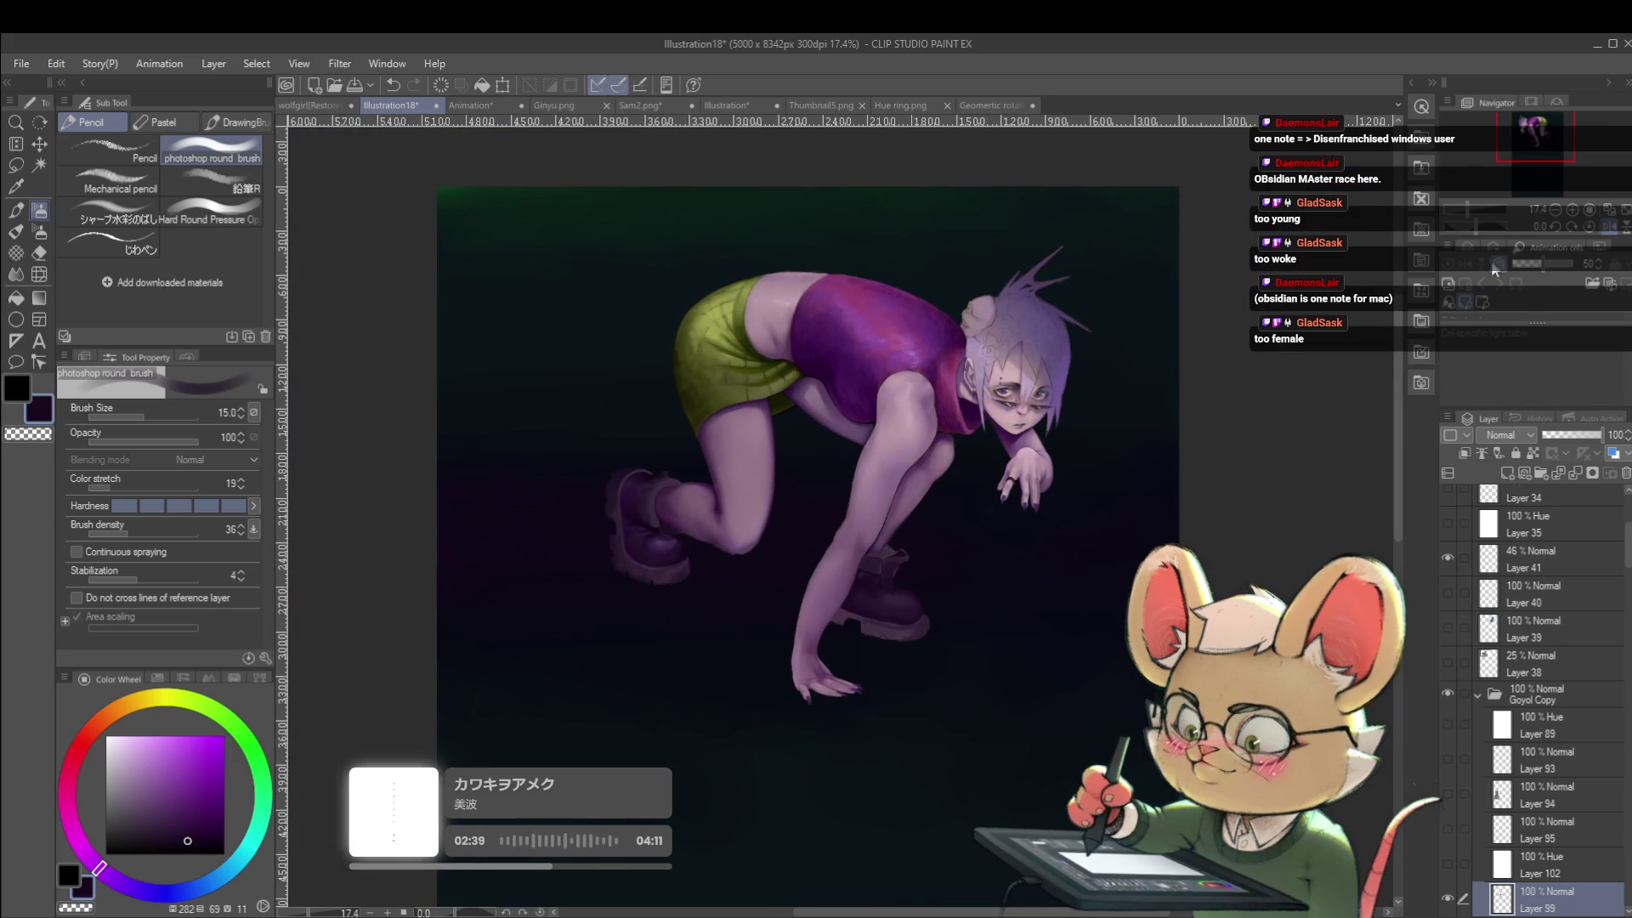
Mirror the canvas, zoom into the front boot and raise the brush size to 20.
key("h")
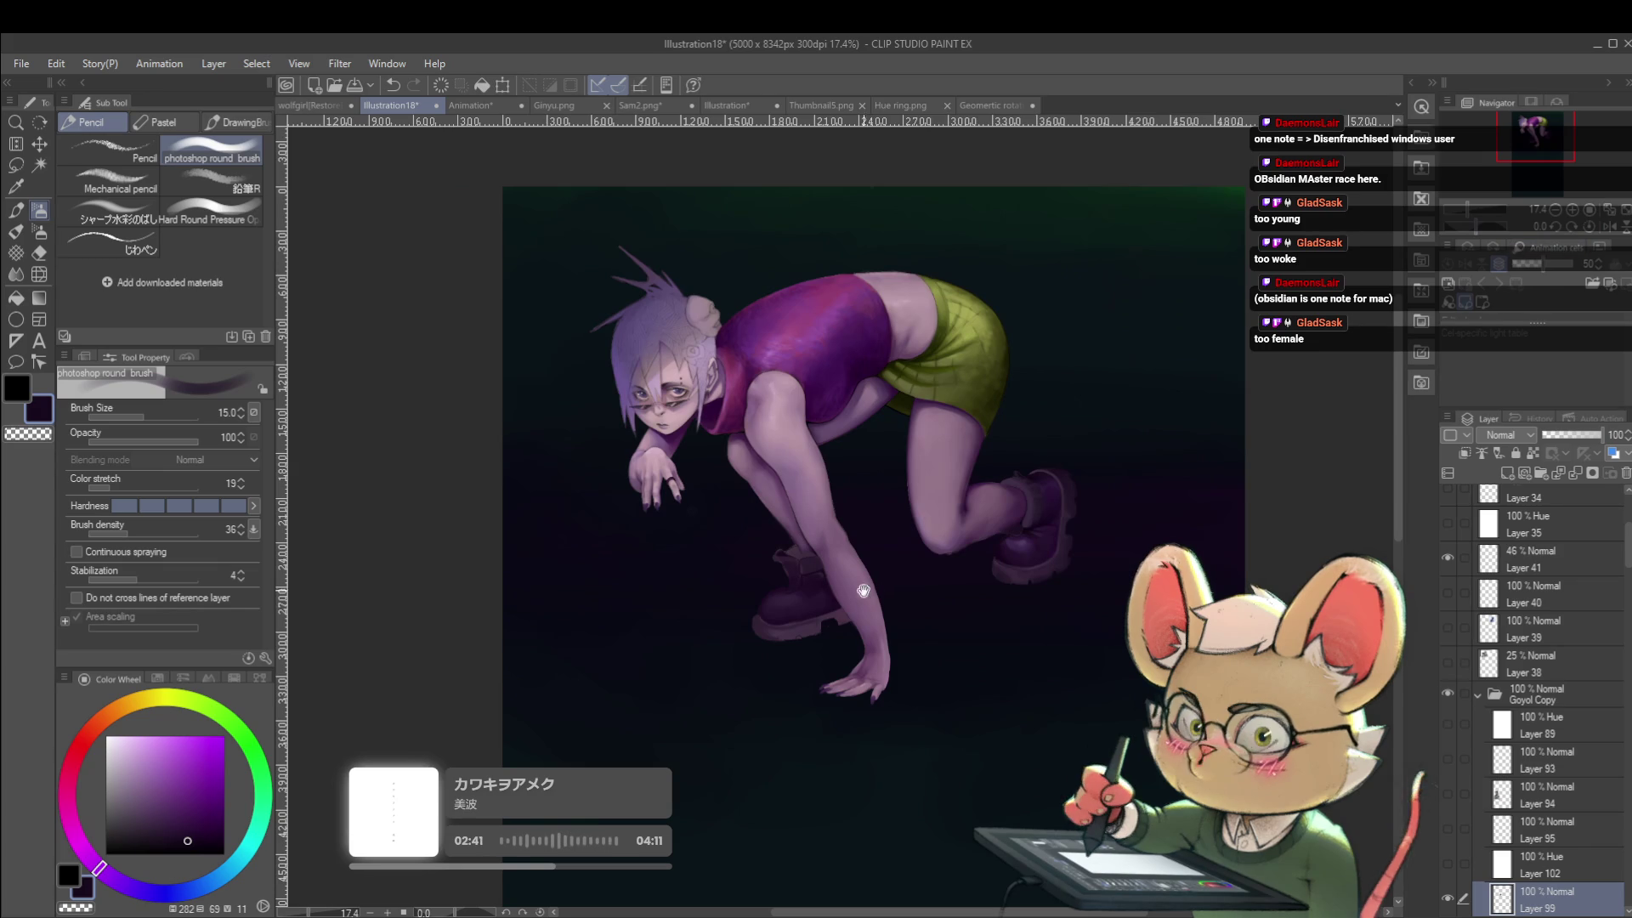
left_click_drag(873, 592, 994, 566)
scroll(916, 588, "up", 5)
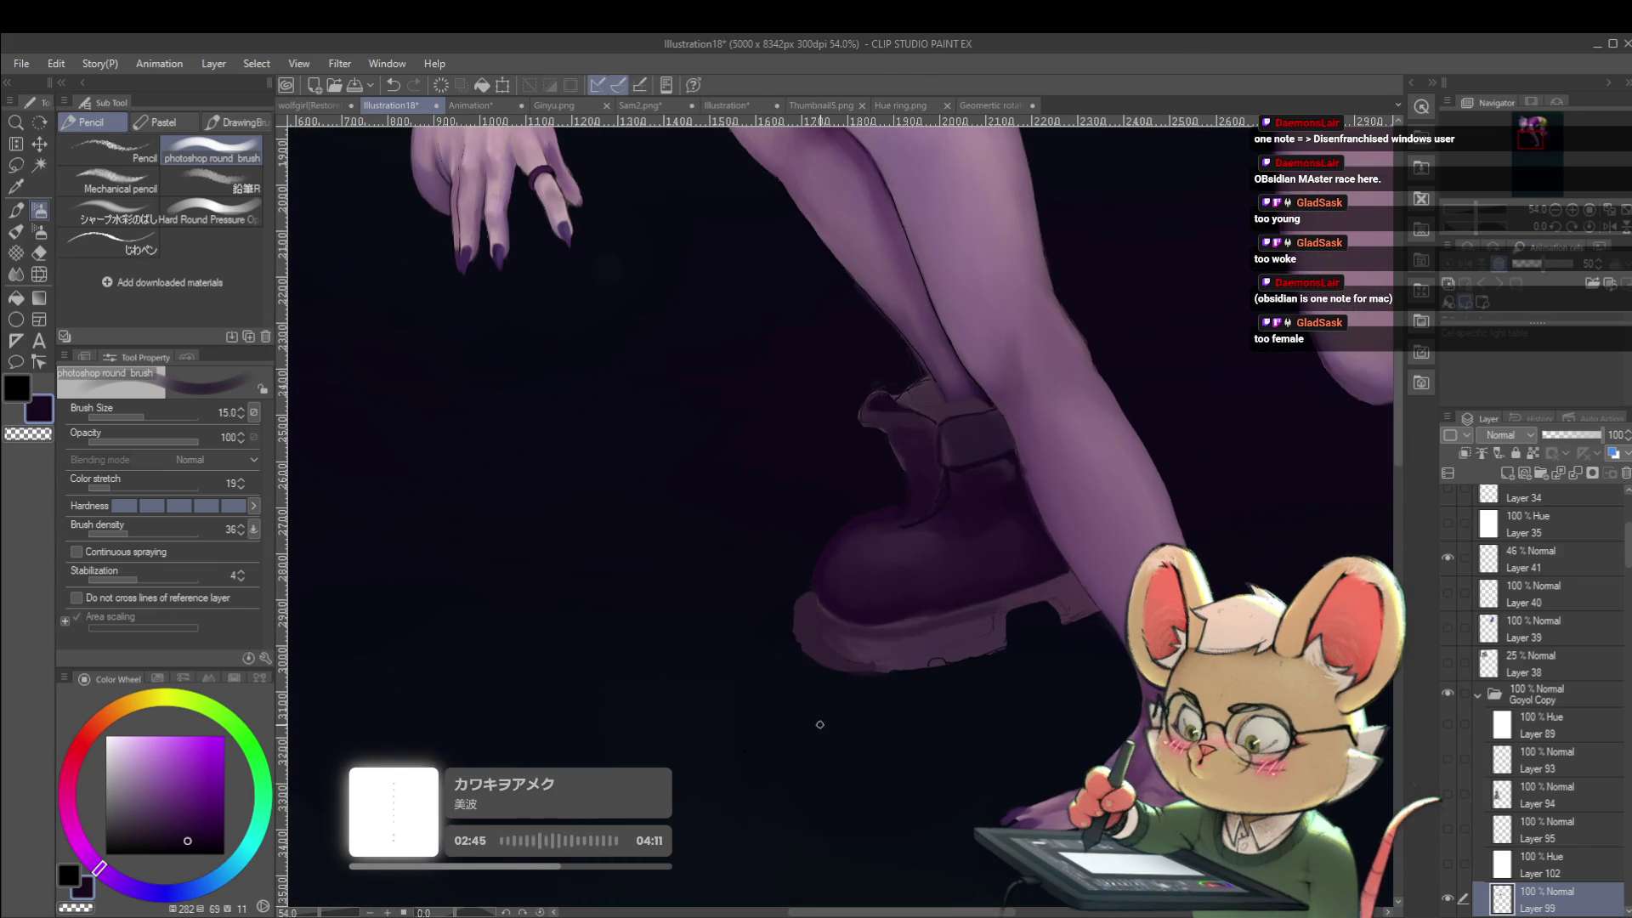
key("bracketright")
key("bracketright")
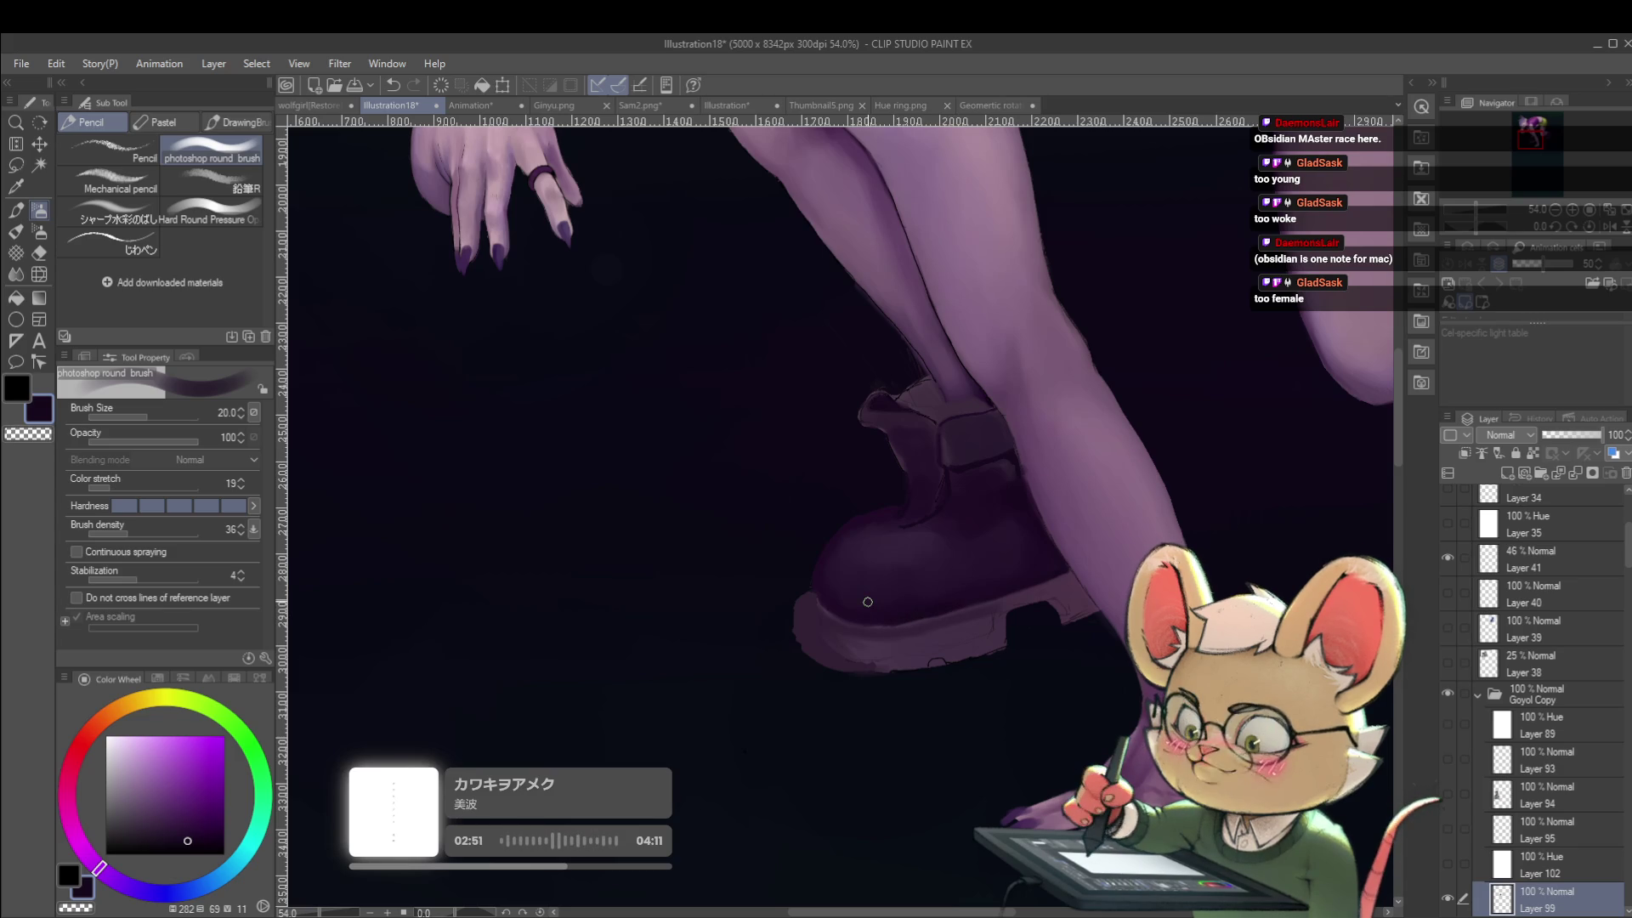
key("h")
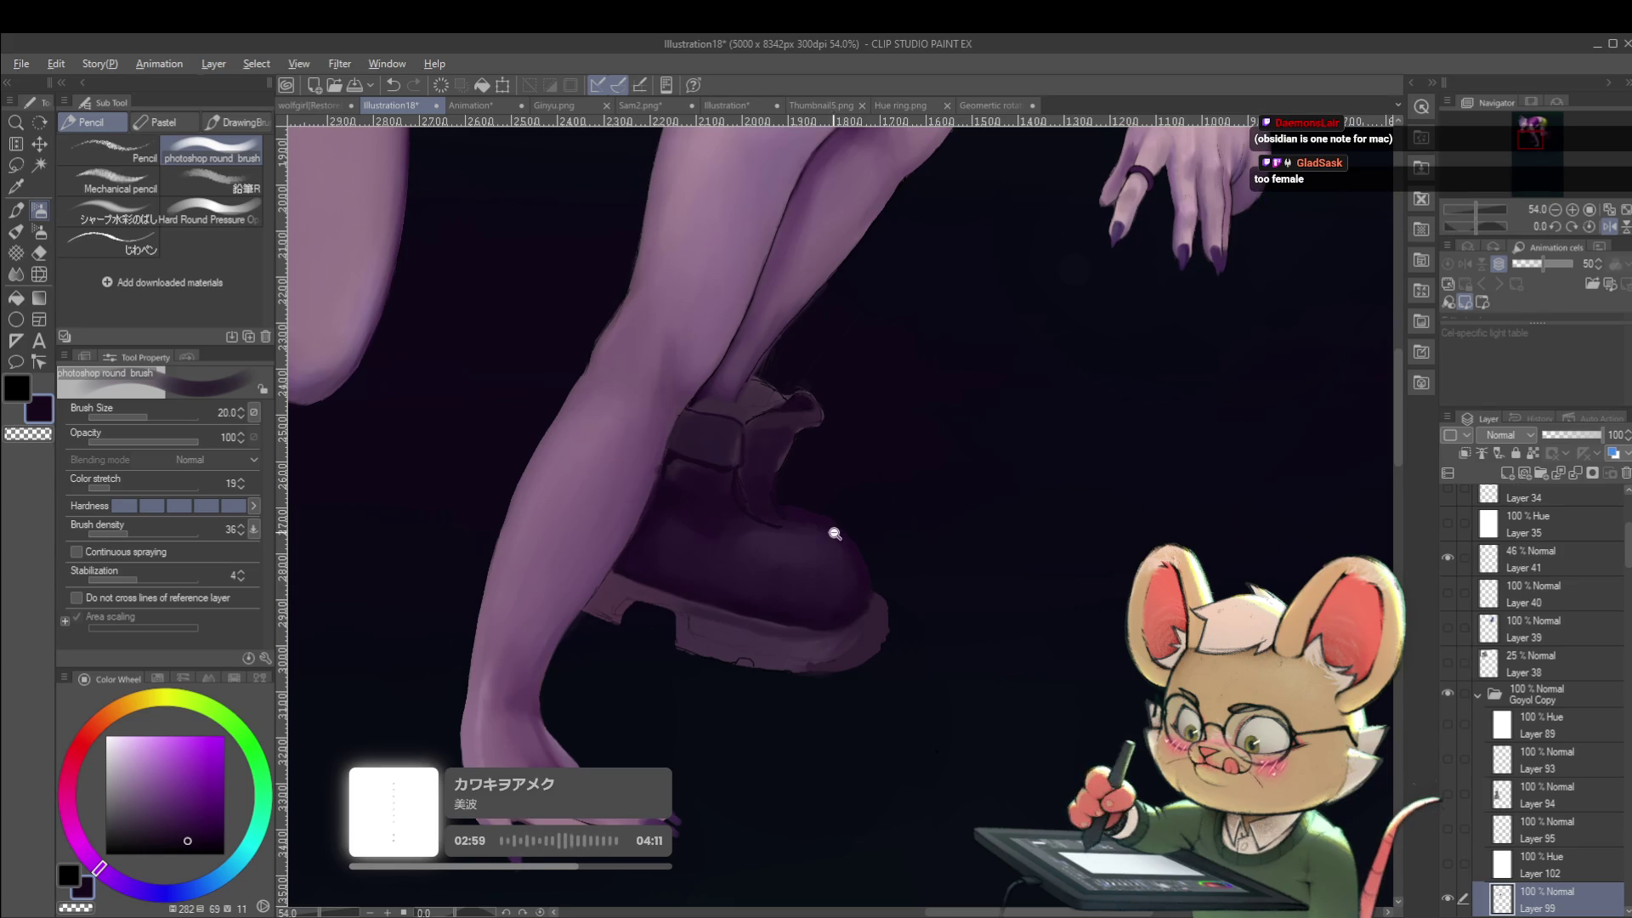
Sample a muted, lighter violet from the front boot's sole as the drawing colour.
scroll(834, 532, "down", 5)
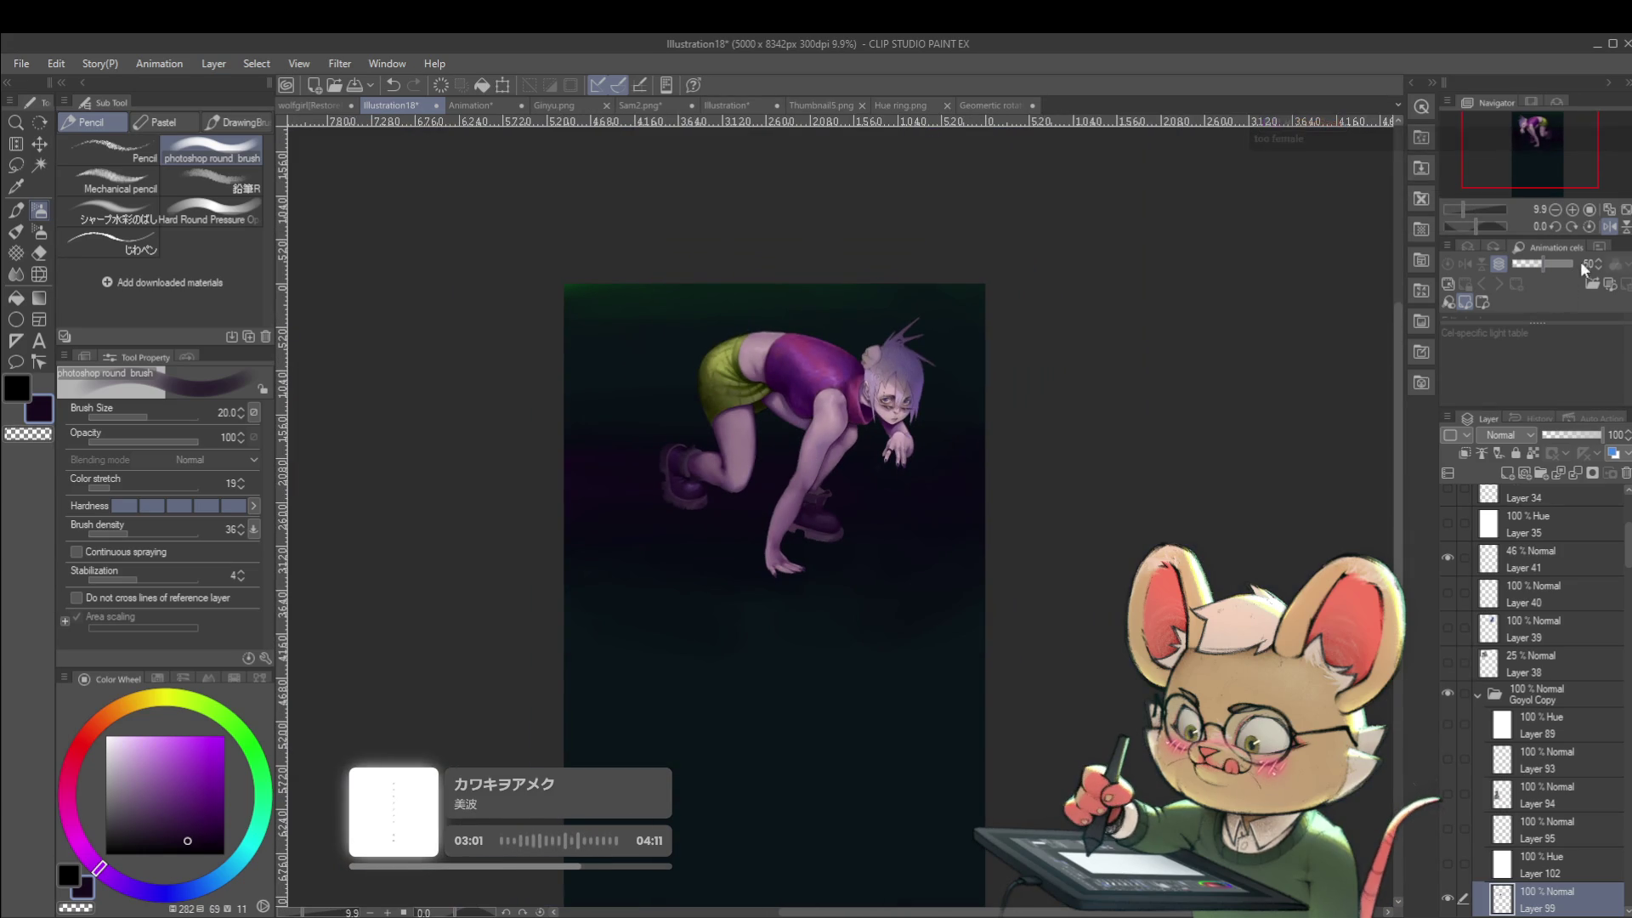
left_click(1607, 227)
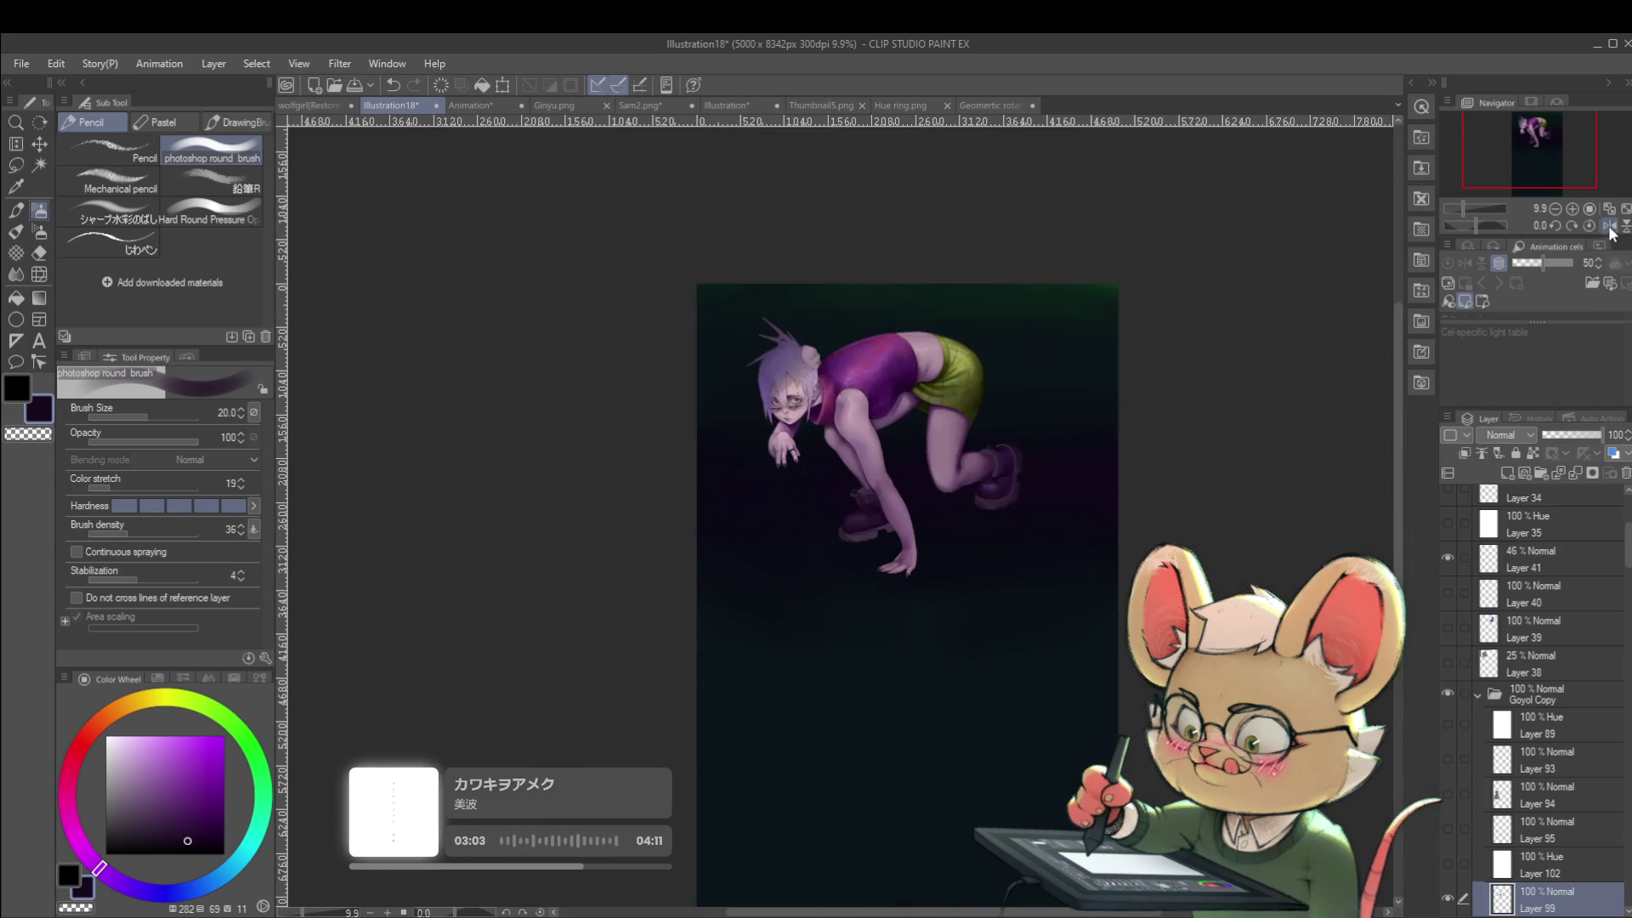
scroll(836, 575, "up", 4)
scroll(818, 568, "up", 1)
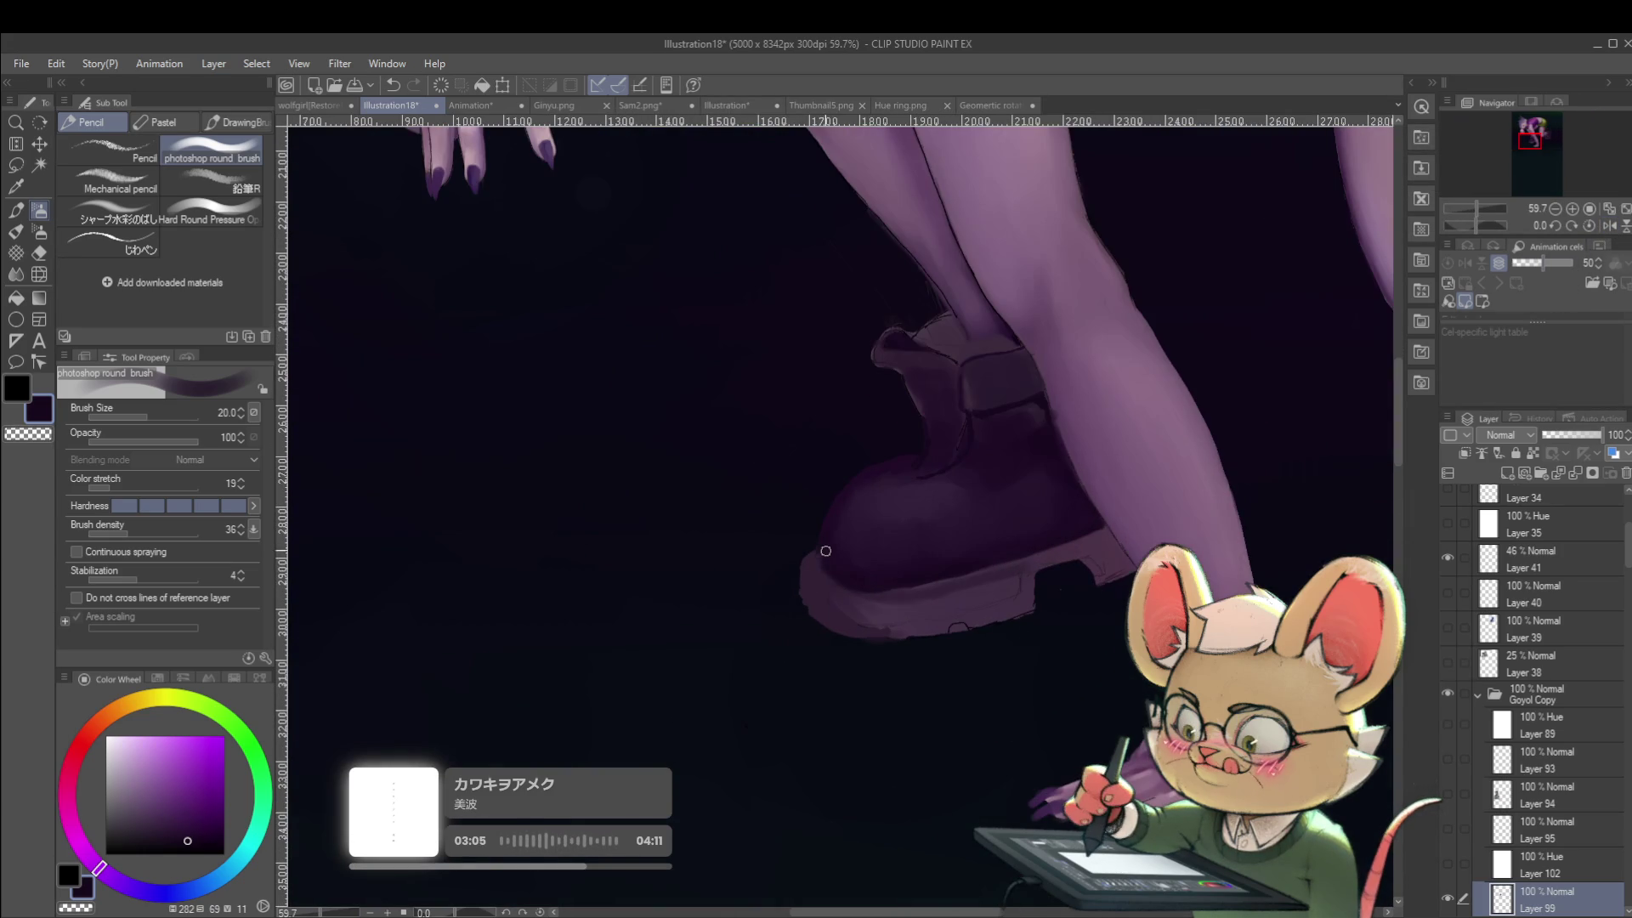
scroll(837, 611, "up", 1)
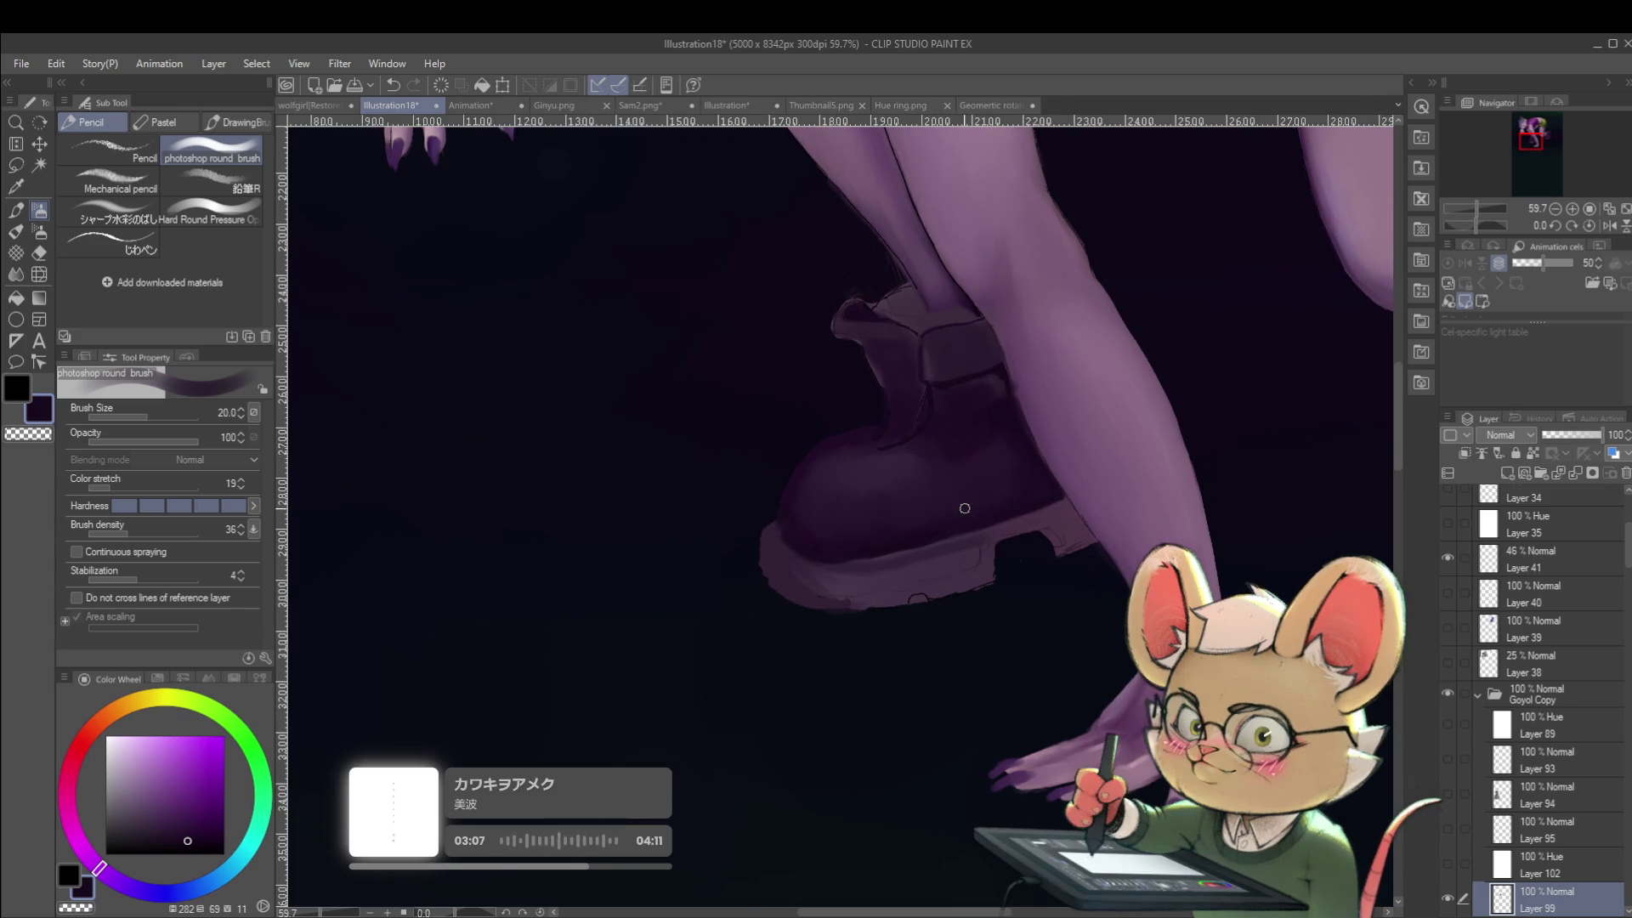
left_click(878, 592, "alt")
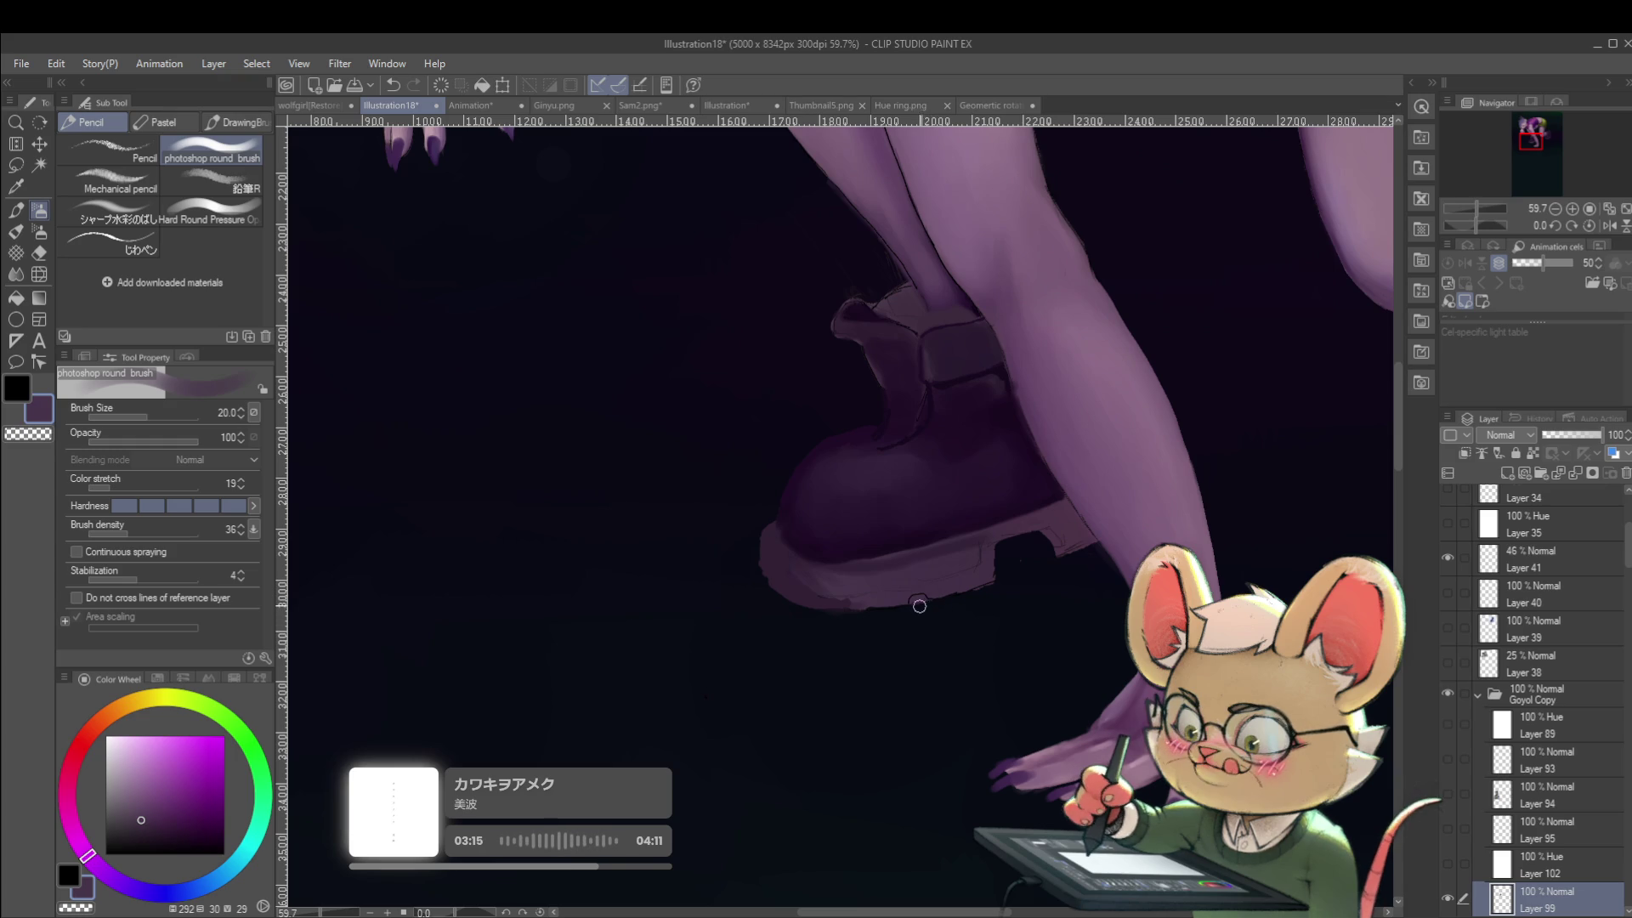
Shade the front boot in a darker purple with the brush lowered to size 17.
scroll(916, 605, "down", 3)
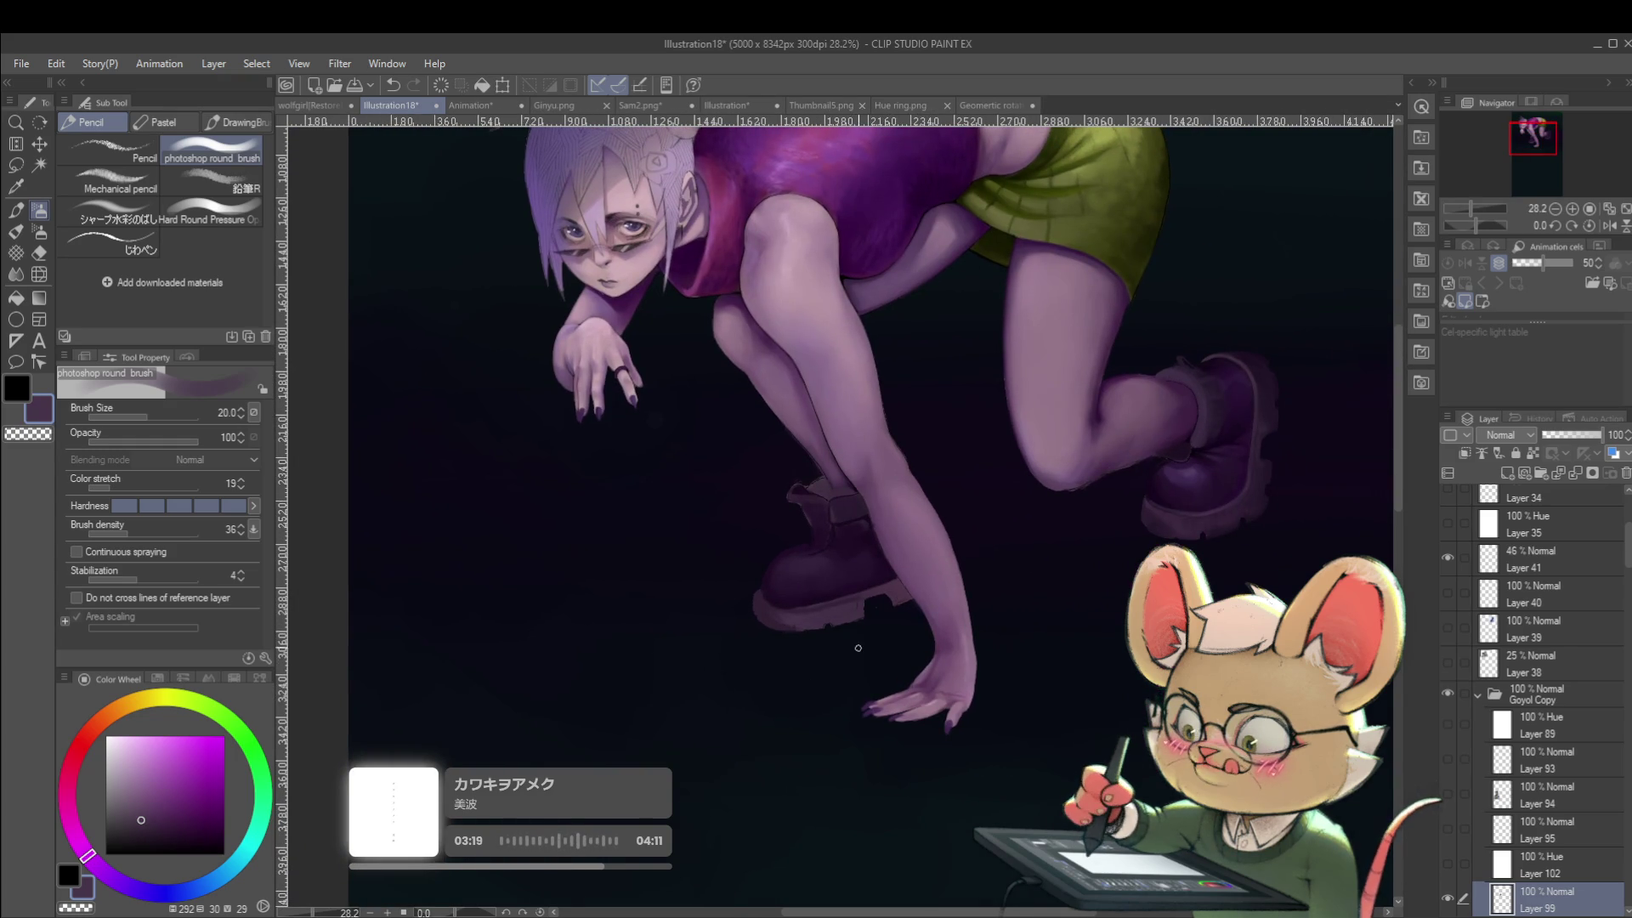
scroll(857, 652, "up", 3)
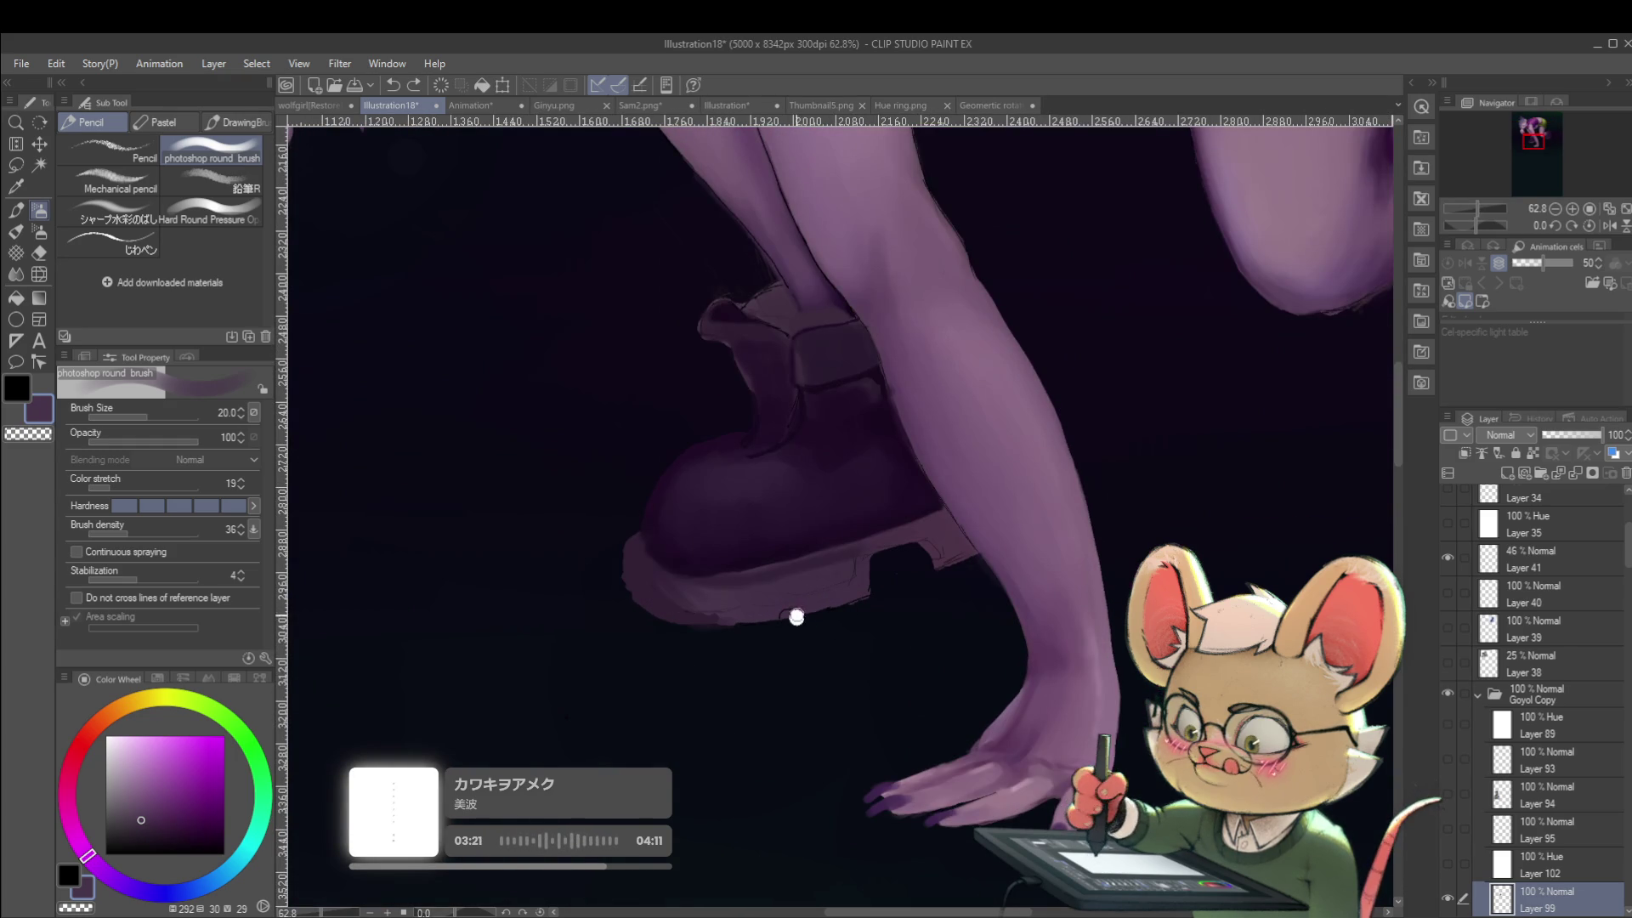
scroll(841, 599, "down", 4)
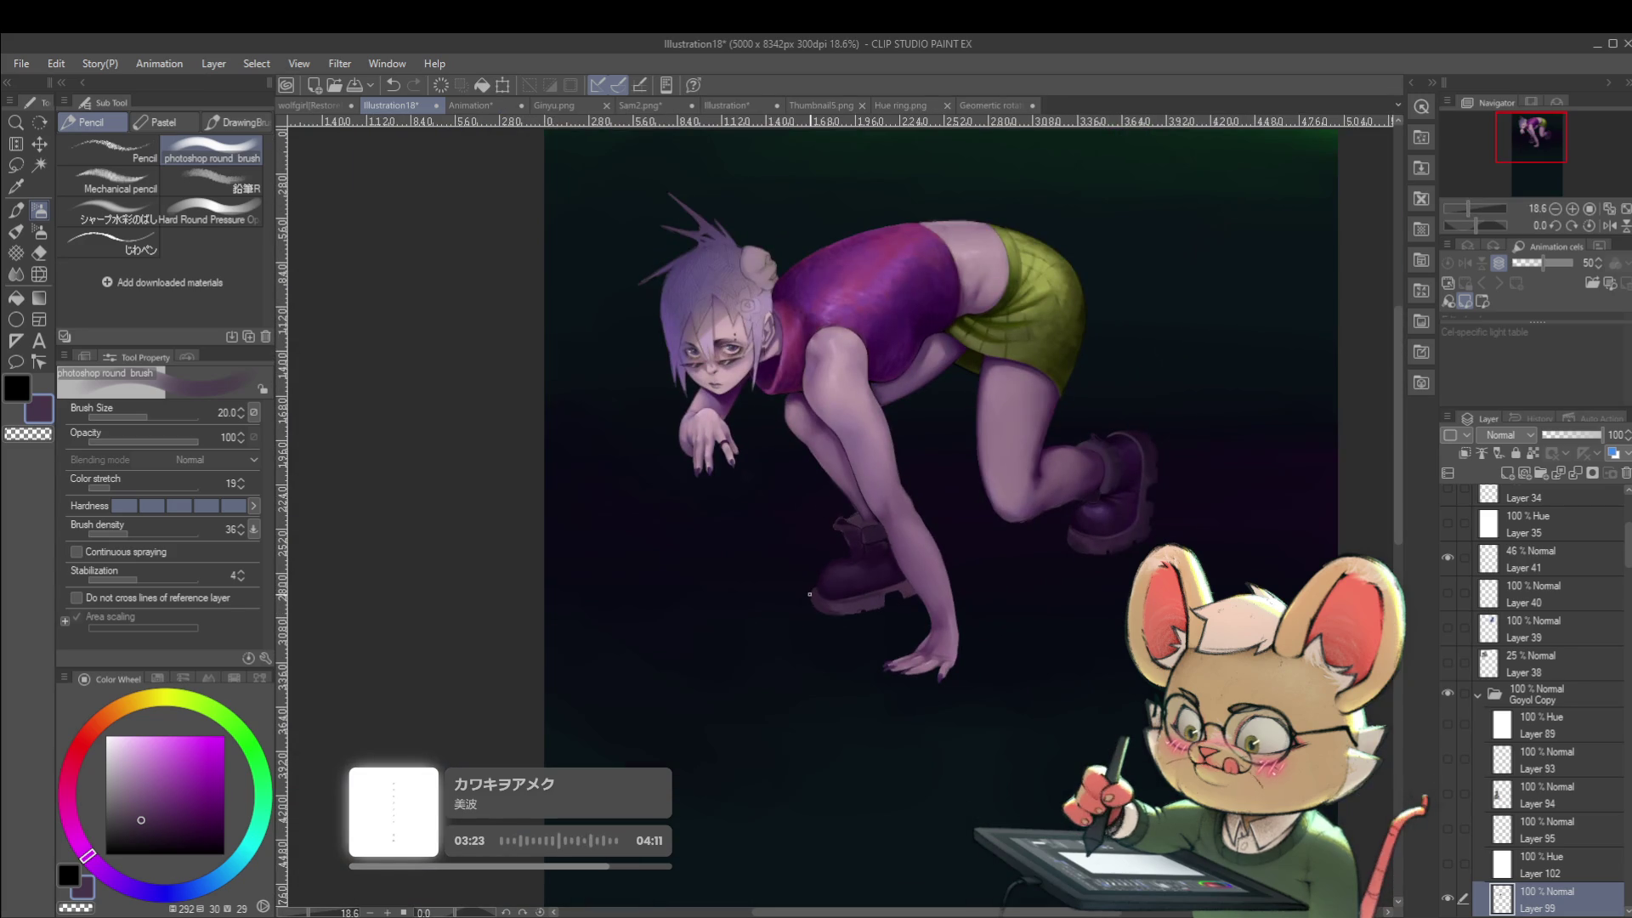
scroll(809, 594, "up", 3)
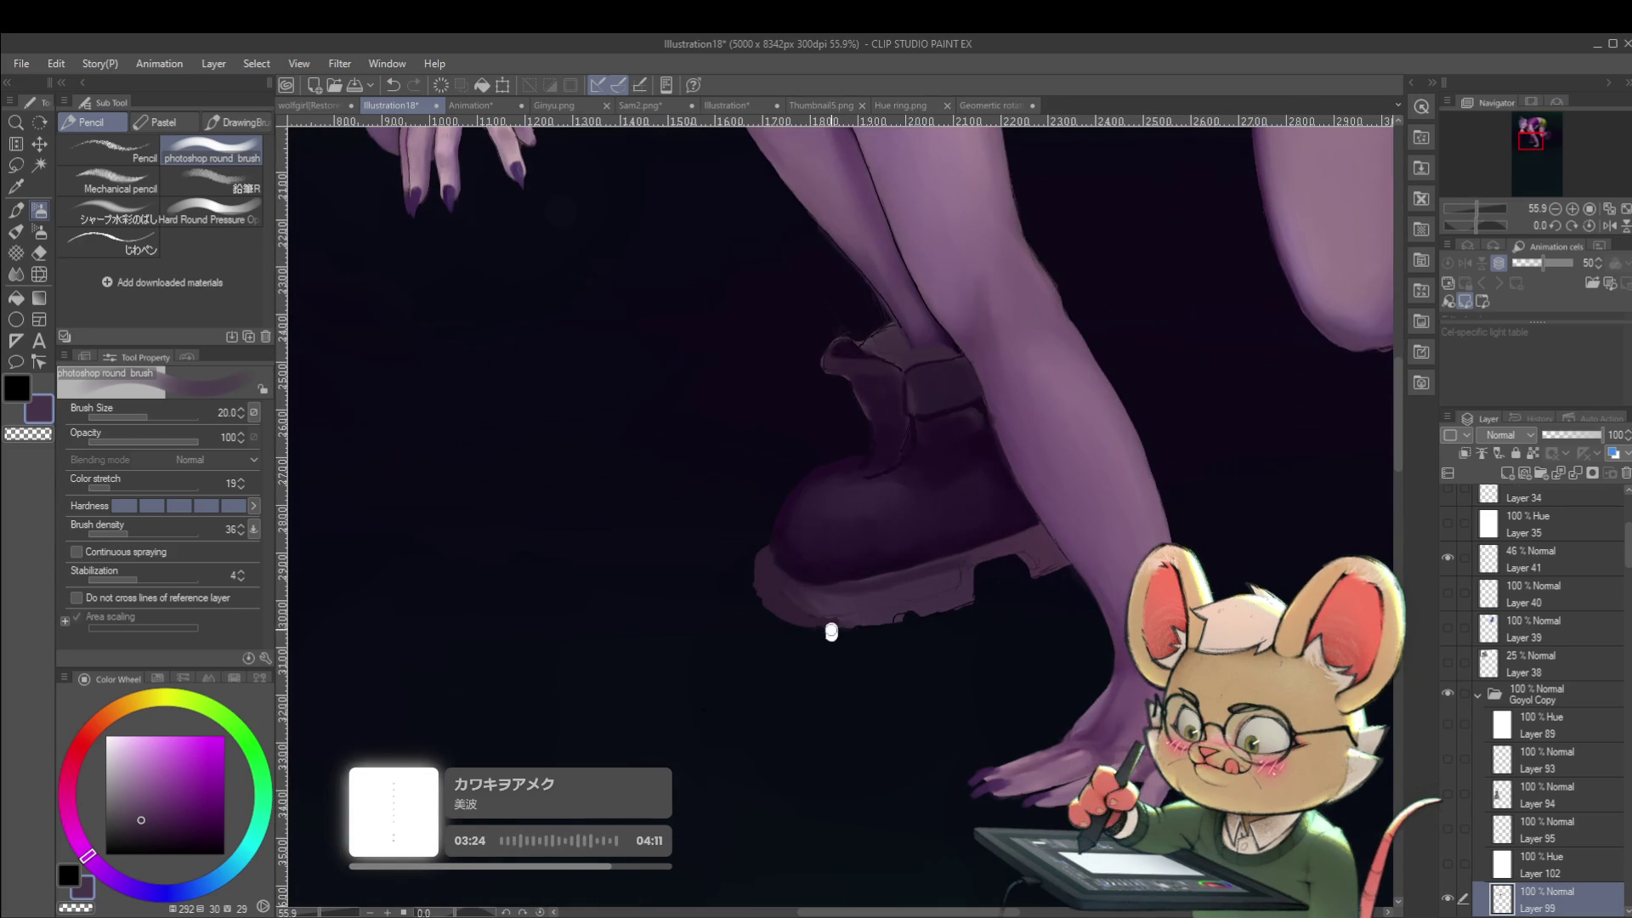
scroll(879, 613, "down", 4)
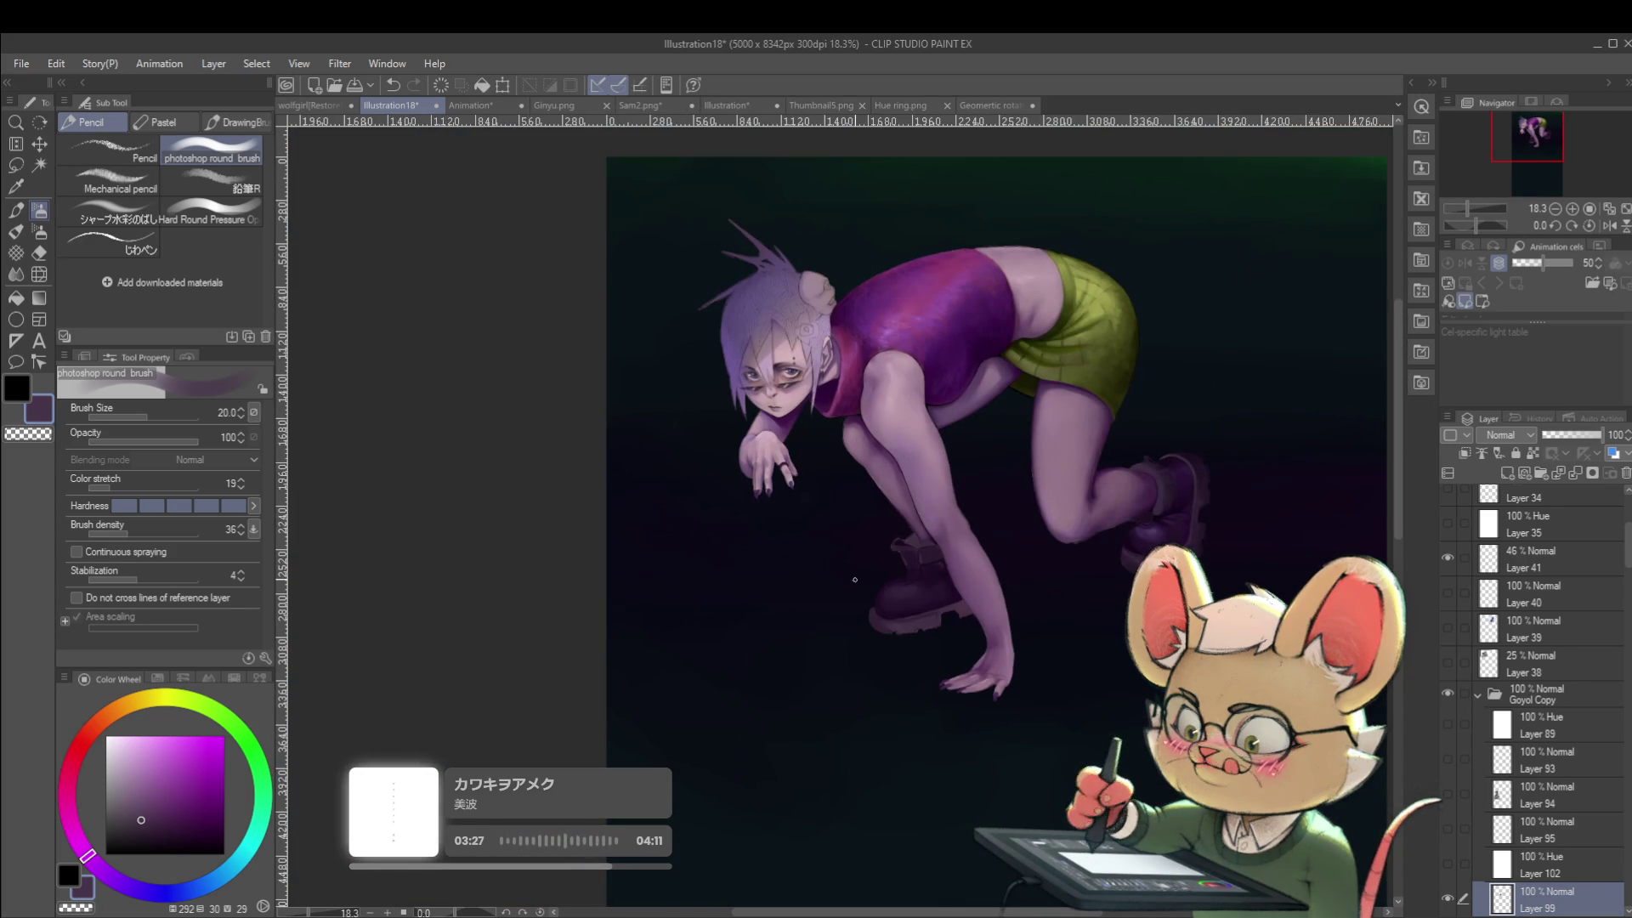
scroll(844, 615, "up", 3)
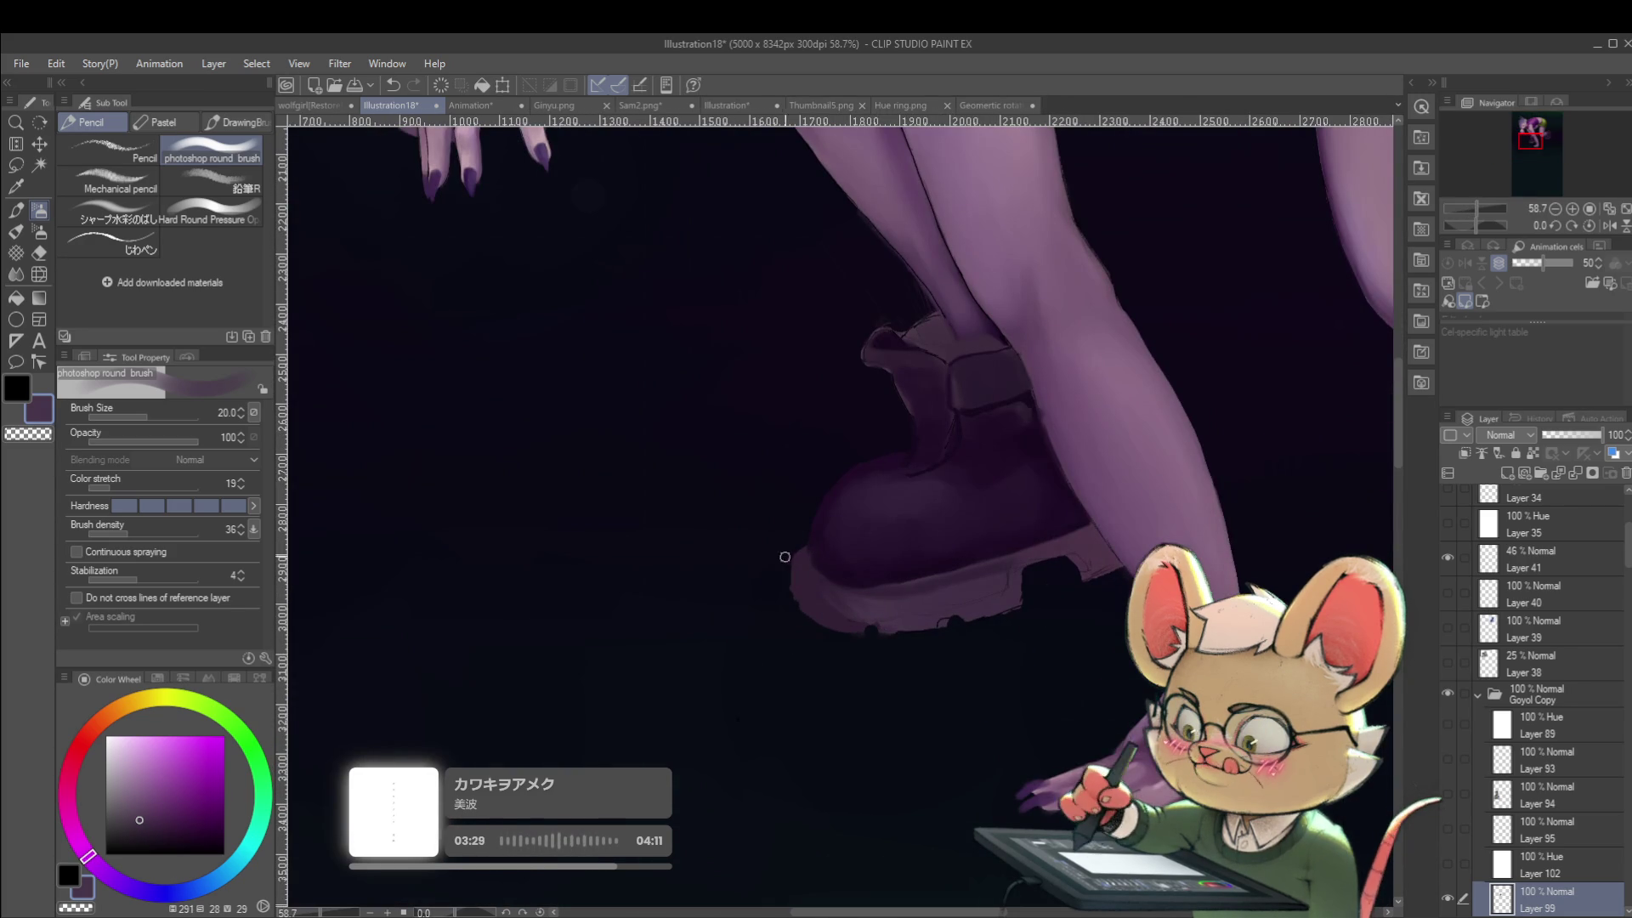
left_click_drag(797, 572, 788, 520)
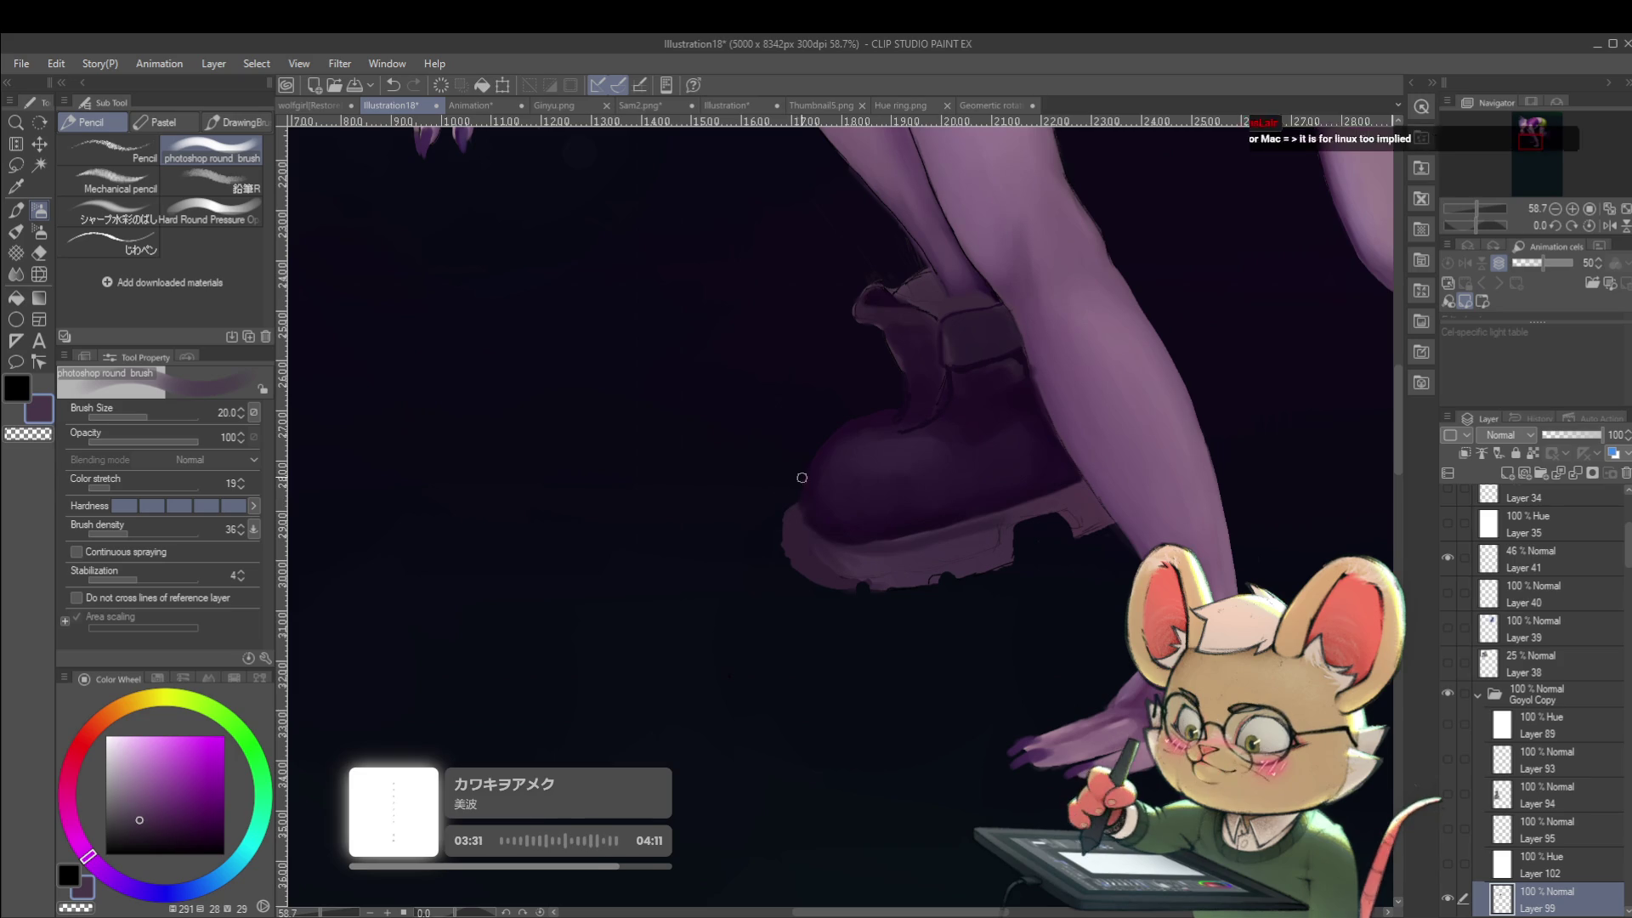
key("bracketleft")
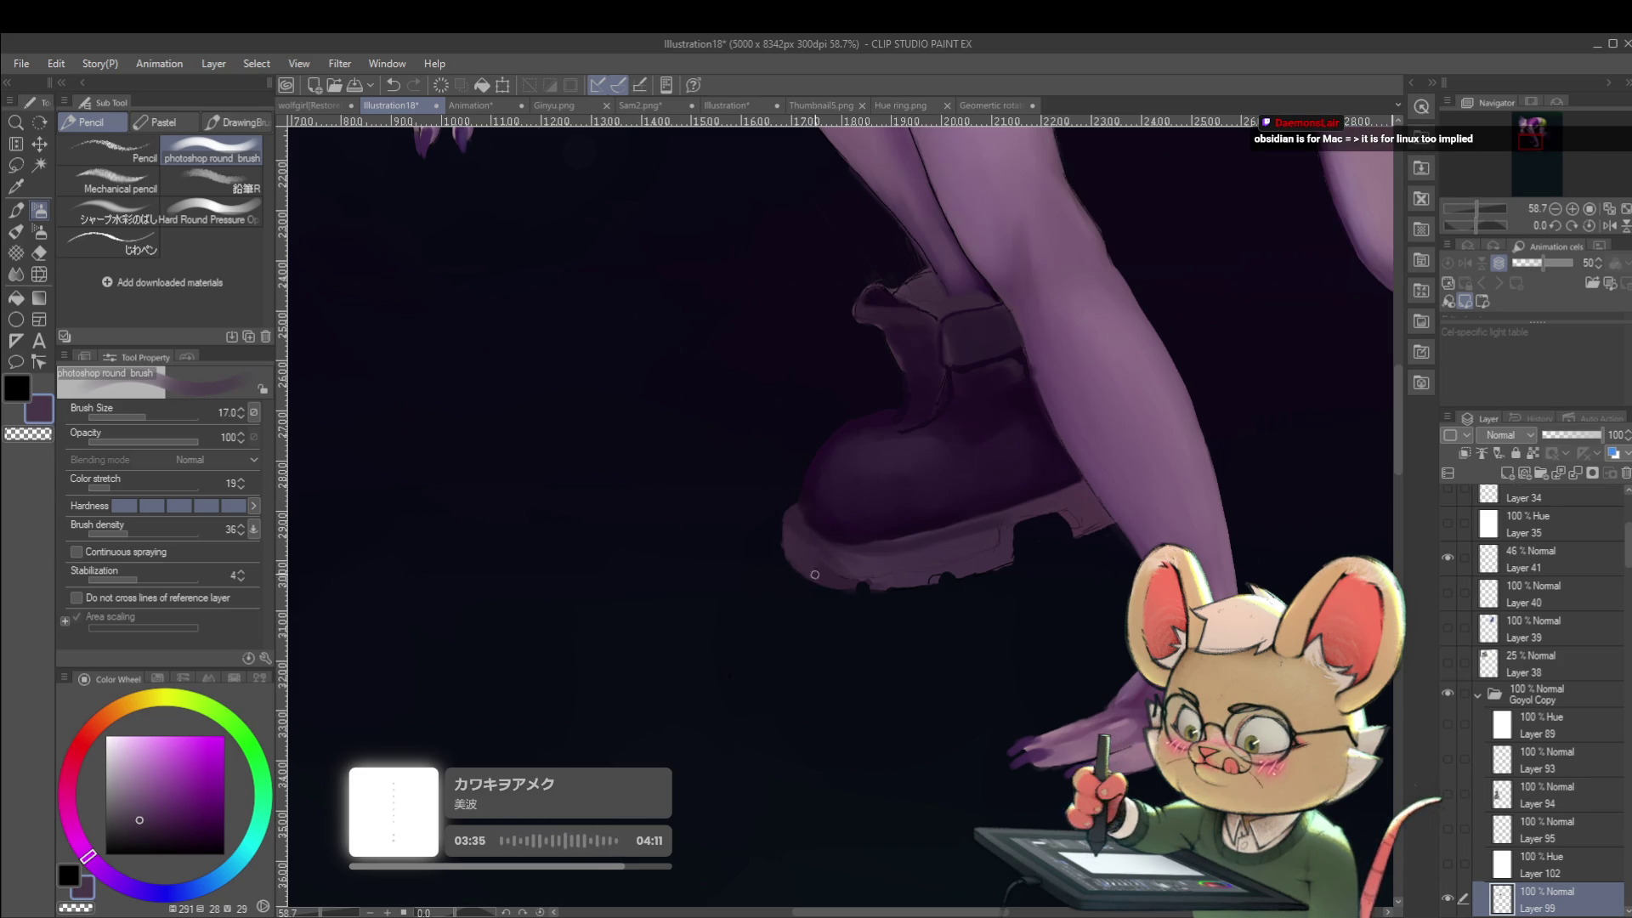
left_click(797, 533, "alt")
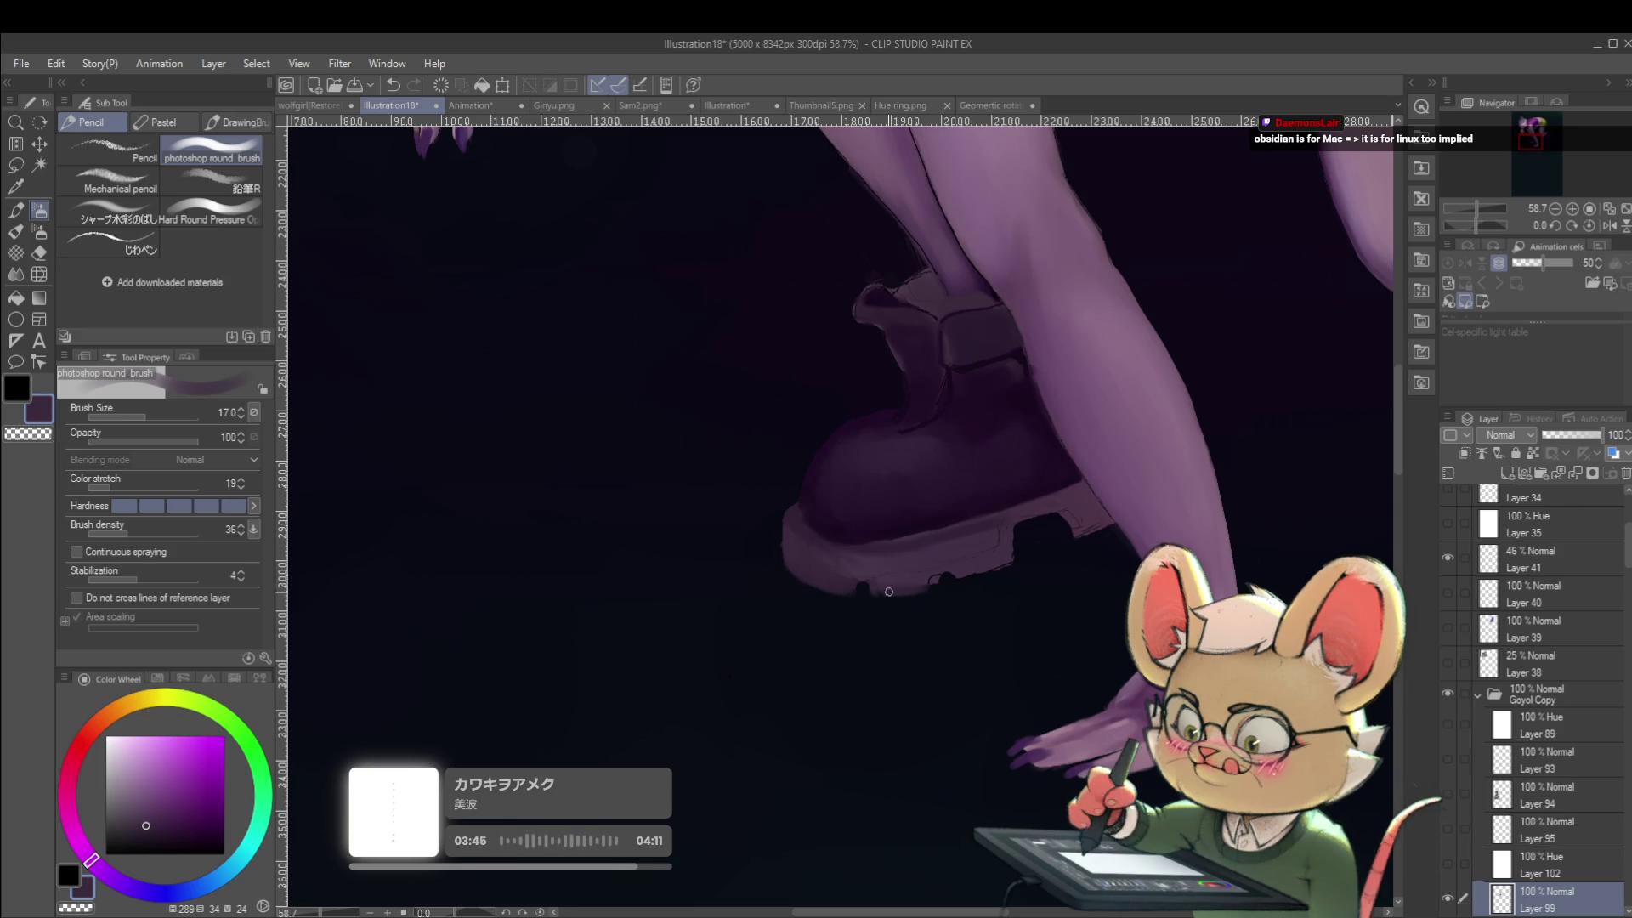
scroll(912, 587, "down", 5)
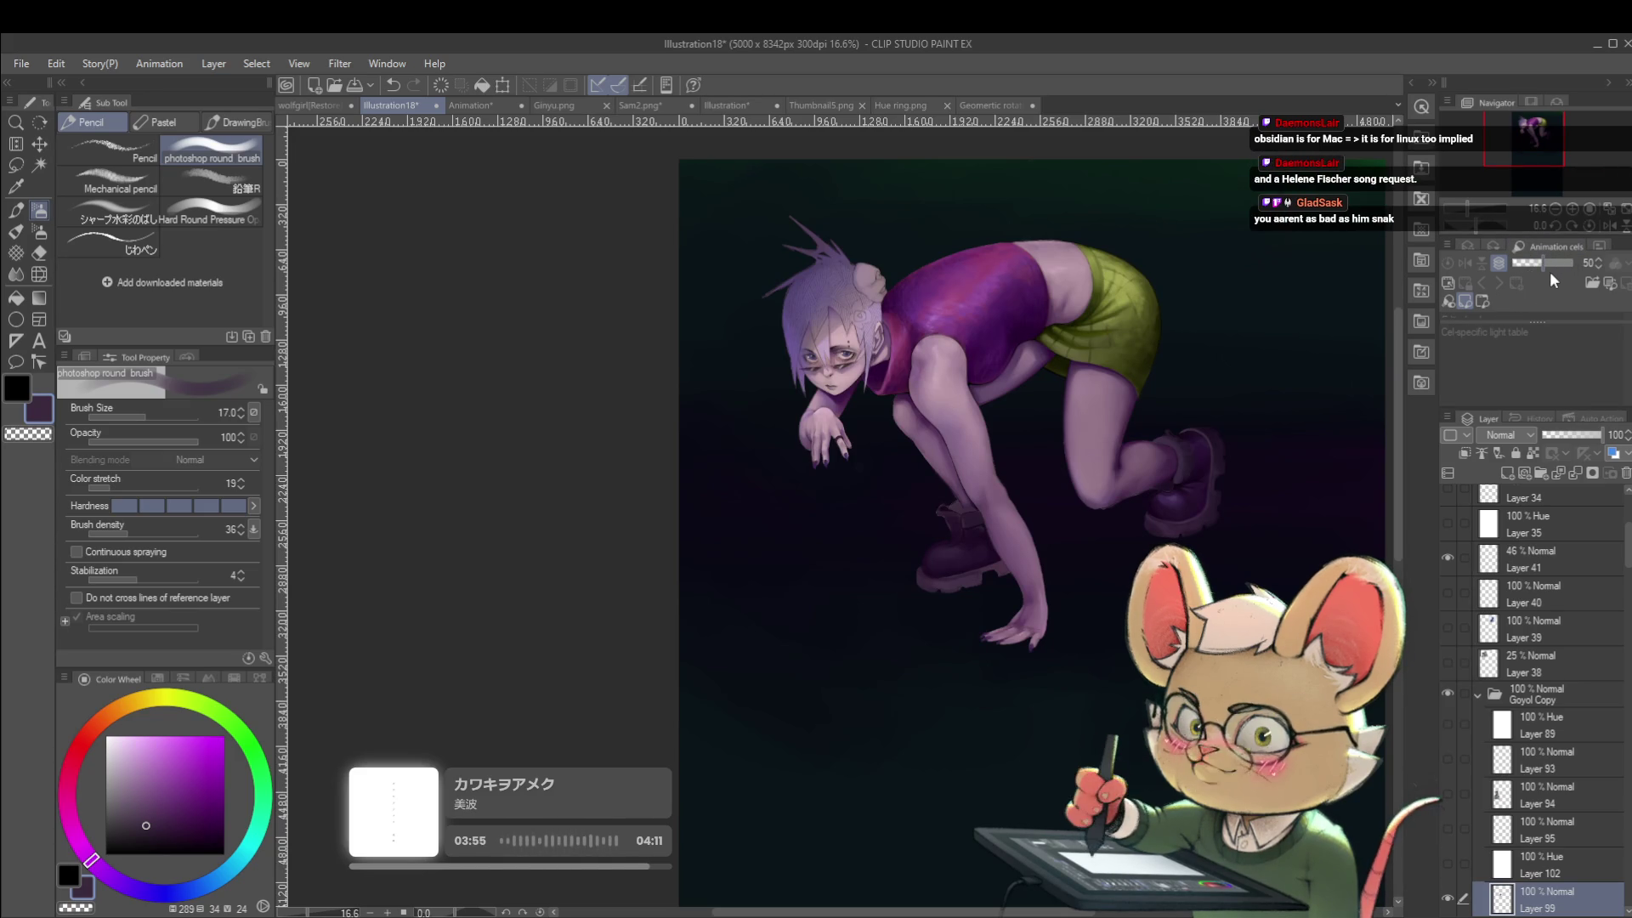
Check the figure mirrored, return to normal orientation and paint a stroke beside the front boot.
left_click(1607, 226)
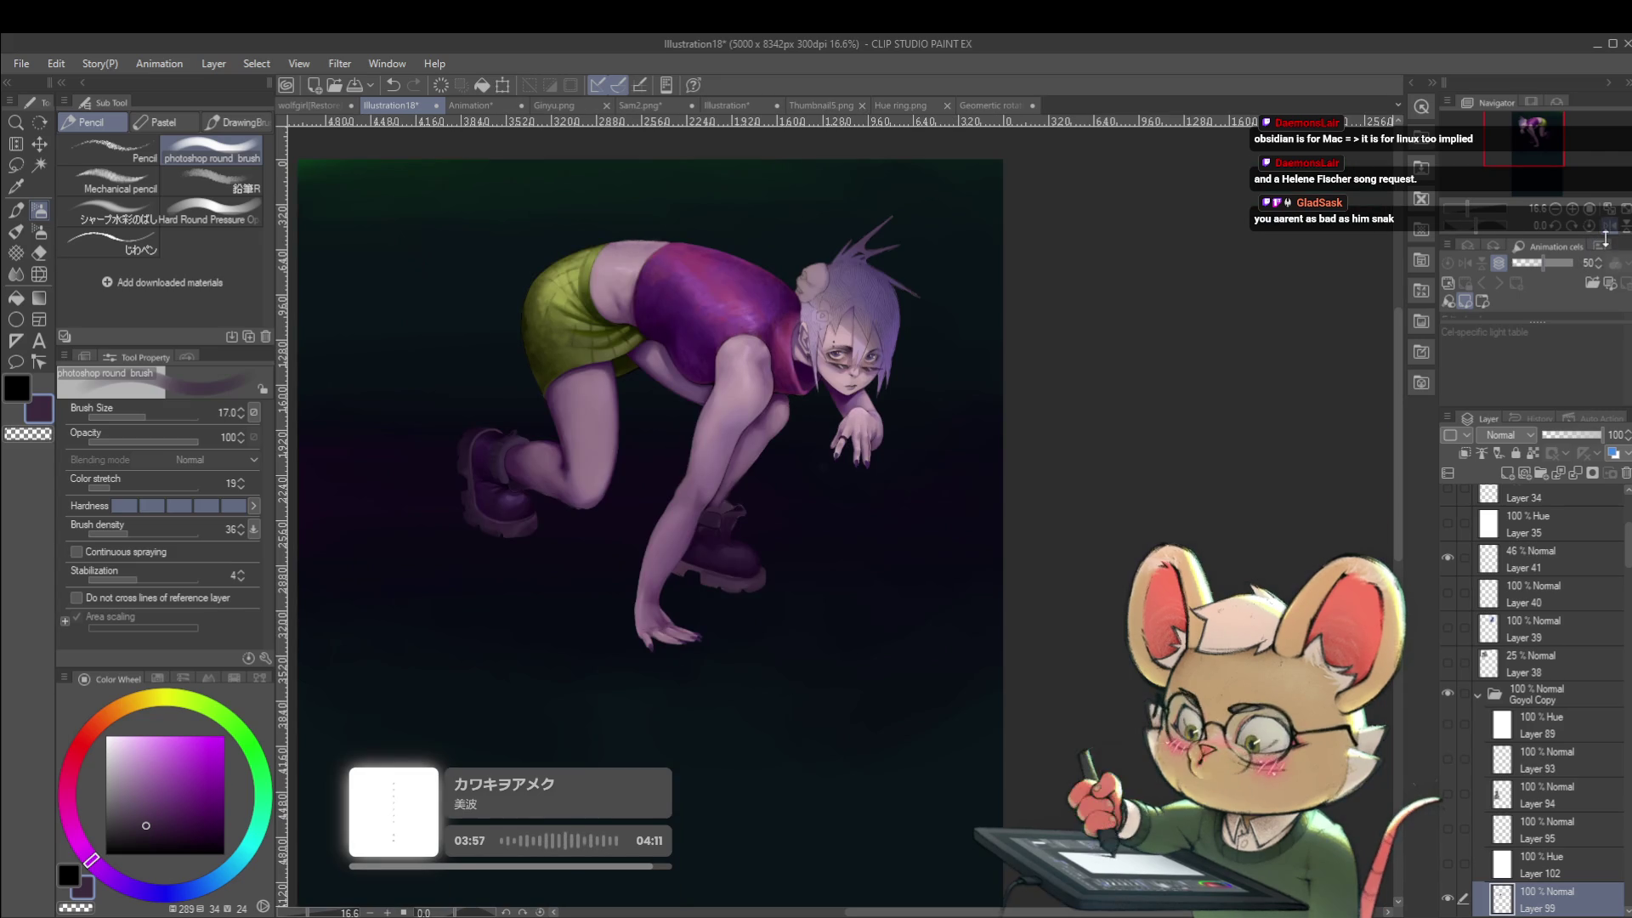
left_click_drag(868, 540, 926, 521)
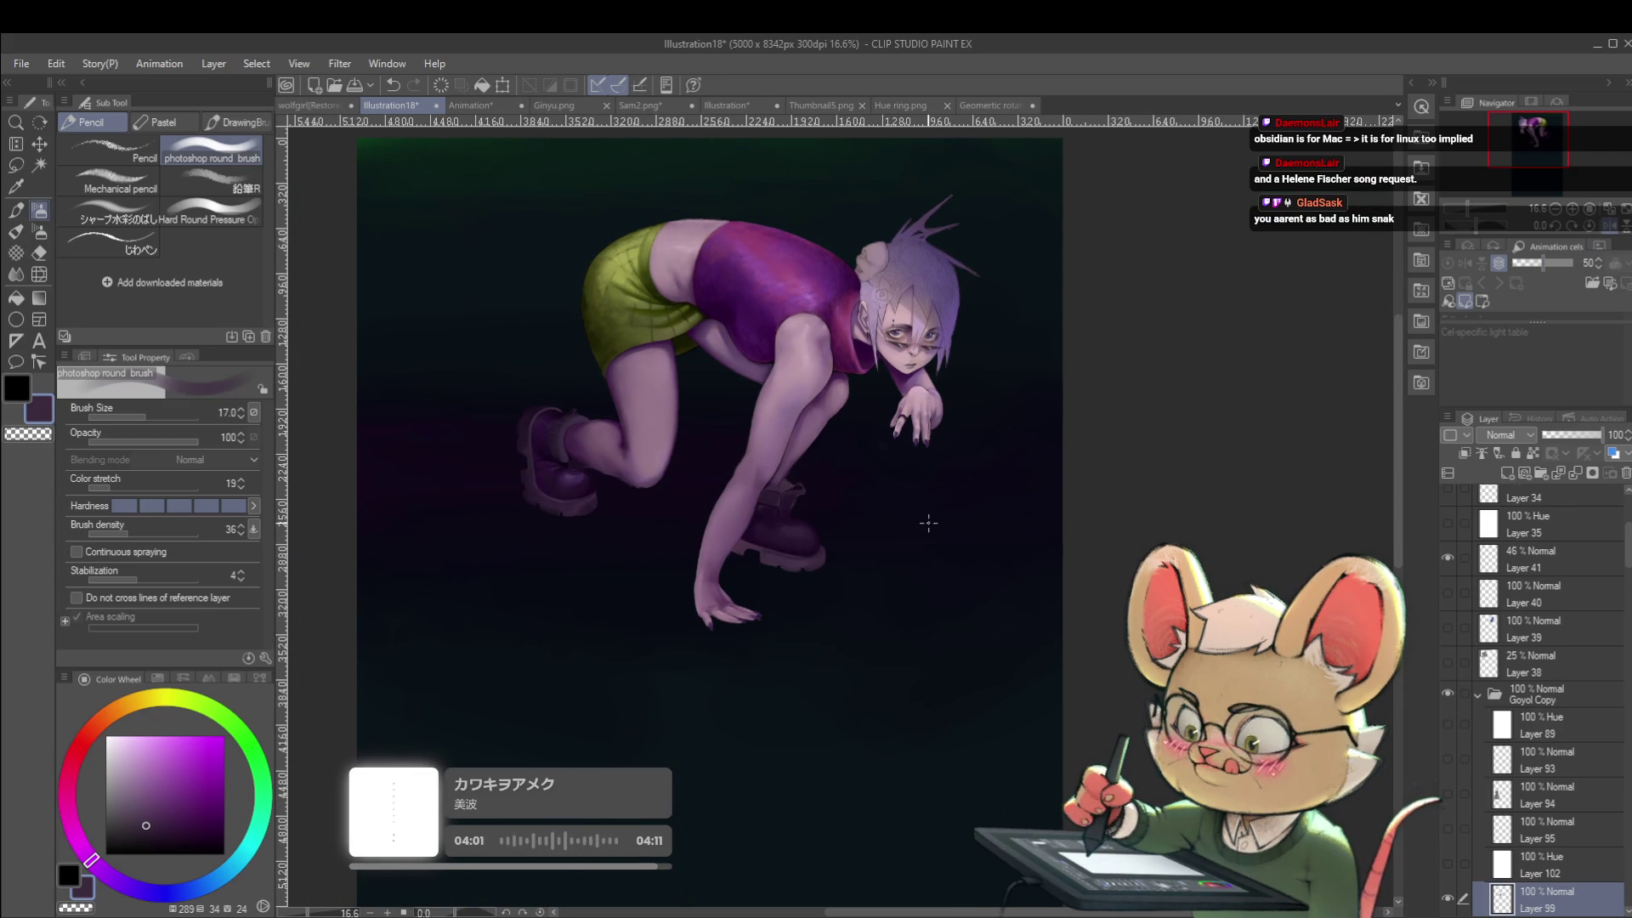
scroll(815, 522, "up", 5)
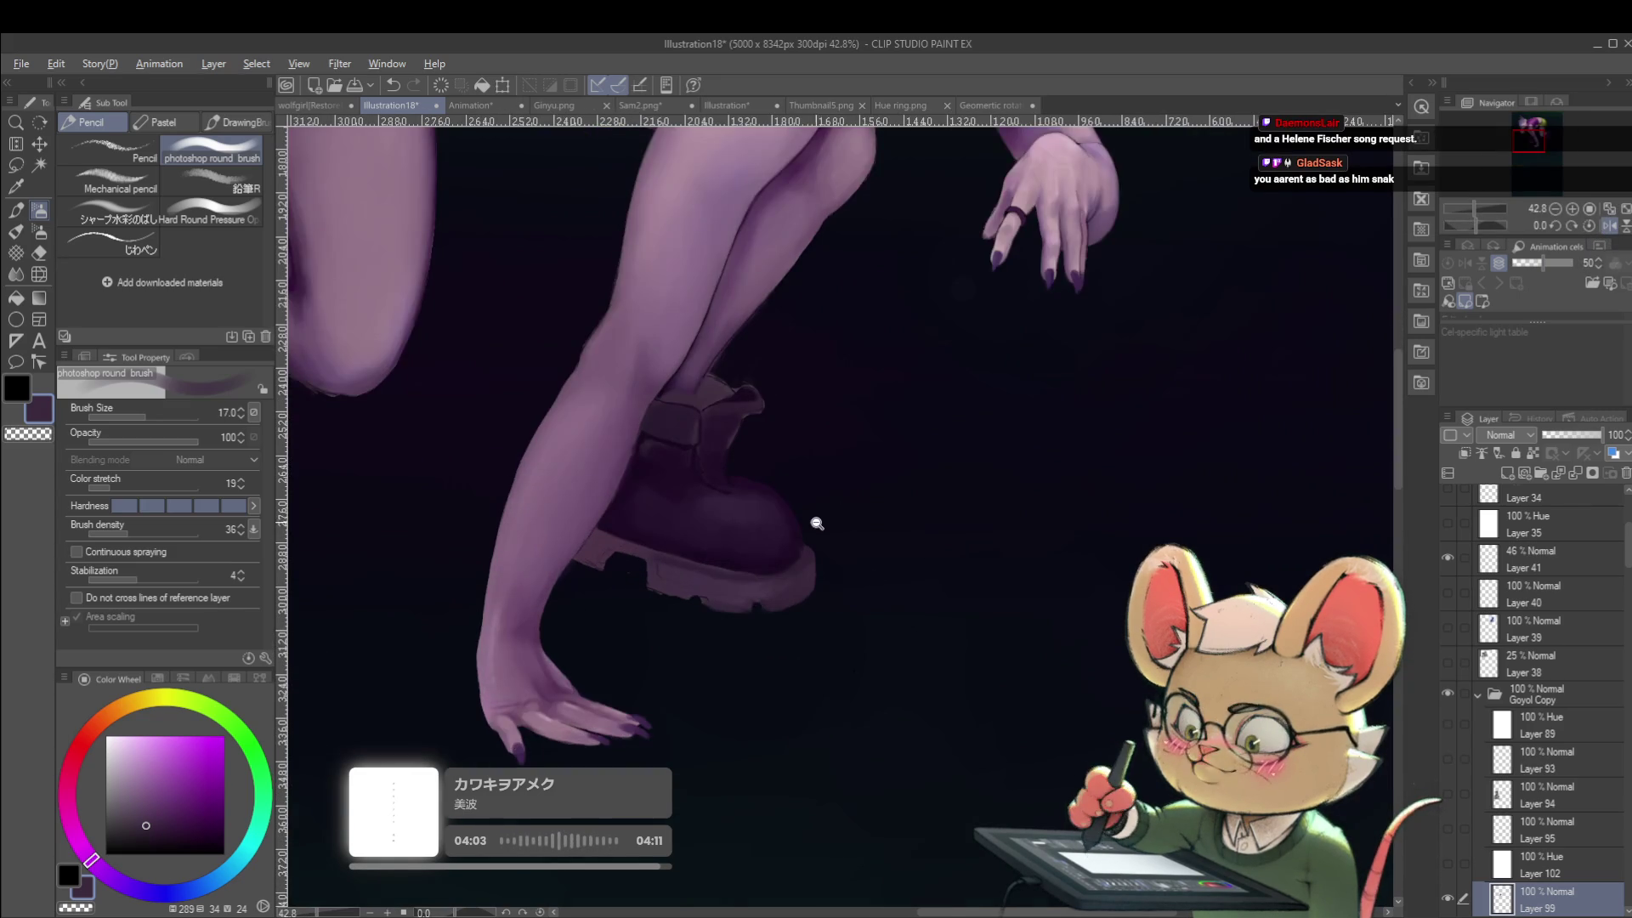
scroll(815, 522, "up", 2)
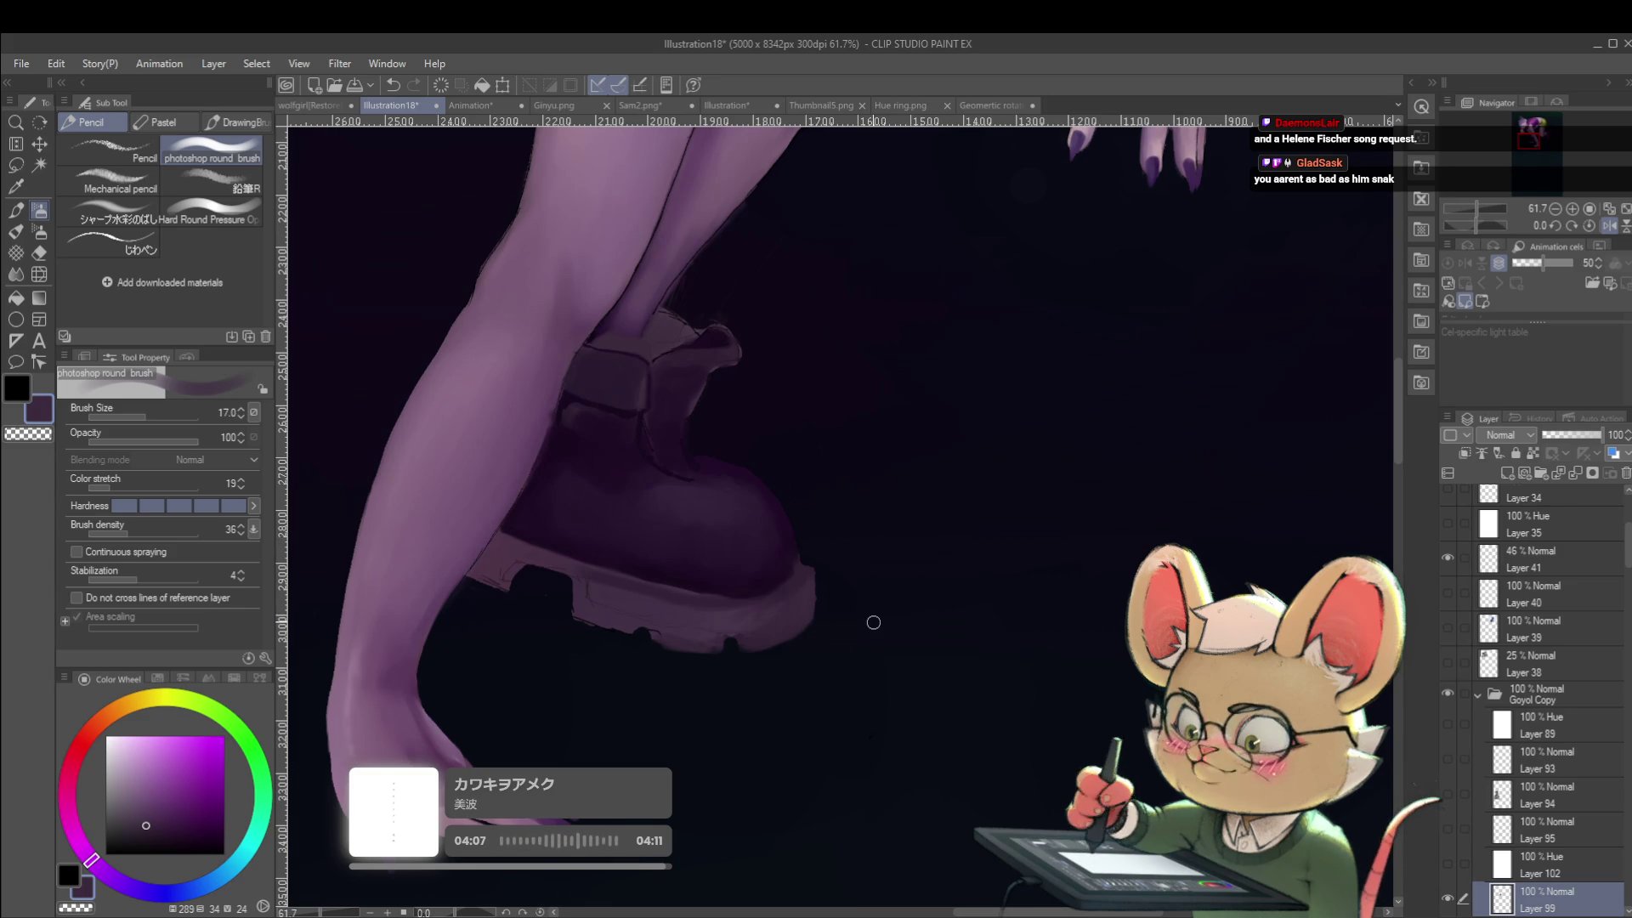
key("h")
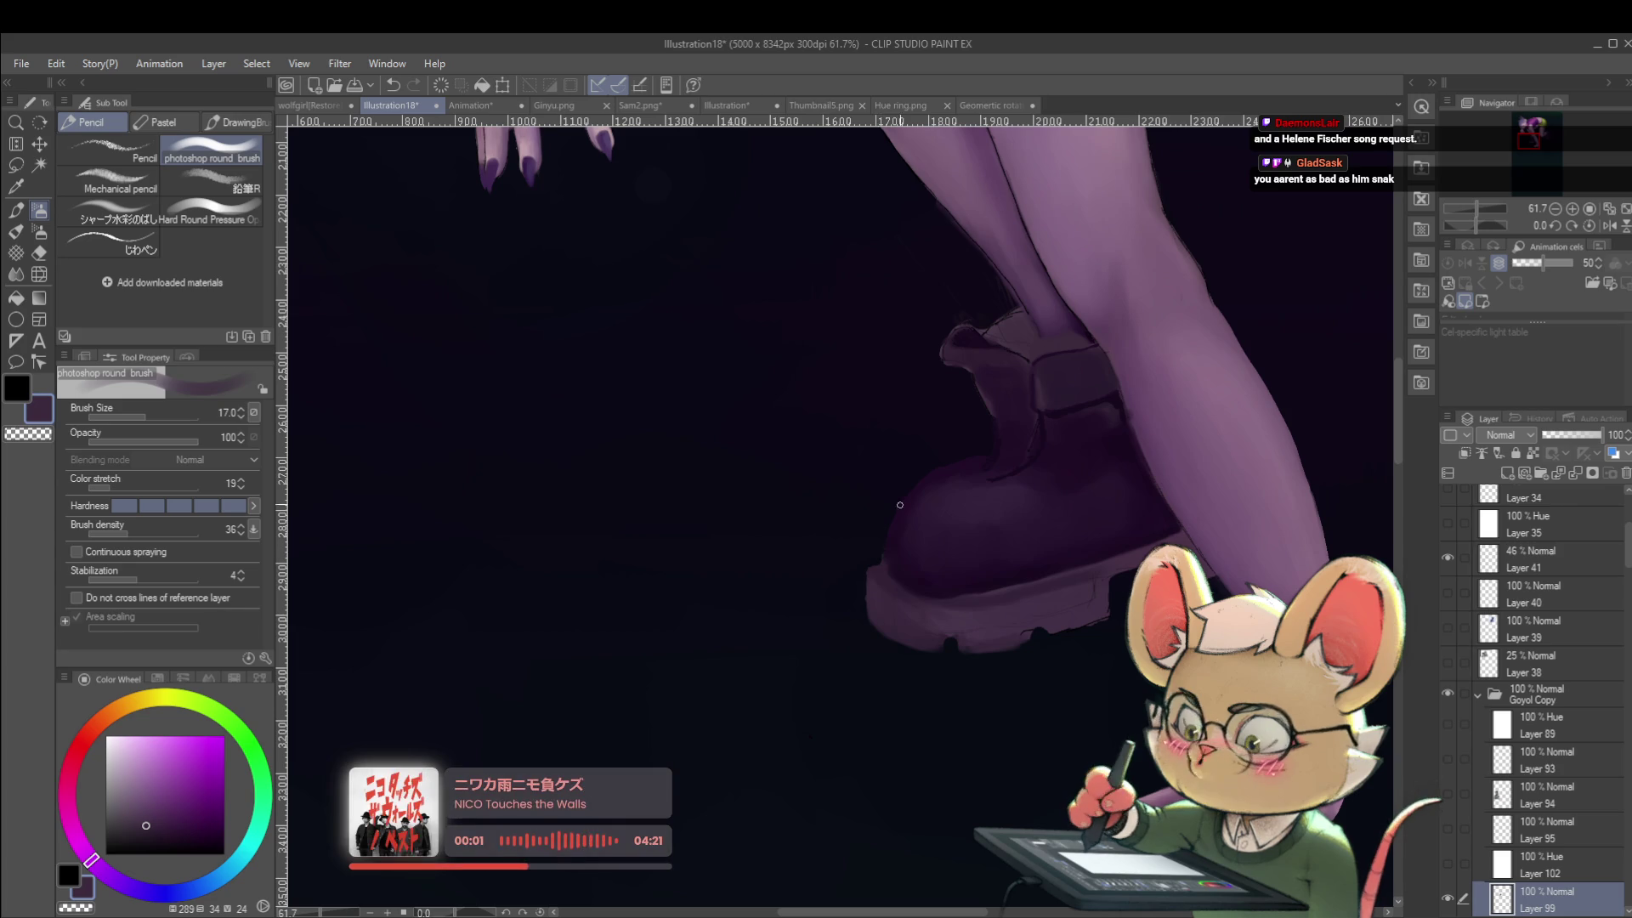
left_click_drag(866, 586, 863, 546)
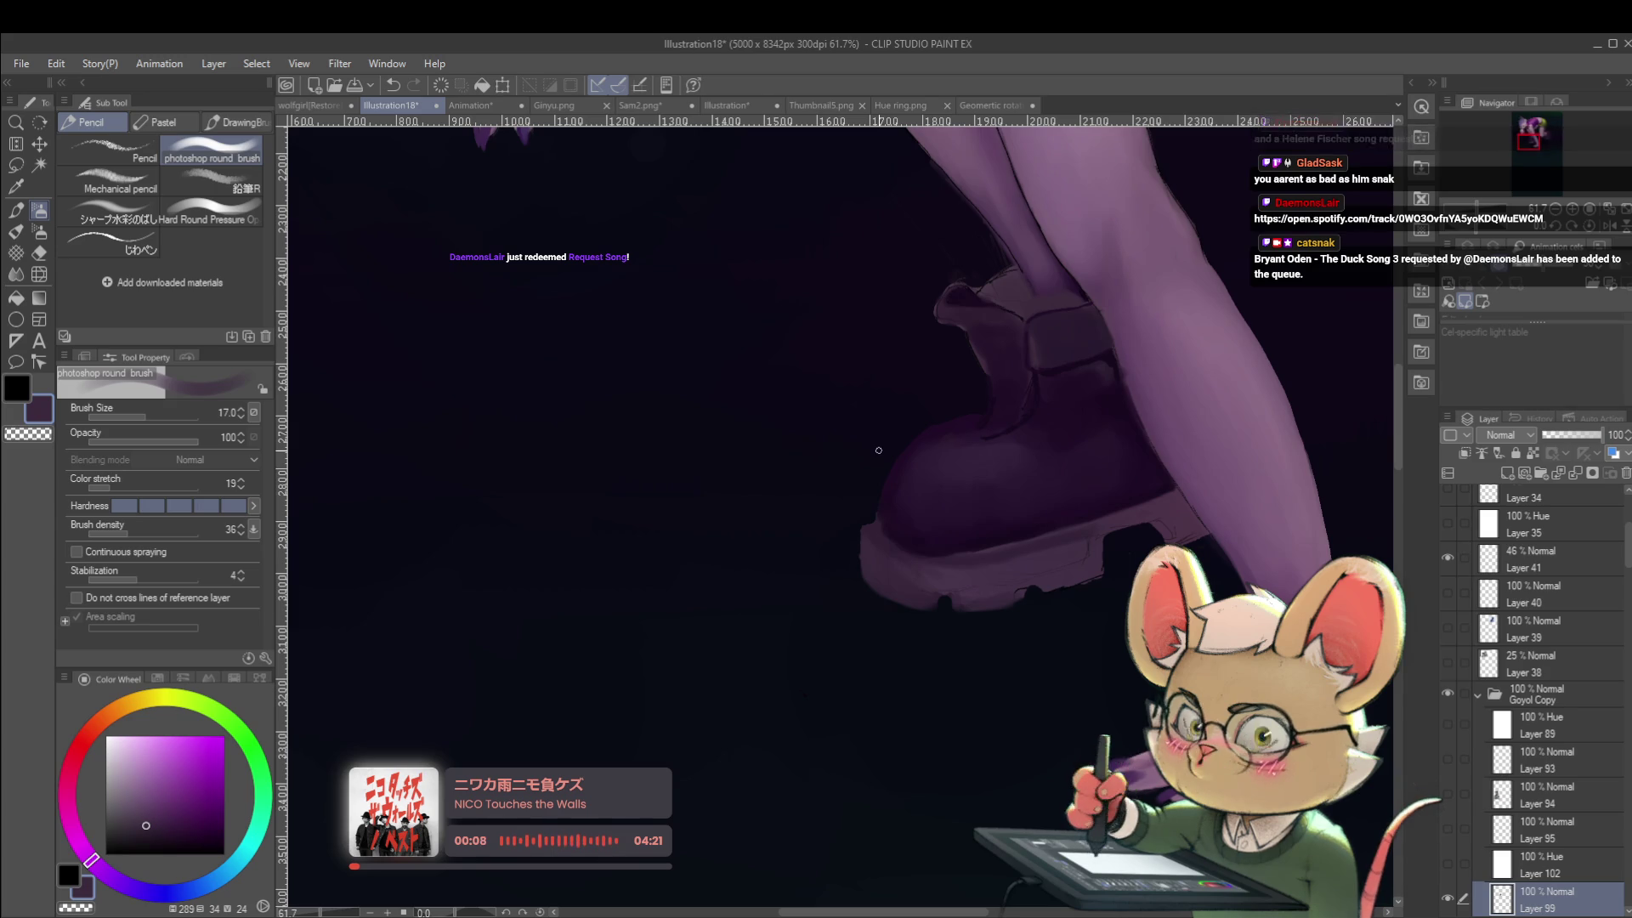
mouse_move(857, 500)
left_mouse_down()
mouse_move(856, 585)
mouse_move(879, 584)
mouse_move(864, 581)
left_mouse_up()
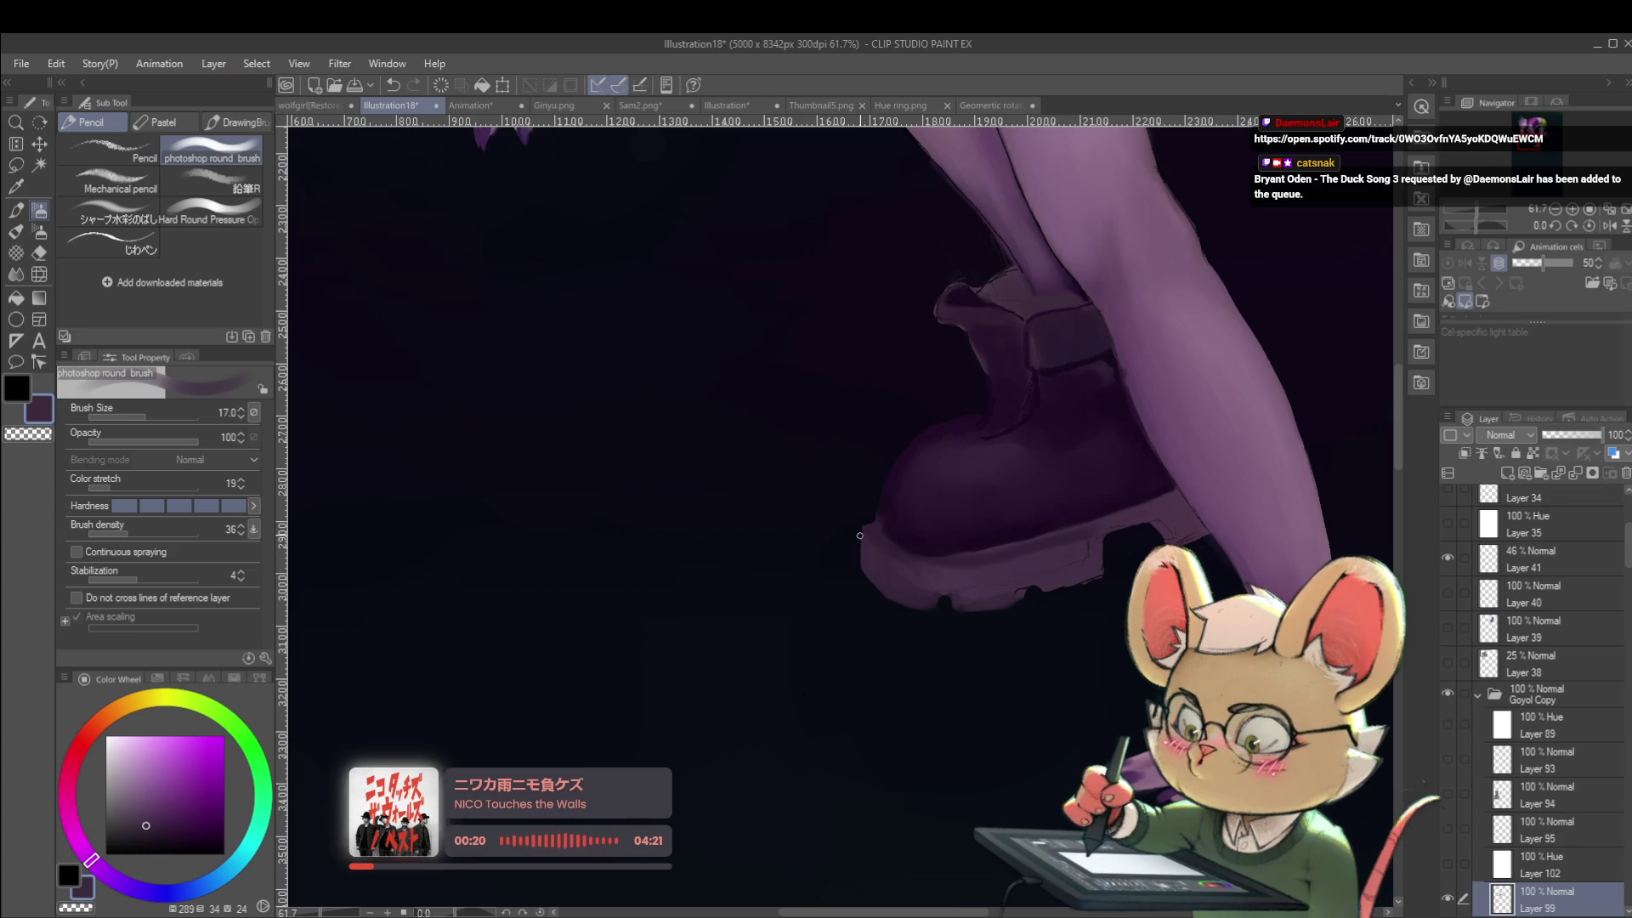
Mirror the view again and remove a stray stroke painted below the boot sole.
left_click(1609, 225)
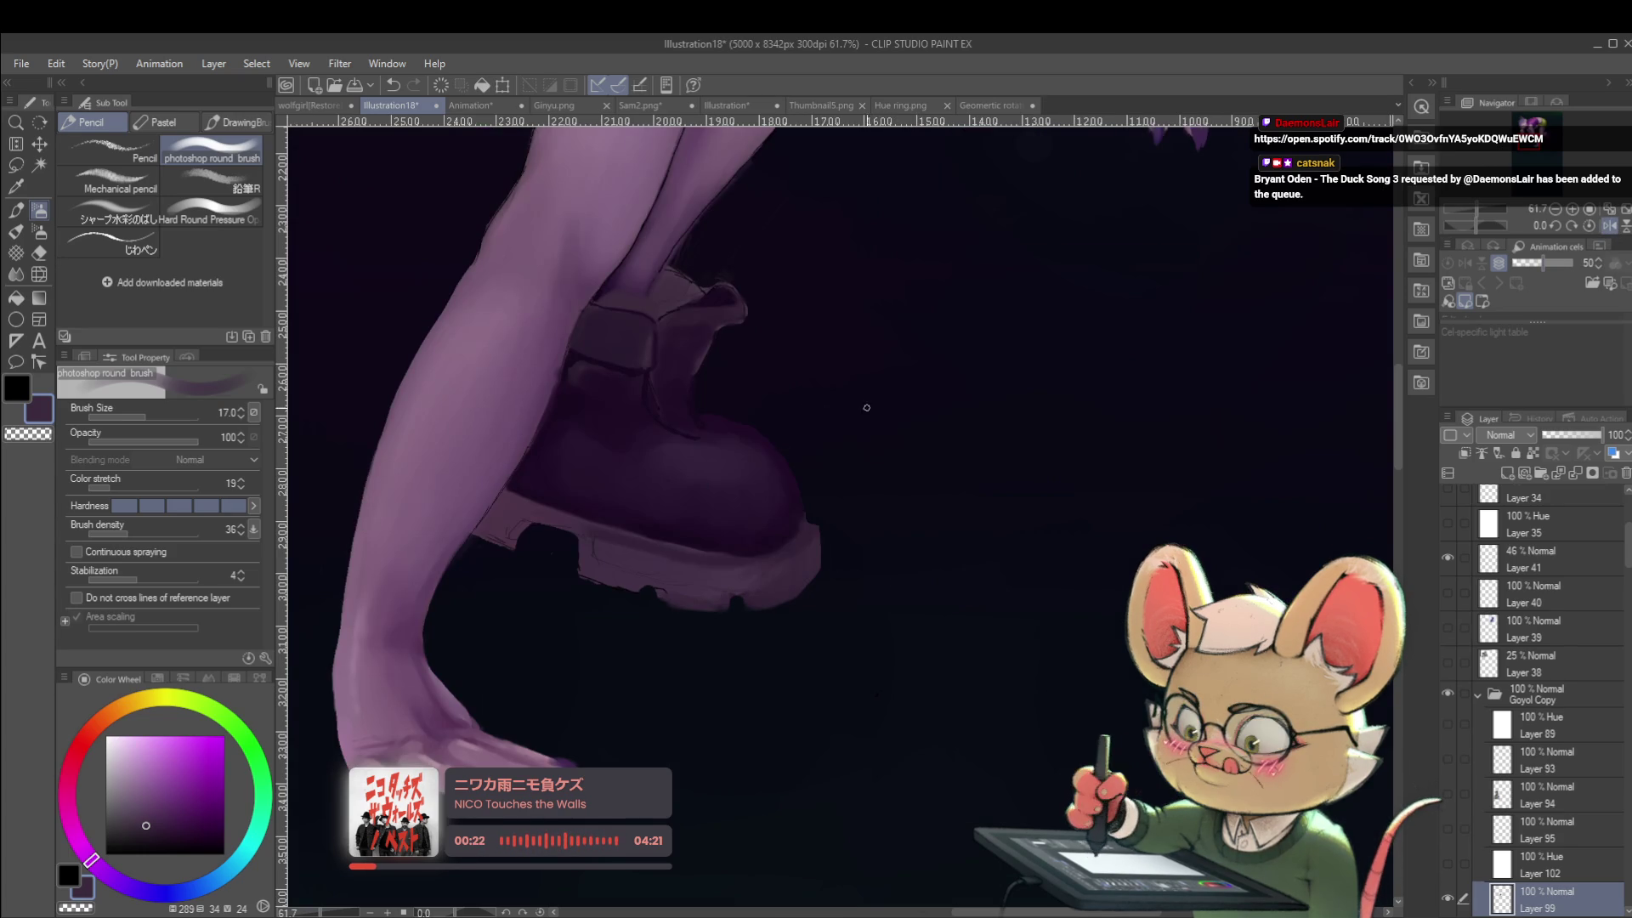
left_click_drag(832, 407, 1070, 374)
mouse_move(1045, 564)
left_mouse_down()
mouse_move(998, 586)
mouse_move(747, 616)
left_mouse_up()
key("ctrl+z")
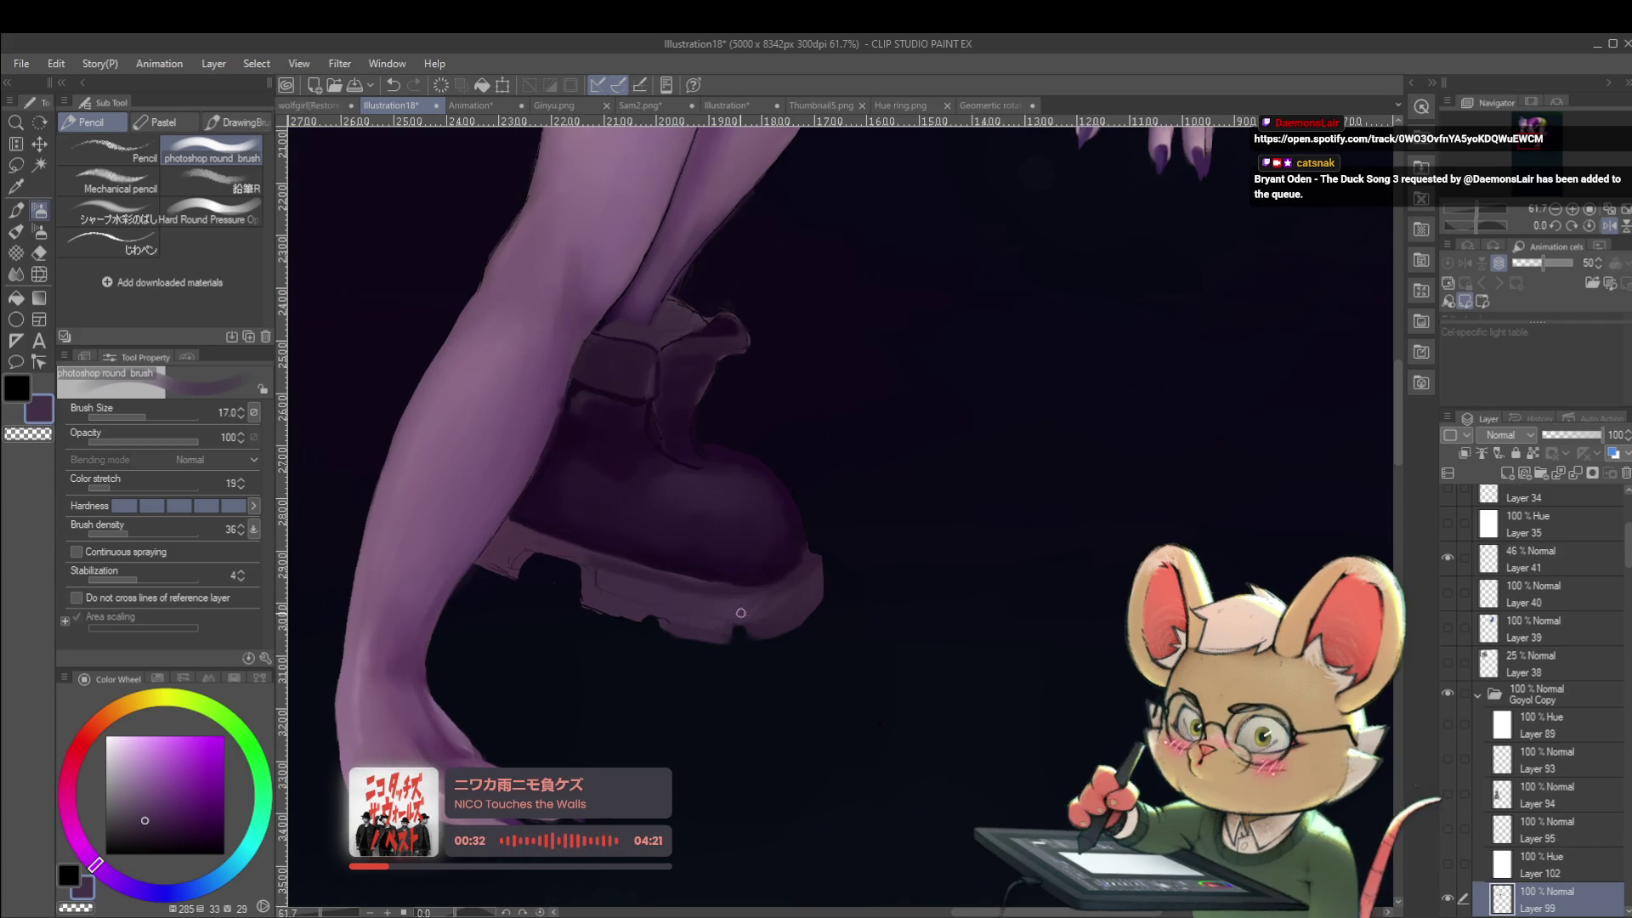
left_click_drag(758, 618, 768, 610)
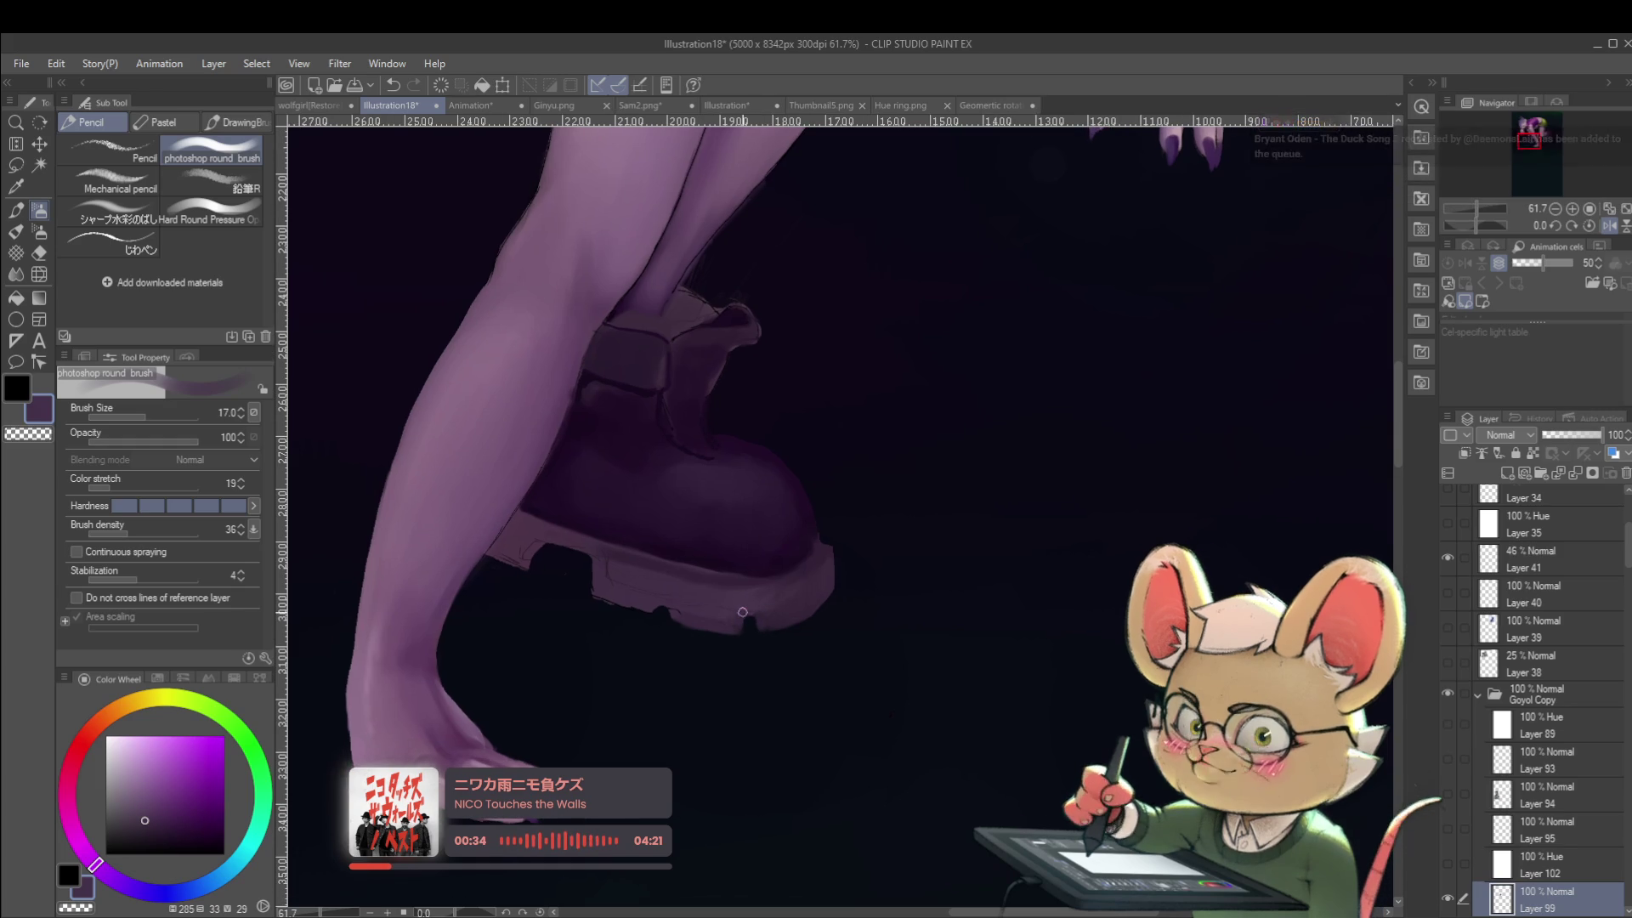
Pick a darker purple for the boot and enlarge the brush to size 25.
left_click(1609, 225)
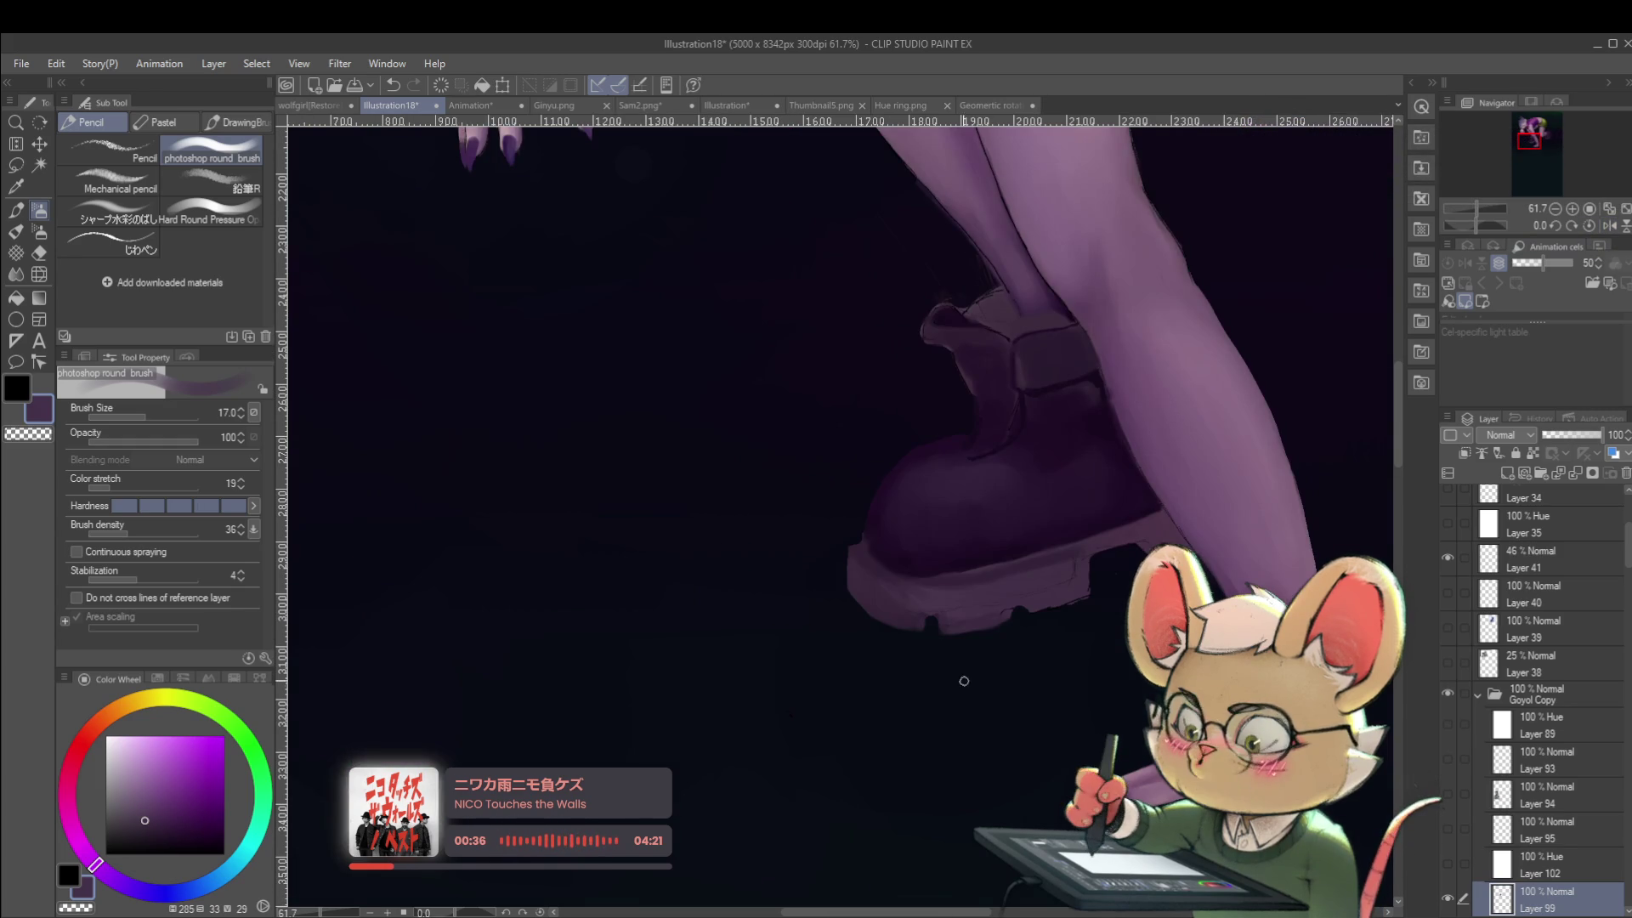
left_click_drag(1009, 550, 806, 535)
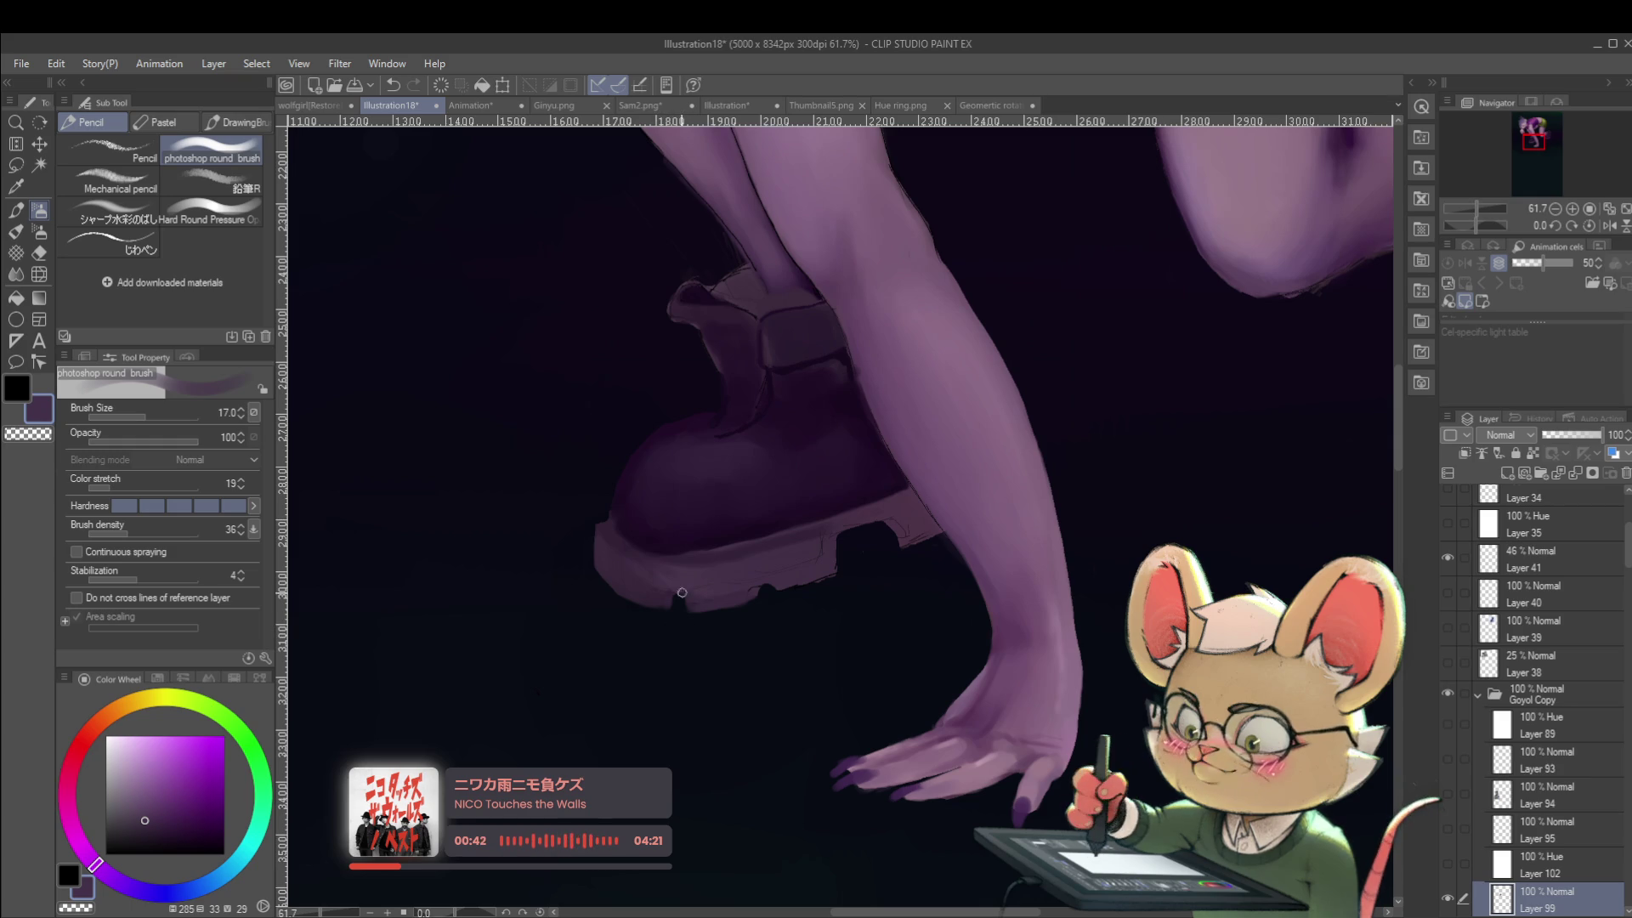
mouse_move(644, 525)
left_mouse_down()
mouse_move(644, 606)
mouse_move(606, 663)
mouse_move(664, 690)
mouse_move(651, 659)
left_mouse_up()
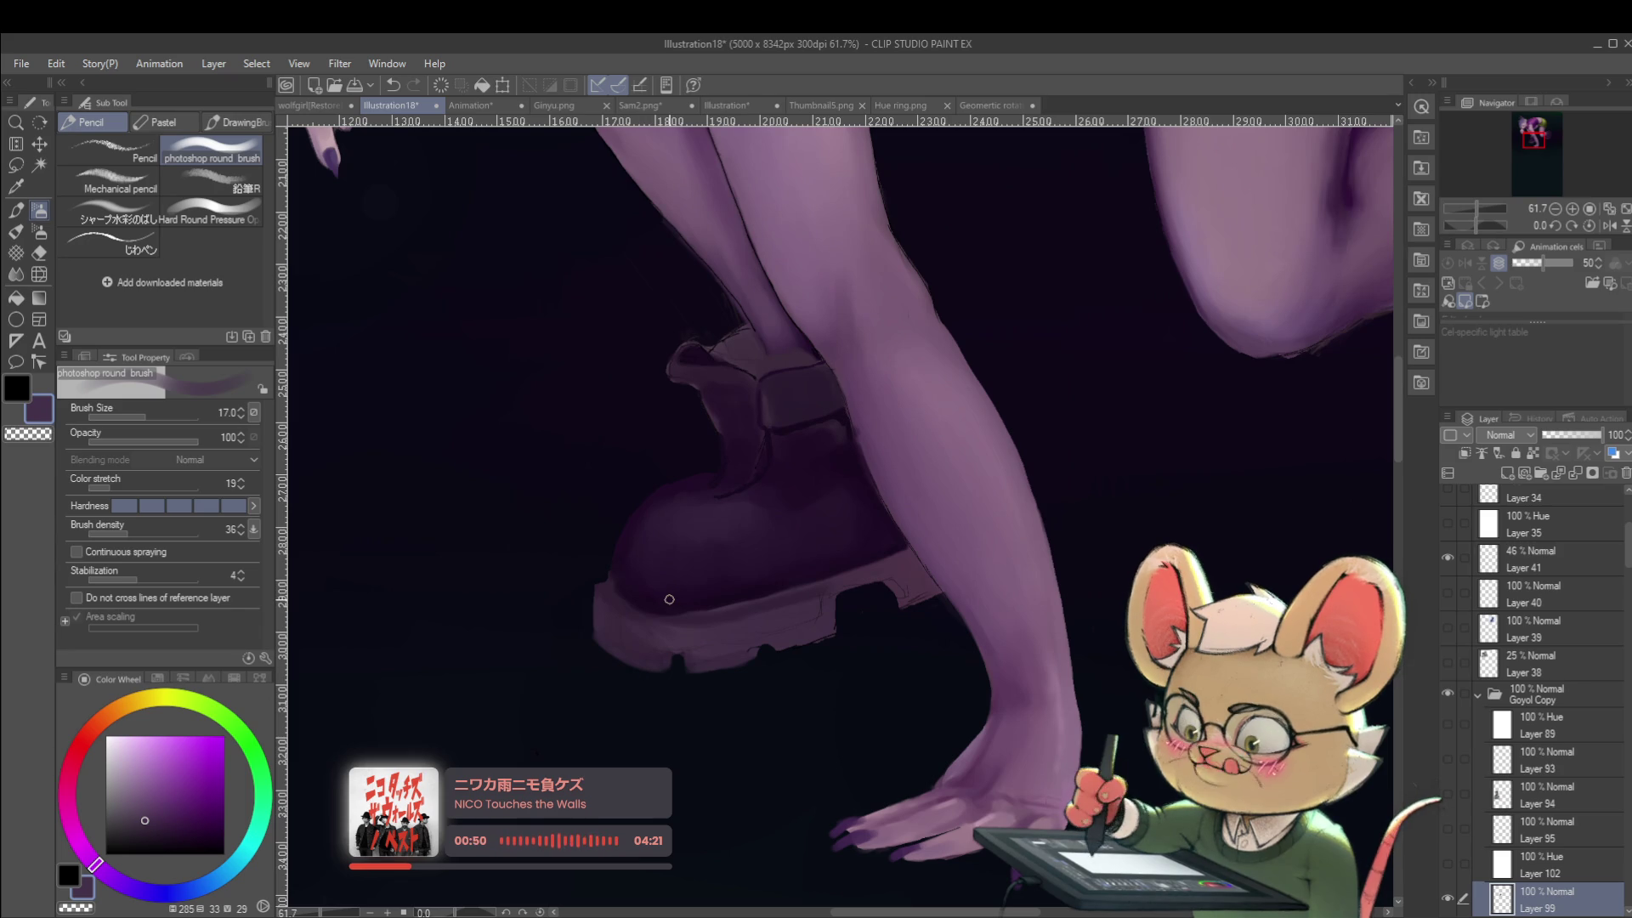
left_click(659, 633, "alt")
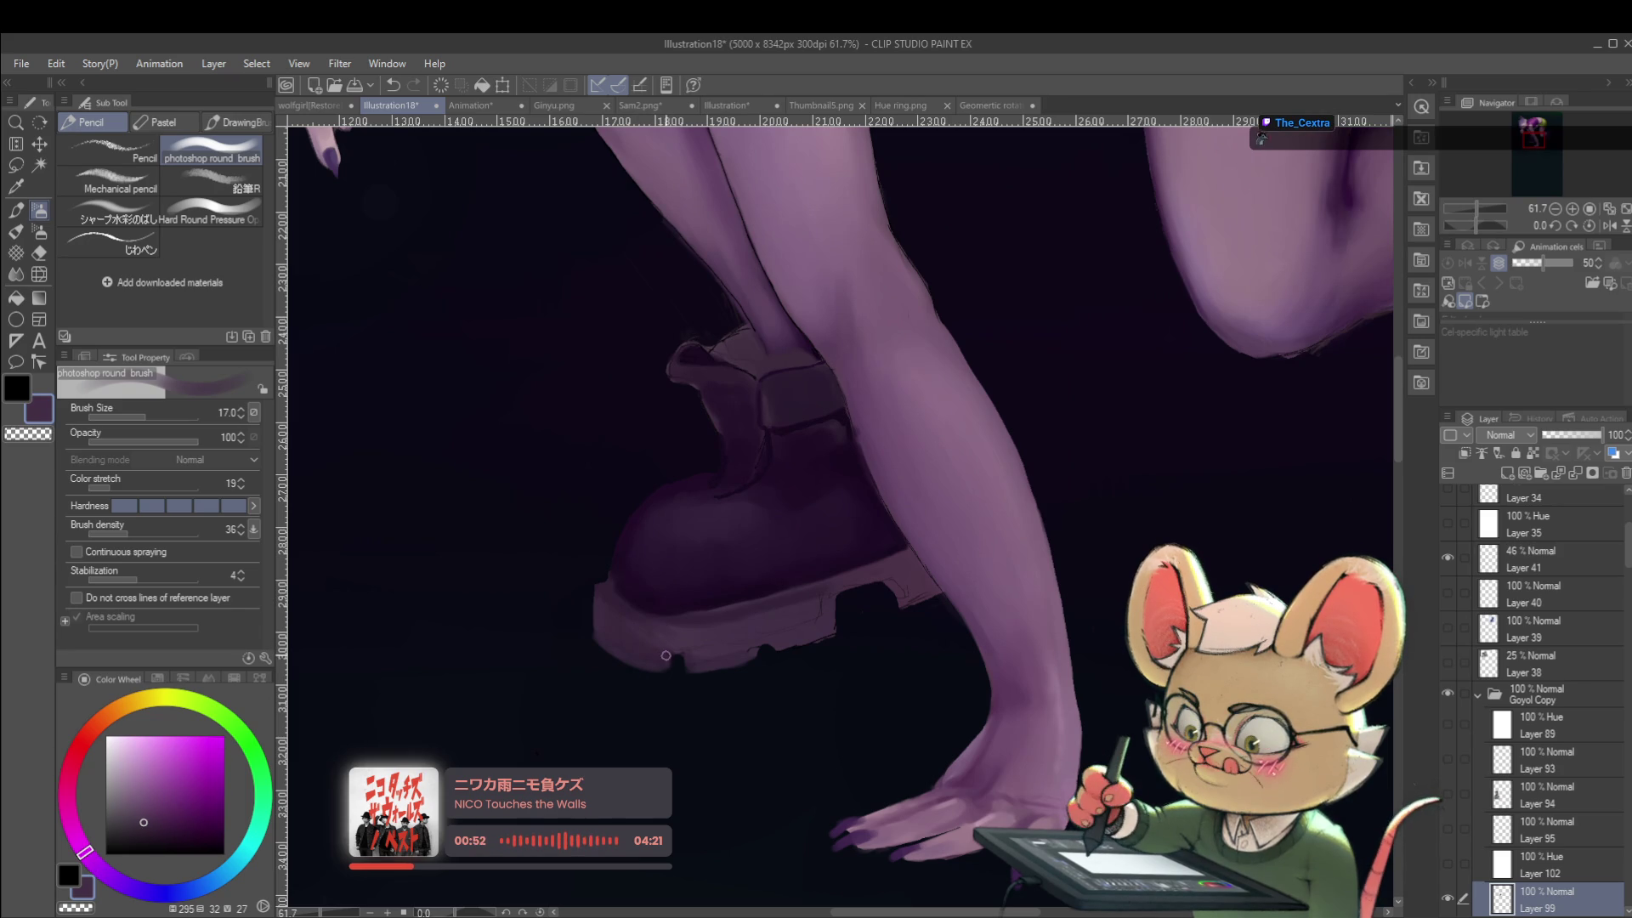
left_click(698, 632, "alt")
key("bracketright")
key("bracketright")
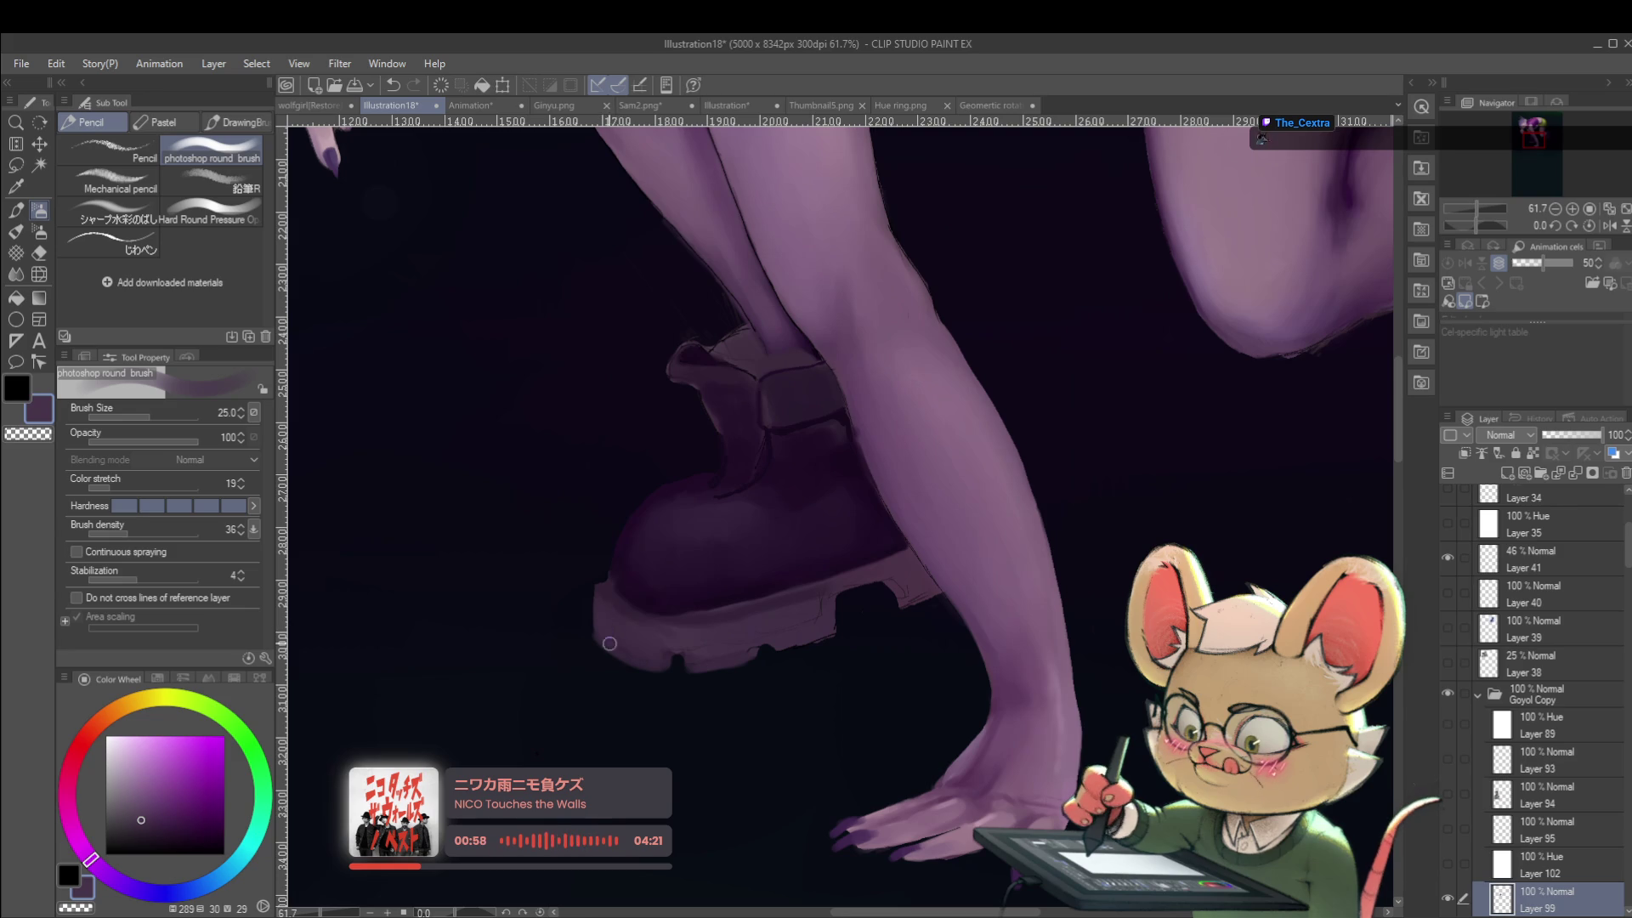
key("ctrl+minus")
key("ctrl+minus")
key("ctrl+minus")
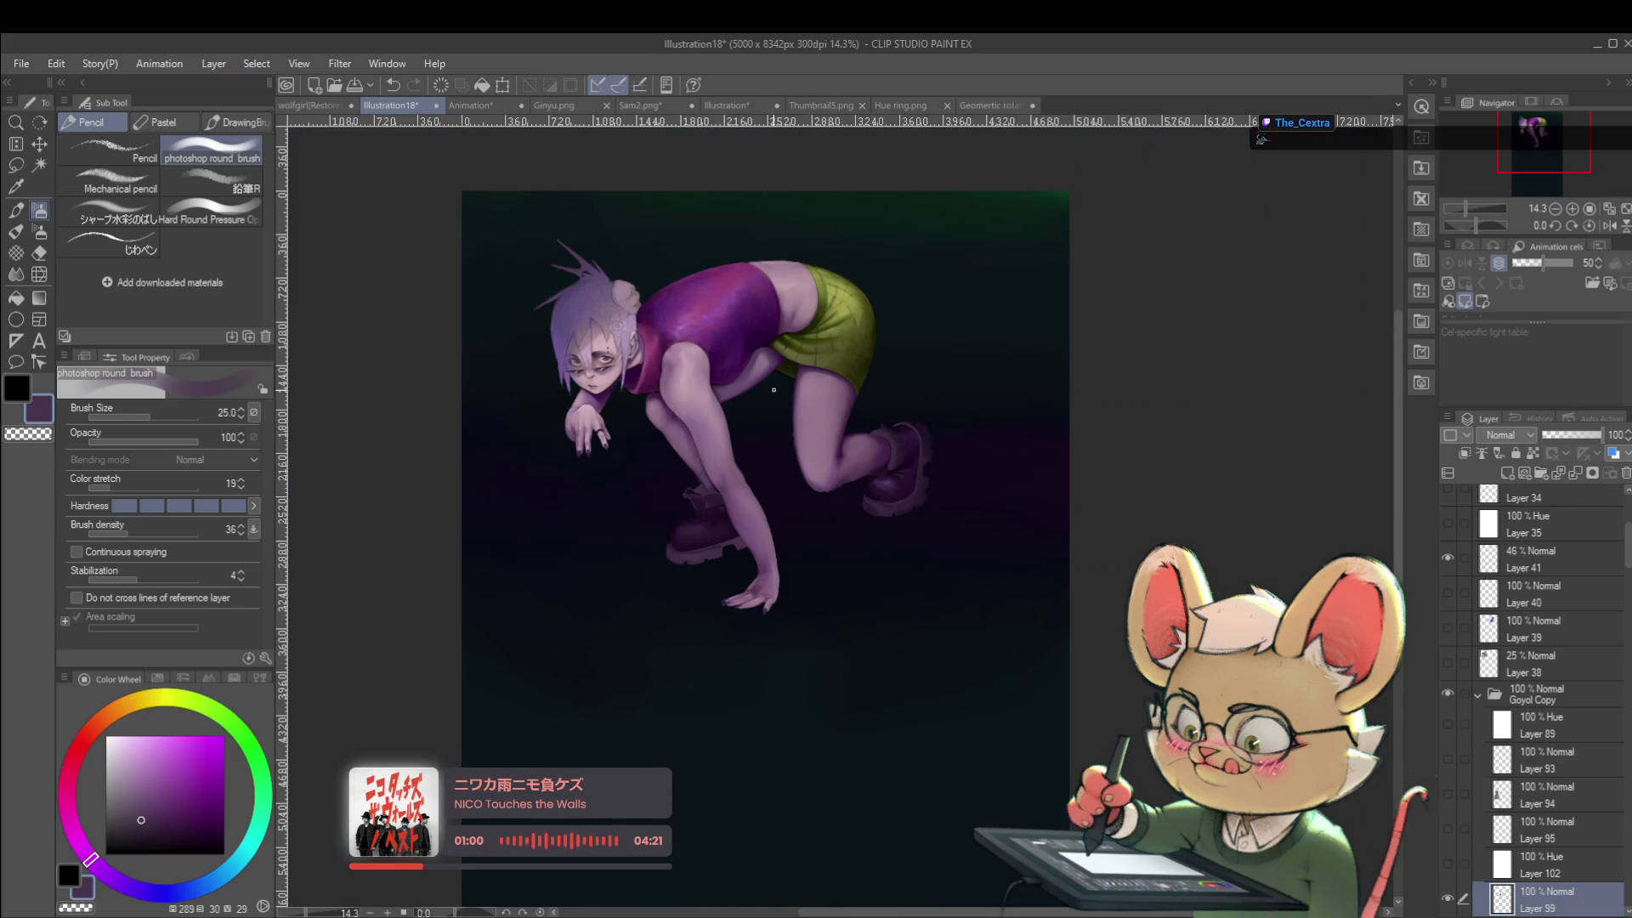
Pick a slightly darker, greyer purple and inspect the boot and lower legs mirrored up close.
scroll(679, 524, "up", 5)
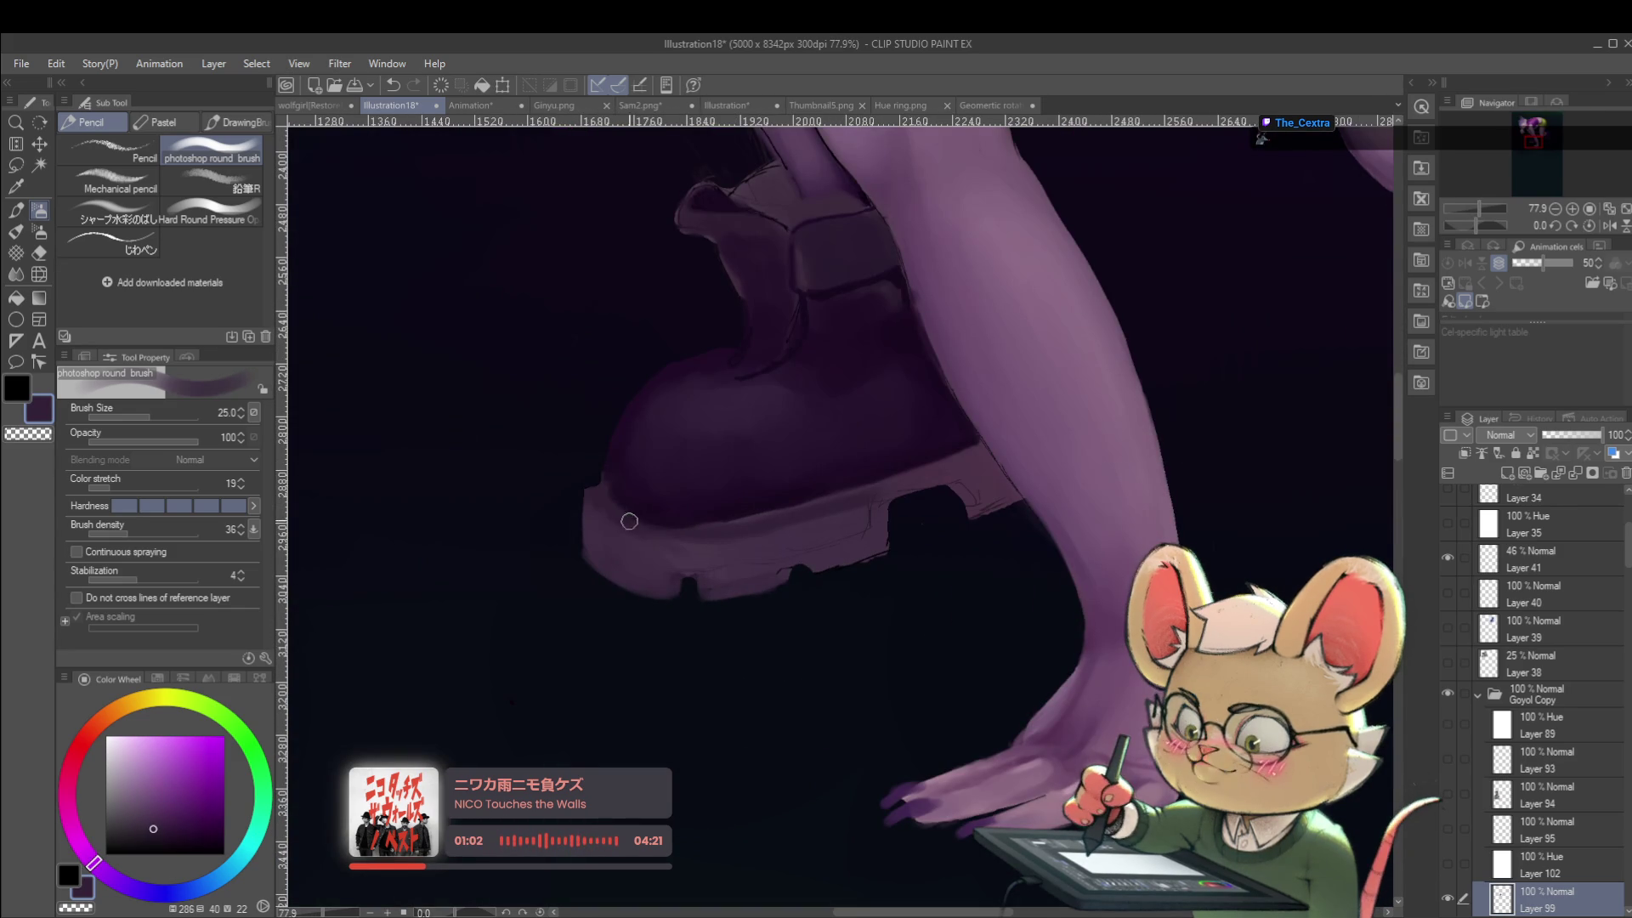
left_click(685, 541, "alt")
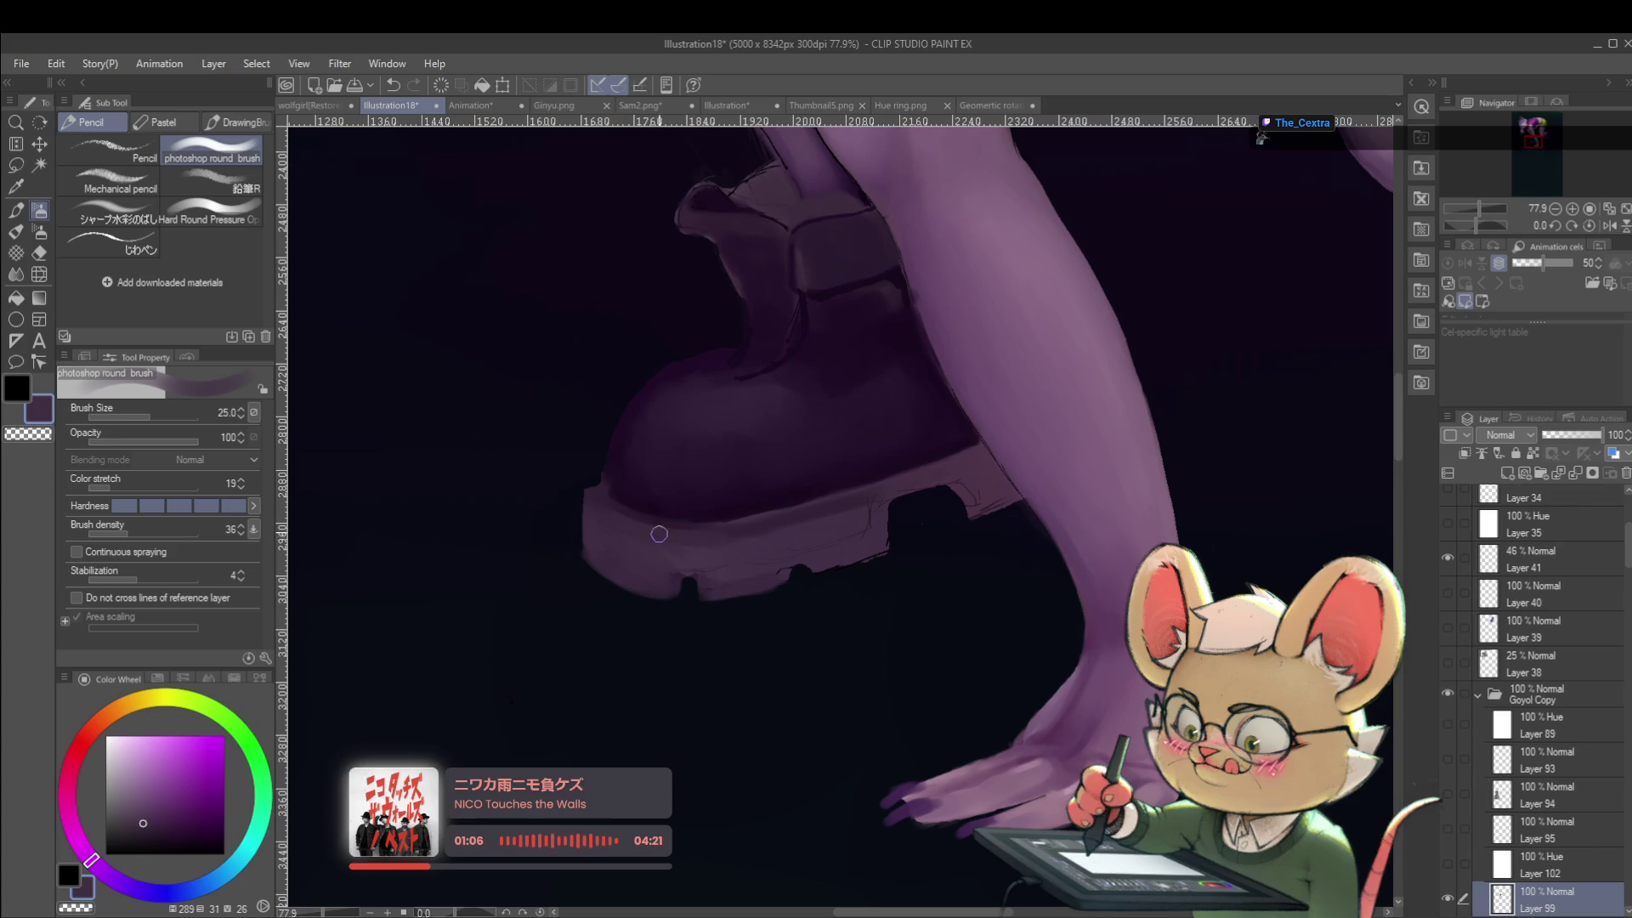
scroll(722, 536, "down", 8)
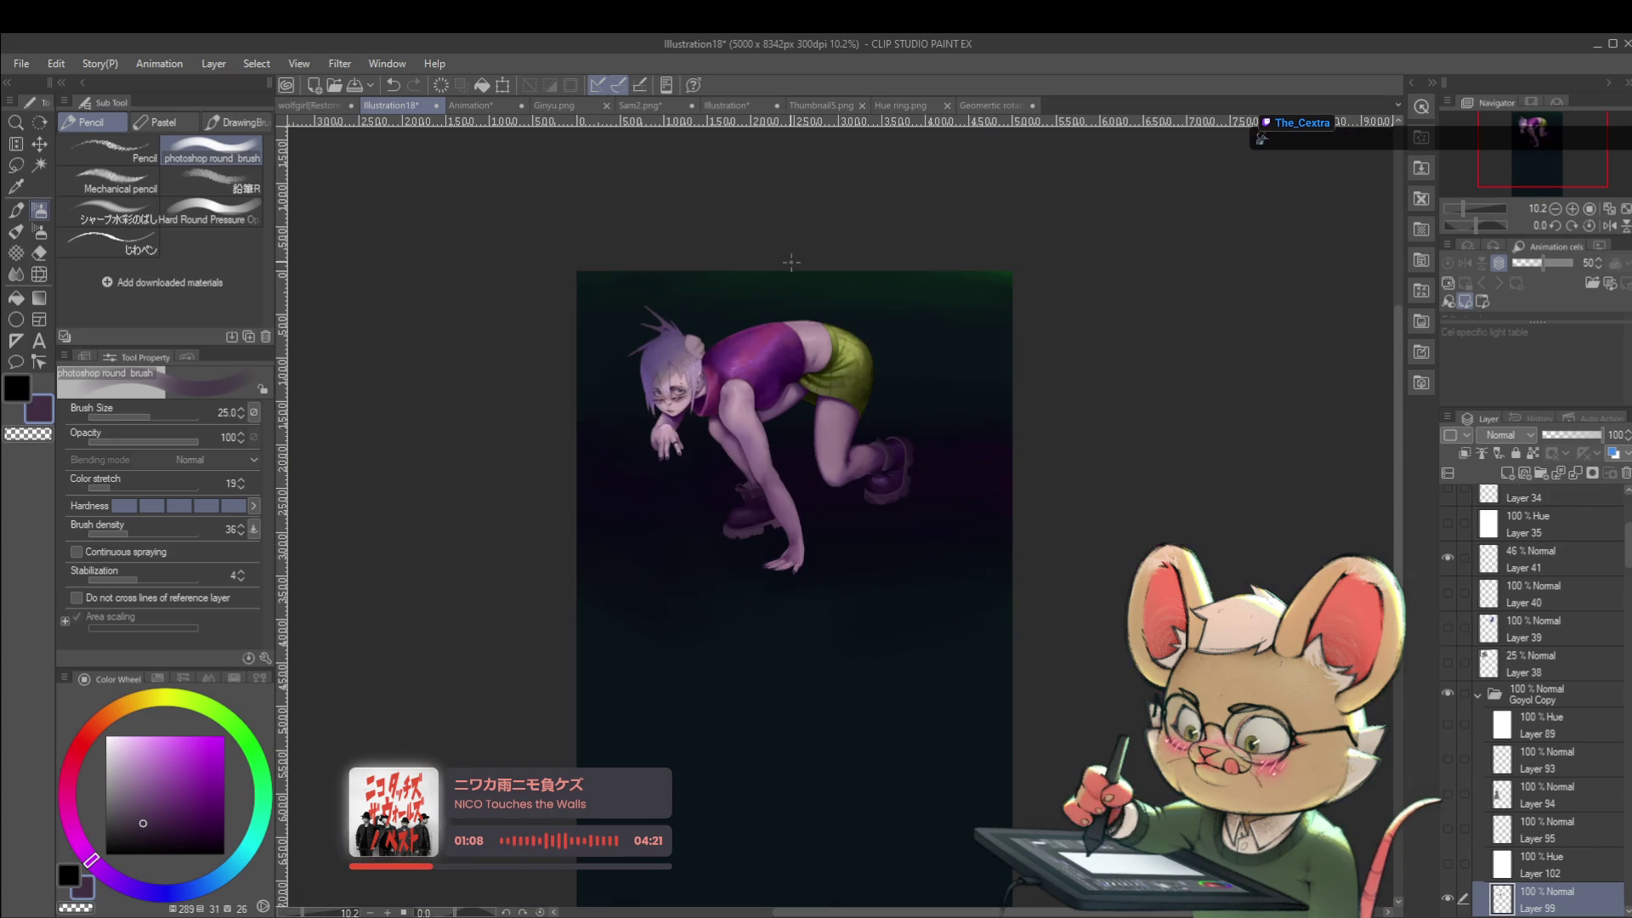
left_click(1610, 225)
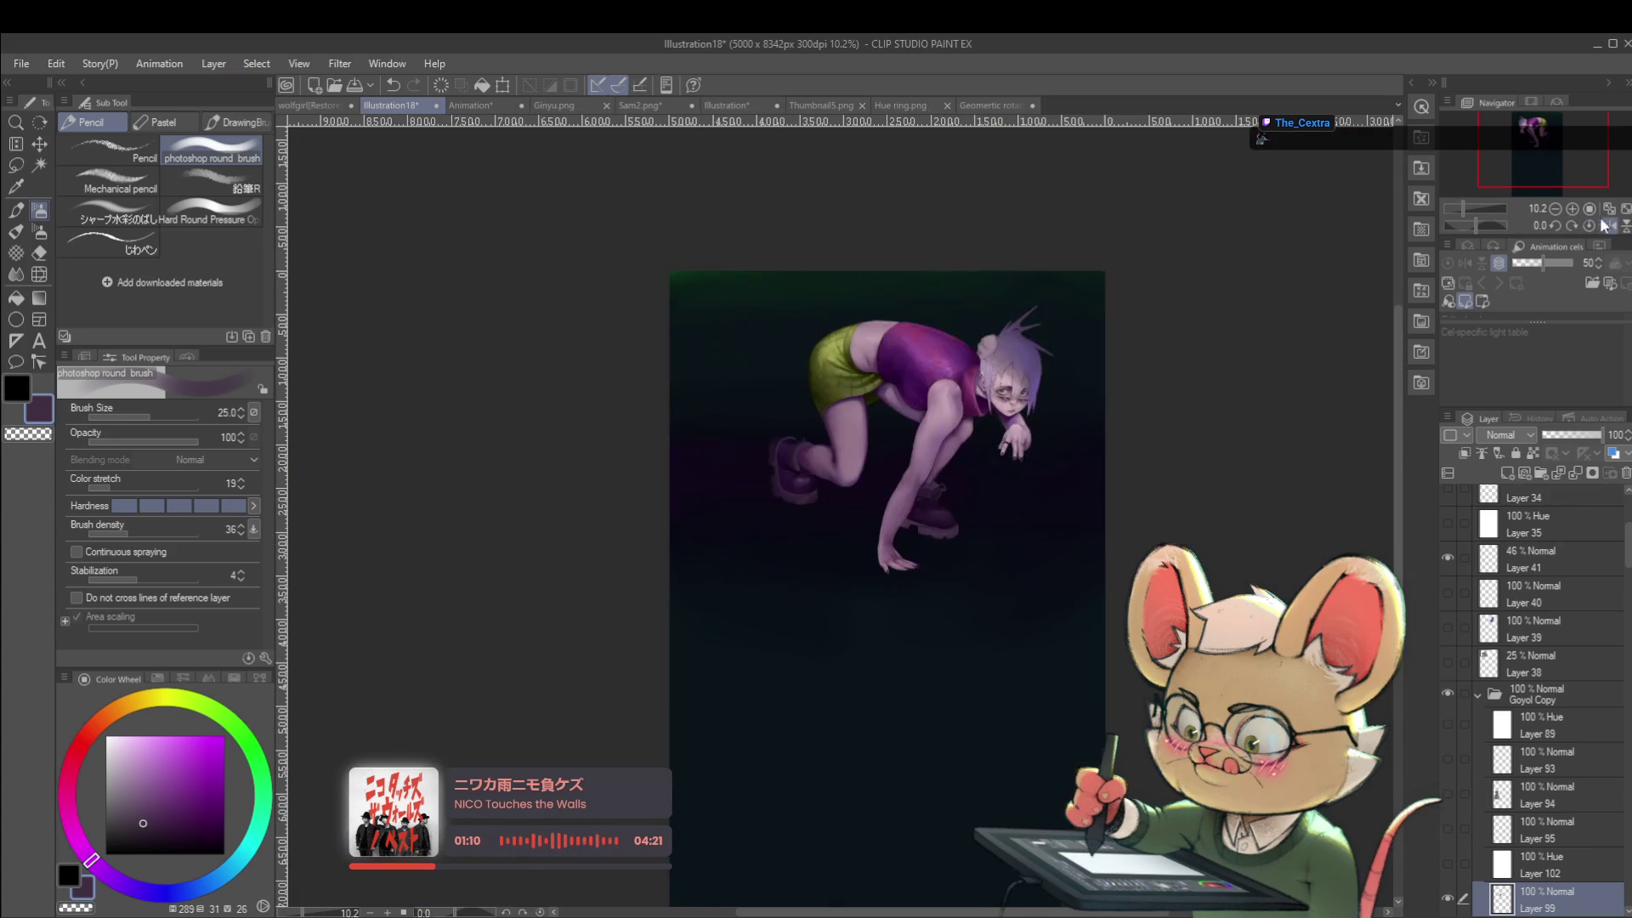
scroll(977, 493, "up", 3)
scroll(887, 524, "up", 1)
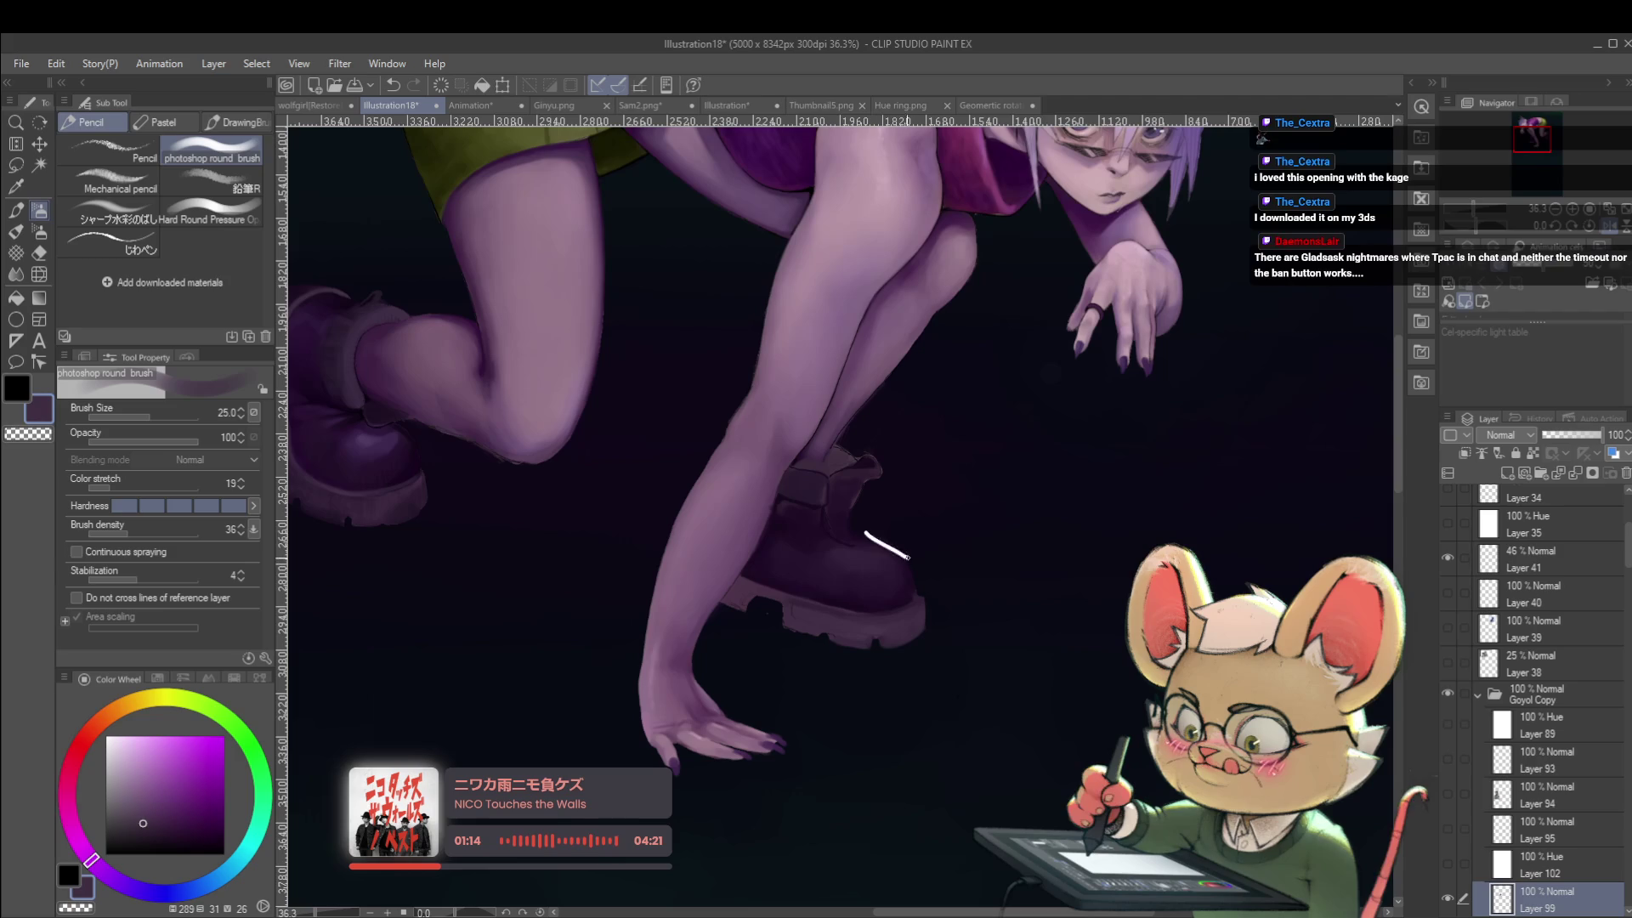
scroll(918, 561, "down", 4)
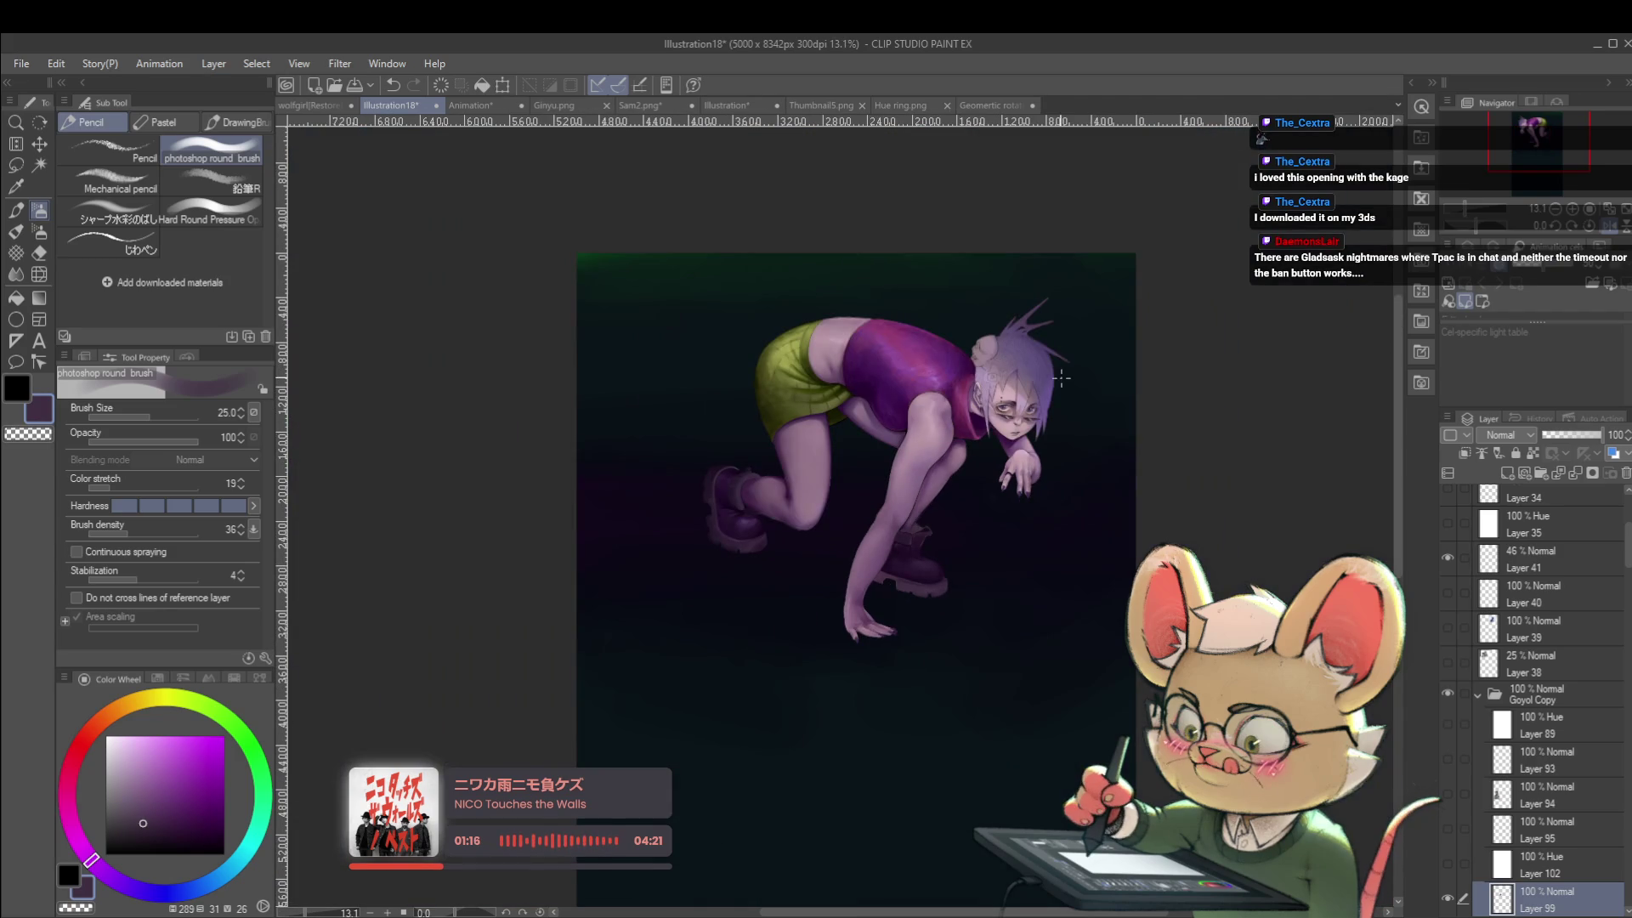
scroll(996, 529, "up", 4)
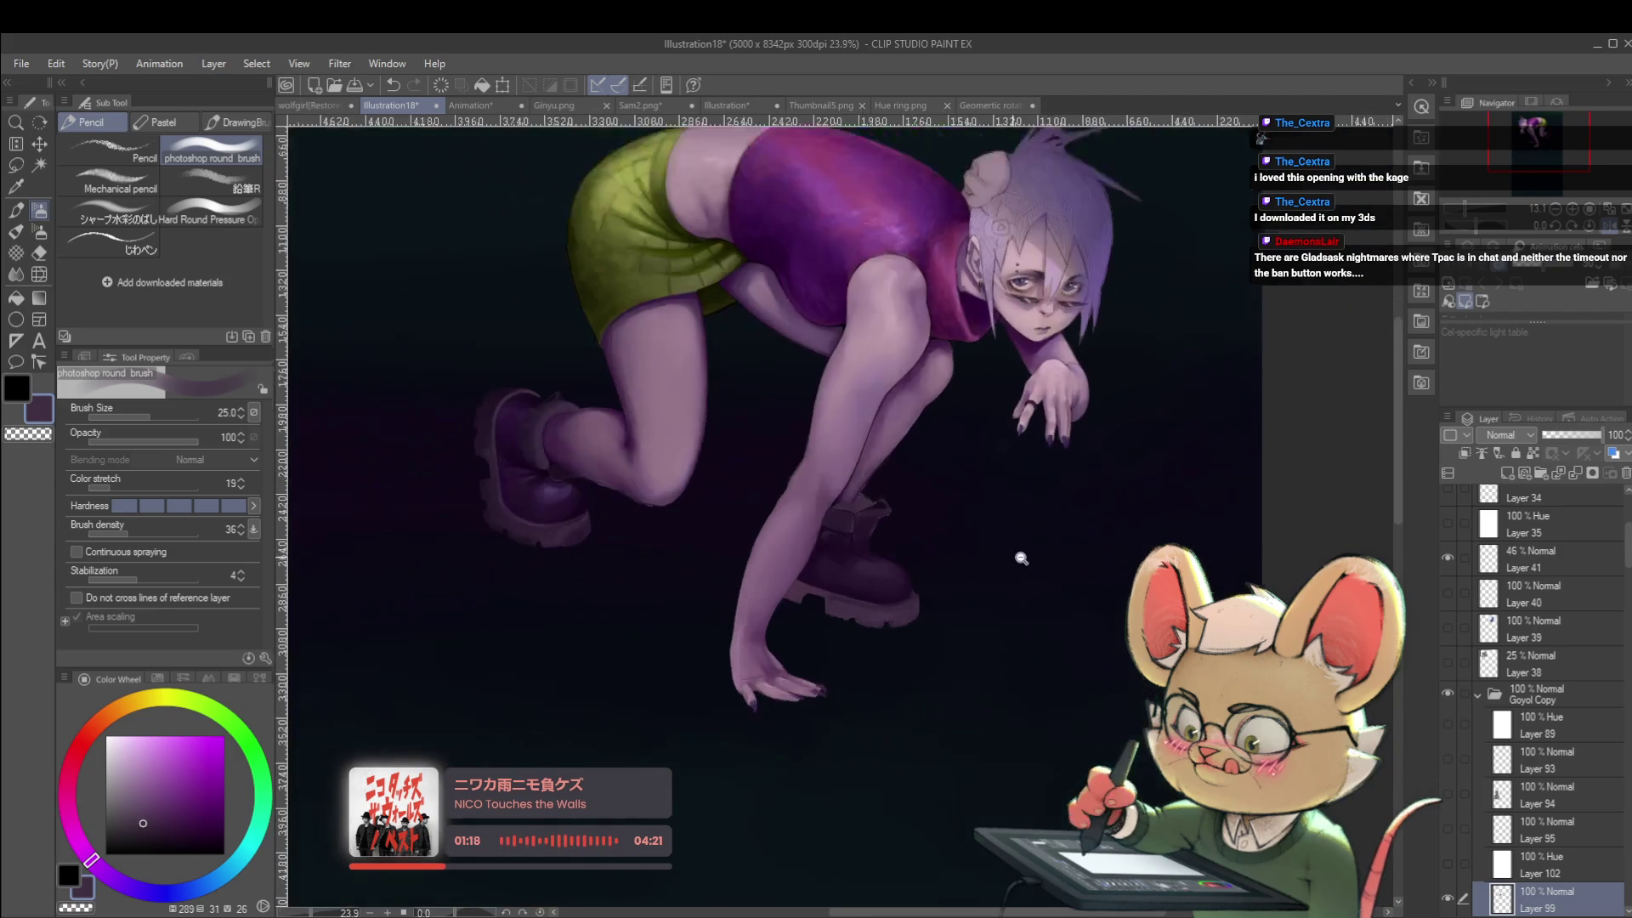
left_click_drag(986, 553, 1001, 474)
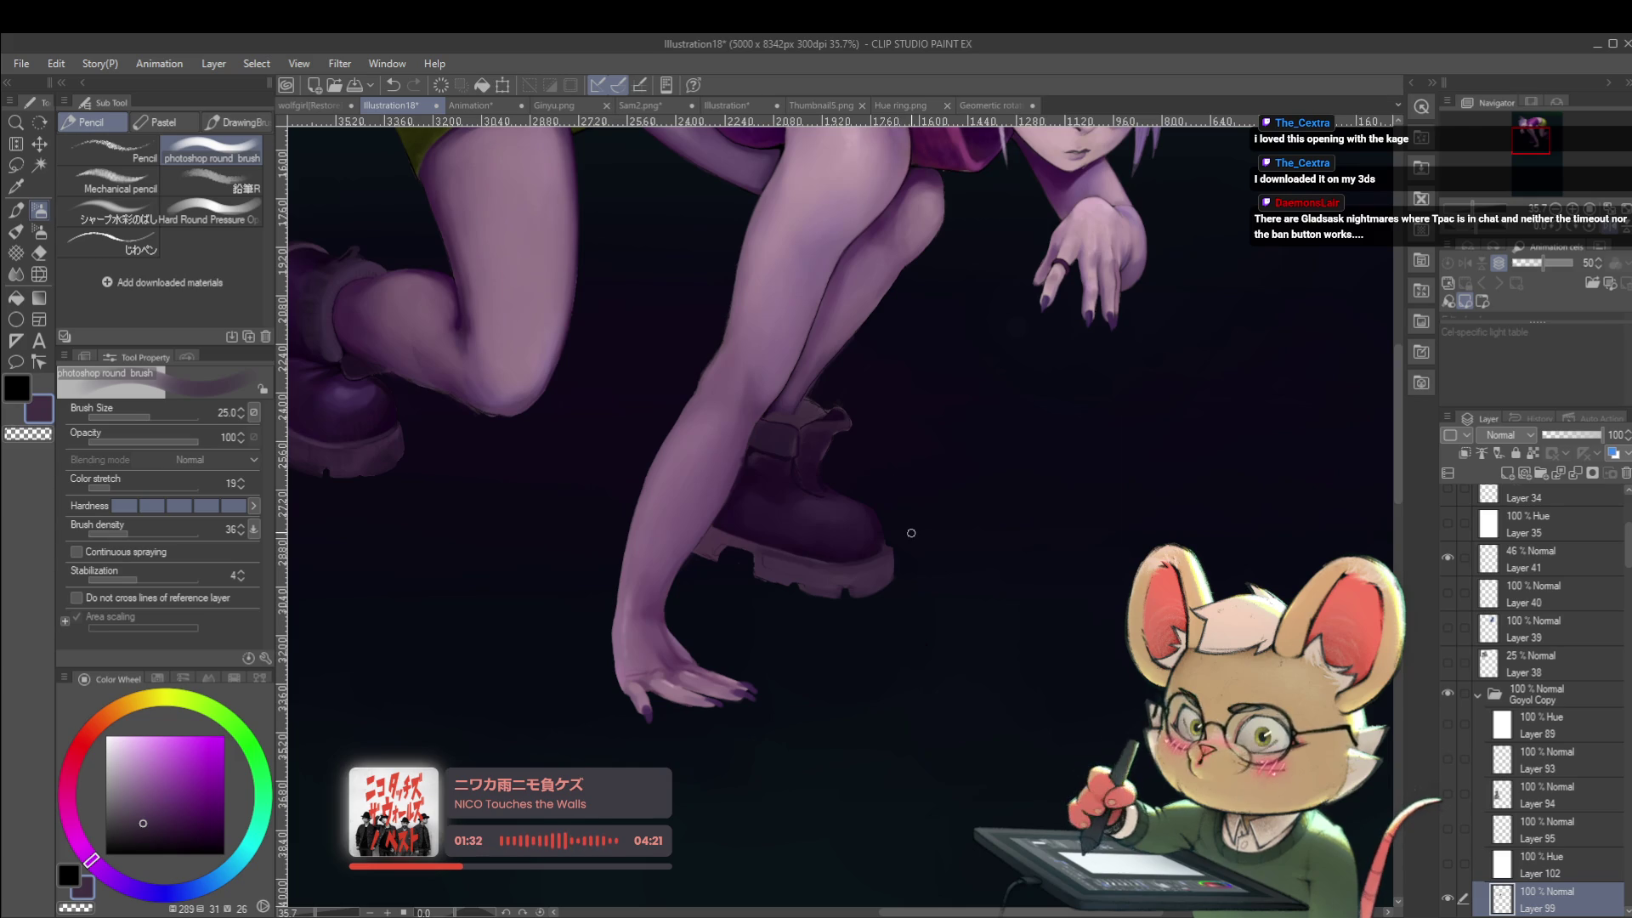
Shade the front boot in near-black violet with the brush reduced to size 15.
key("h")
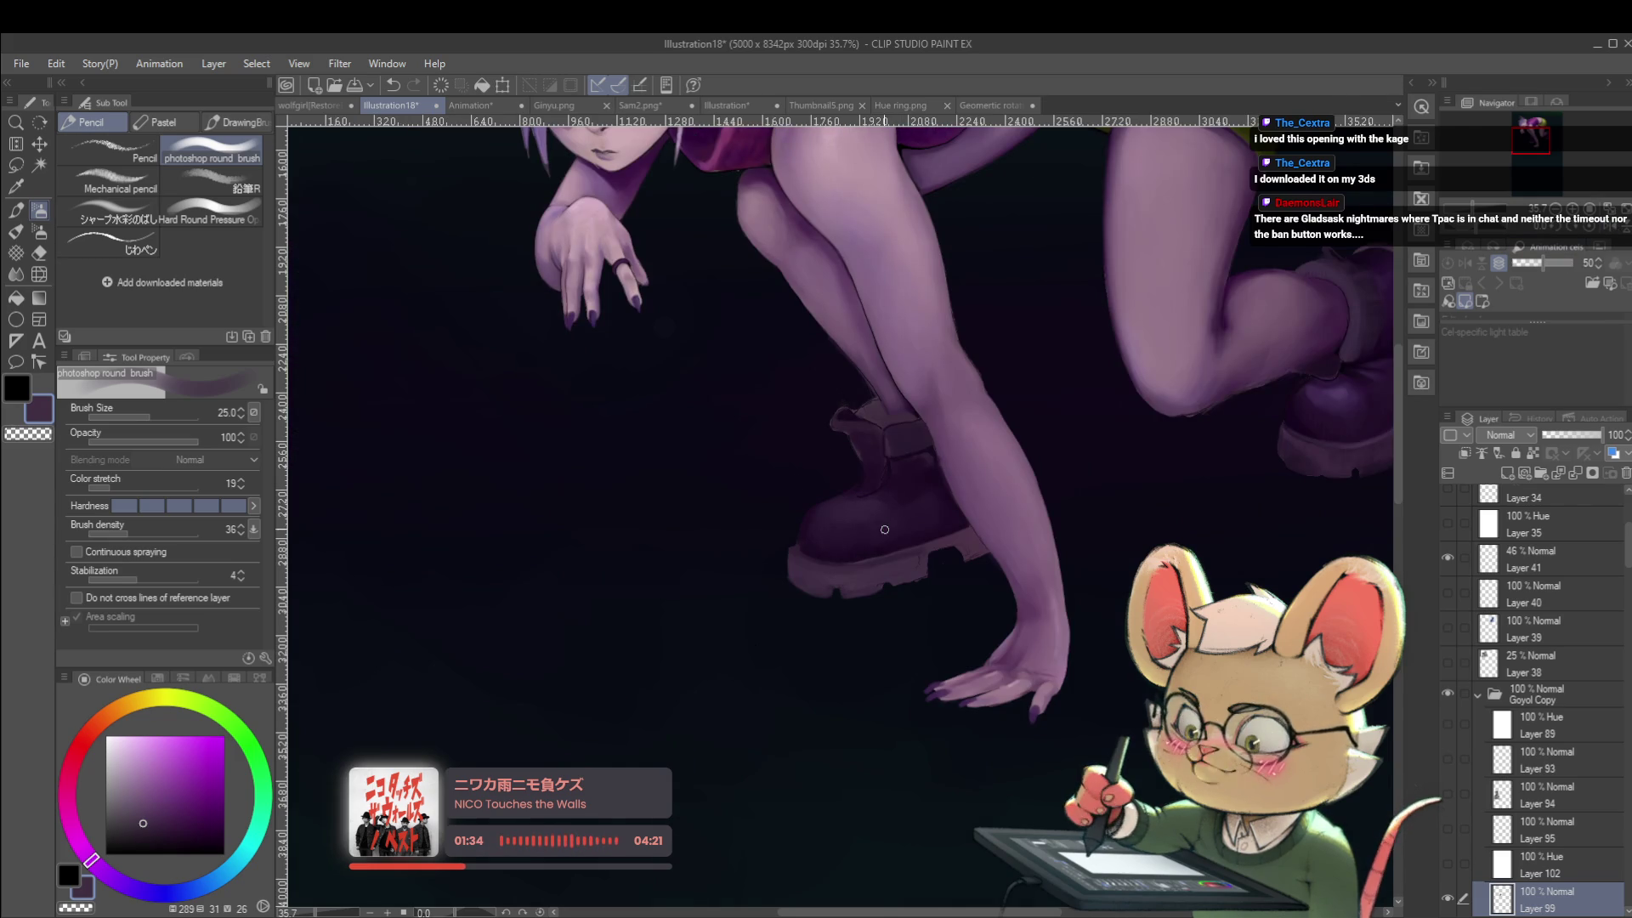
left_click_drag(935, 542, 1008, 601)
scroll(928, 586, "up", 2)
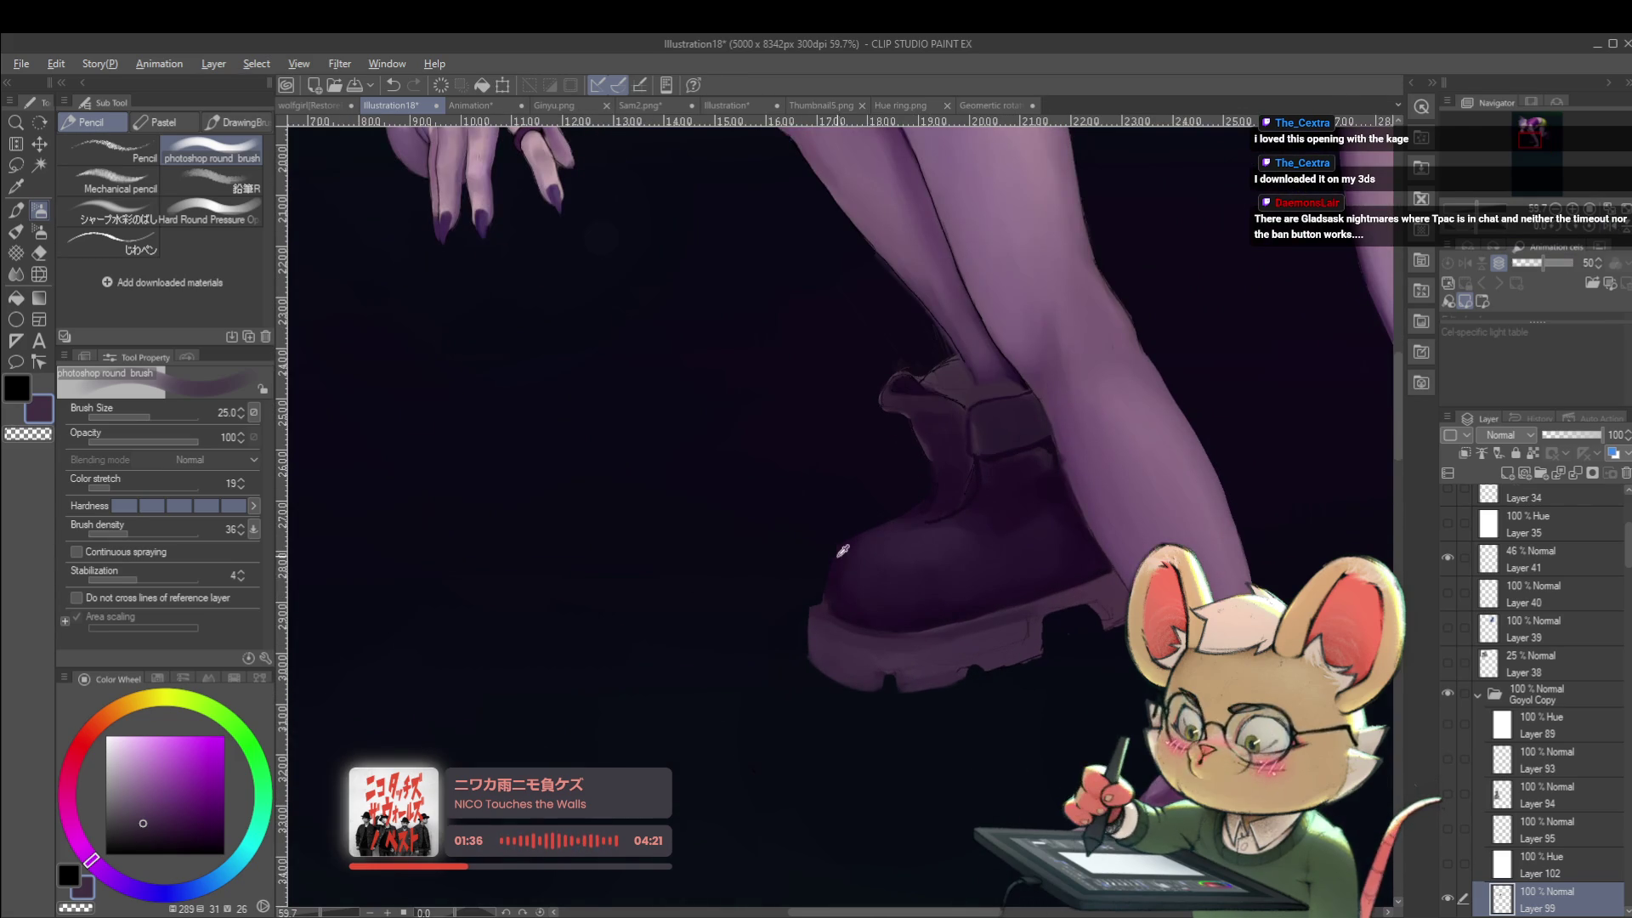
left_click(836, 586, "alt")
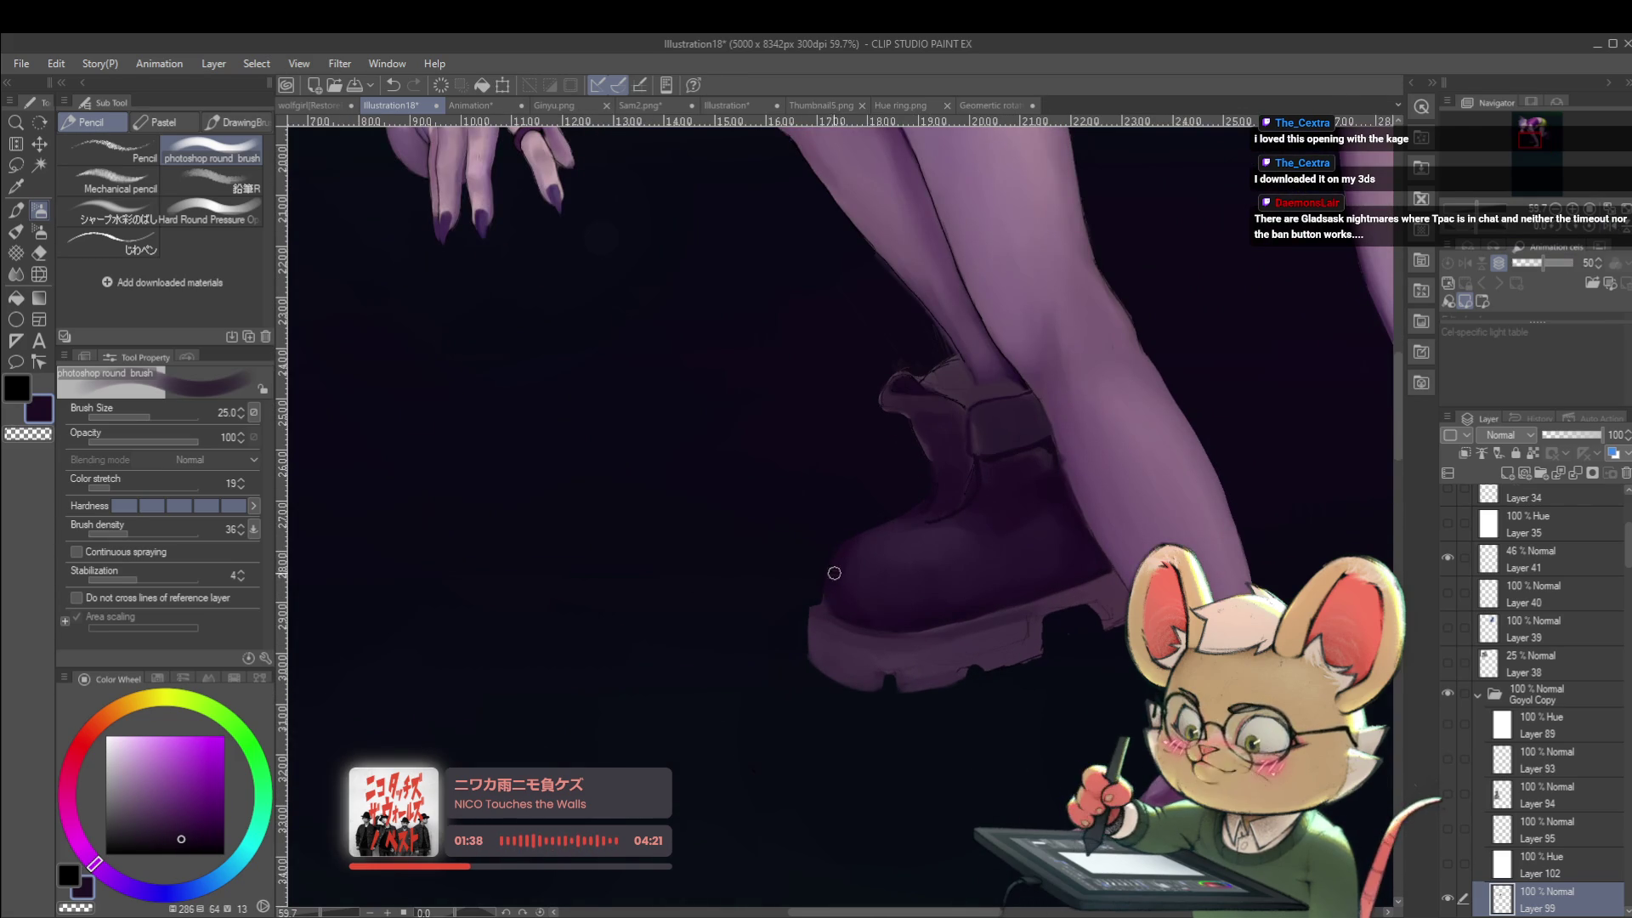
key("bracketleft")
key("bracketleft")
key("bracketleft")
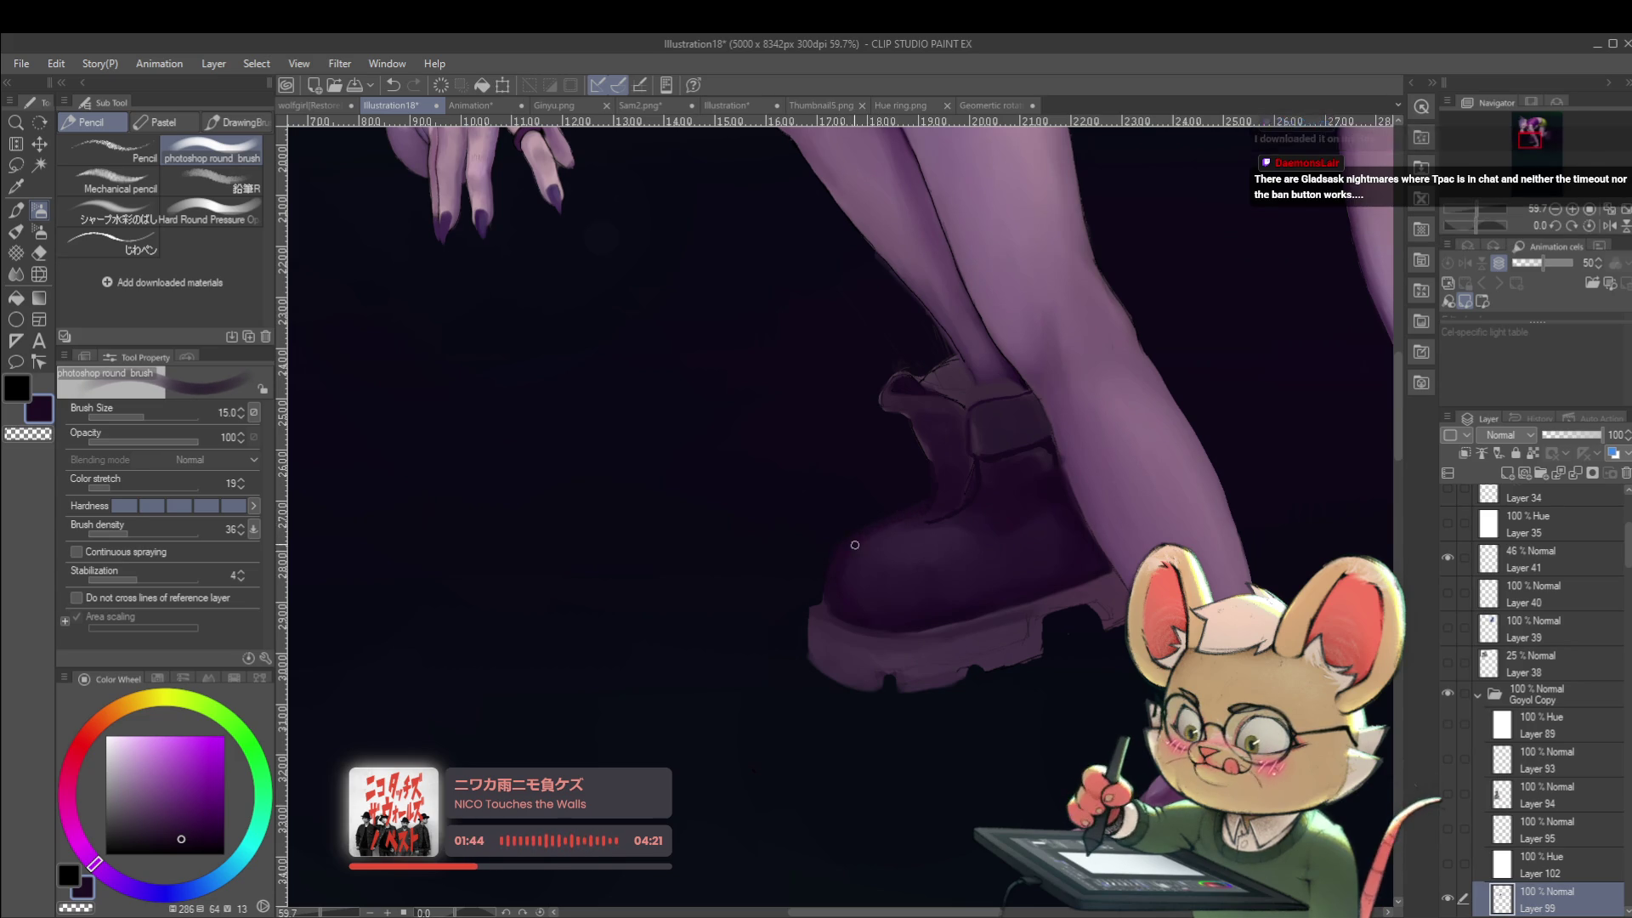
left_click(1048, 493, "alt")
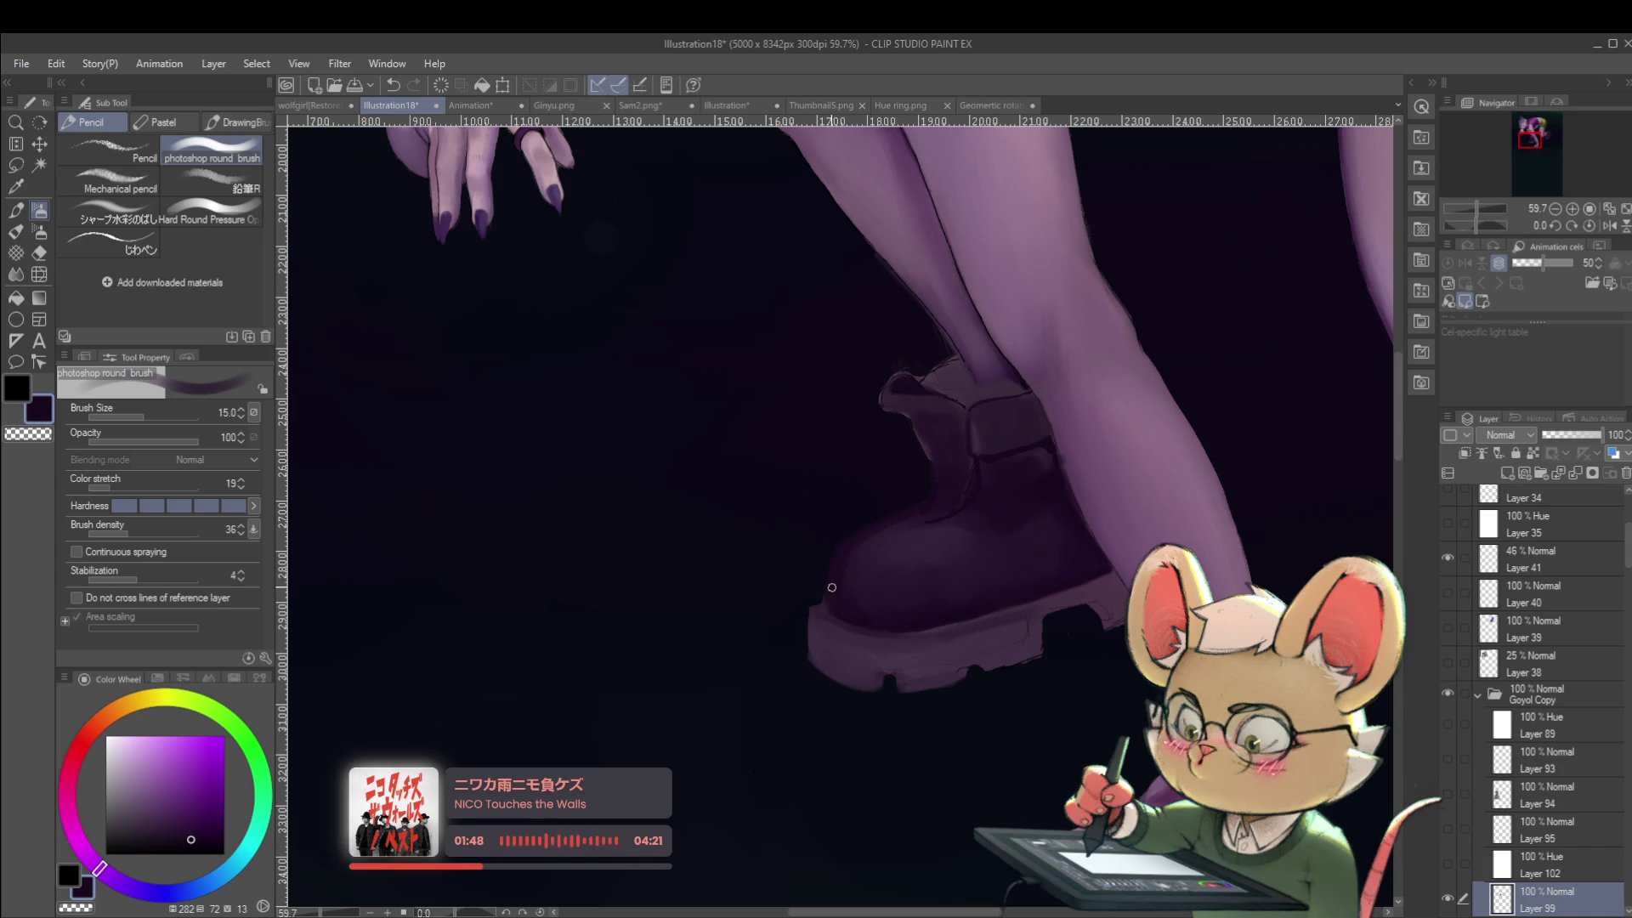
scroll(838, 553, "down", 2)
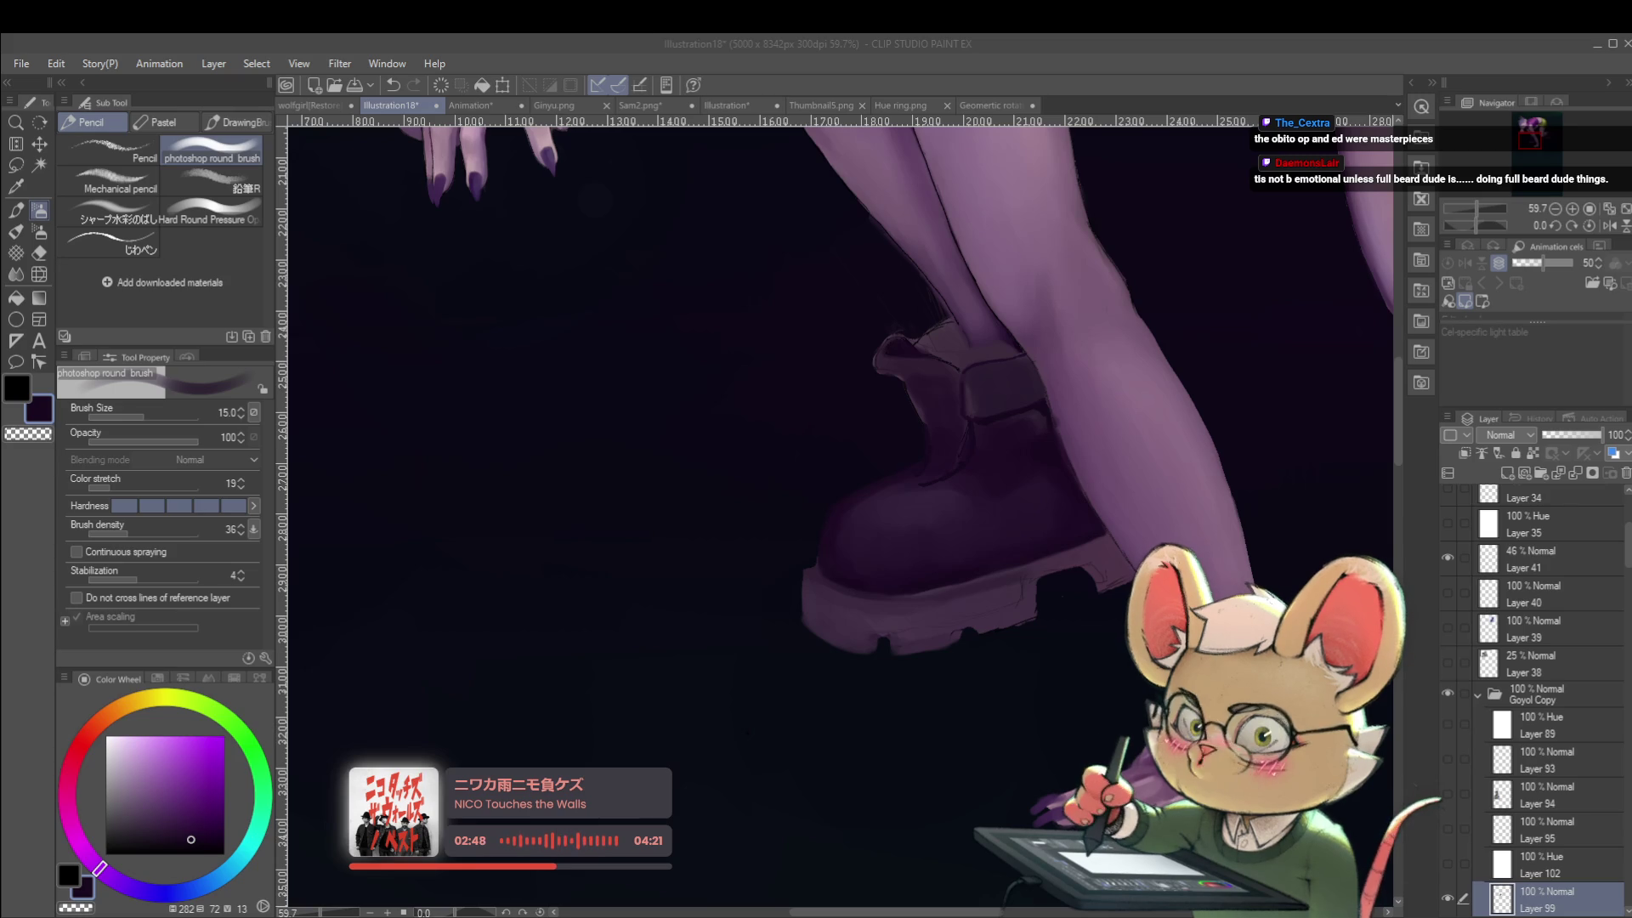
scroll(1105, 435, "down", 3)
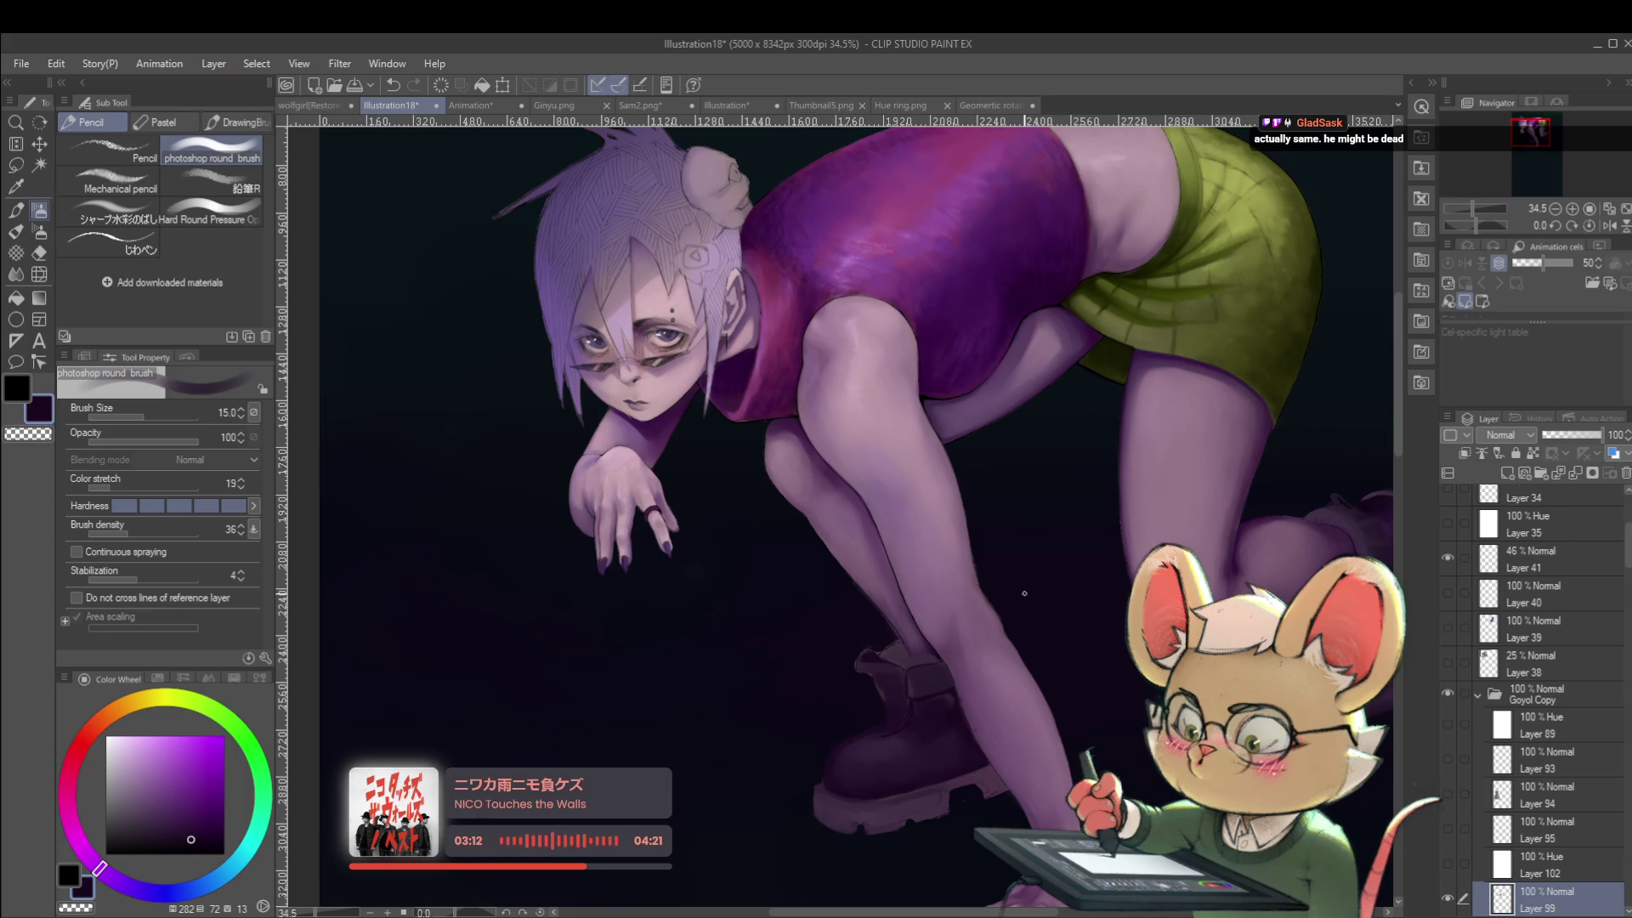
Mirror the view and zoom to about 103% on the lower leg and boot.
left_click(1609, 225)
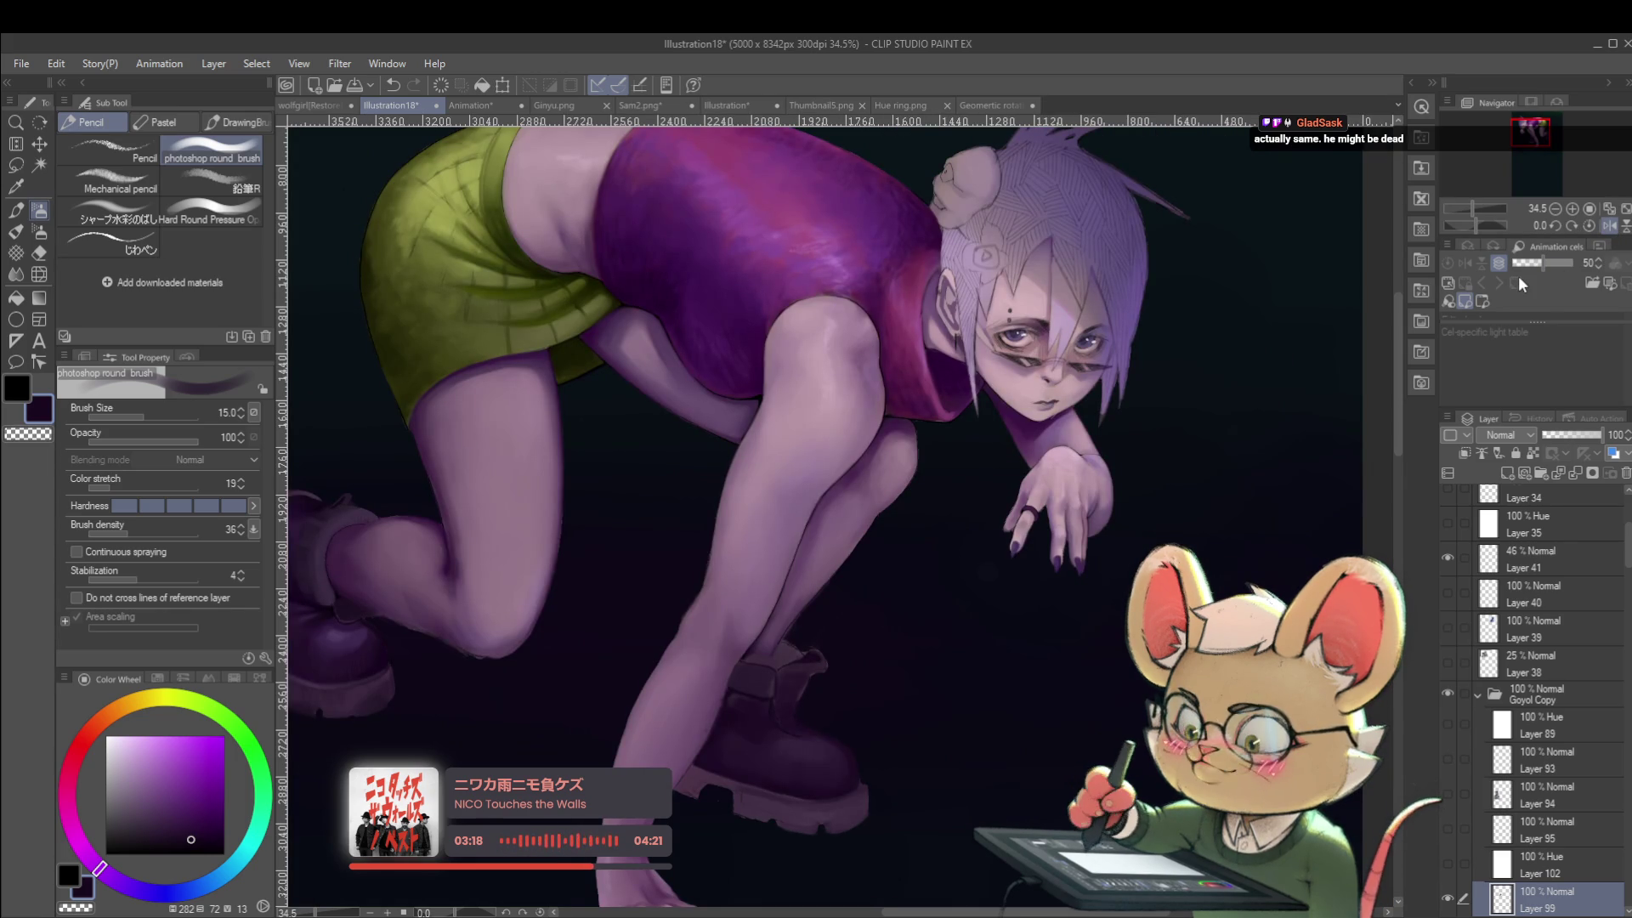
scroll(760, 684, "up", 5)
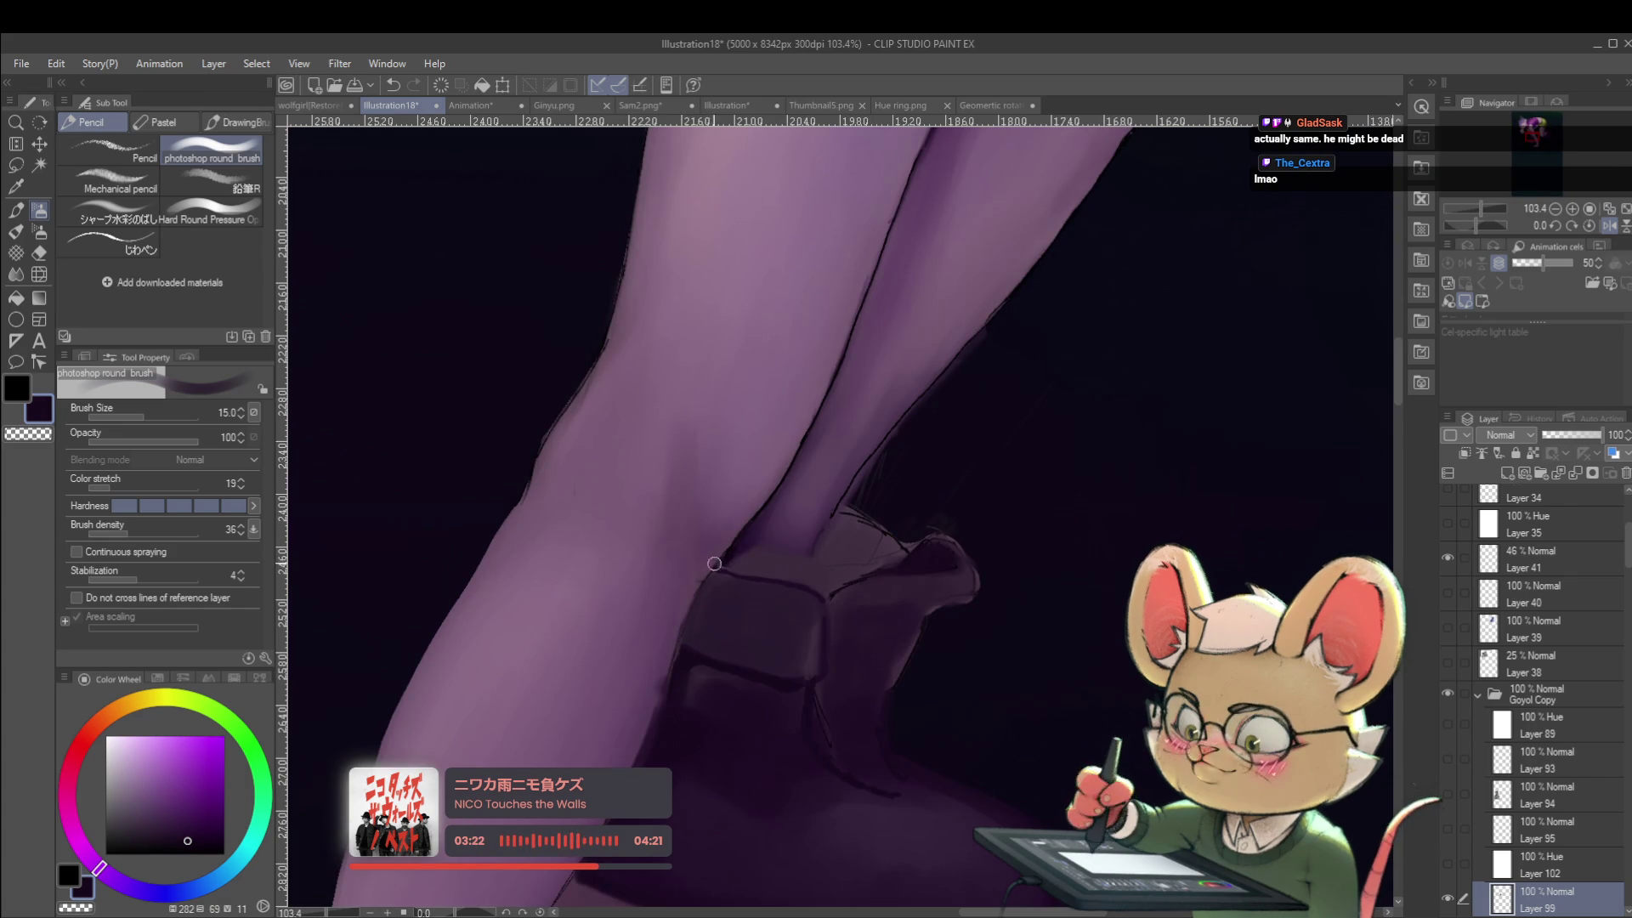
Shade the boot's ankle cuff and strap, adjusting the brush size for fine detail.
key("bracketleft")
key("bracketleft")
key("bracketleft")
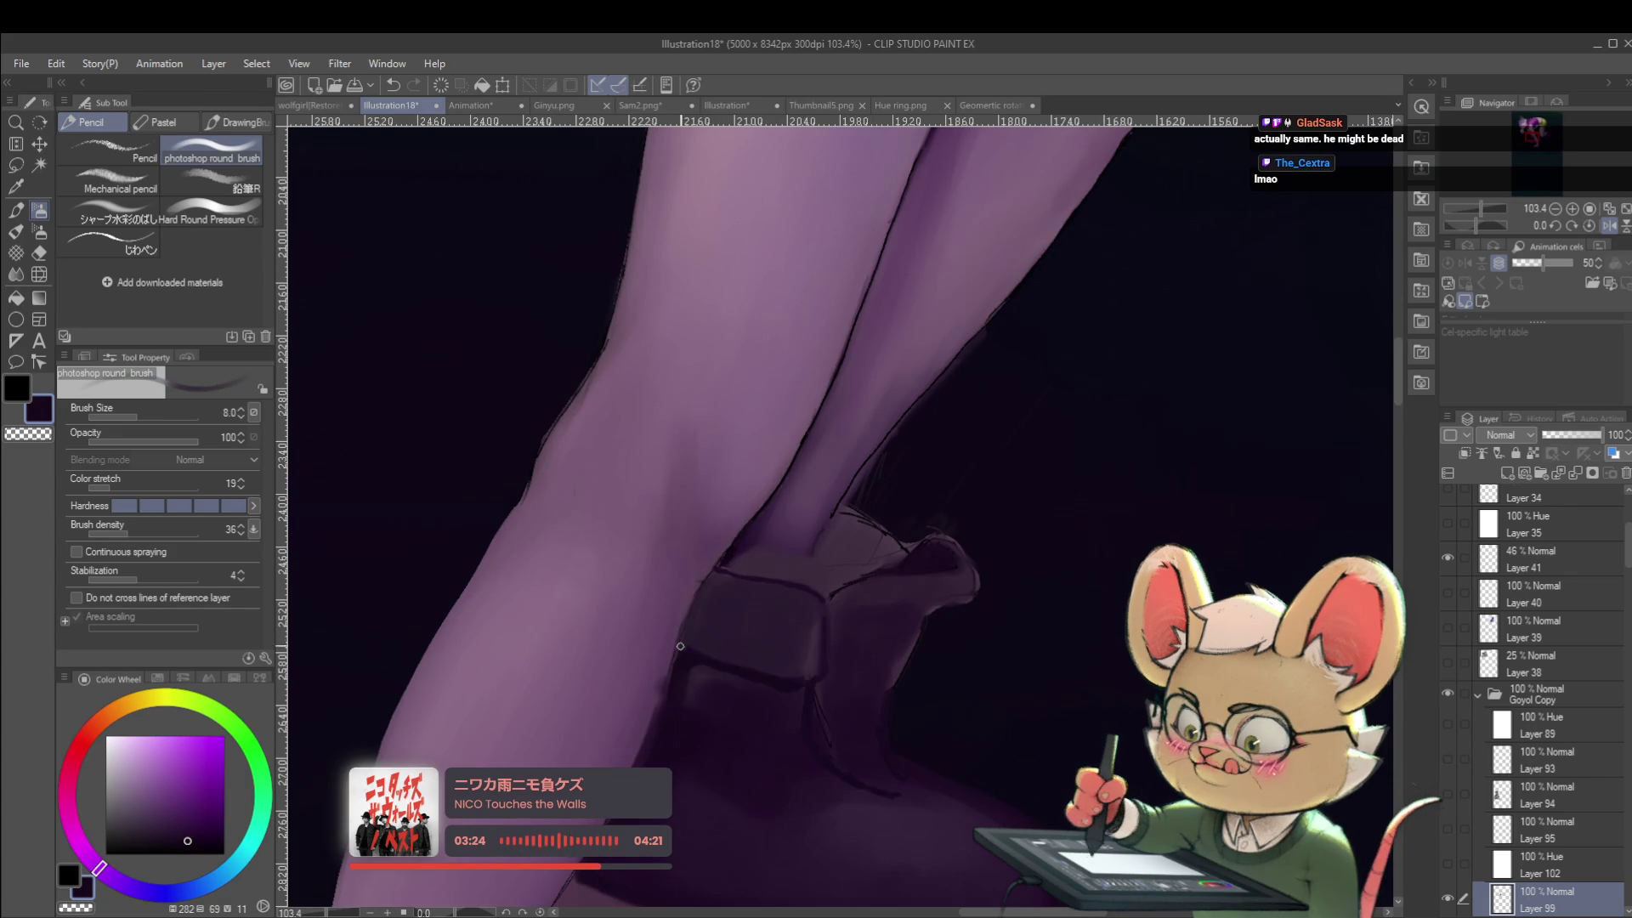
key("bracketright")
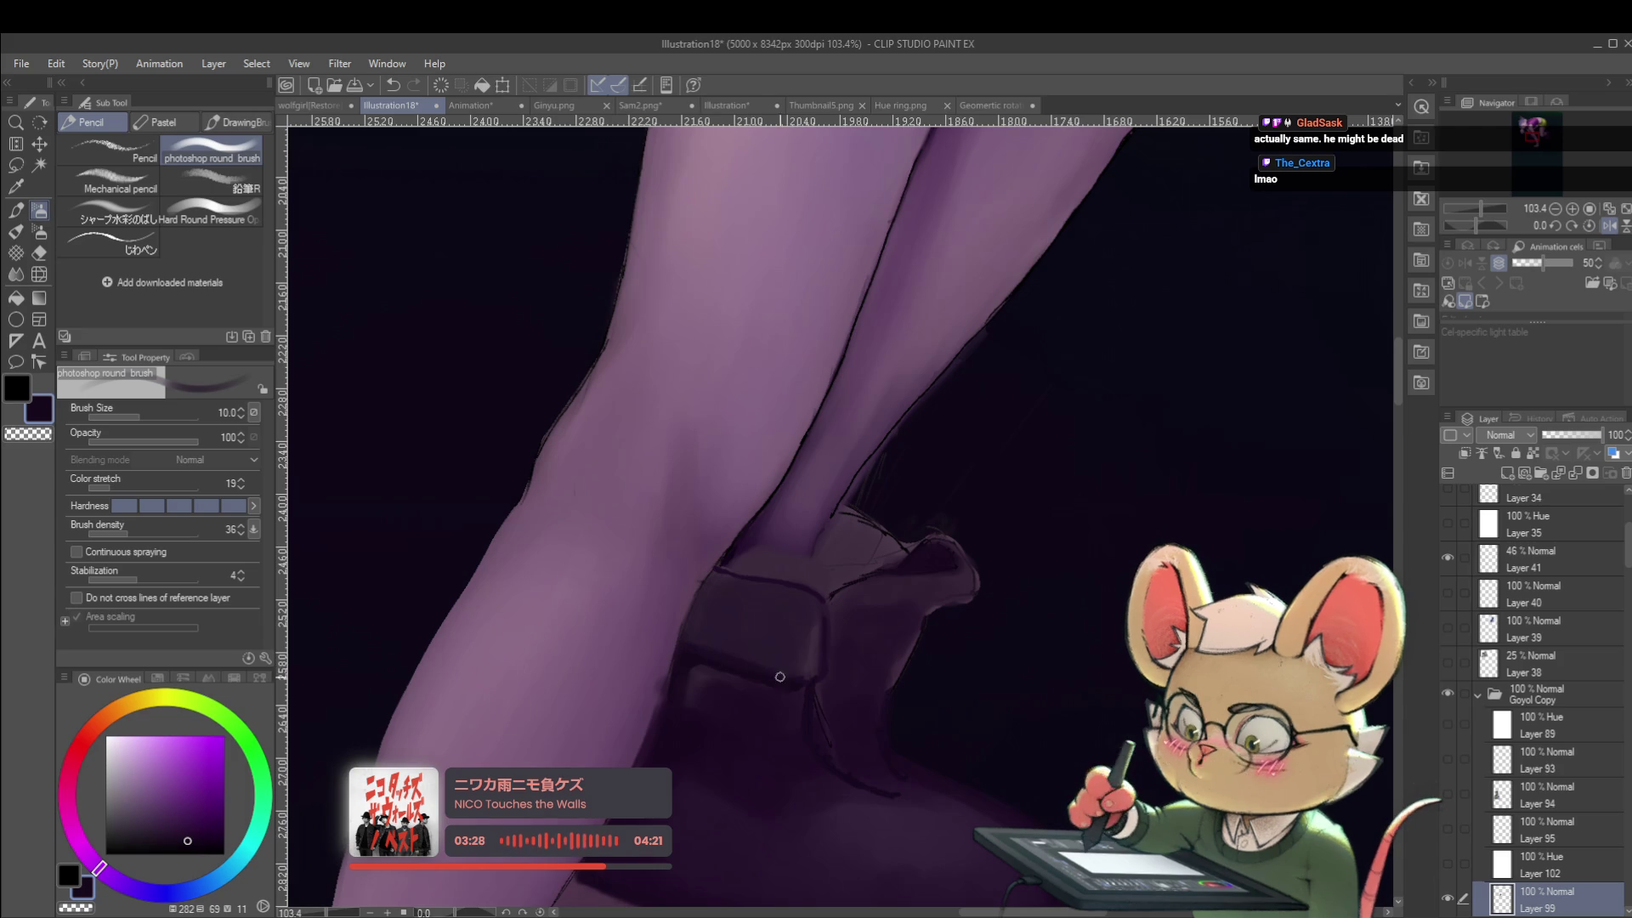
scroll(717, 637, "down", 3)
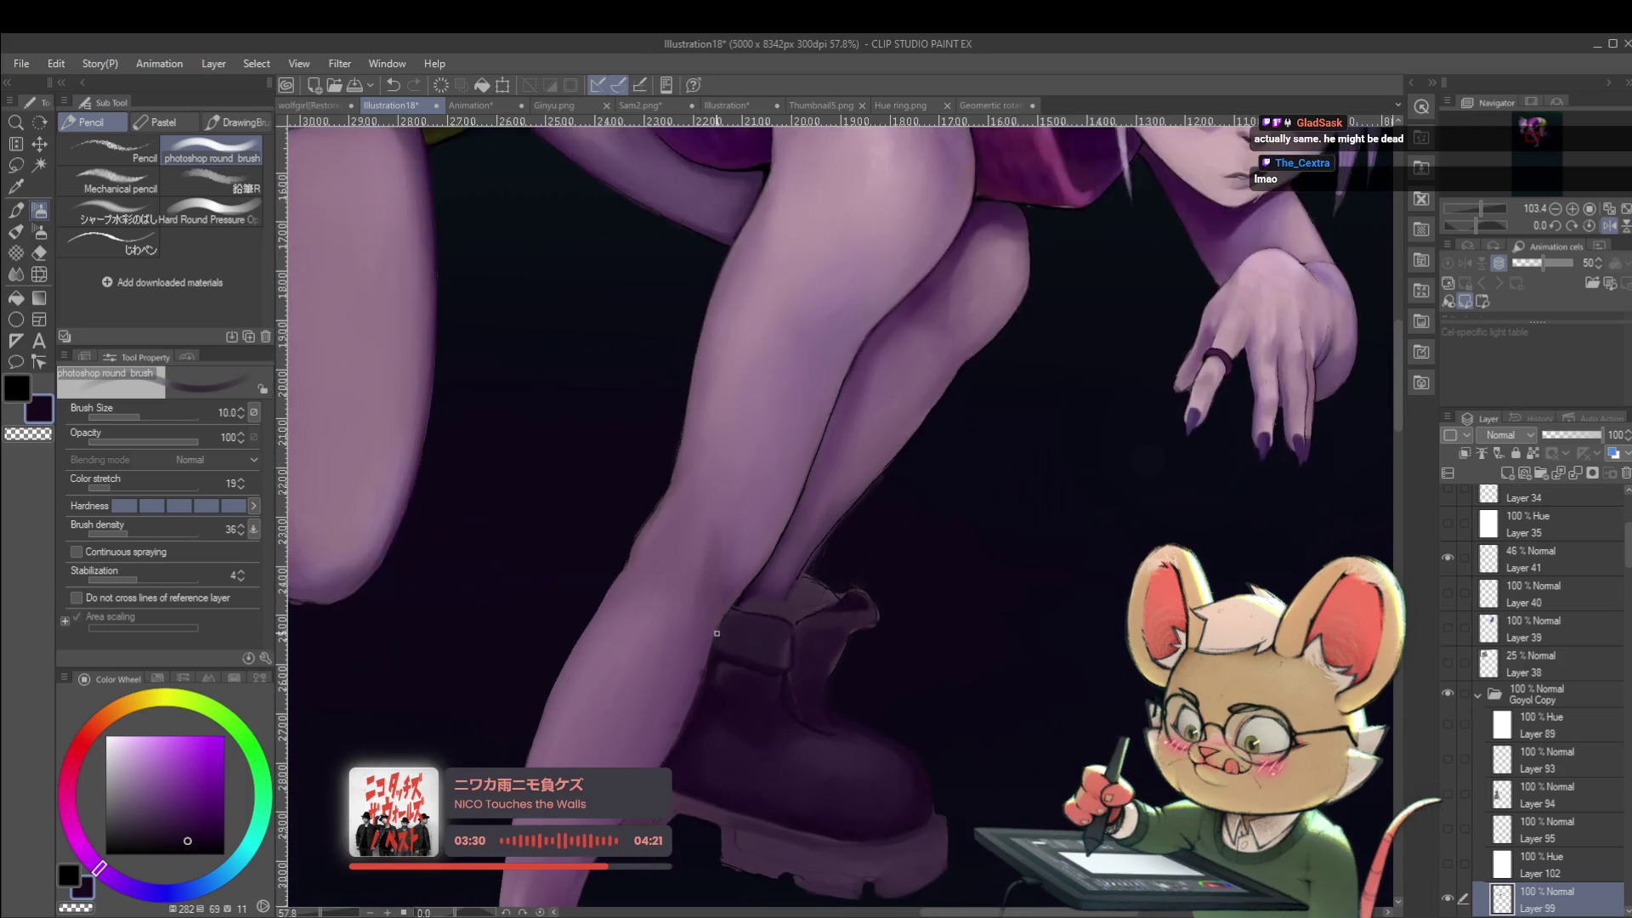
scroll(842, 366, "up", 4)
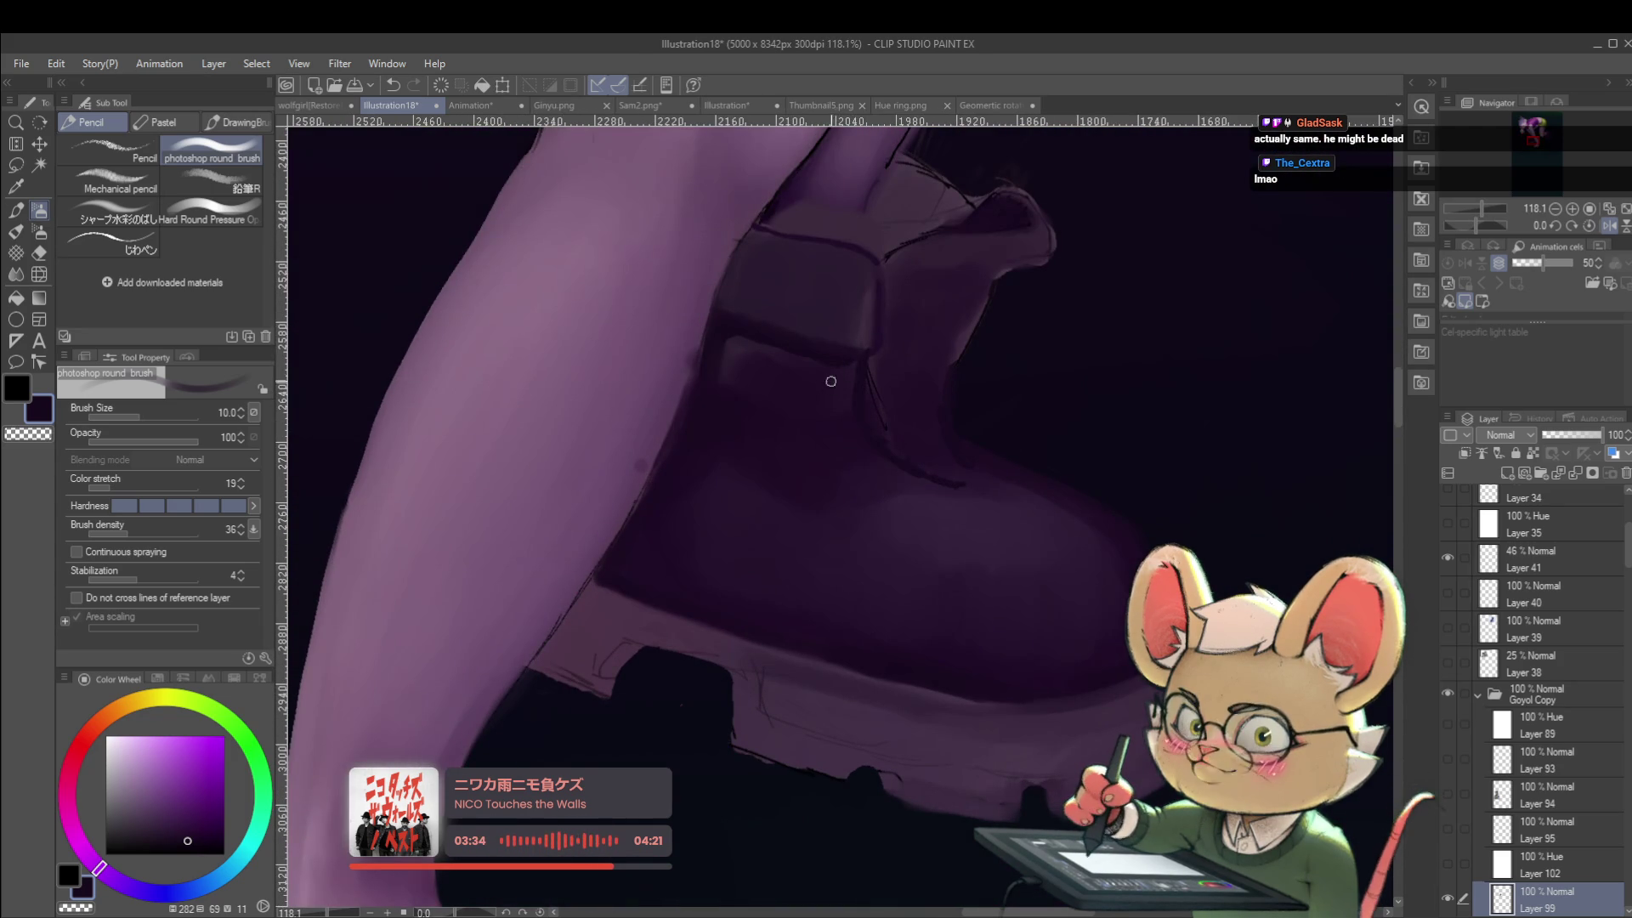
key("bracketright")
key("bracketright")
key("bracketright")
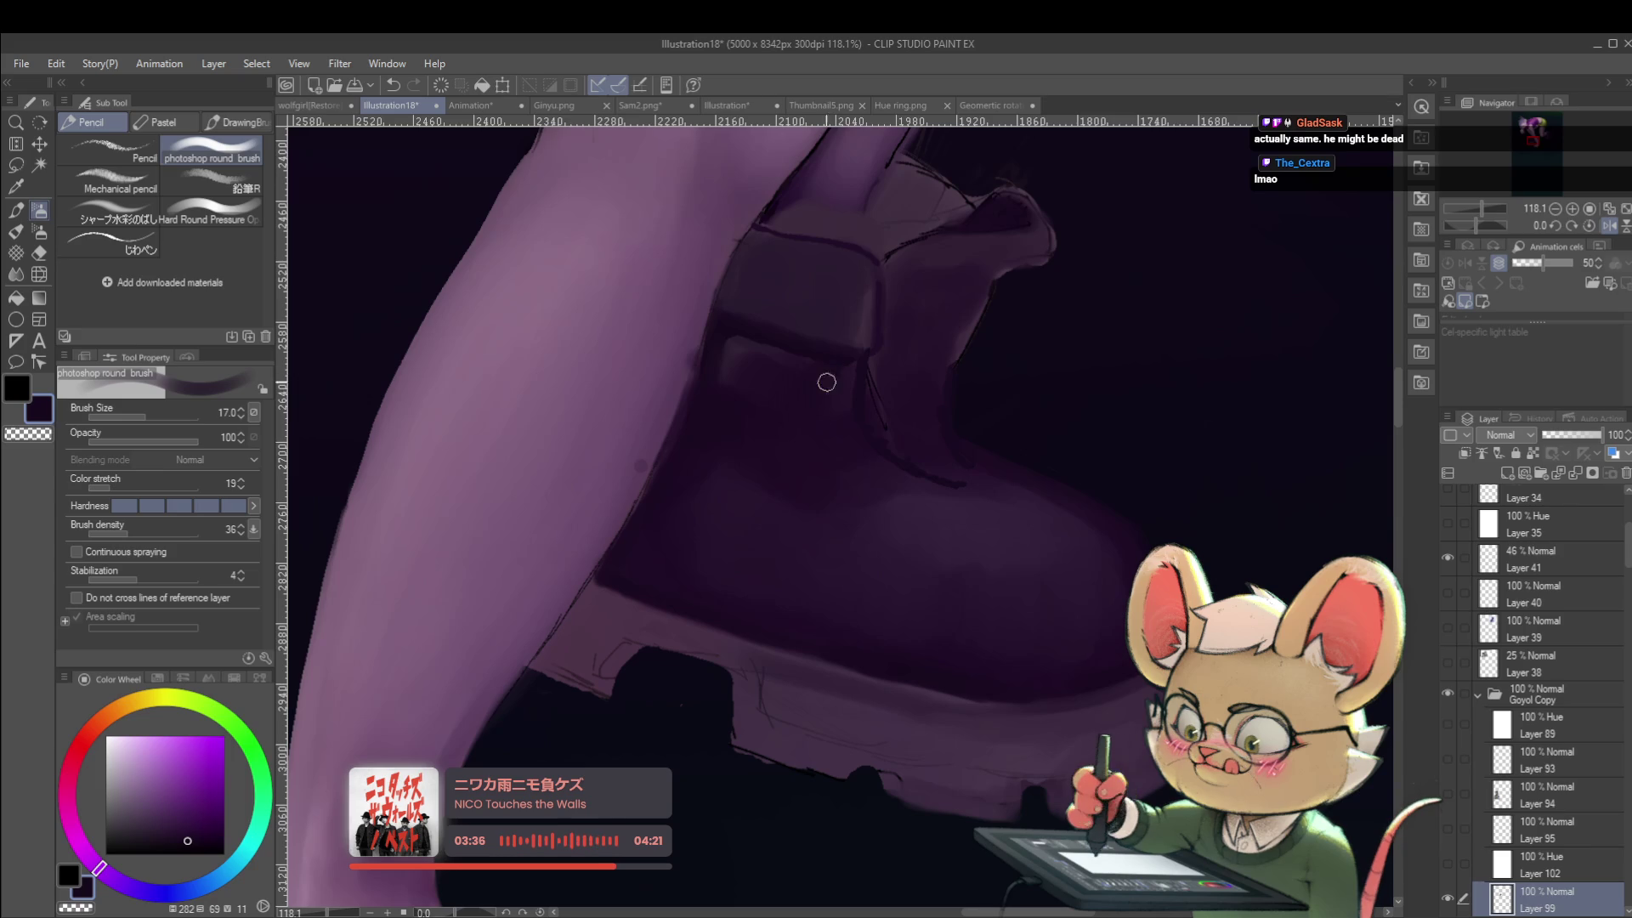
left_click_drag(830, 353, 854, 406)
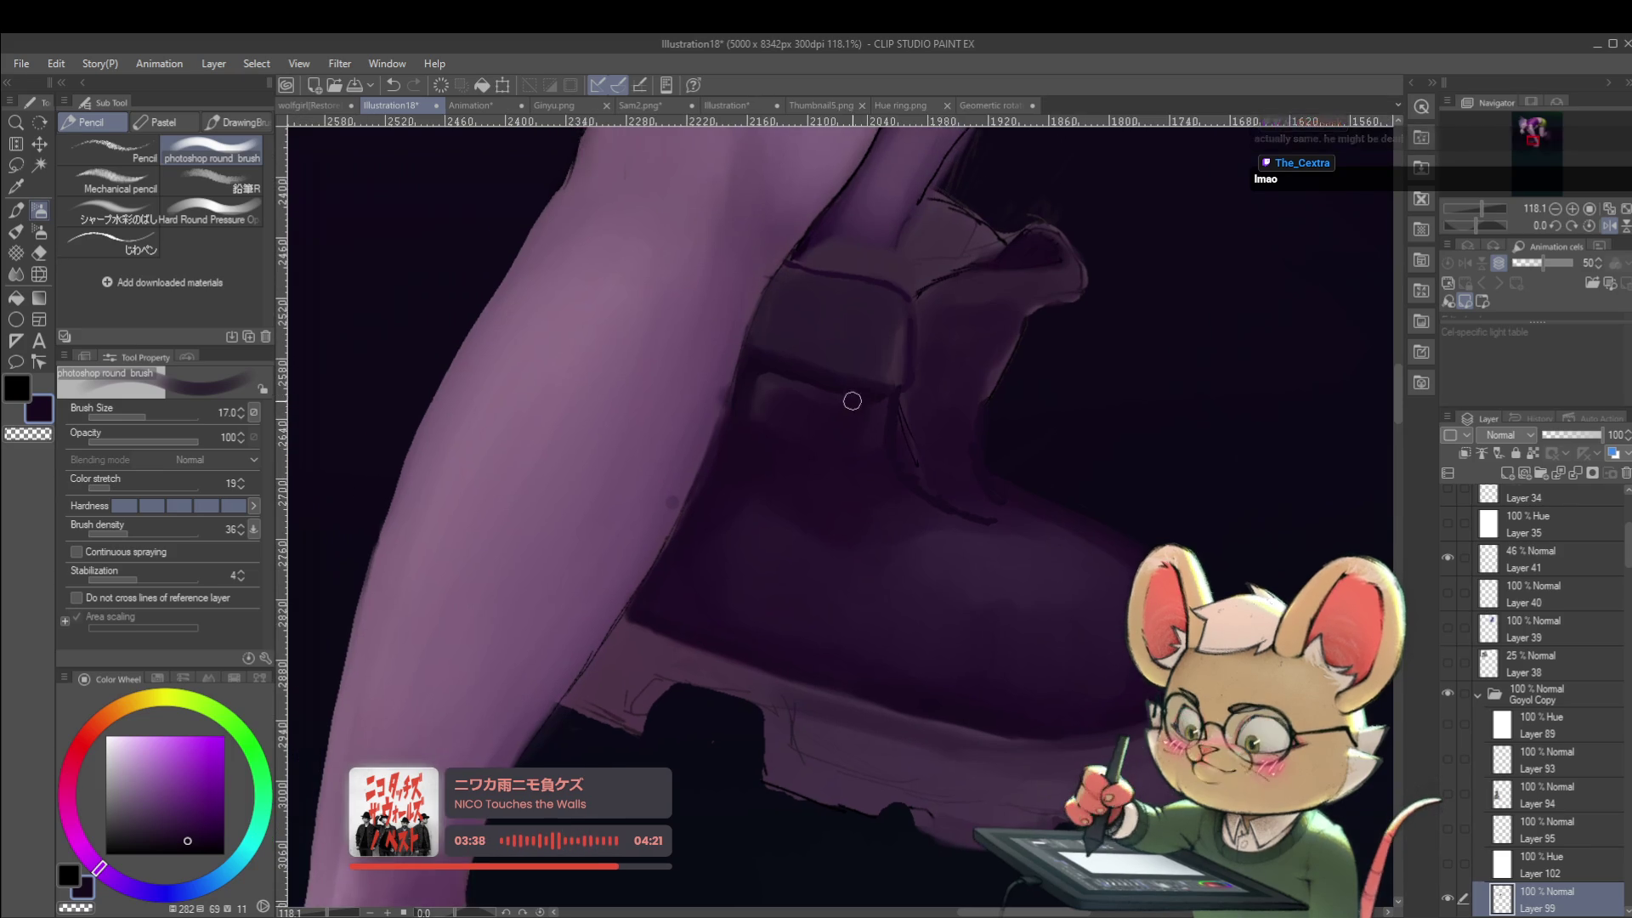
key("bracketleft")
key("bracketleft")
key("bracketleft")
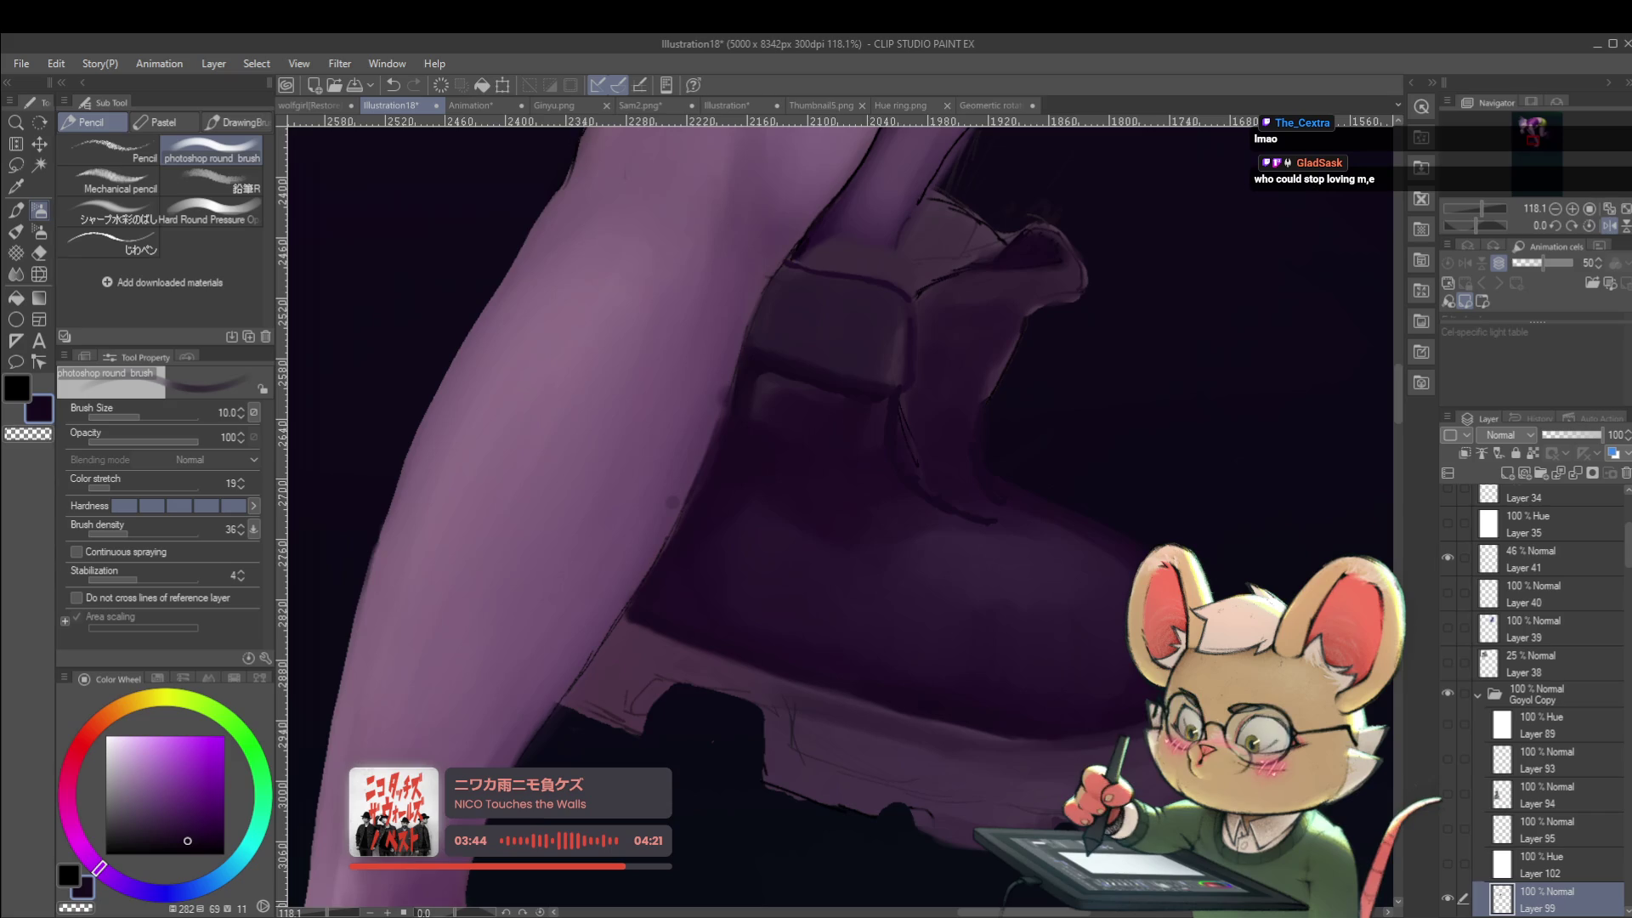
Sample dark purples from the boot to paint the strap, ending with the brush at size 25.
key("h")
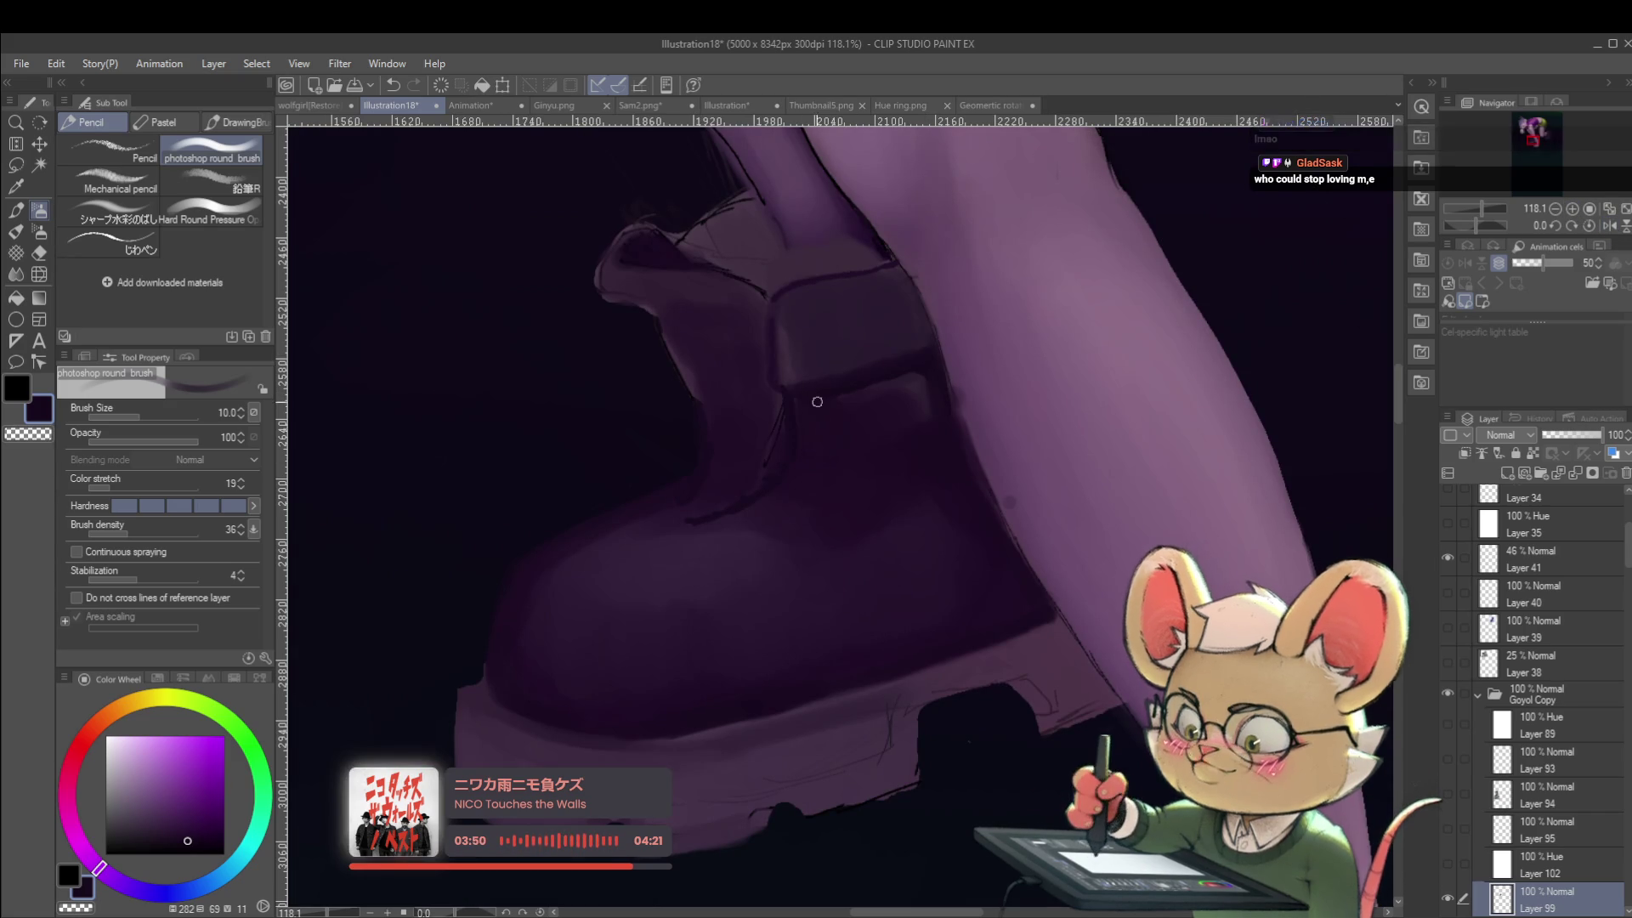
left_click_drag(942, 366, 899, 390)
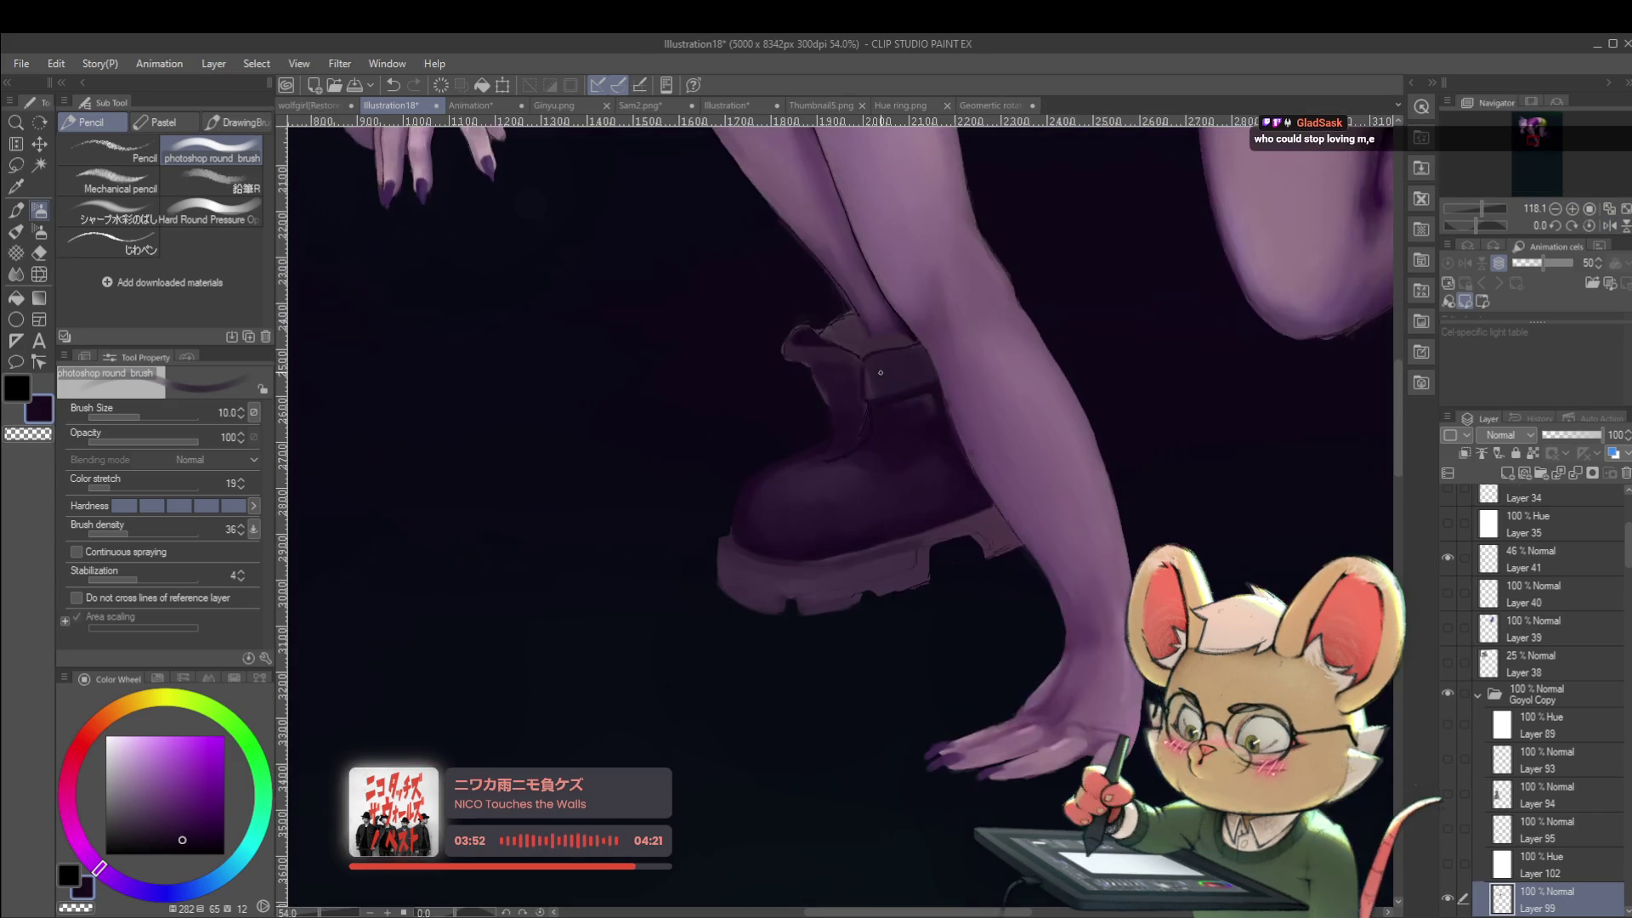
left_click(1609, 225)
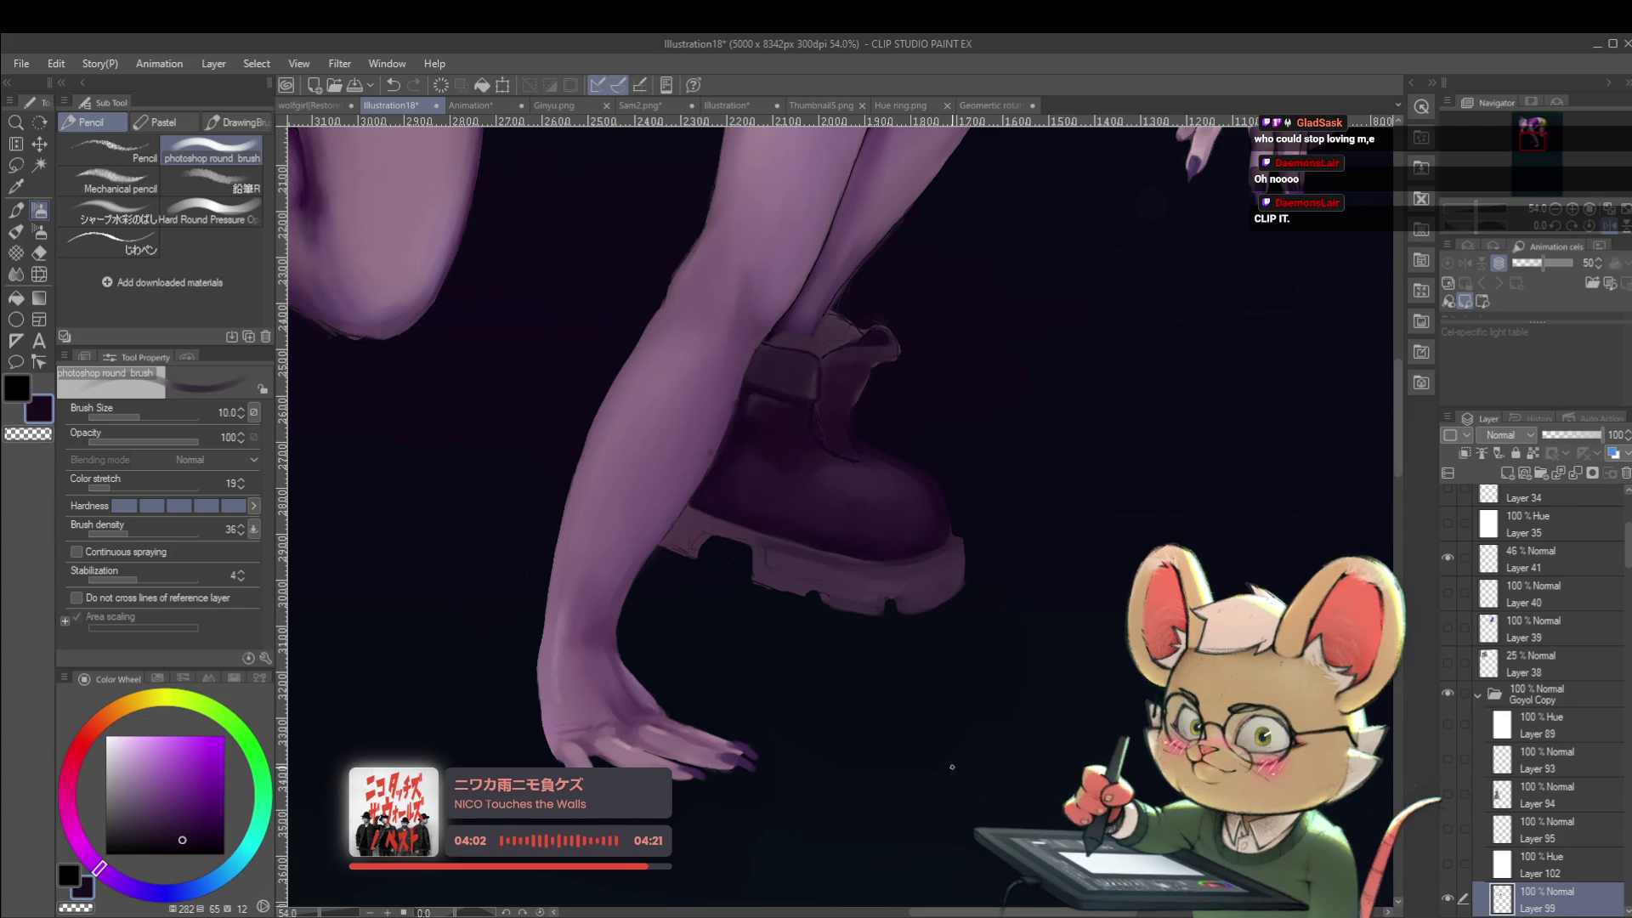
scroll(845, 426, "up", 5)
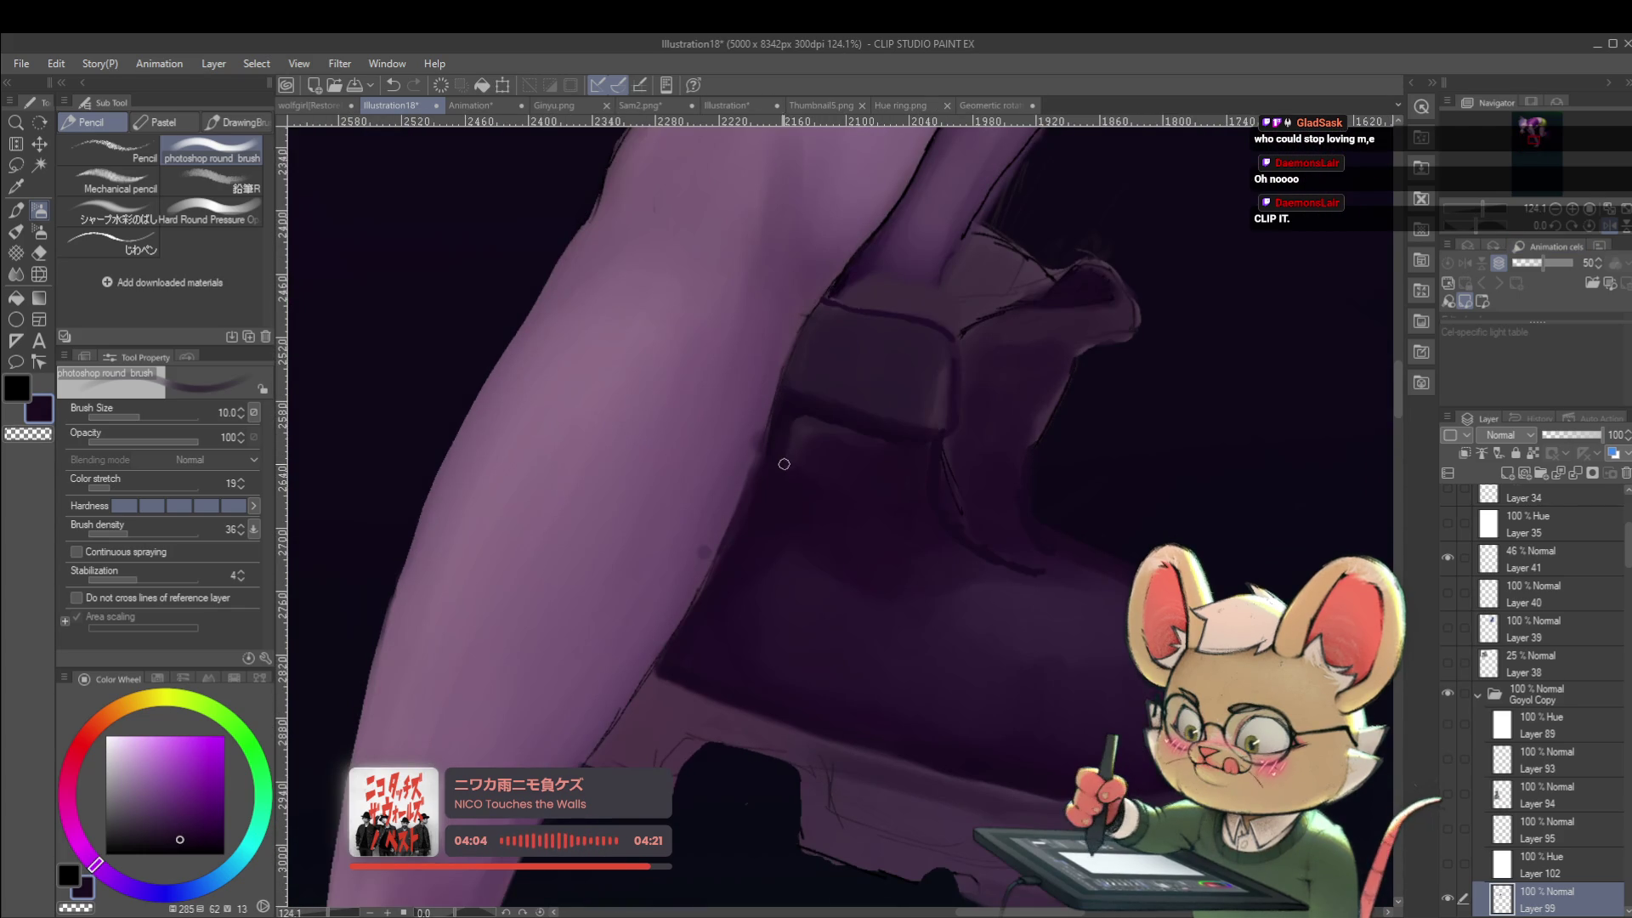
left_click(801, 407, "alt")
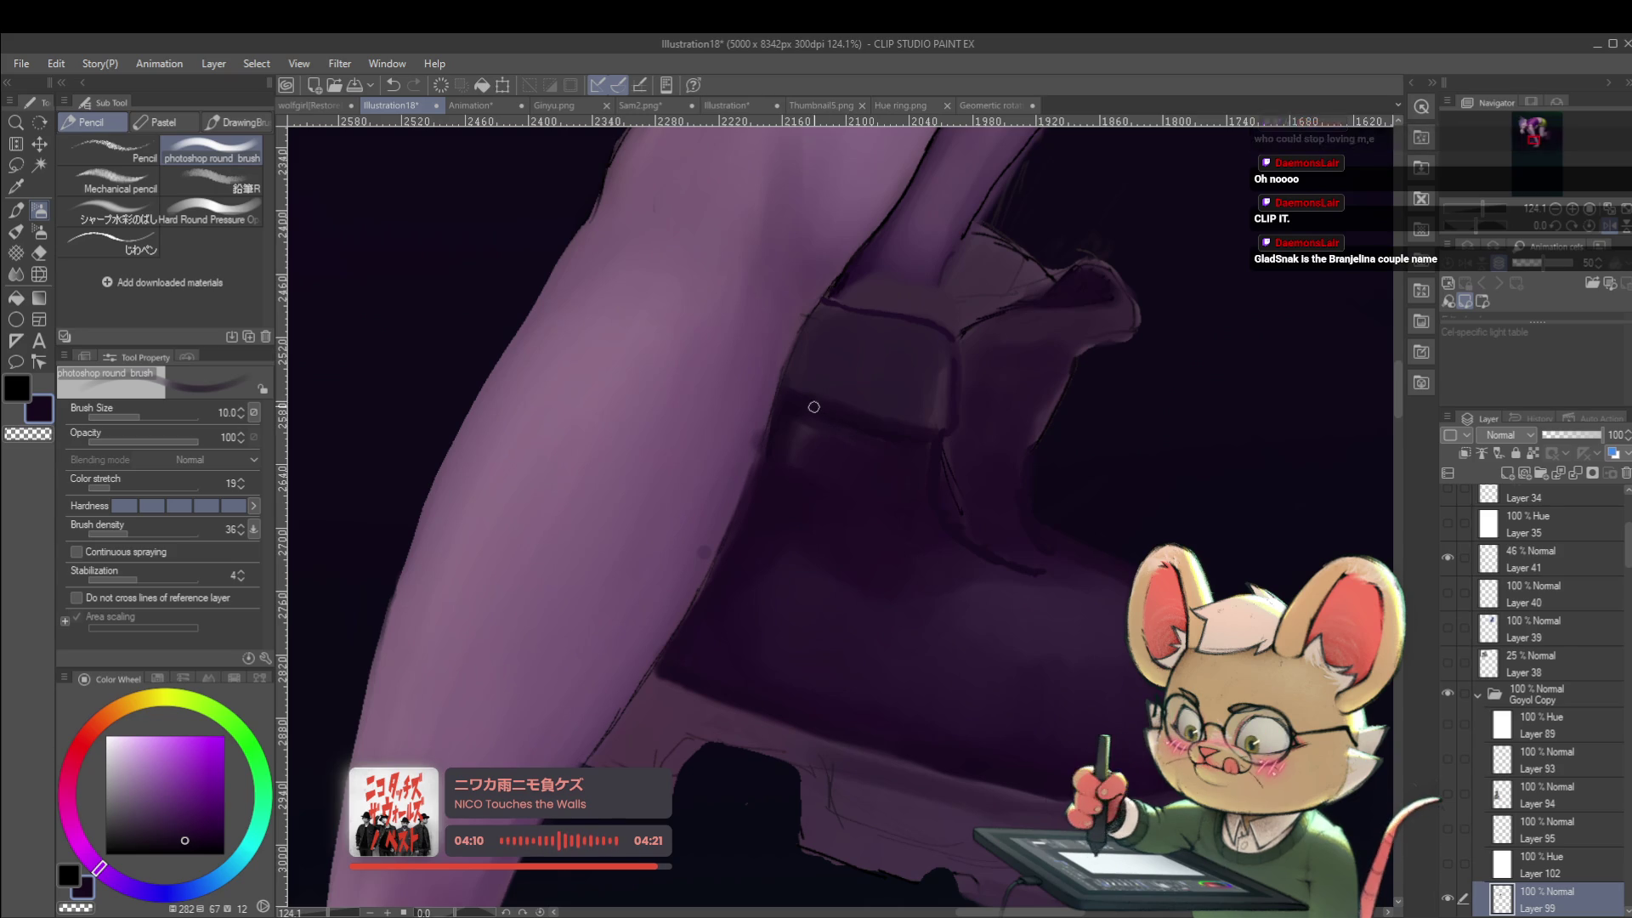
left_click_drag(820, 408, 808, 400)
left_click(790, 384, "alt")
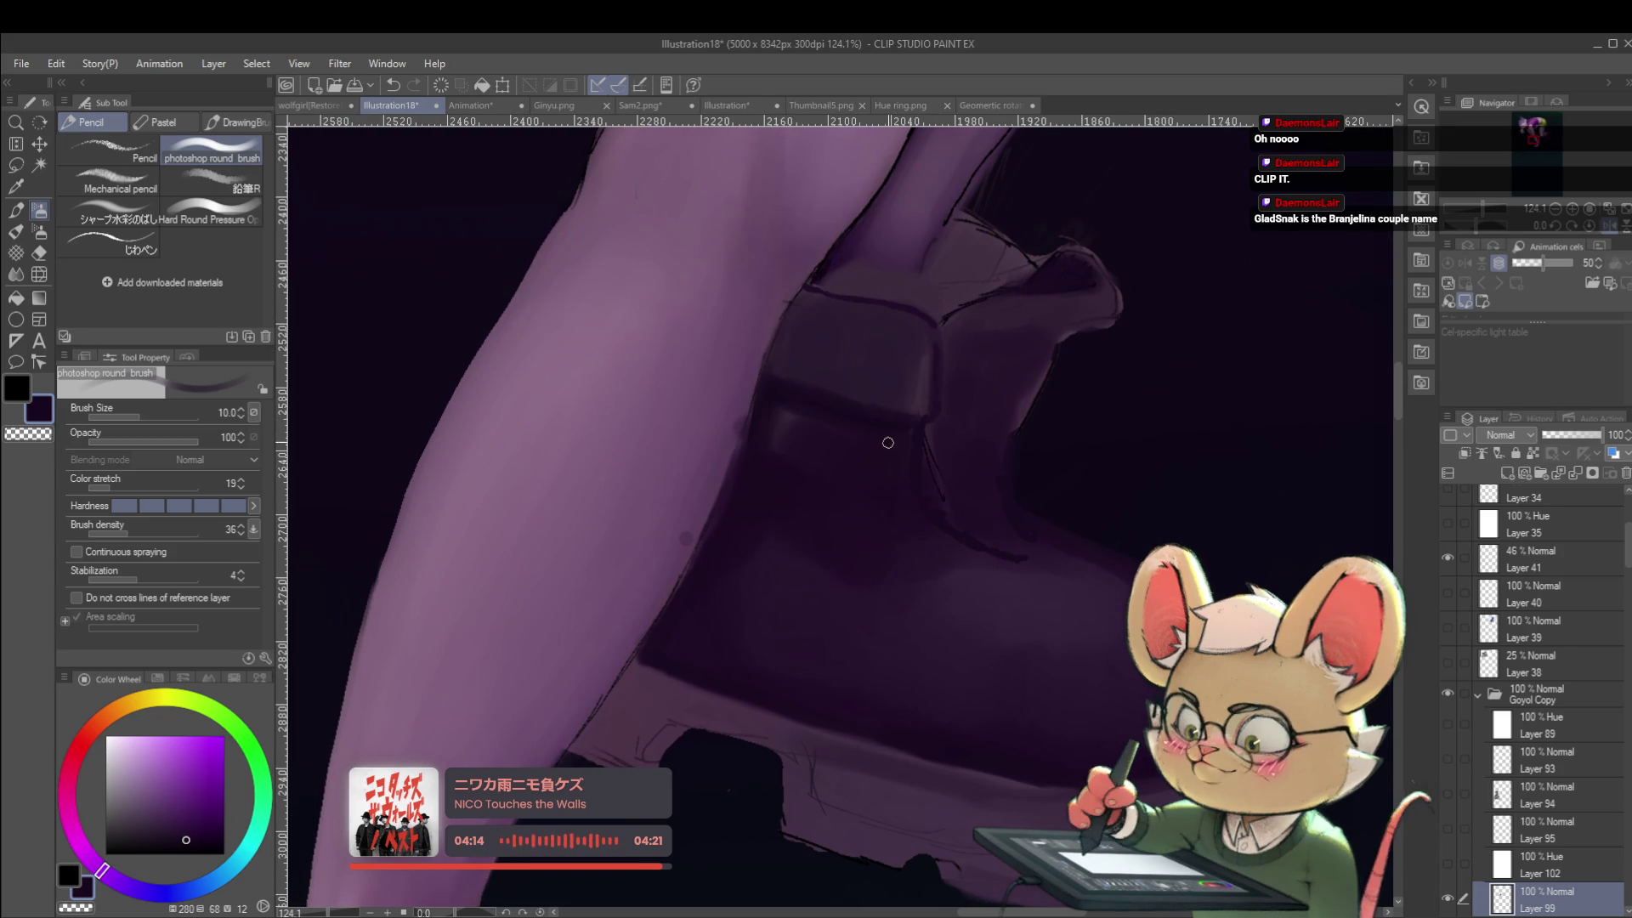
key("bracketright")
key("bracketright")
key("bracketright")
key("bracketright")
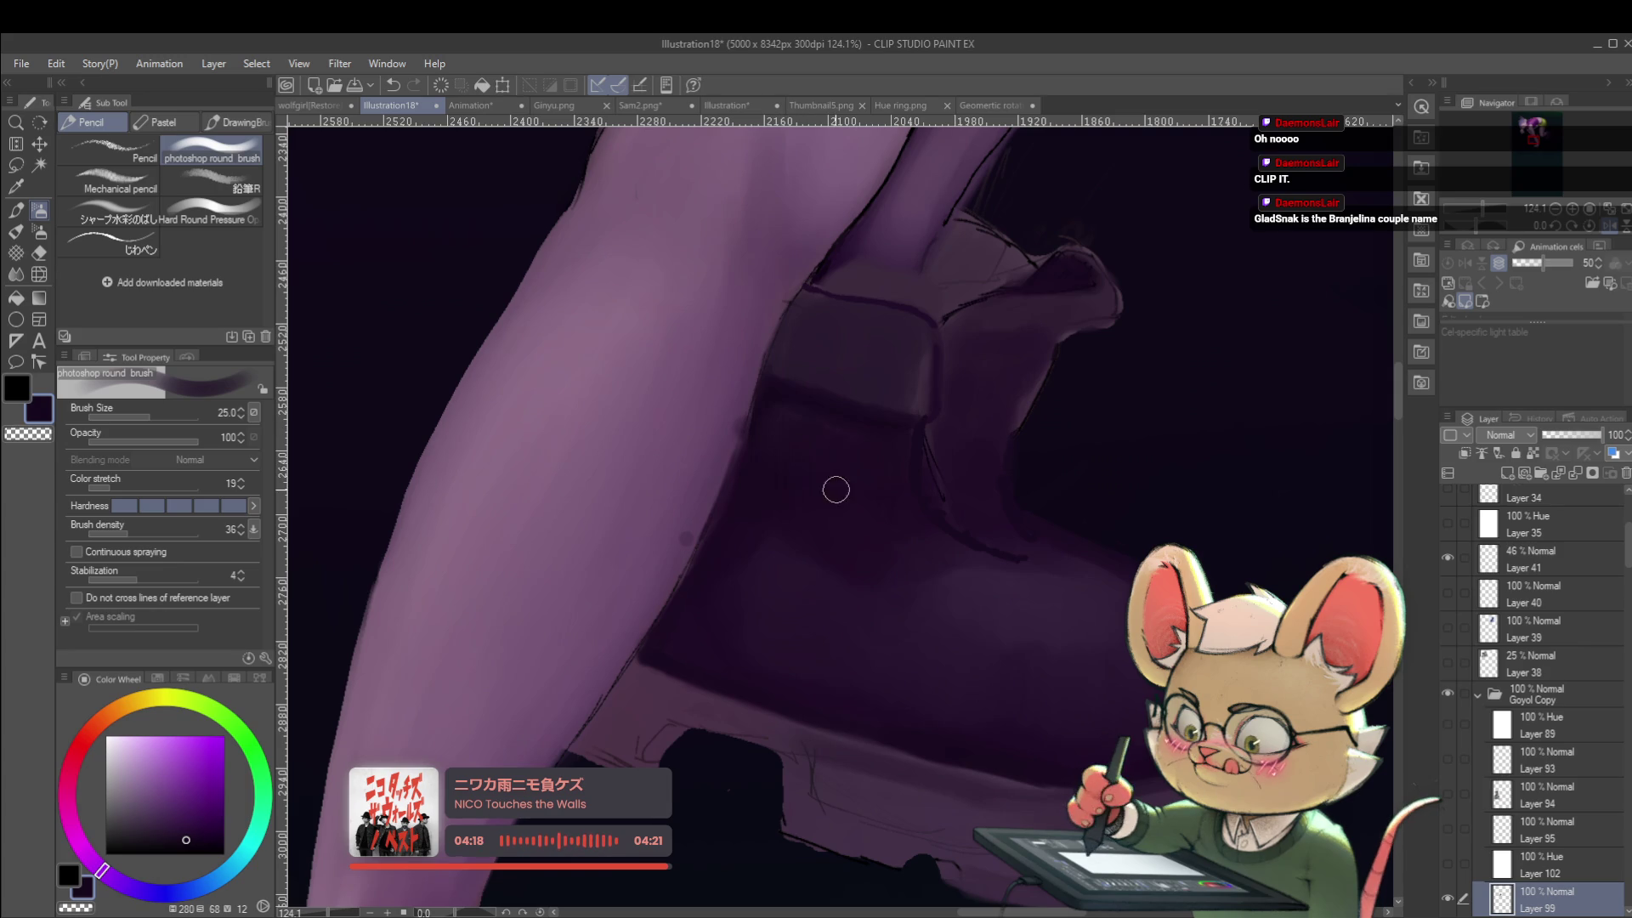
scroll(850, 455, "down", 5)
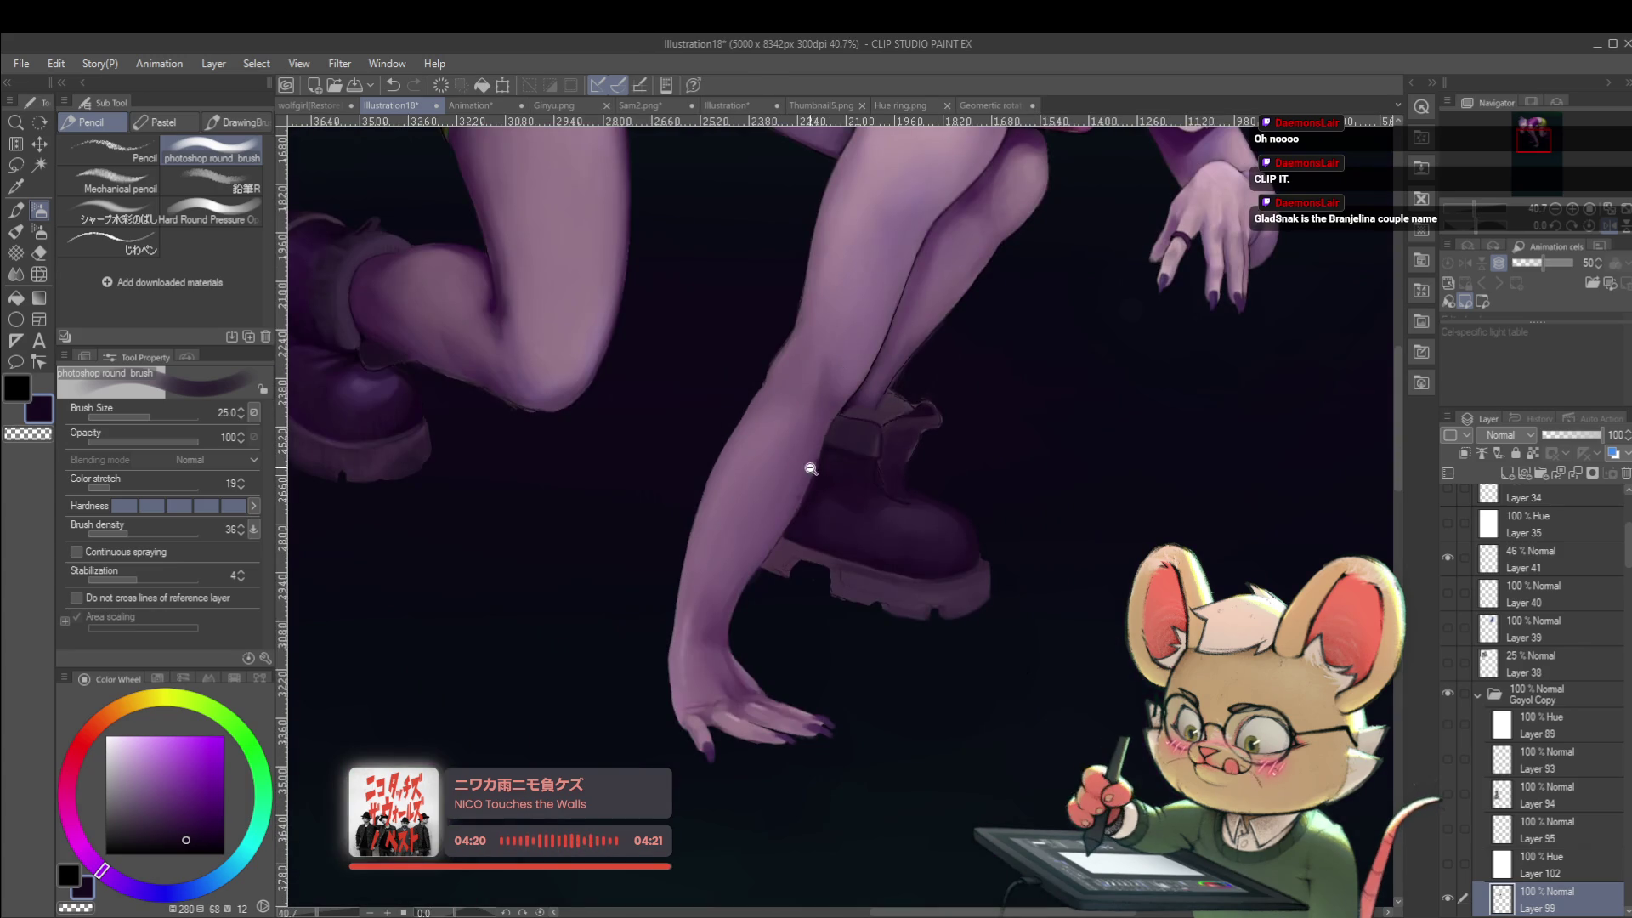
Sample near-black violet by the boot and view the unmirrored figure at 16.9%.
scroll(821, 466, "up", 4)
left_click(812, 480, "alt")
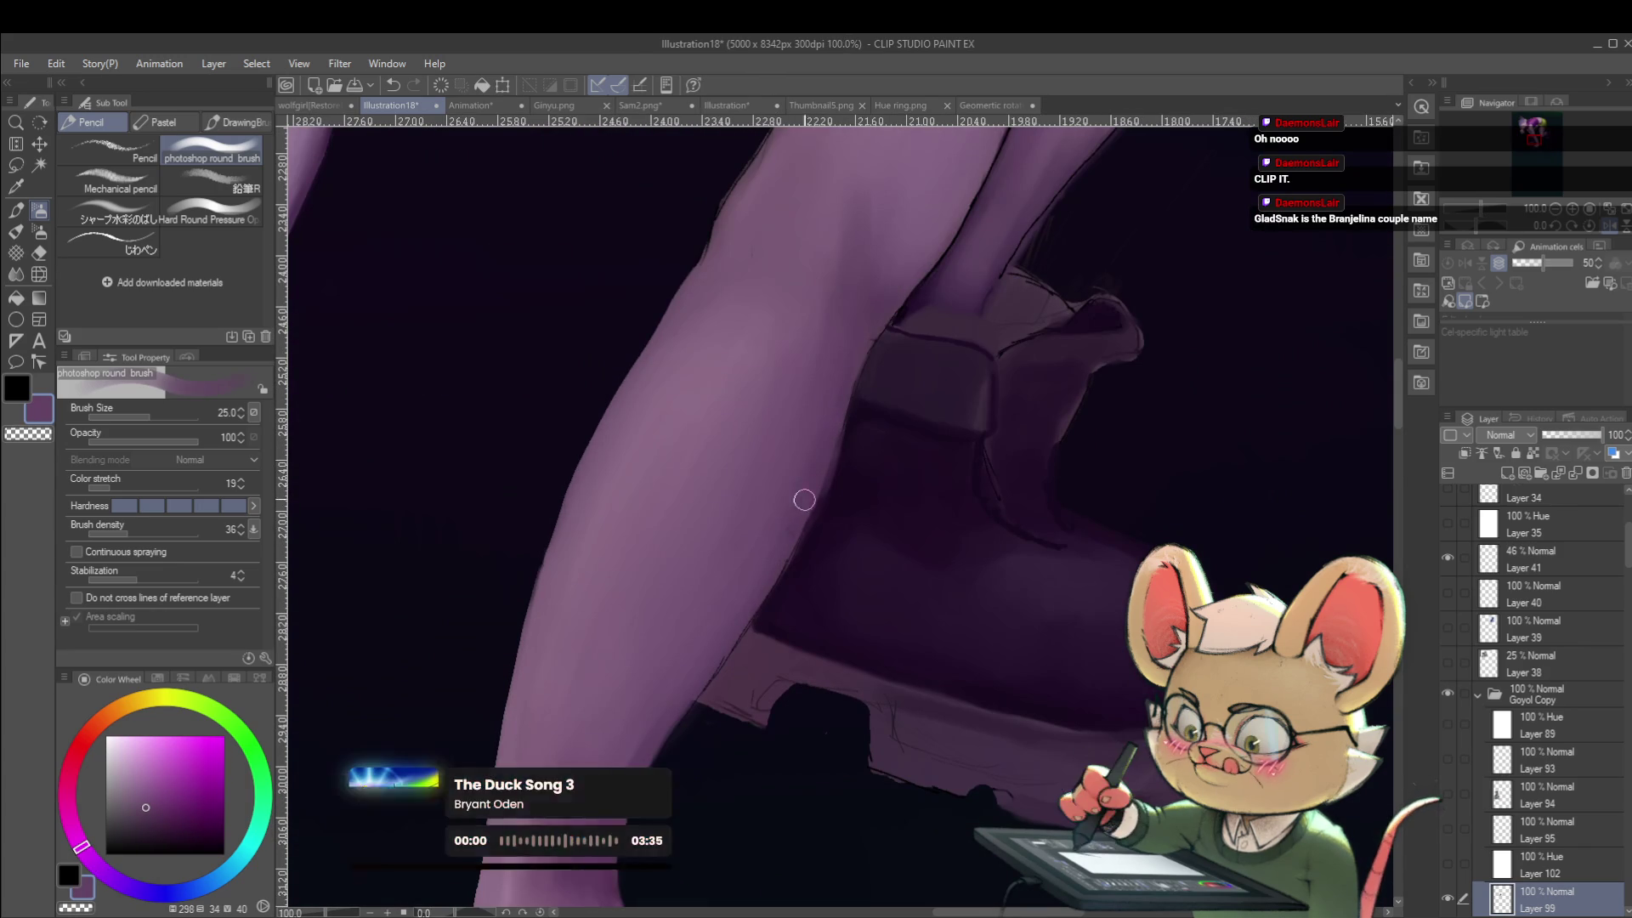
scroll(845, 365, "down", 2)
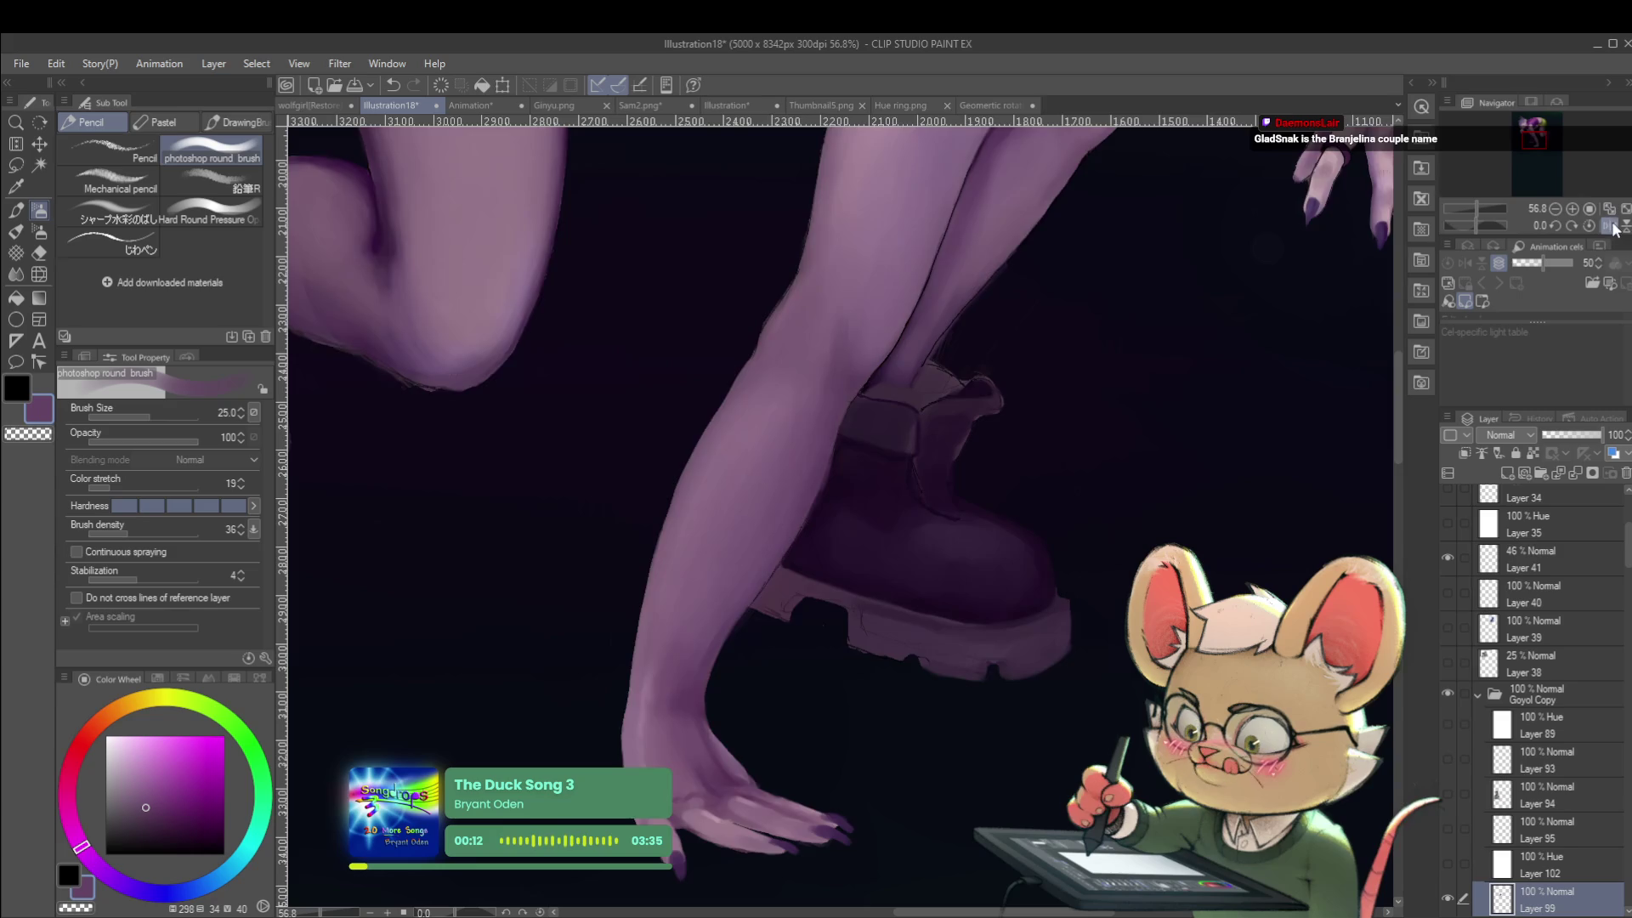
key("h")
left_click(844, 440, "alt")
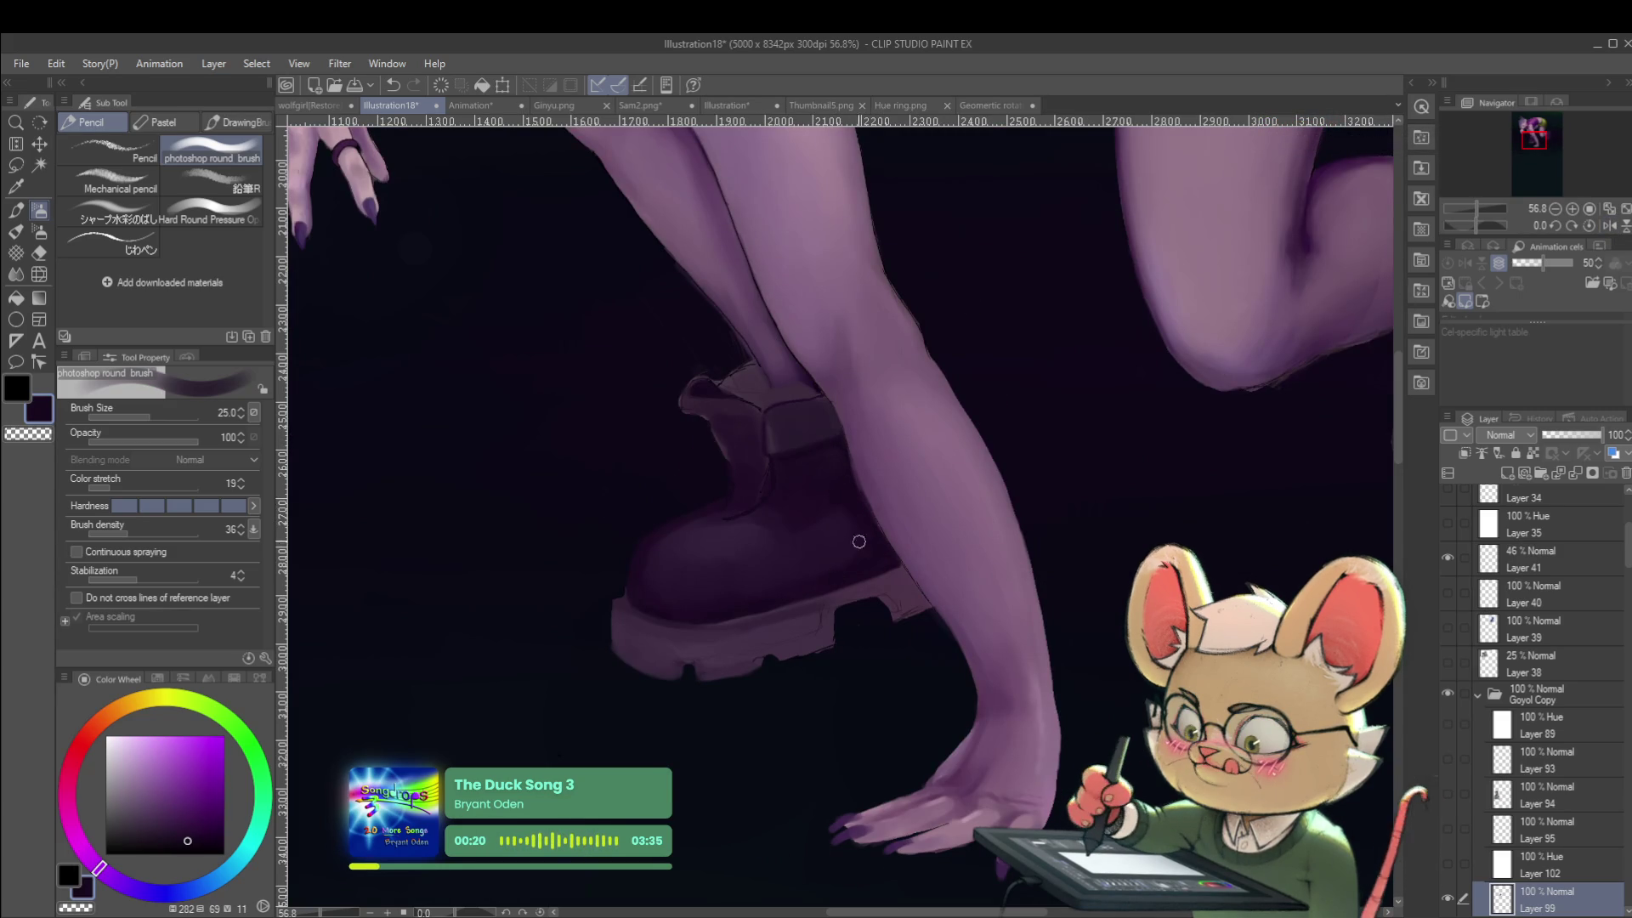
scroll(729, 602, "down", 5)
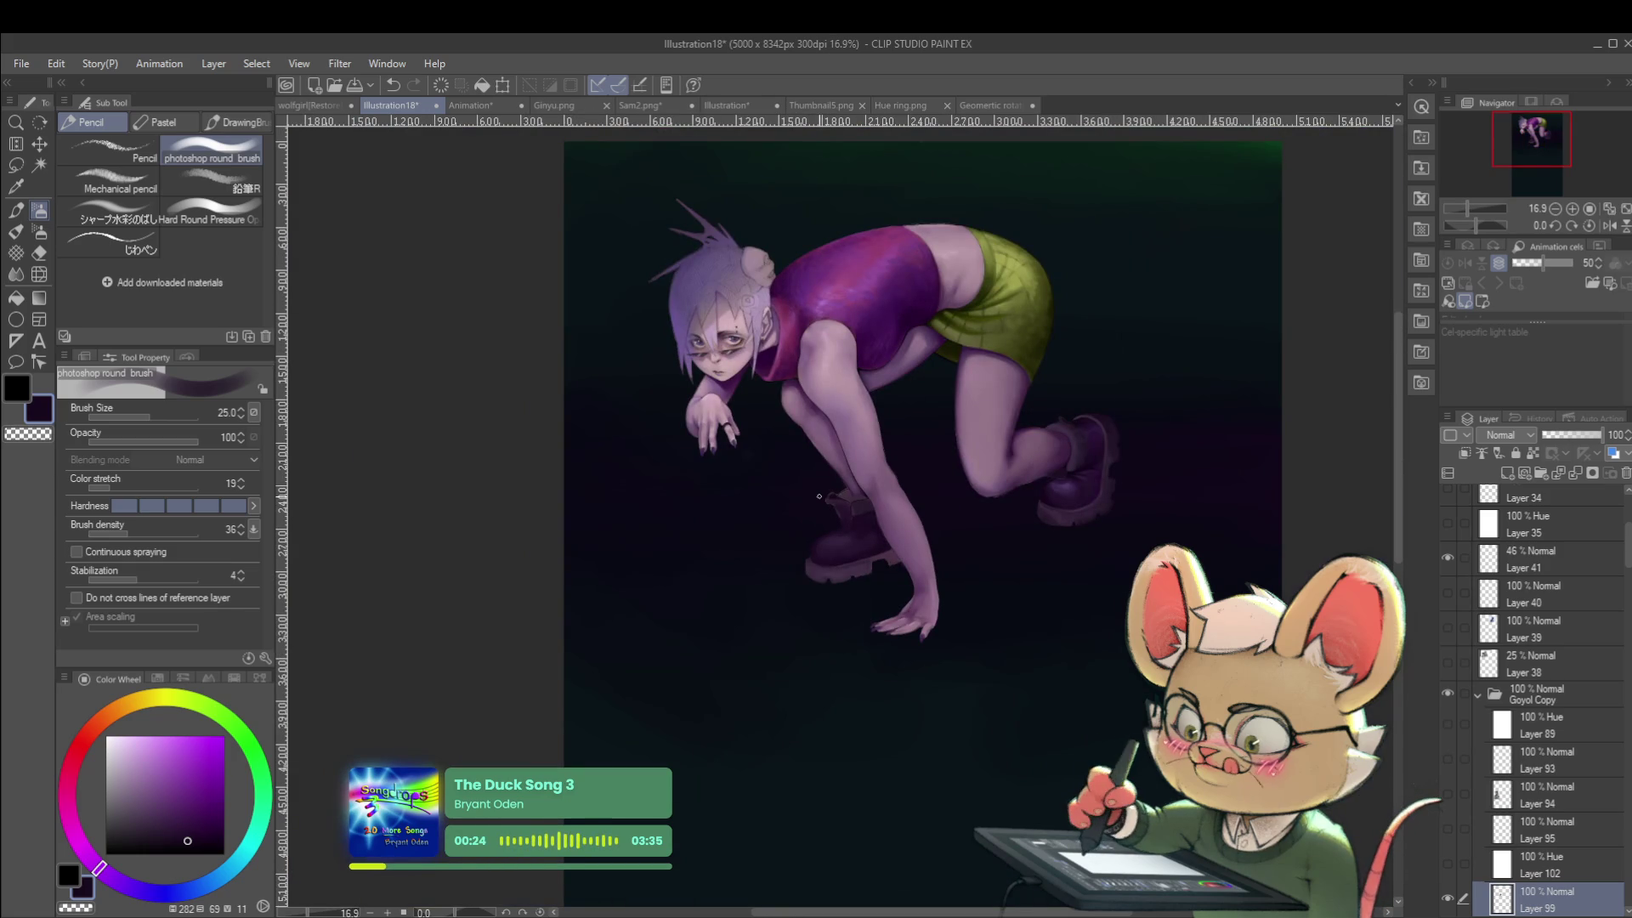
Check the whole figure mirrored and shrink the brush for boot detail.
left_click(1607, 226)
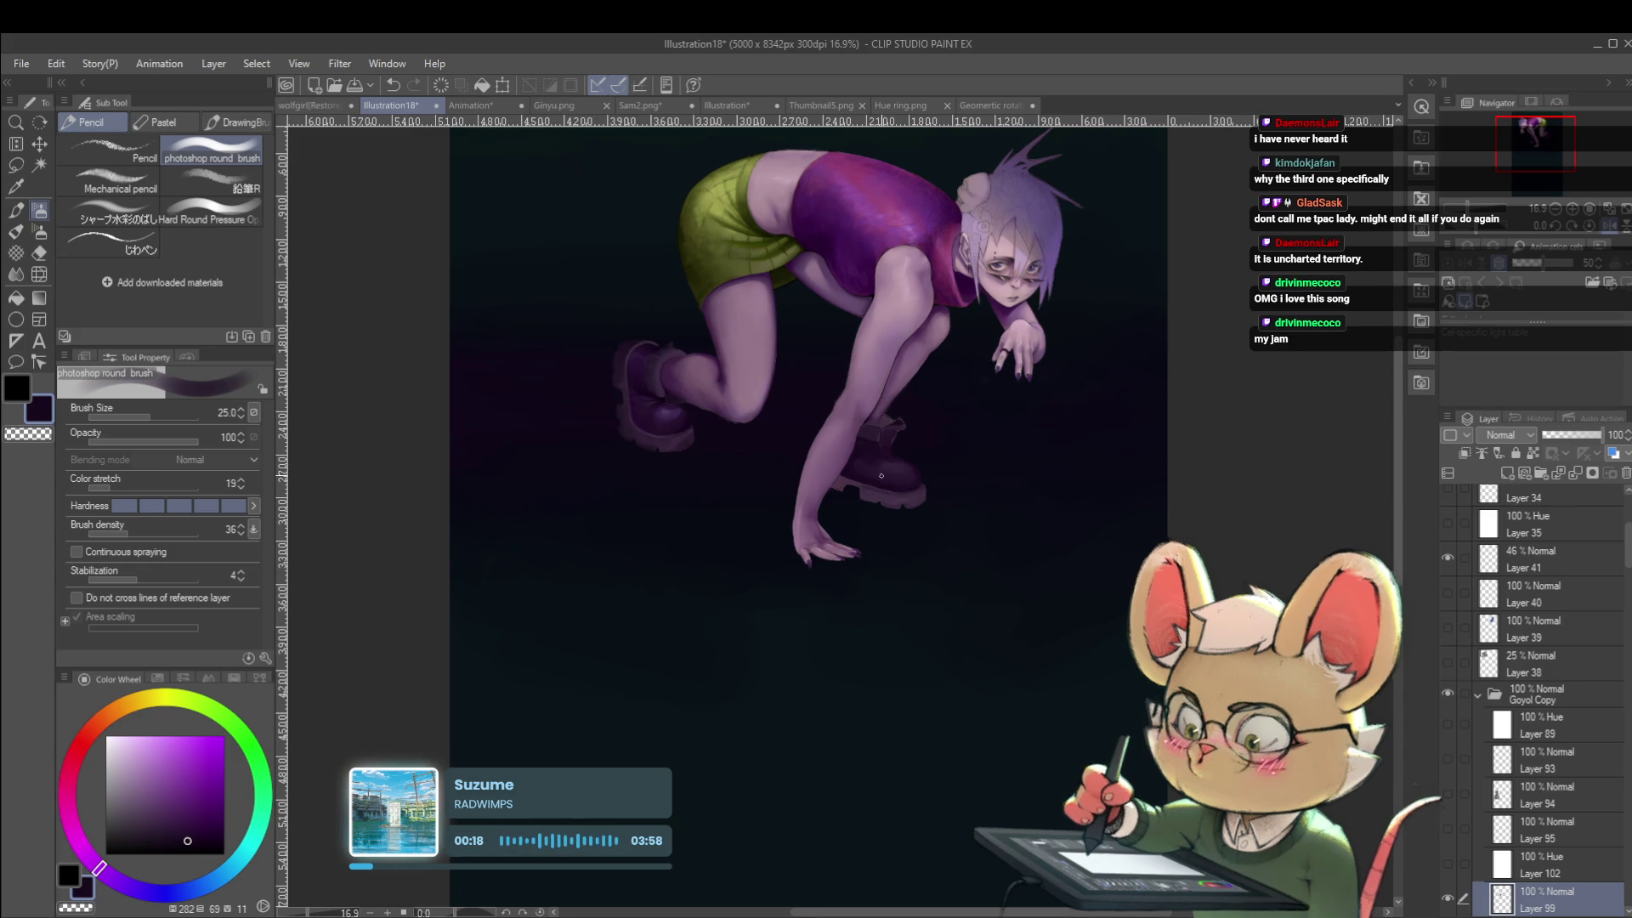
scroll(866, 423, "up", 2)
scroll(841, 477, "up", 1)
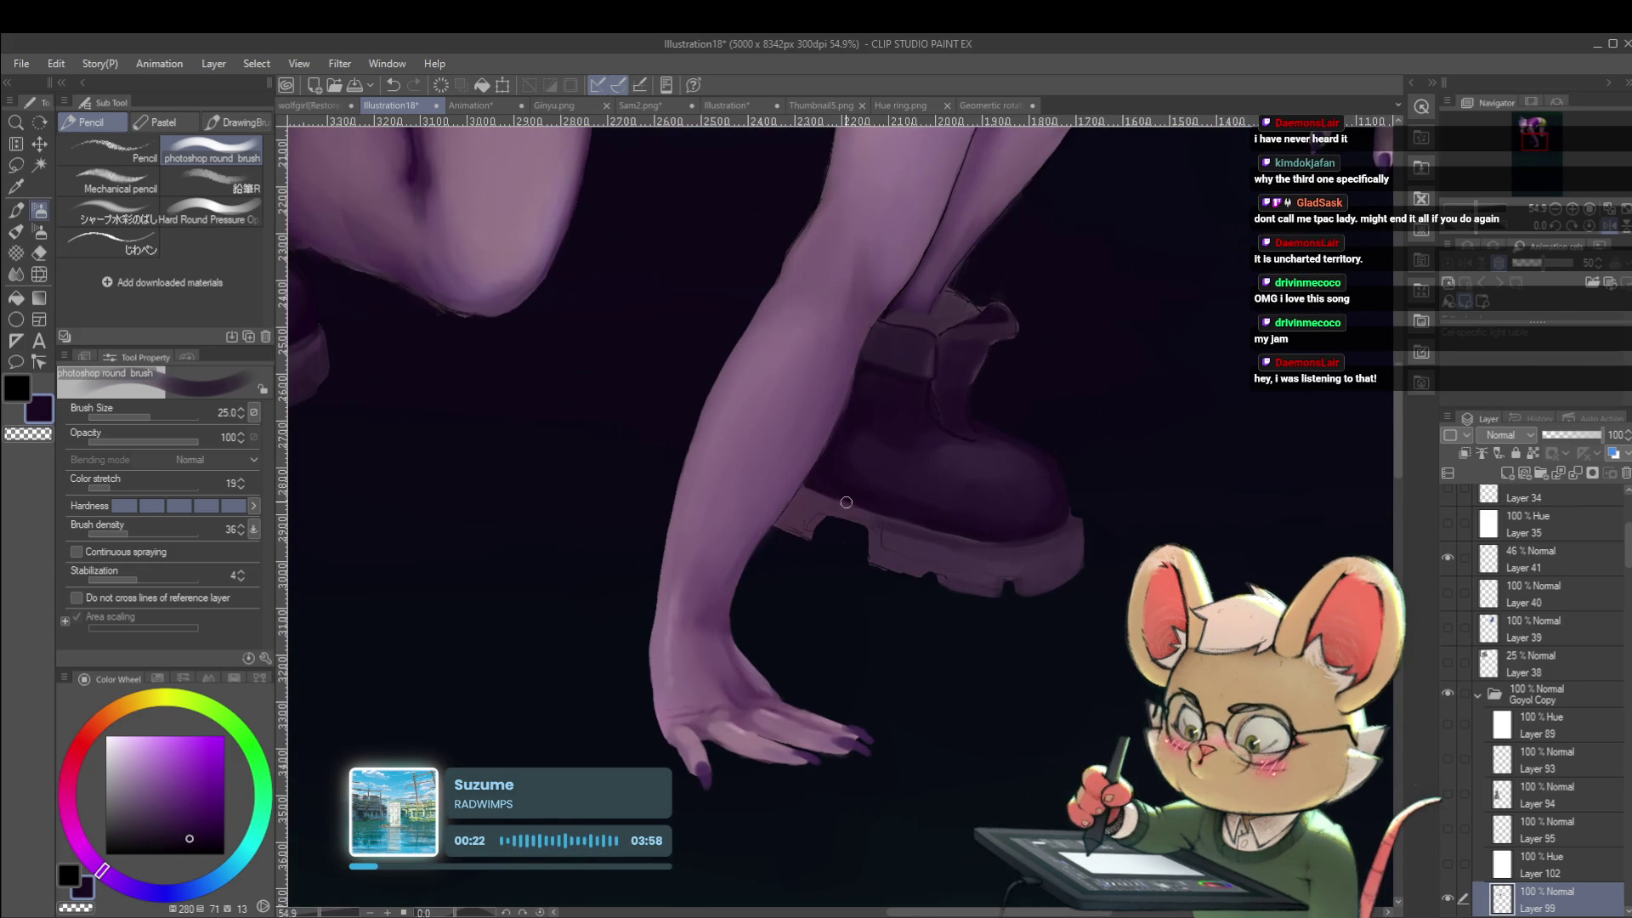
key("bracketleft")
key("bracketleft")
key("bracketleft")
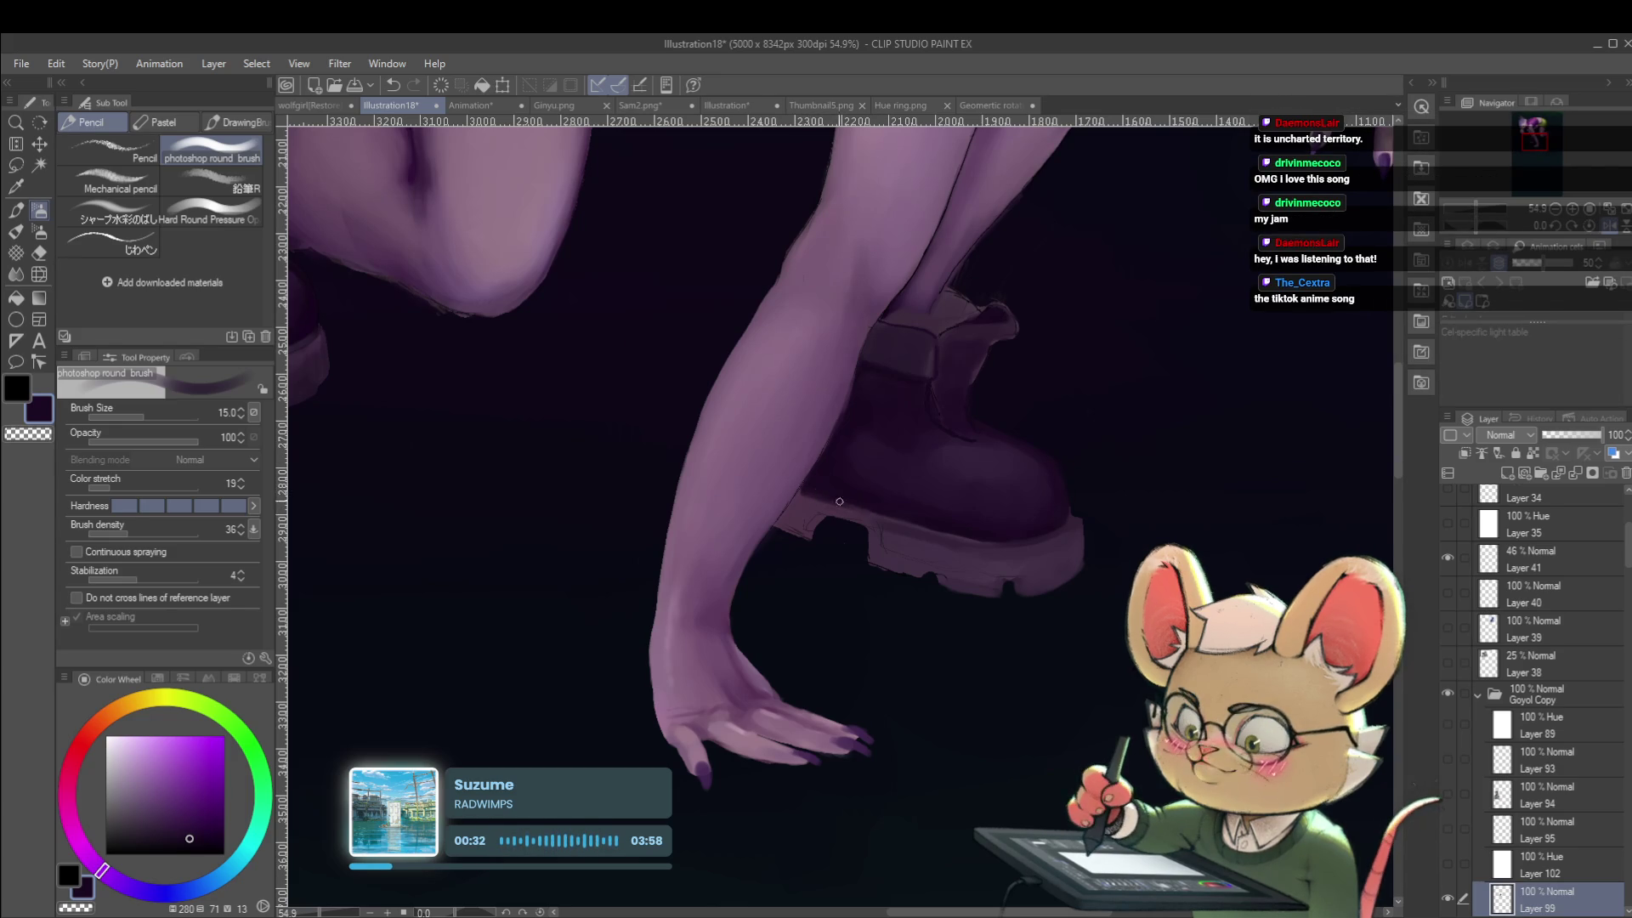
scroll(812, 481, "down", 5)
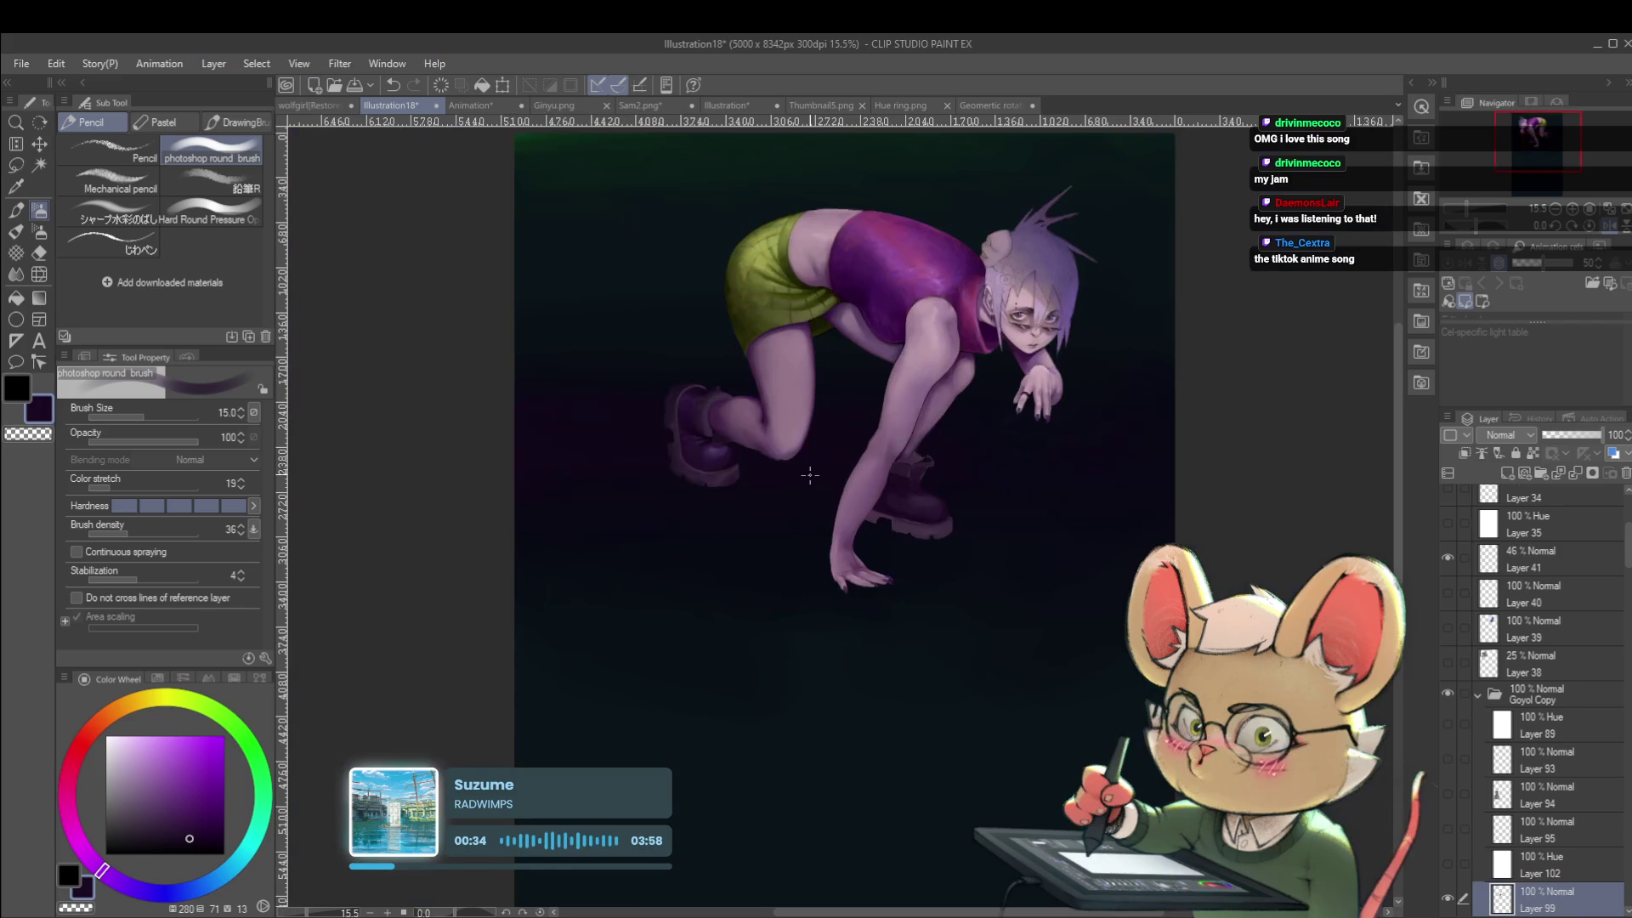
Sample a muted purple from the front boot and reduce the brush to size 12.
left_click(1610, 226)
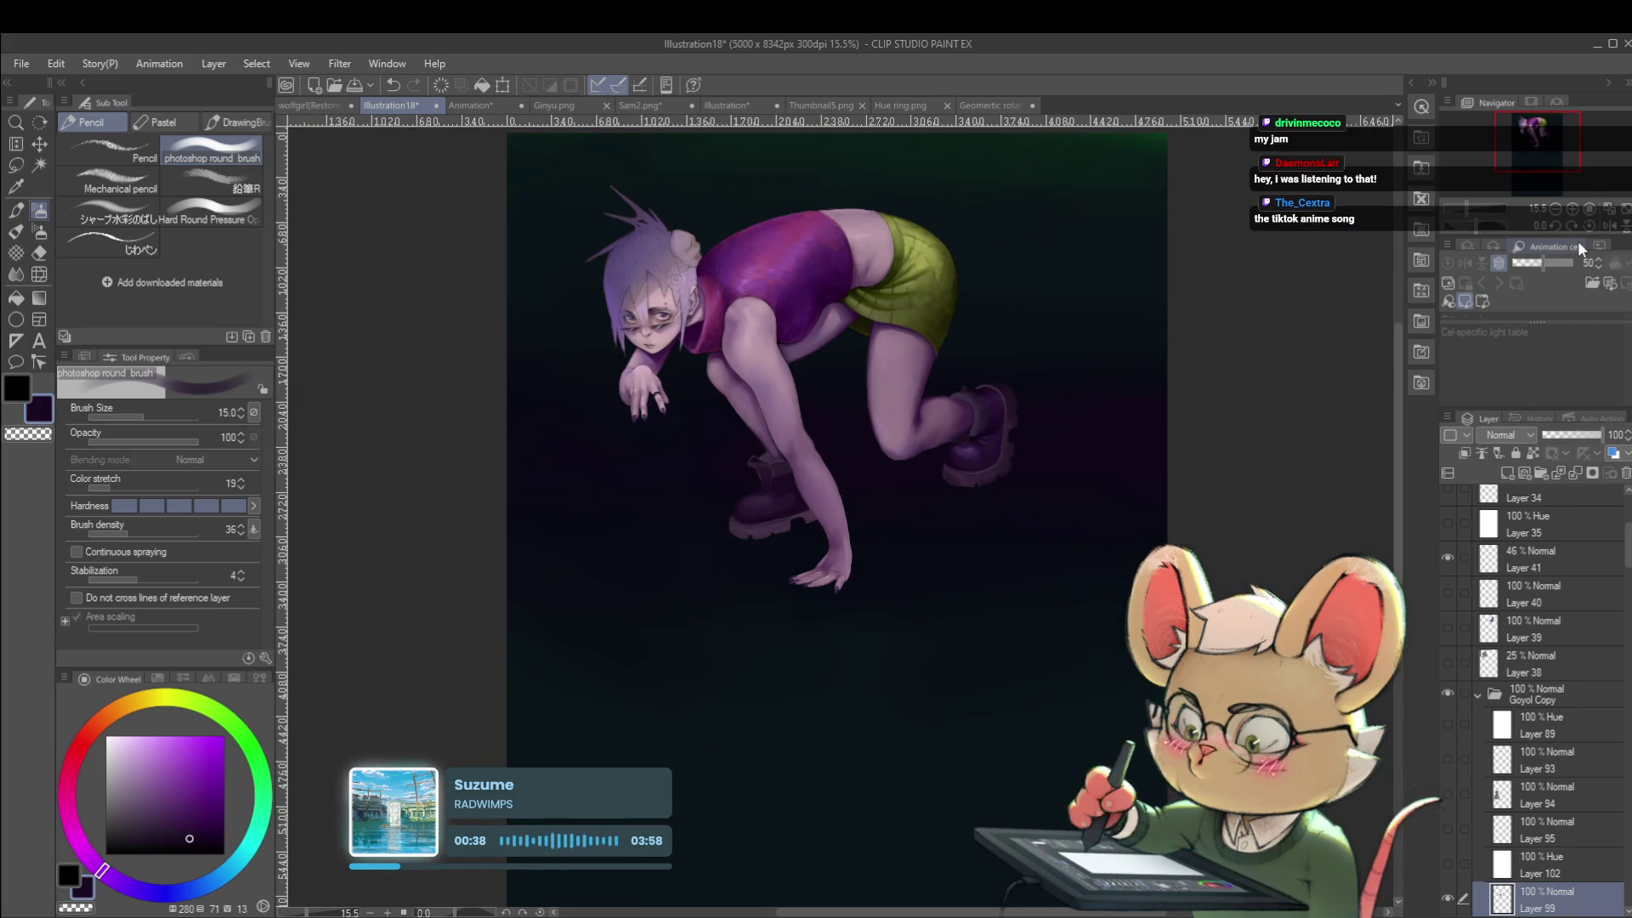
scroll(786, 500, "up", 3)
scroll(773, 531, "up", 3)
left_click(592, 534, "alt")
key("bracketleft")
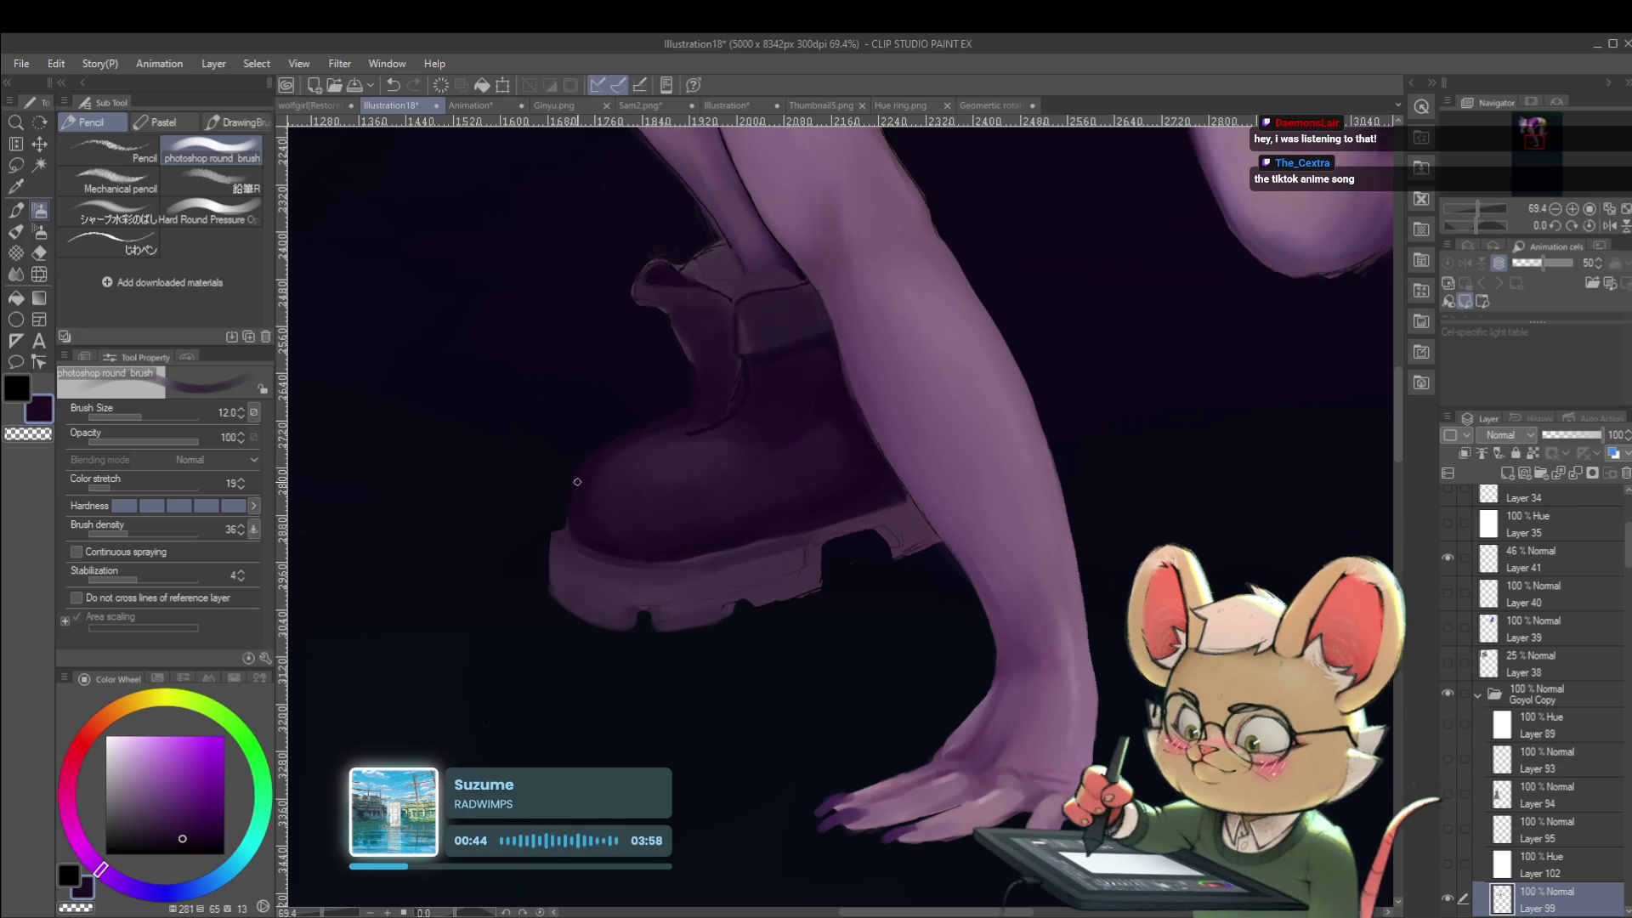
left_click(569, 520, "alt")
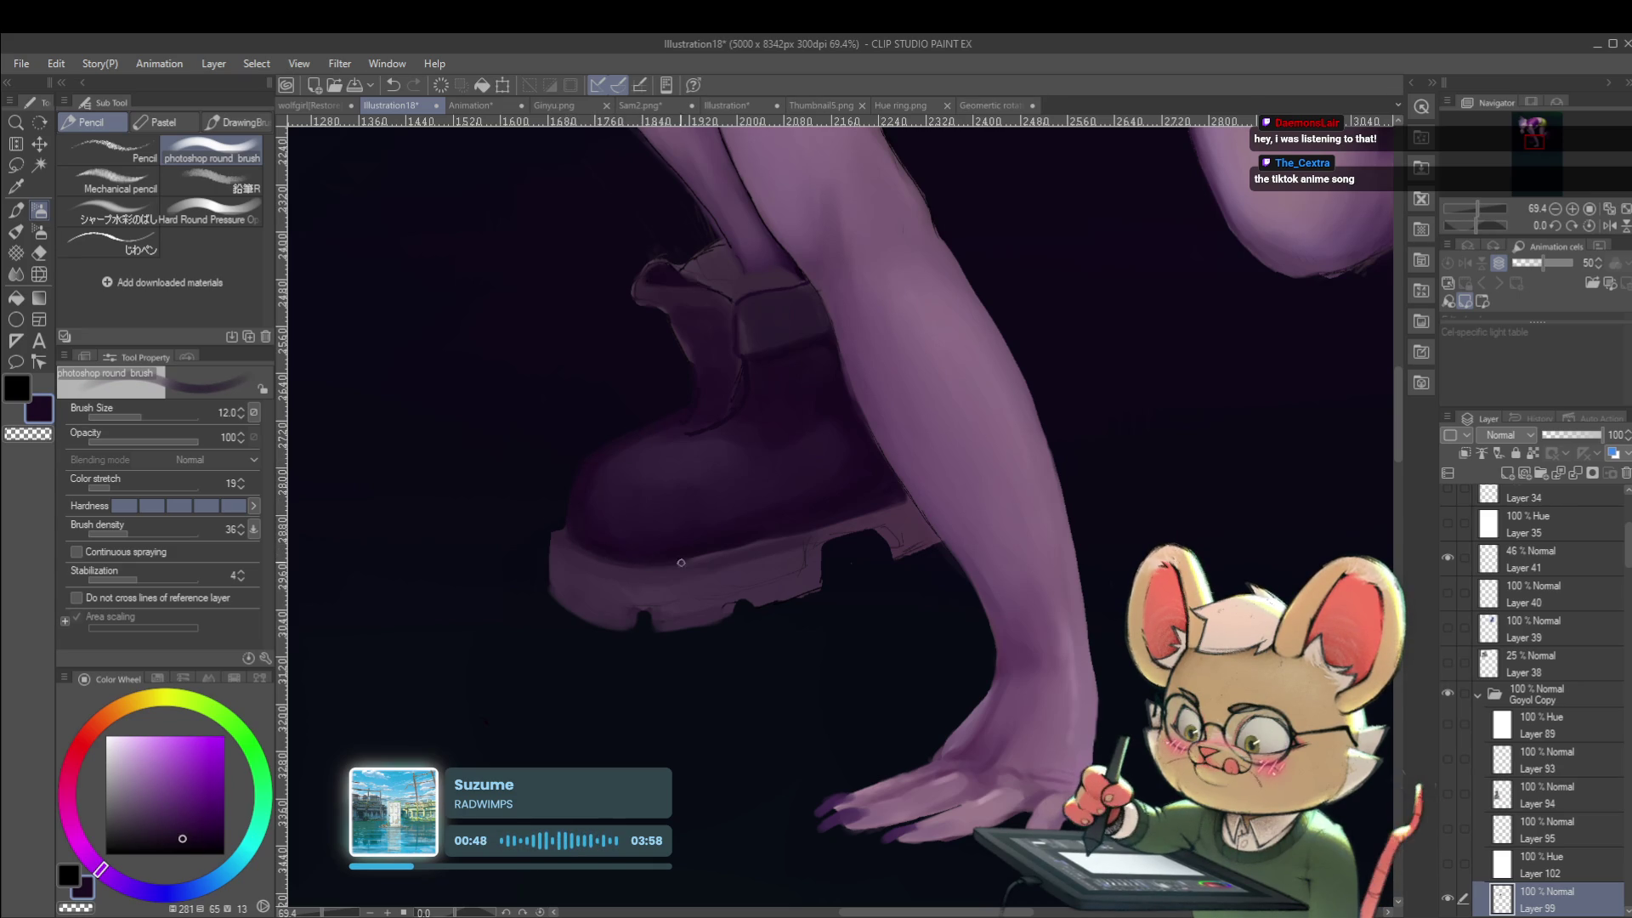
scroll(676, 560, "down", 5)
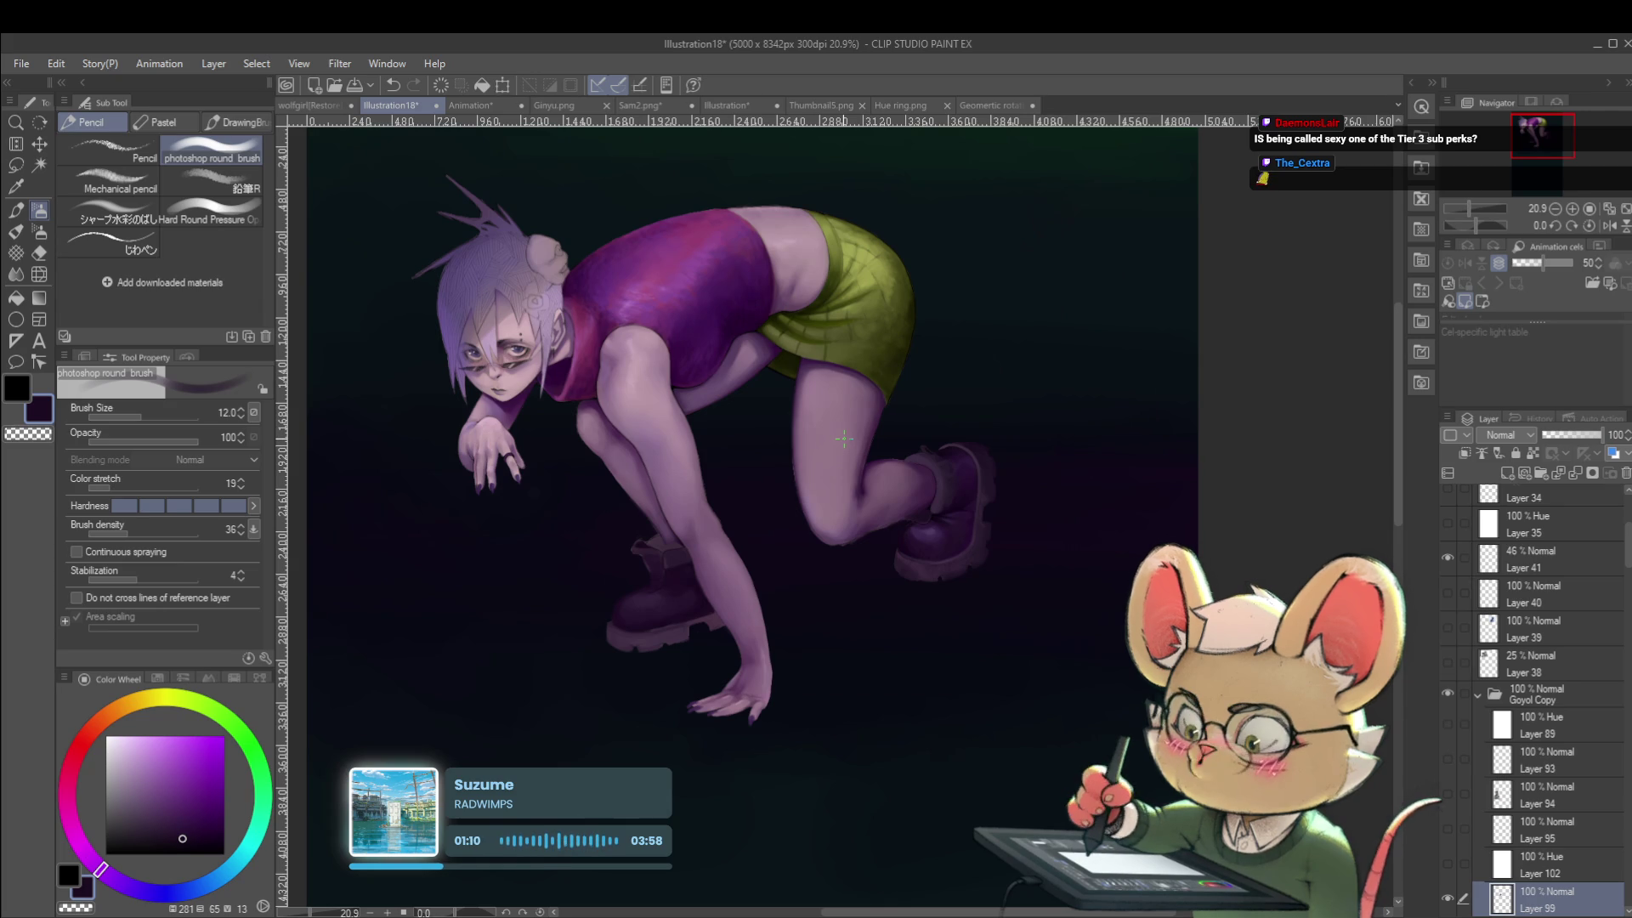
Mirror the canvas, zoom in on the legs and eyedrop the near-black background colour.
left_click(1609, 225)
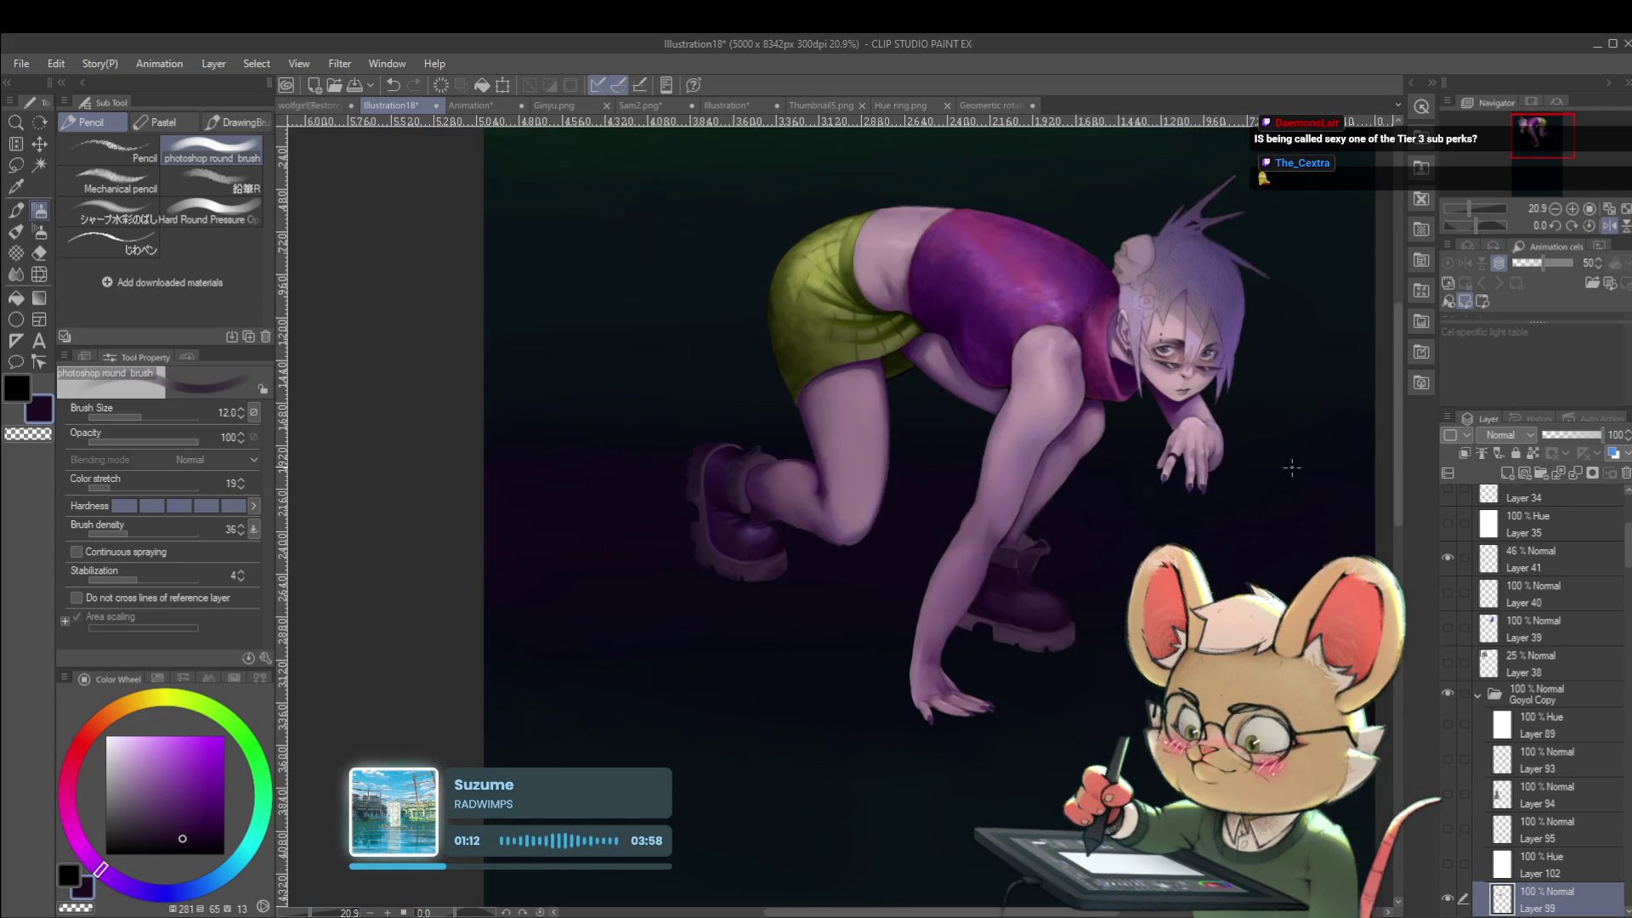
scroll(1055, 548, "up", 3)
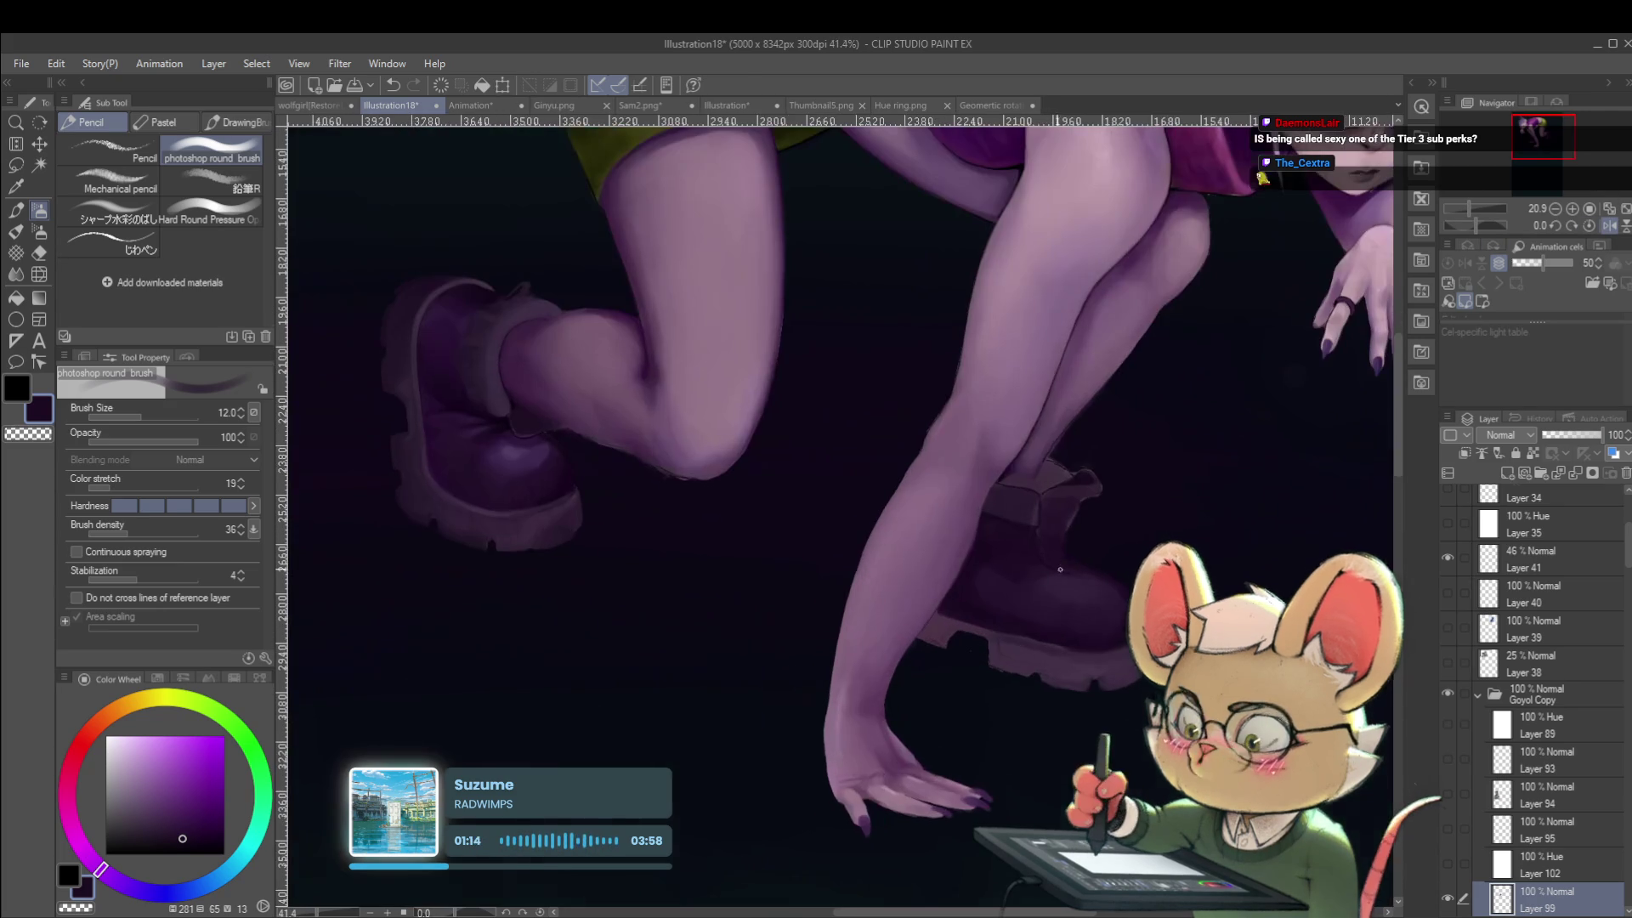
left_click(504, 413, "alt")
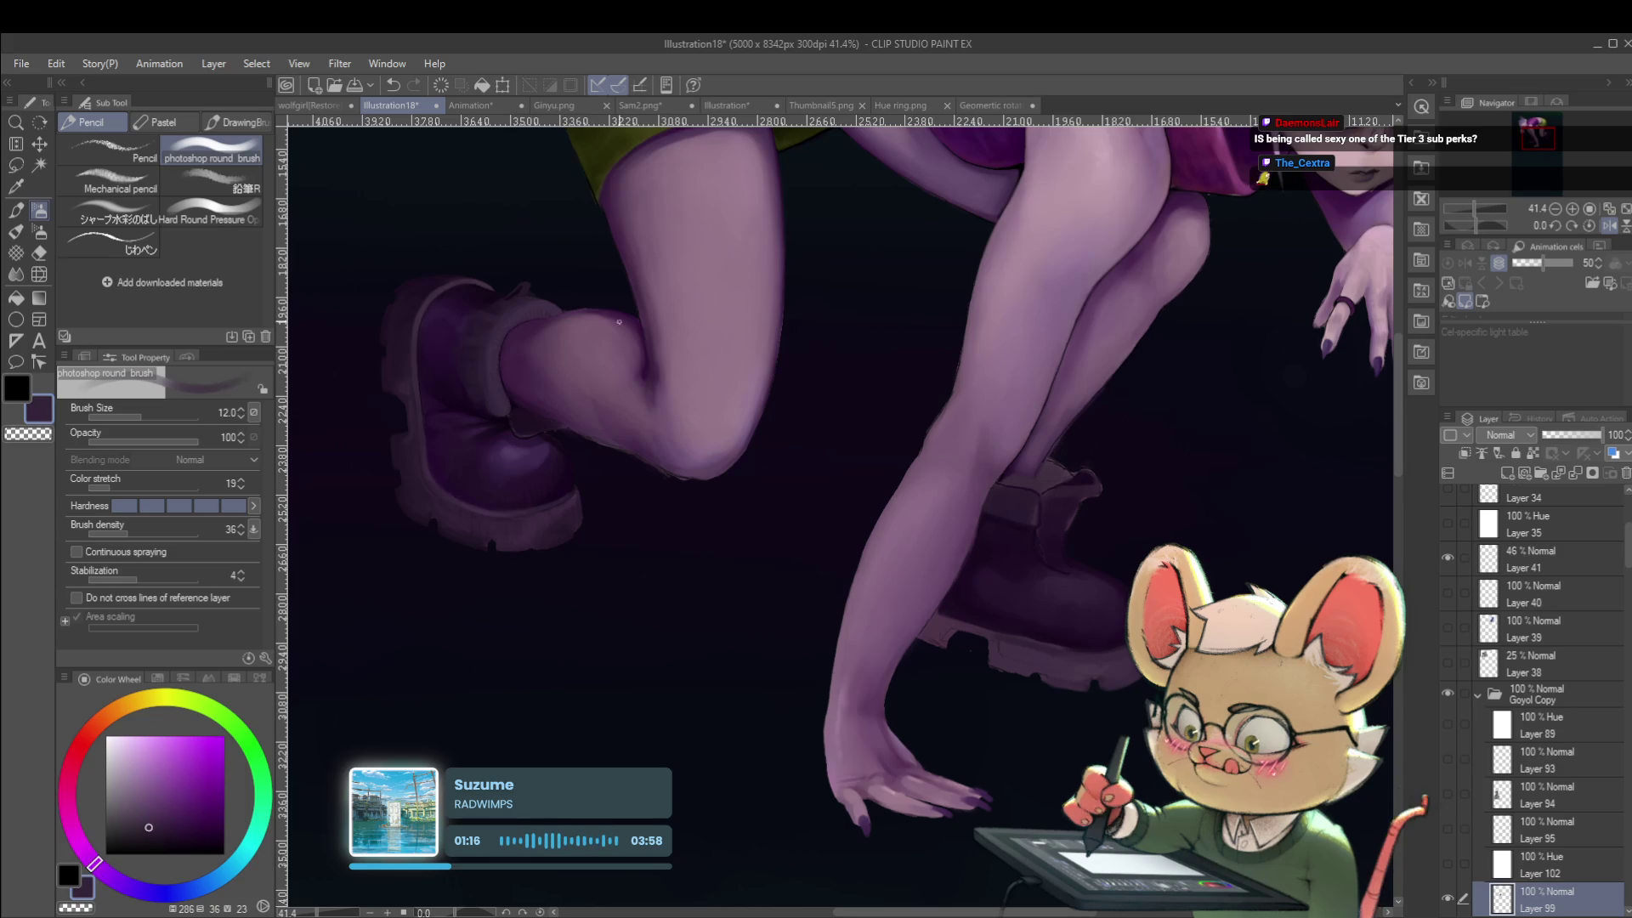
left_click_drag(991, 537, 1028, 541)
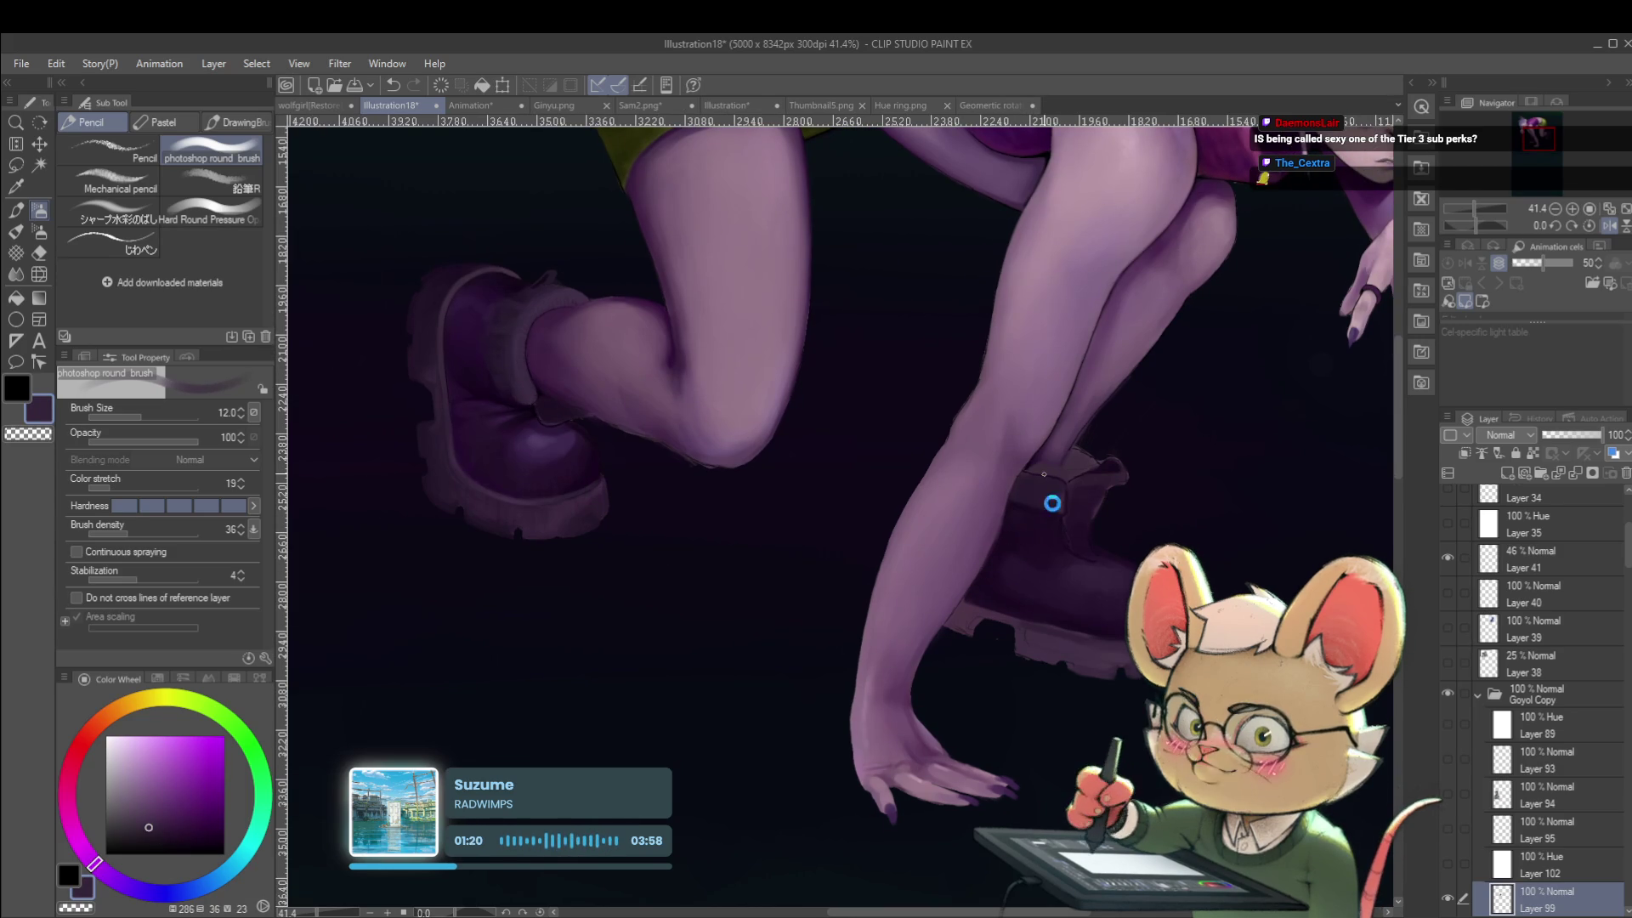
left_click_drag(985, 631, 1003, 702)
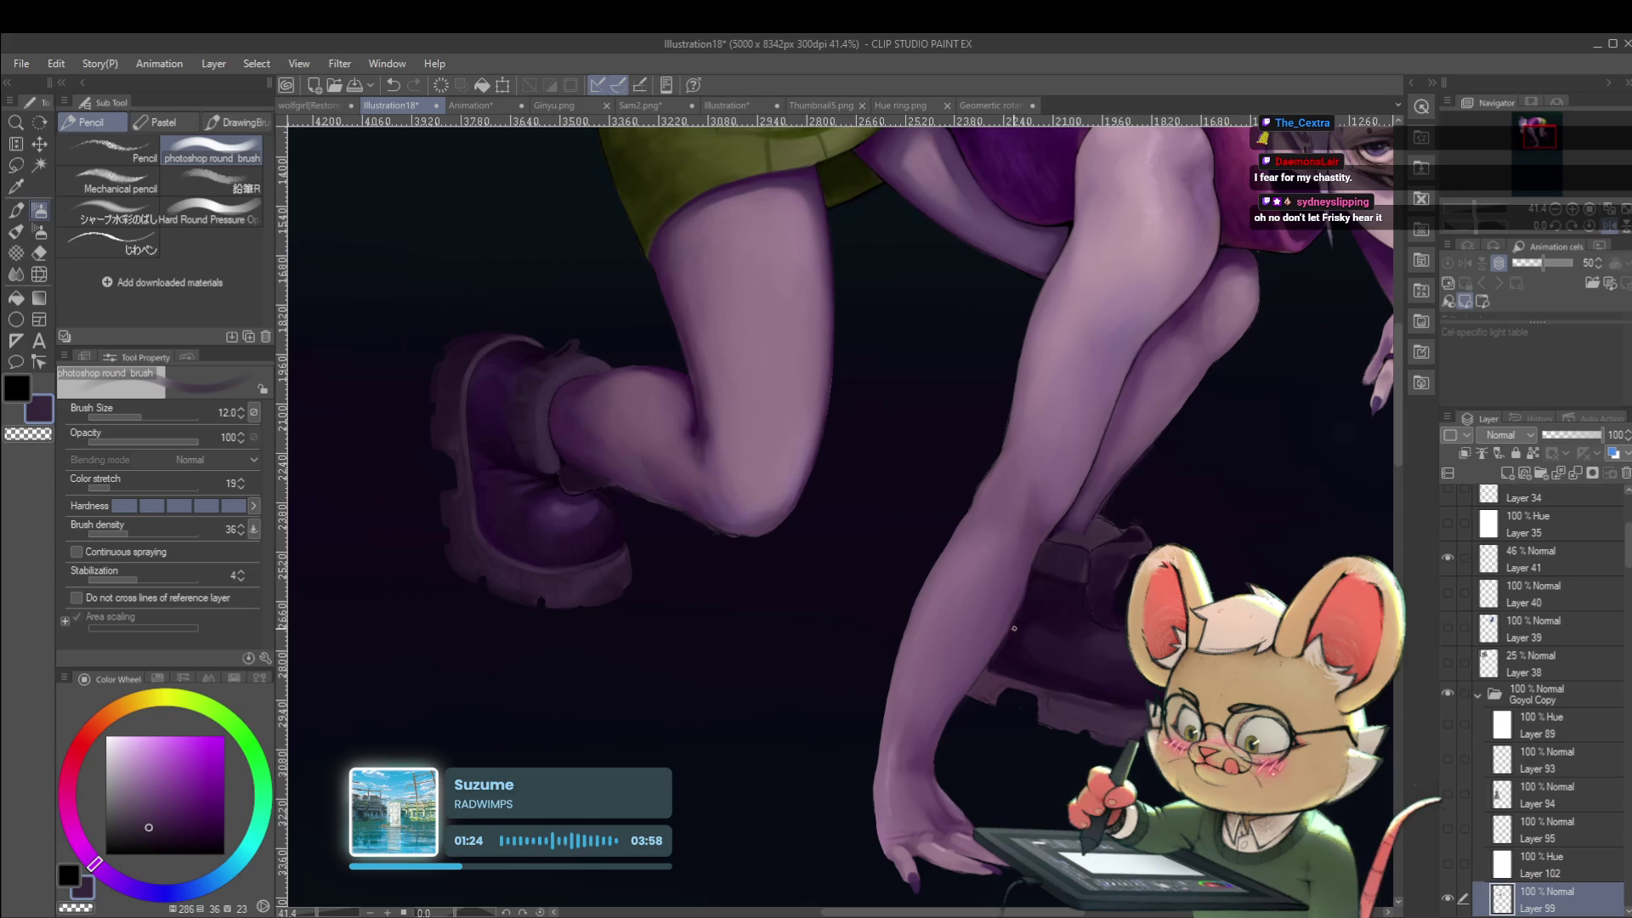
left_click(558, 473, "alt")
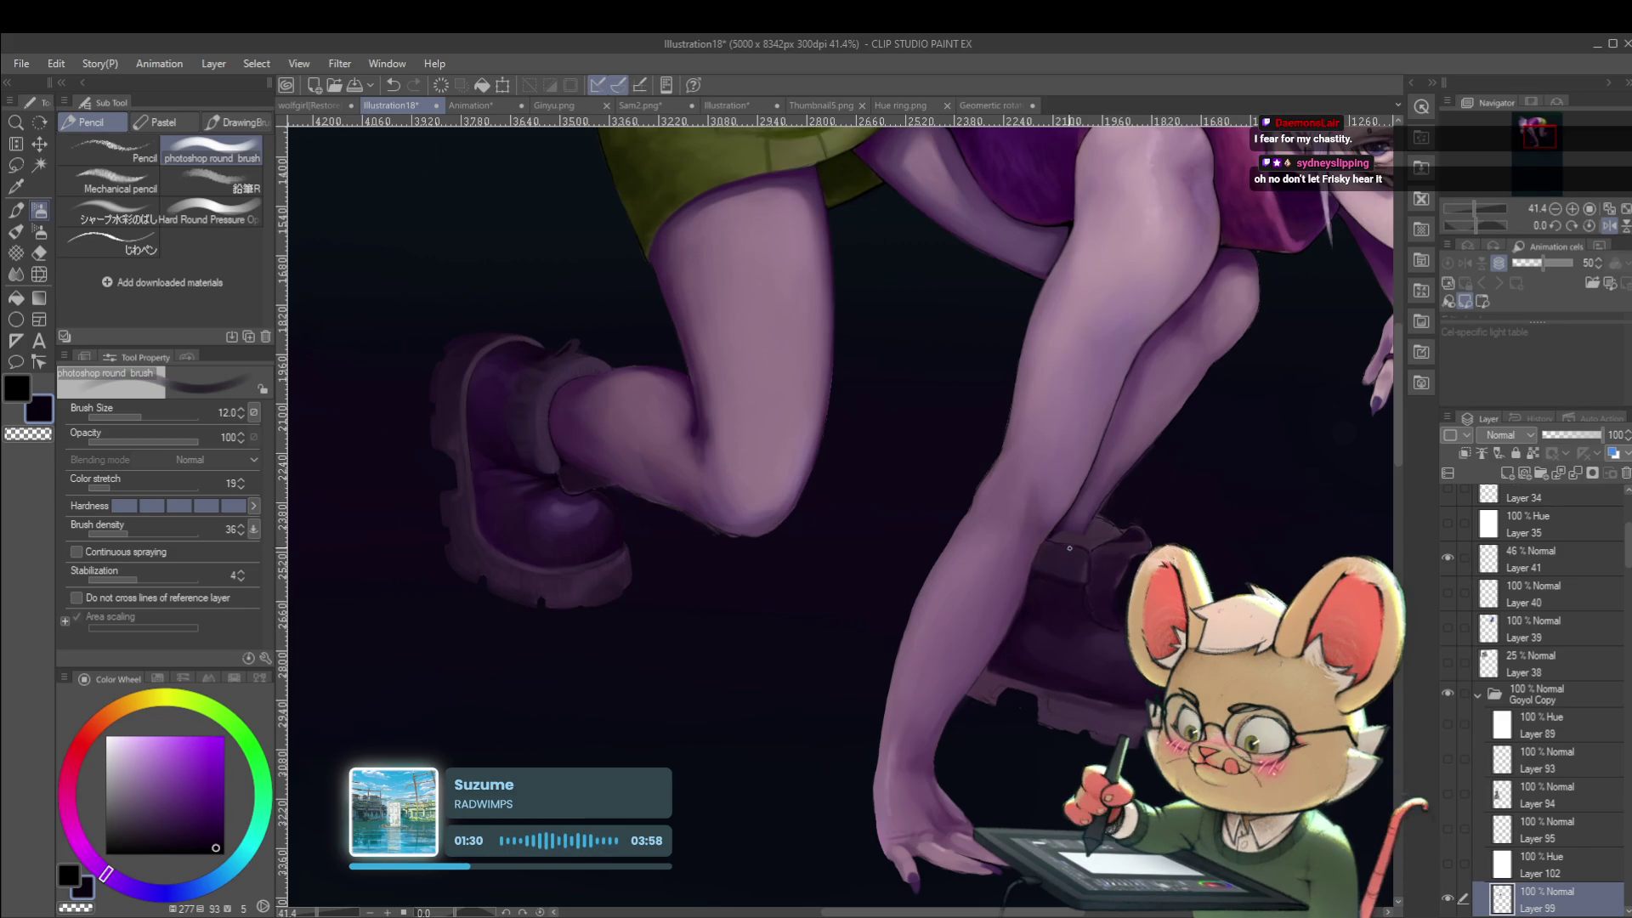
Paint near-black along the supporting leg and arm edges, then unmirror and reframe the figure.
mouse_move(1249, 280)
left_mouse_down()
mouse_move(1111, 553)
mouse_move(1101, 542)
left_mouse_up()
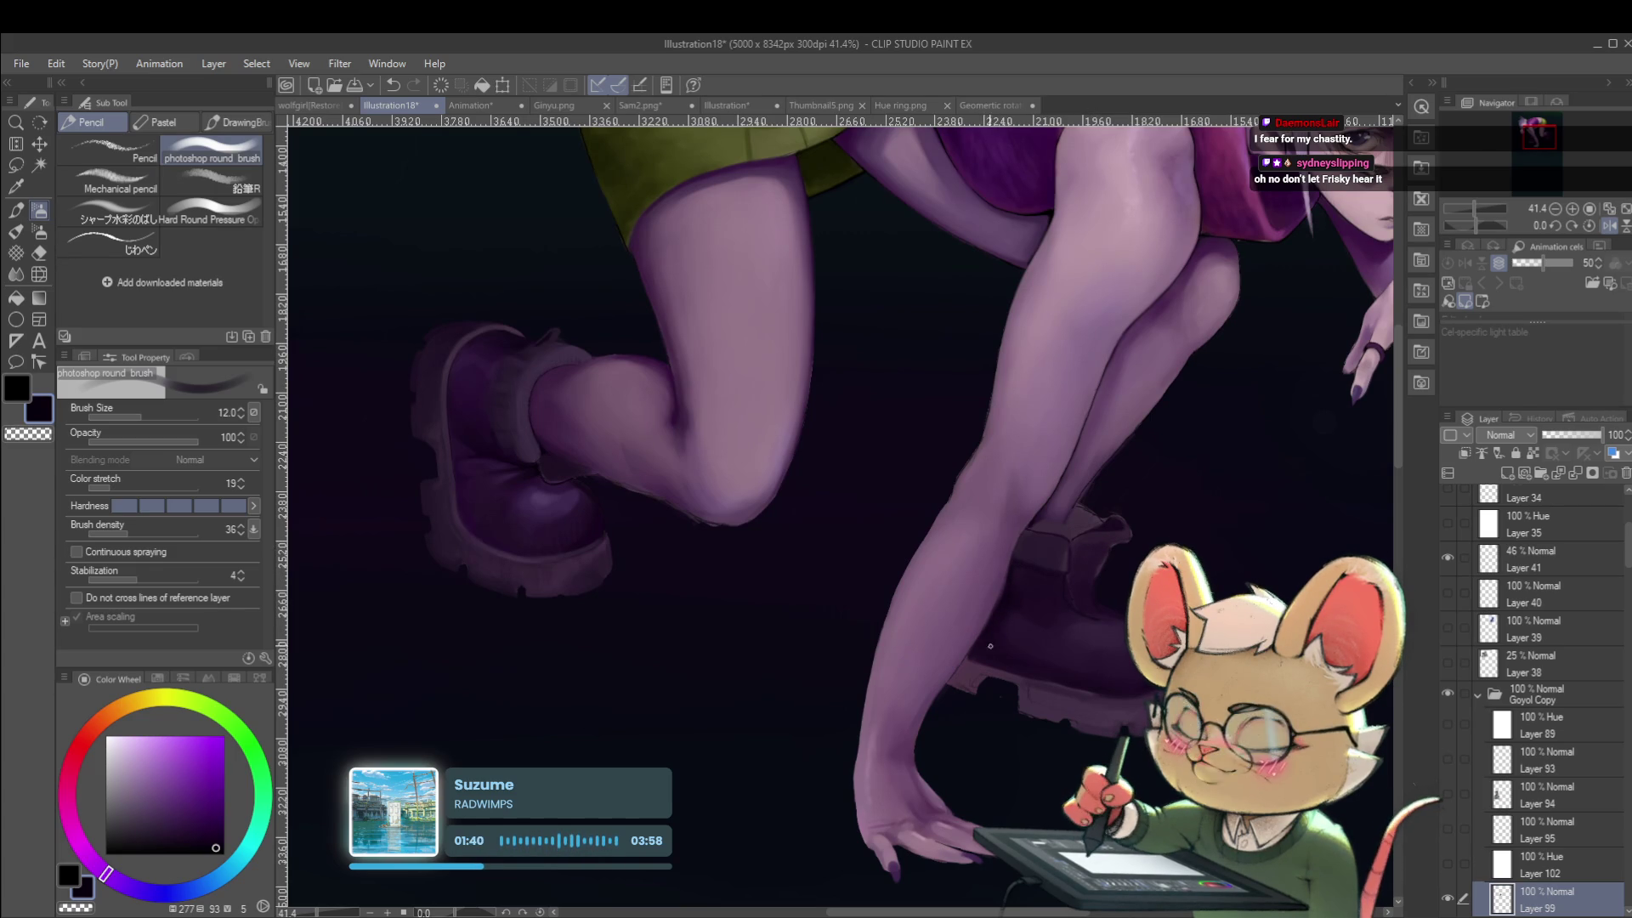
scroll(1046, 615, "down", 5)
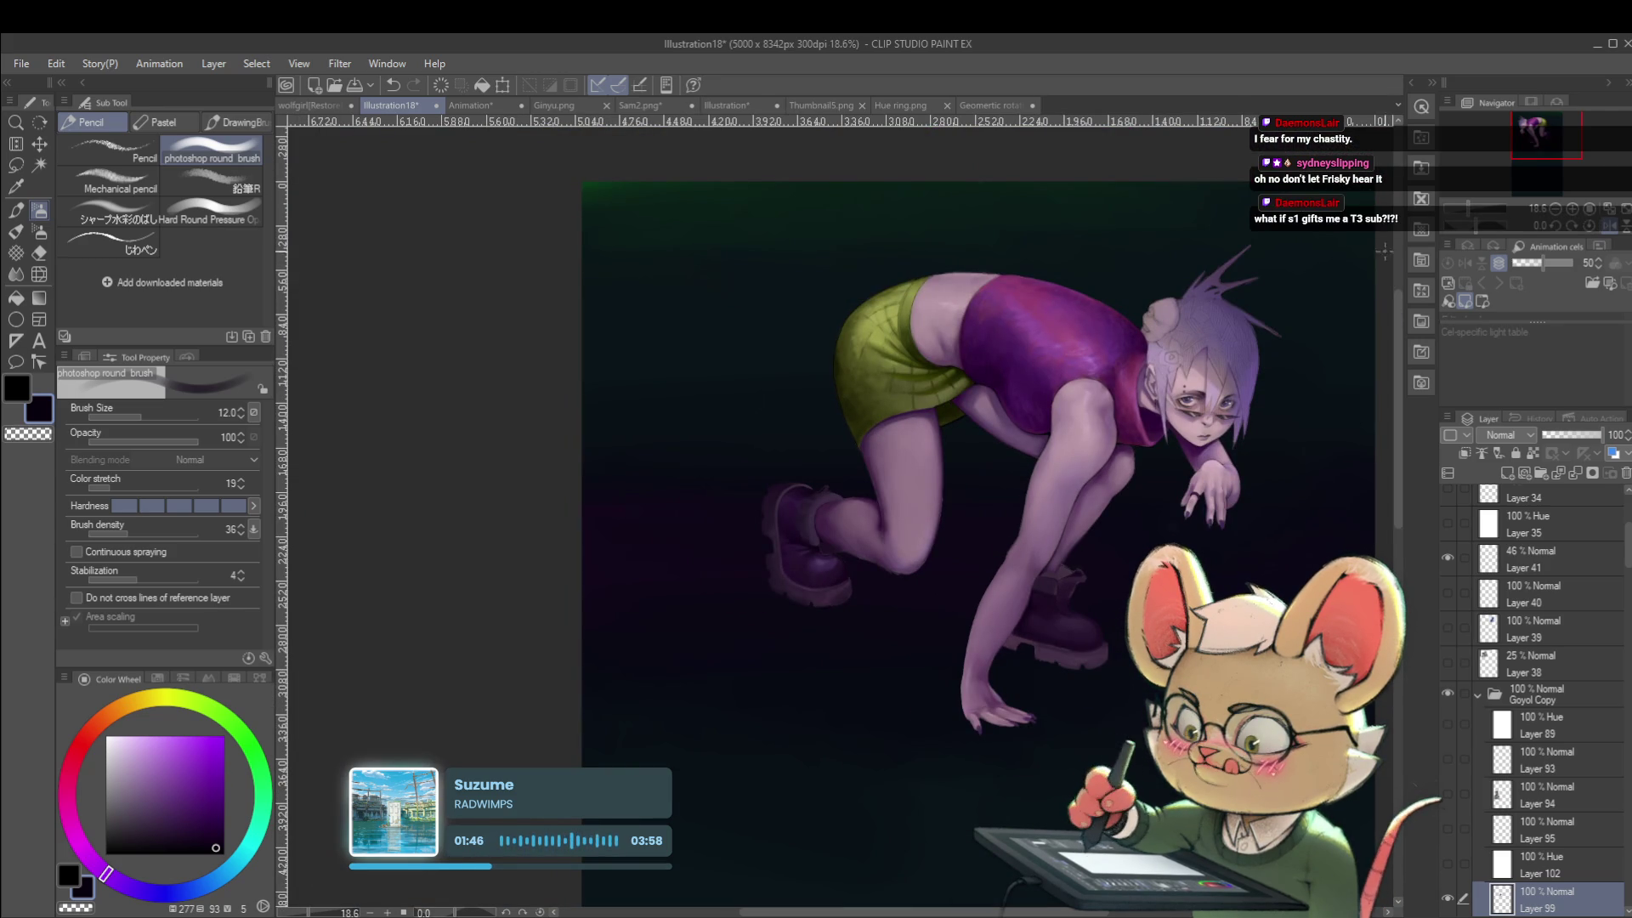
left_click(1609, 225)
left_click_drag(1048, 546, 1169, 452)
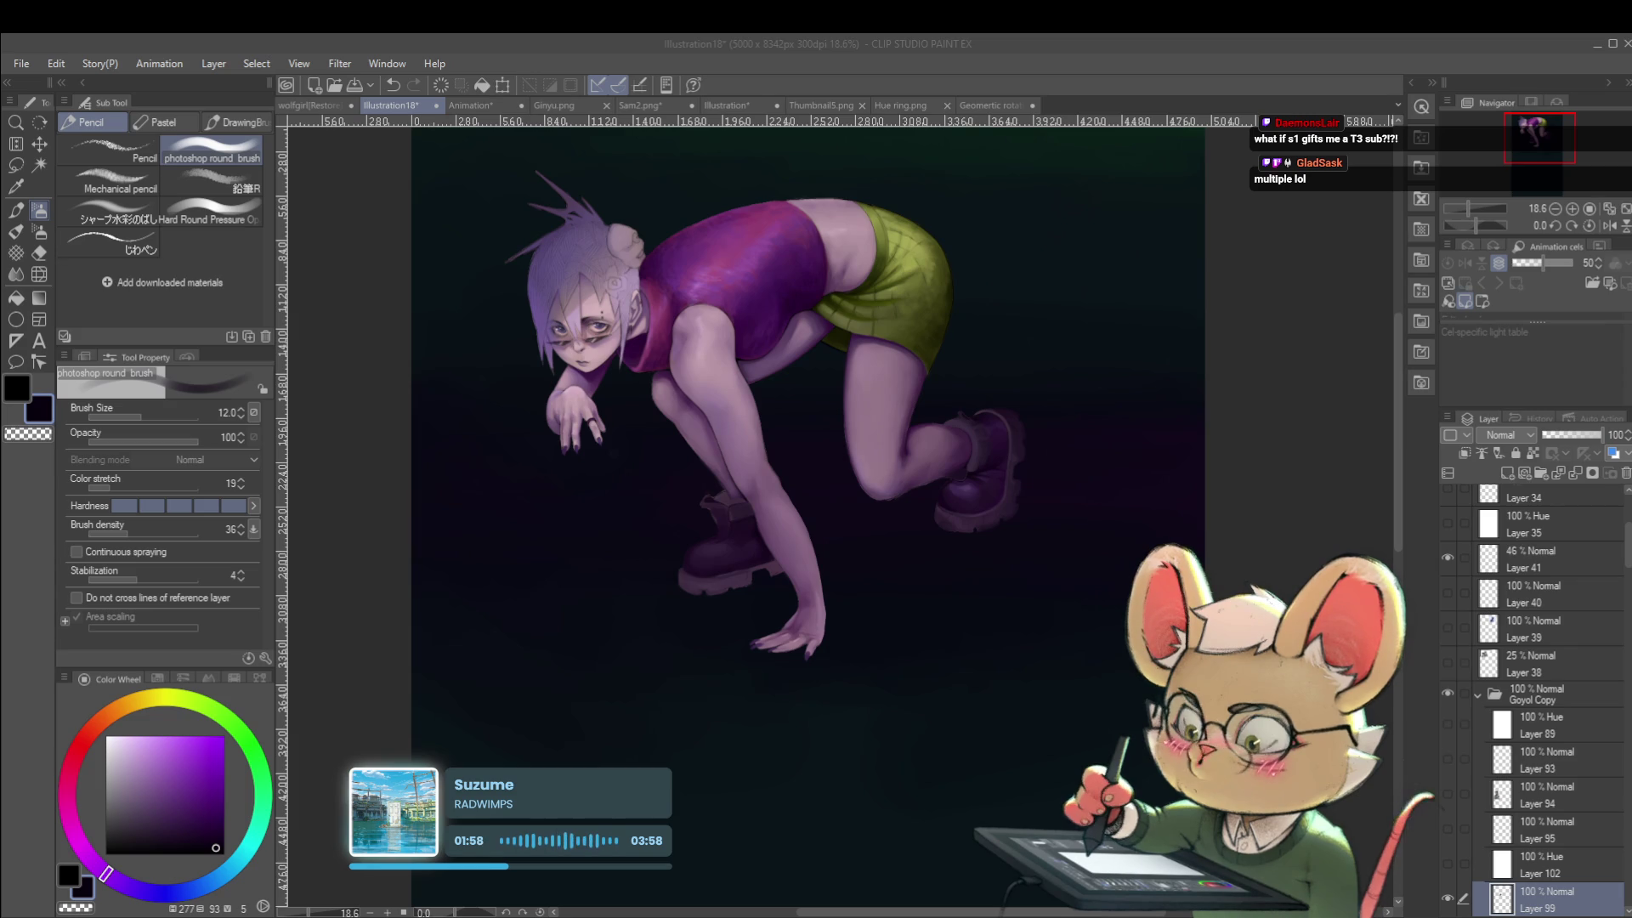
key("alt+Tab")
key("alt+Tab")
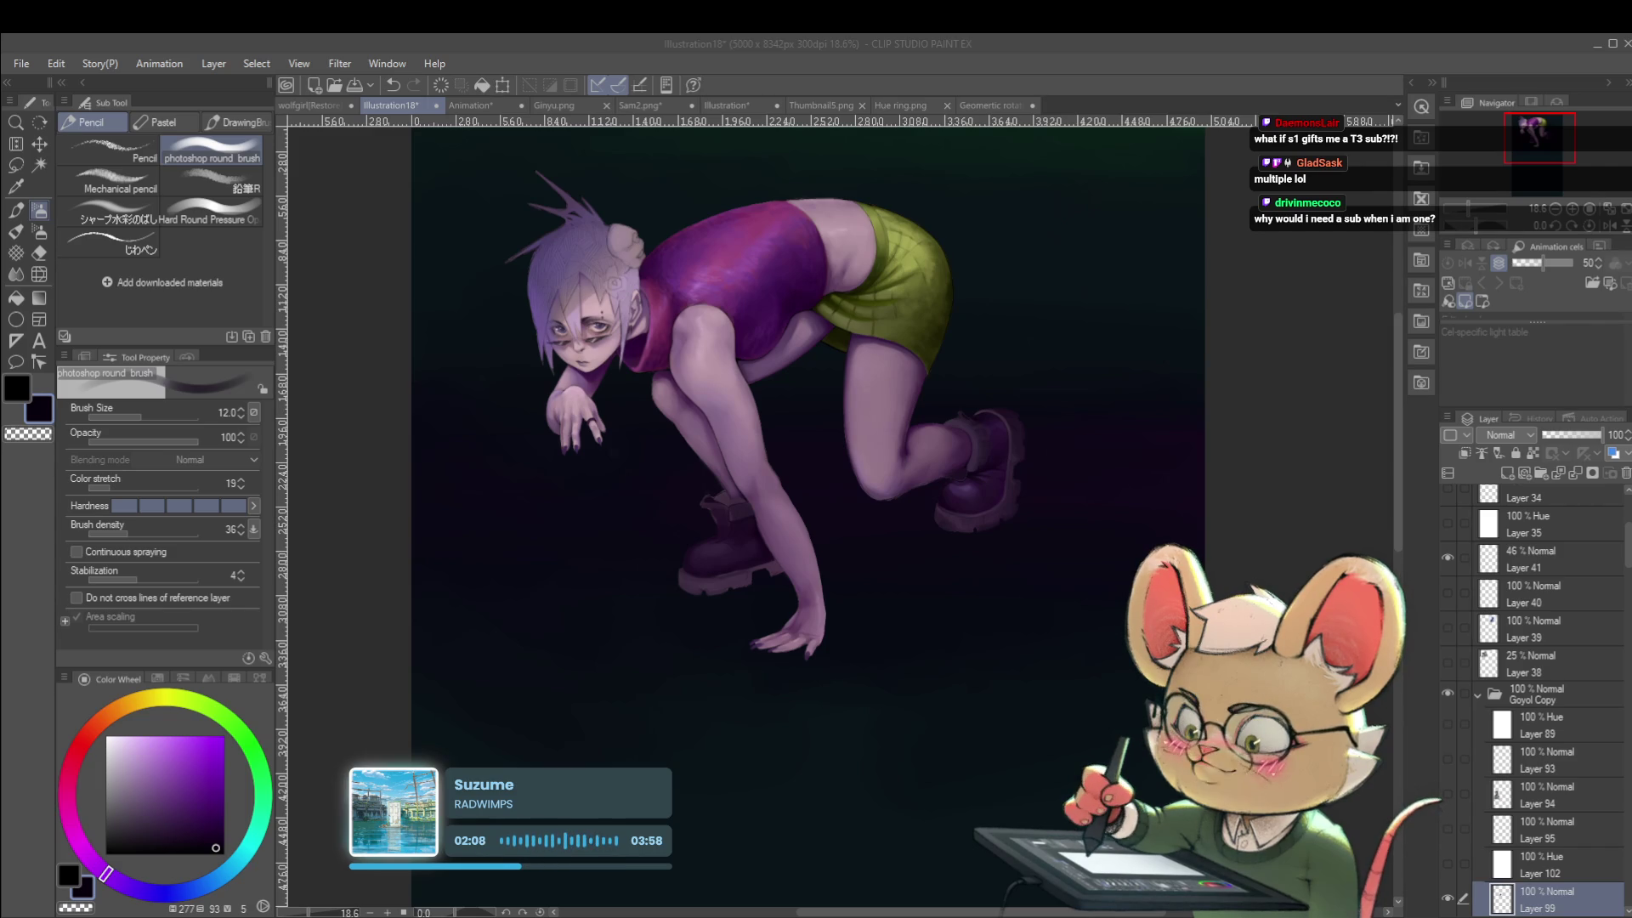
Mirror and zoom the canvas to check proportions, then flip back and fit the figure in view.
left_click(925, 564)
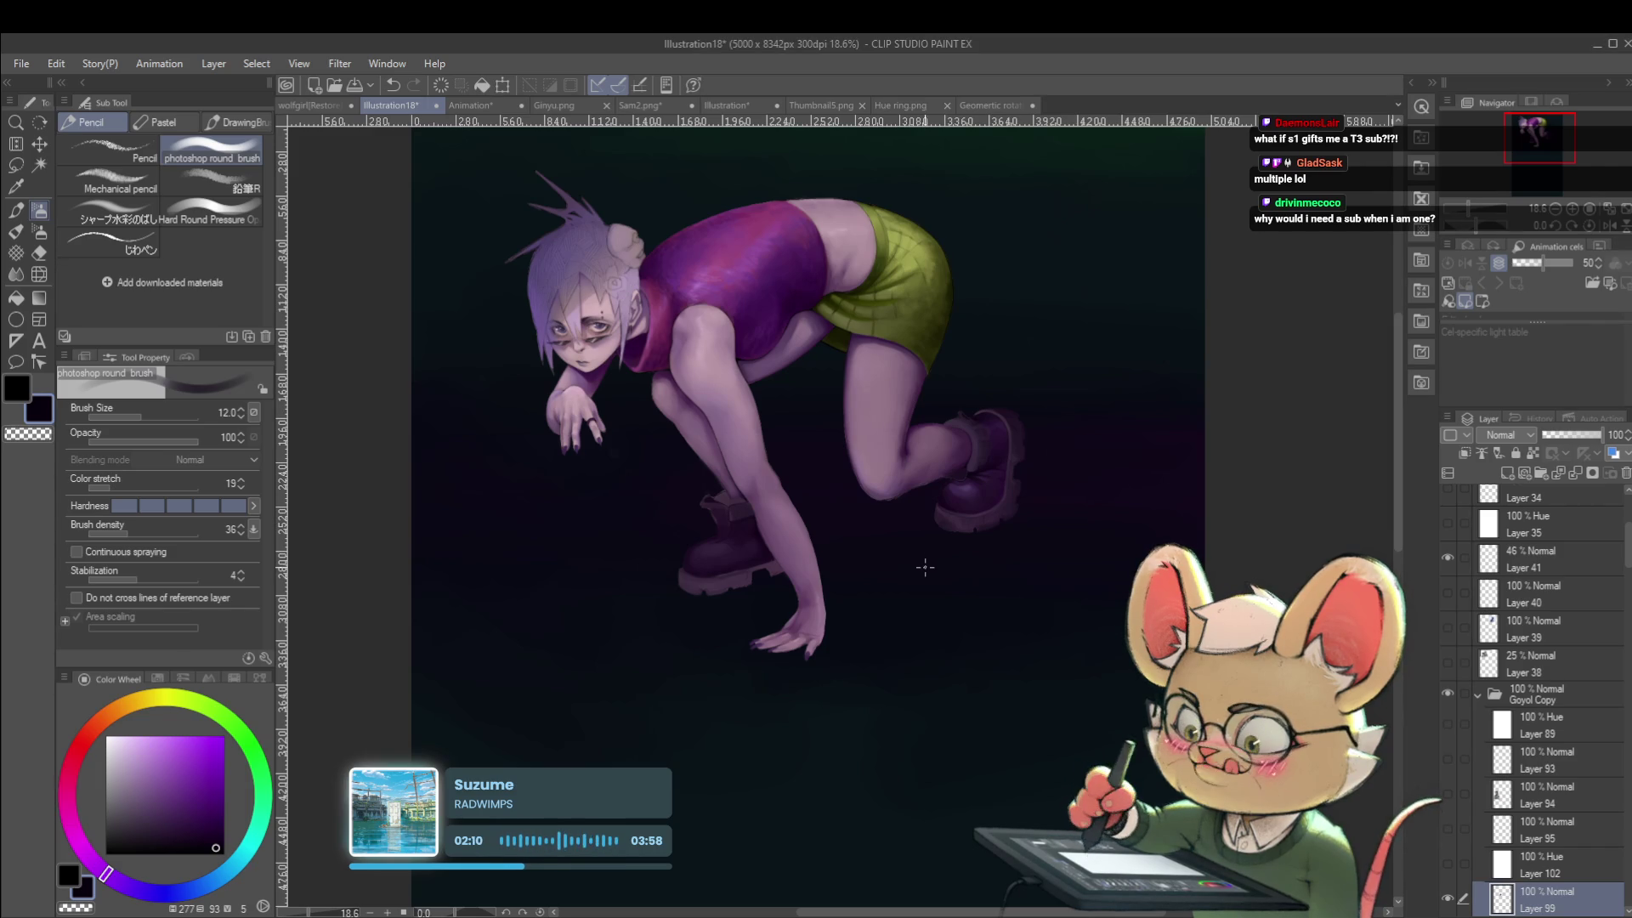
key("h")
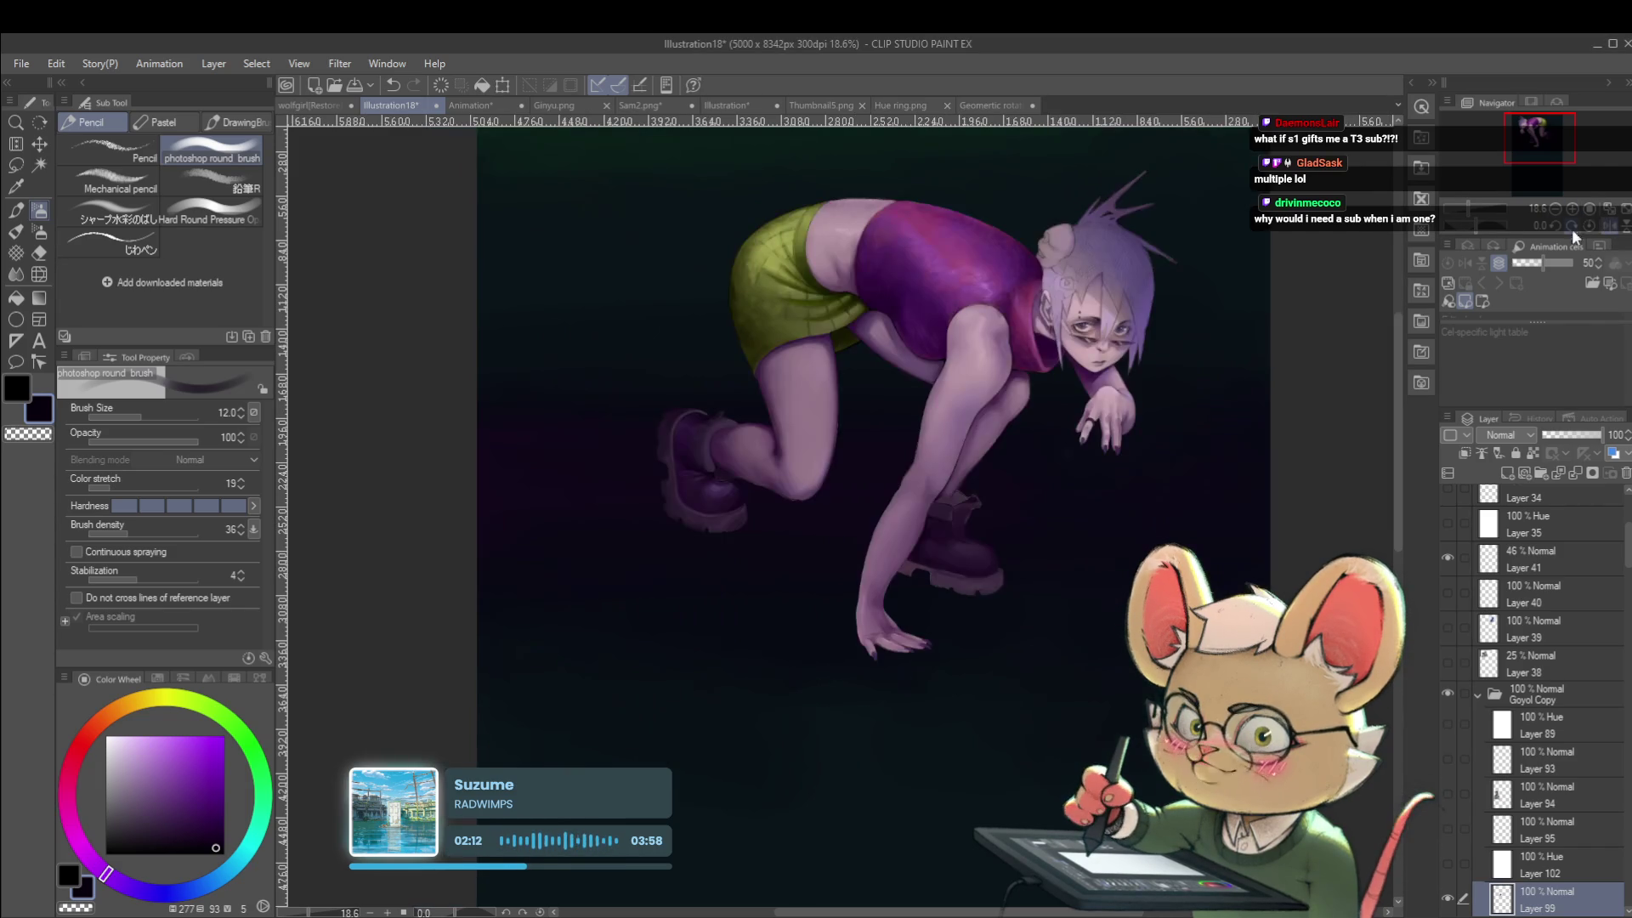
scroll(953, 529, "up", 2)
scroll(929, 516, "up", 1)
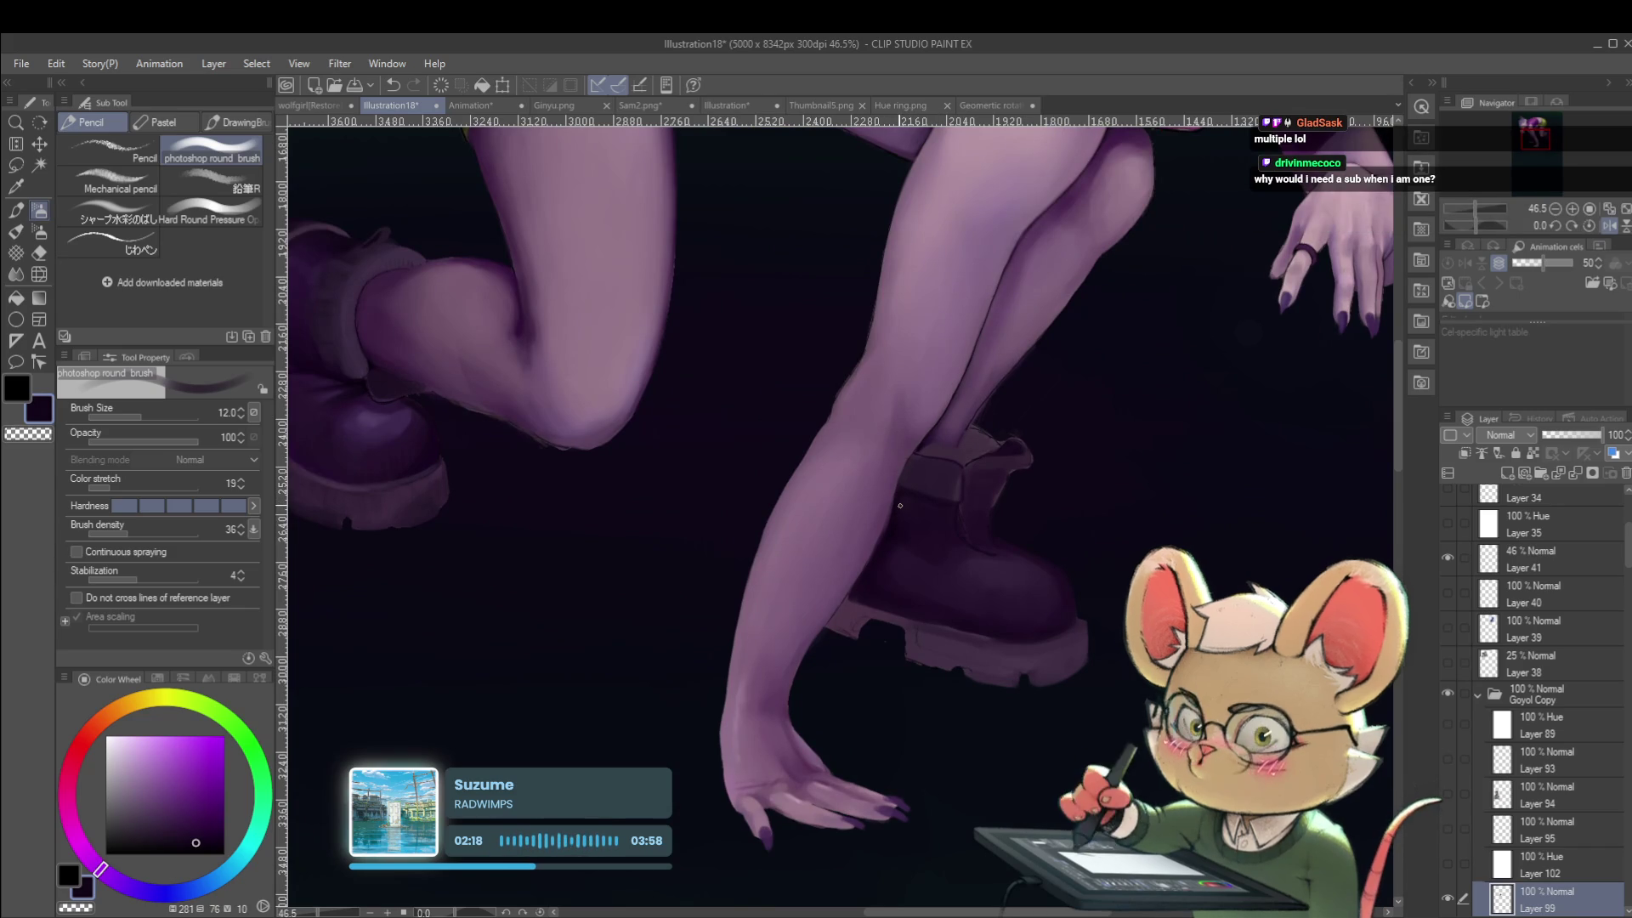
key("bracketright")
key("h")
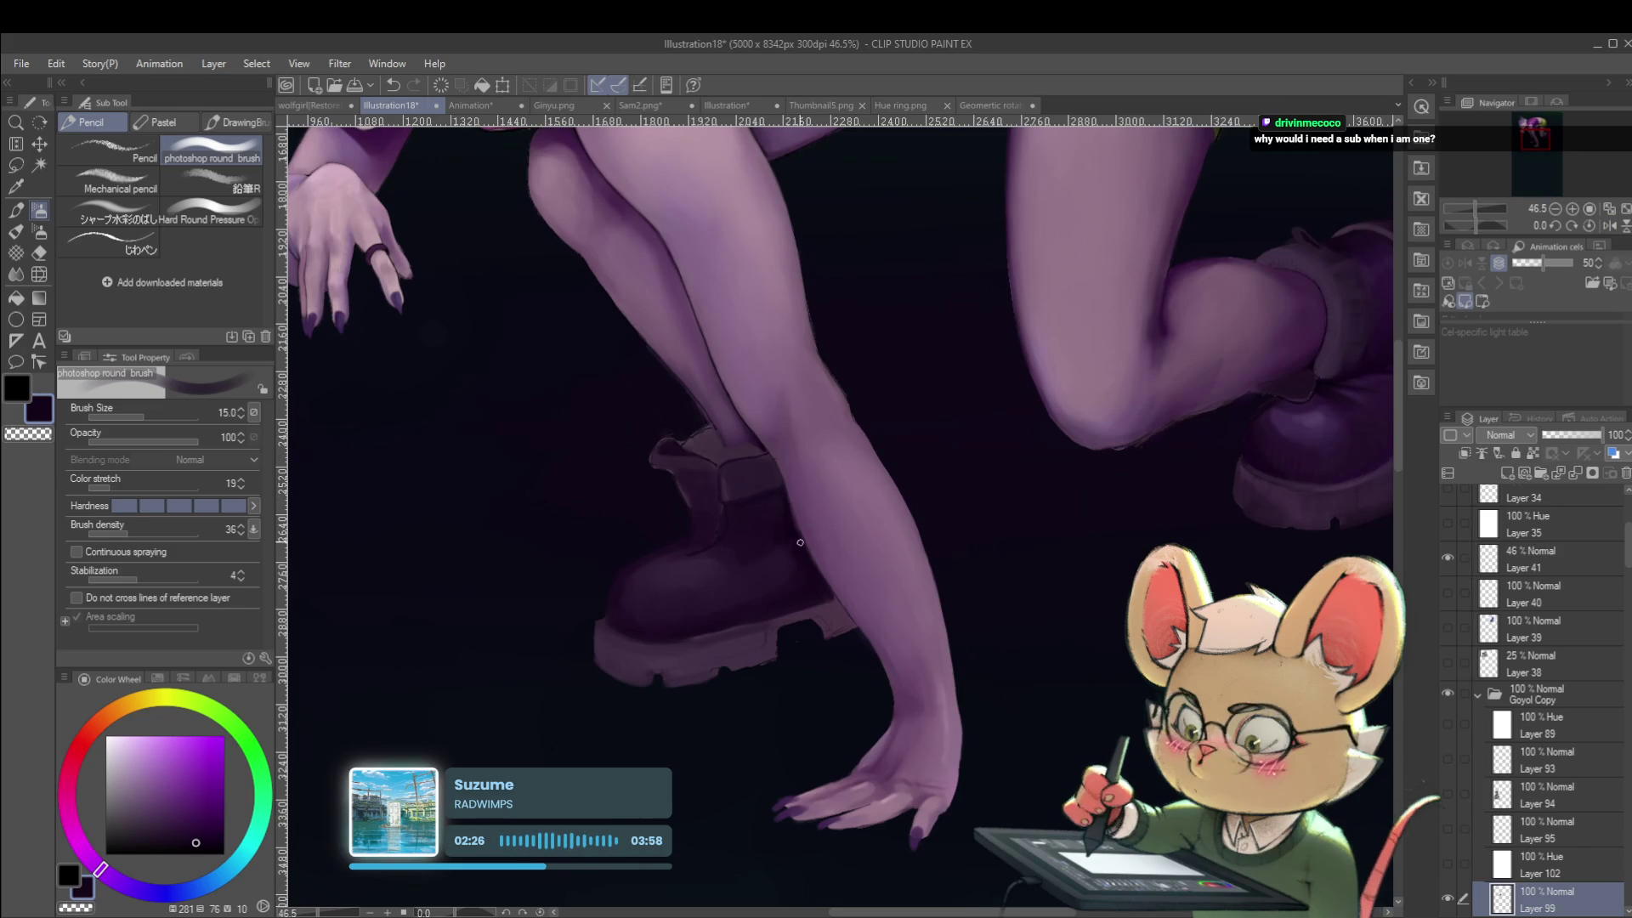
key("ctrl+0")
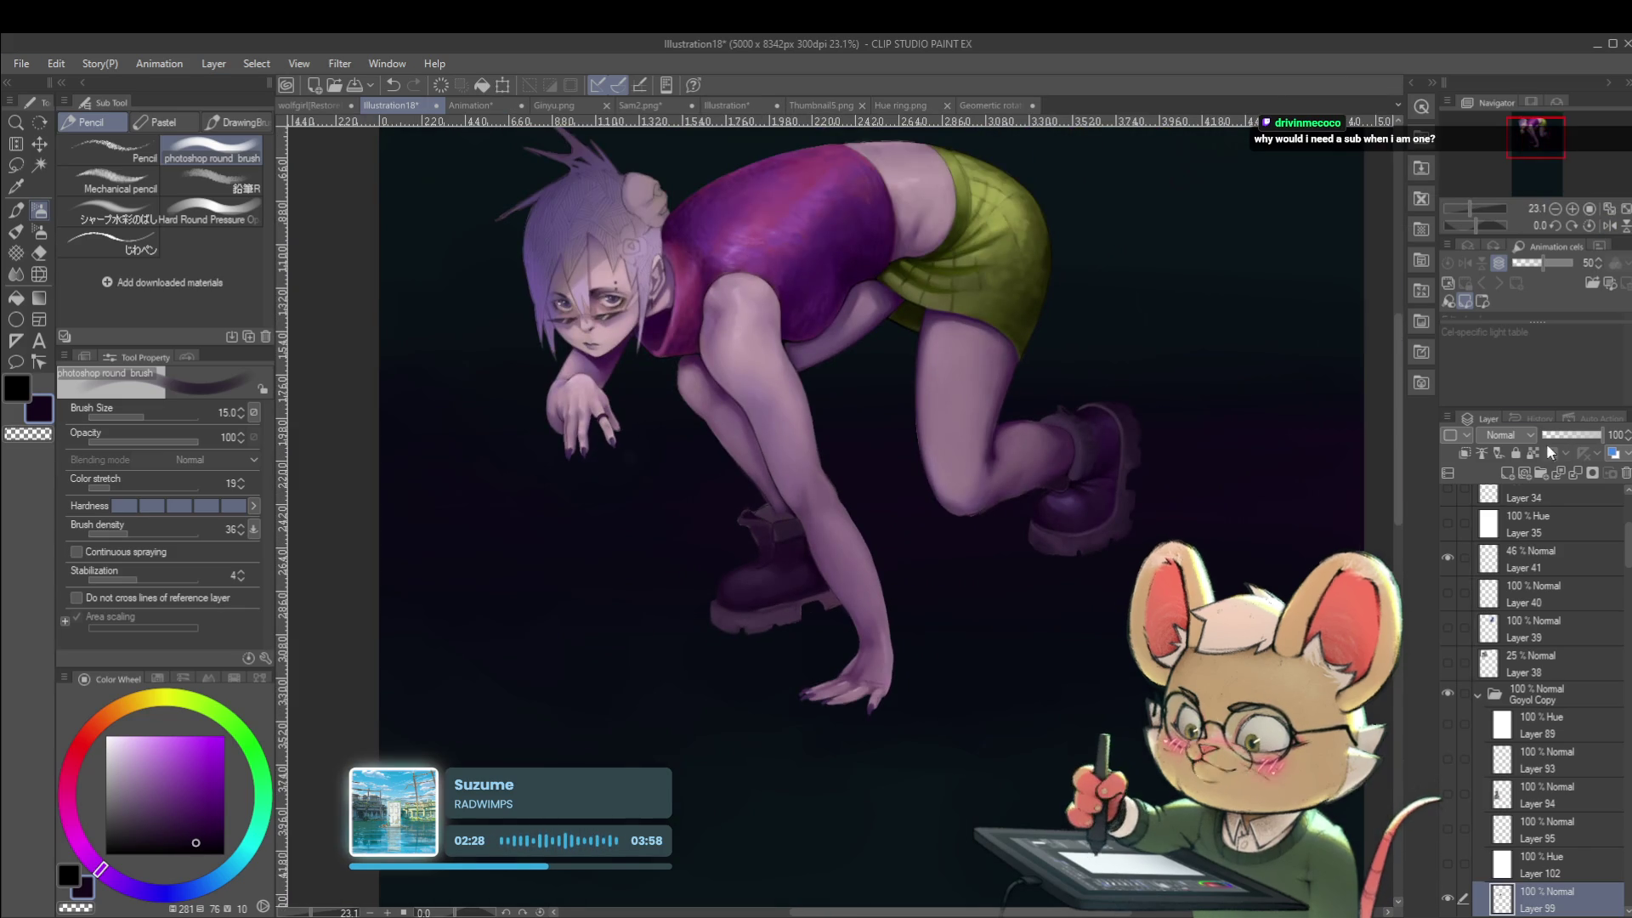
Eyedrop a darker, duller purple from the mirrored front boot and enlarge the brush to 25.
left_click(1607, 226)
scroll(874, 561, "up", 3)
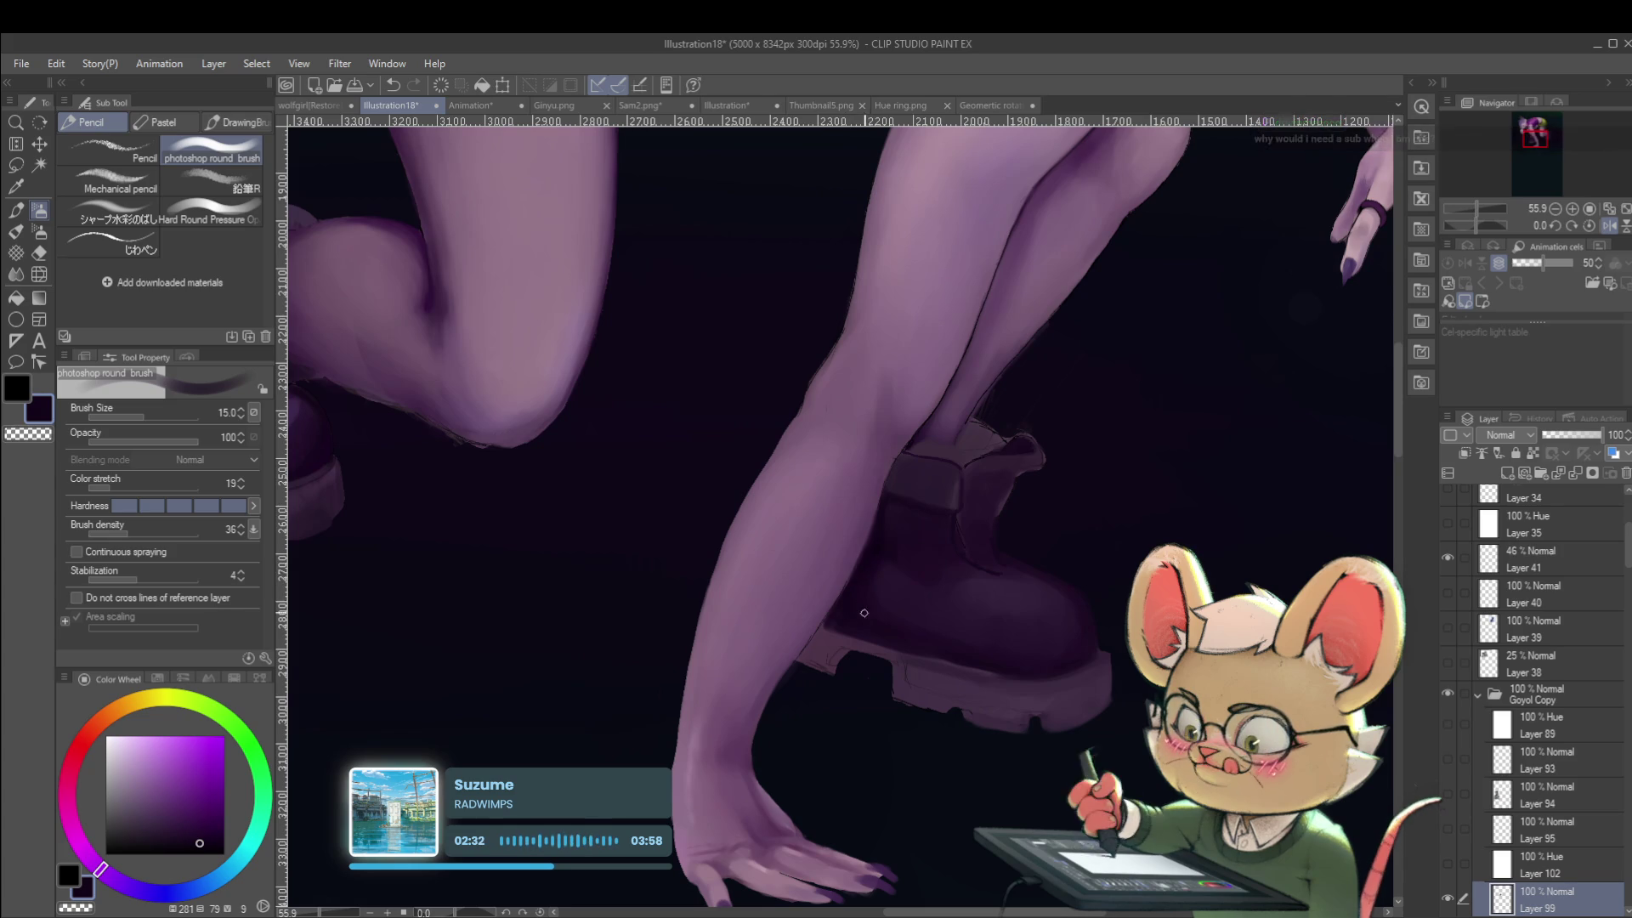
scroll(931, 534, "down", 2)
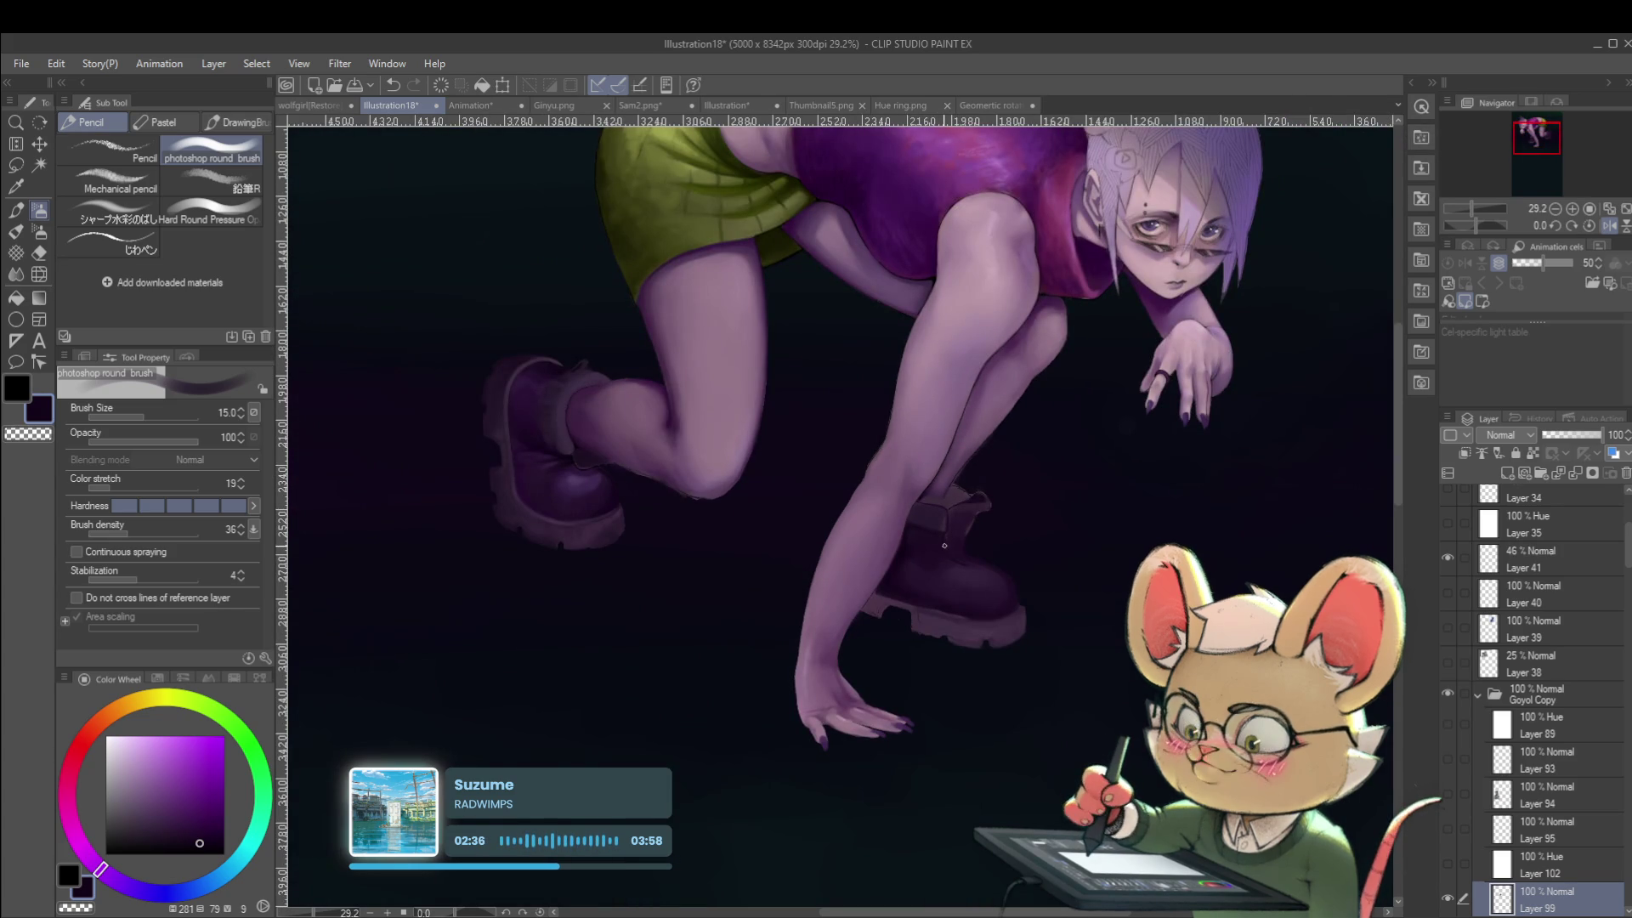
scroll(927, 555, "up", 2)
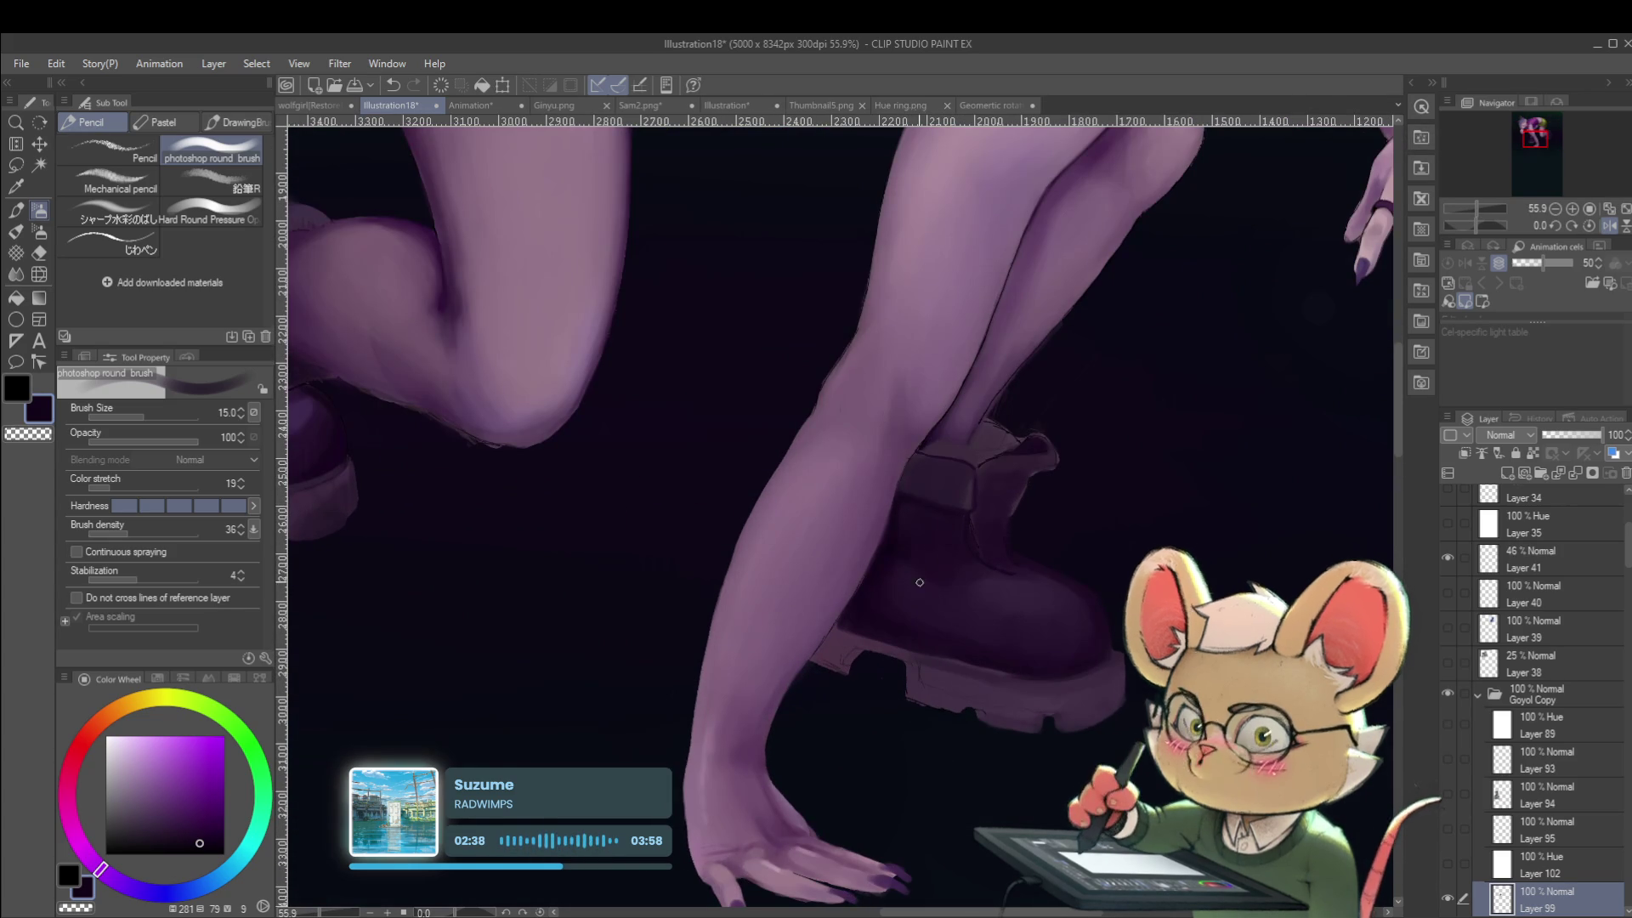
left_click(915, 580, "alt")
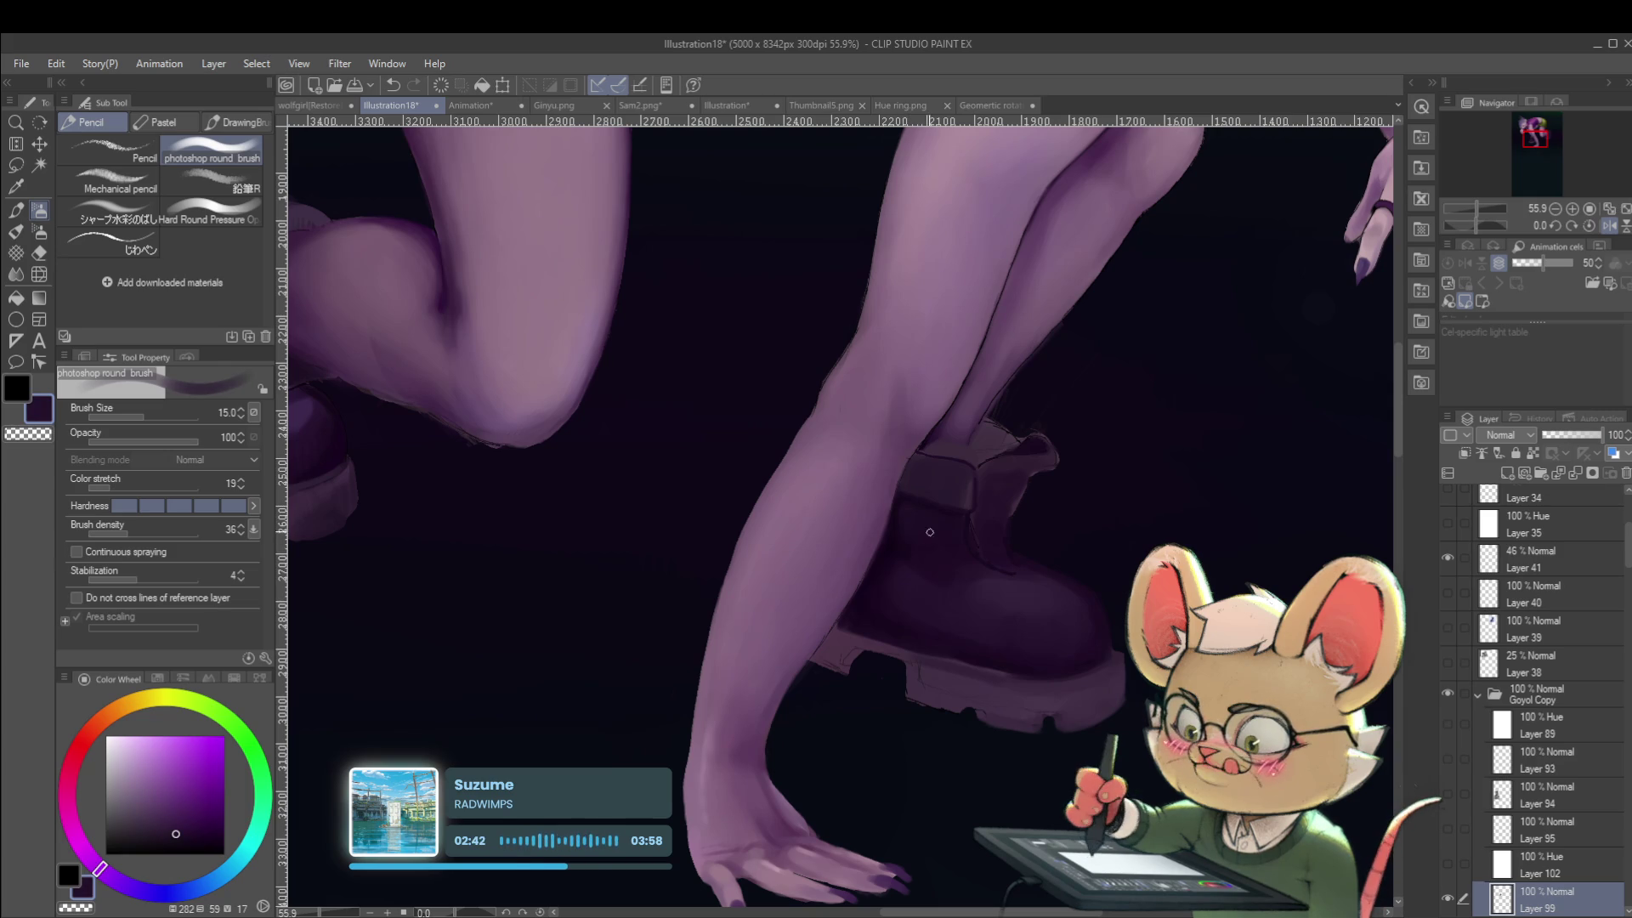
scroll(975, 469, "down", 3)
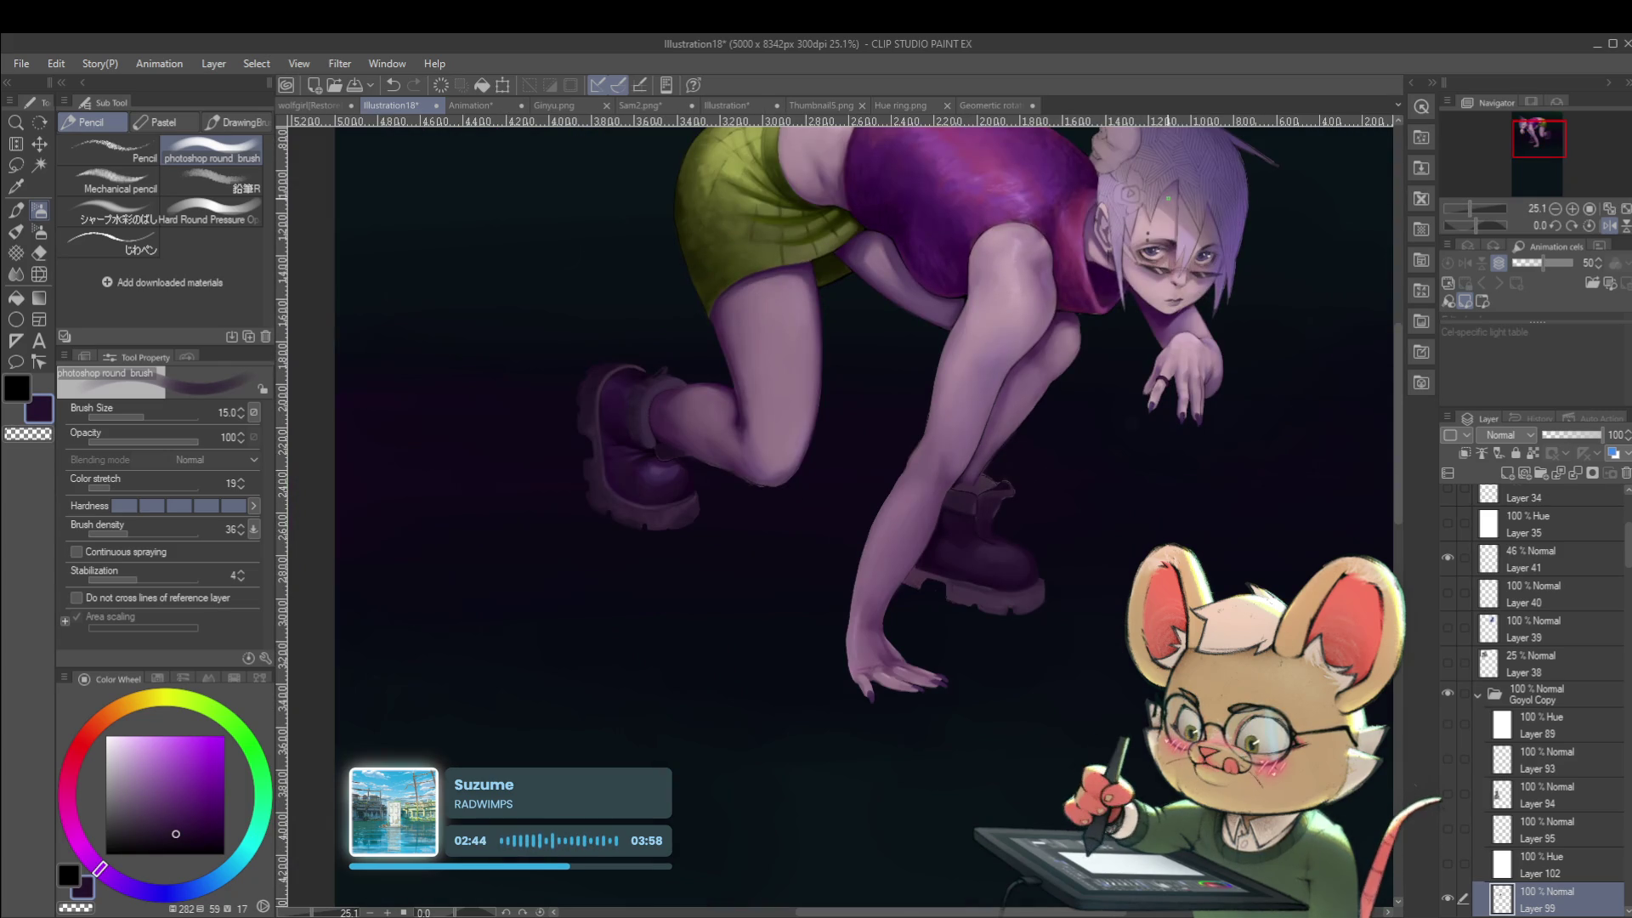
scroll(991, 568, "up", 4)
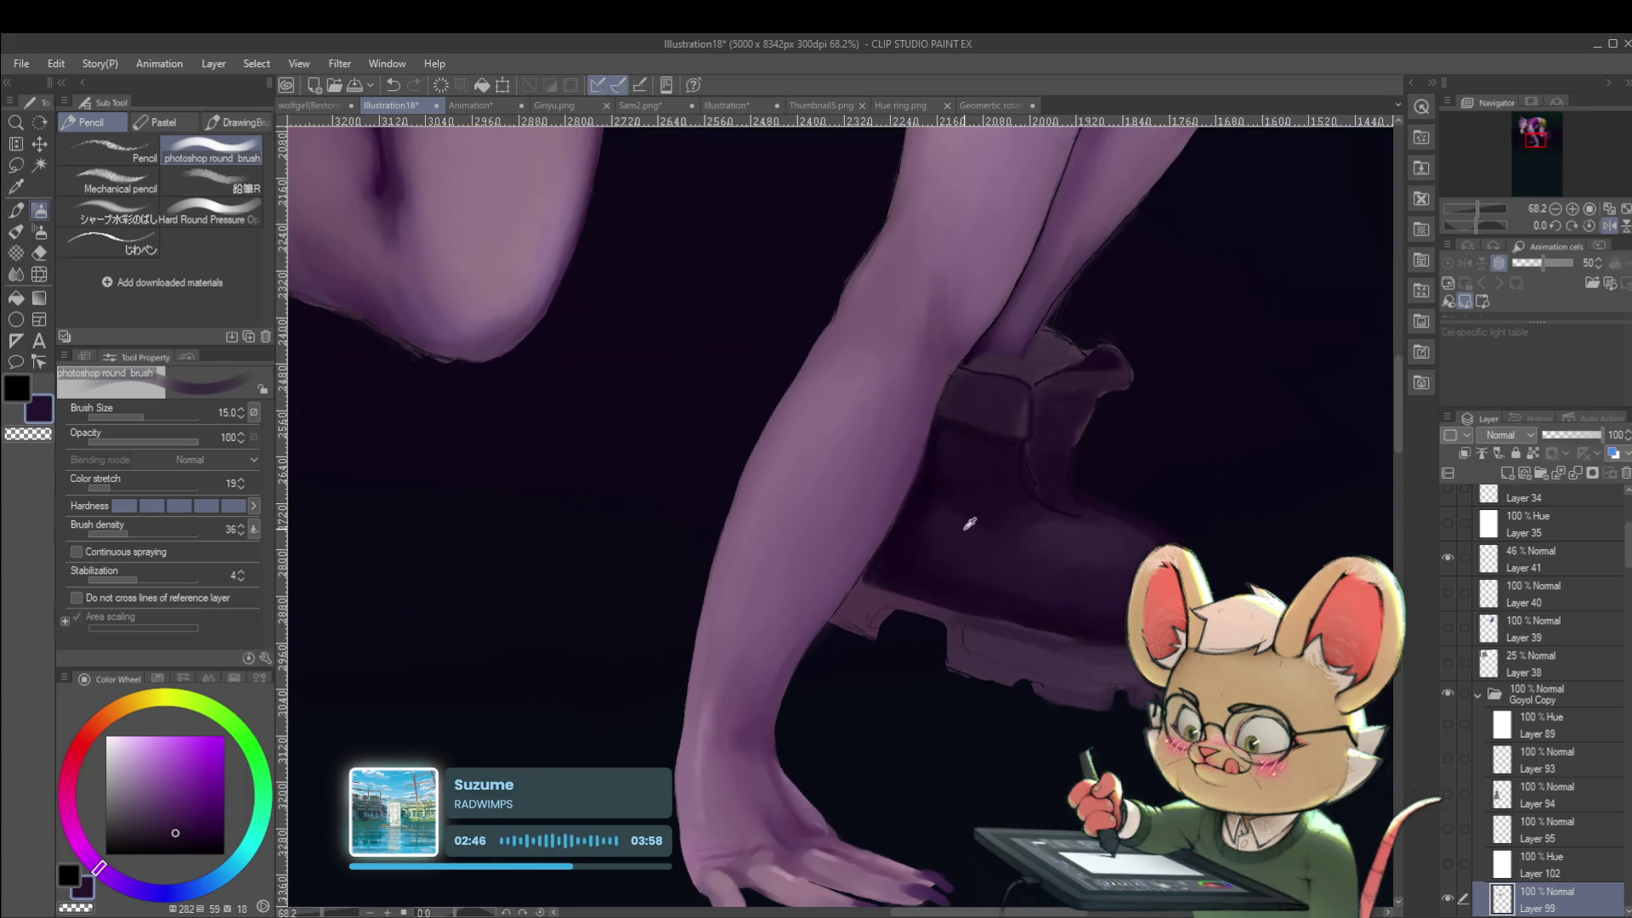
key("bracketright")
key("bracketright")
key("bracketright")
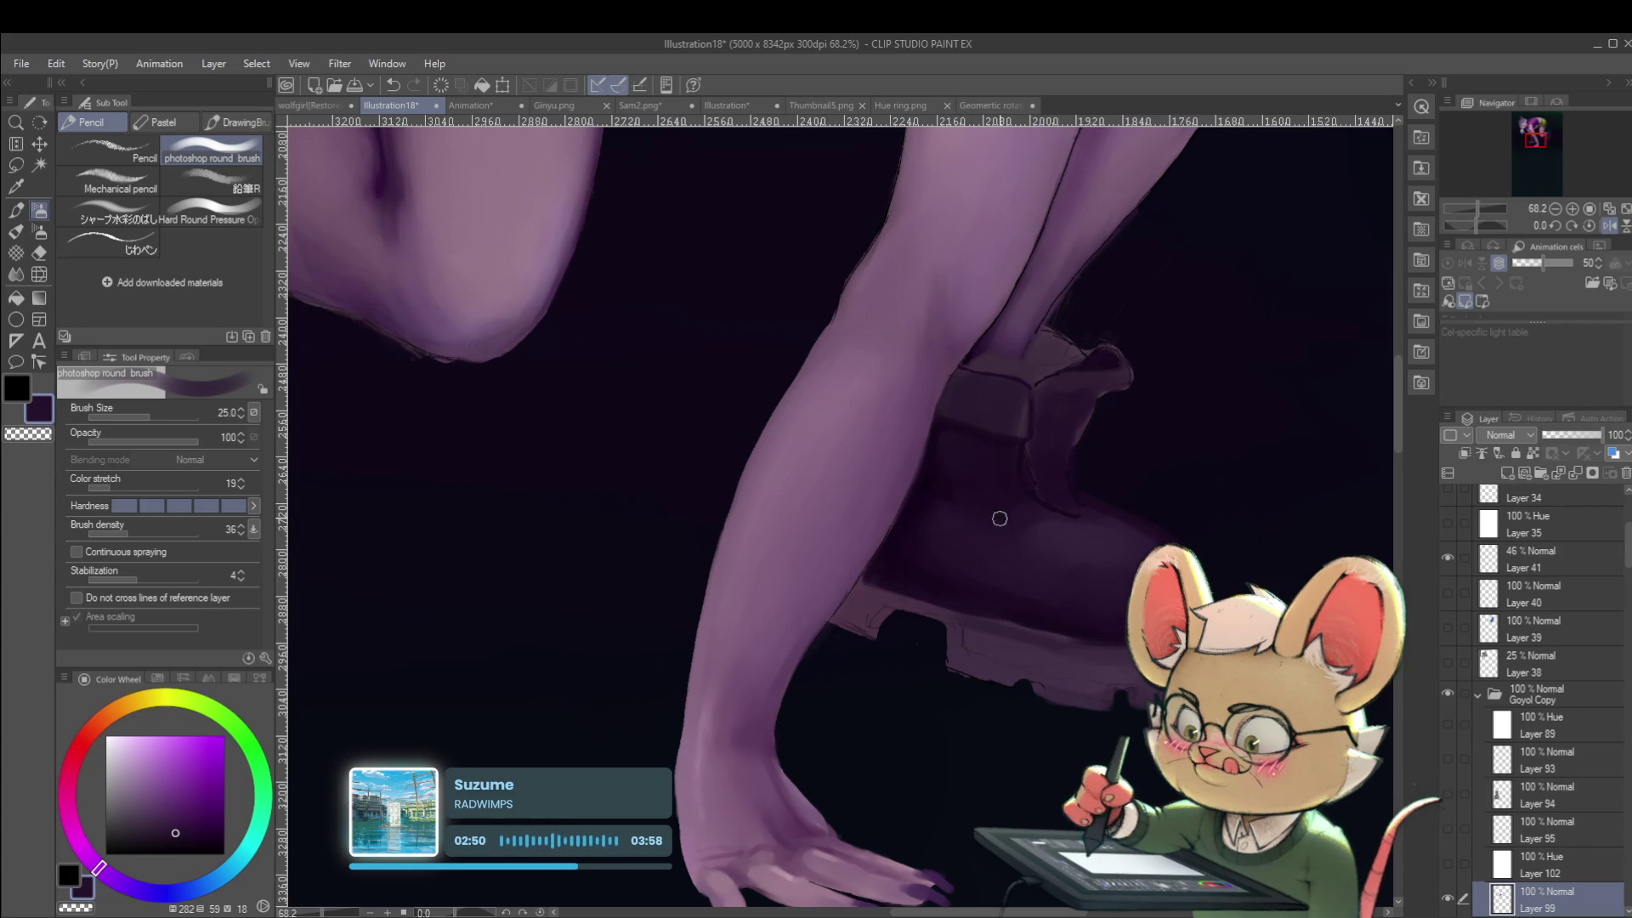
scroll(984, 521, "down", 5)
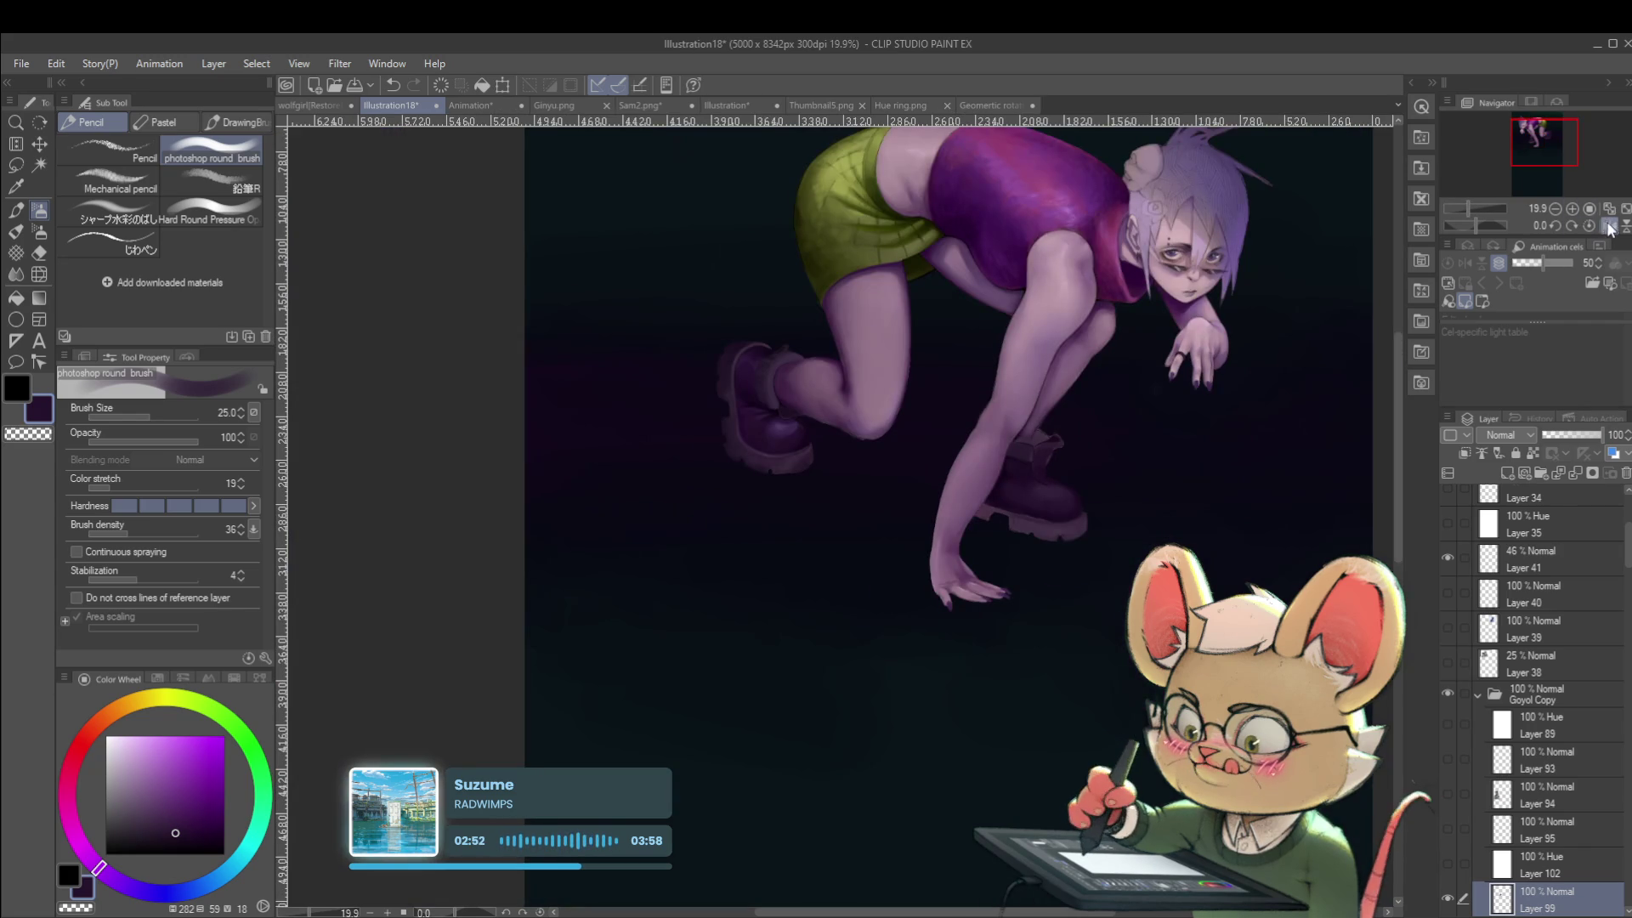
Unmirror the canvas, zoom in and eyedrop a greyer dark purple from the boot.
left_click(1587, 226)
scroll(673, 487, "up", 5)
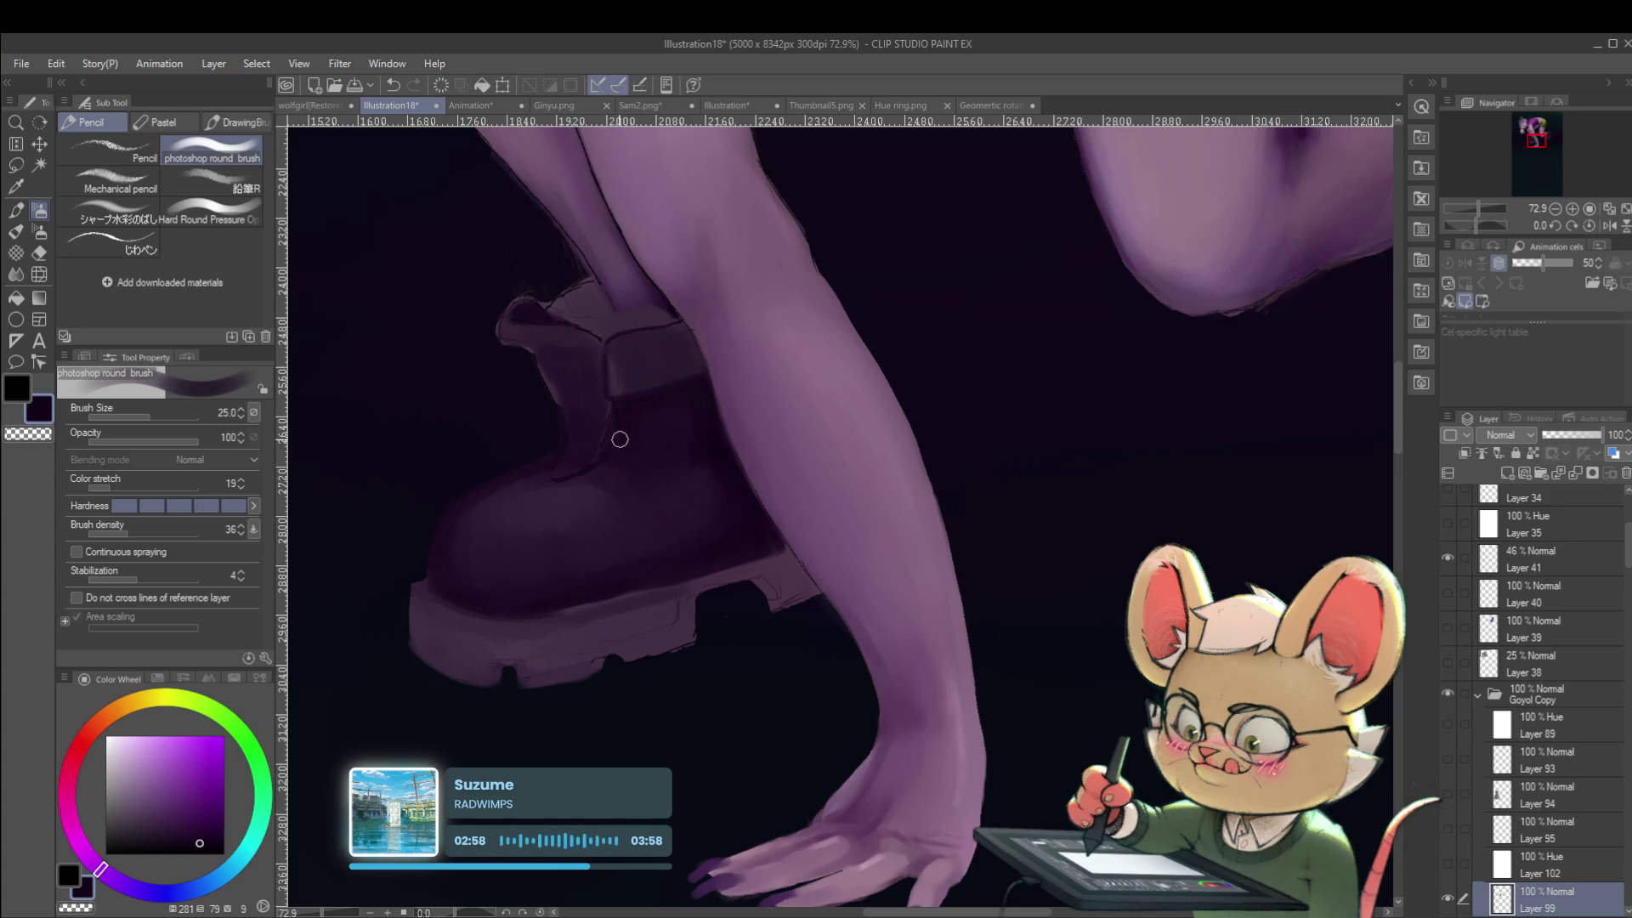
scroll(657, 455, "down", 5)
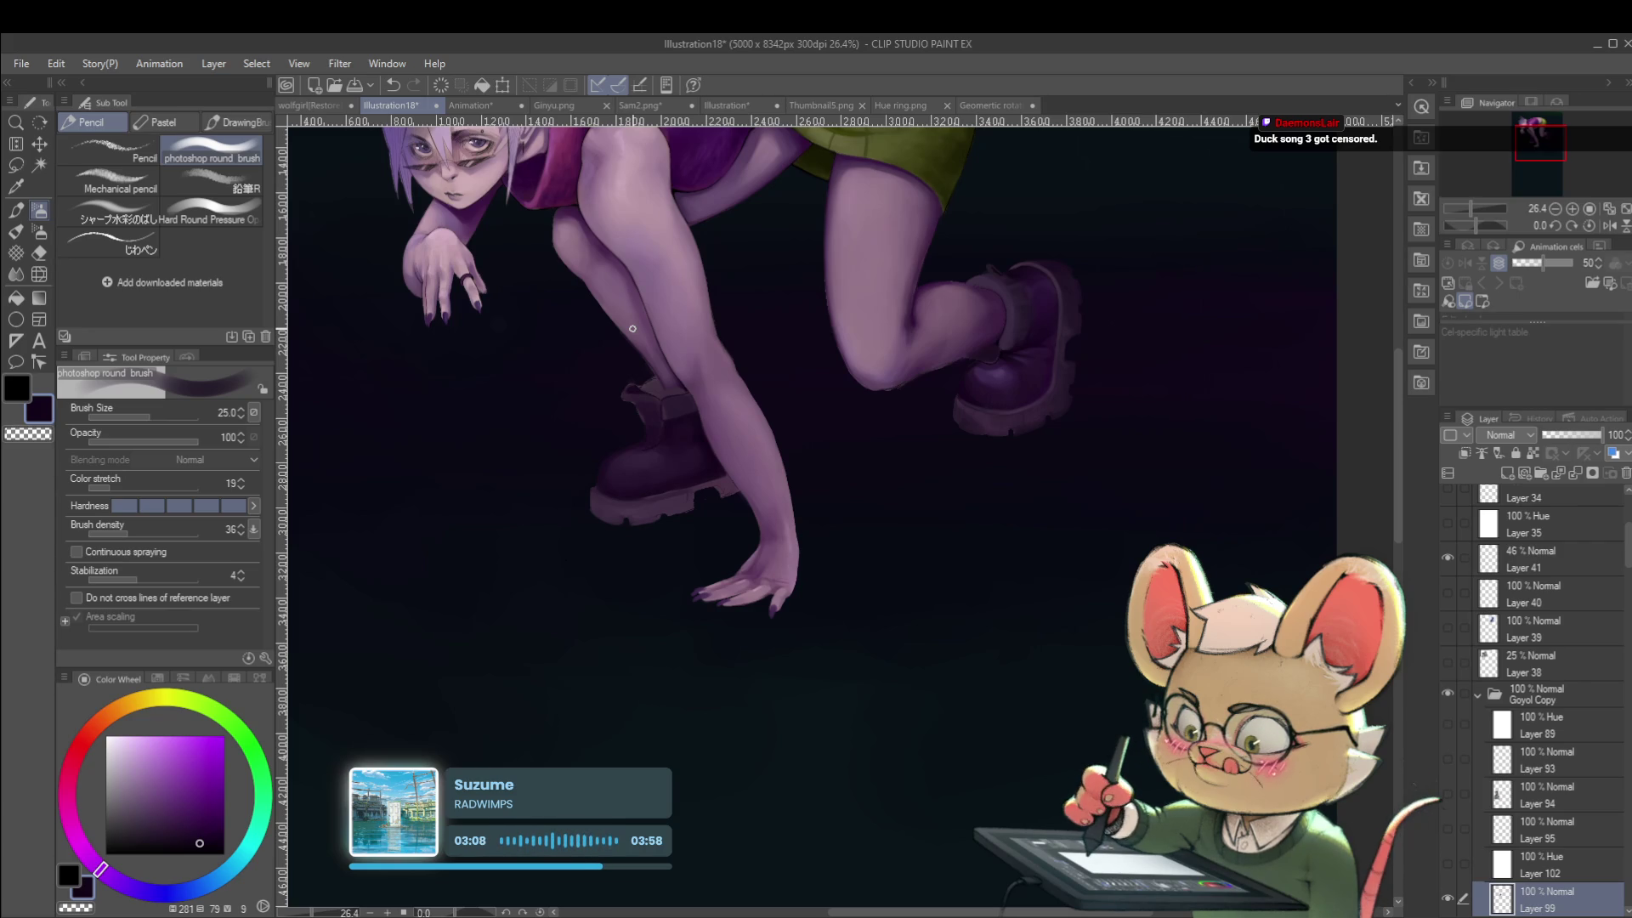
scroll(765, 383, "up", 1)
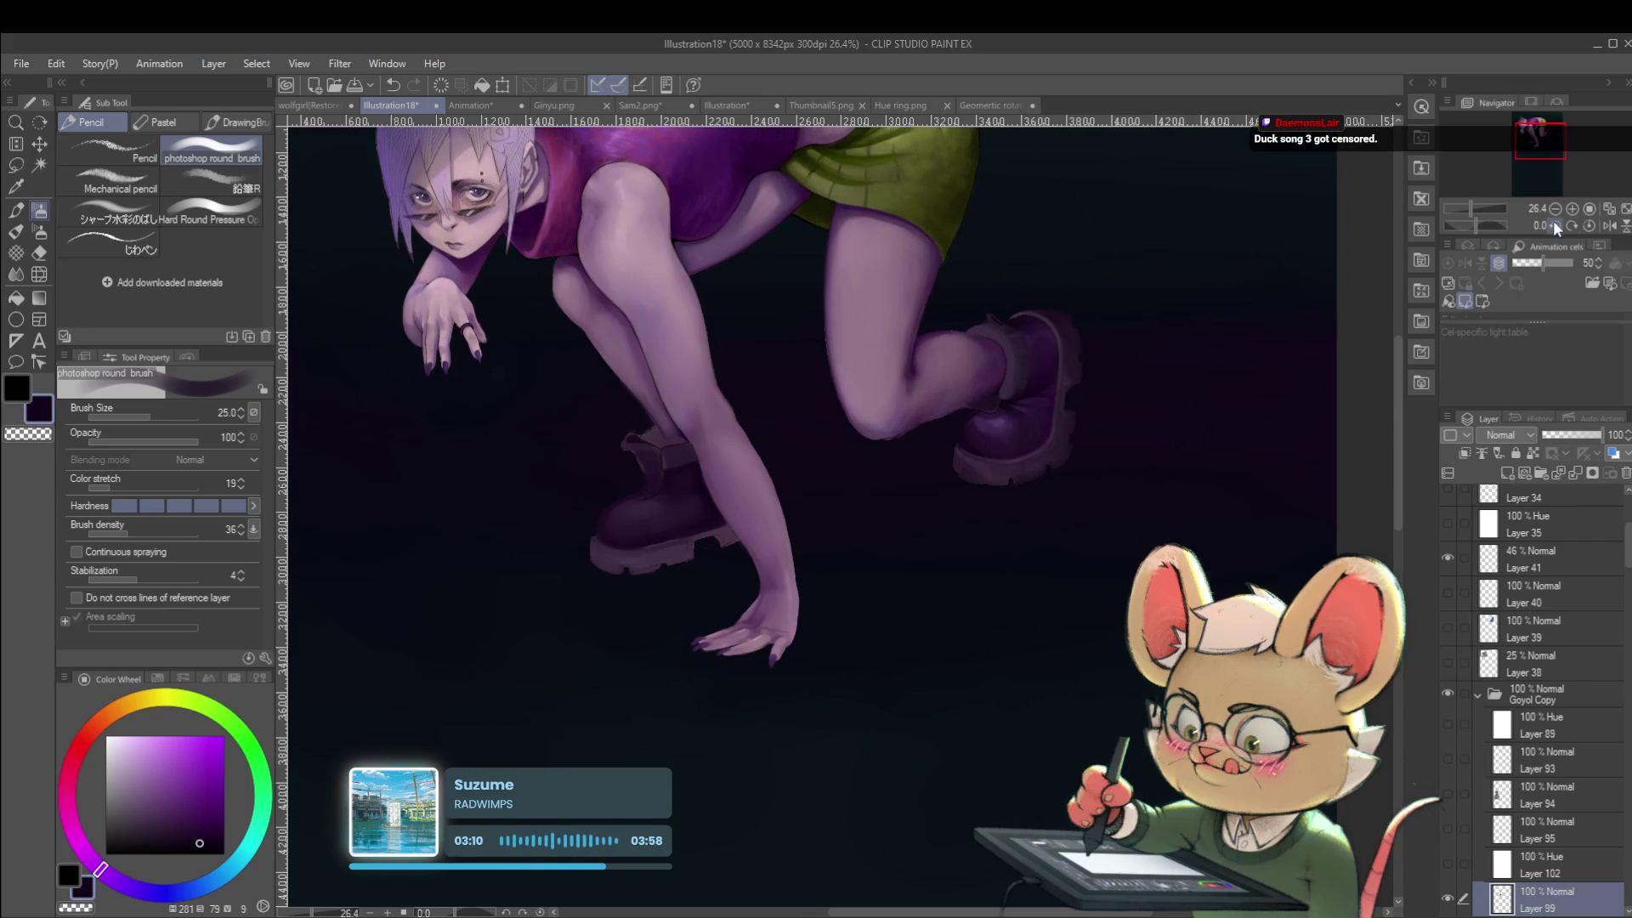
key("h")
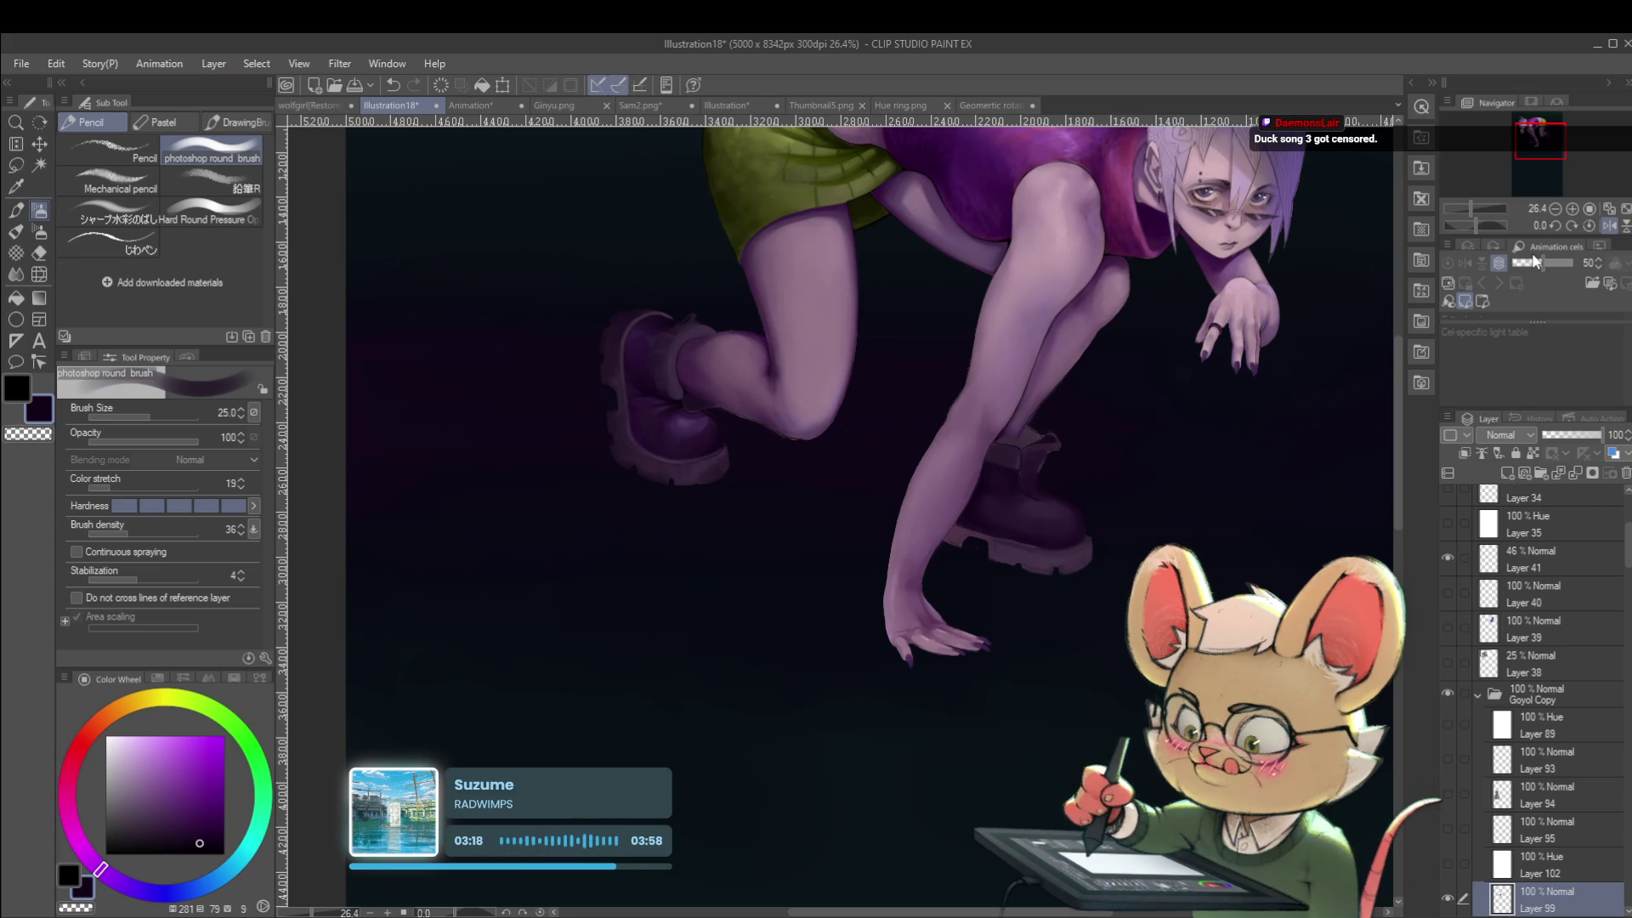
left_click(1609, 225)
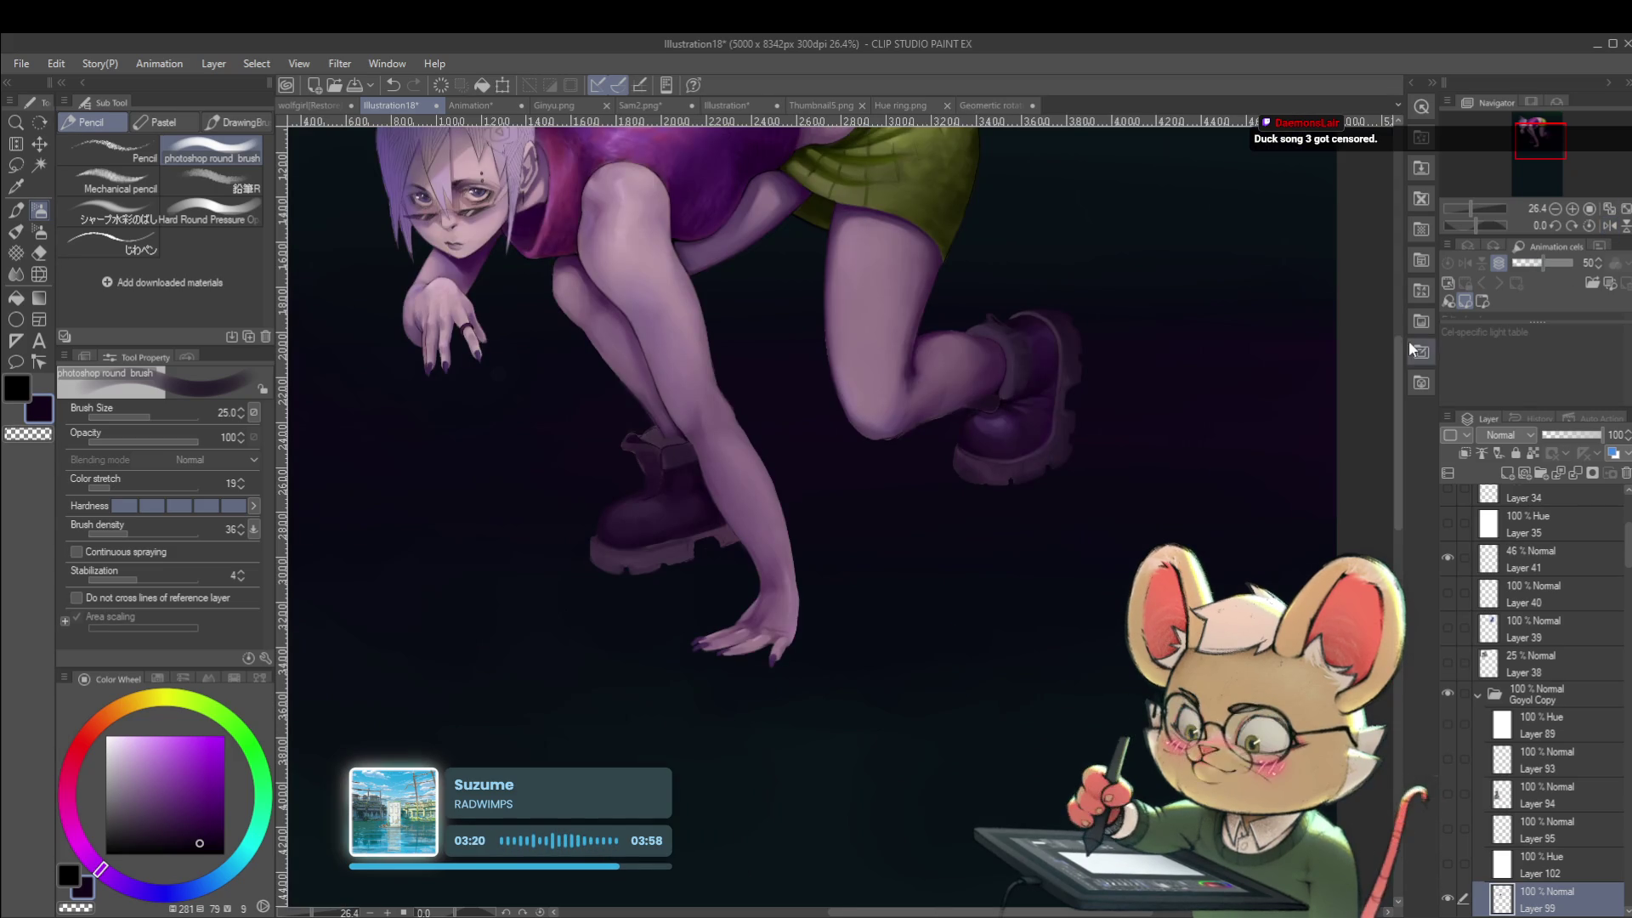
scroll(714, 472, "up", 5)
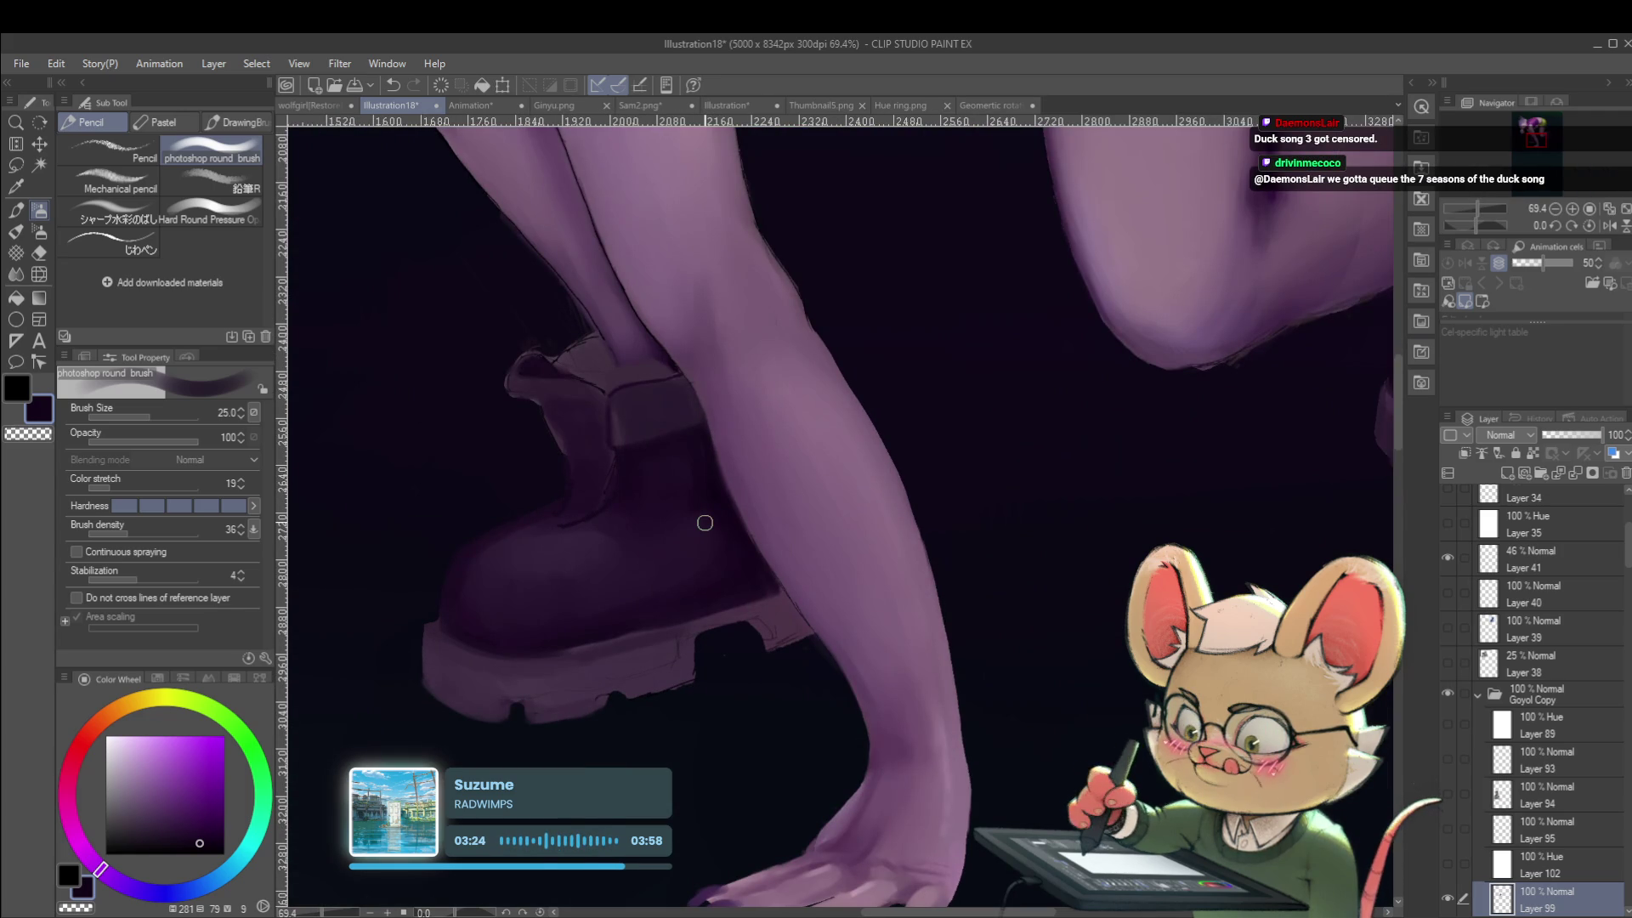
left_click(693, 579, "alt")
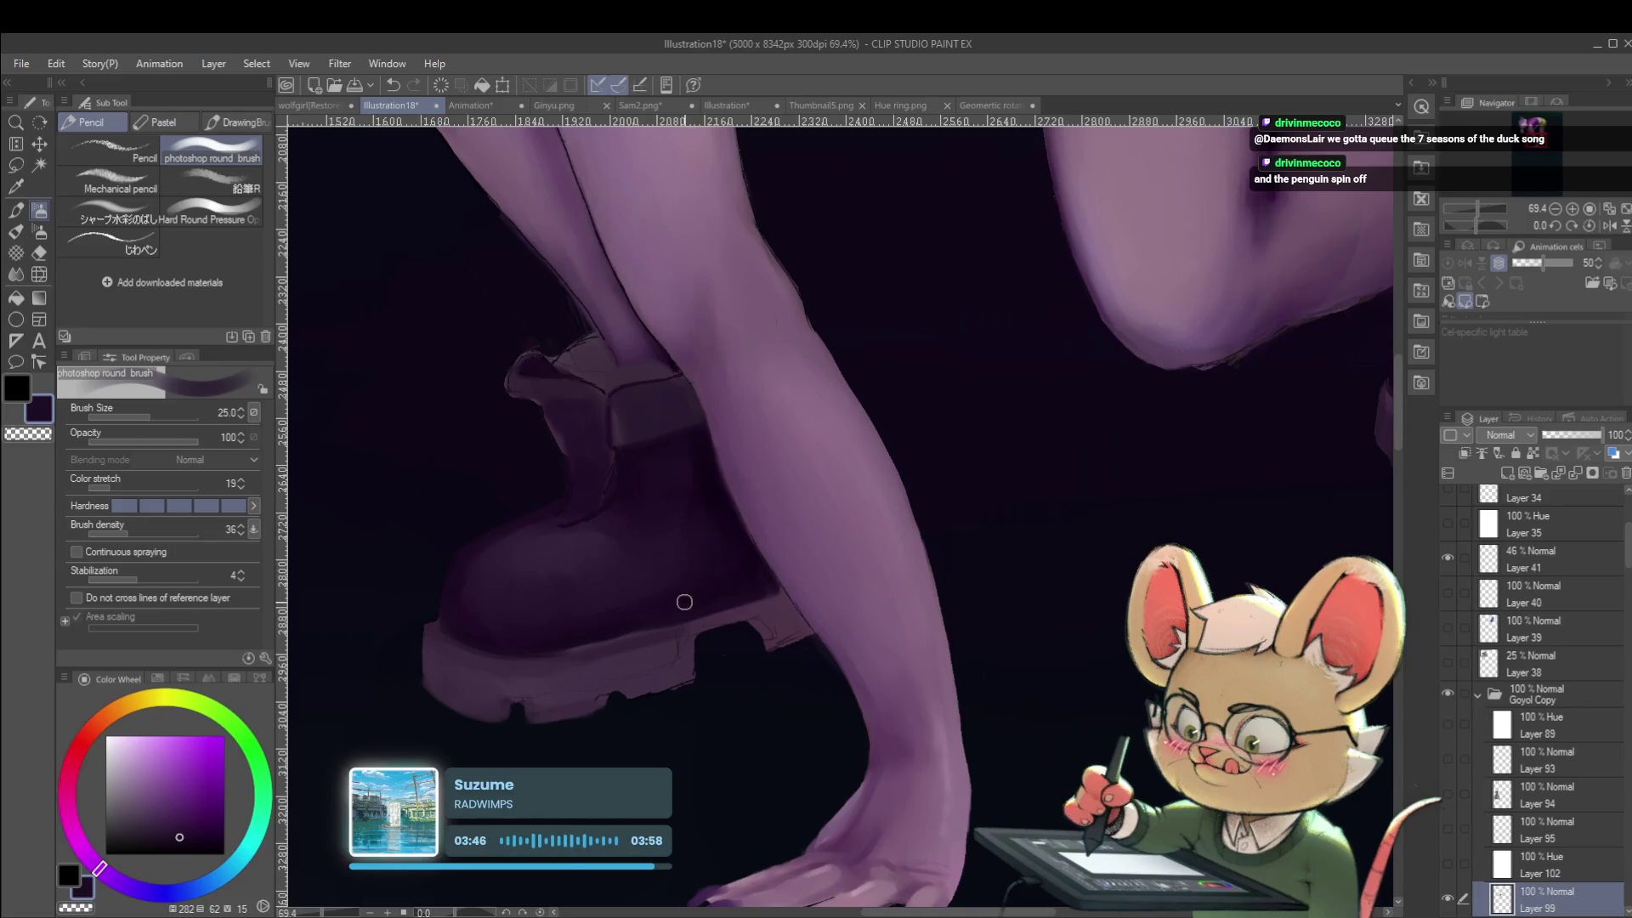
scroll(672, 578, "down", 6)
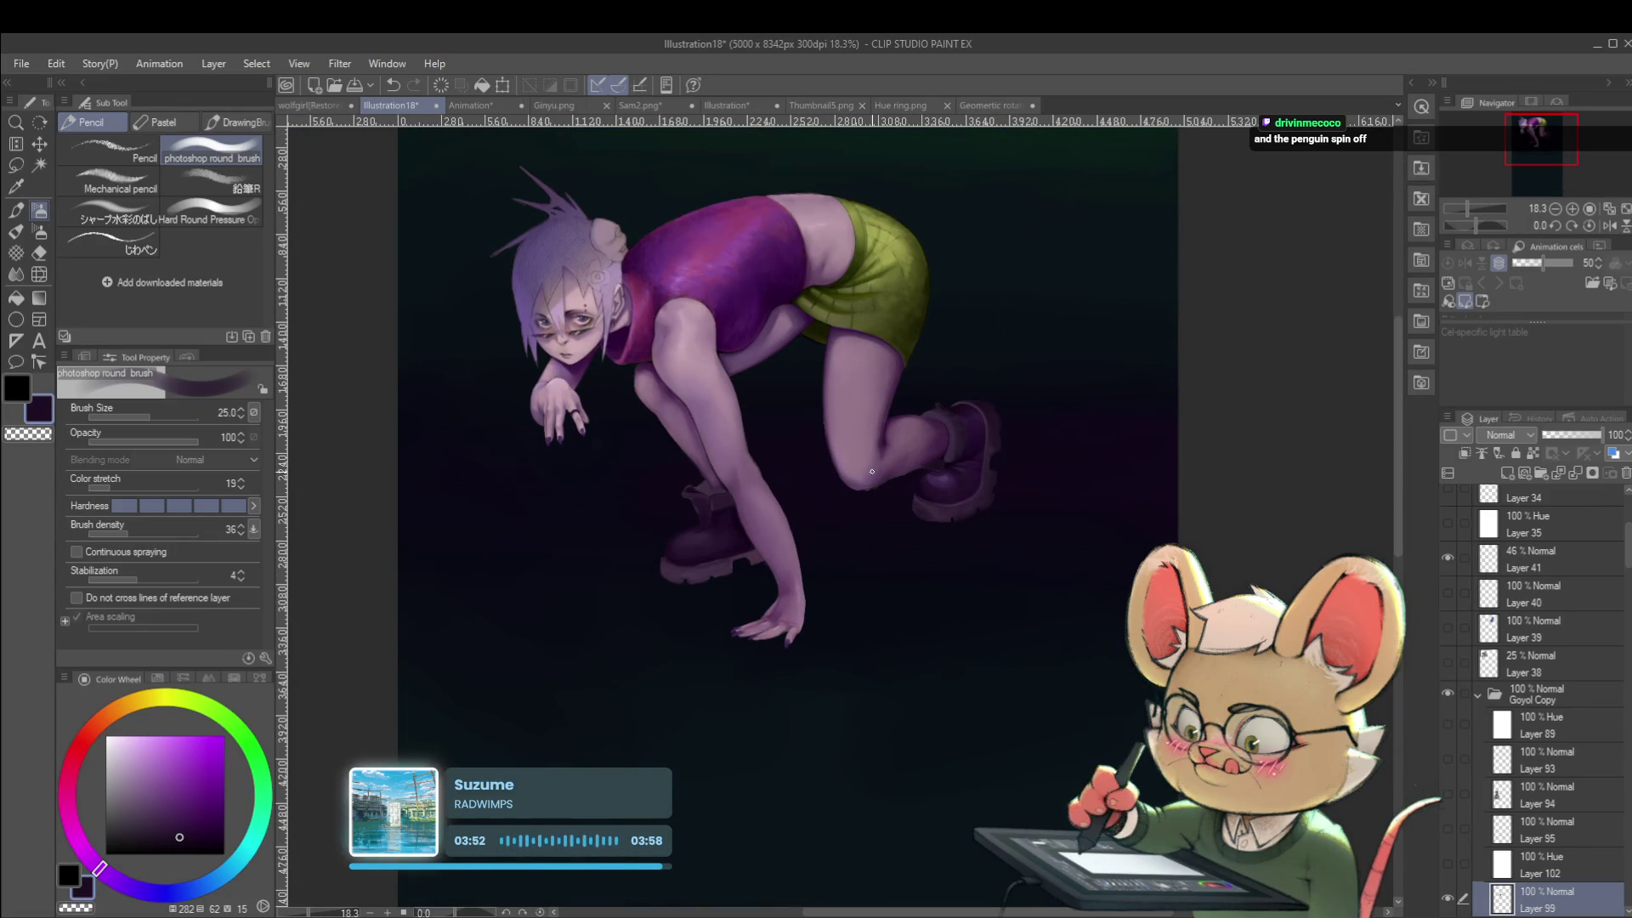
left_click(1609, 226)
Sample a muted then a darker purple near the lower boot and shrink the brush to 15.
scroll(941, 487, "up", 6)
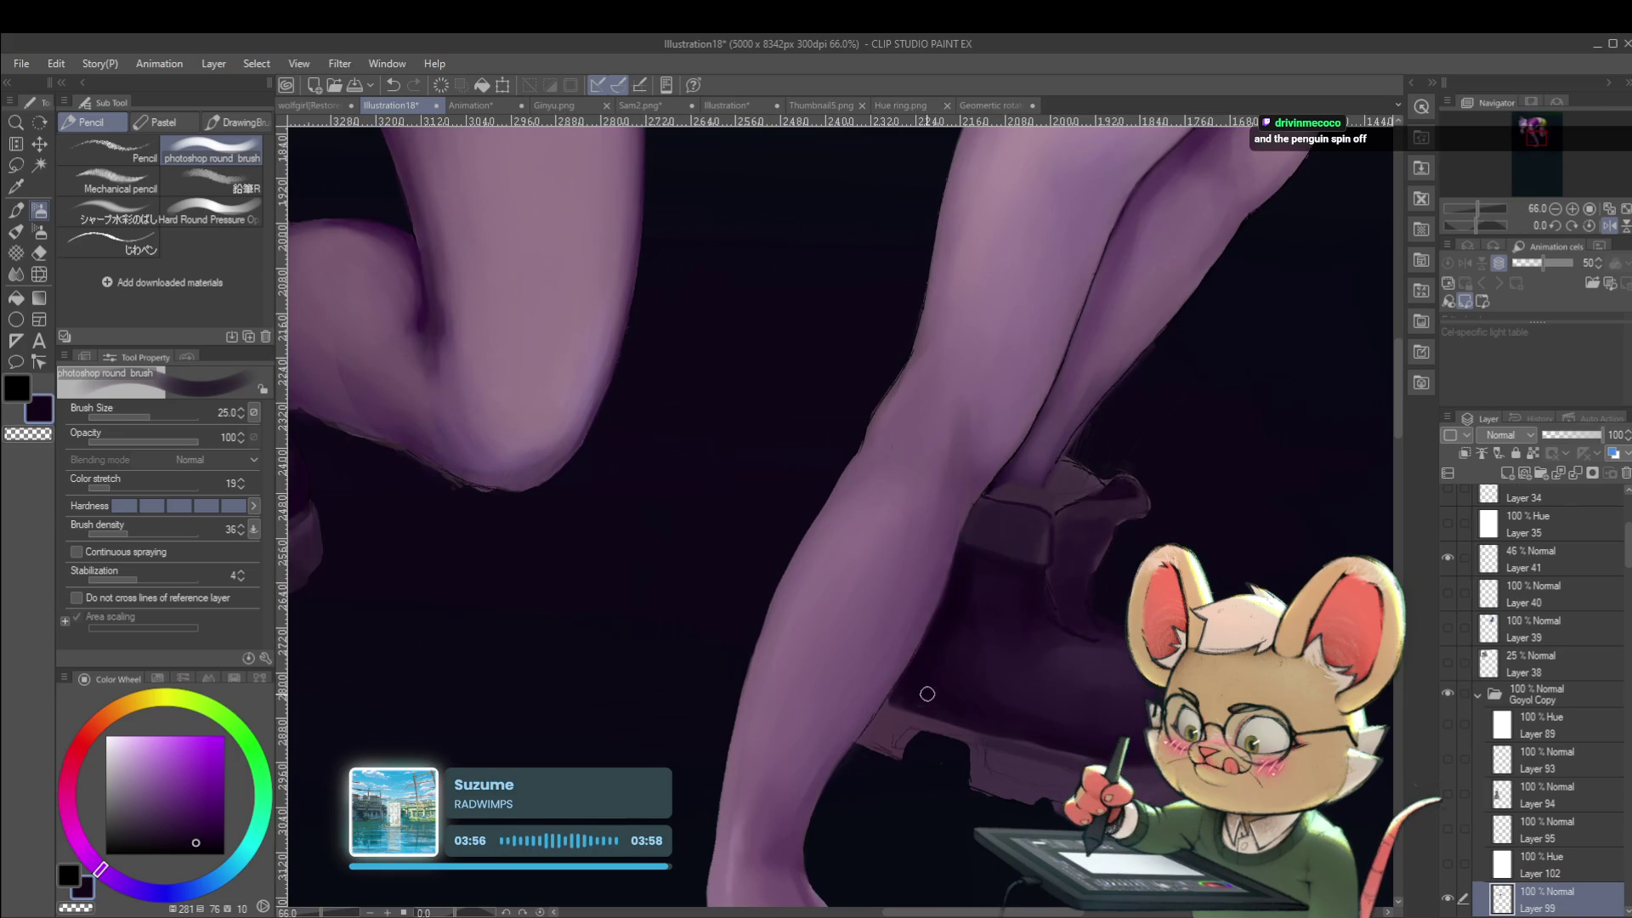
left_click_drag(943, 679, 864, 633)
left_click(922, 730, "alt")
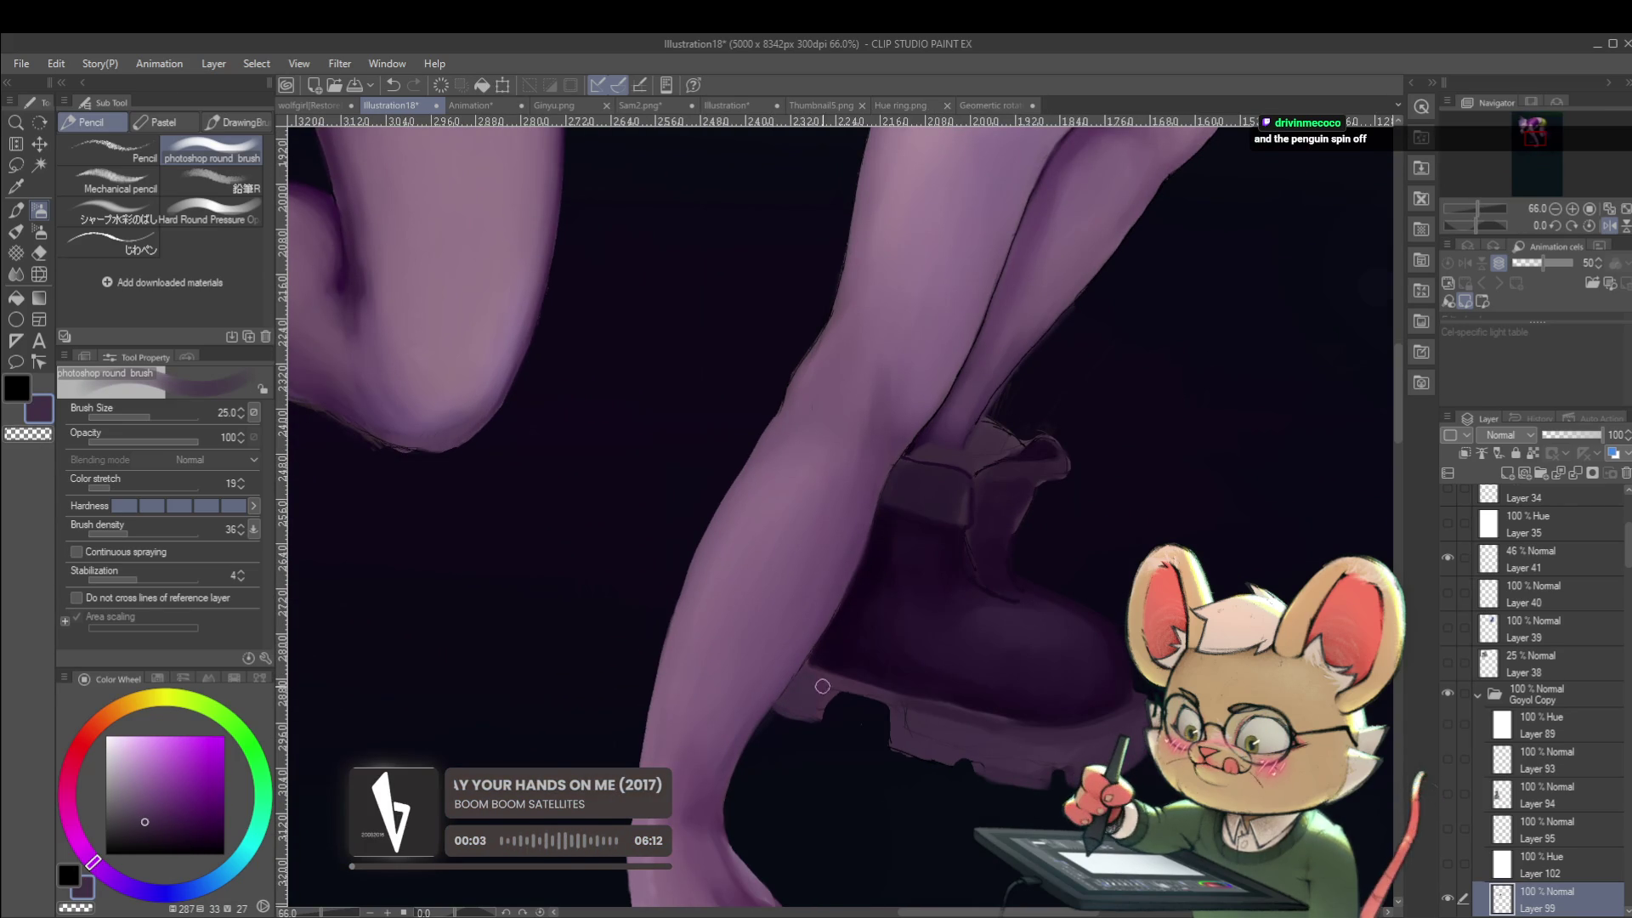
left_click(850, 687, "alt")
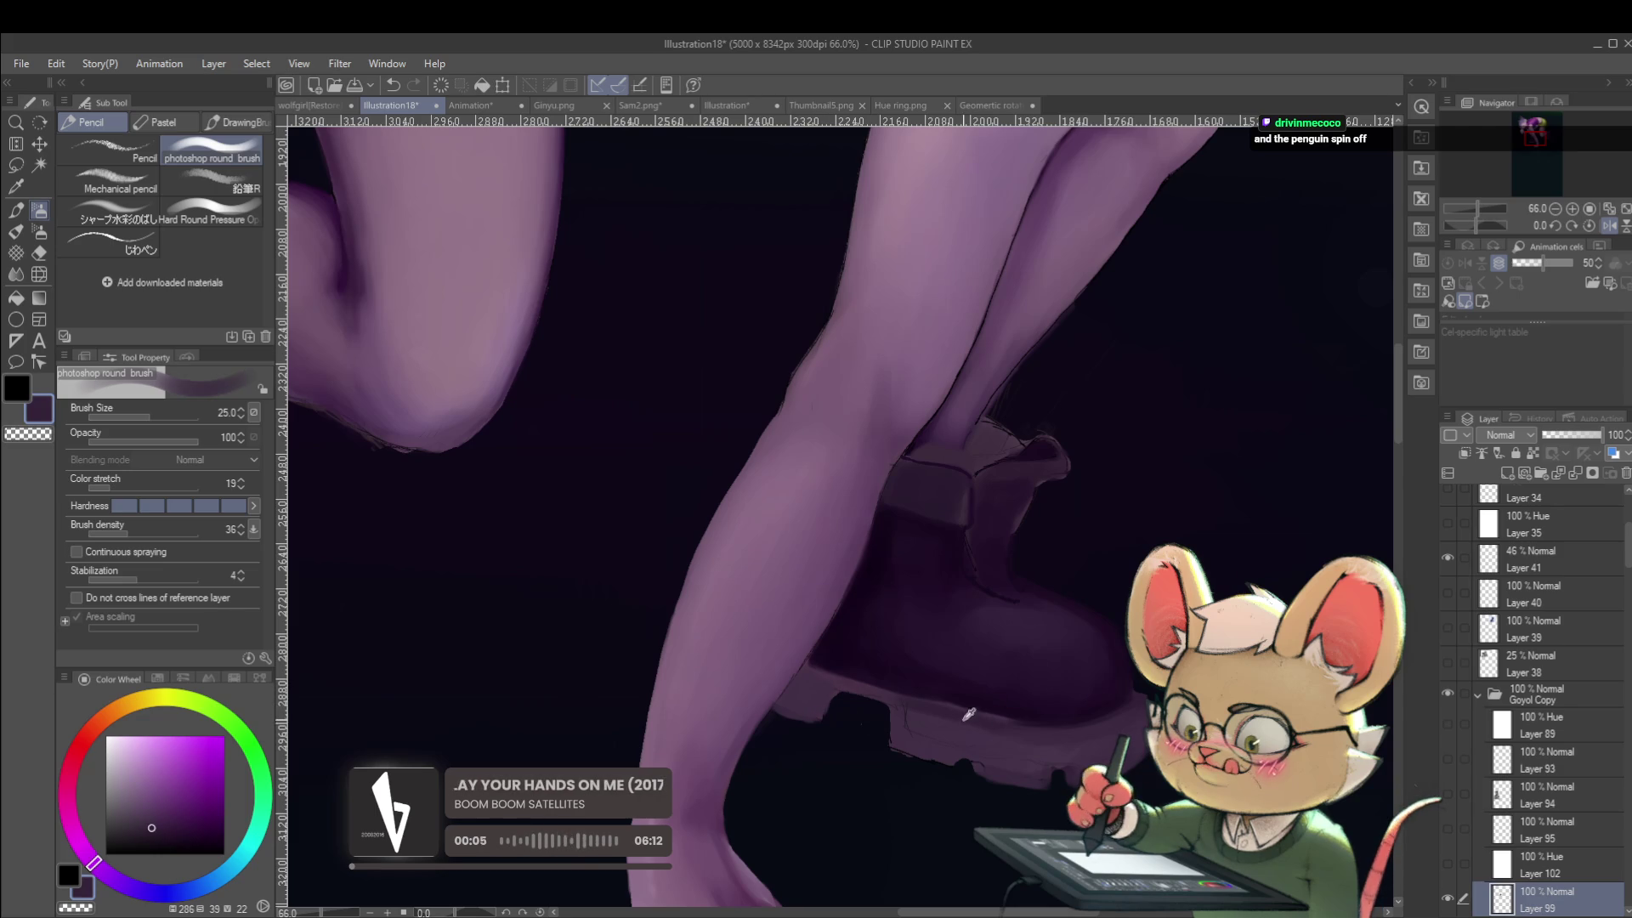
key("bracketleft")
key("bracketleft")
key("bracketleft")
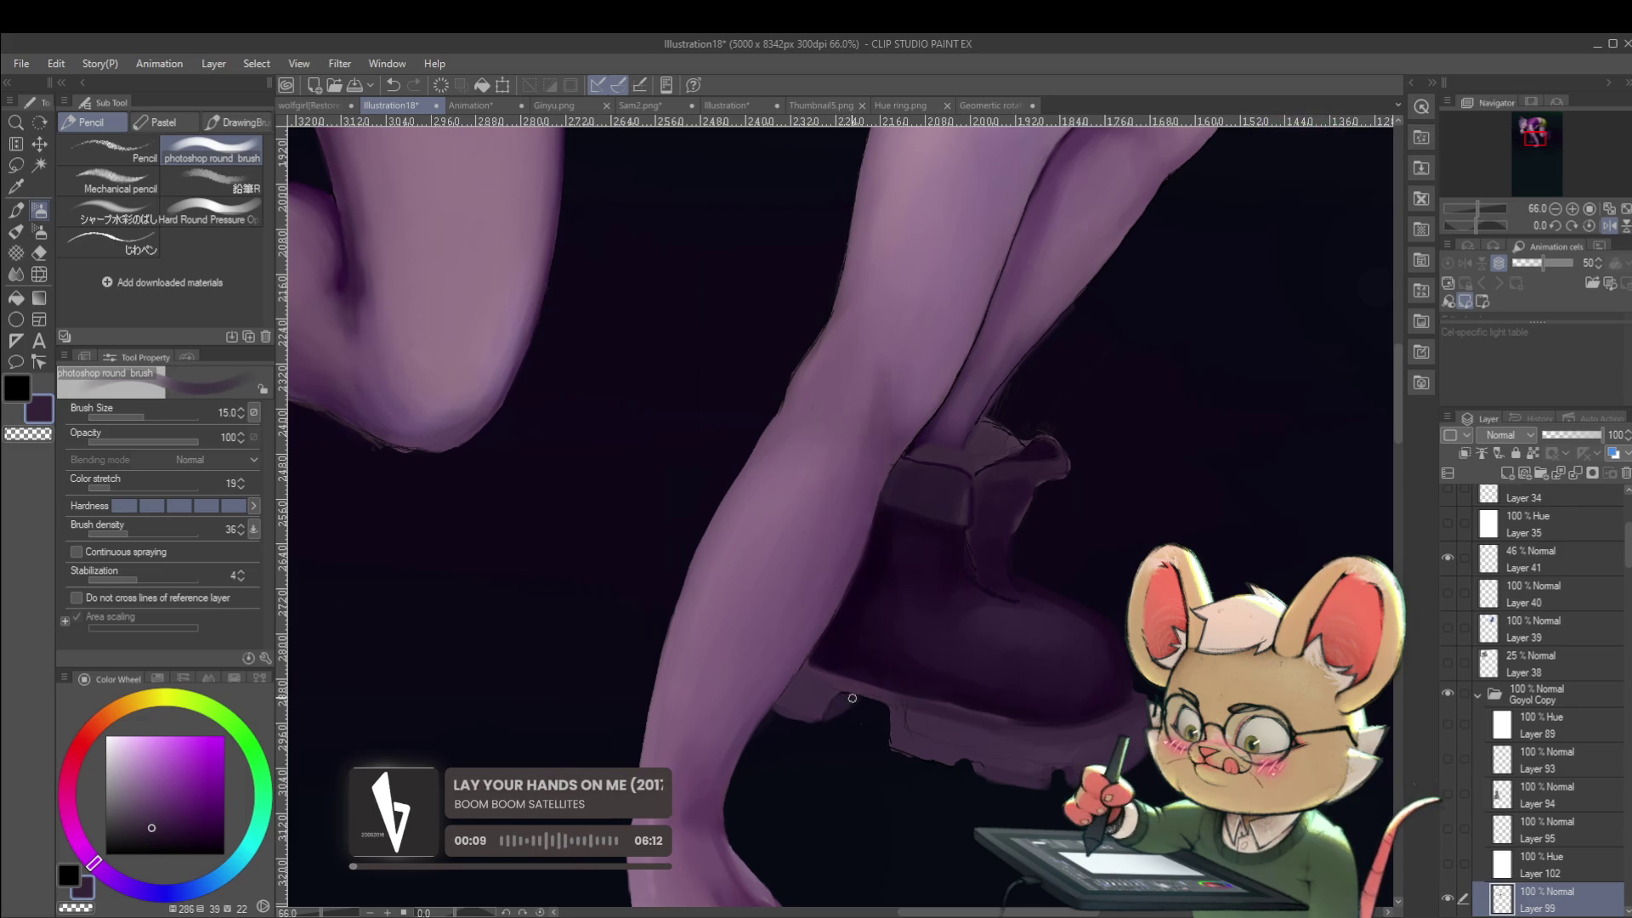
scroll(857, 699, "down", 5)
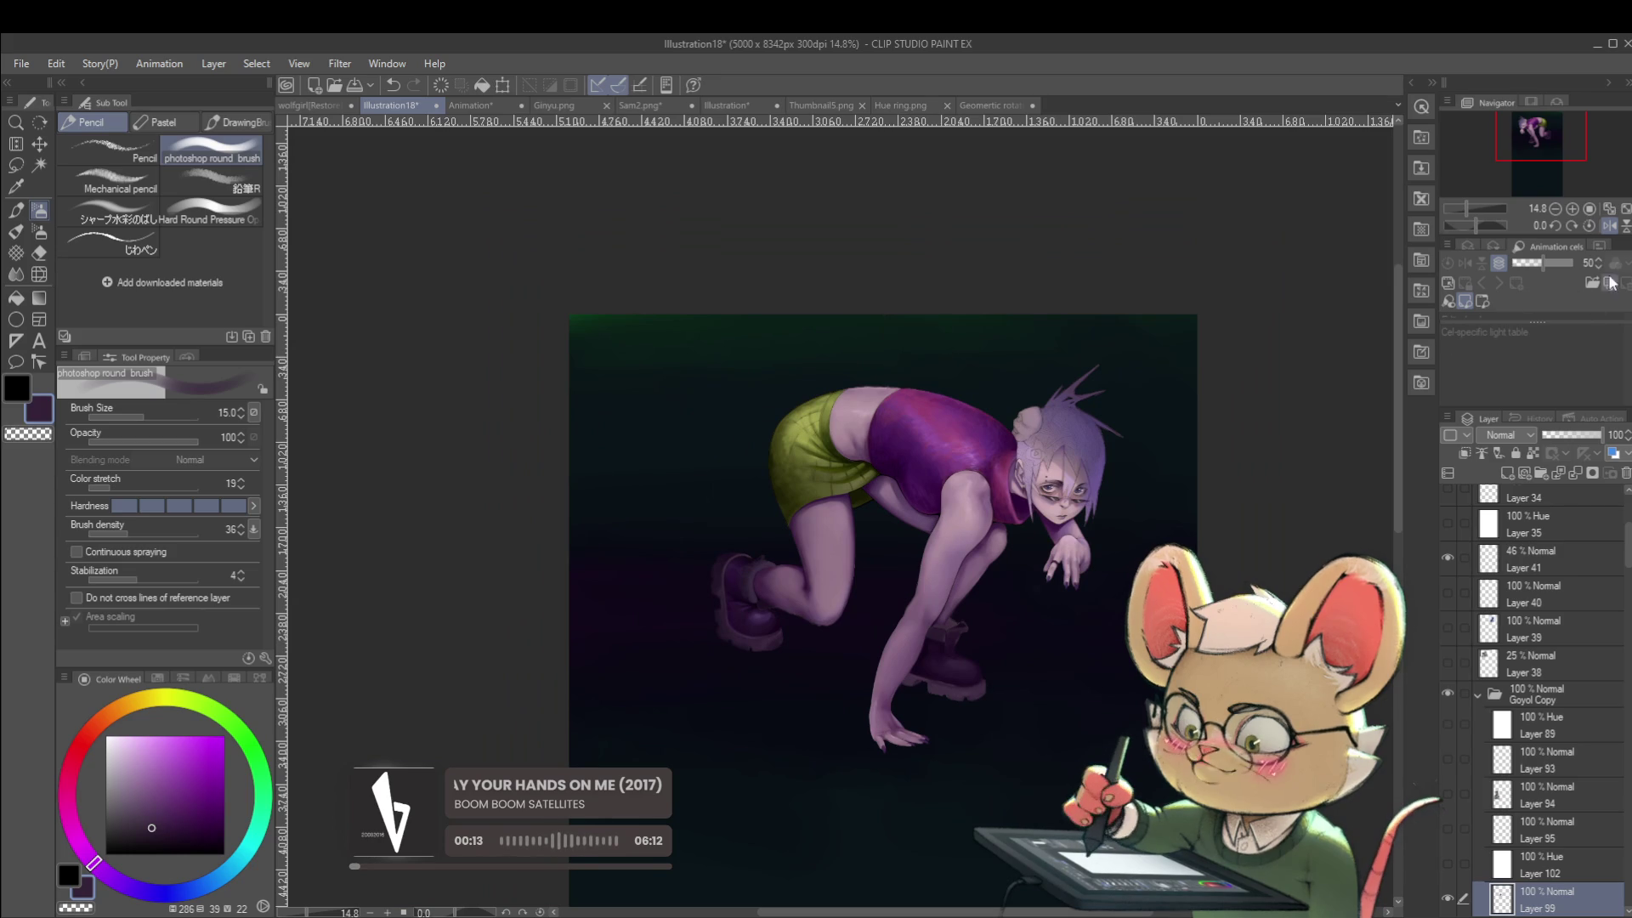
Unmirror the canvas and eyedrop two dark boot tones for comparison.
left_click(1611, 226)
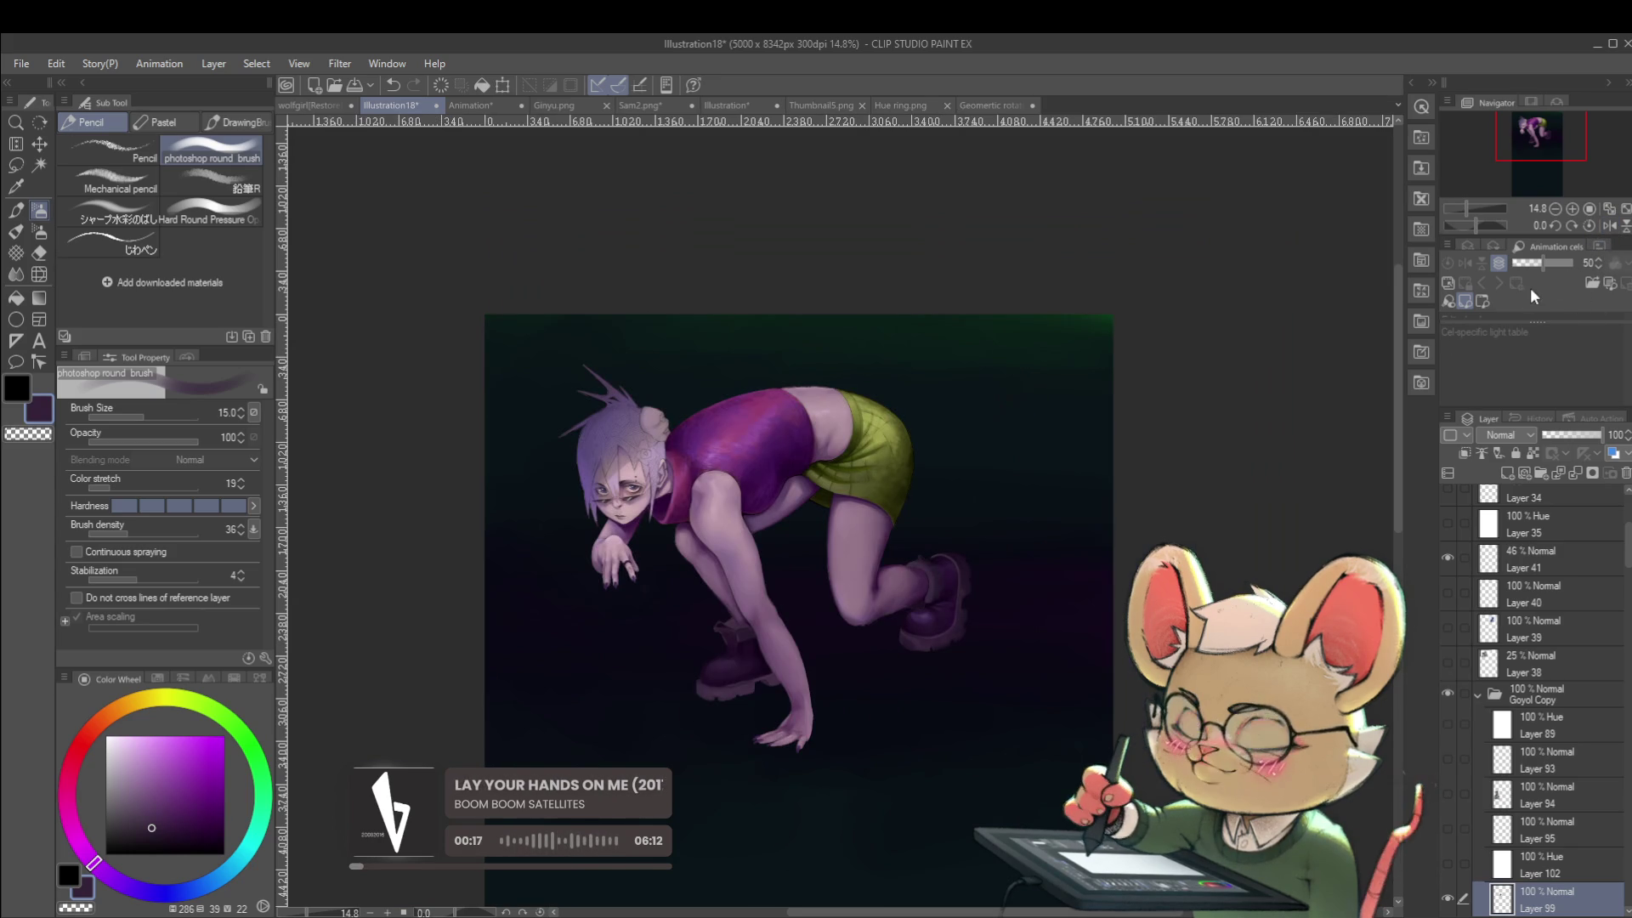
scroll(742, 674, "up", 4)
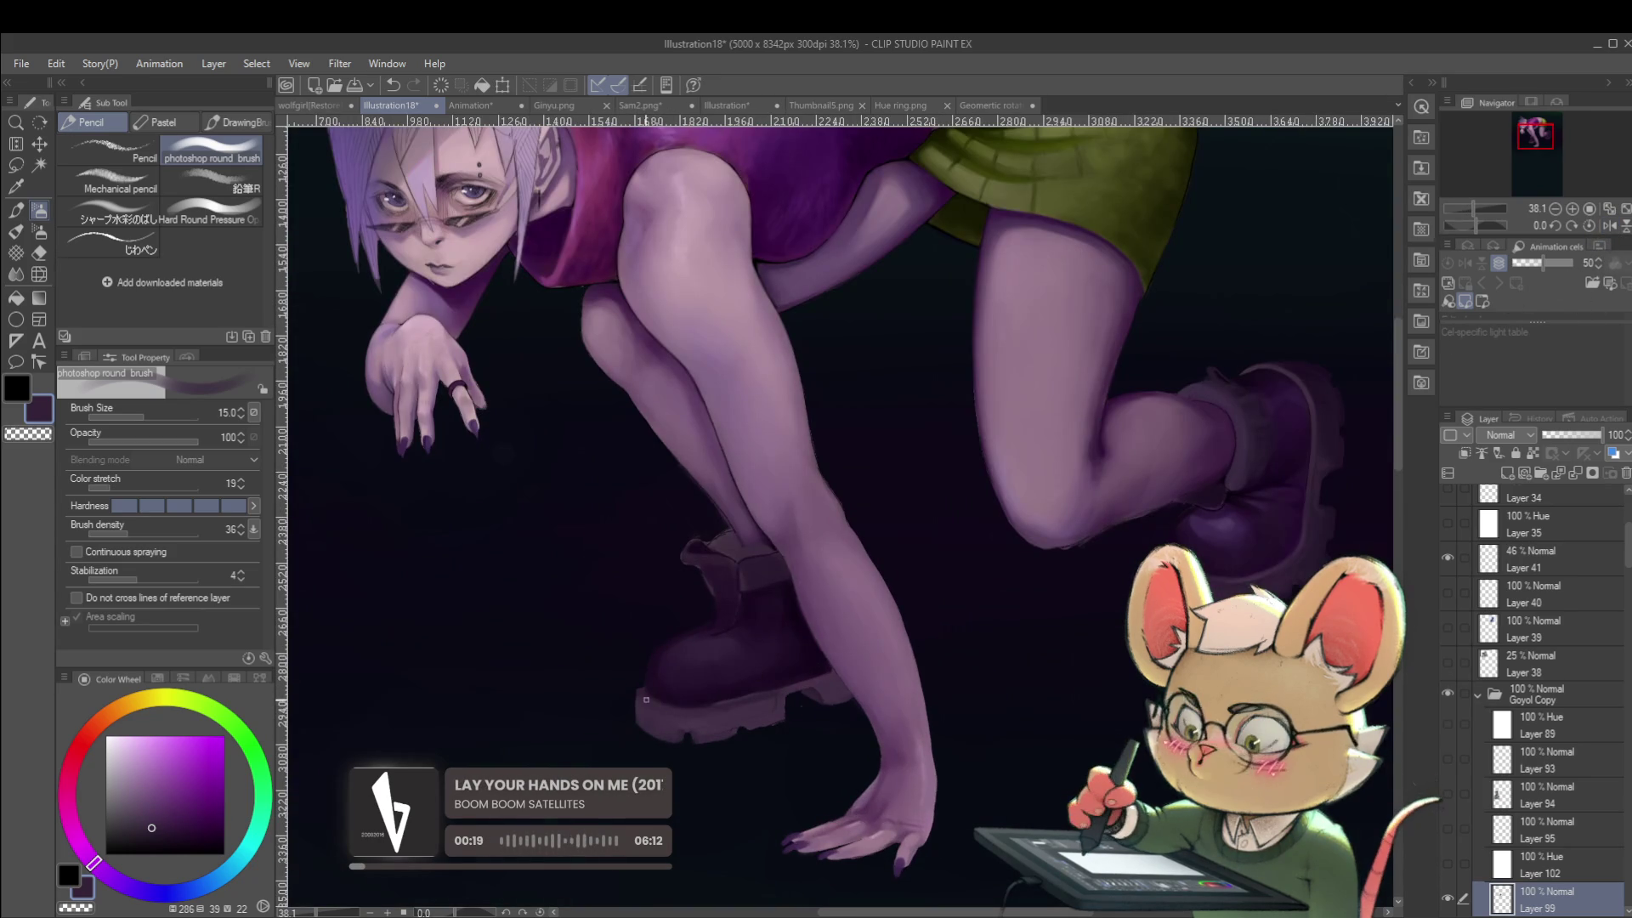
left_click(674, 695, "alt")
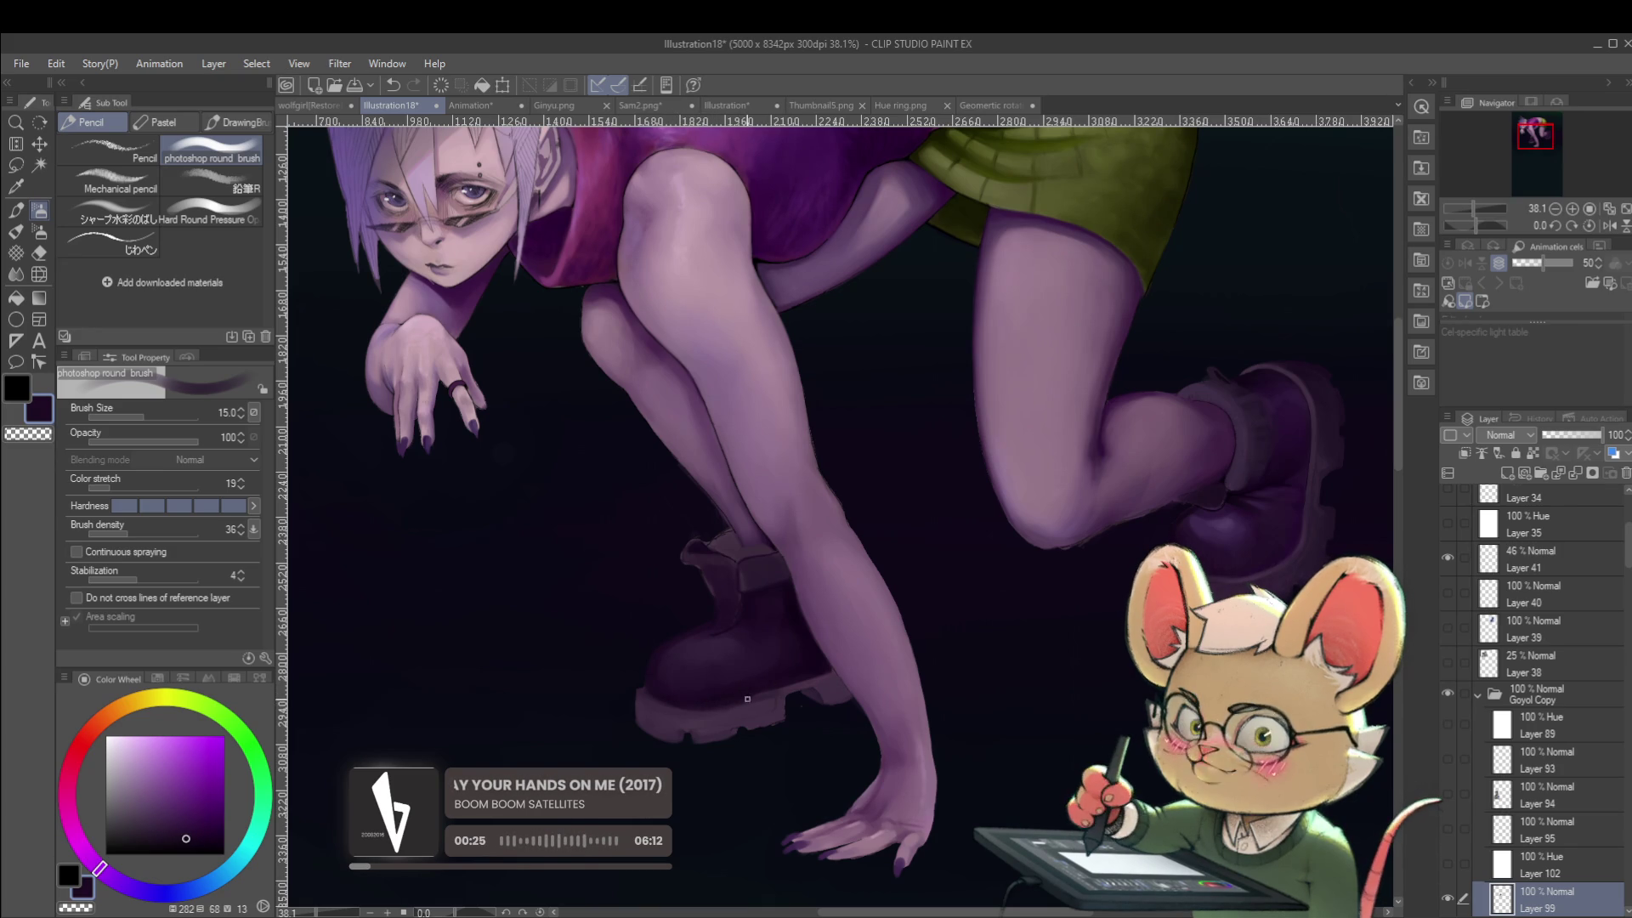
left_click(784, 682, "alt")
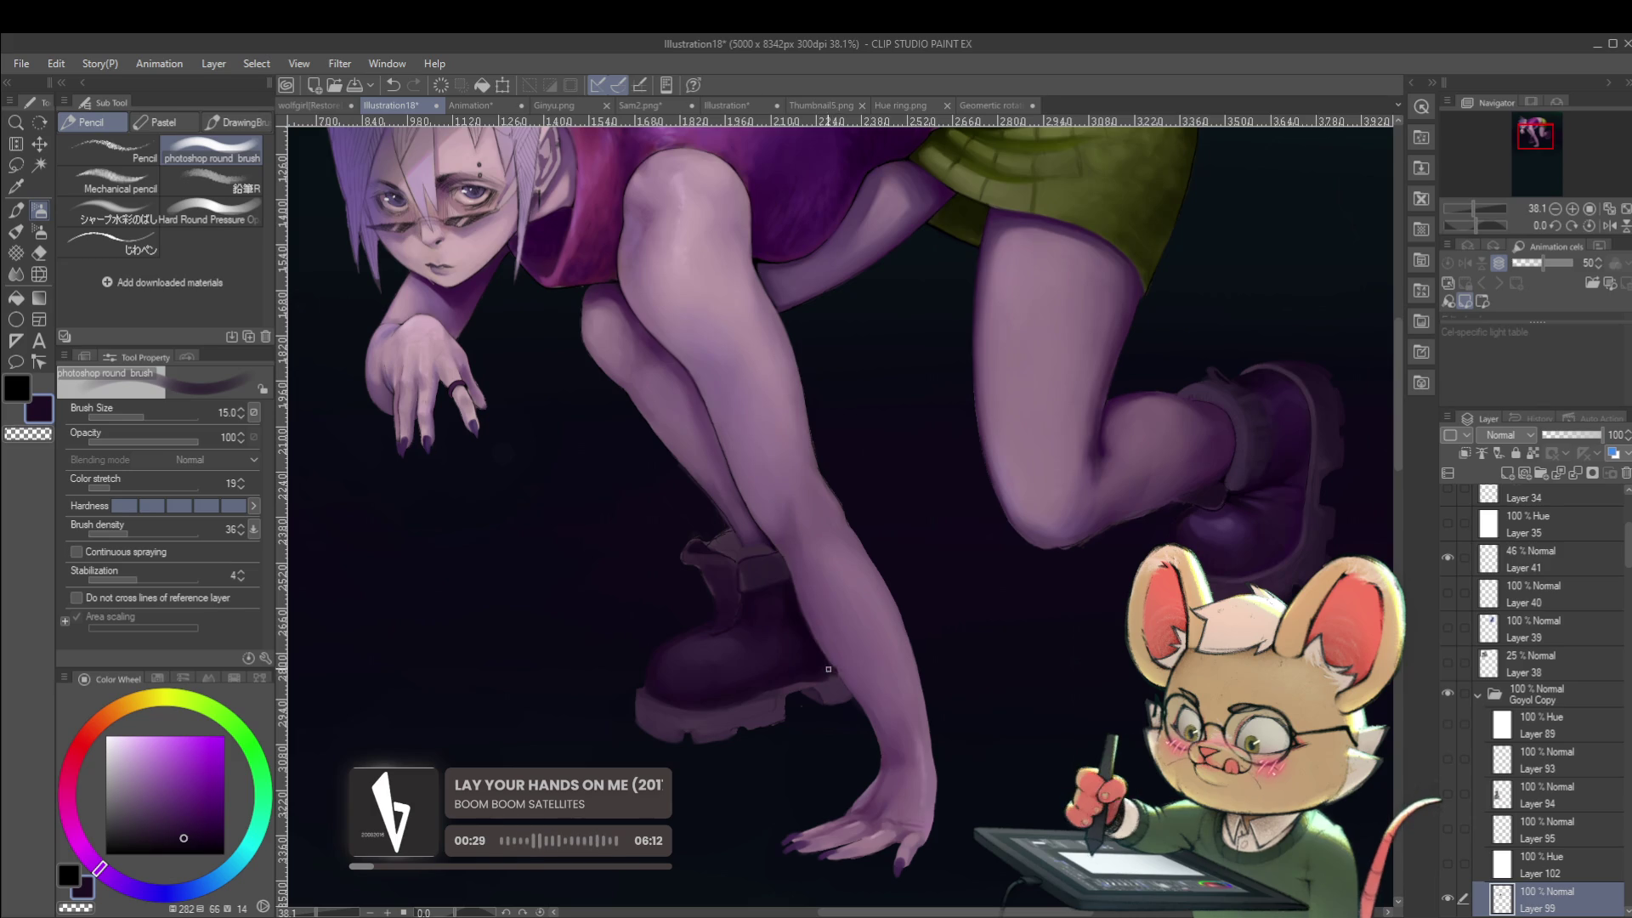
scroll(830, 670, "down", 5)
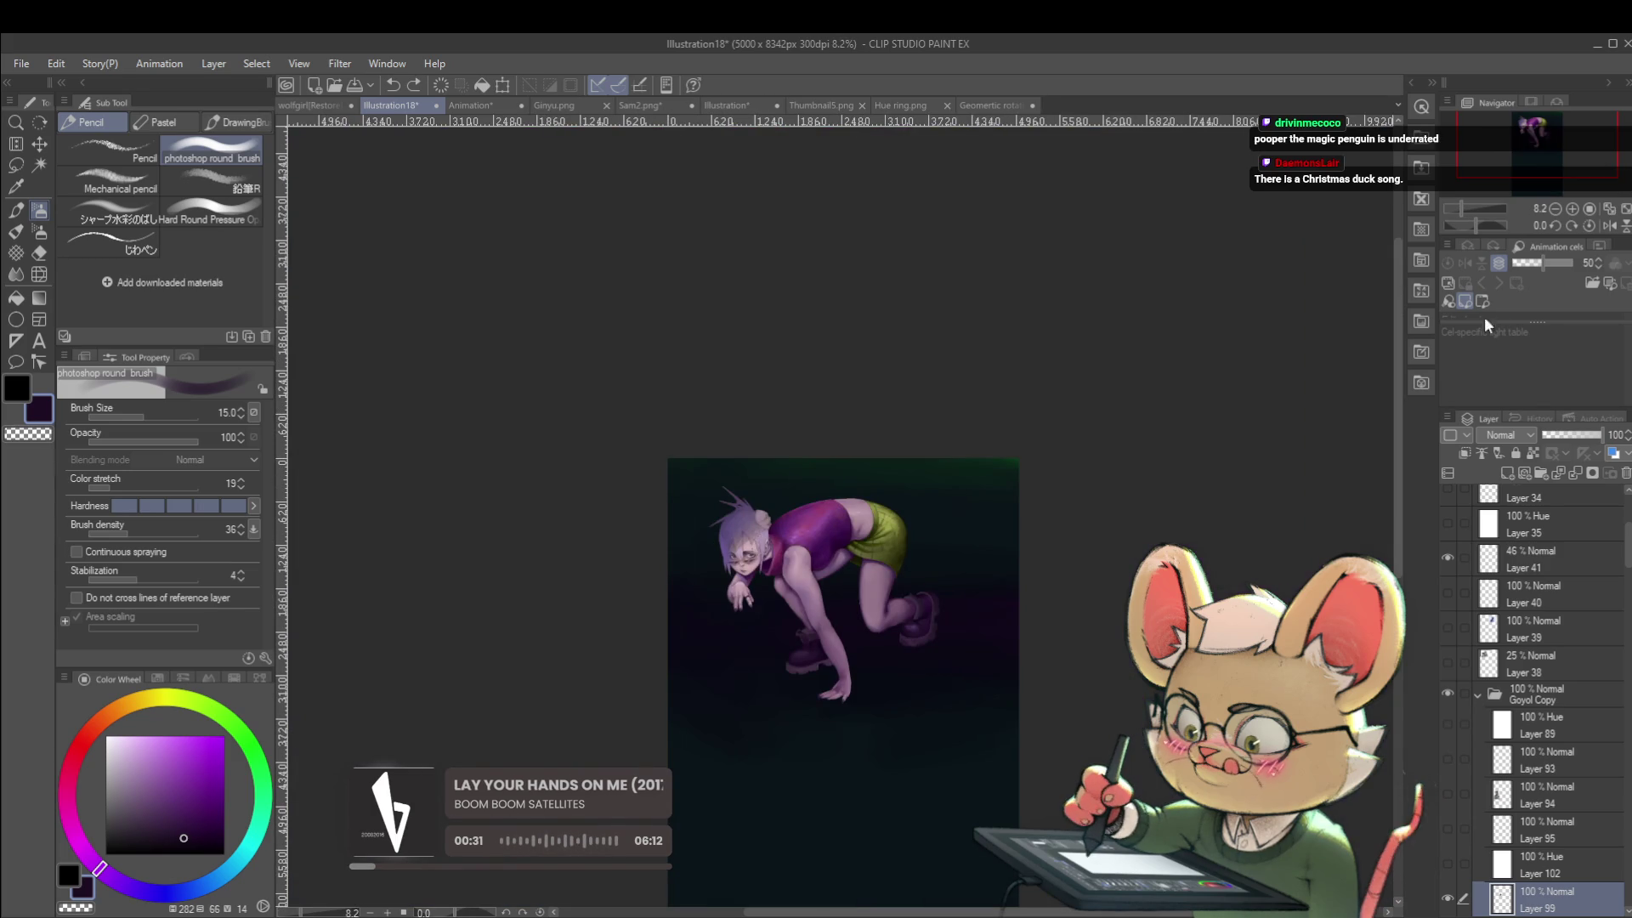
scroll(908, 640, "up", 3)
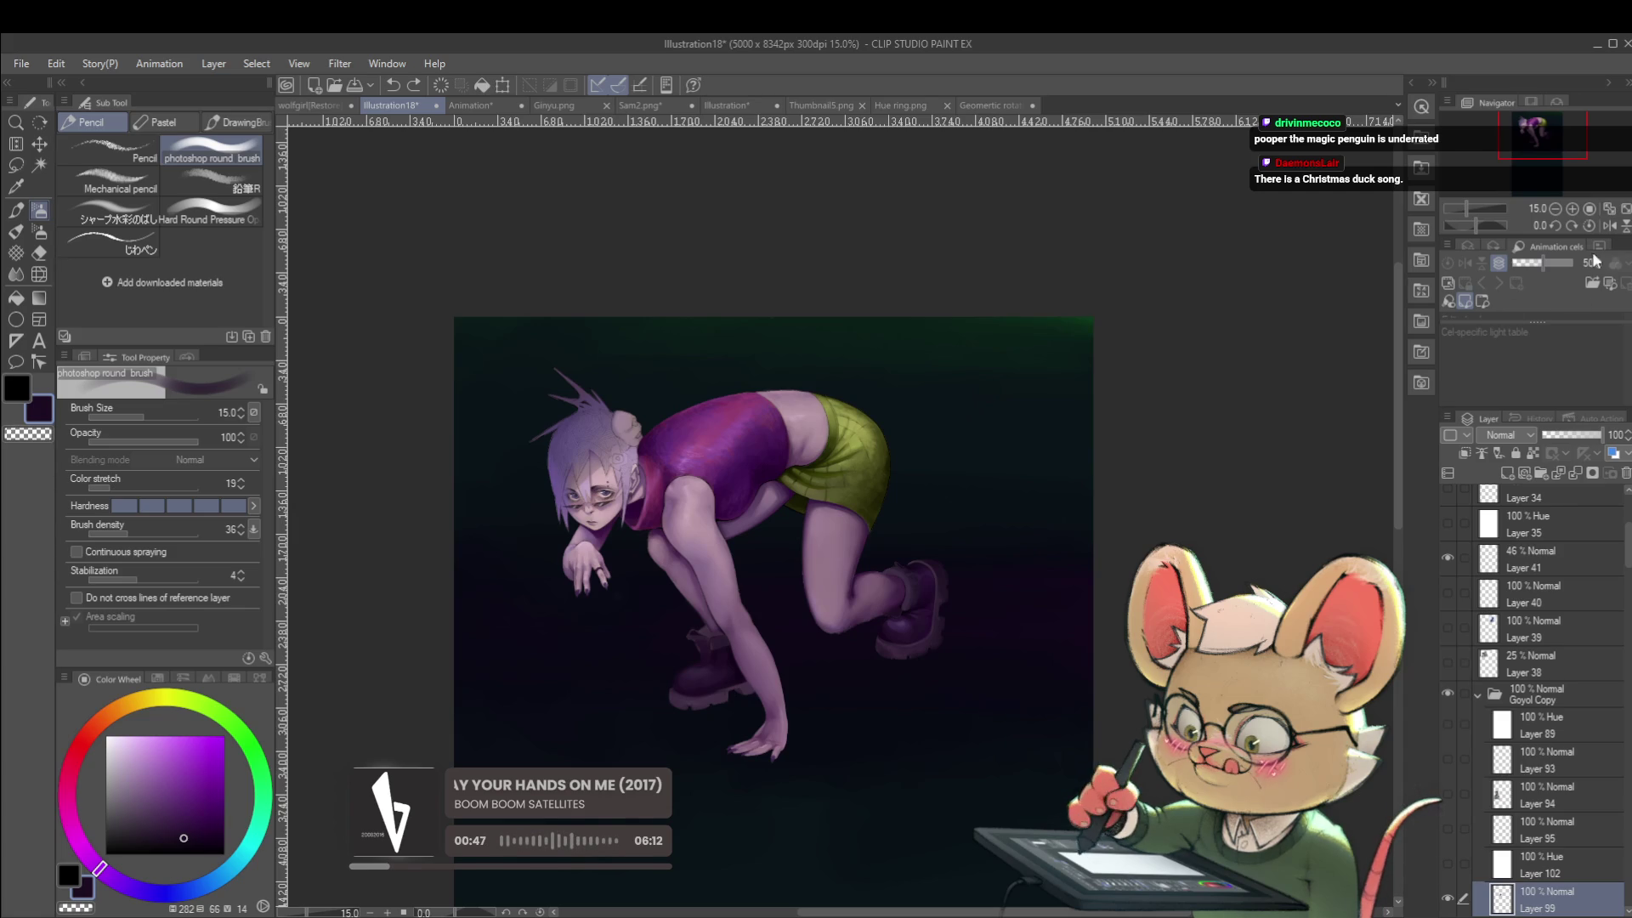
Mirror again, paint a dark purple shading stroke on the boot and enlarge the brush to 40.
key("h")
scroll(997, 606, "up", 3)
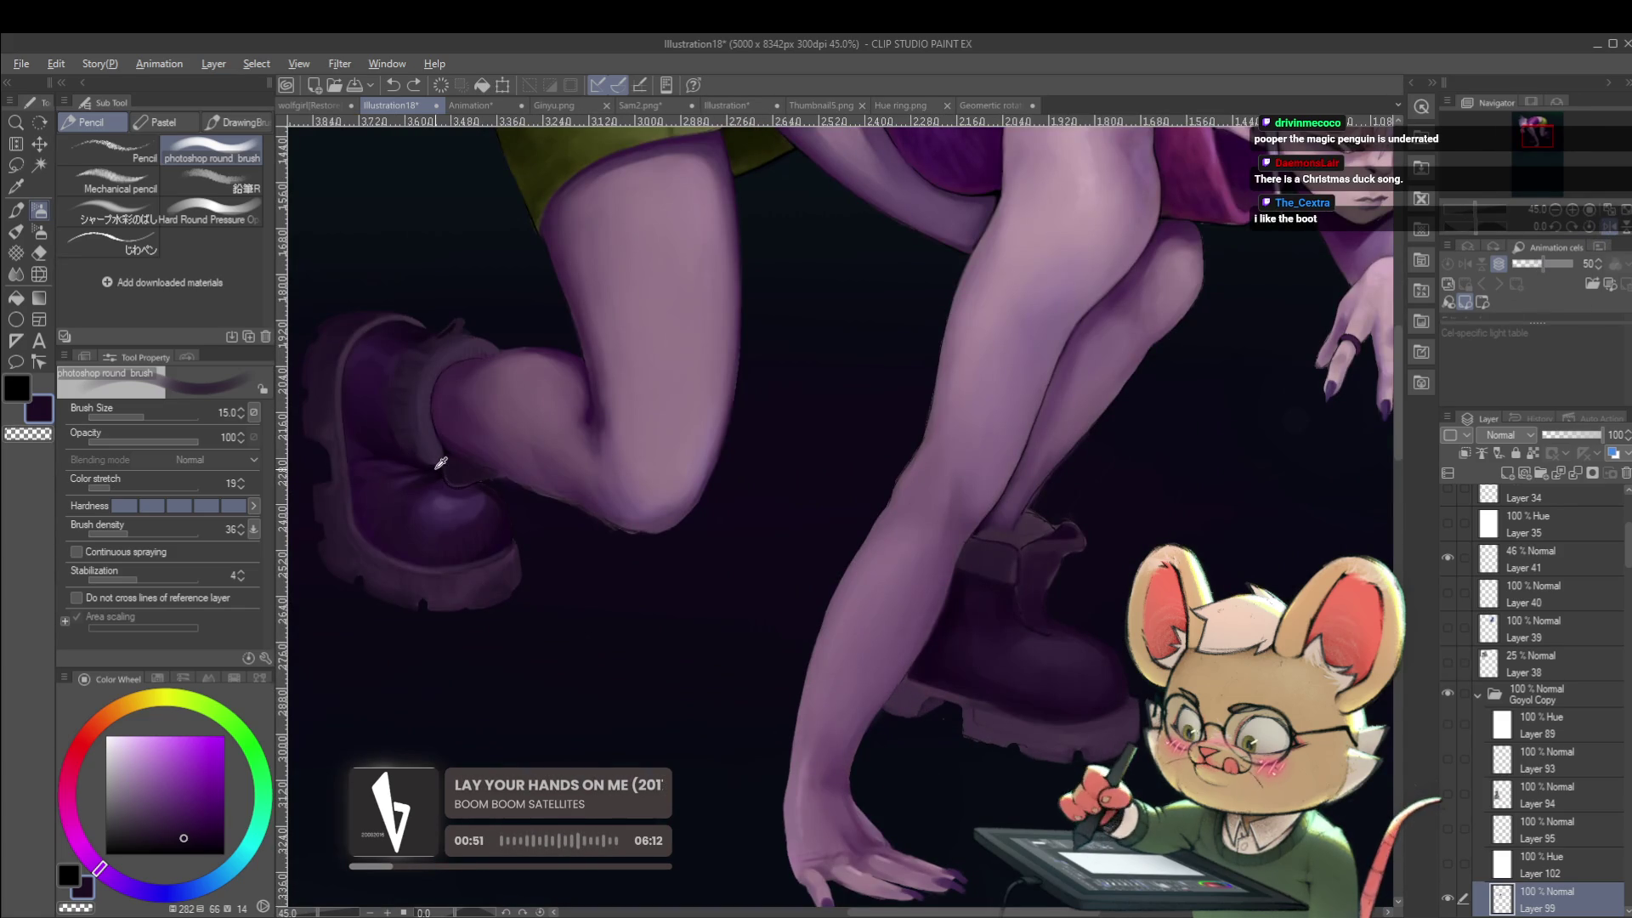
left_click(440, 464, "alt")
left_click_drag(970, 612, 1004, 609)
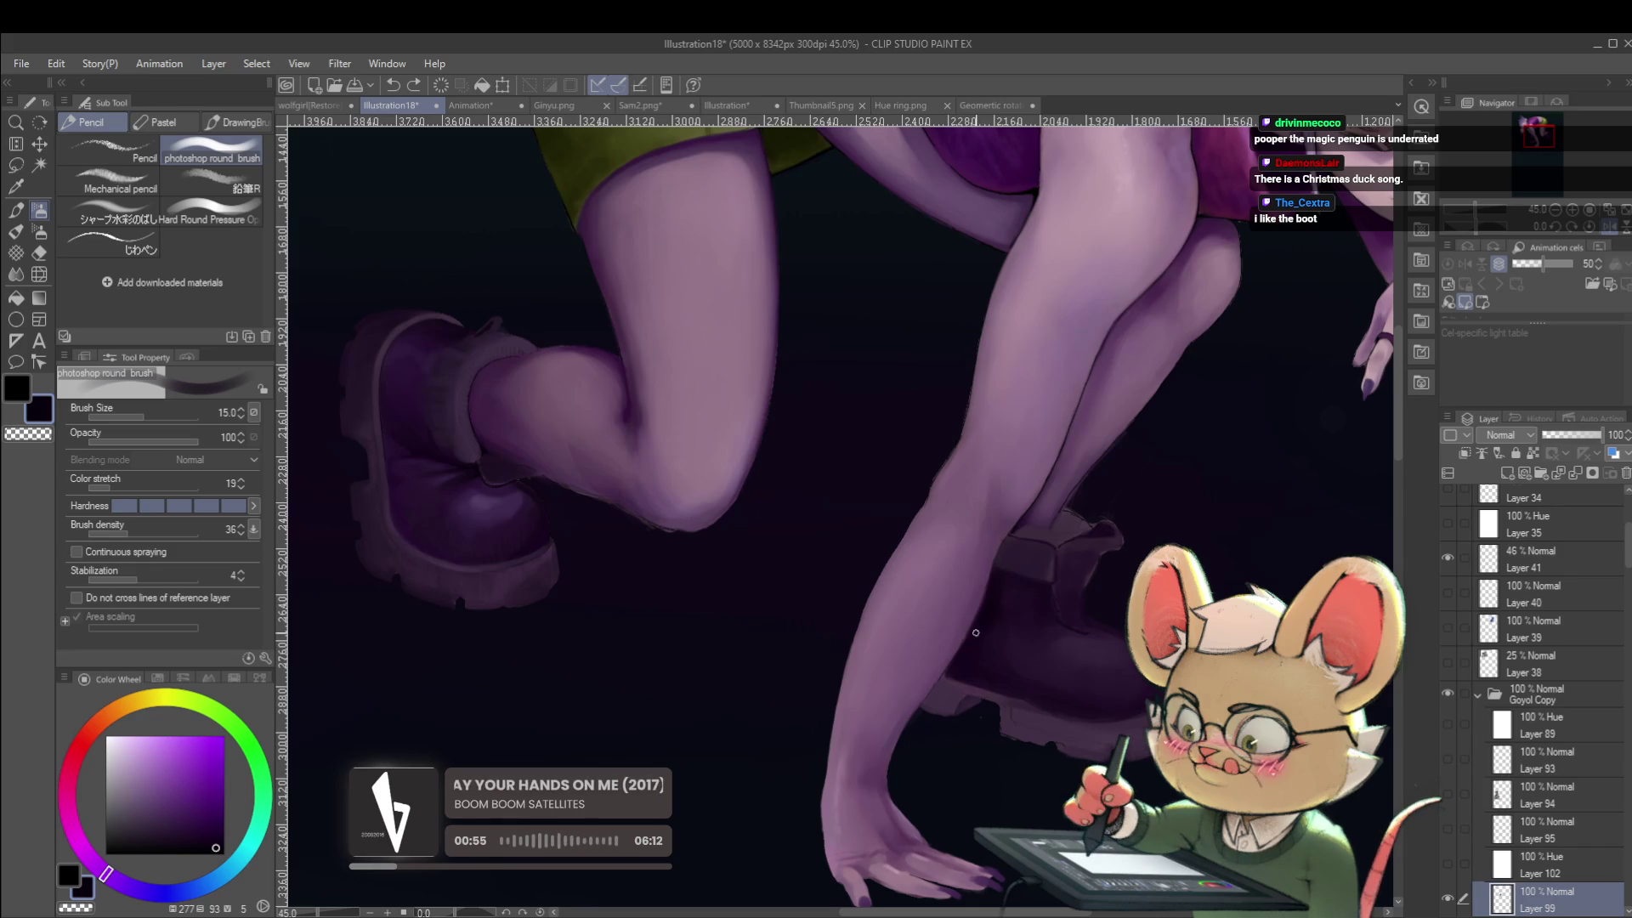
left_click_drag(947, 674, 961, 673)
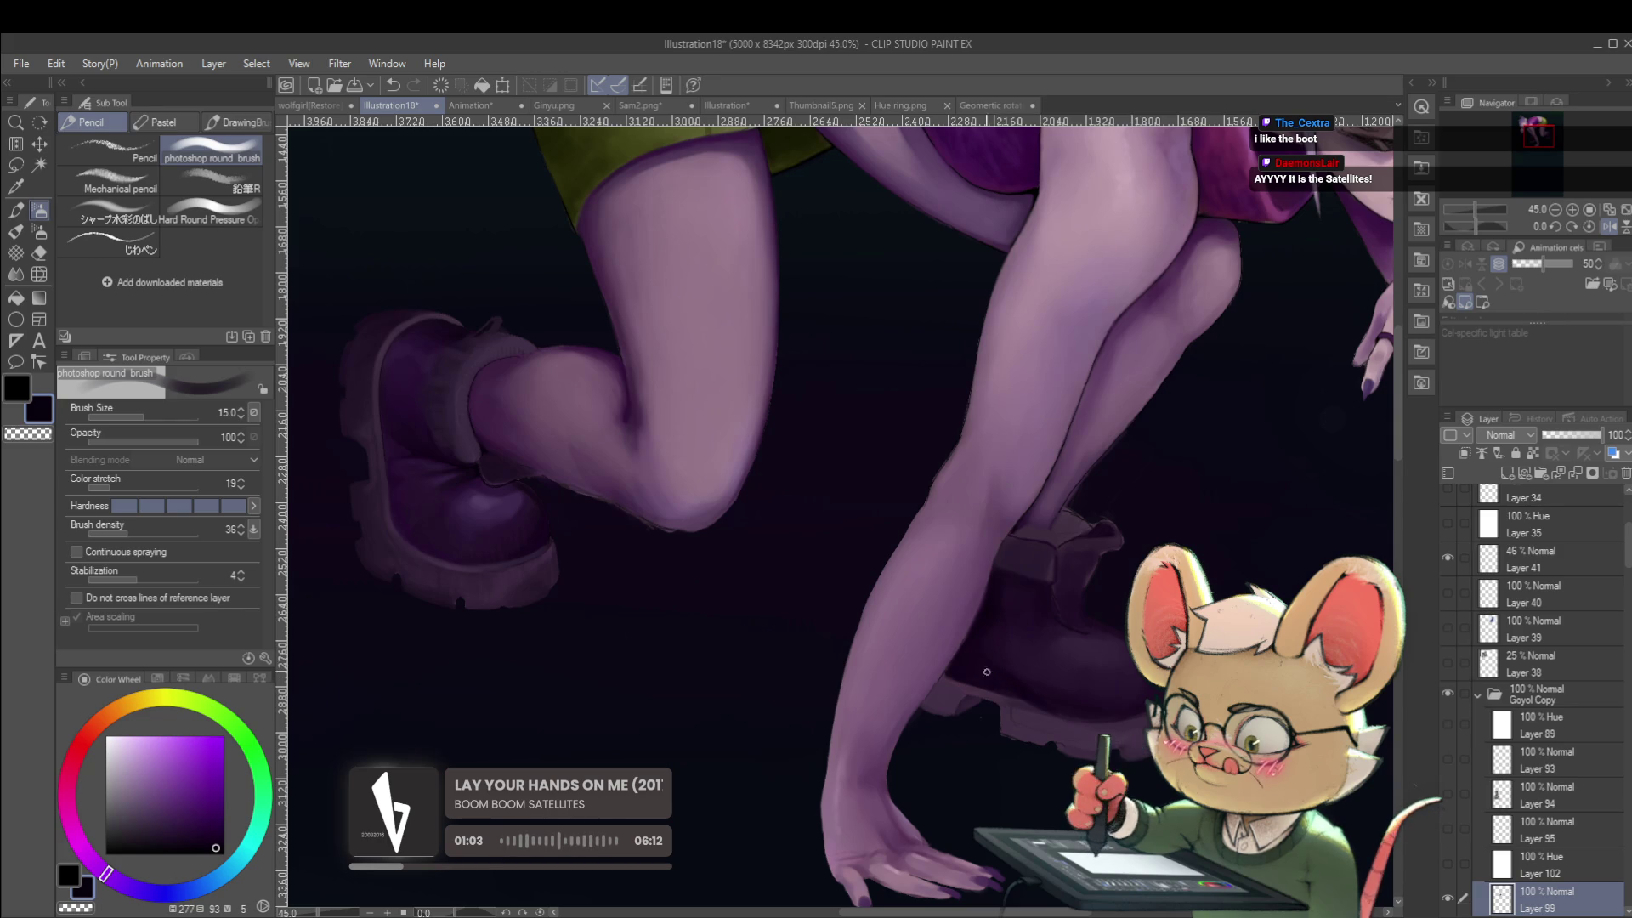
left_click(992, 661, "alt")
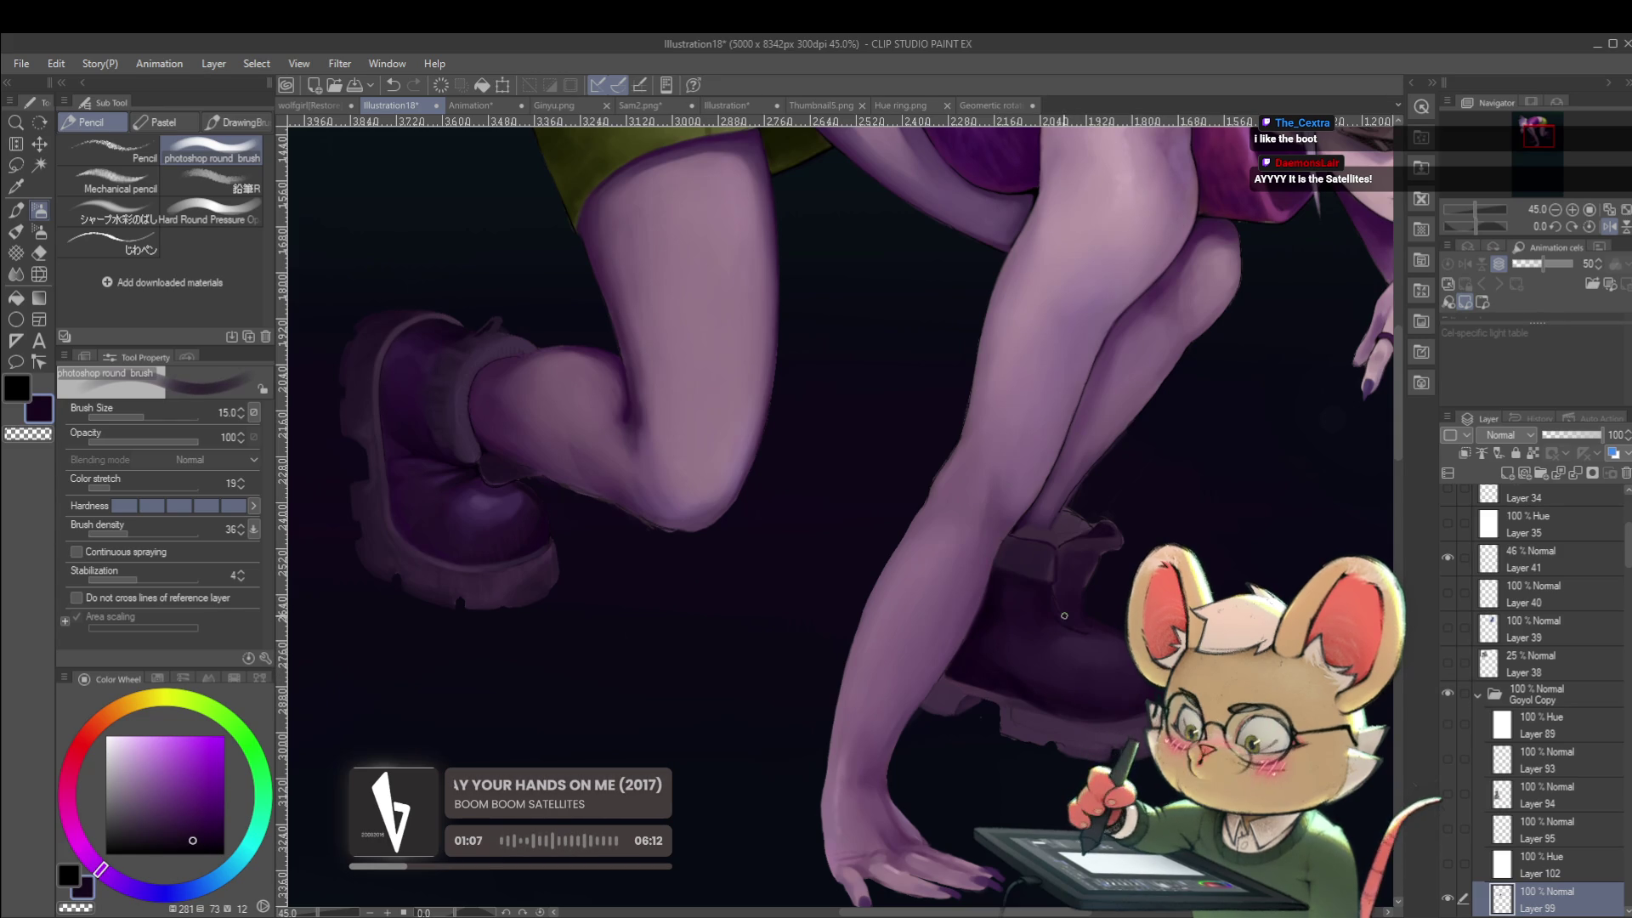
key("bracketright")
key("bracketright")
key("bracketright")
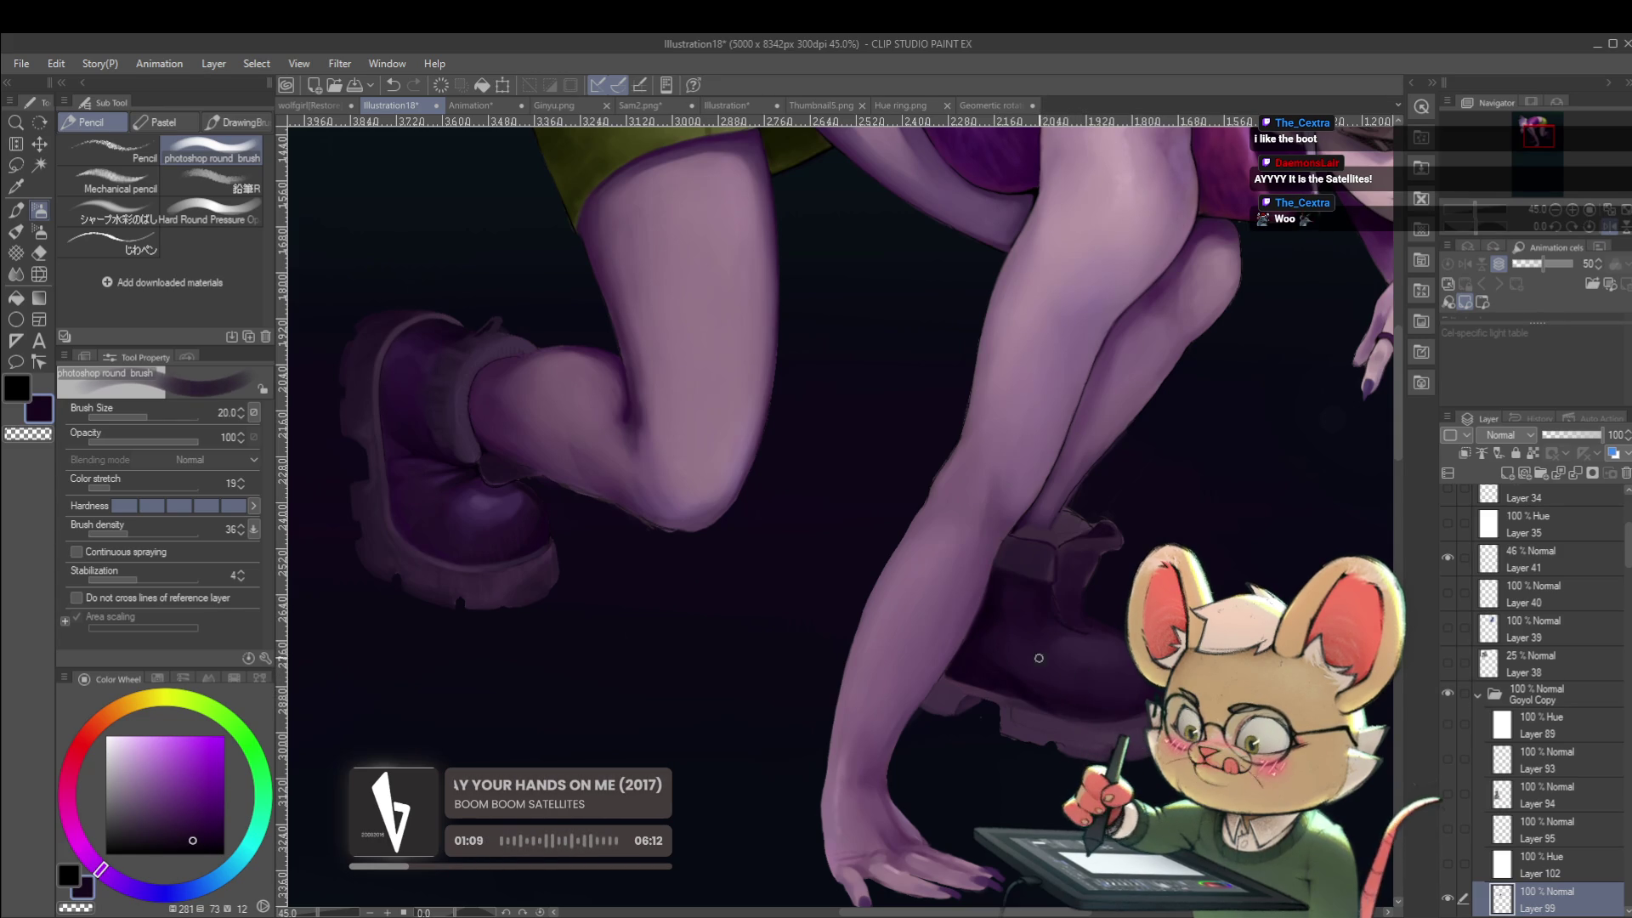
key("bracketright")
left_click(988, 647, "alt")
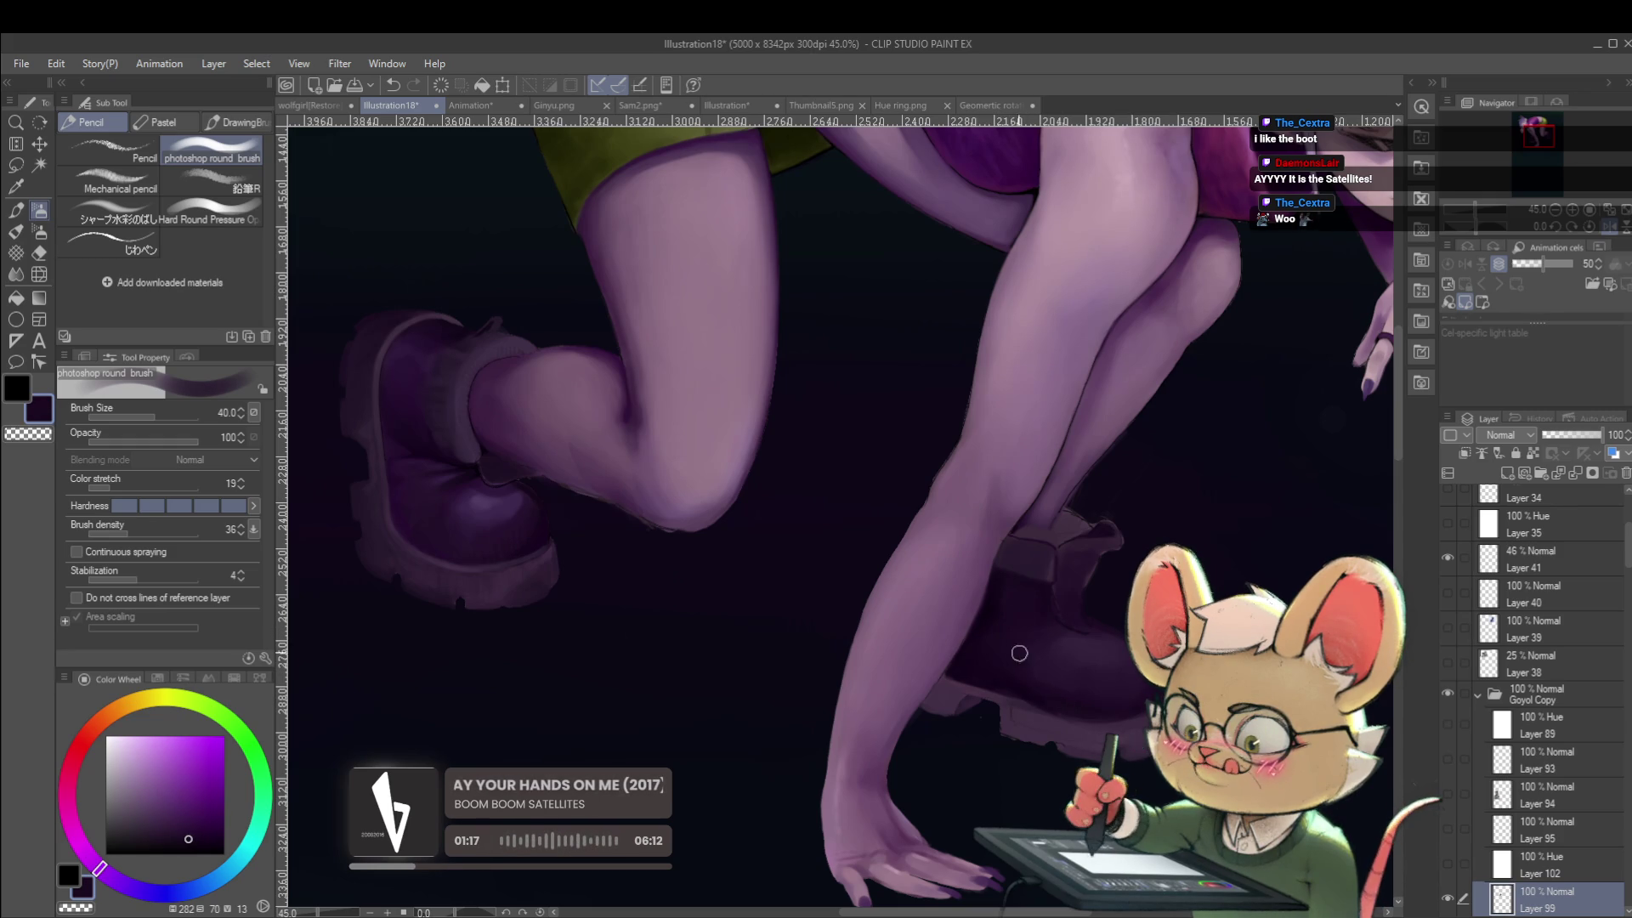
scroll(1111, 713, "down", 5)
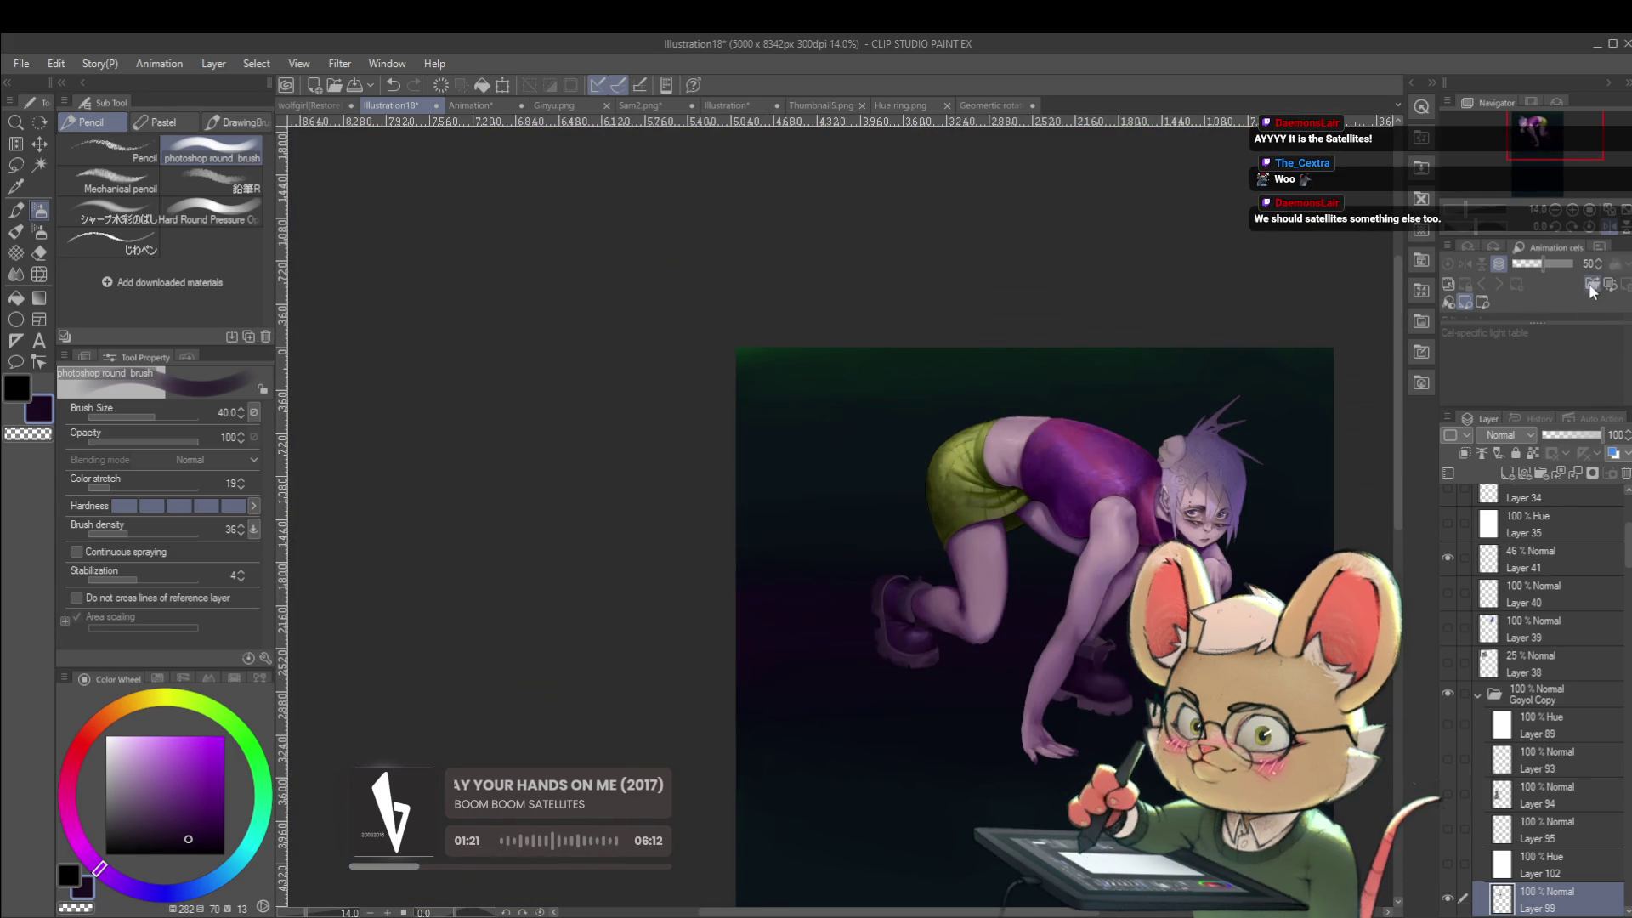
Unmirror, sample a purple from the figure and shift it brighter and toward blue-purple.
left_click(1609, 226)
scroll(587, 689, "up", 1)
scroll(586, 688, "up", 3)
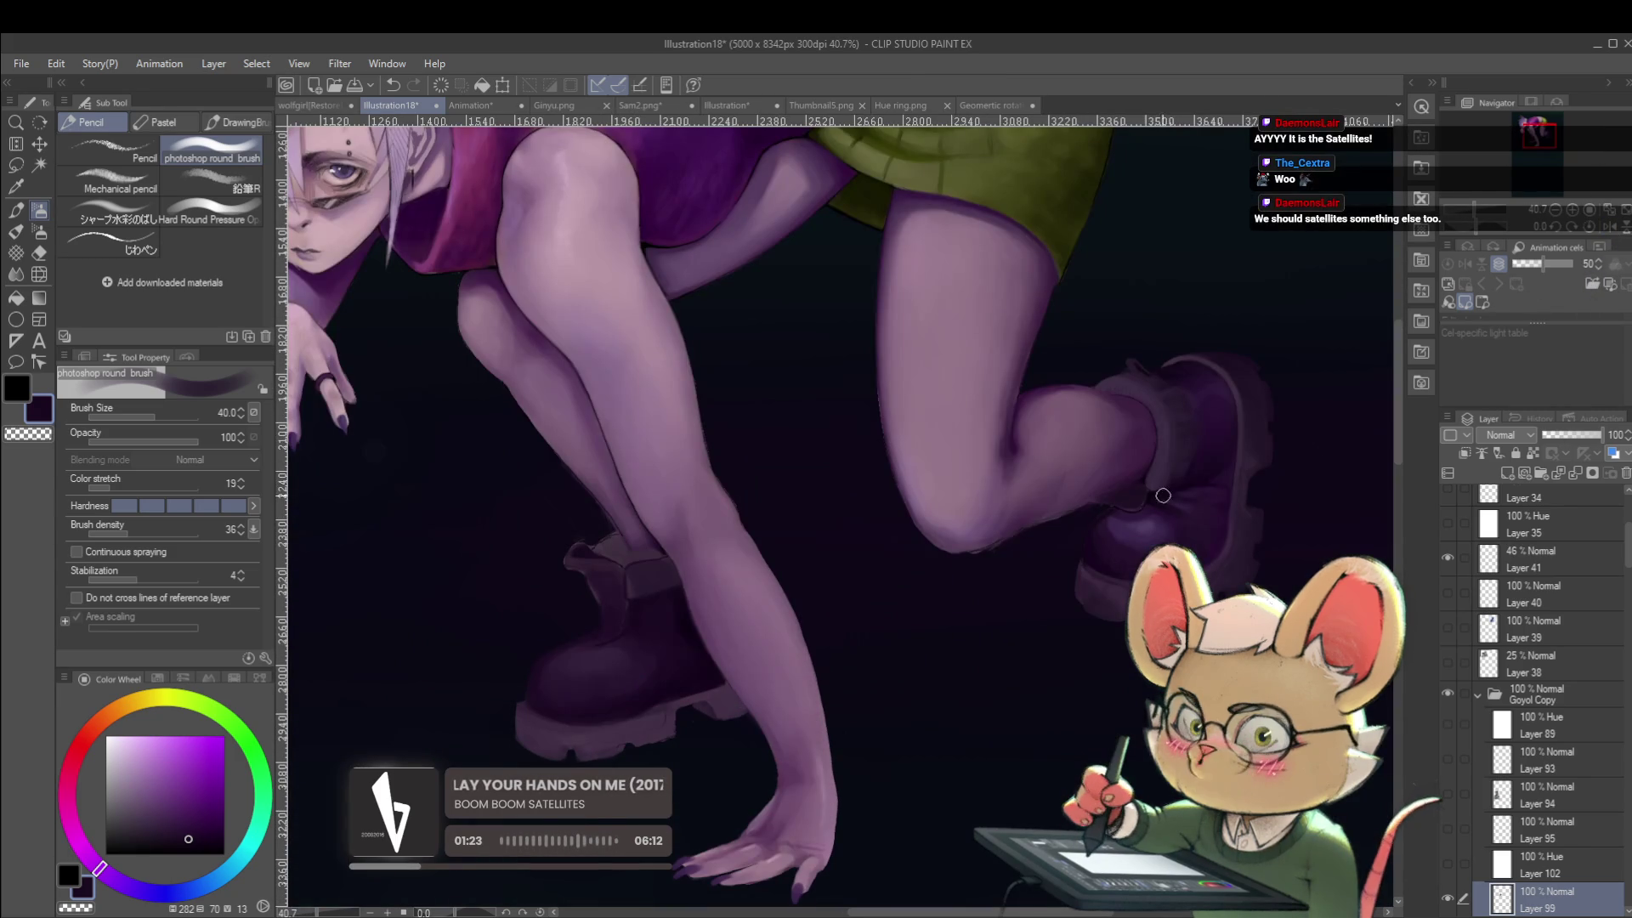
left_click(571, 656, "alt")
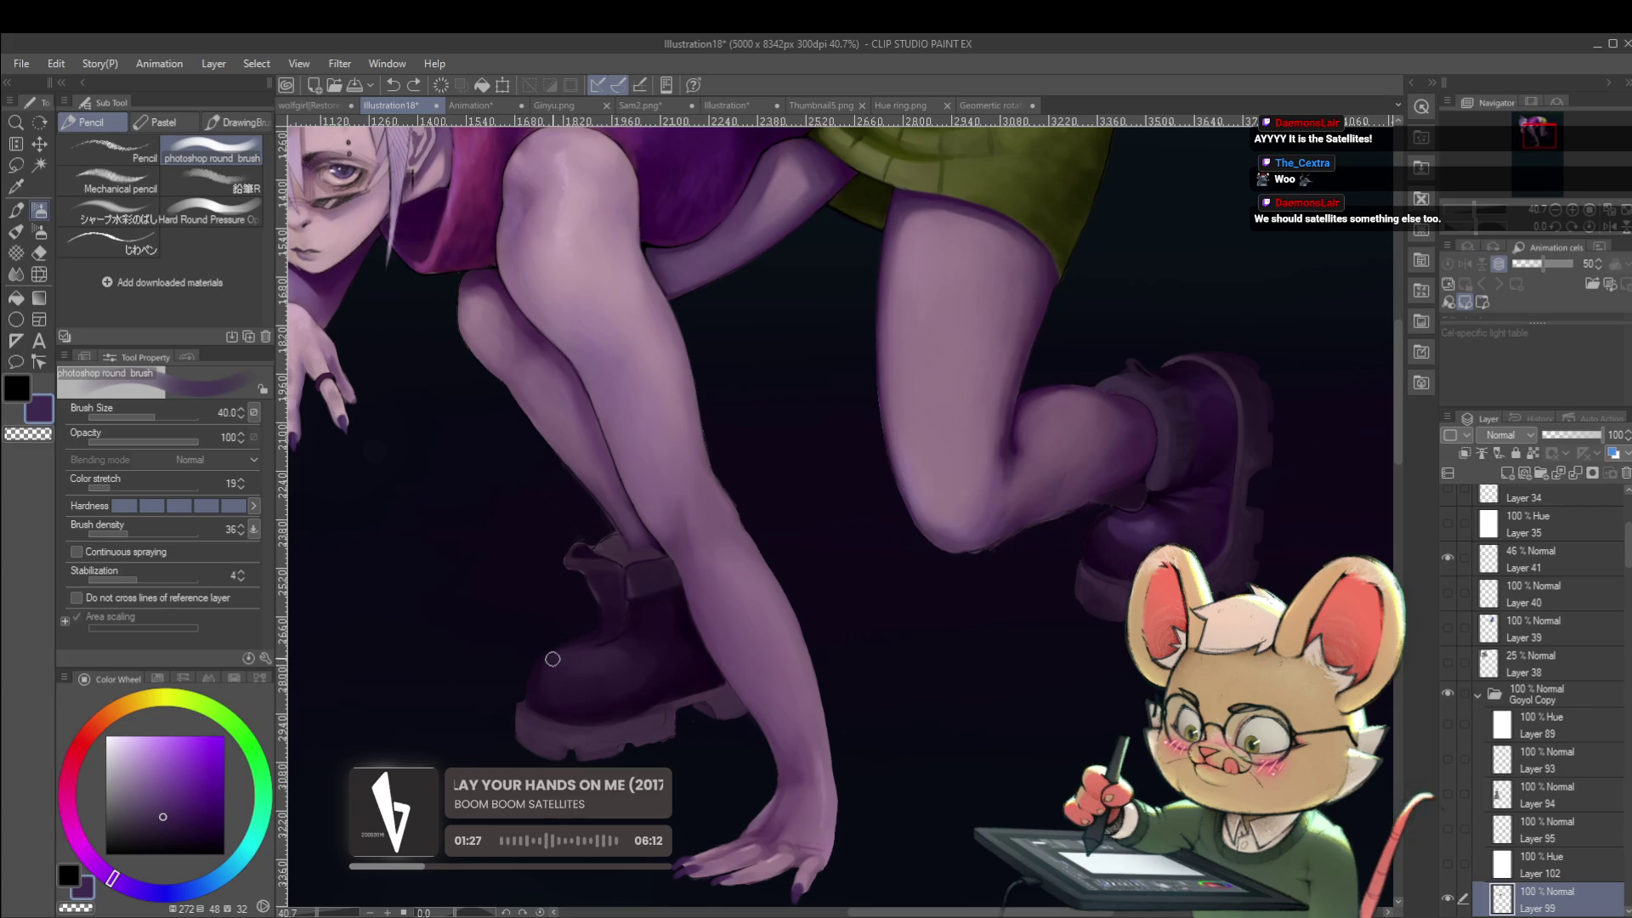
left_click(163, 812)
left_click(133, 886)
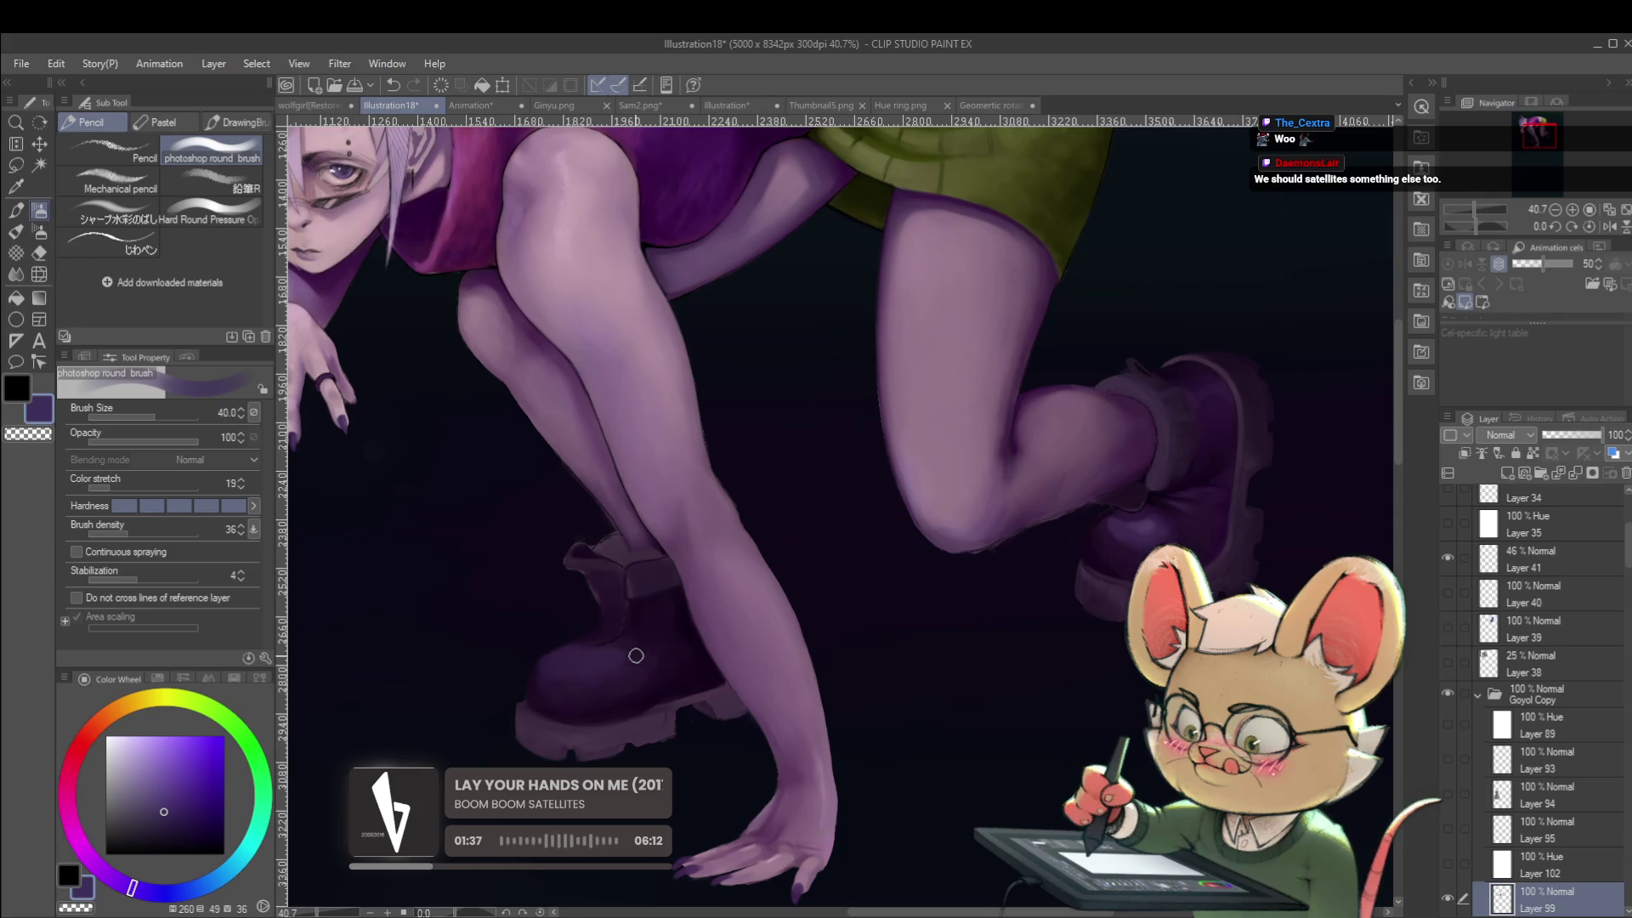
scroll(642, 659, "down", 5)
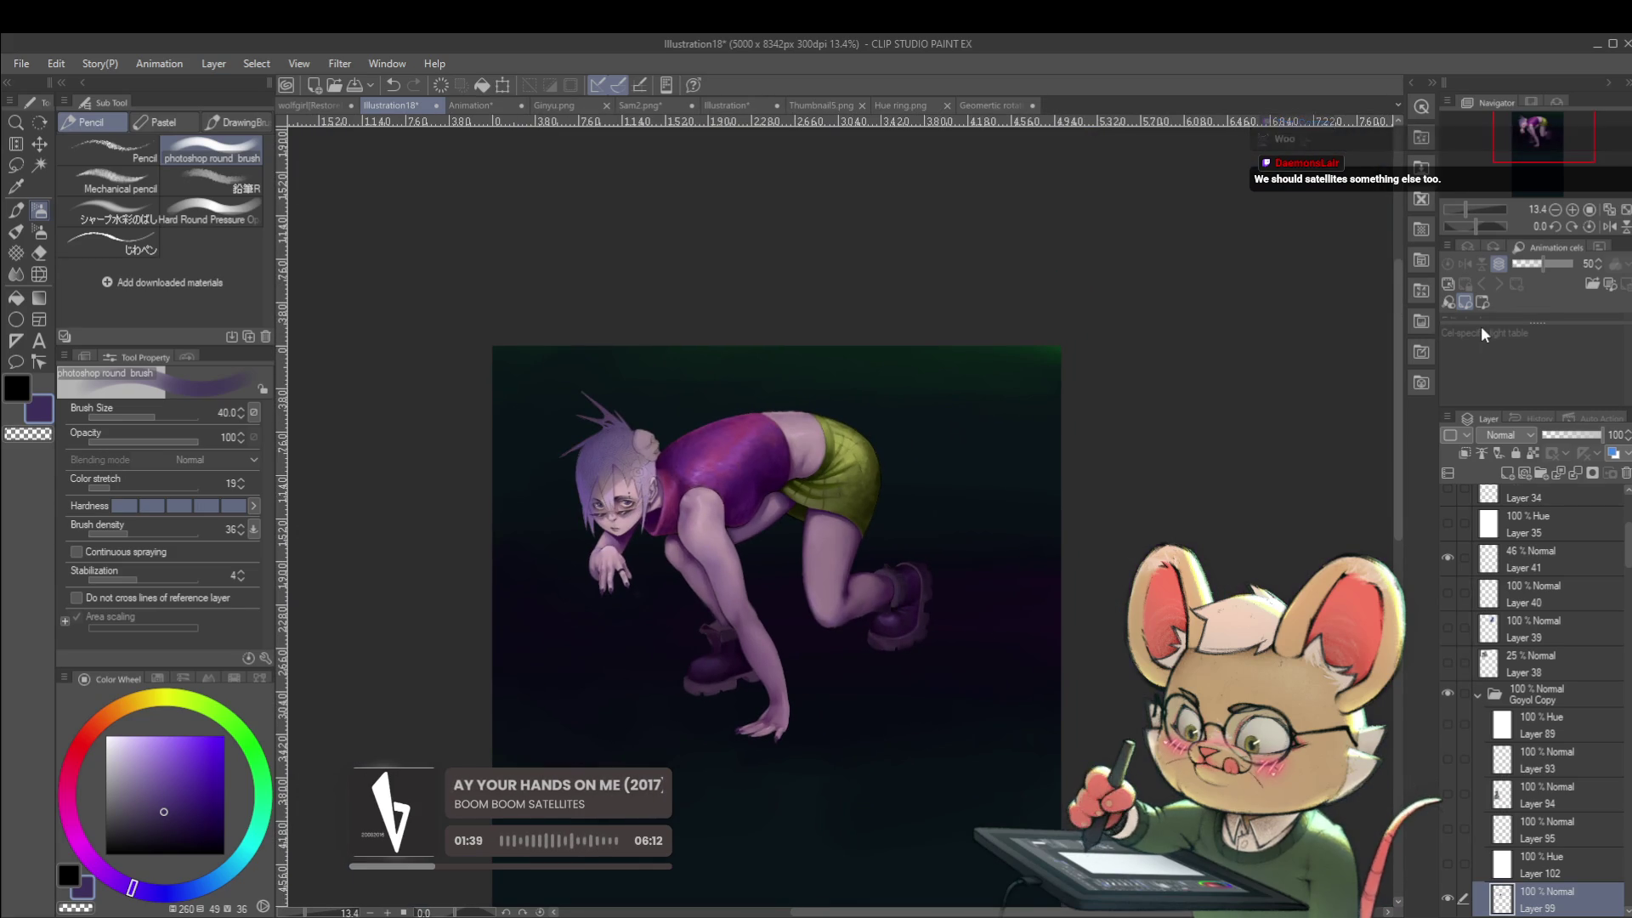
left_click_drag(1032, 610, 1010, 548)
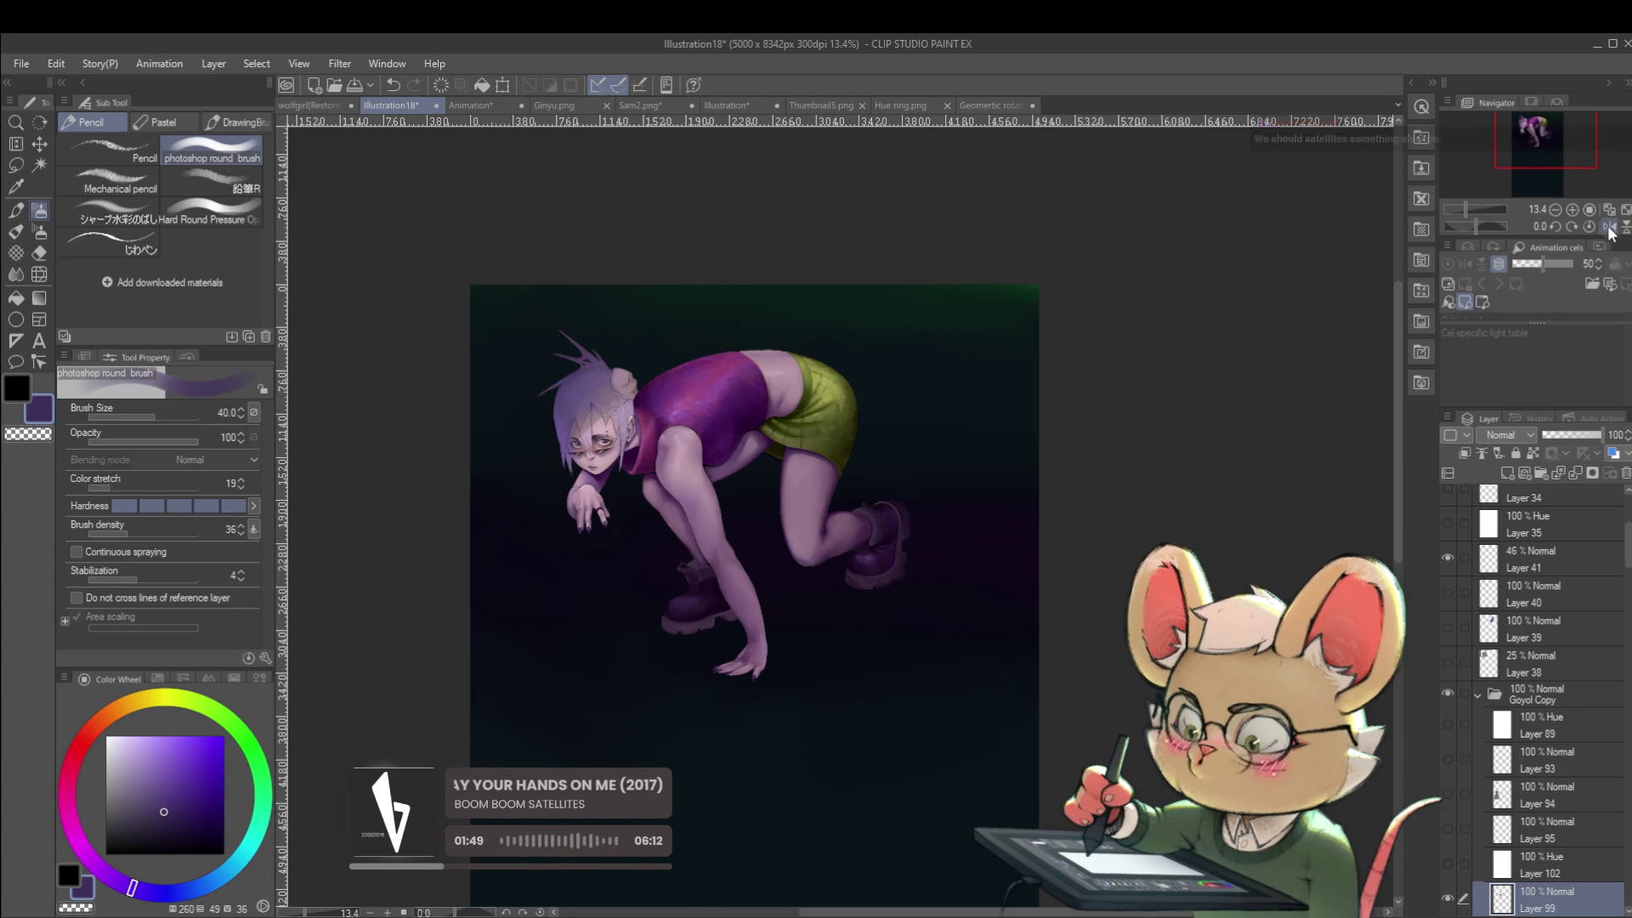
Mirror the canvas, sample dark purples from the front boot and shrink the brush to 17.
key("h")
scroll(987, 604, "up", 3)
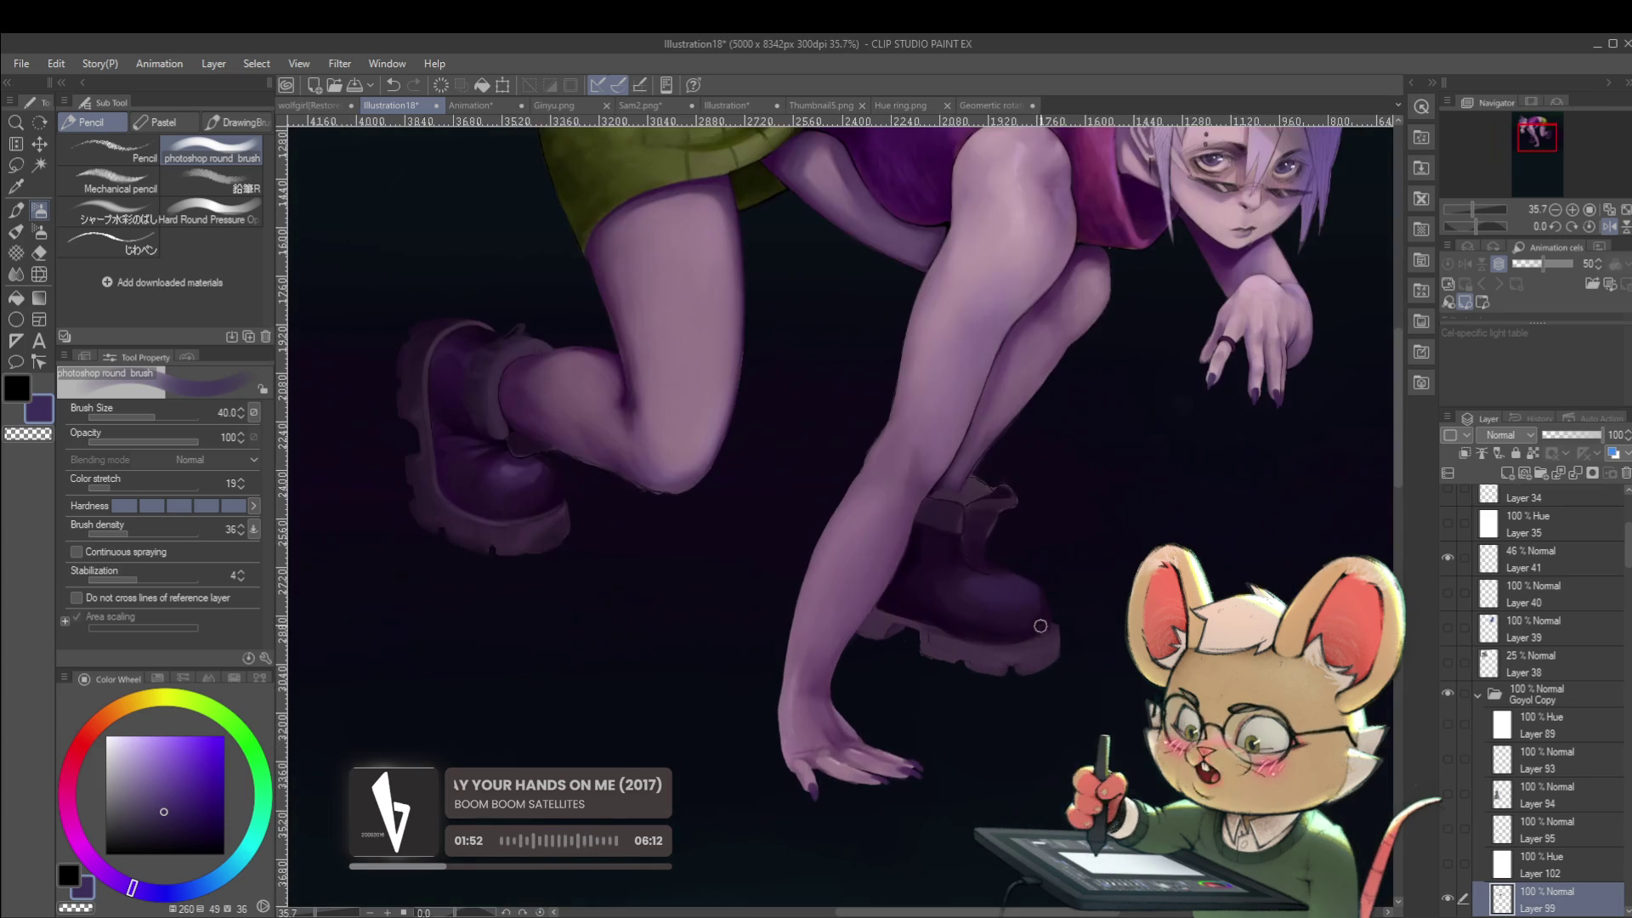
left_click(922, 548, "alt")
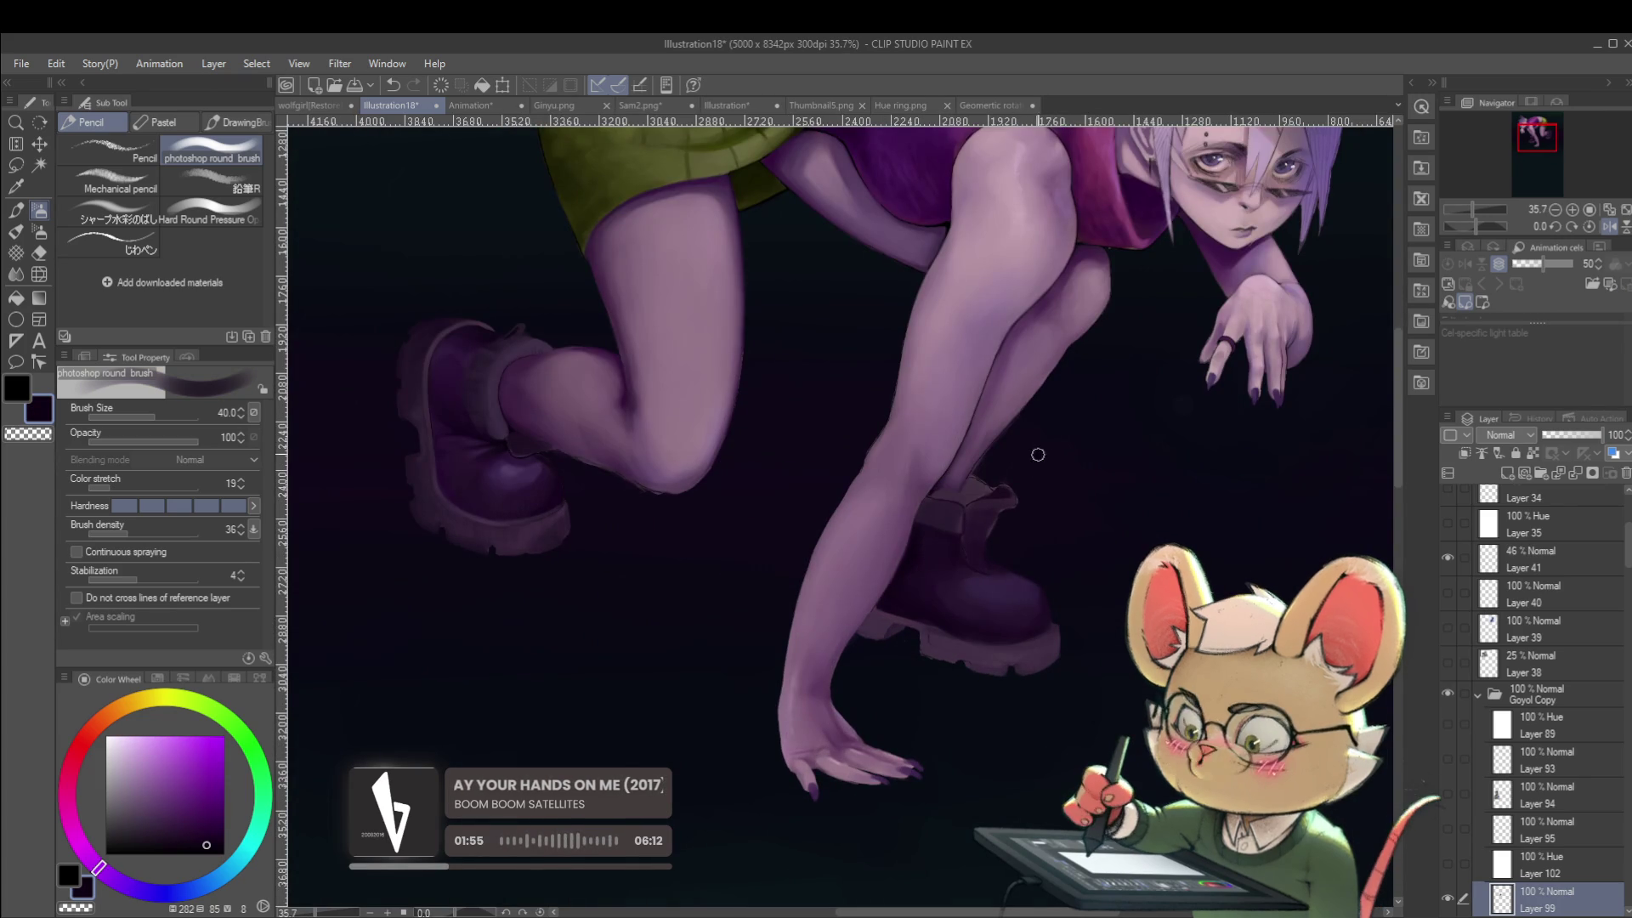
key("bracketleft")
key("bracketleft")
key("bracketleft")
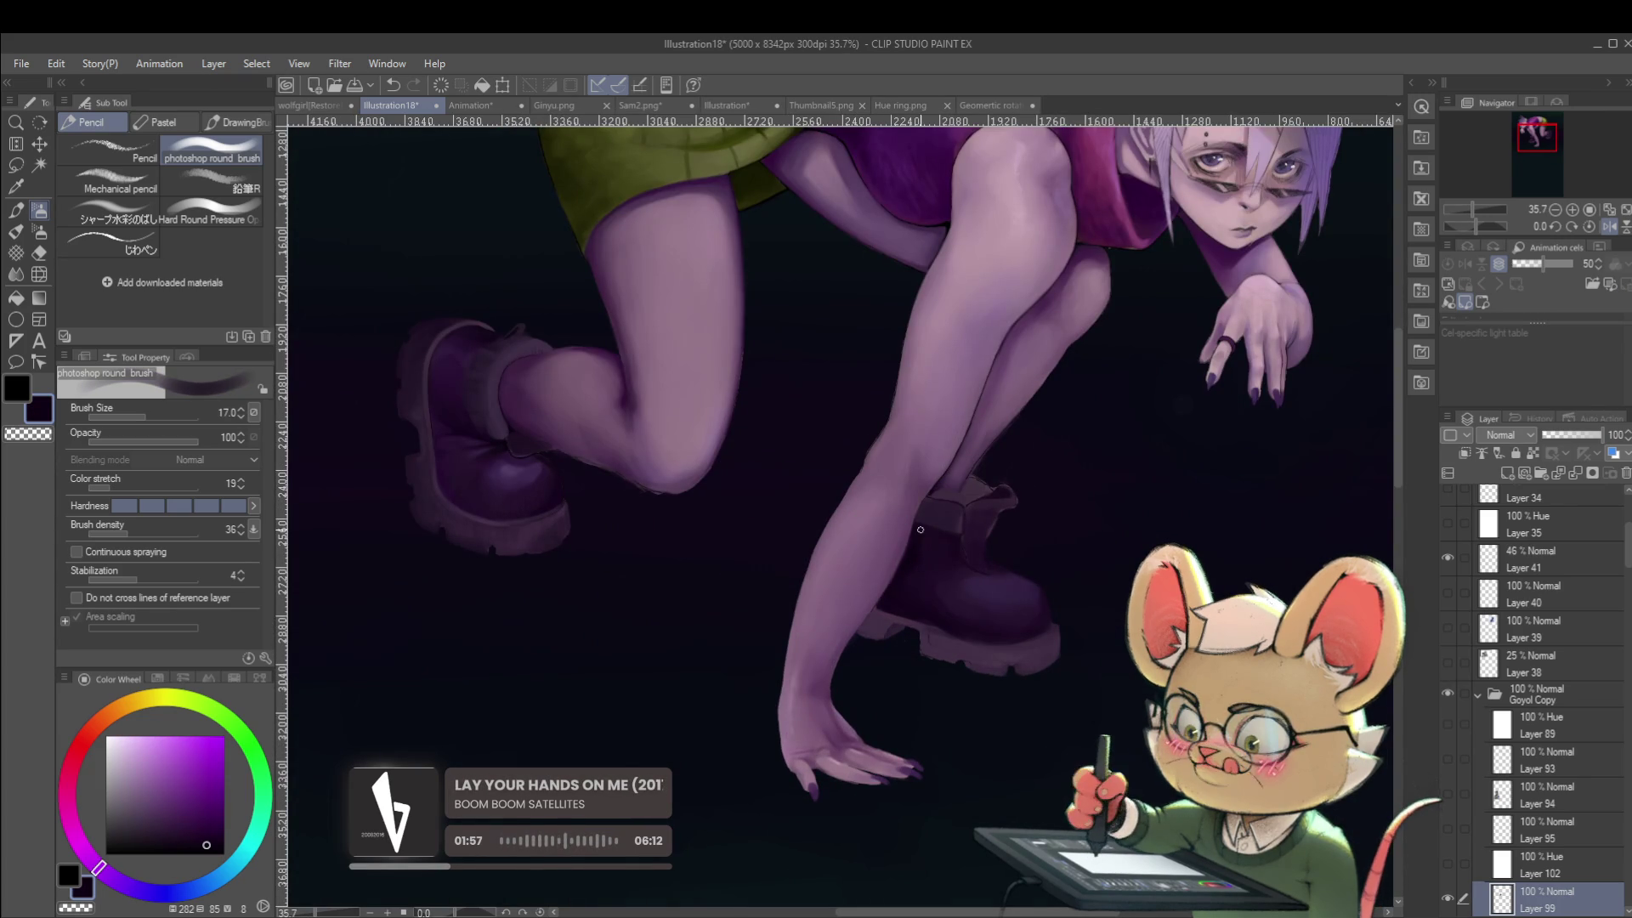
left_click_drag(948, 543, 931, 510)
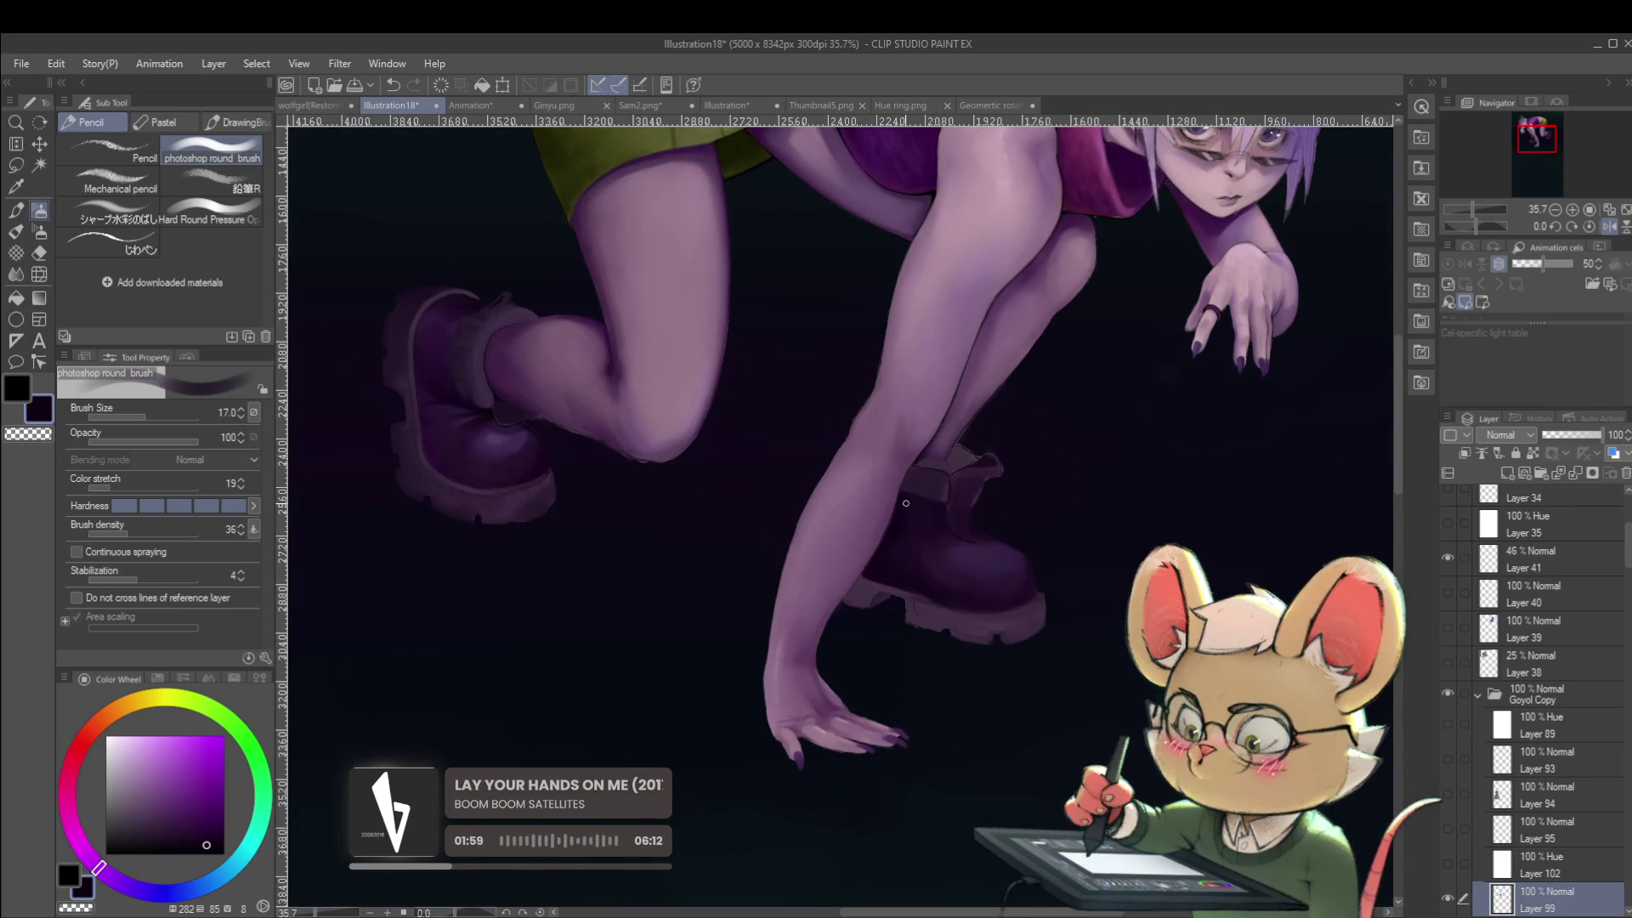
left_click(918, 491, "alt")
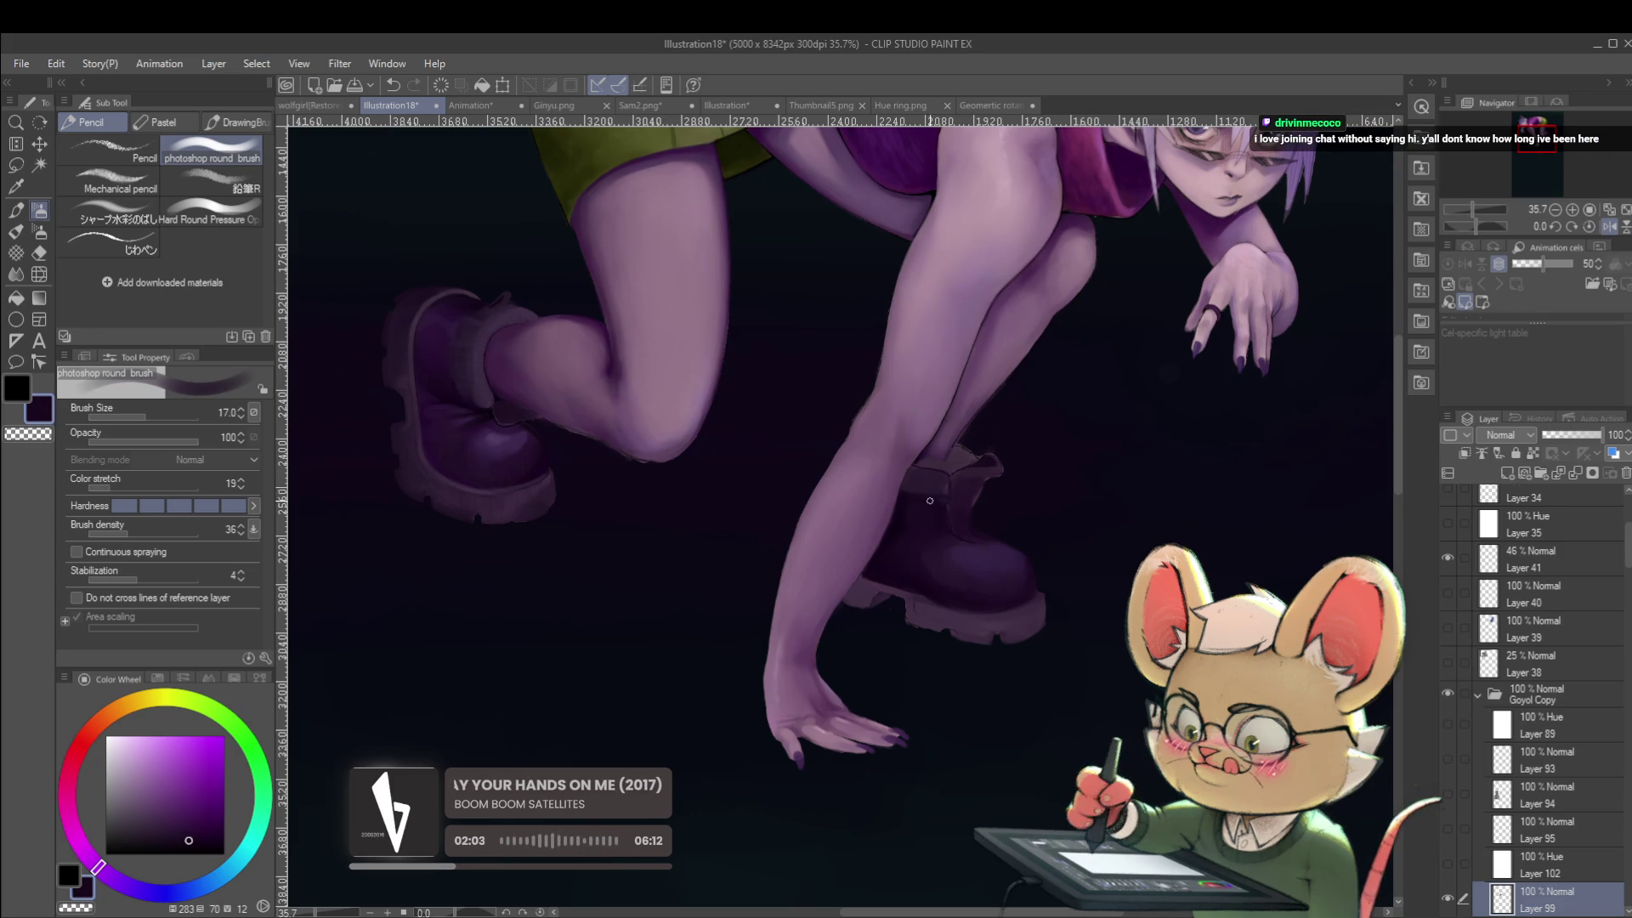
left_click(921, 483, "alt")
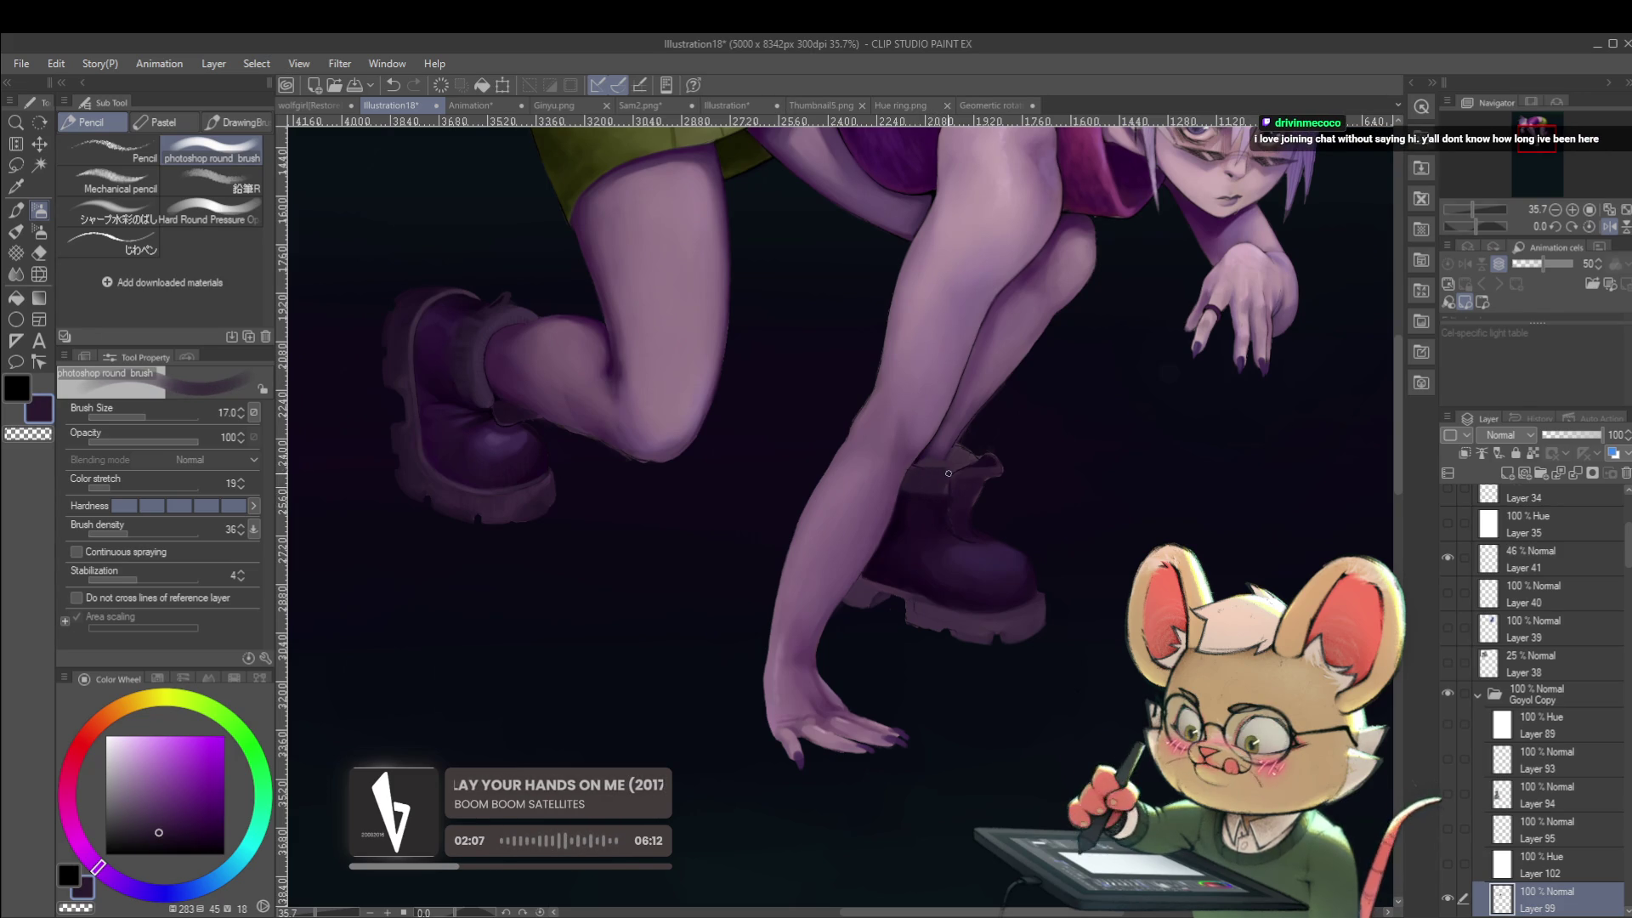
scroll(949, 486, "down", 5)
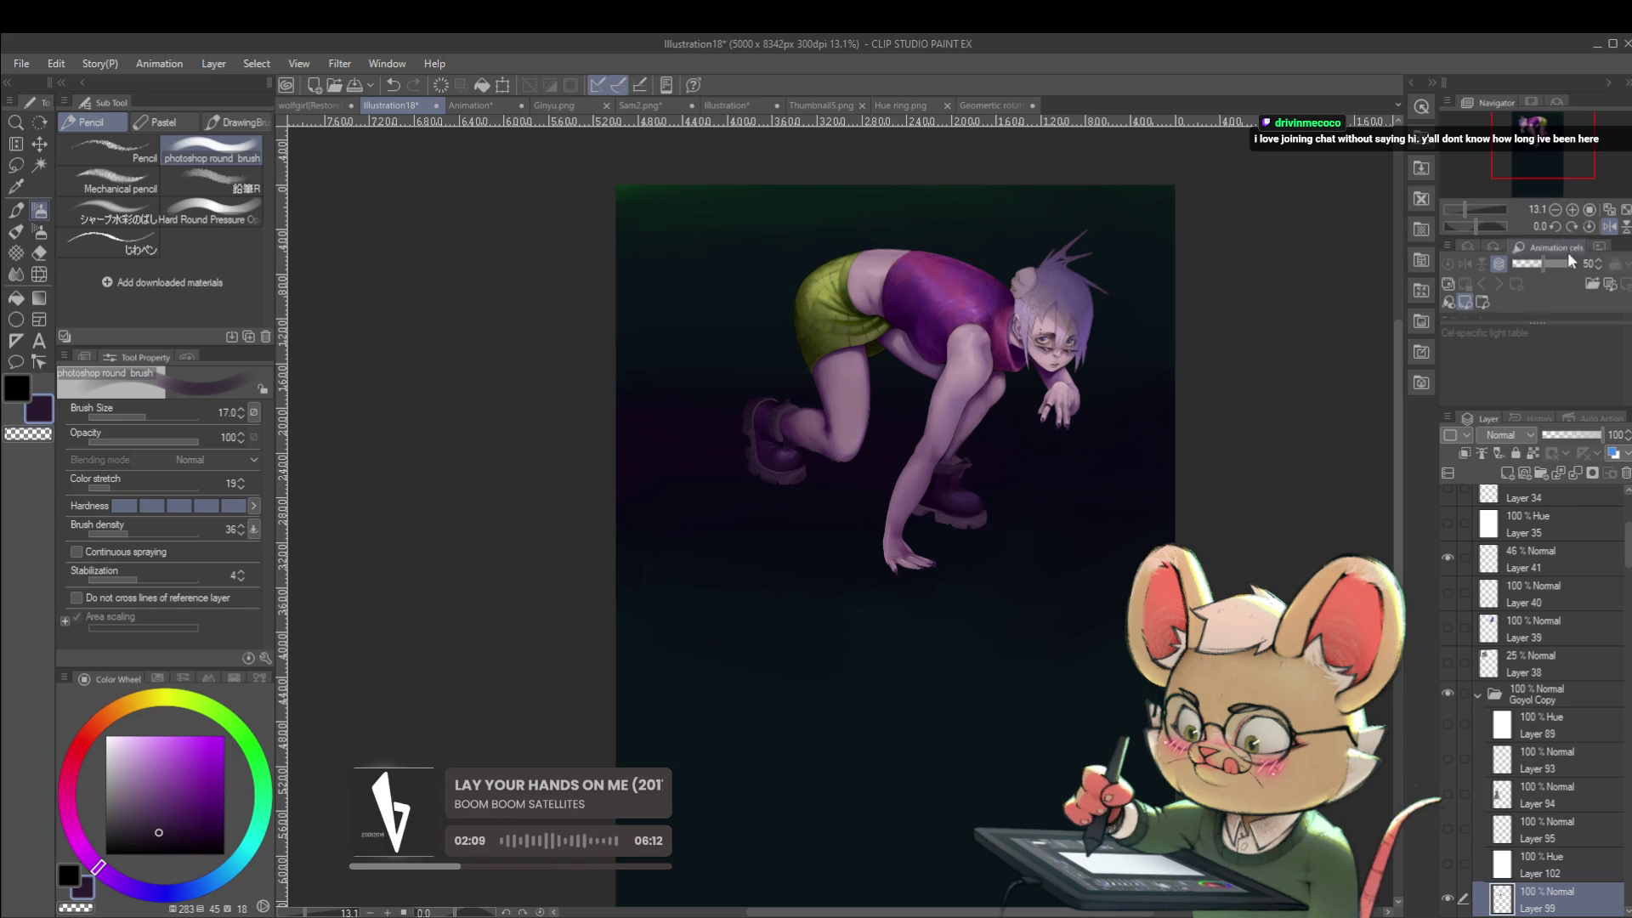
Mirror the canvas, sample purples from the boot and raise the brush size to 60.
left_click(1609, 227)
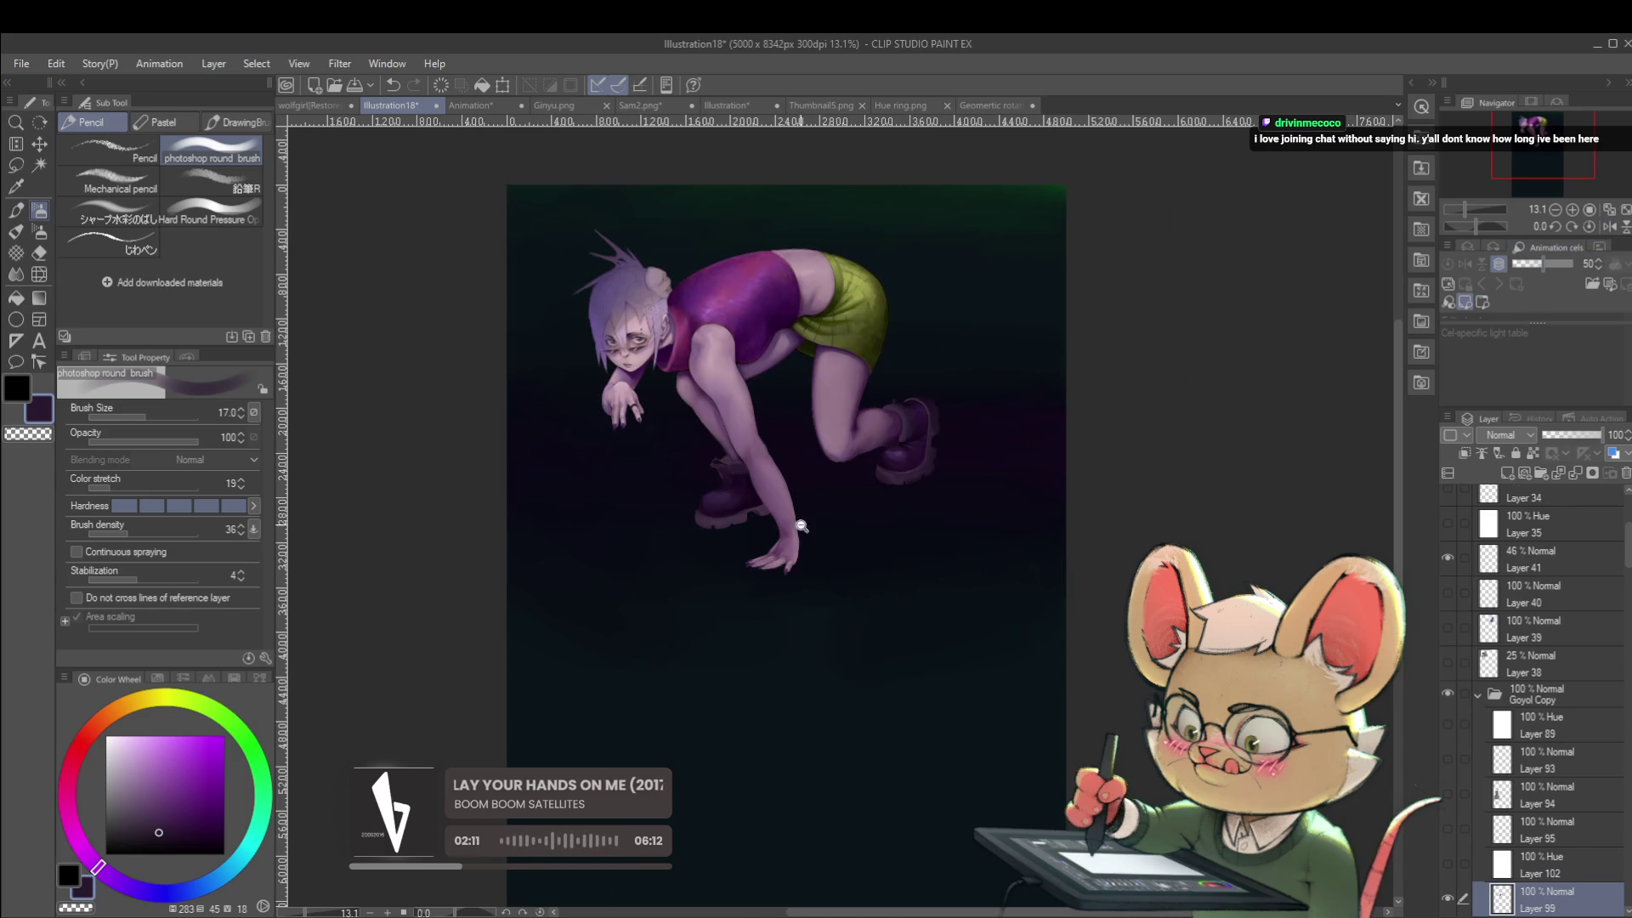
scroll(748, 476, "up", 7)
left_click(780, 504, "alt")
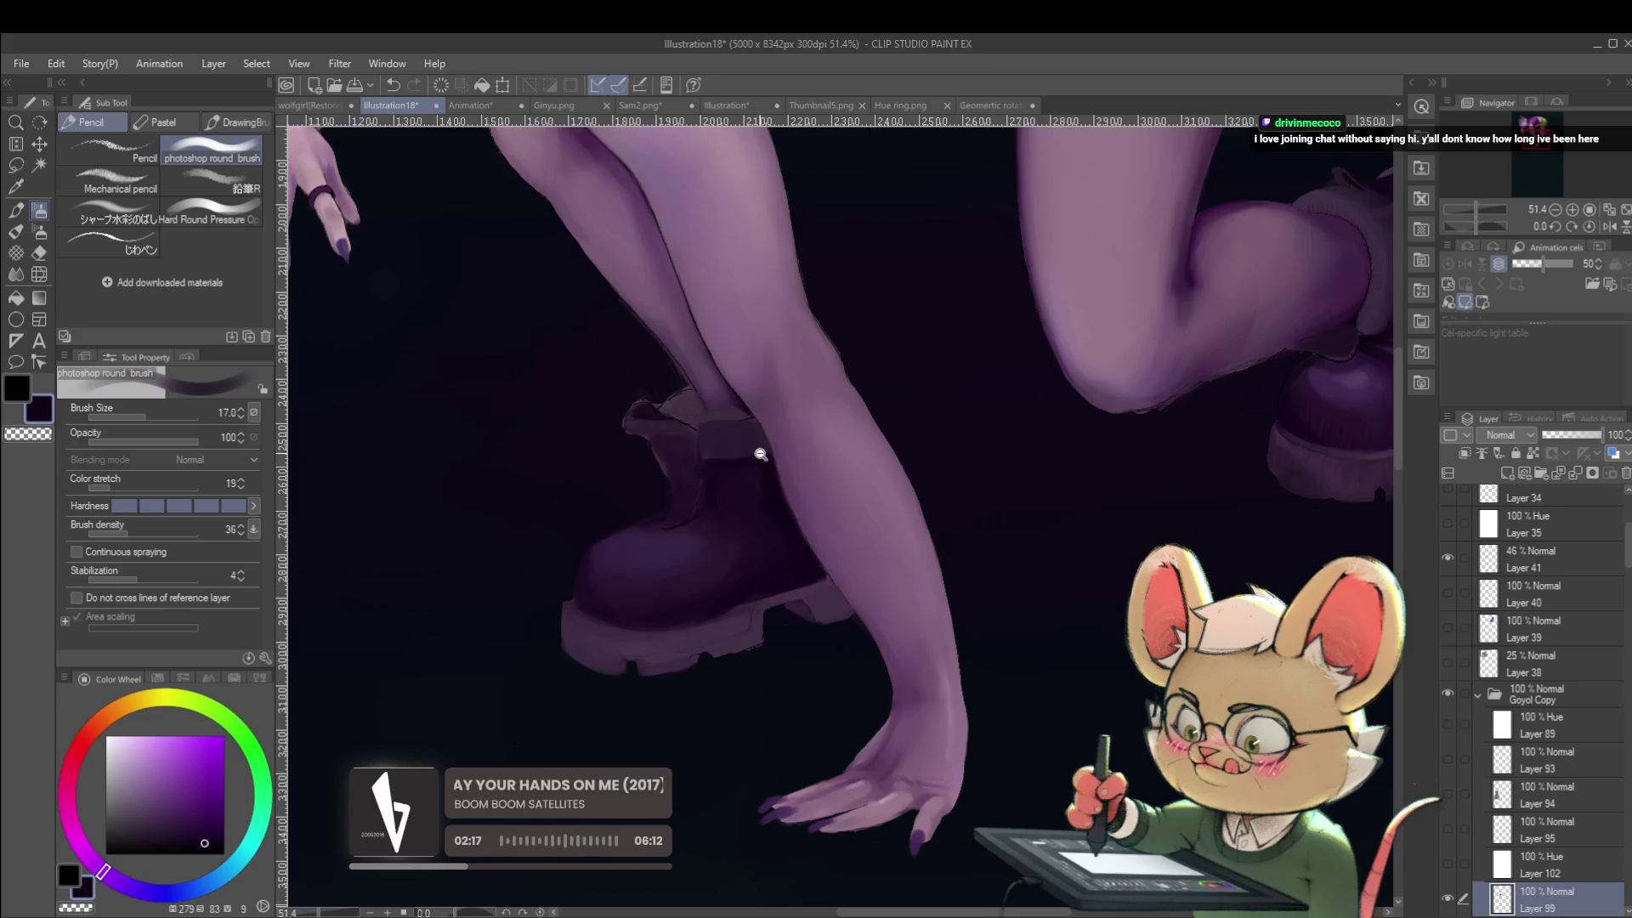
scroll(760, 456, "down", 5)
mouse_move(865, 226)
left_mouse_down()
mouse_move(885, 459)
mouse_move(863, 448)
left_mouse_up()
scroll(773, 546, "up", 3)
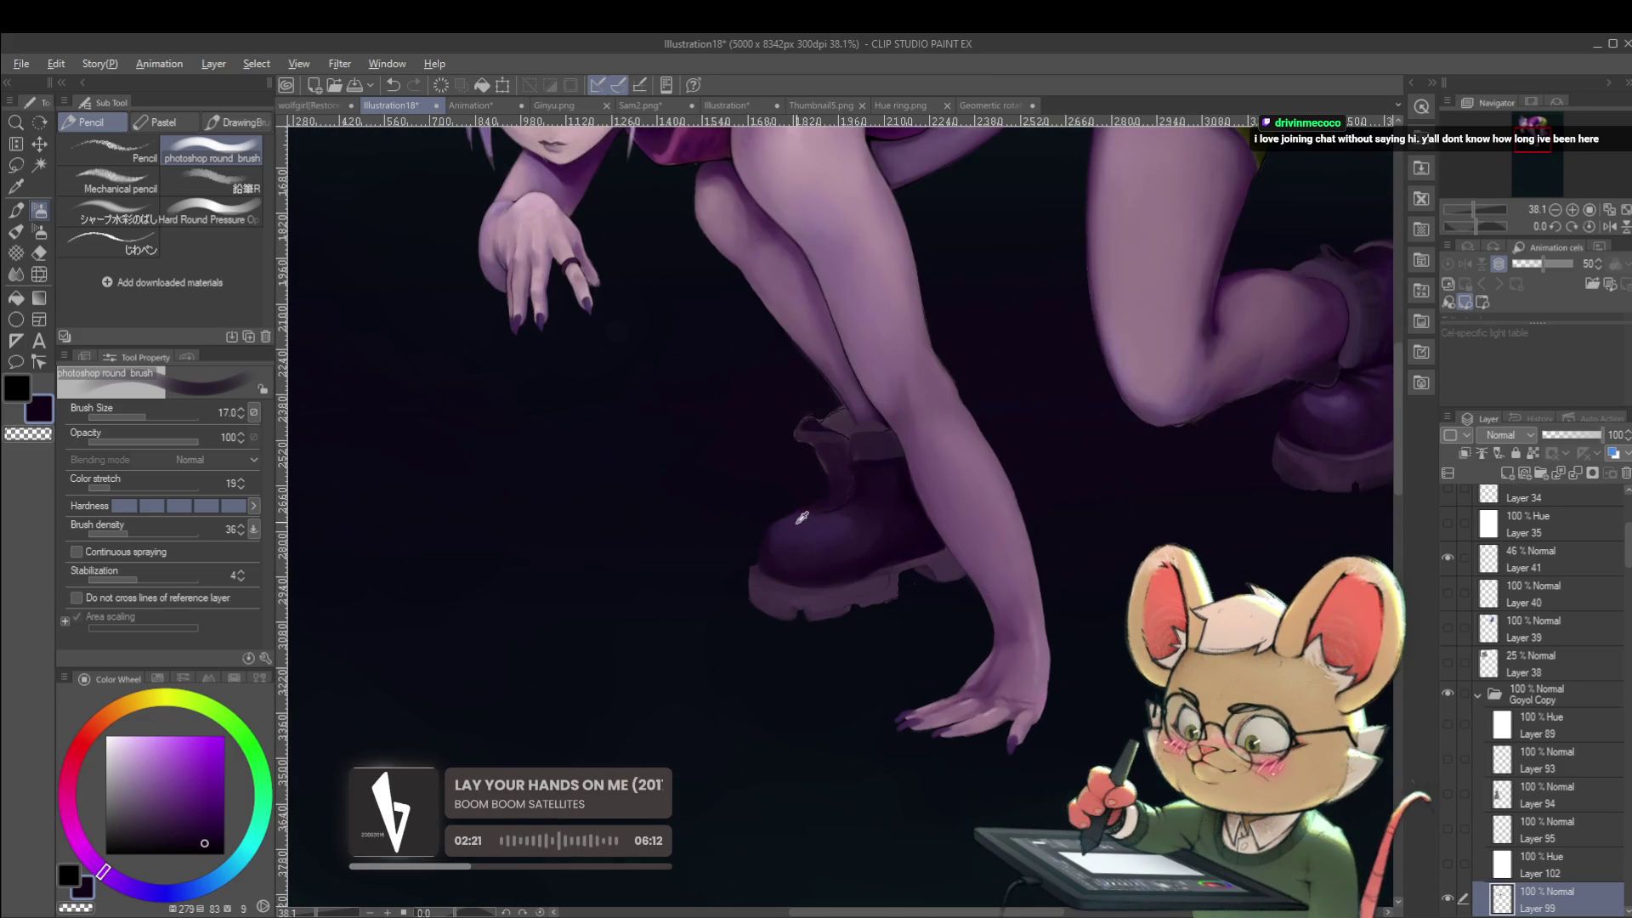
left_click(799, 518, "alt")
key("bracketright")
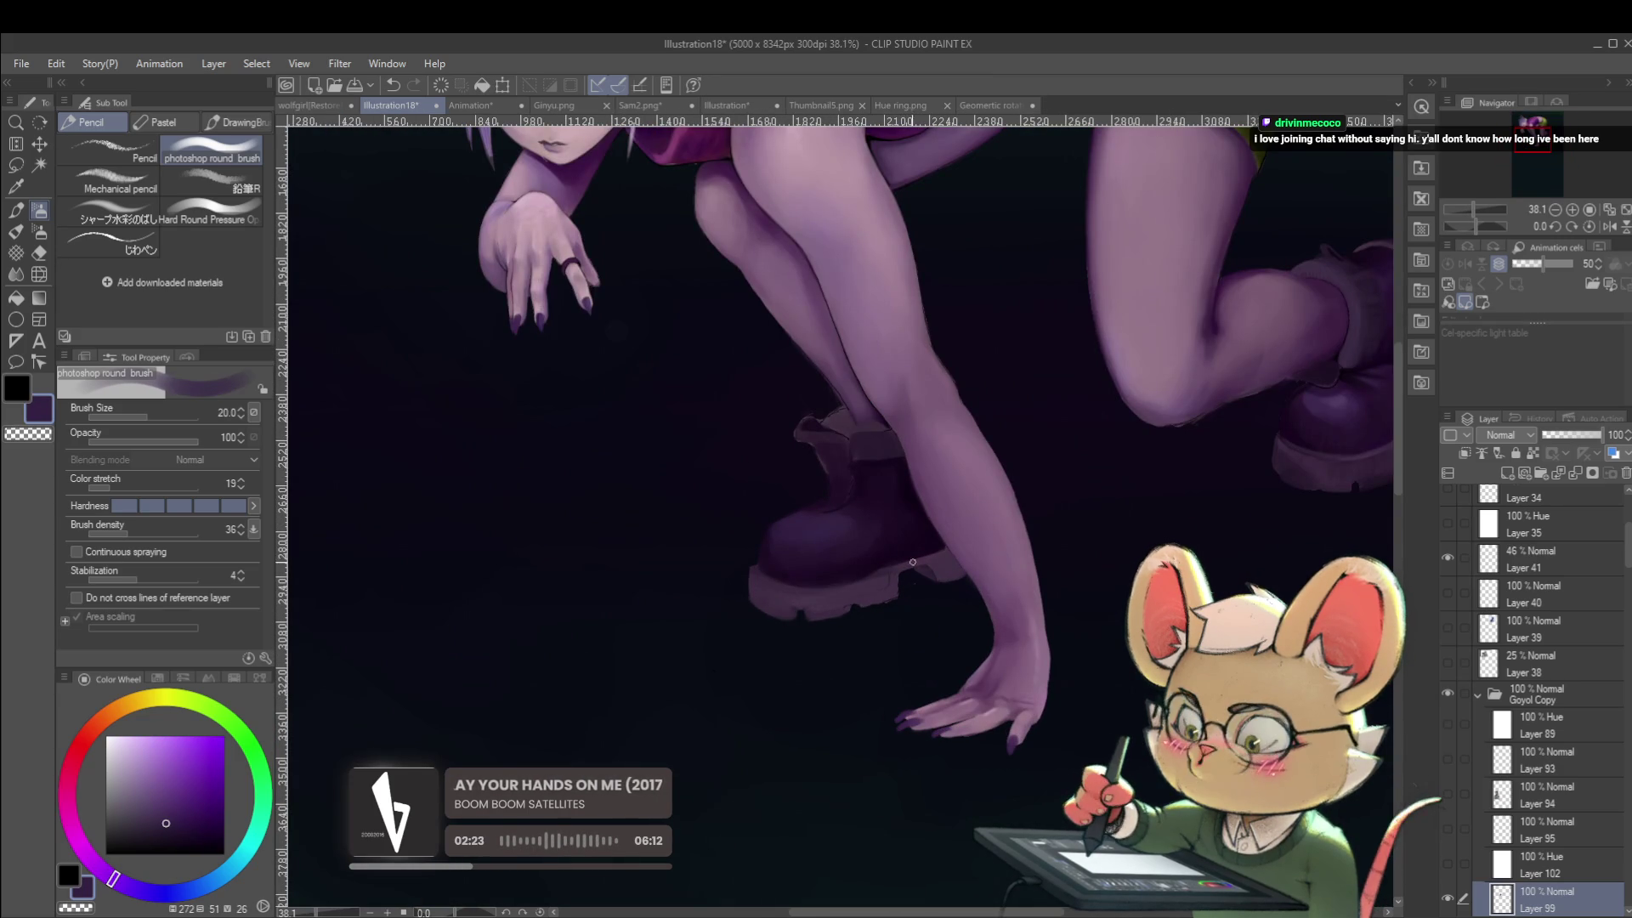
key("bracketright")
key("bracketright")
key("bracketright")
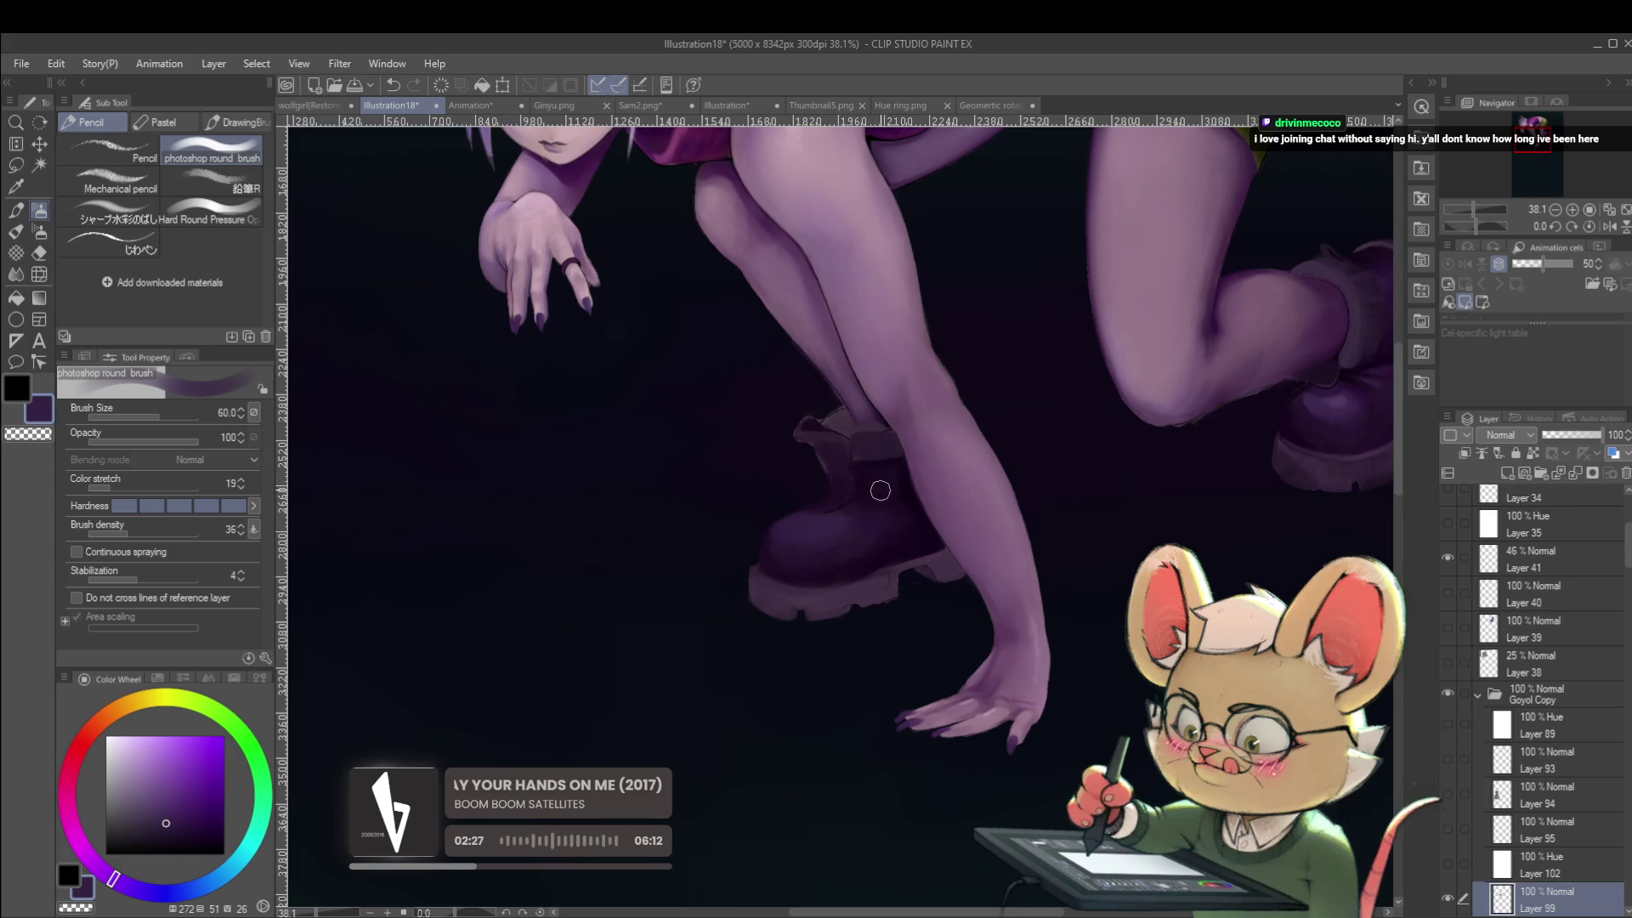
scroll(819, 505, "down", 4)
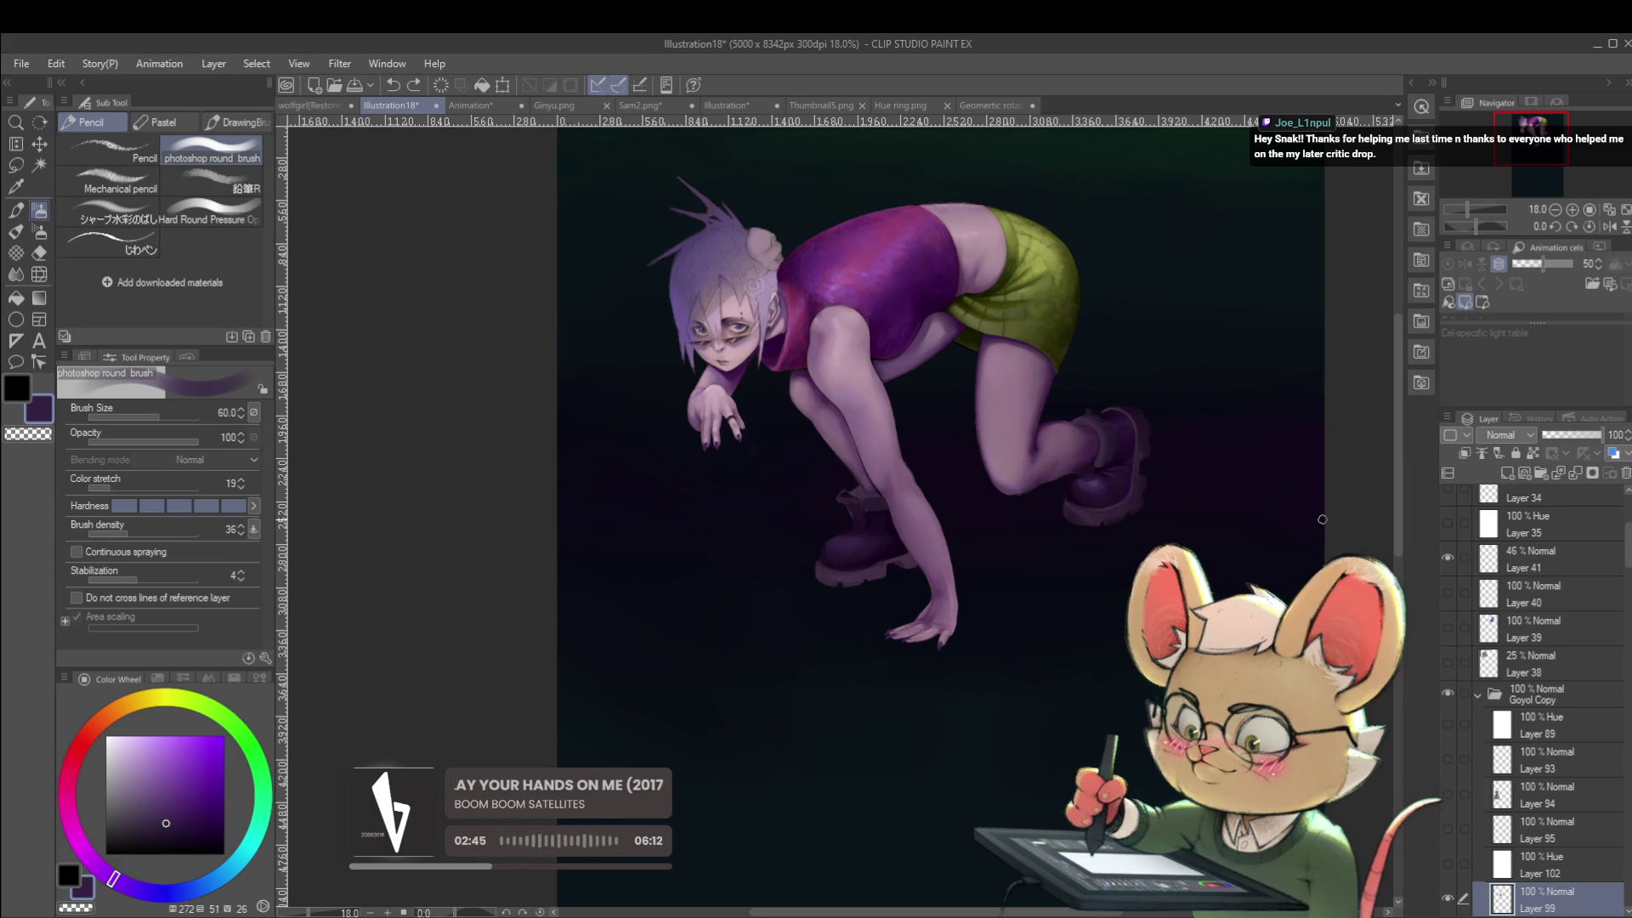
Flip back, centre the front boot and eyedrop its near-black violet.
key("h")
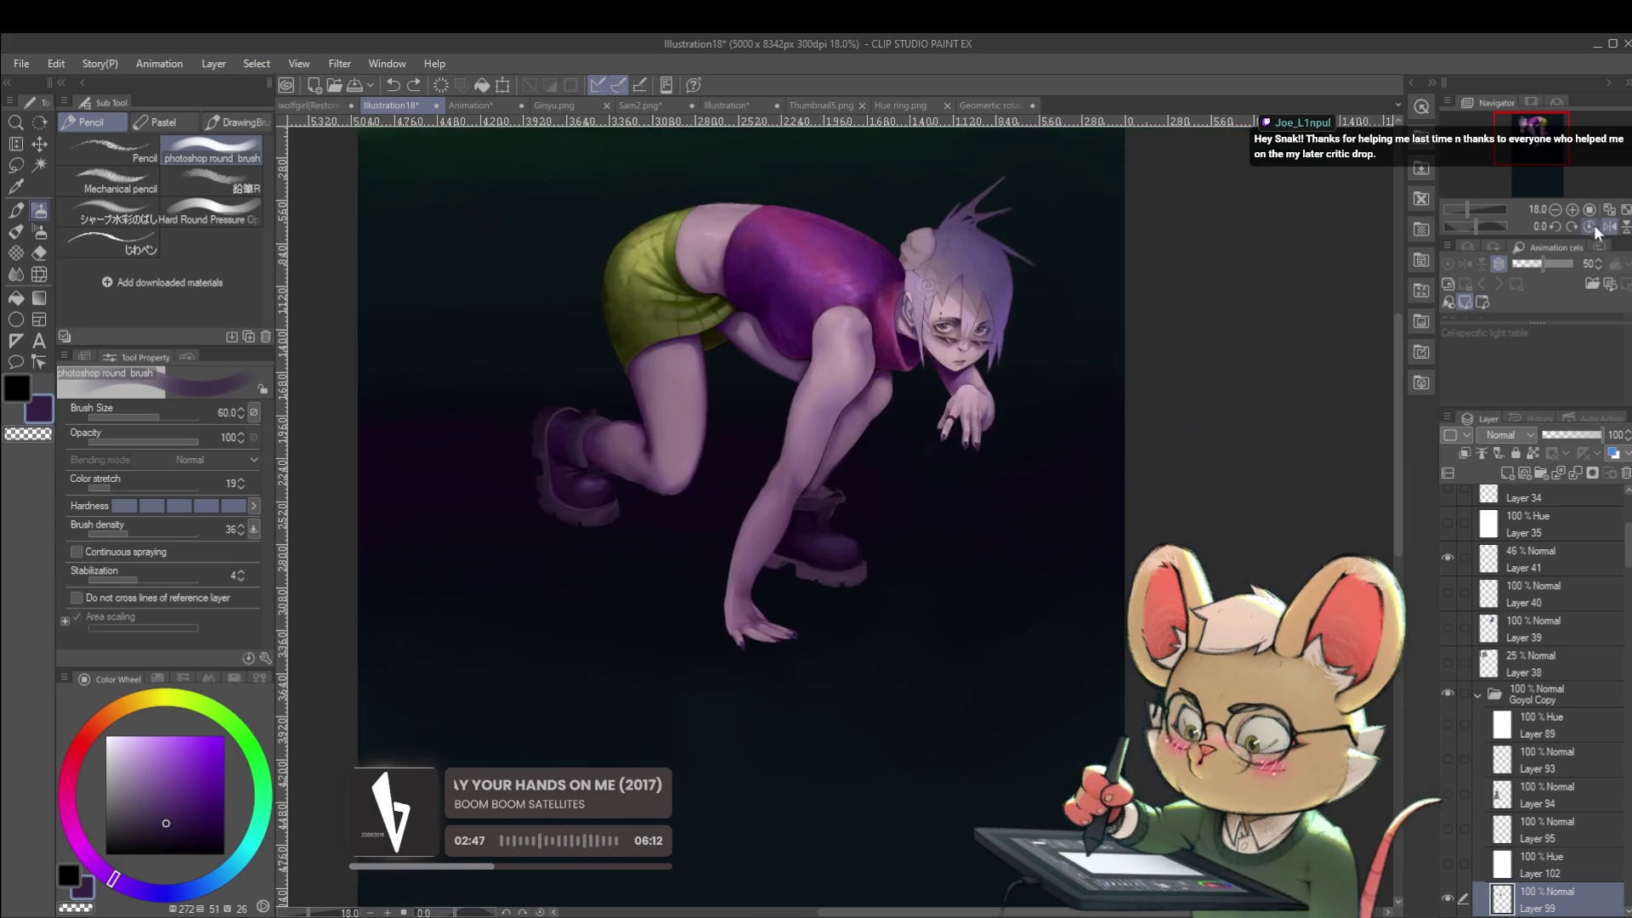
scroll(922, 500, "up", 5)
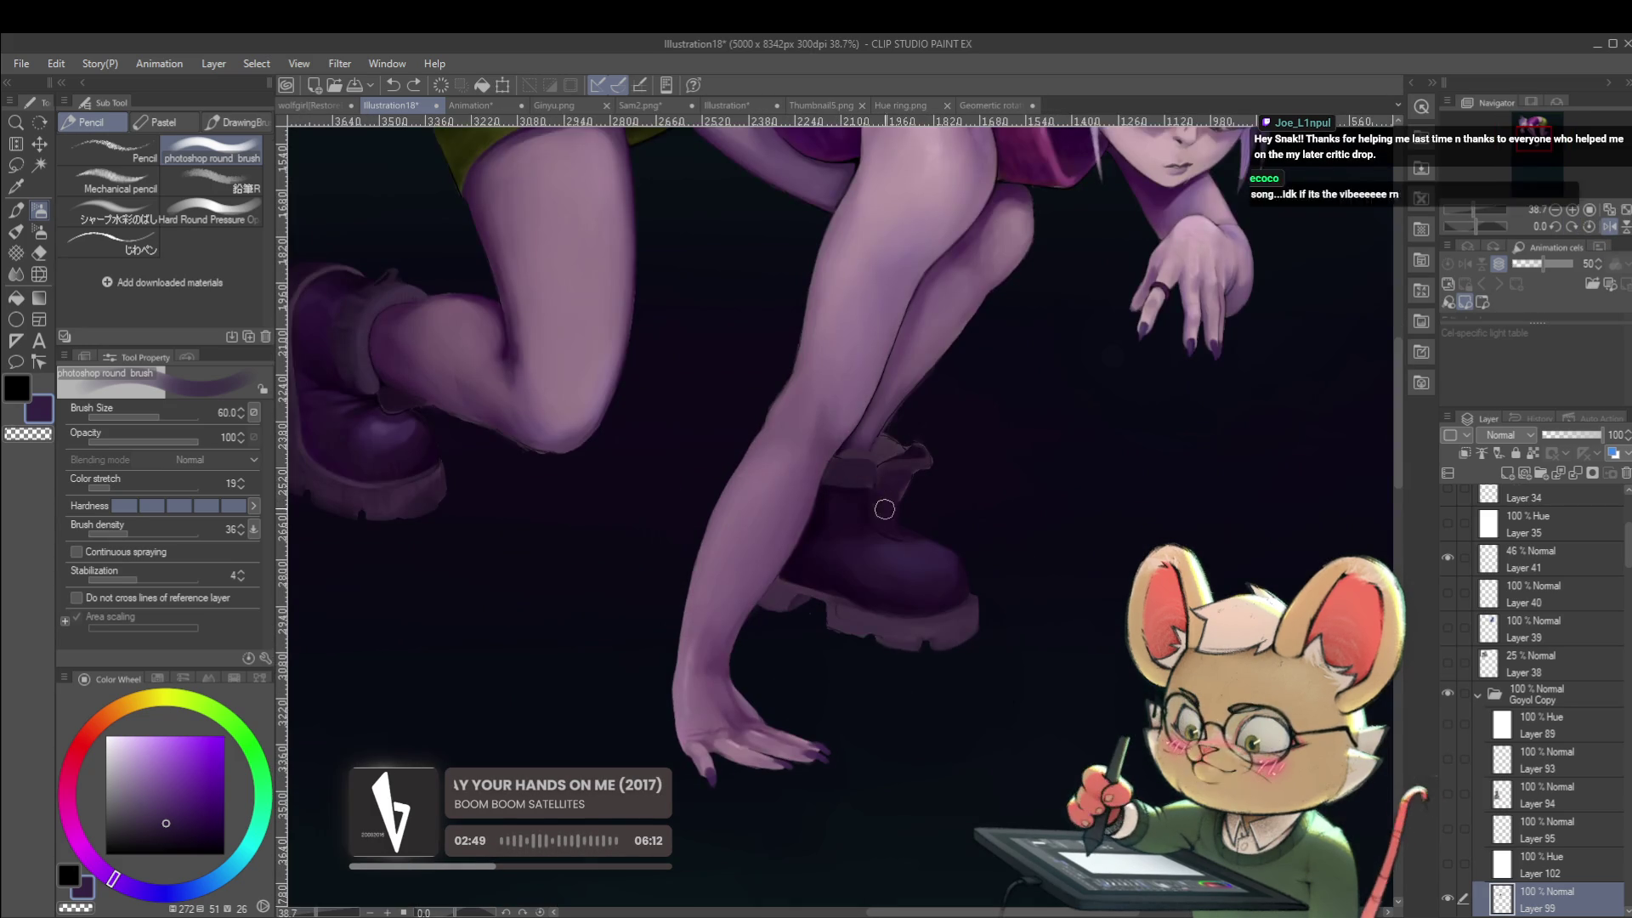
left_click_drag(914, 448, 965, 458)
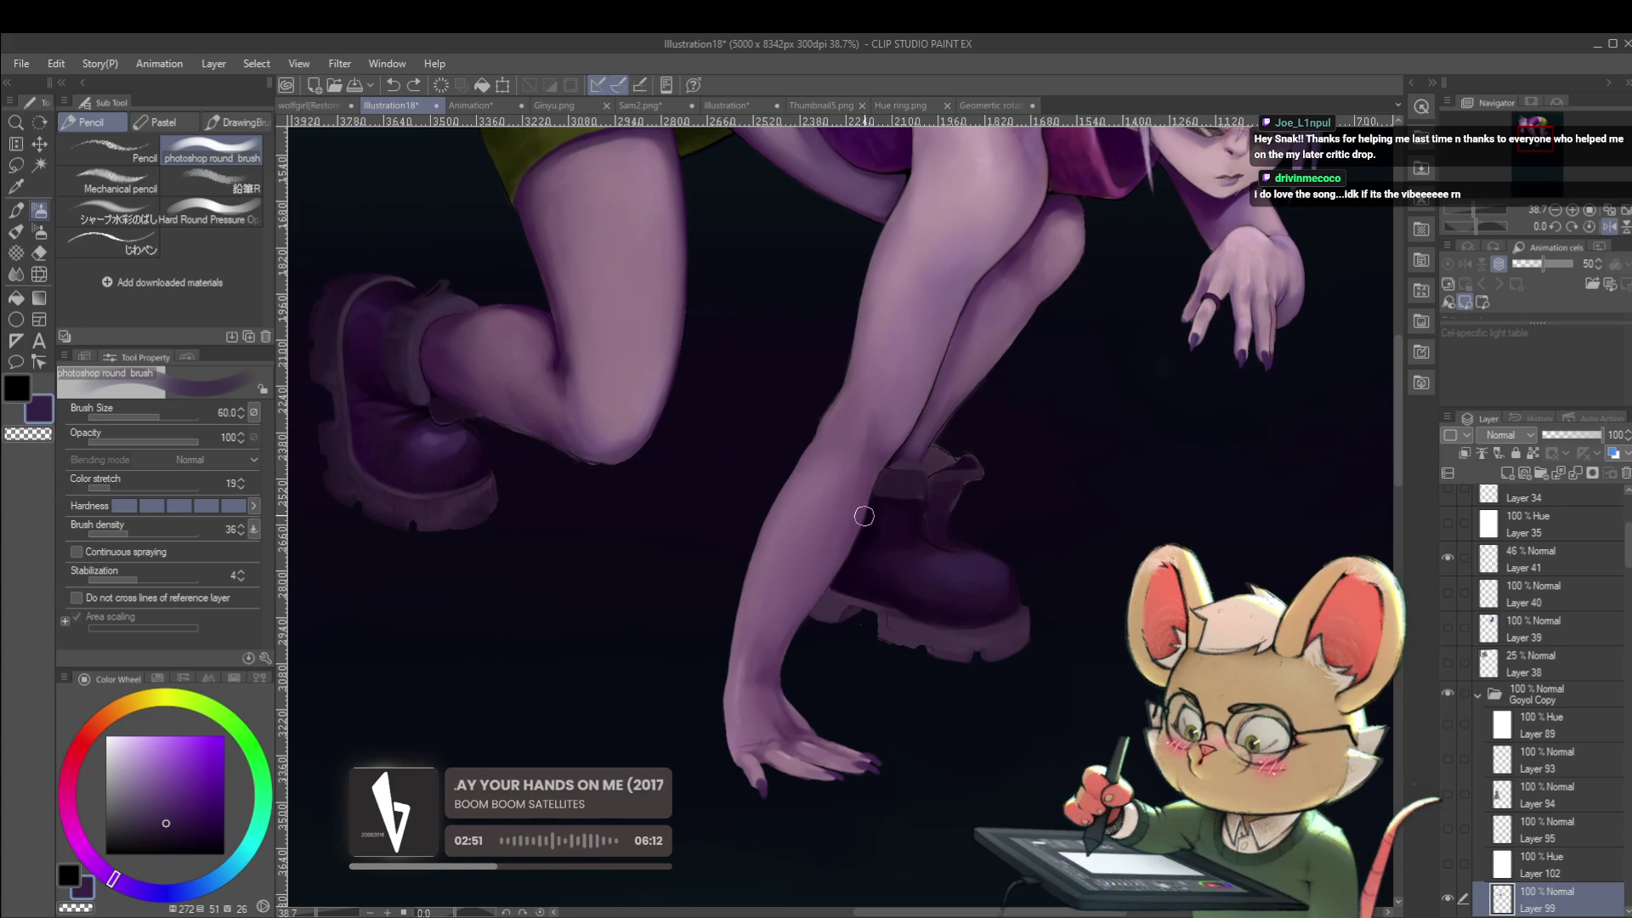
left_click(435, 445, "alt")
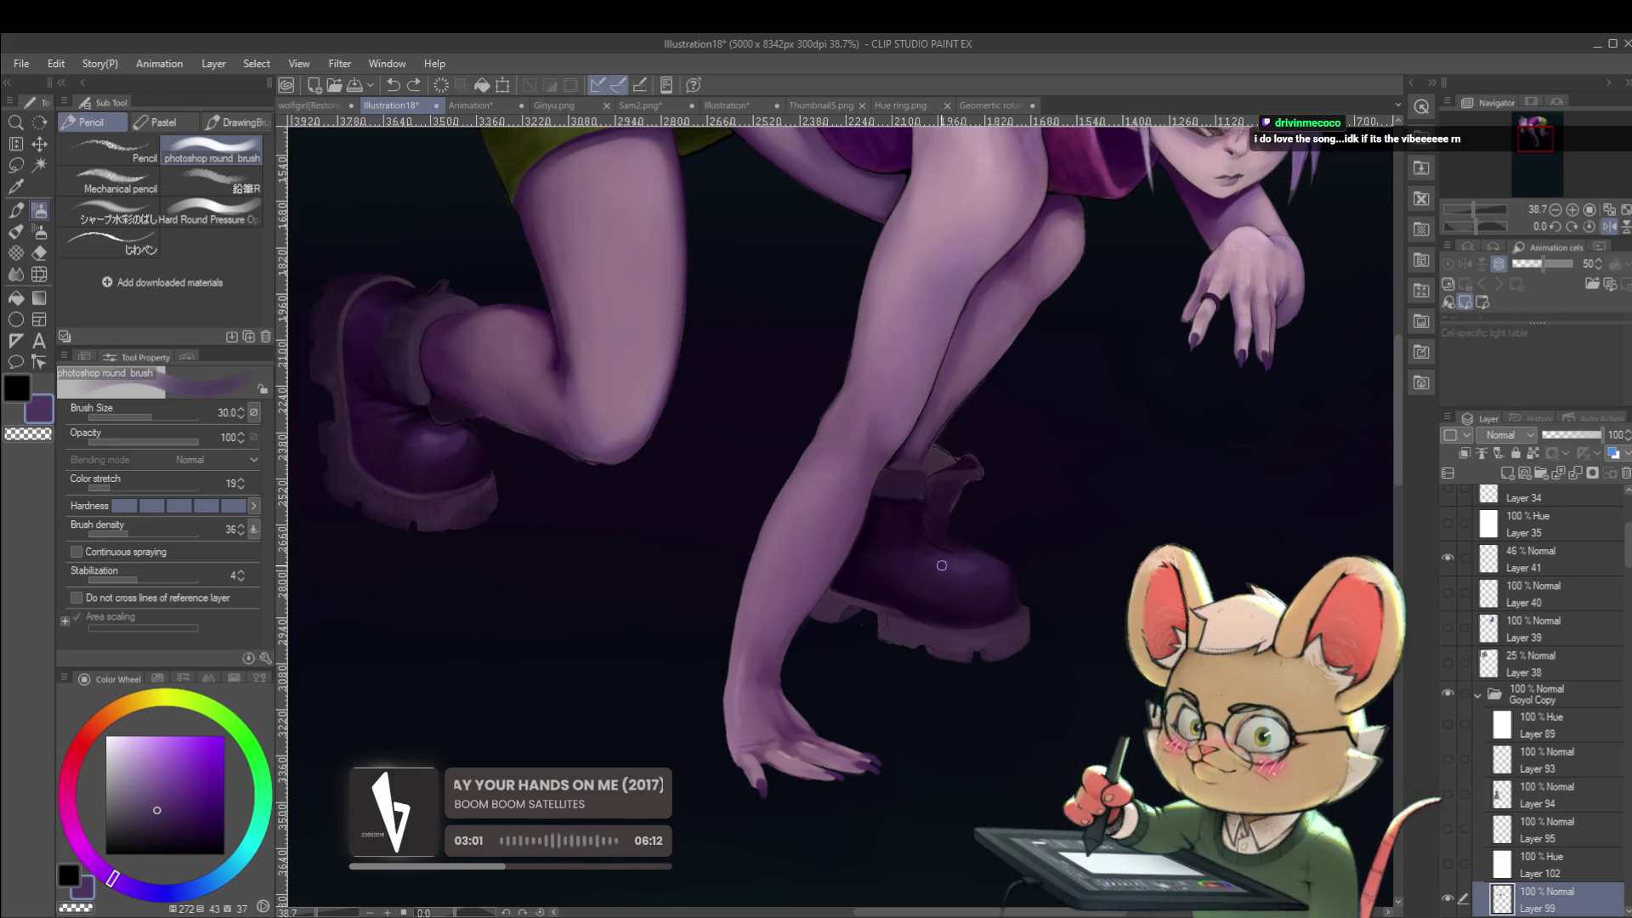
left_click(894, 549, "alt")
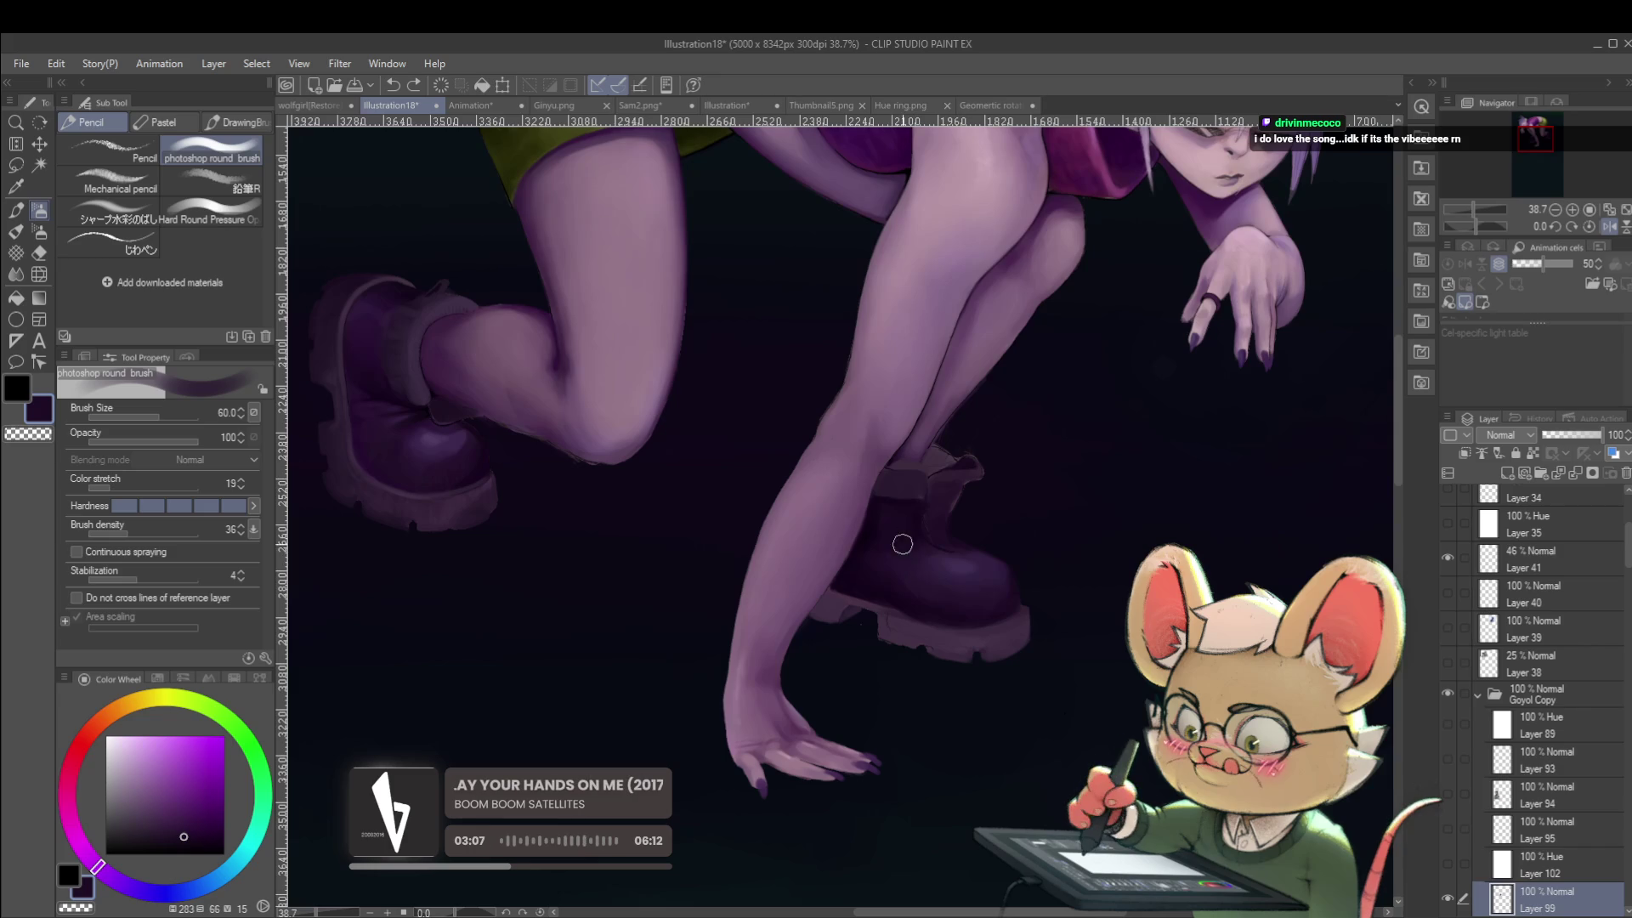
left_click(922, 560, "alt")
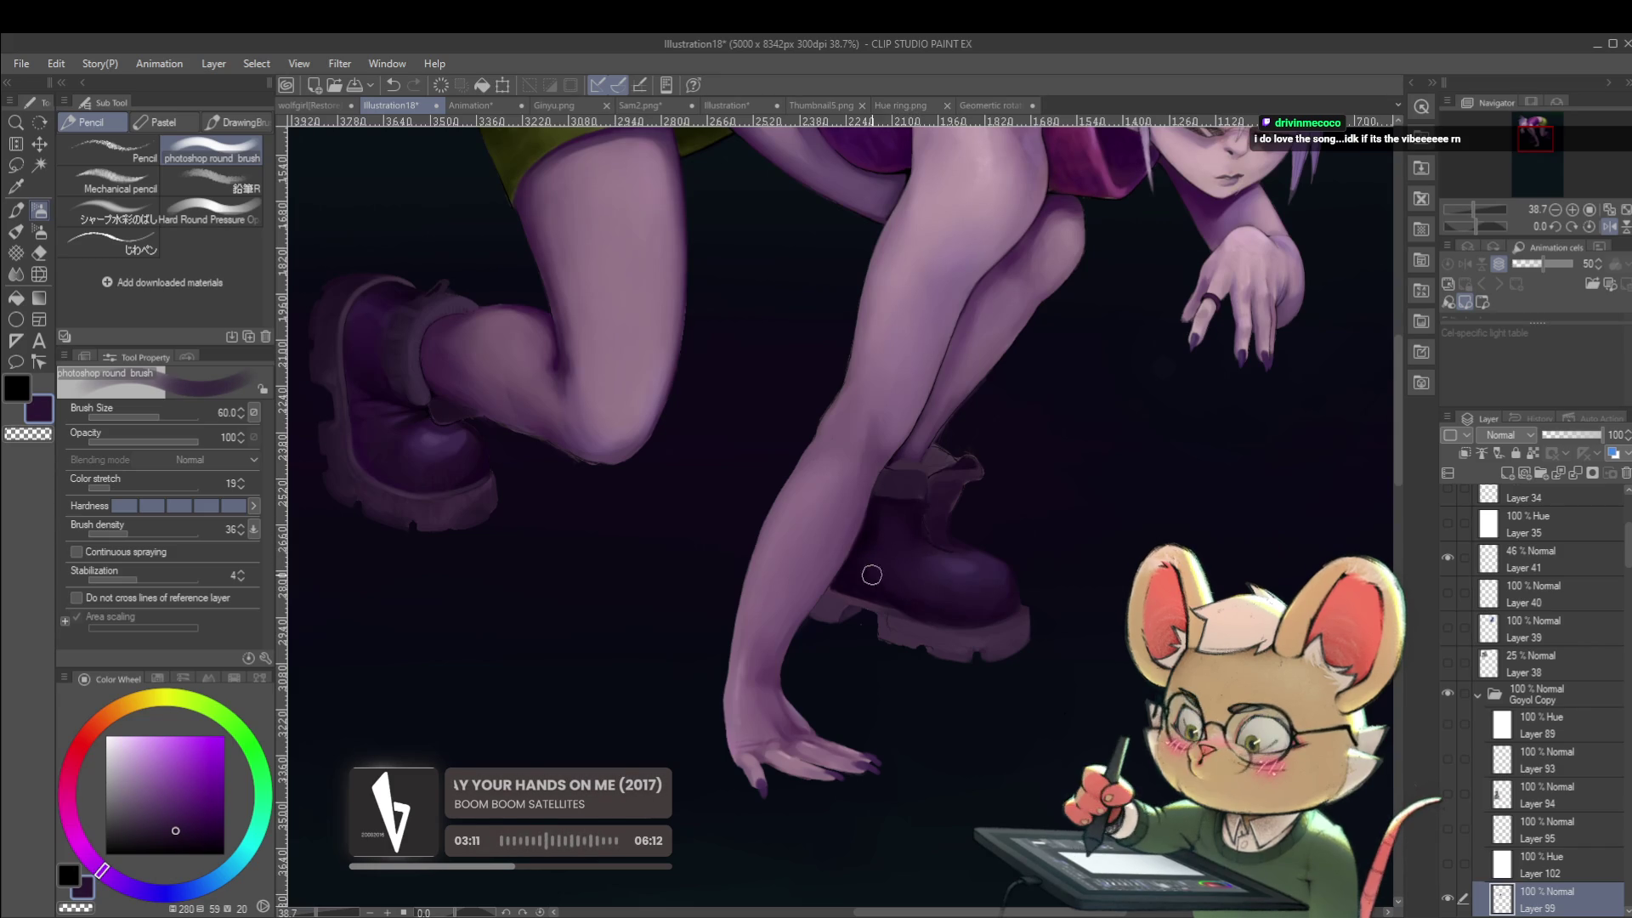
scroll(969, 610, "down", 5)
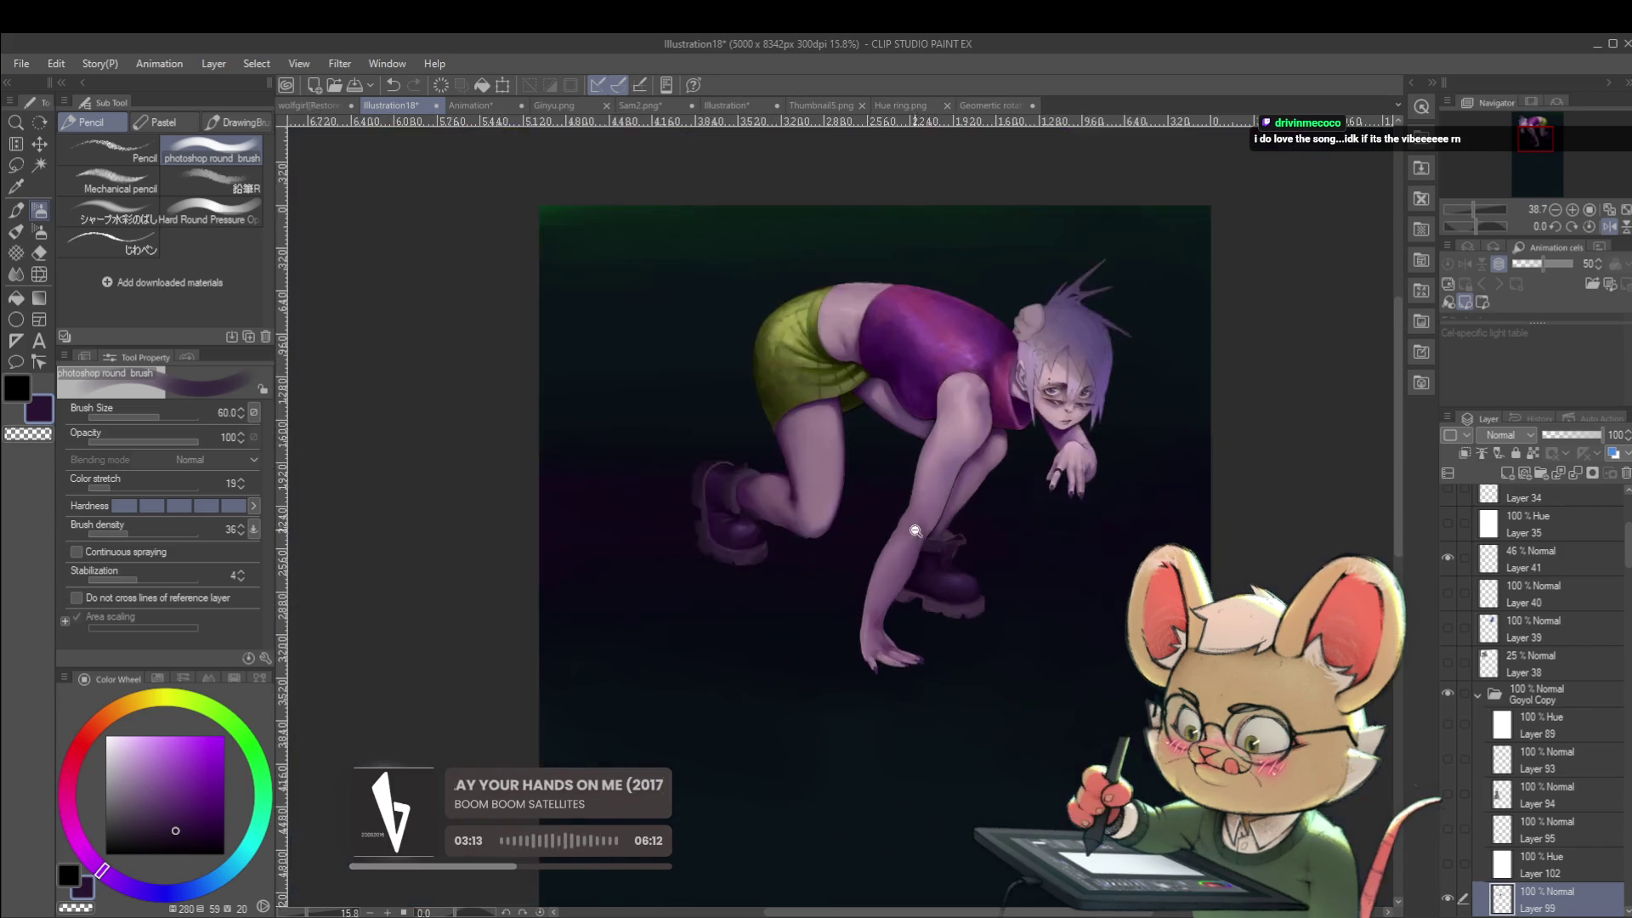
Mirror the canvas, zoom to 63.8% on the front boot, set brush size 25 and eyedrop its dark purple.
left_click(1609, 228)
scroll(748, 568, "up", 5)
left_click(771, 592, "alt")
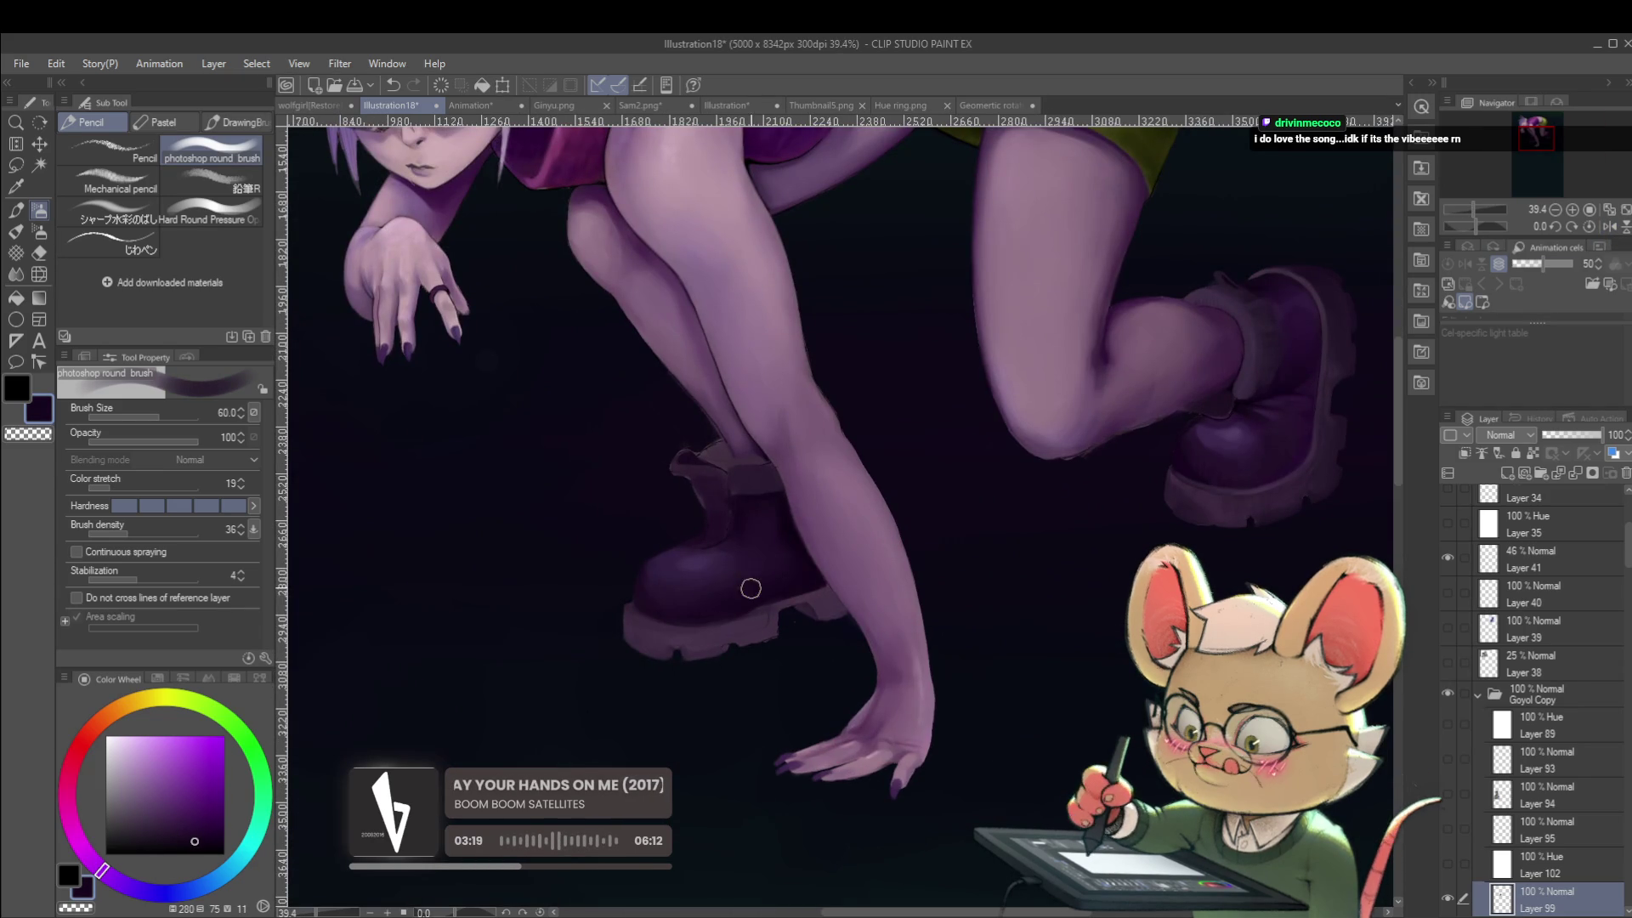
scroll(786, 578, "down", 3)
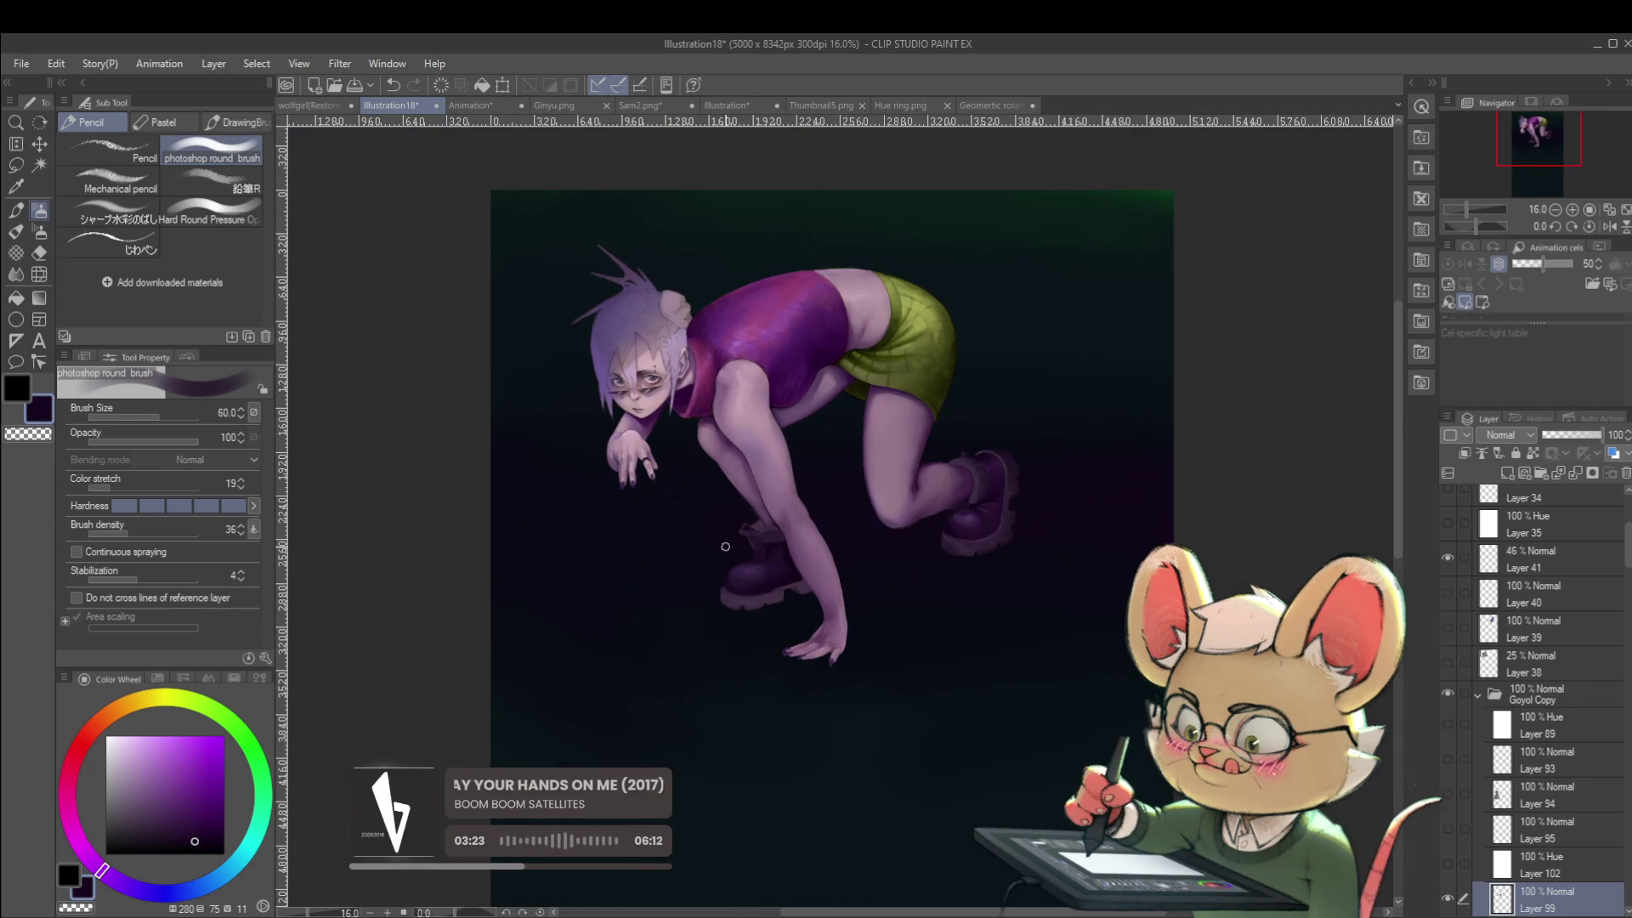
scroll(1027, 598, "left", 1)
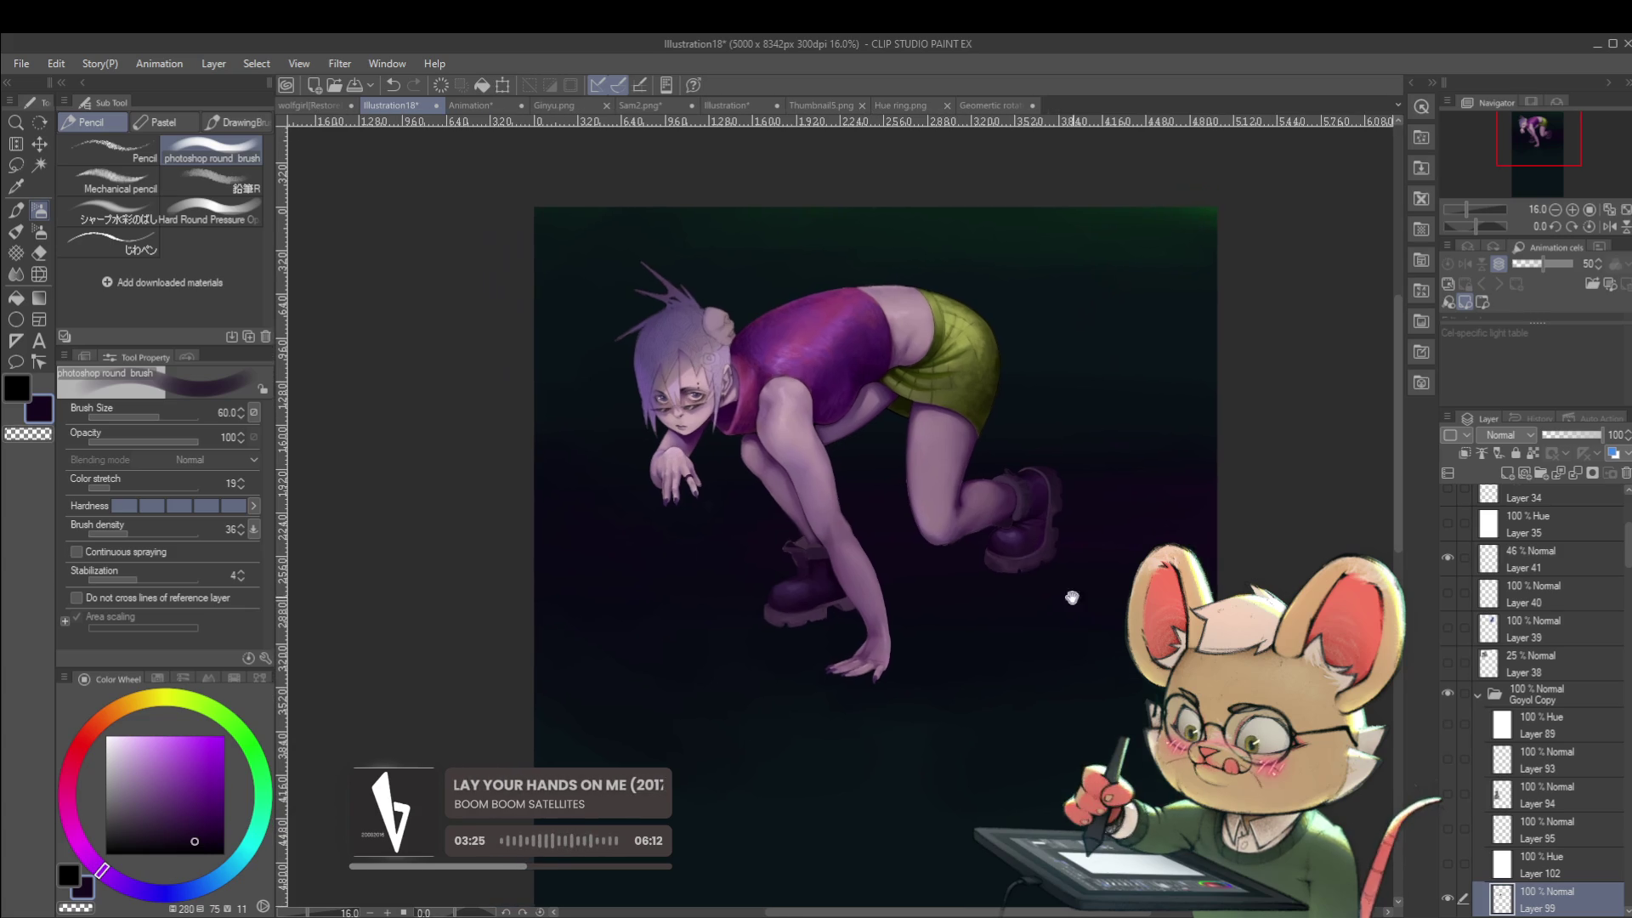
scroll(1053, 564, "left", 1)
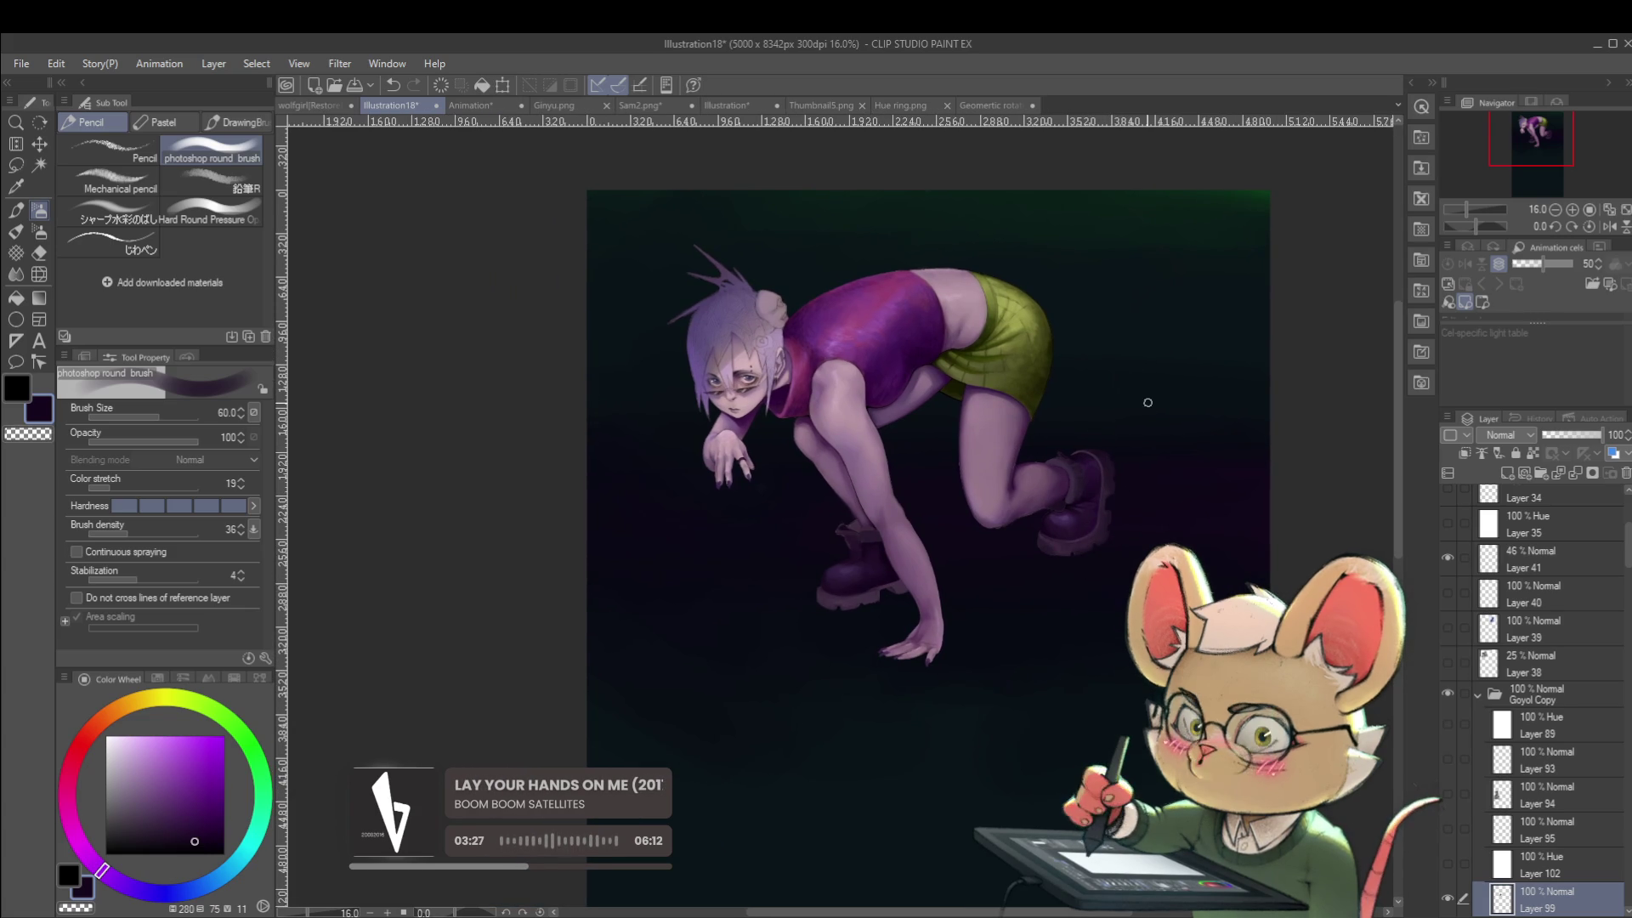
scroll(955, 525, "up", 4)
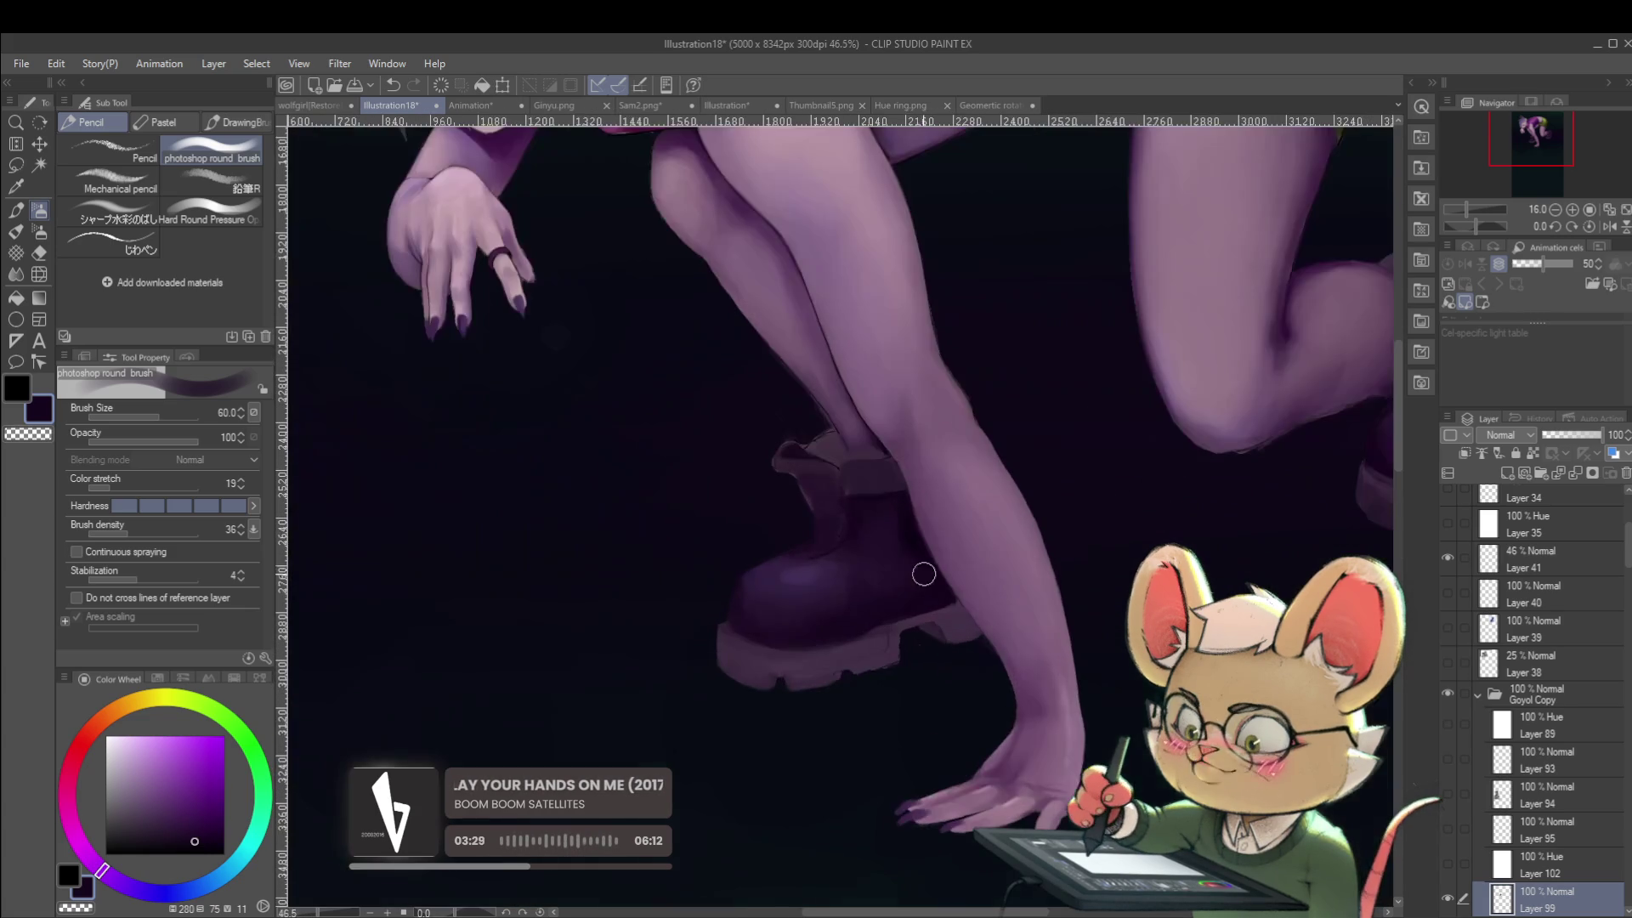
scroll(909, 537, "up", 1)
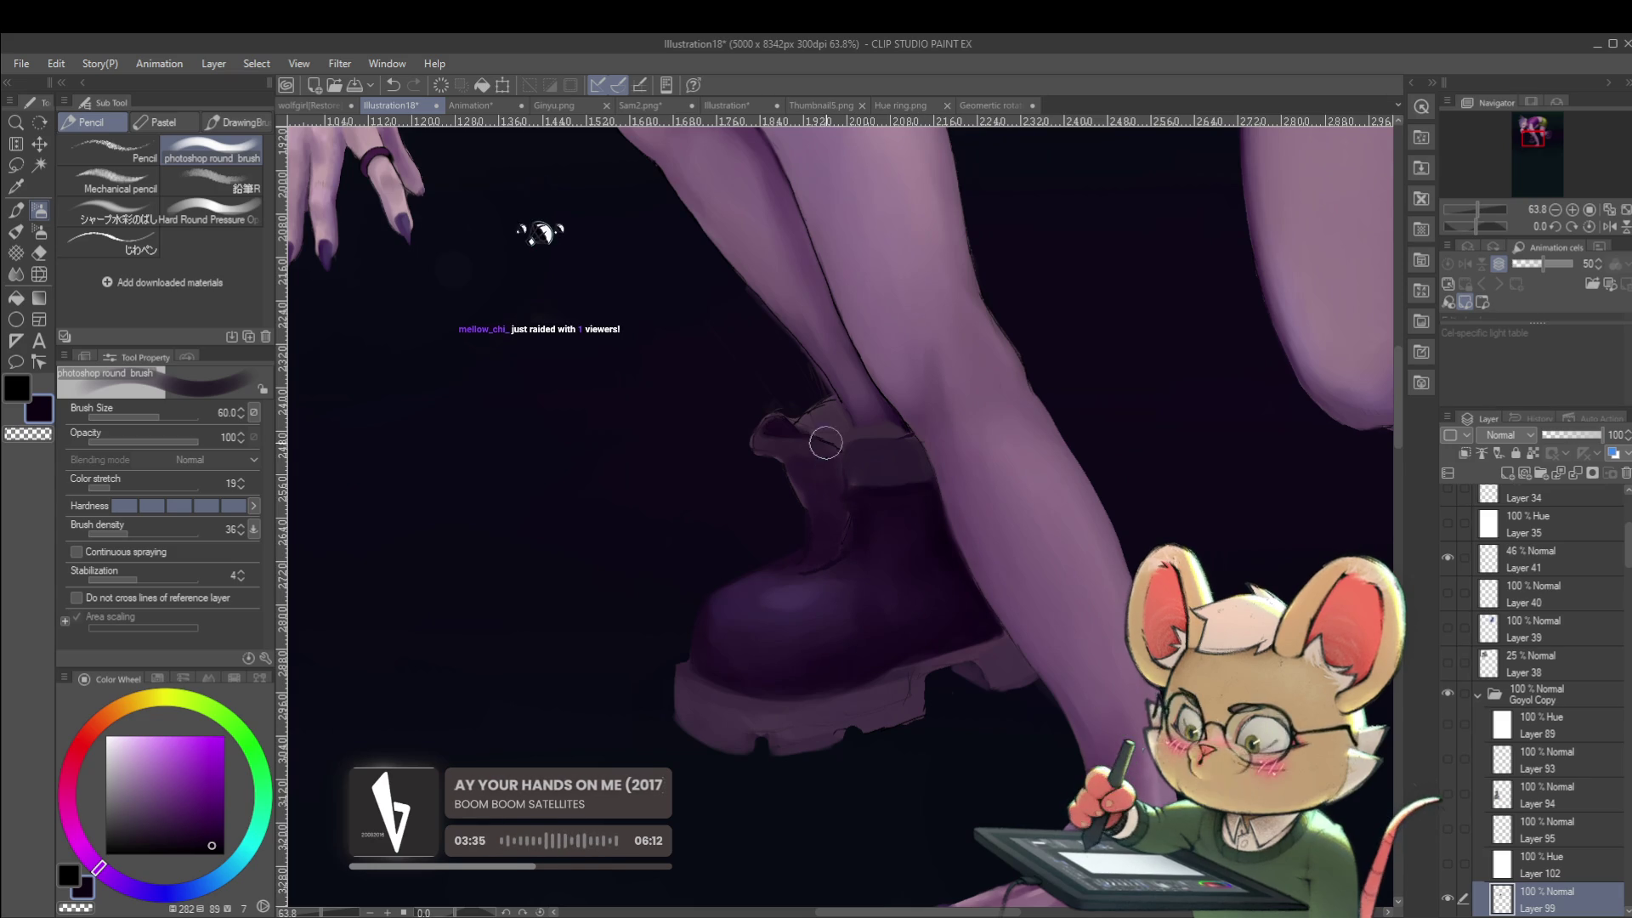
key("bracketleft")
key("bracketleft")
key("bracketleft")
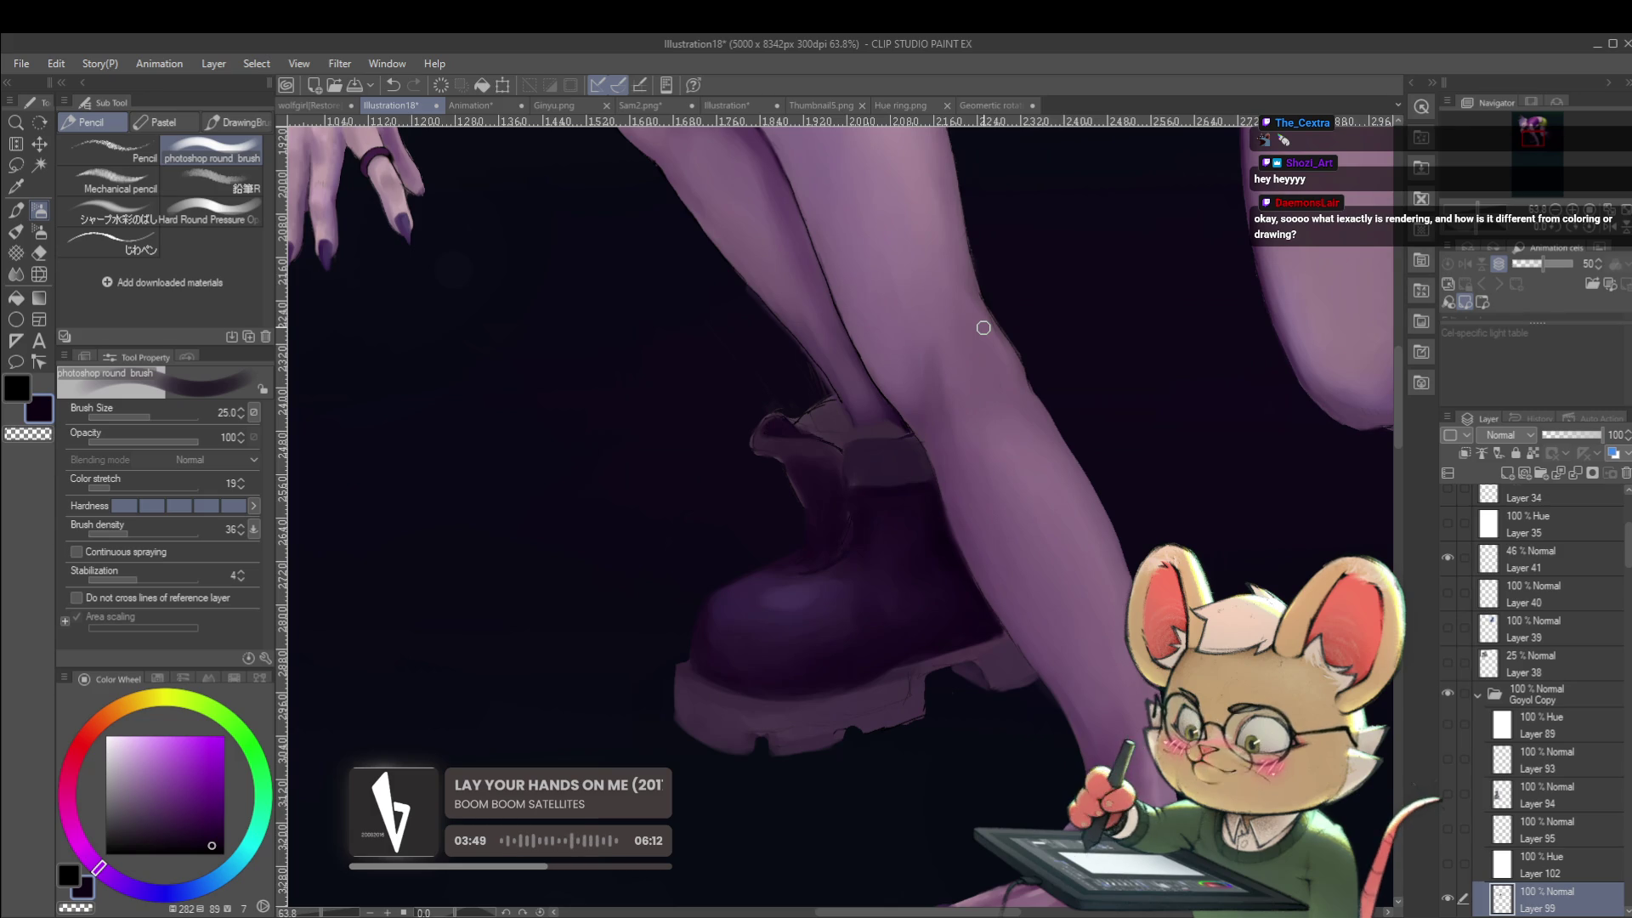
left_click(831, 594, "alt")
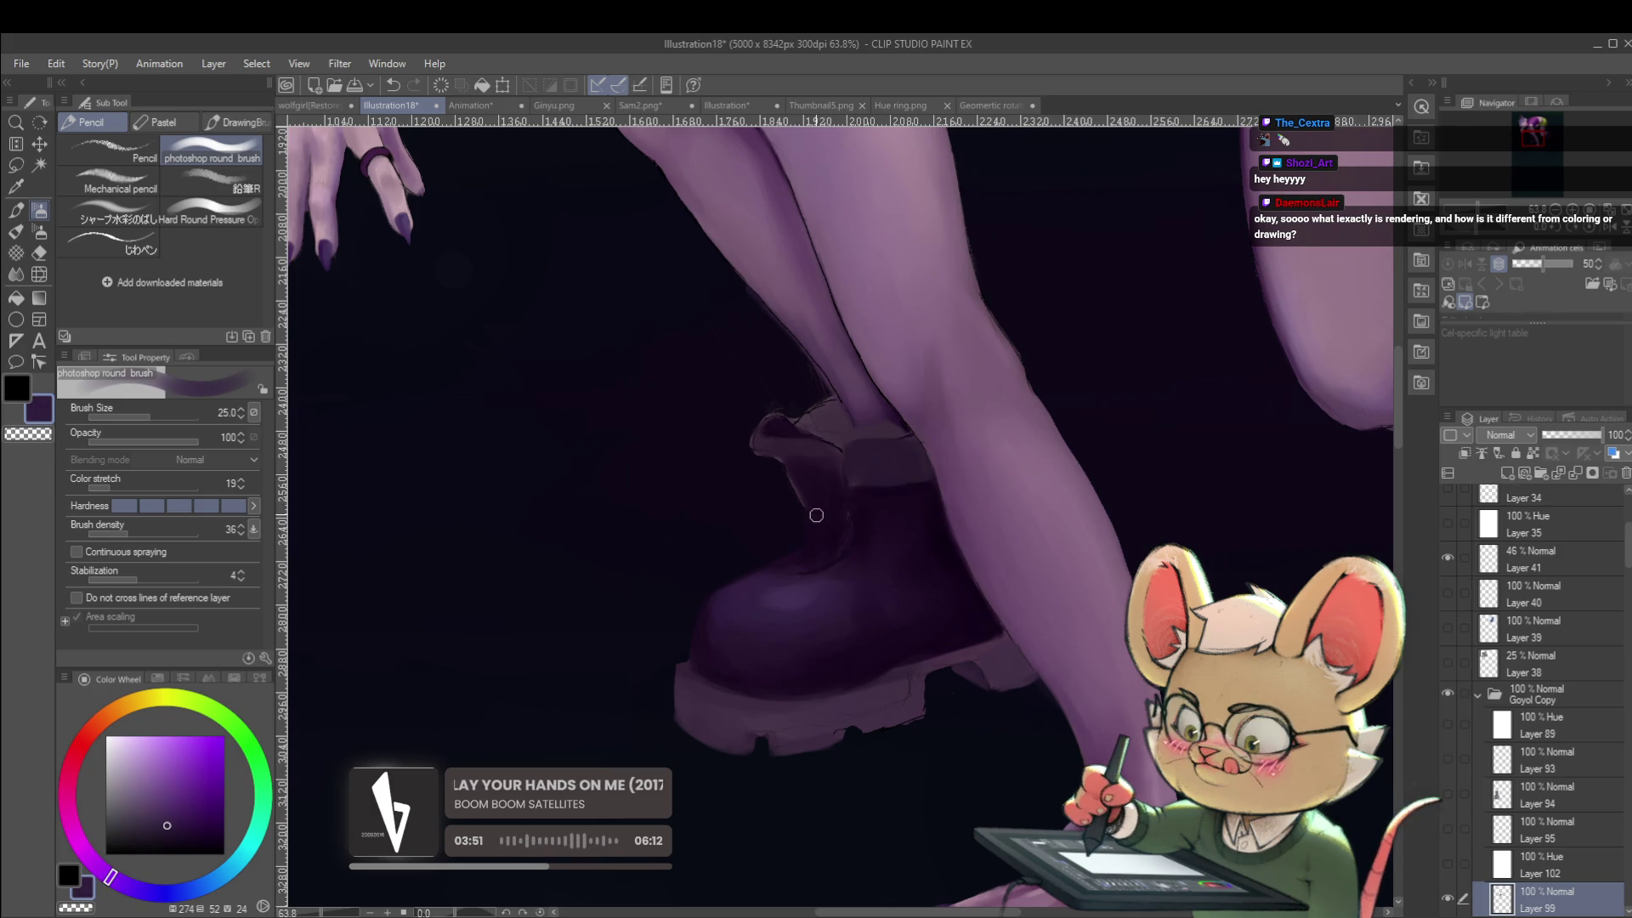
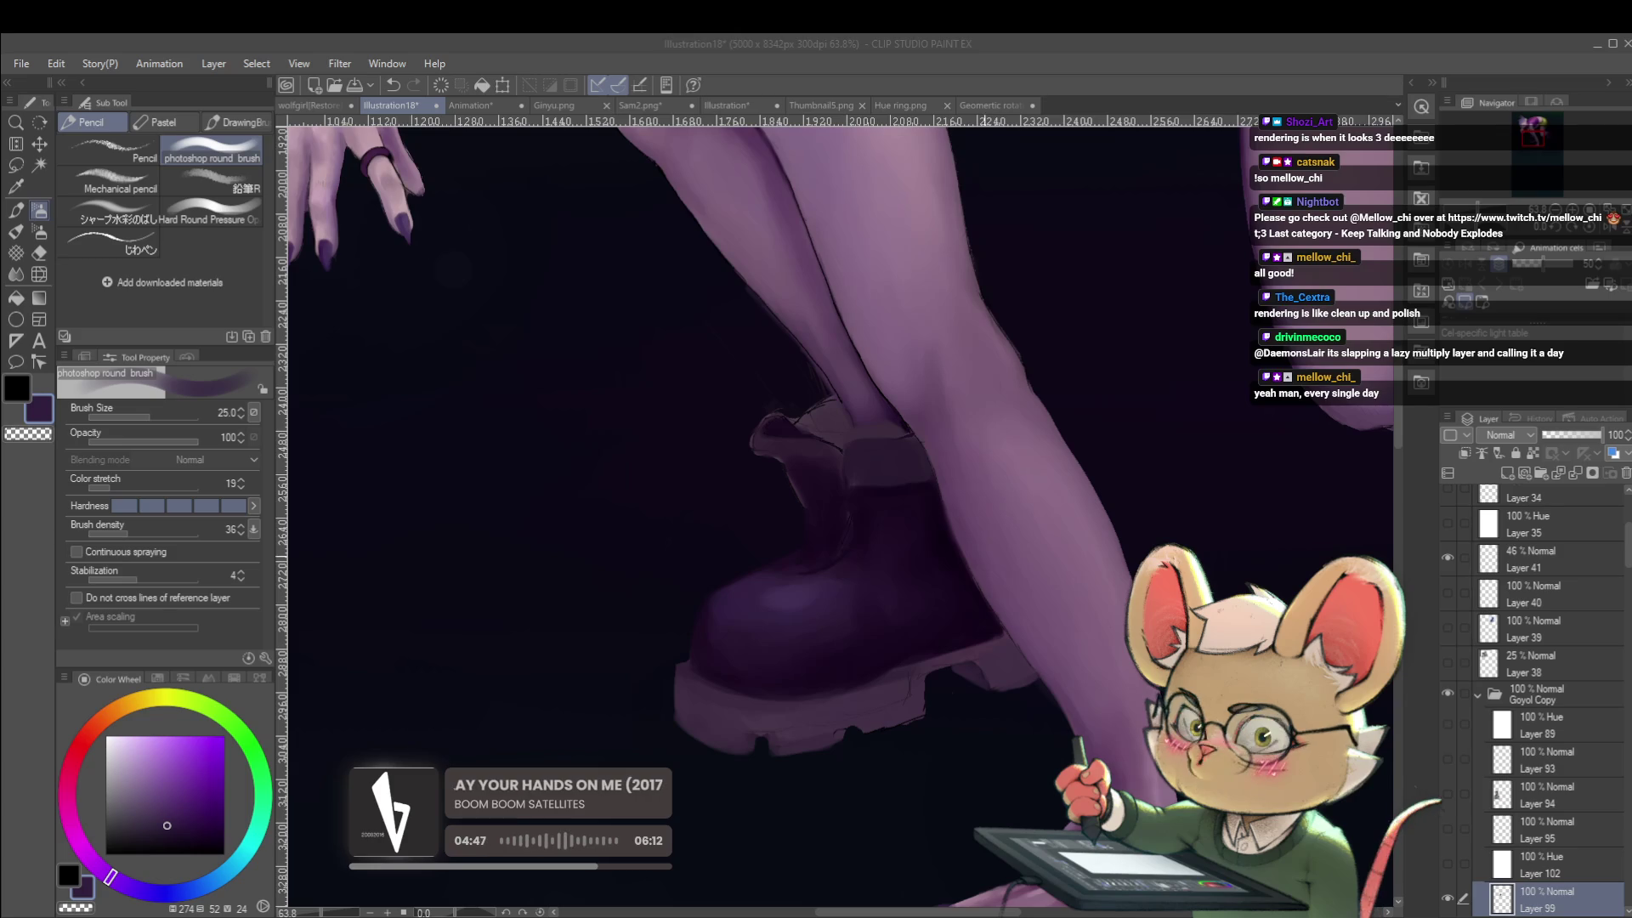
Sample the boot's dark purple and mirror the canvas view horizontally to check the figure.
scroll(986, 529, "down", 2)
scroll(969, 524, "up", 4)
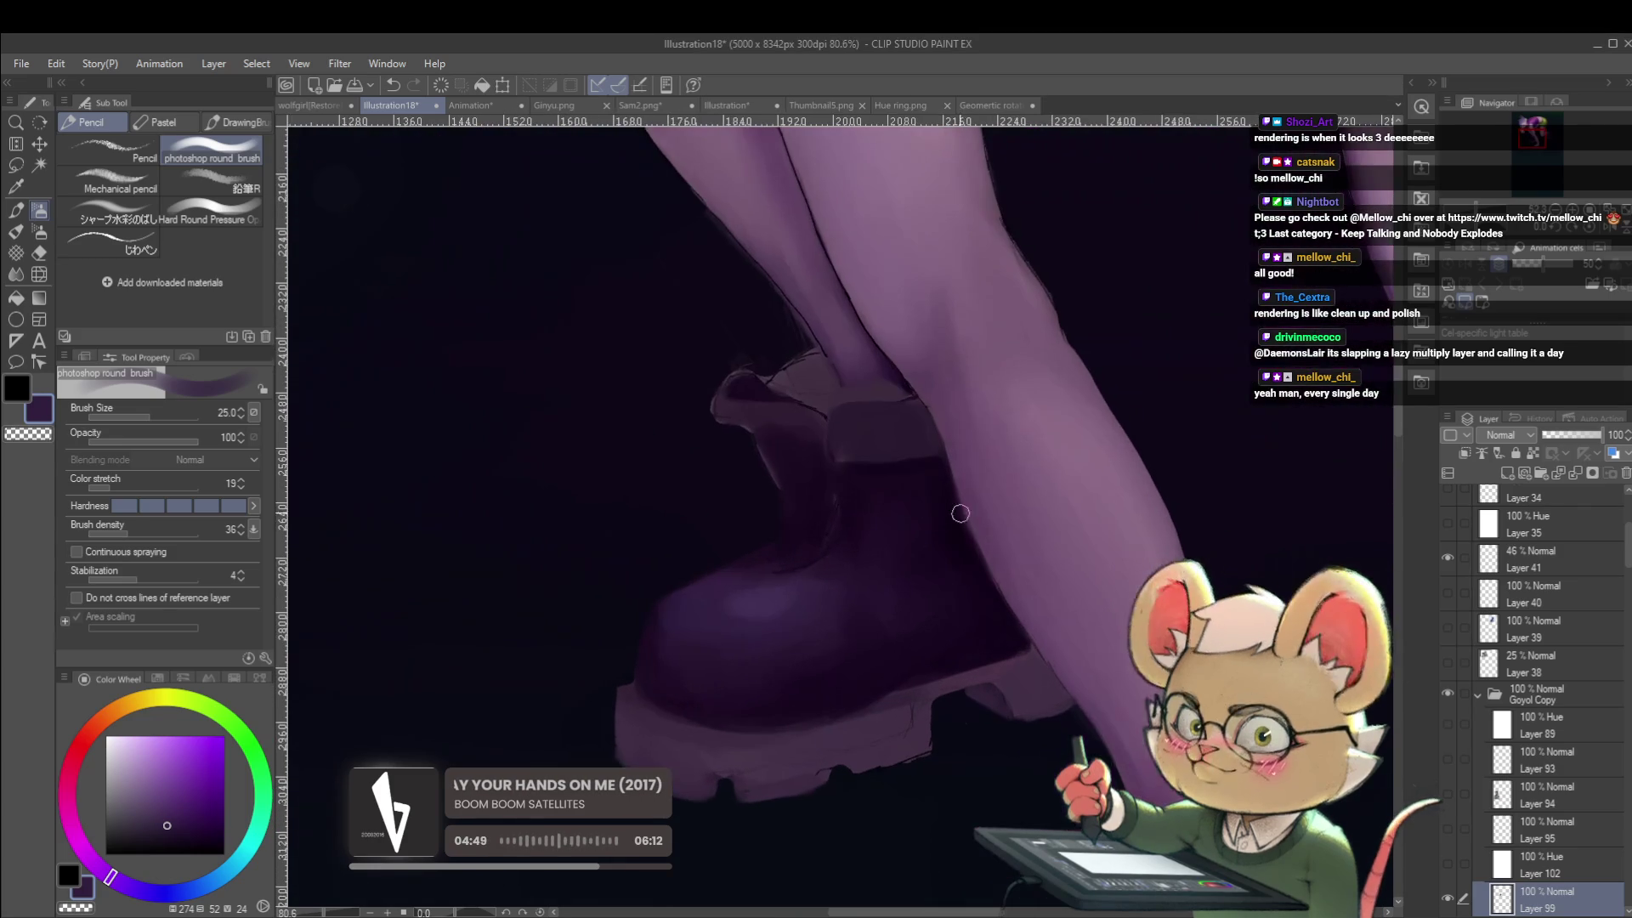
left_click(872, 472, "alt")
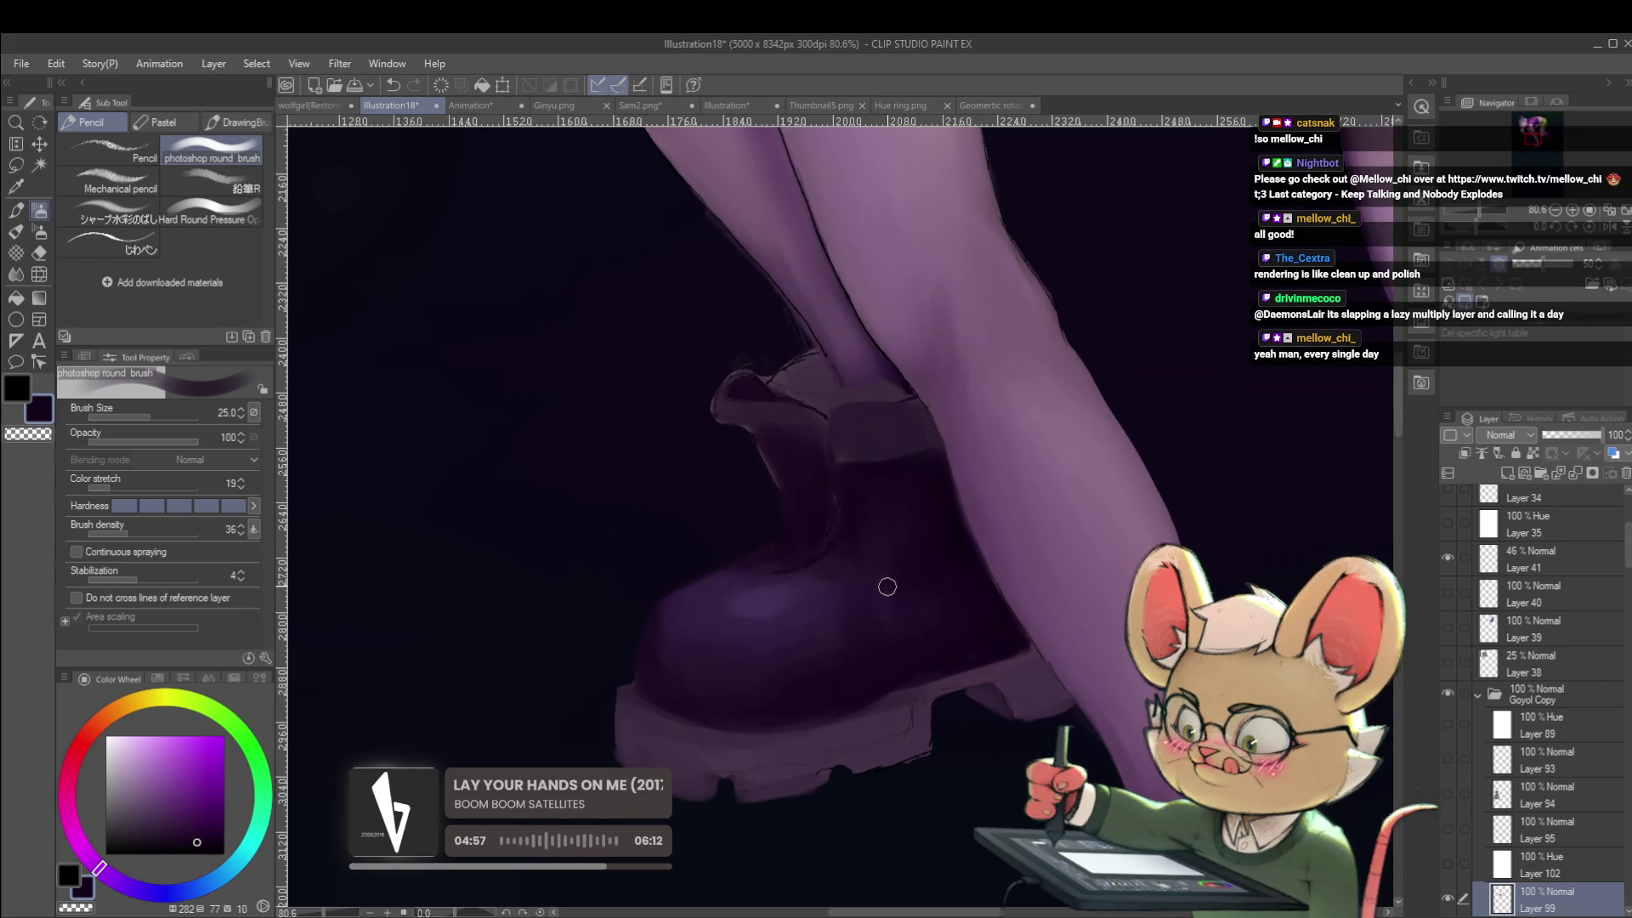
scroll(973, 586, "down", 5)
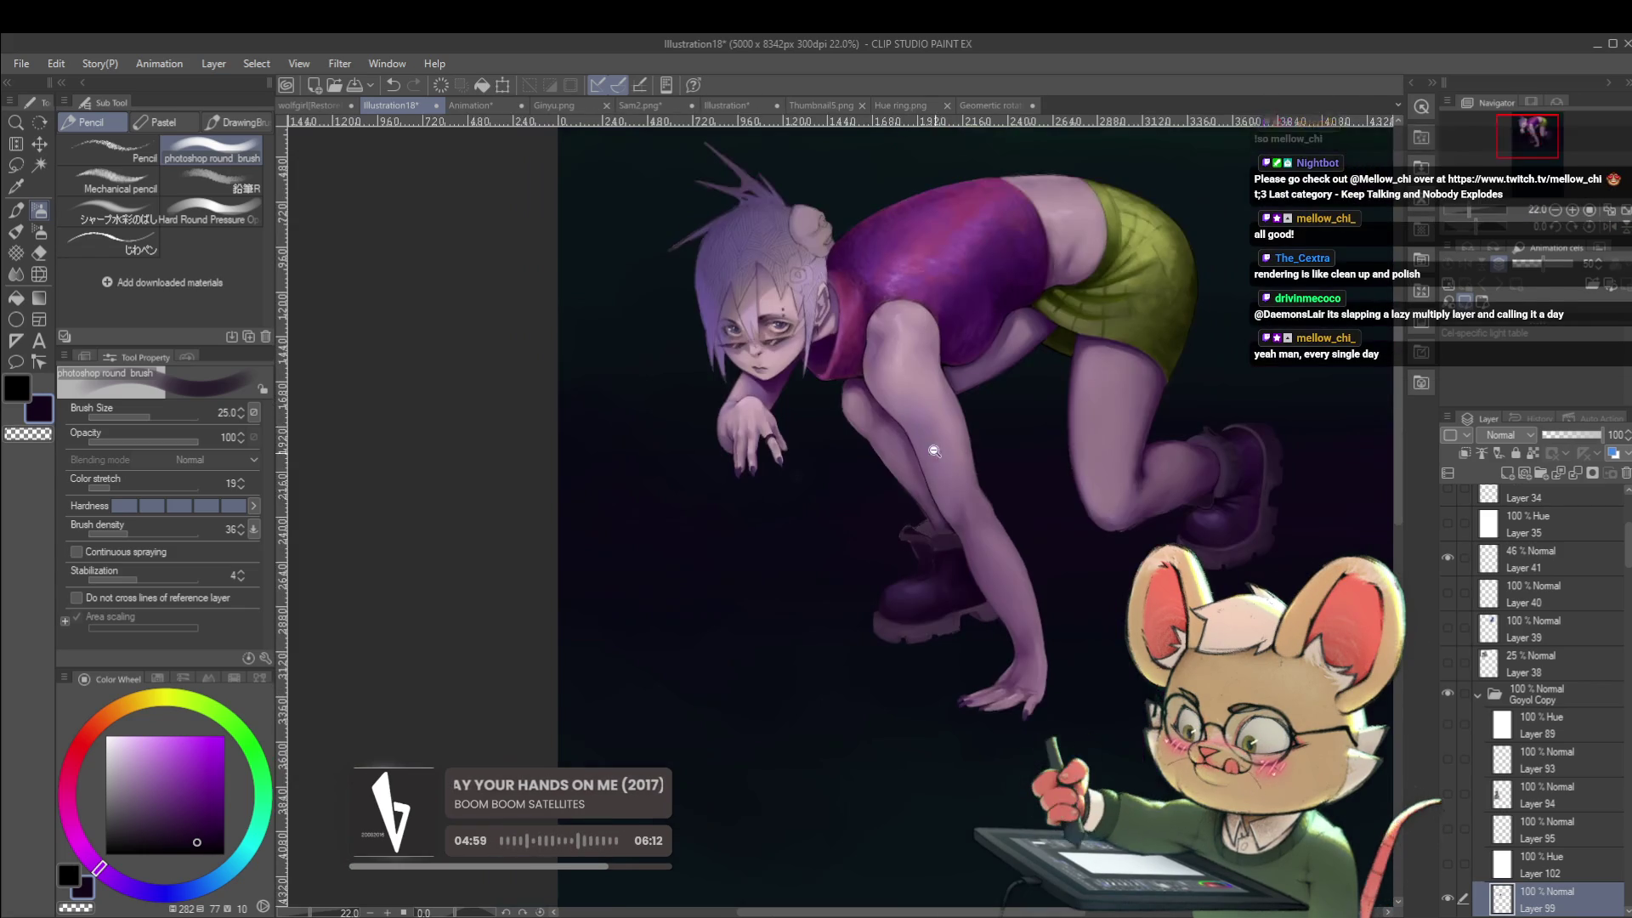
left_click(1607, 227)
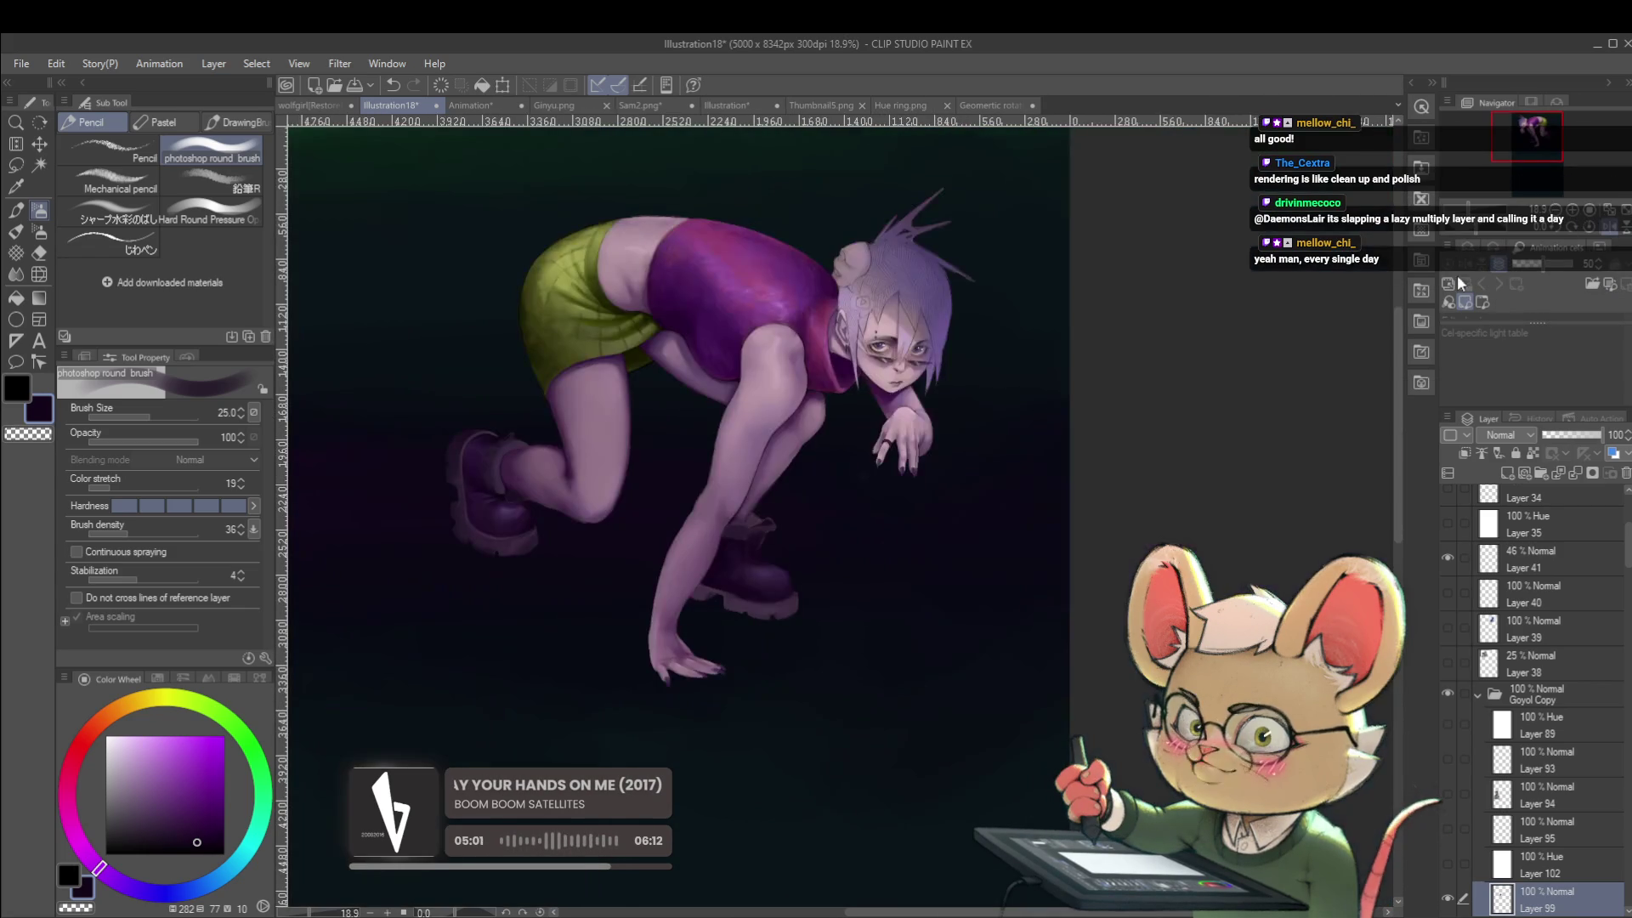
scroll(737, 571, "up", 5)
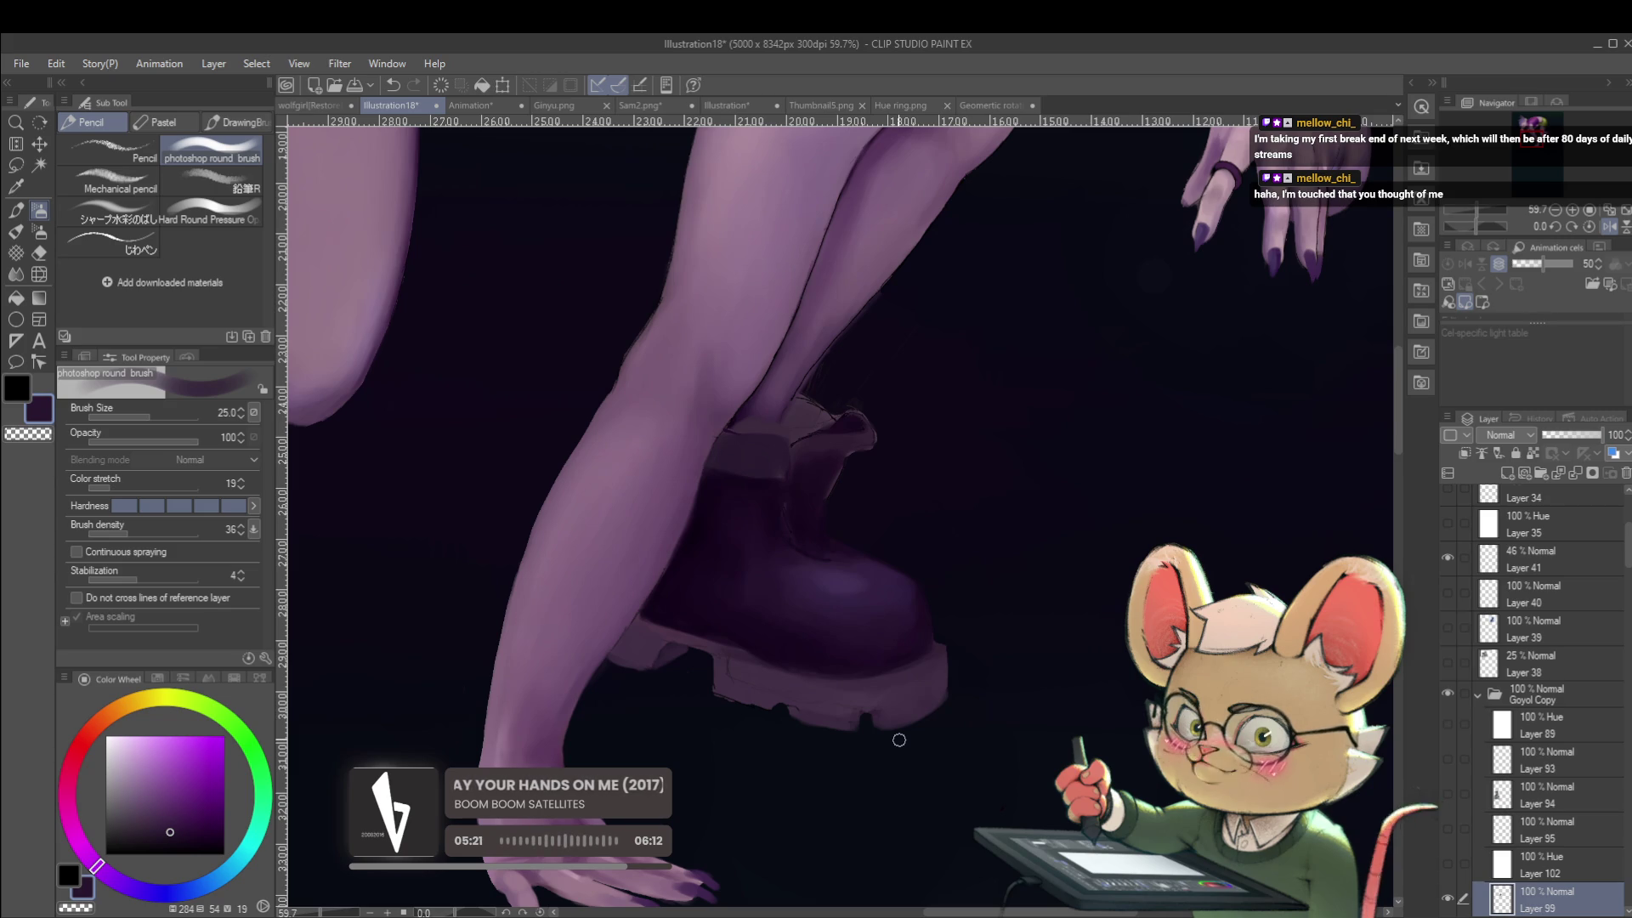
Paint soft purple shading and a rounded toe highlight on the boot with a size 50 brush.
left_click_drag(808, 473, 823, 414)
left_click(797, 513, "alt")
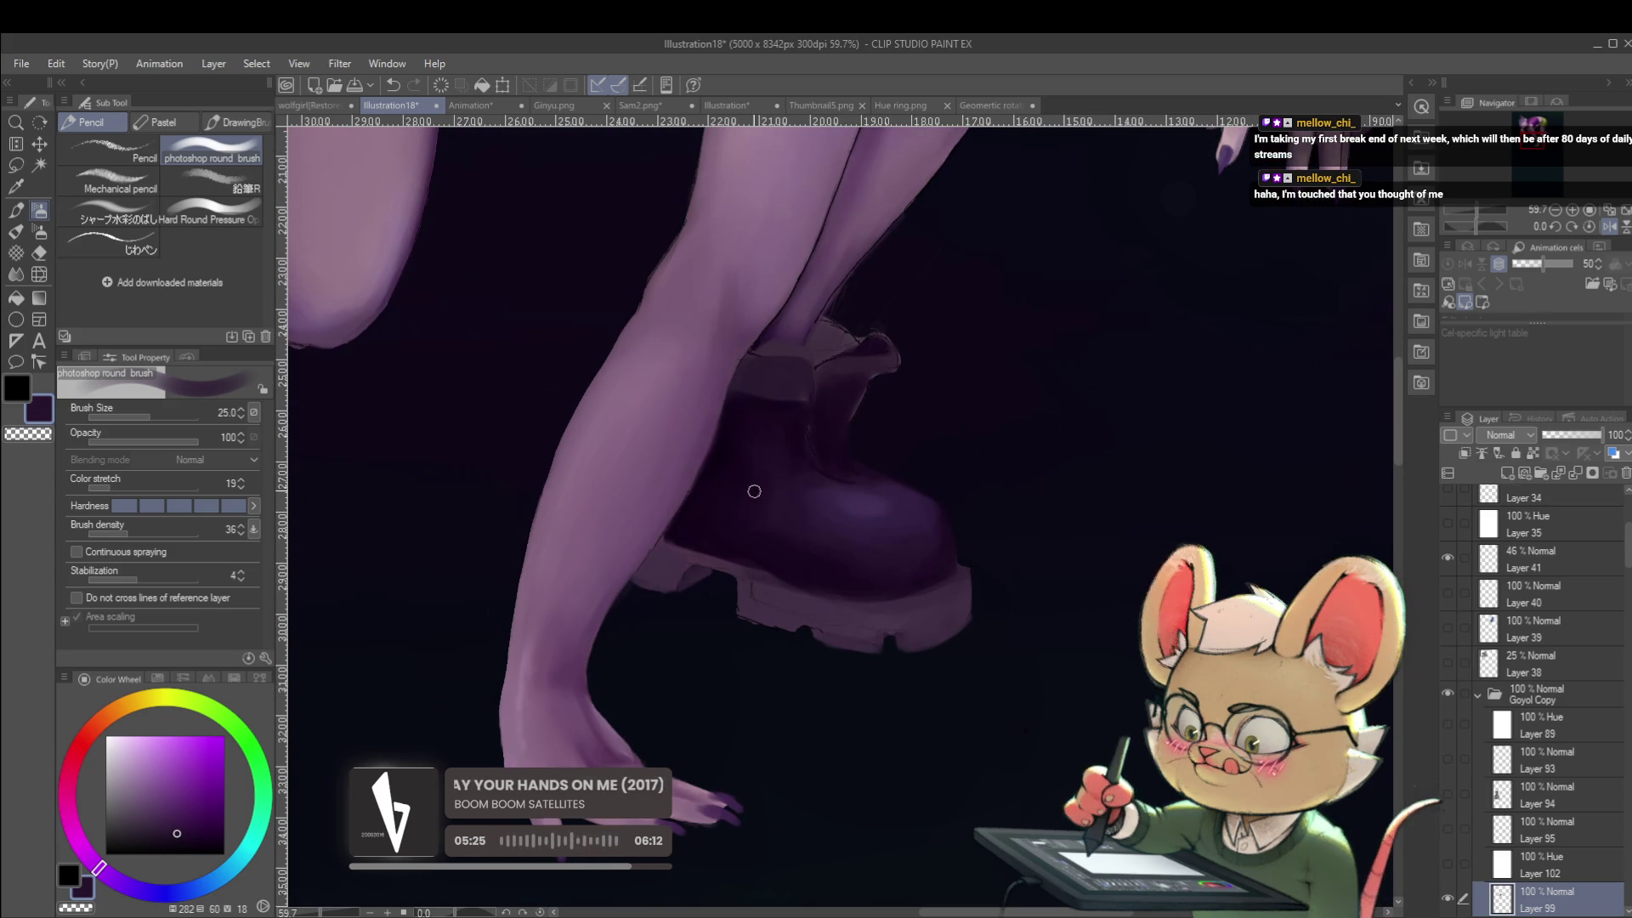
left_click(741, 436, "alt")
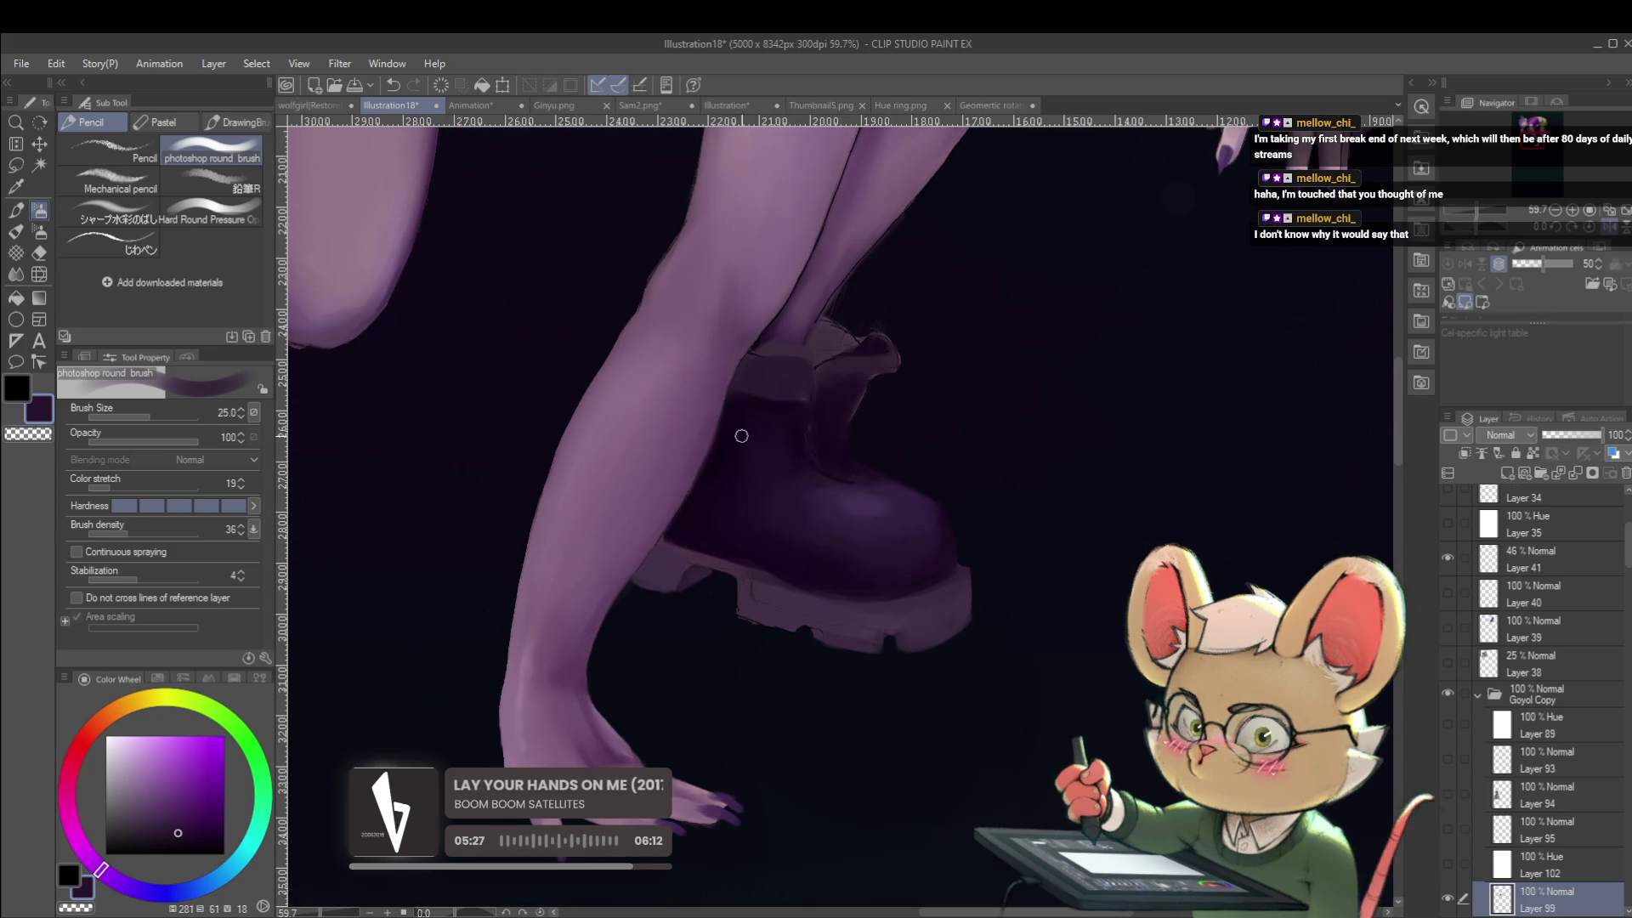
scroll(746, 505, "down", 2)
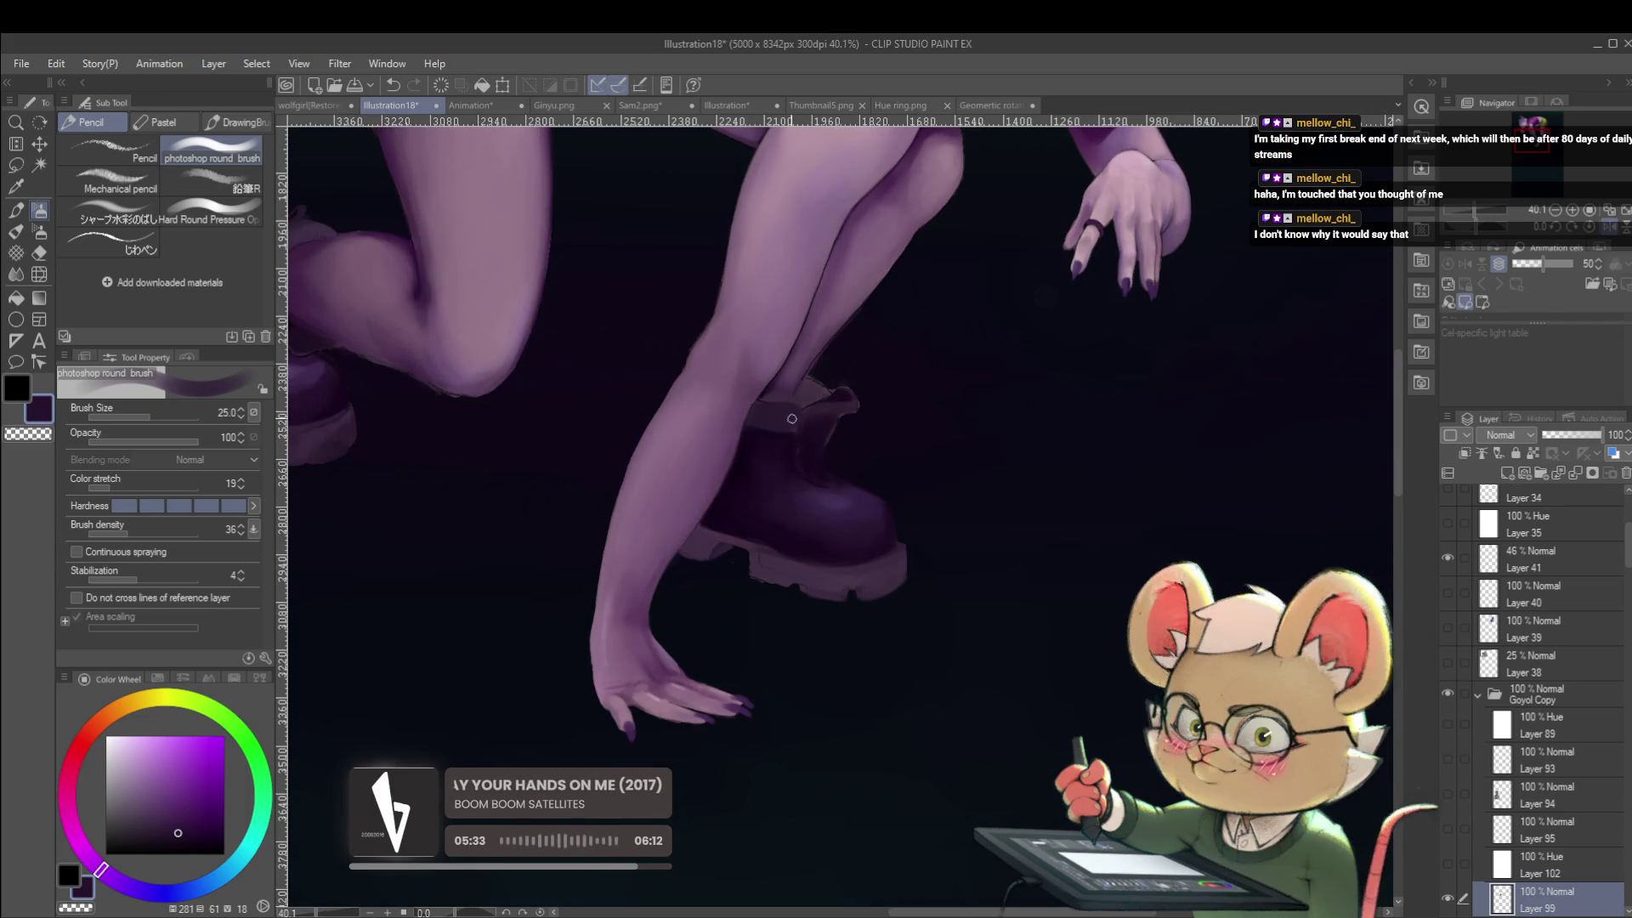
scroll(768, 547, "up", 2)
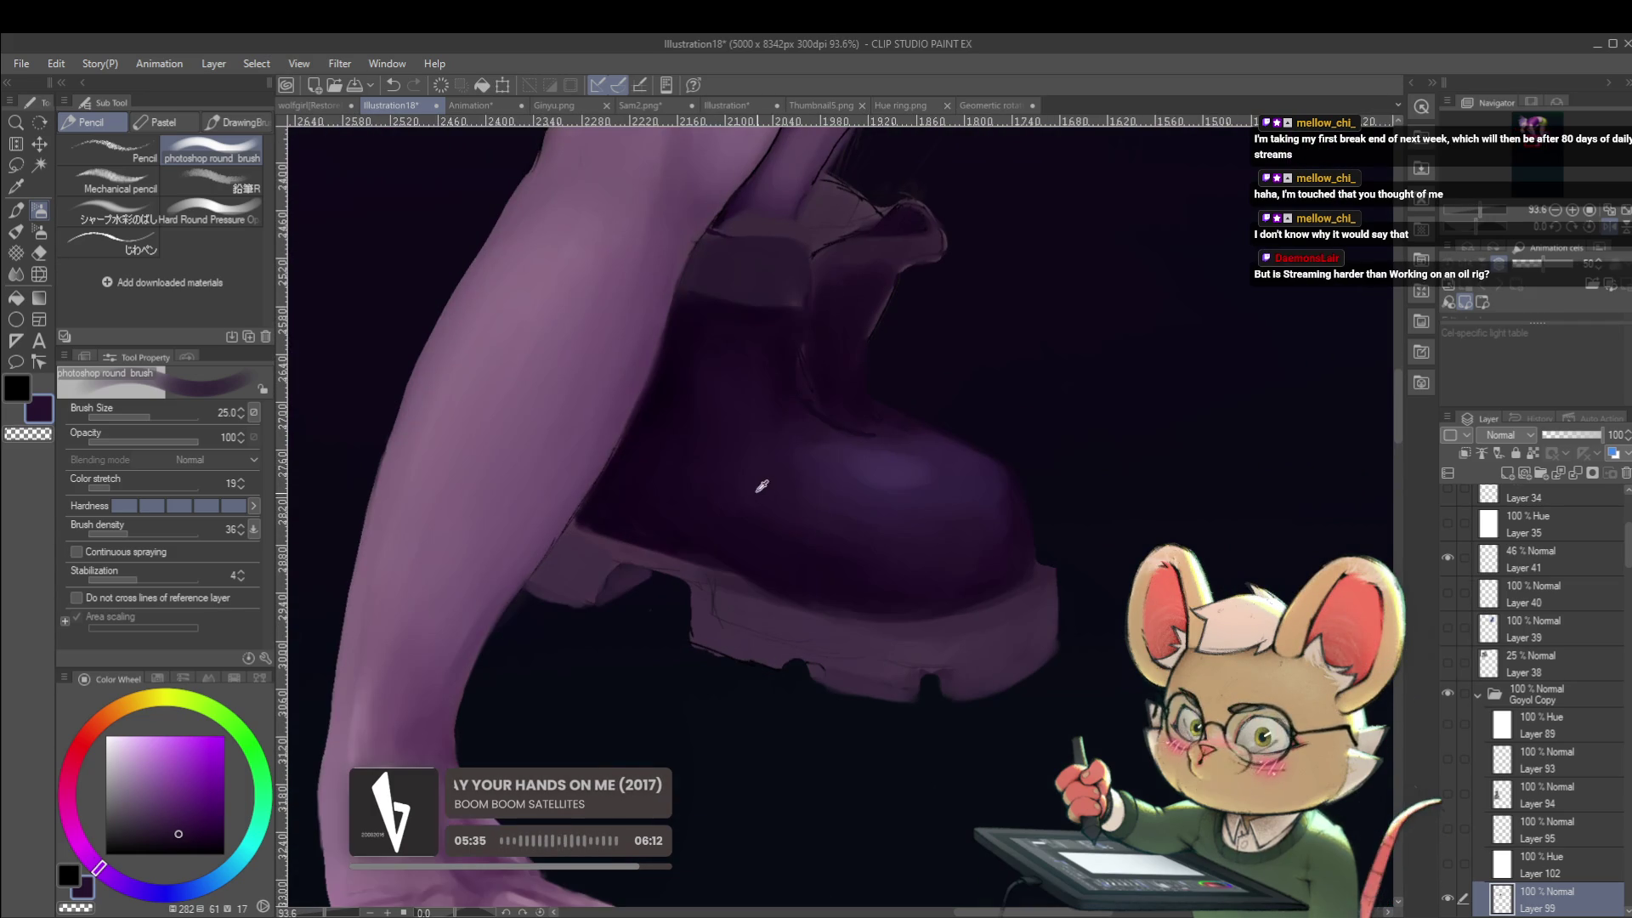
key("bracketright")
key("bracketright")
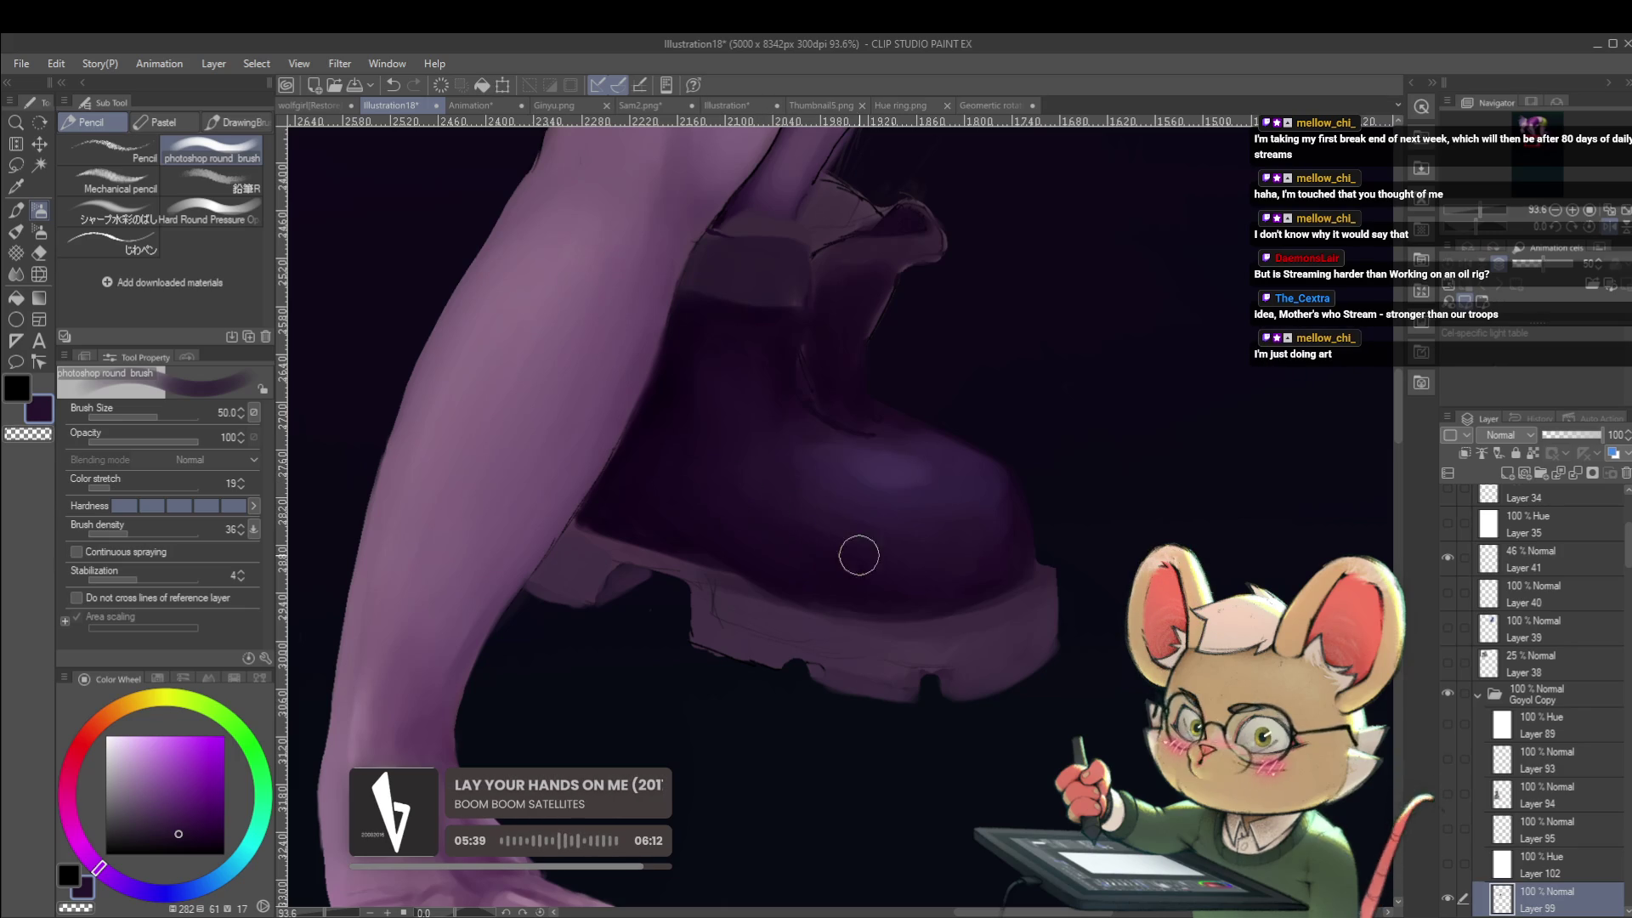
left_click(864, 506, "alt")
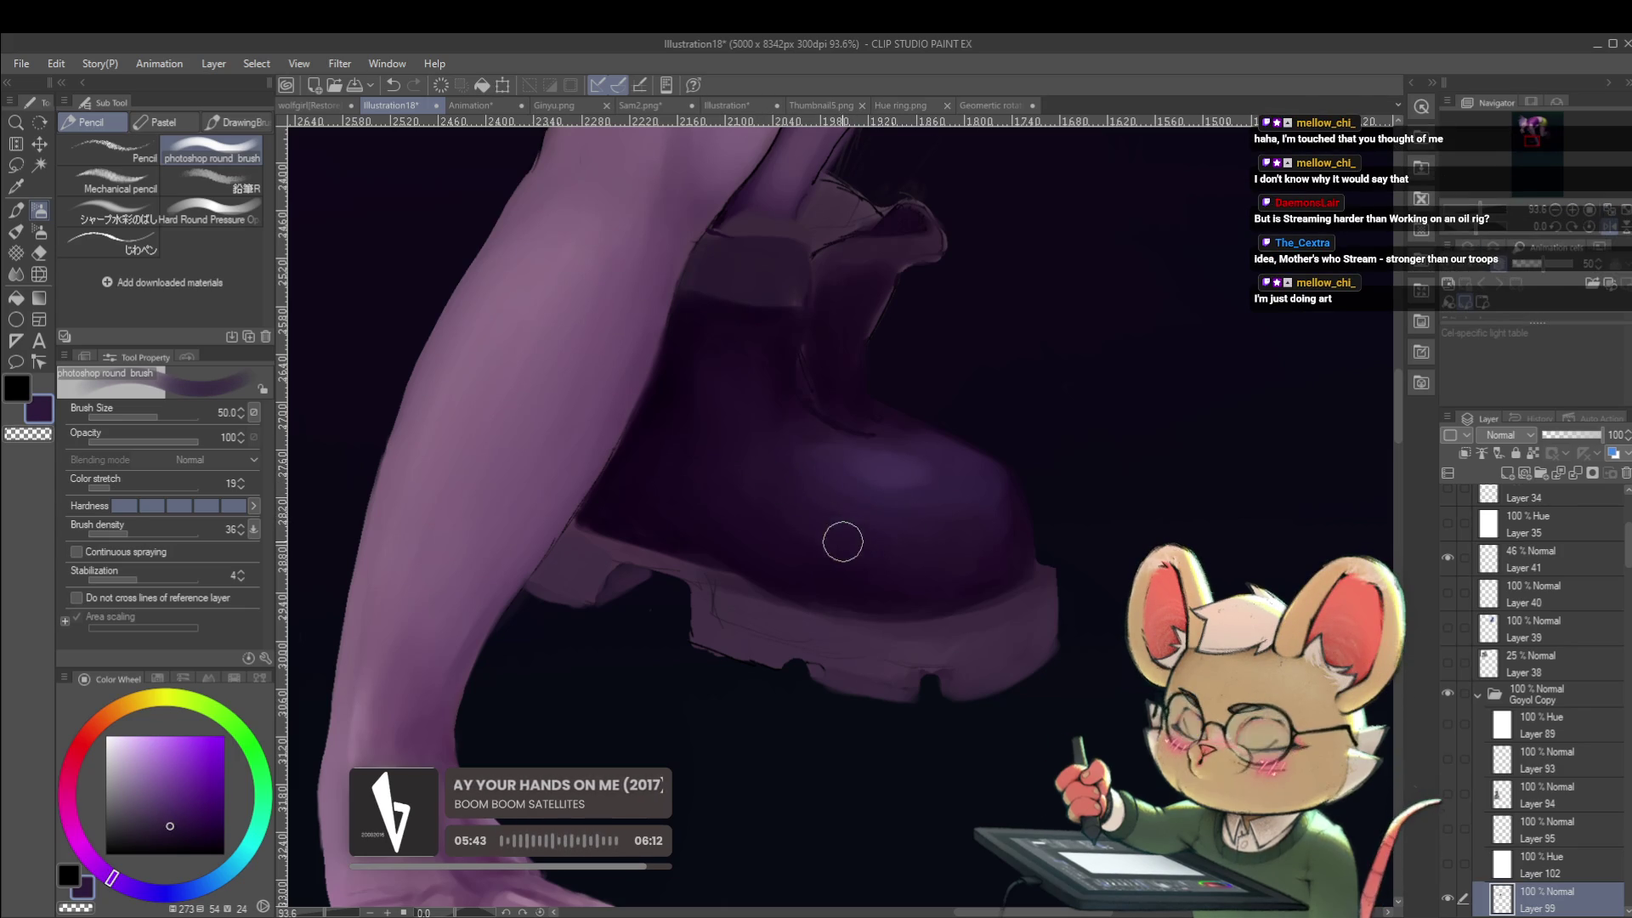
scroll(800, 476, "down", 5)
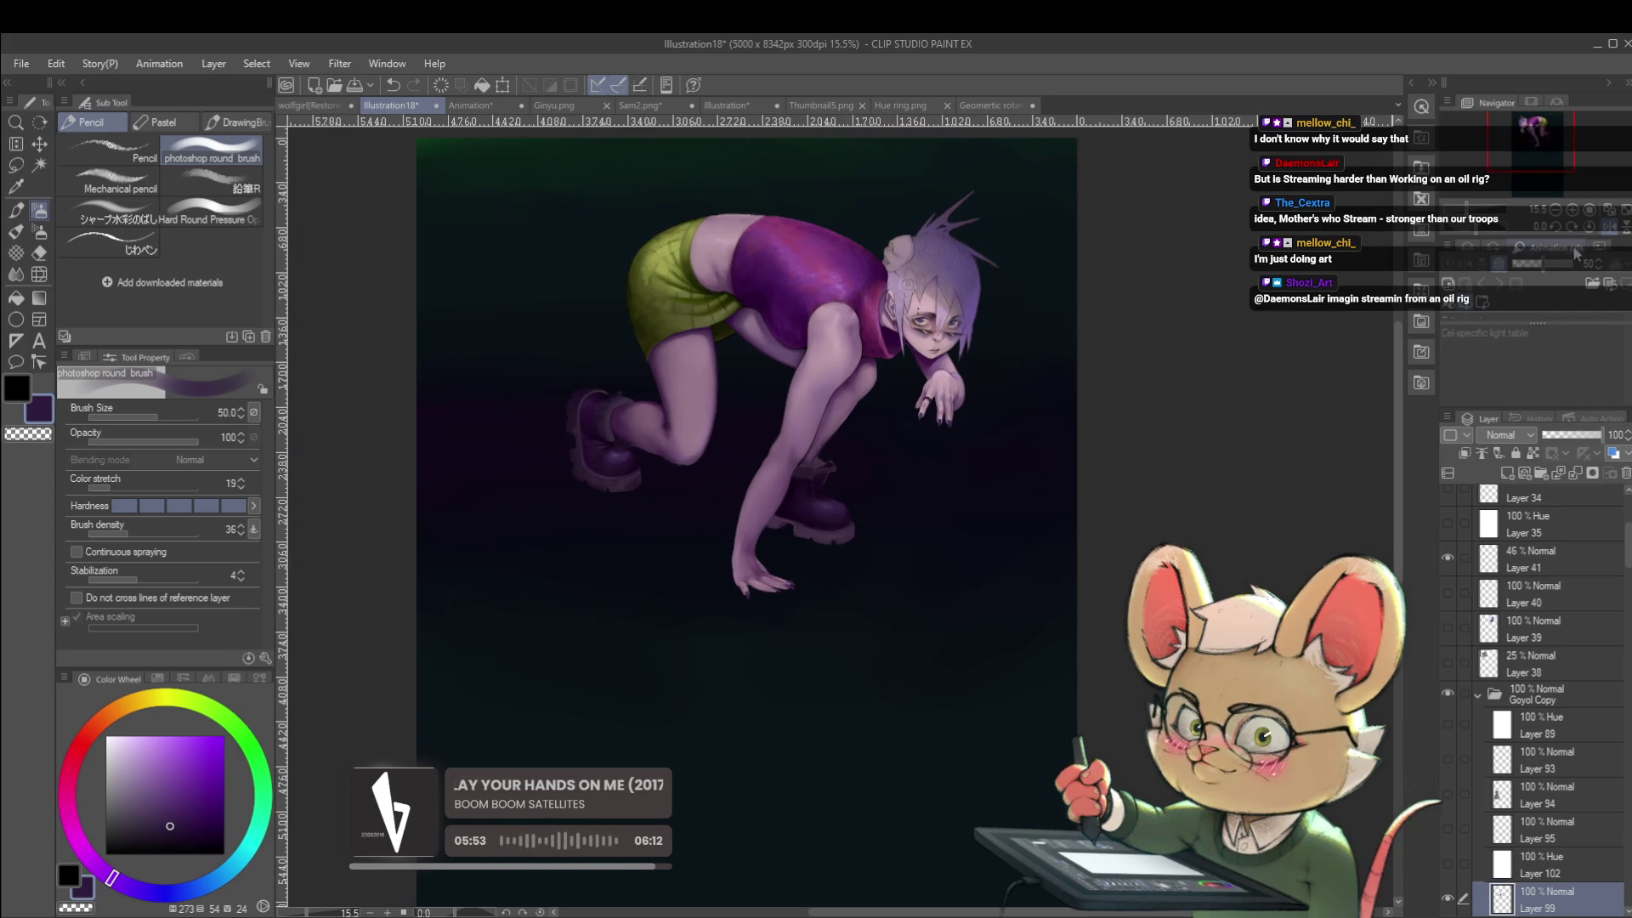
Shade the boot in dusty purple sampled from it with a size 25 brush, undoing one stroke.
left_click(1609, 227)
scroll(841, 527, "up", 4)
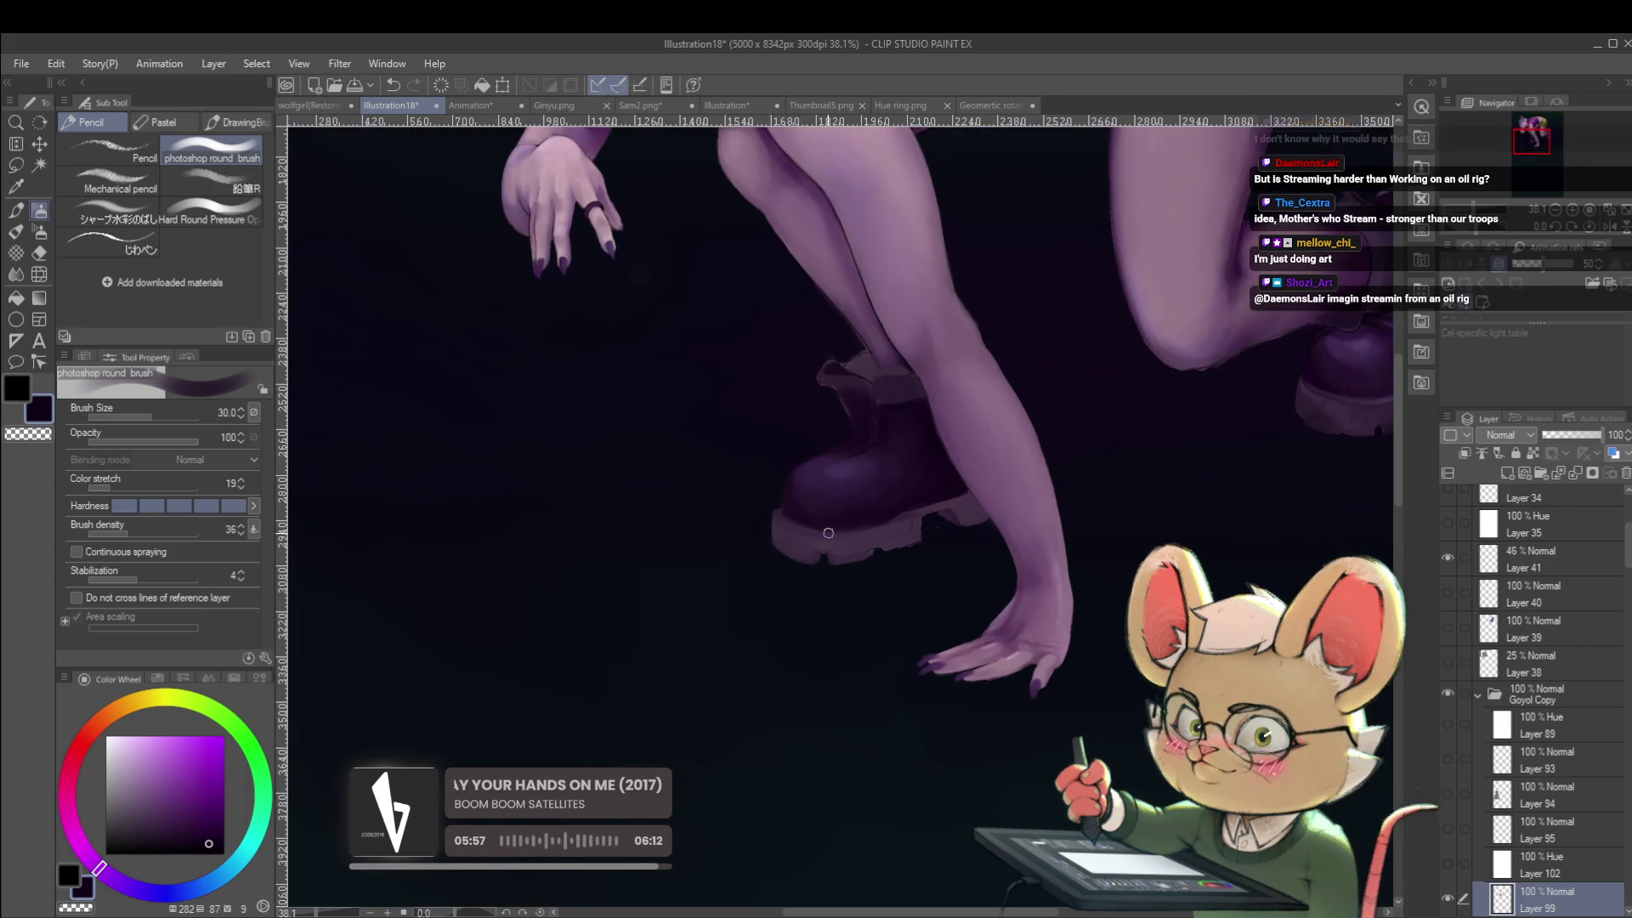
key("bracketleft")
key("bracketleft")
key("bracketleft")
mouse_move(964, 534)
left_mouse_down()
mouse_move(1103, 572)
mouse_move(1038, 501)
left_mouse_up()
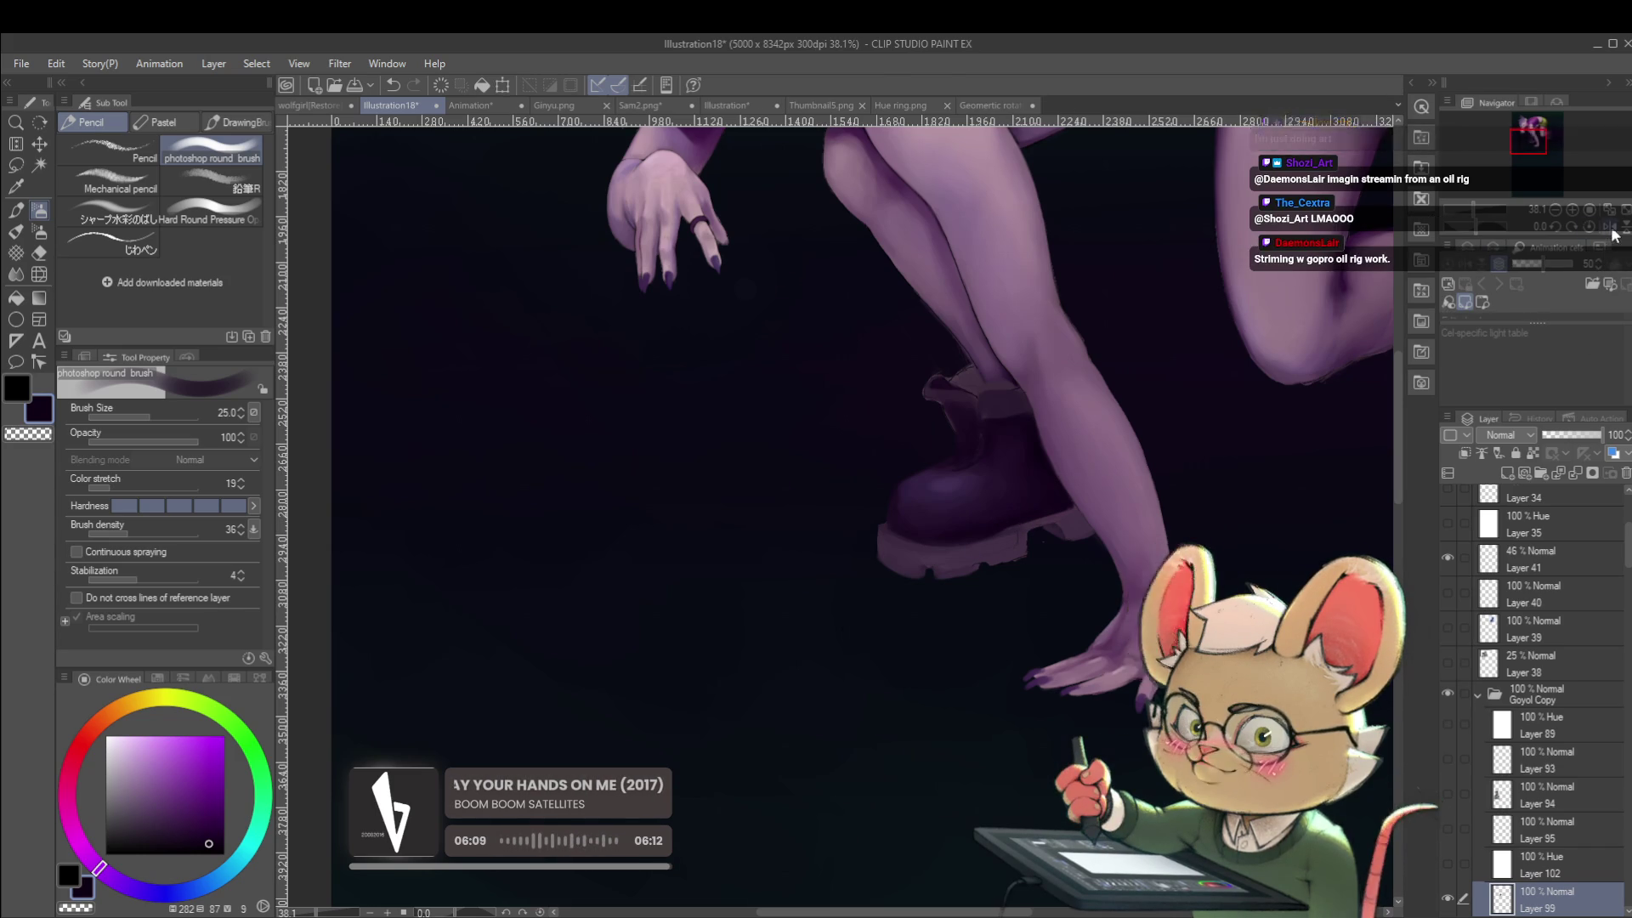
key("h")
left_click(669, 526, "alt")
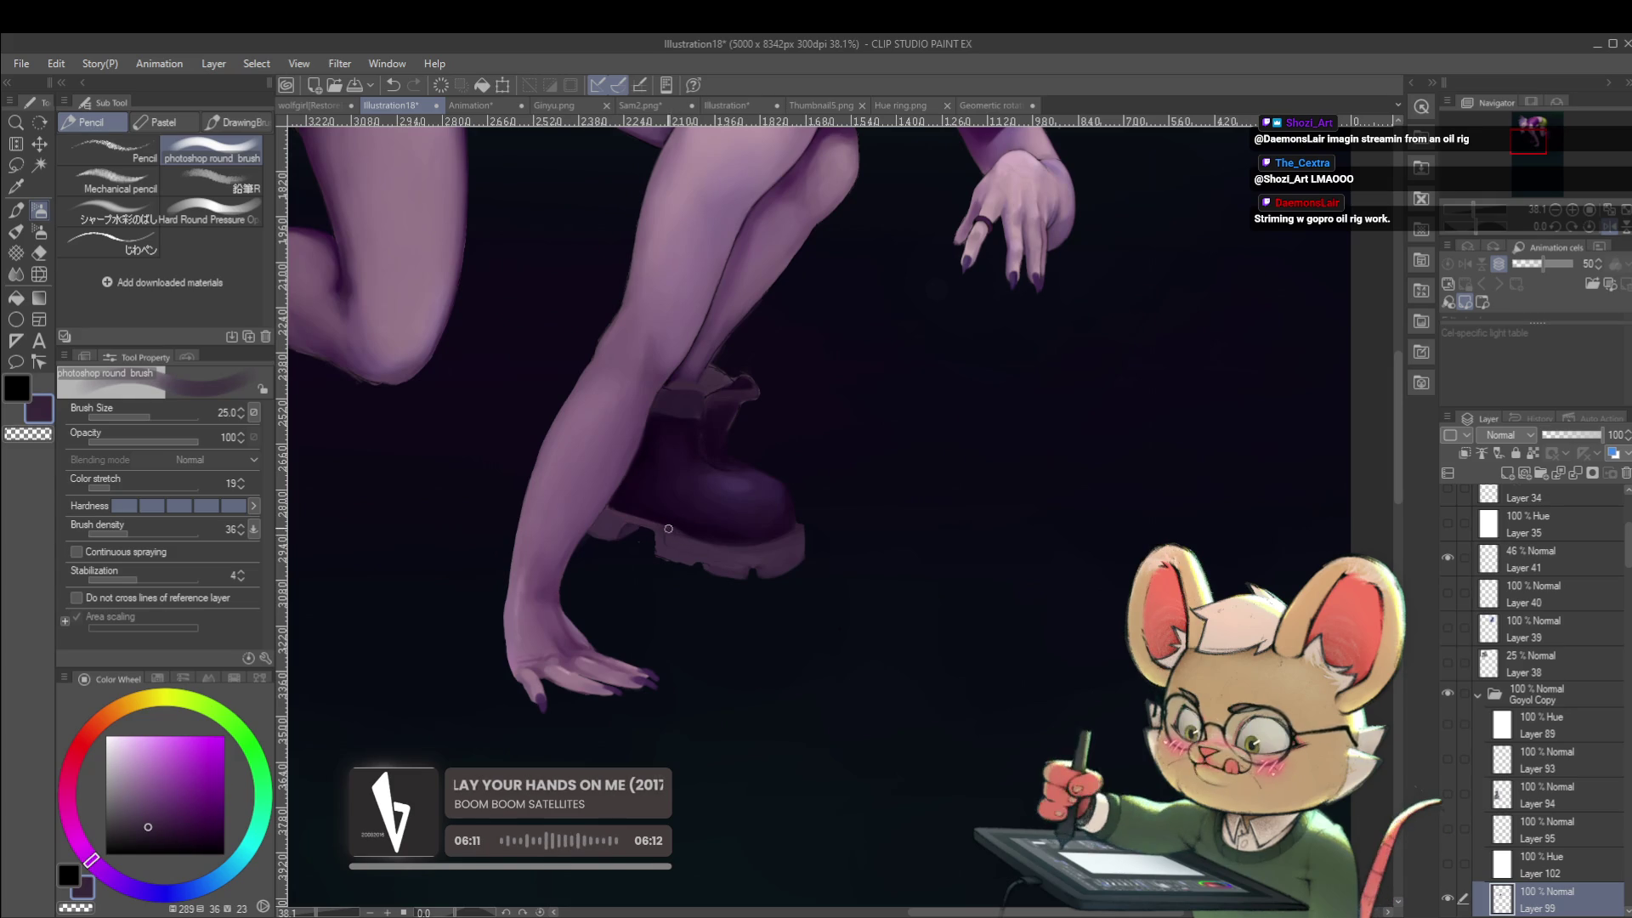
key("ctrl+z")
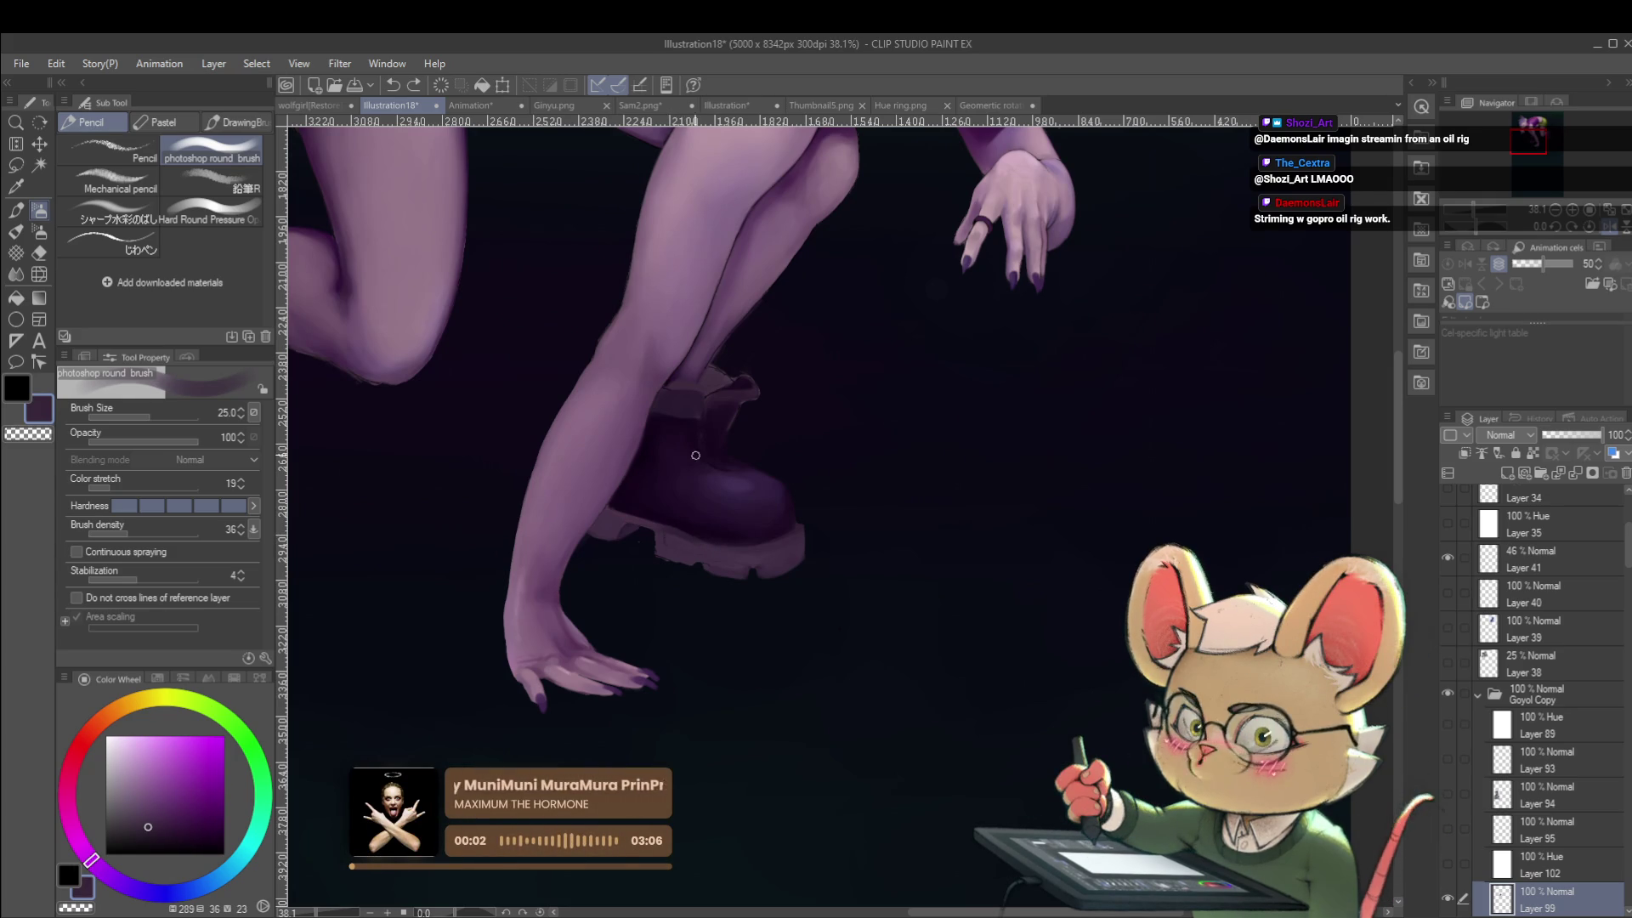
Add pale lavender edge highlights to the boot soles with a size 17 brush, then fit and mirror the illustration.
scroll(672, 517, "up", 2)
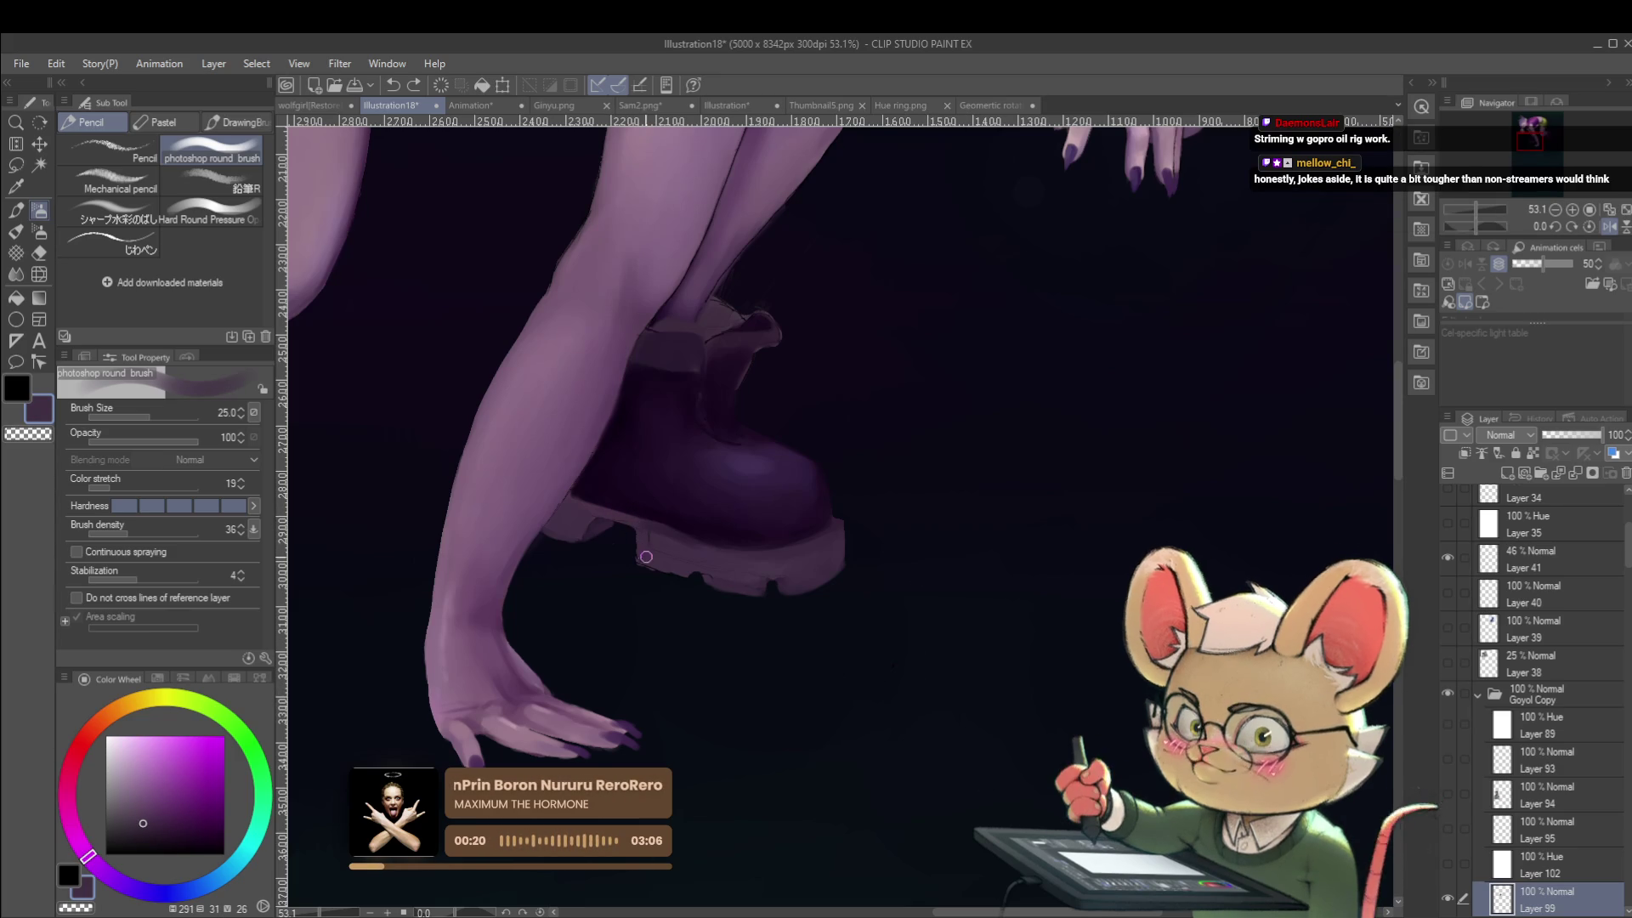
key("bracketleft")
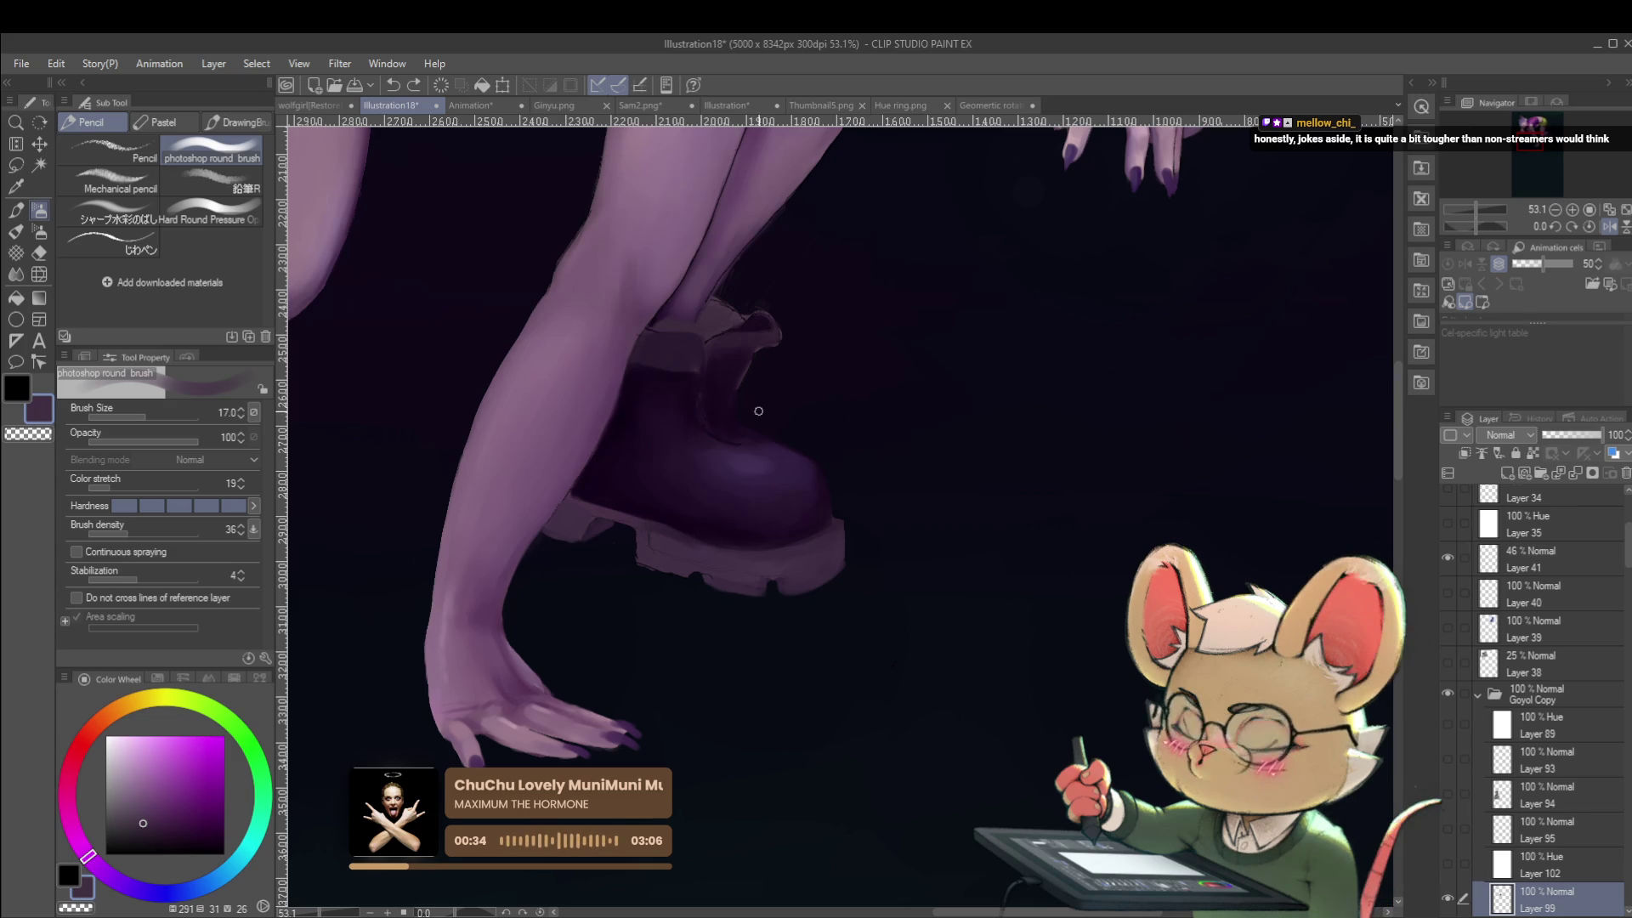
left_click(1610, 227)
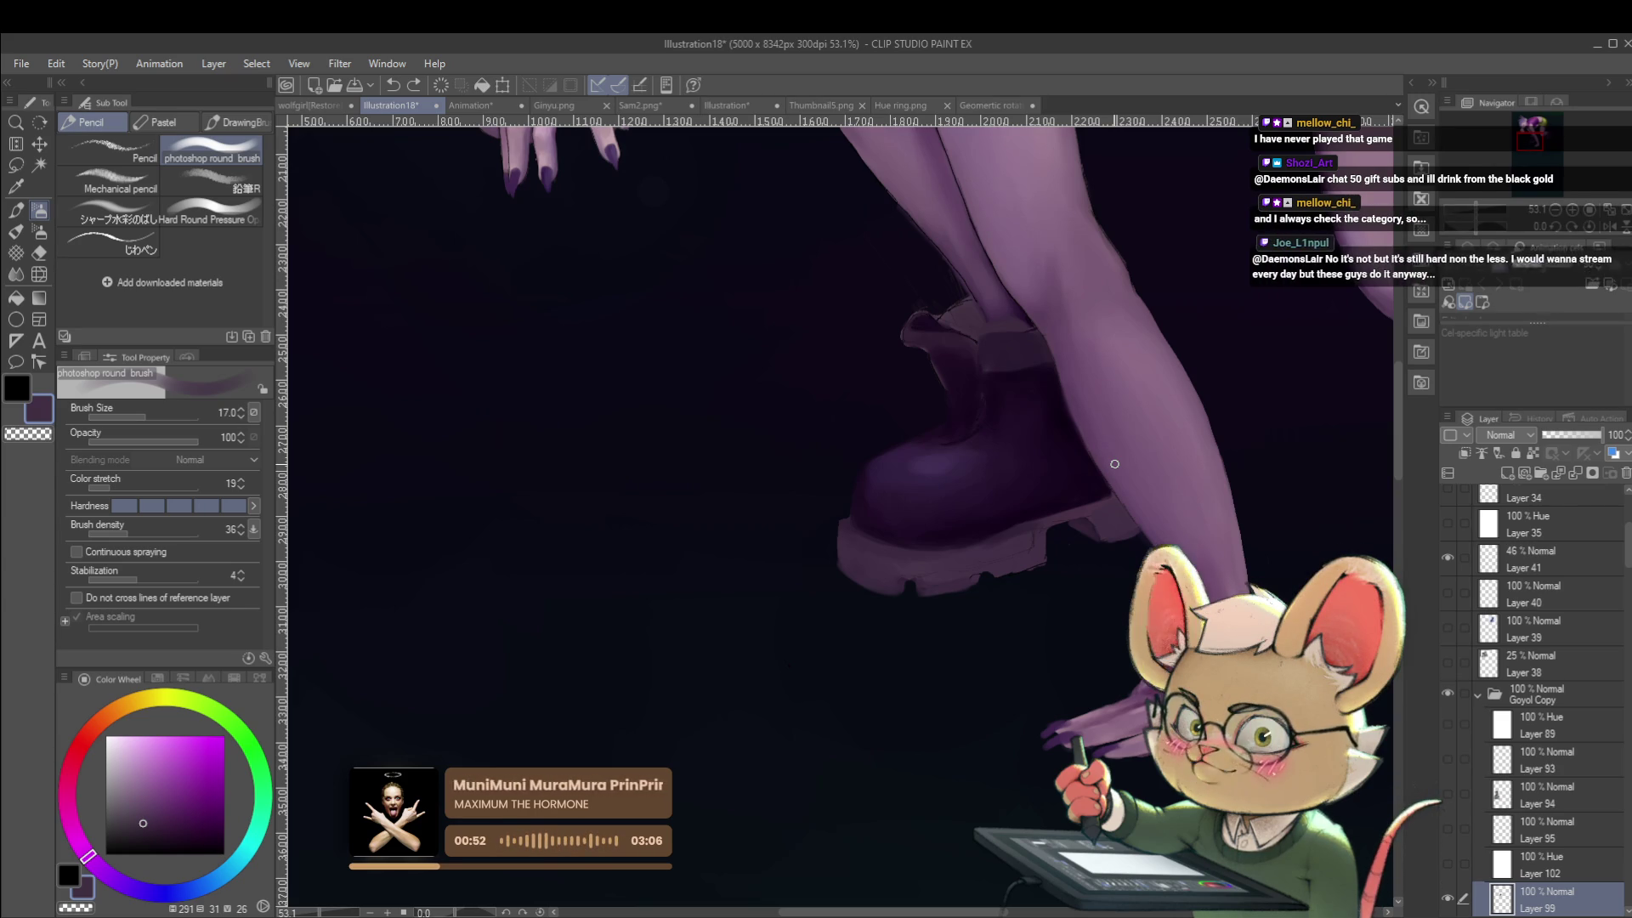
key("h")
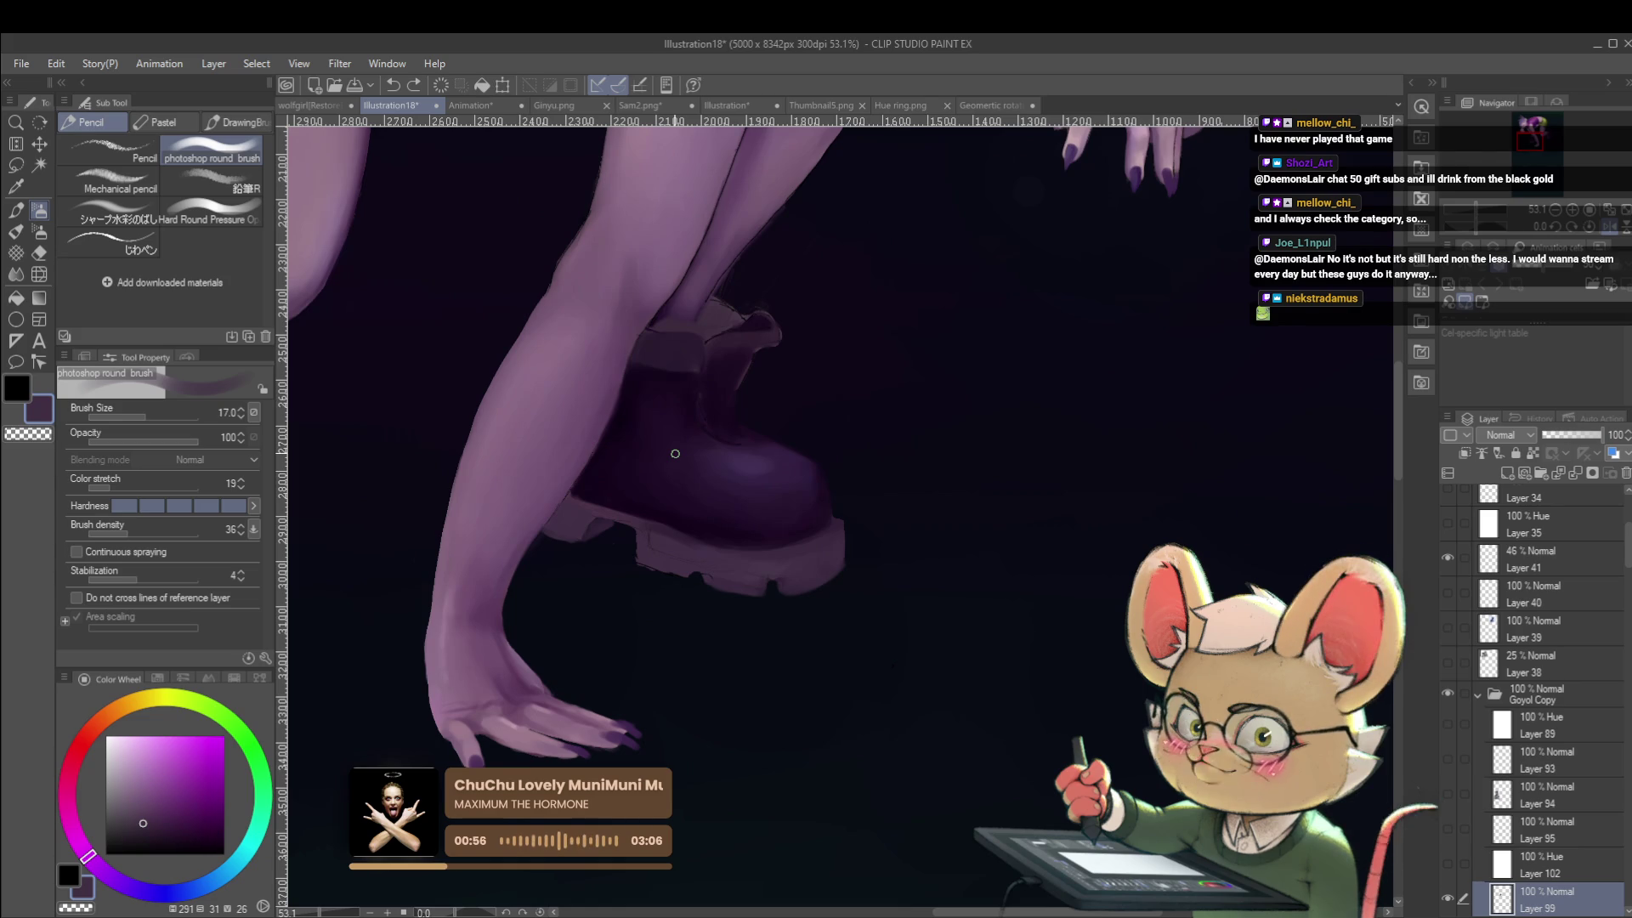
left_click(724, 308, "alt")
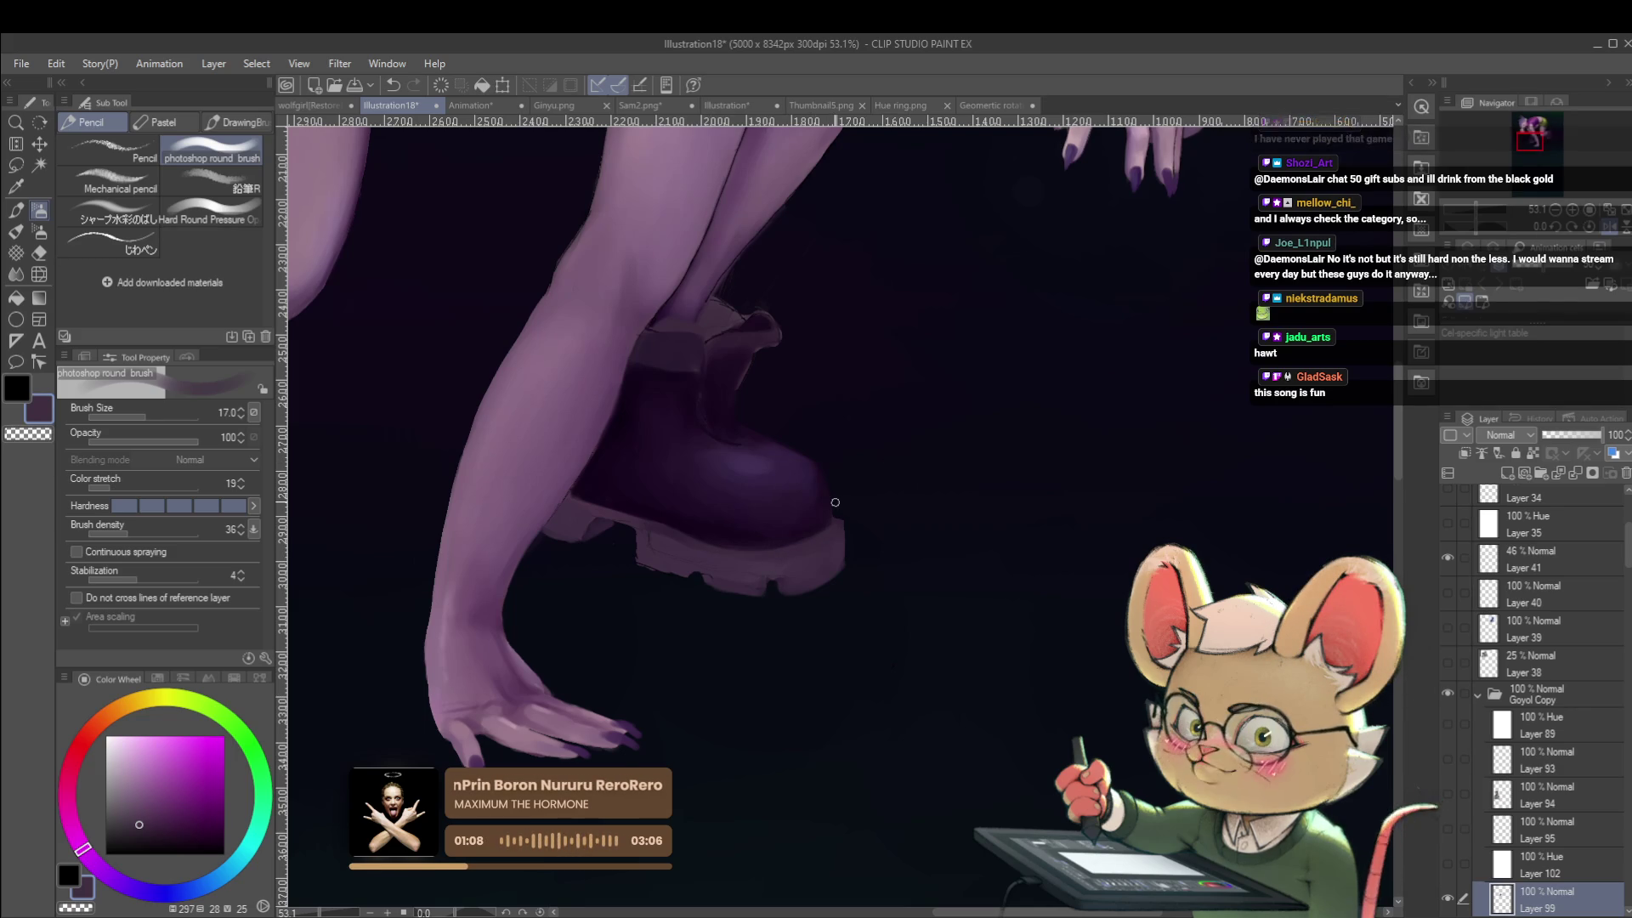
left_click(660, 552, "alt")
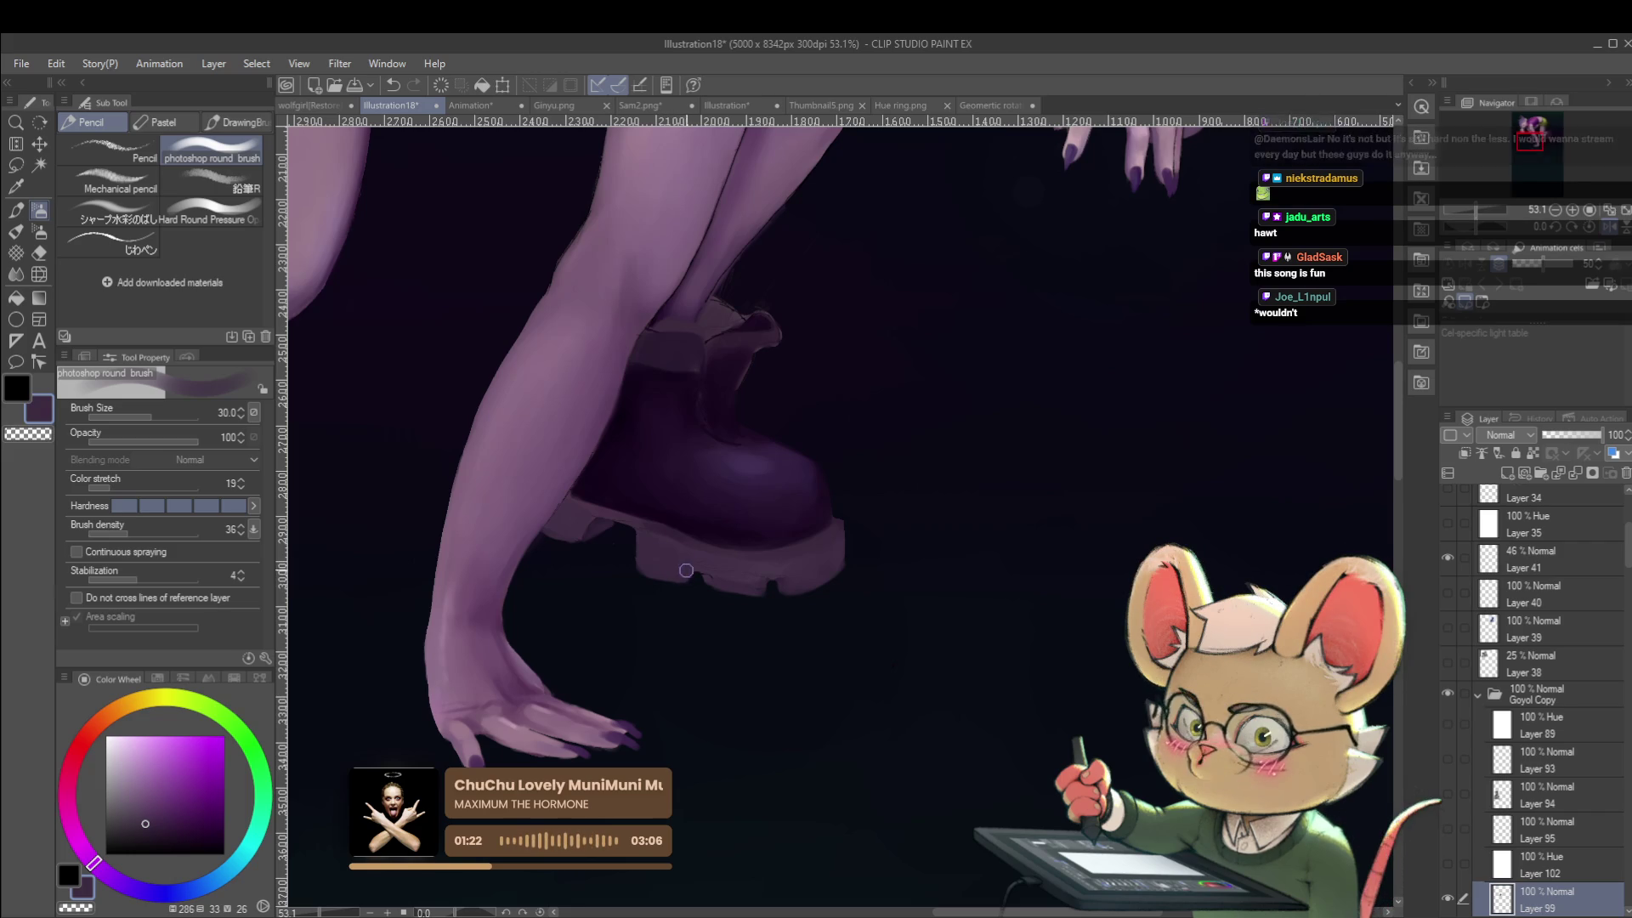
key("ctrl+0")
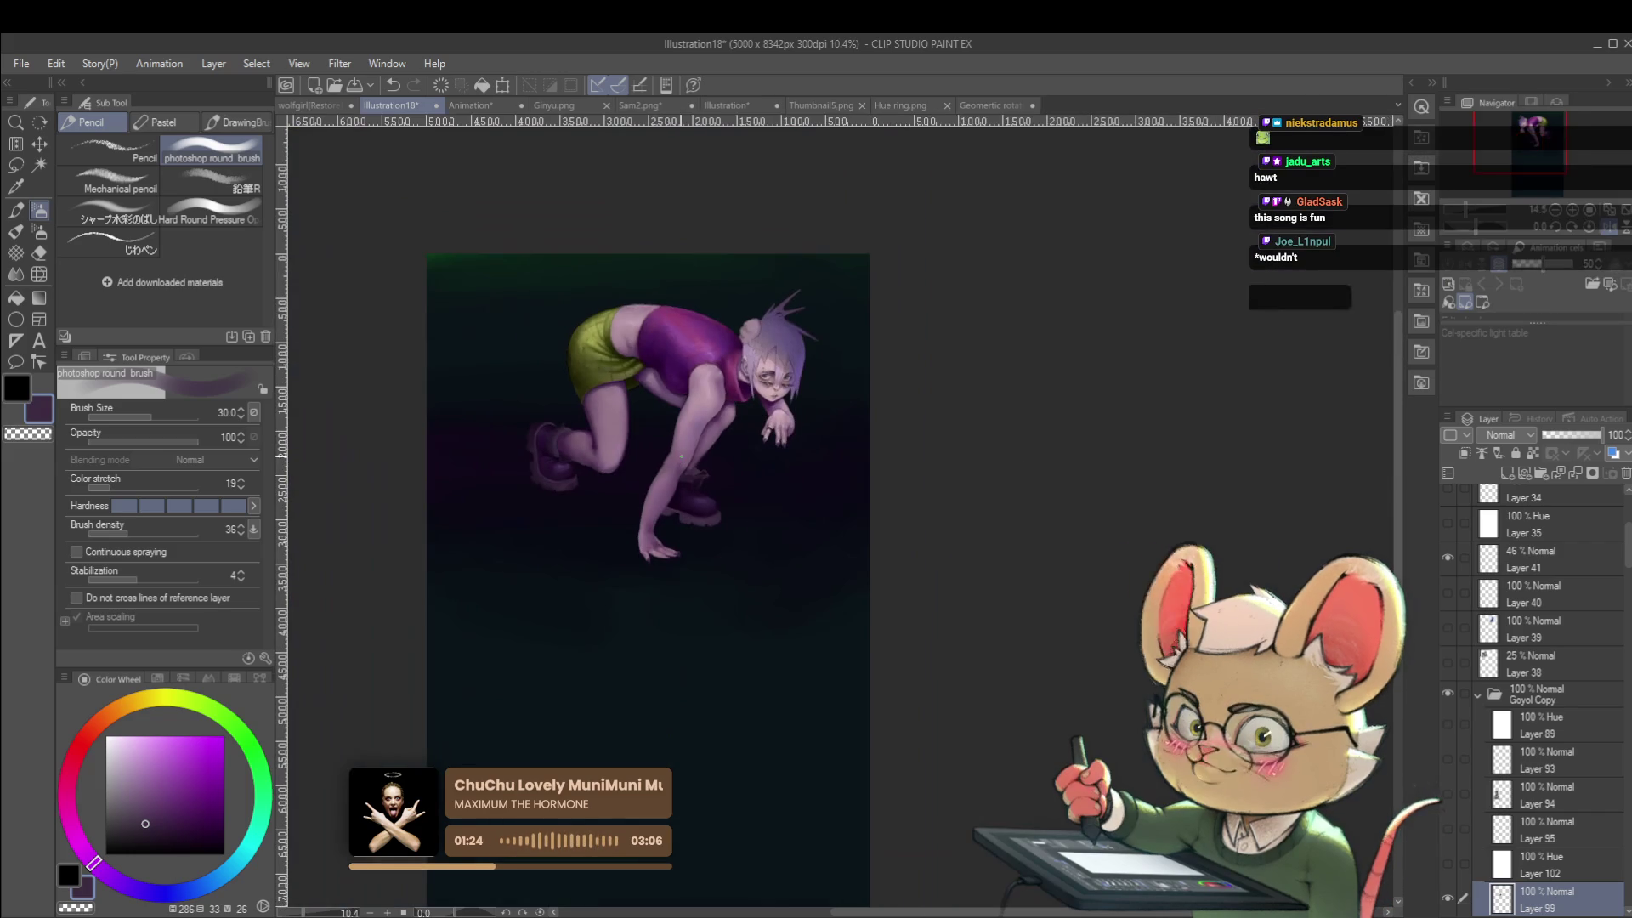
left_click(1609, 227)
Zoom in to 42.8% and pan left to frame the mirrored boot and hand.
scroll(985, 500, "up", 5)
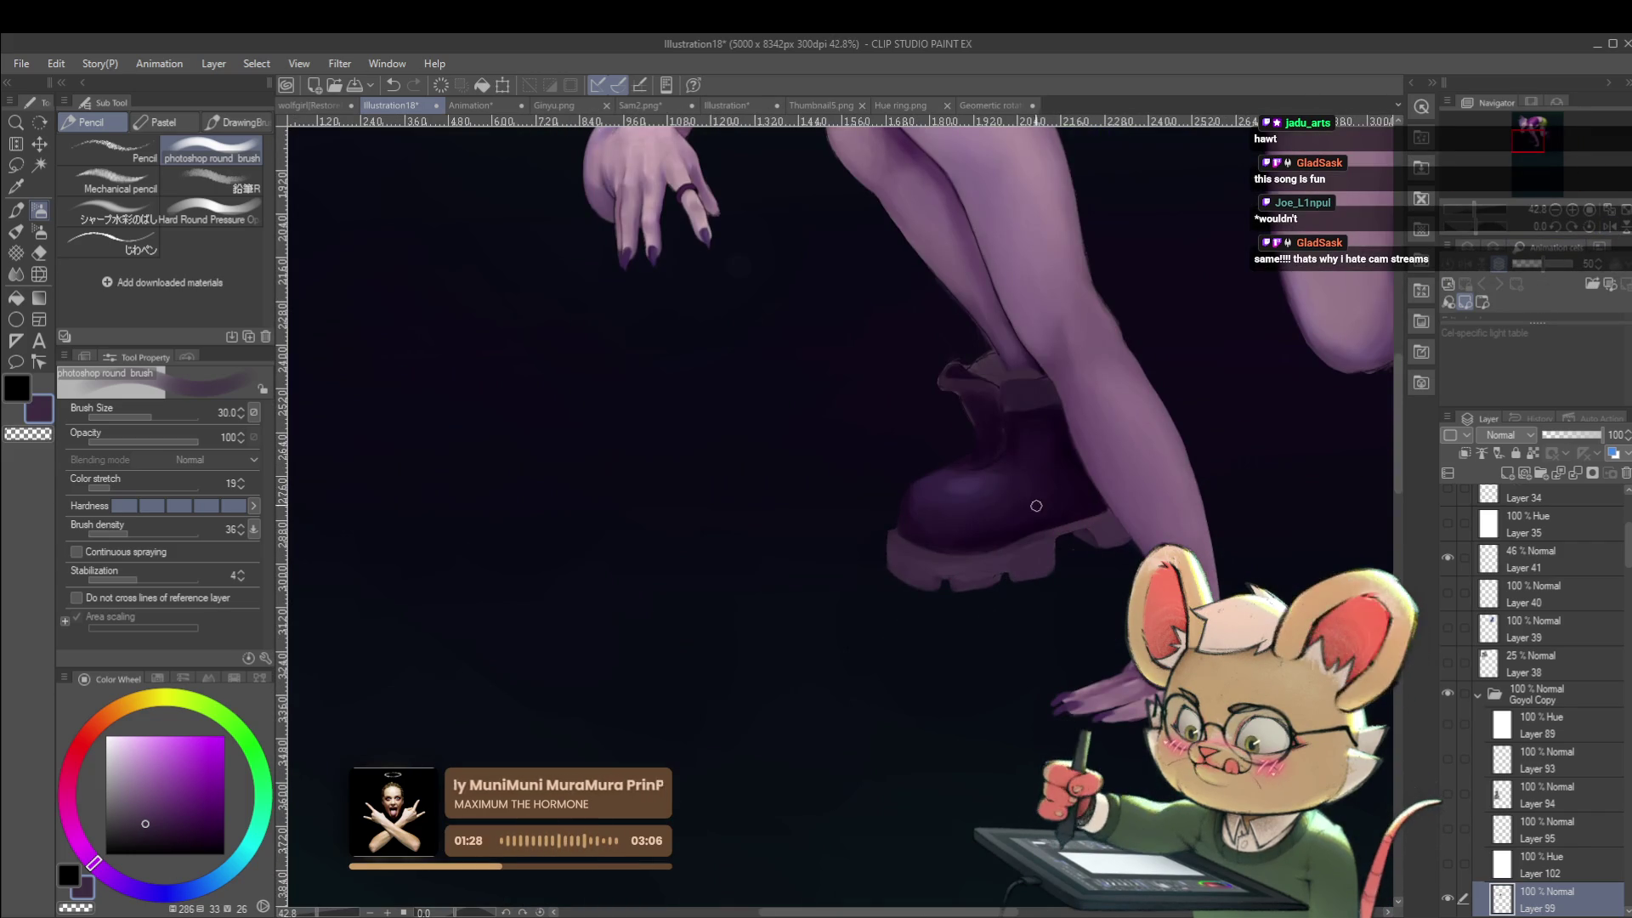
left_click_drag(1075, 626, 969, 626)
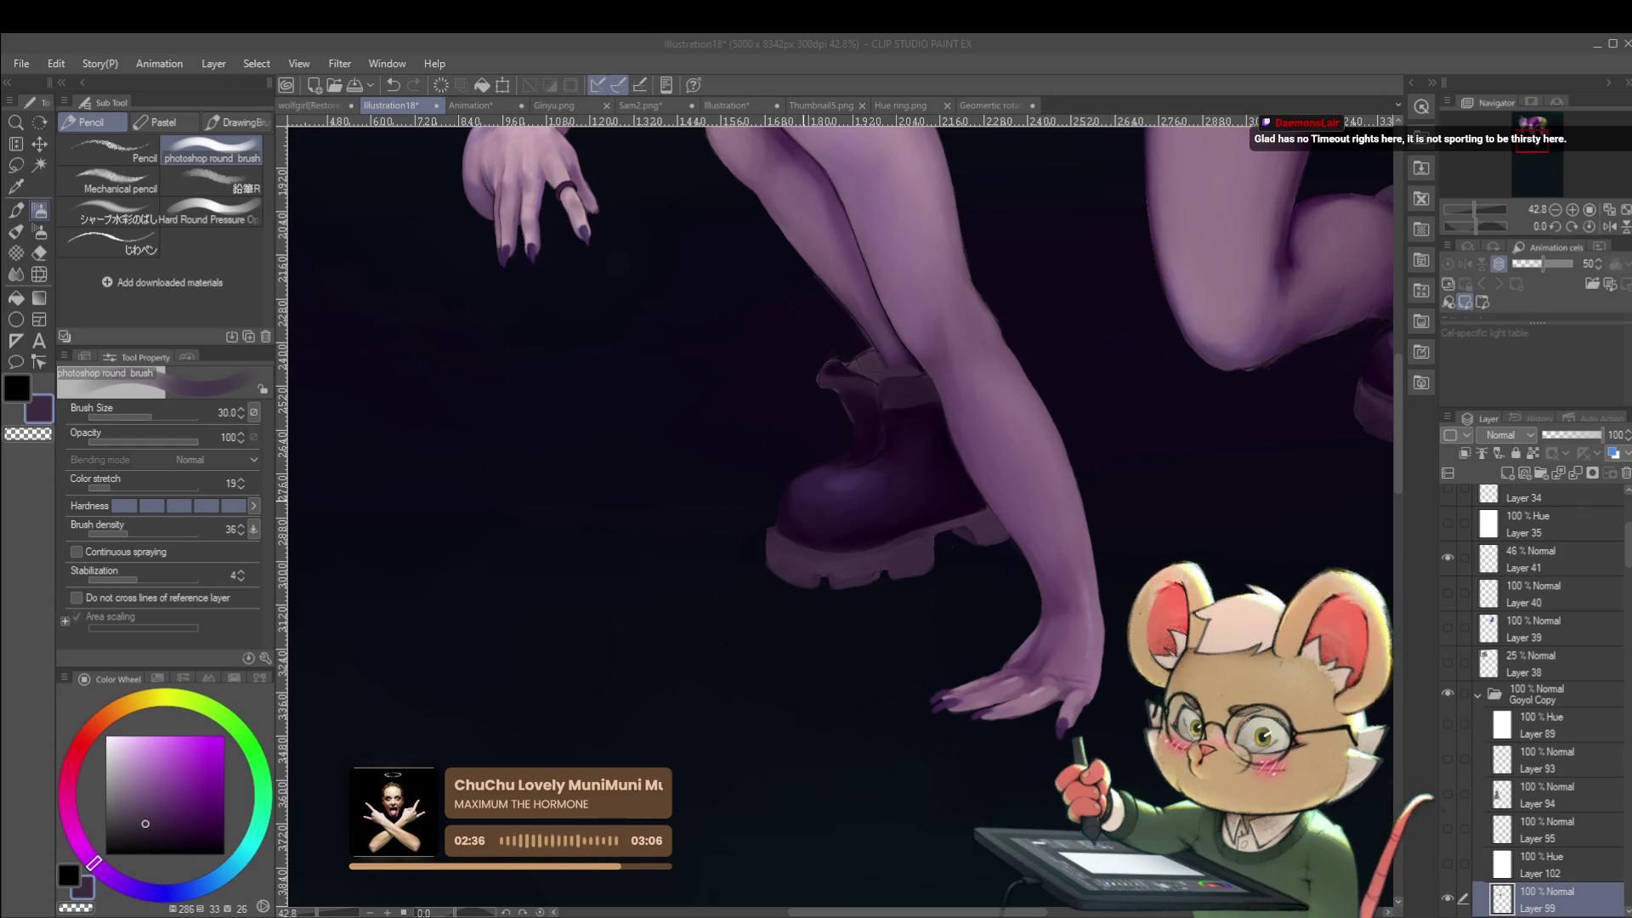
Pick a deeper purple on the colour wheel and zoom out to 12.9% to see the full figure.
left_click(815, 515)
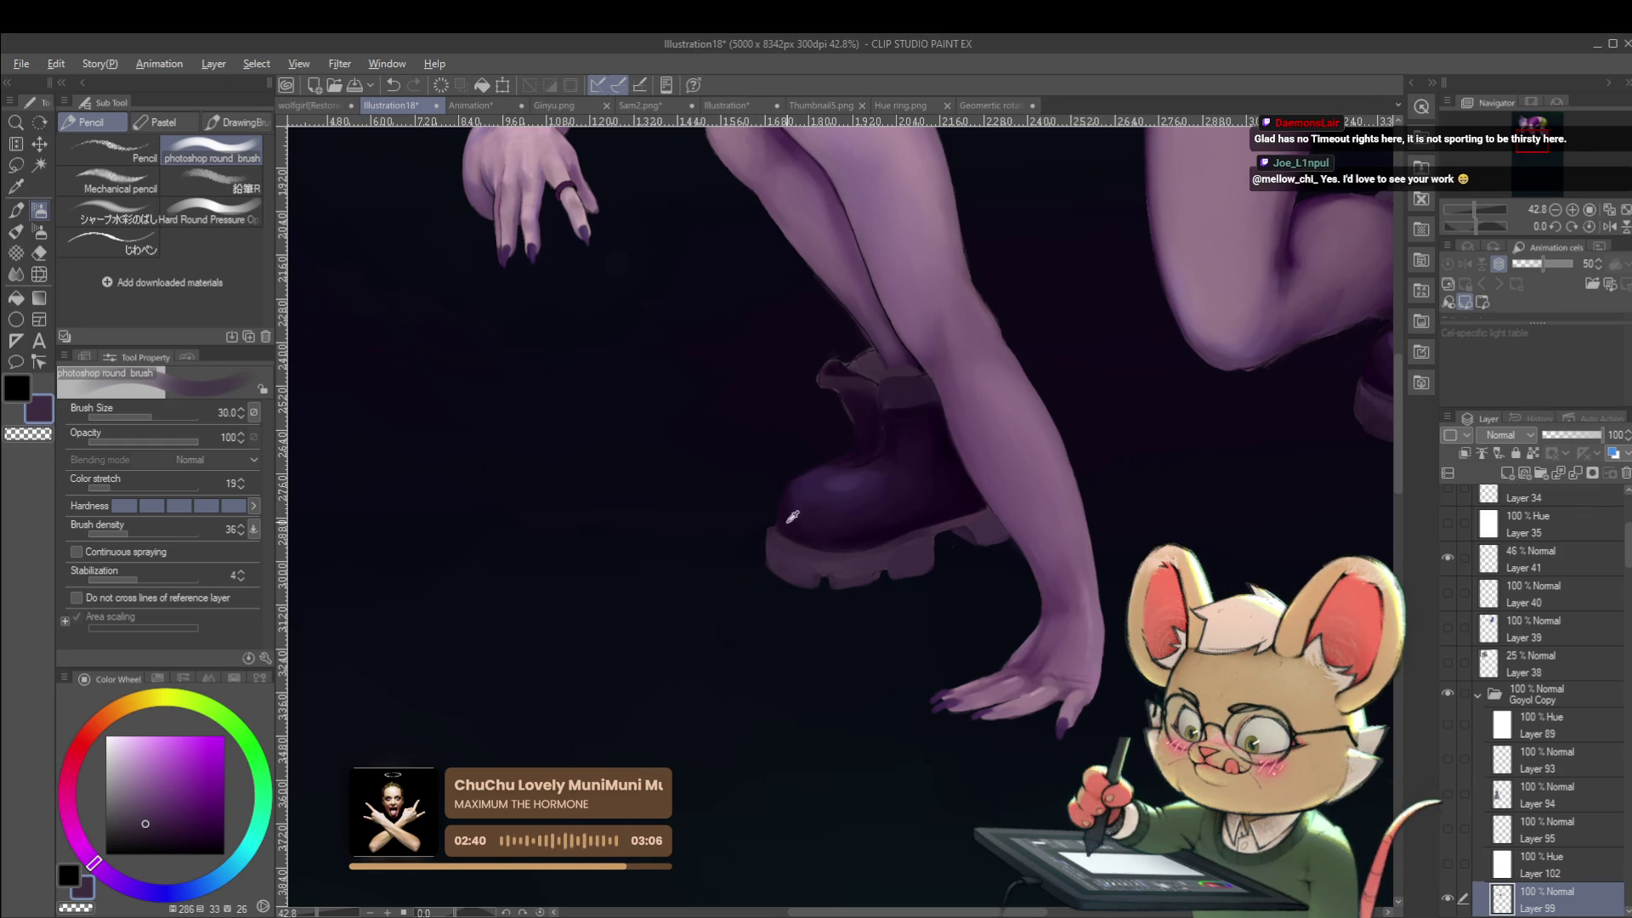
left_click(787, 527, "alt")
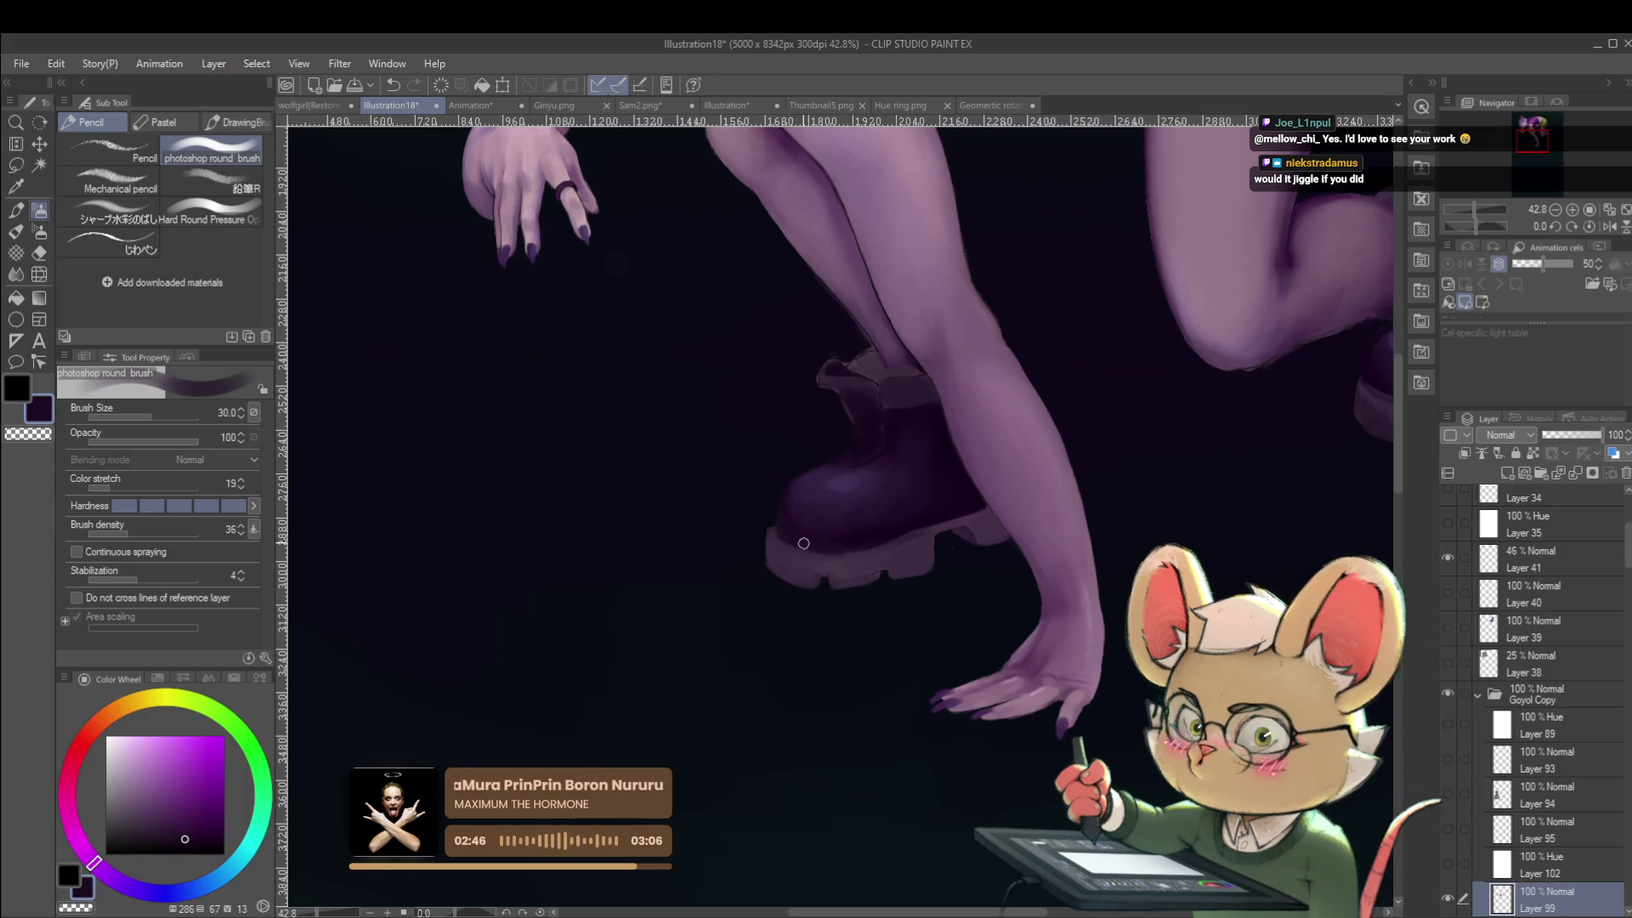
scroll(856, 544, "down", 5)
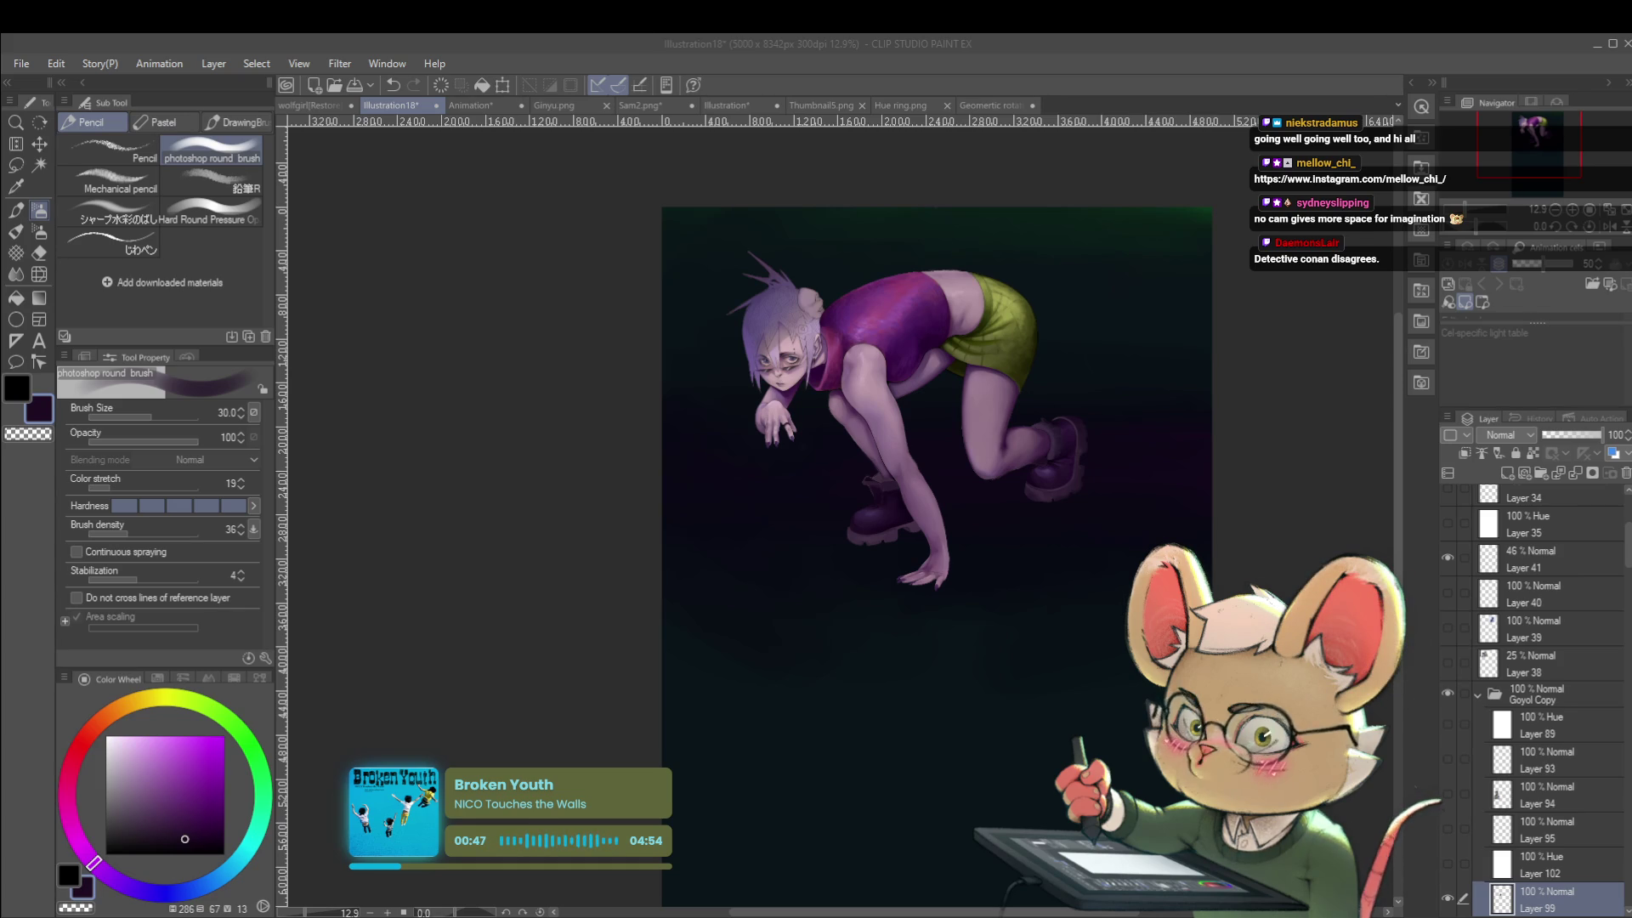
left_click(943, 712)
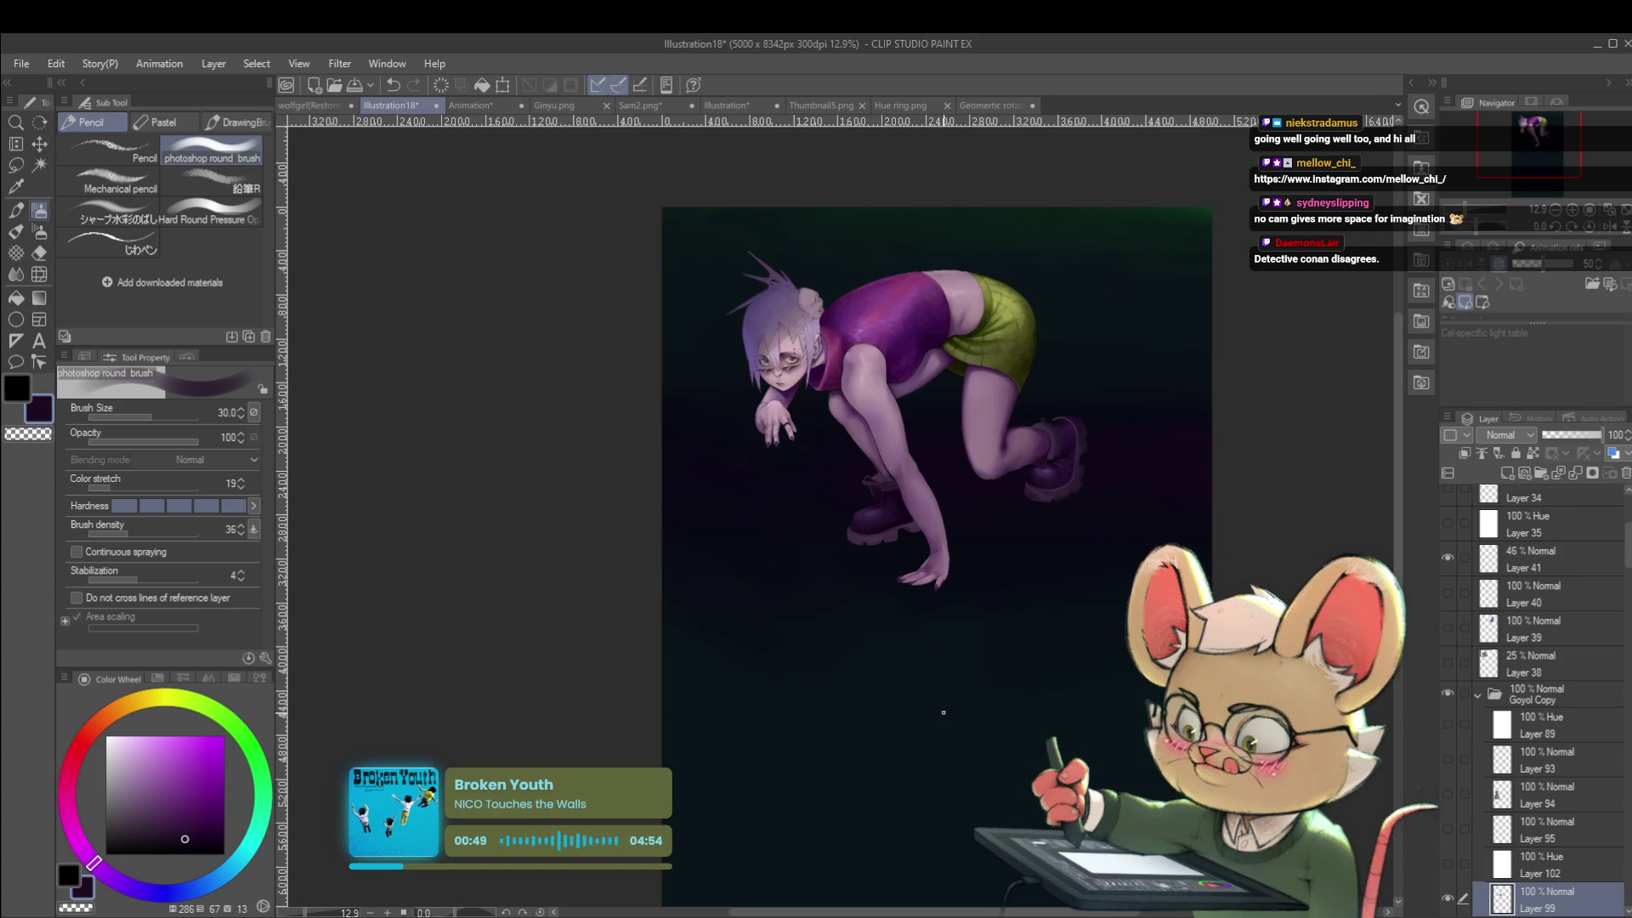
scroll(978, 670, "down", 2)
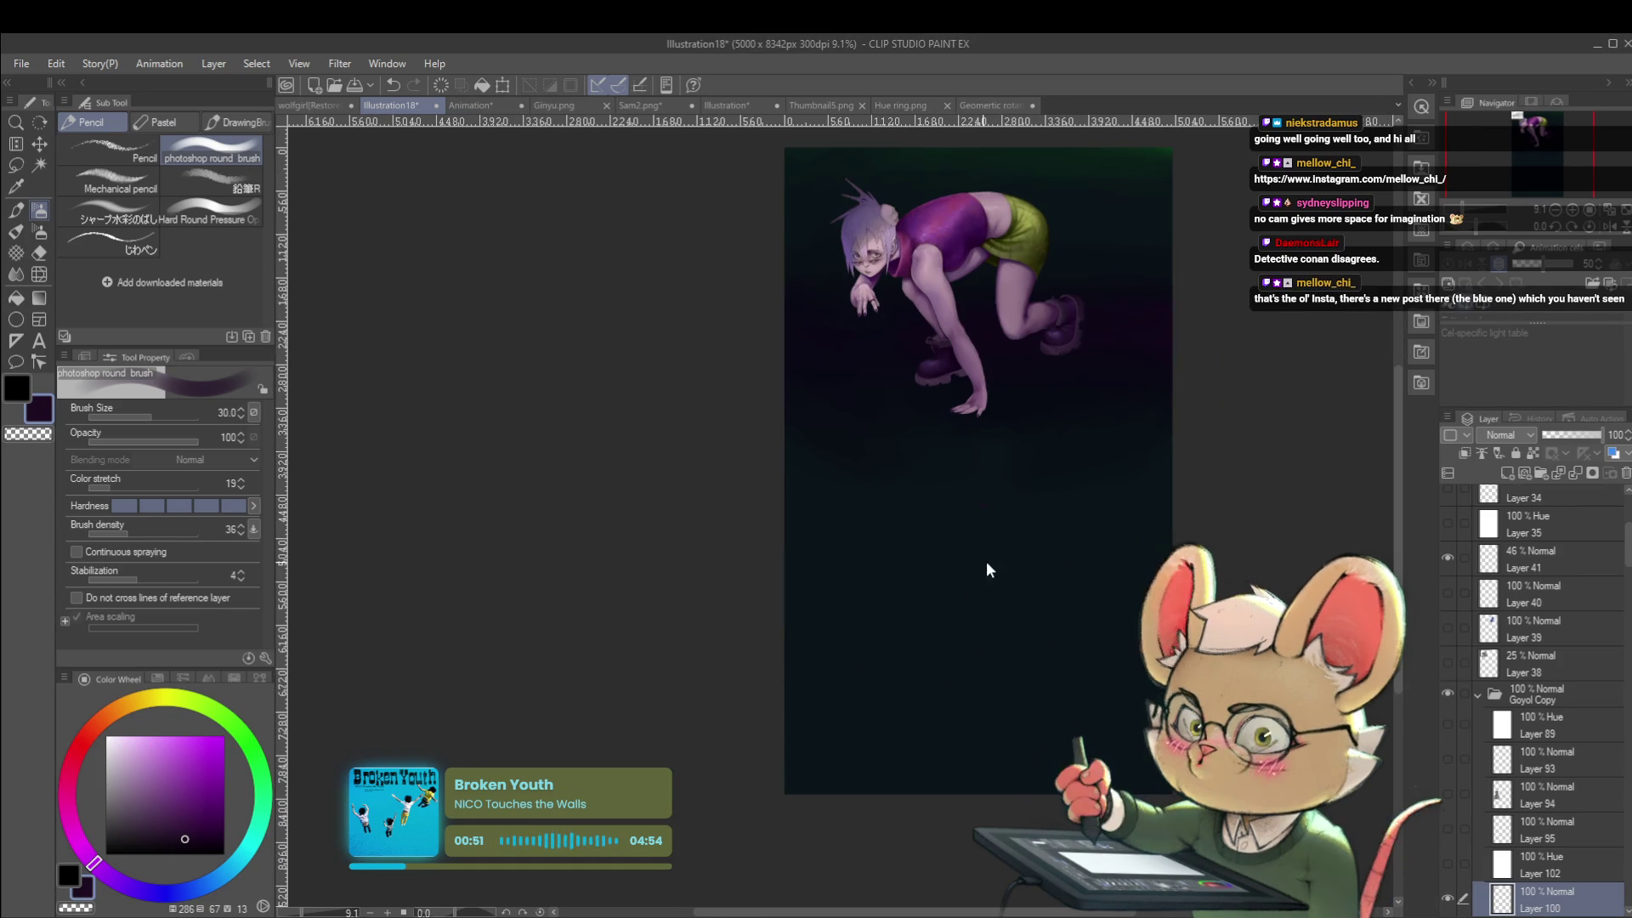
key("ctrl+v")
scroll(1028, 437, "up", 2)
mouse_move(806, 405)
left_mouse_down()
mouse_move(1051, 564)
mouse_move(1048, 590)
left_mouse_up()
scroll(1118, 412, "down", 3)
scroll(1120, 412, "down", 3)
scroll(1020, 468, "up", 5)
key("ctrl+z")
mouse_move(767, 330)
left_mouse_down()
mouse_move(868, 467)
mouse_move(701, 365)
mouse_move(799, 374)
mouse_move(1068, 572)
left_mouse_up()
scroll(969, 510, "down", 3)
left_click_drag(957, 613, 968, 522)
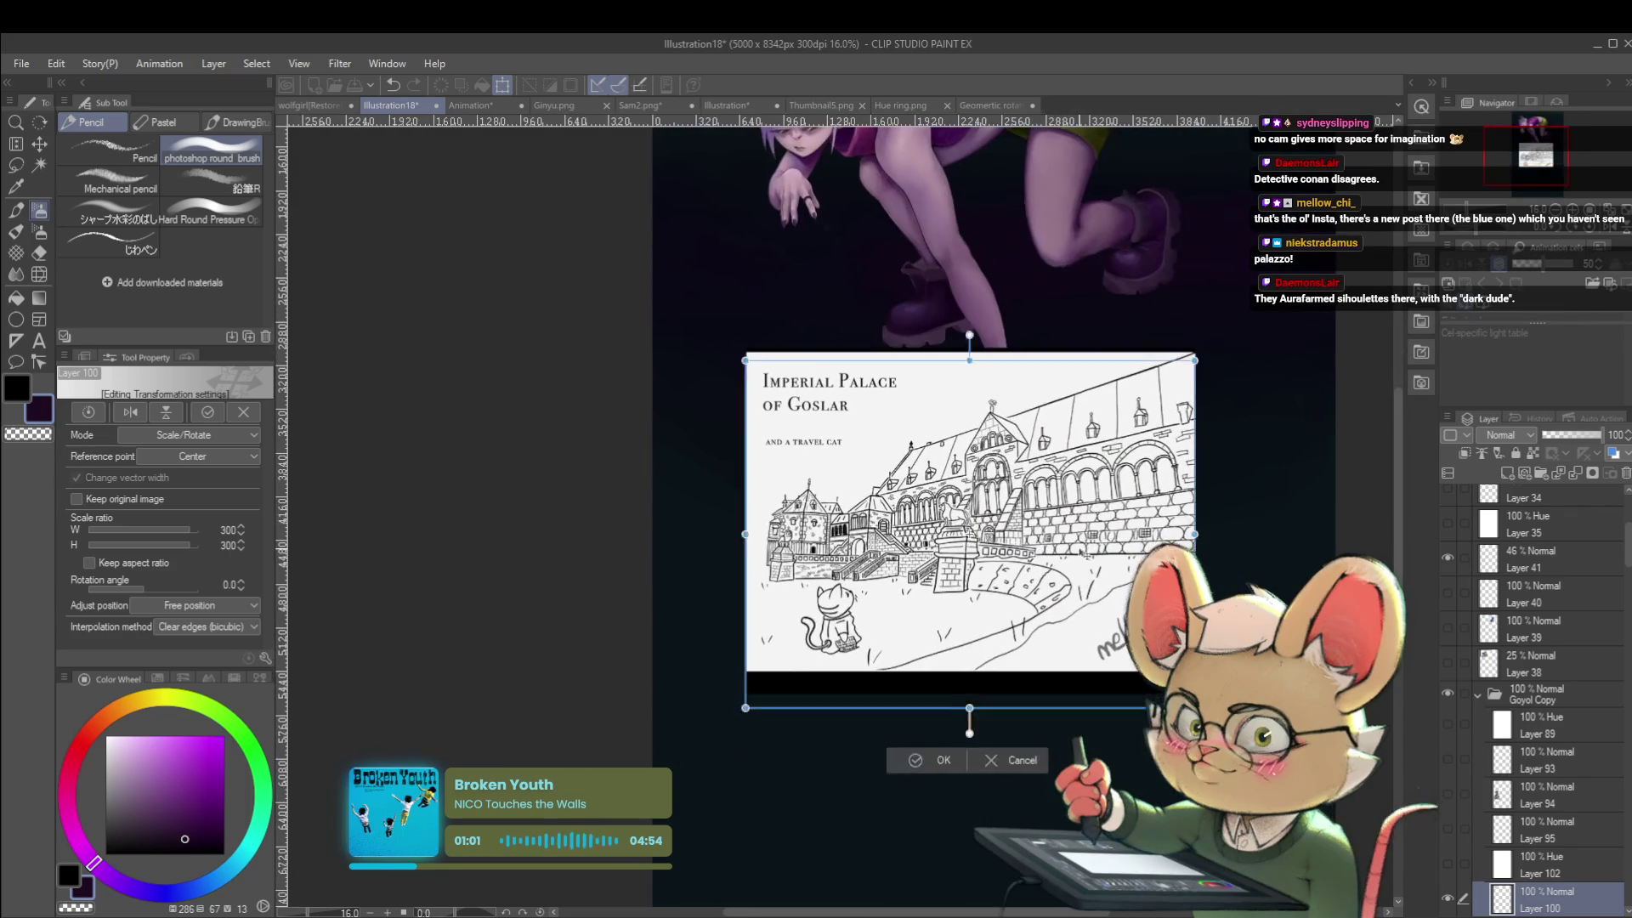
left_click_drag(1082, 537, 1081, 626)
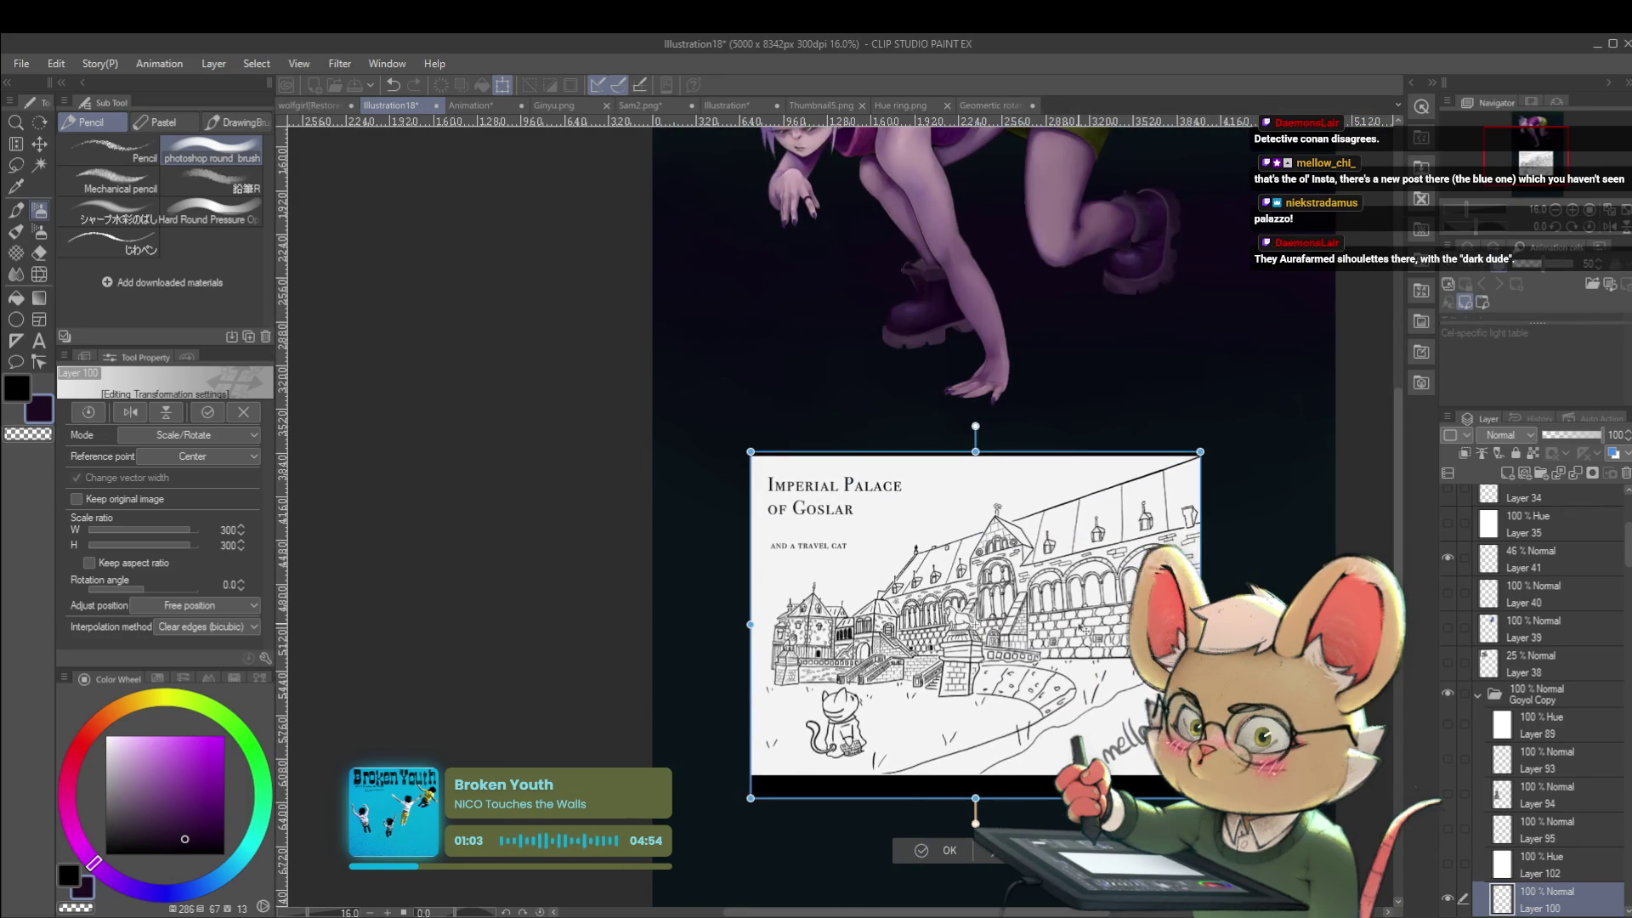
key("Return")
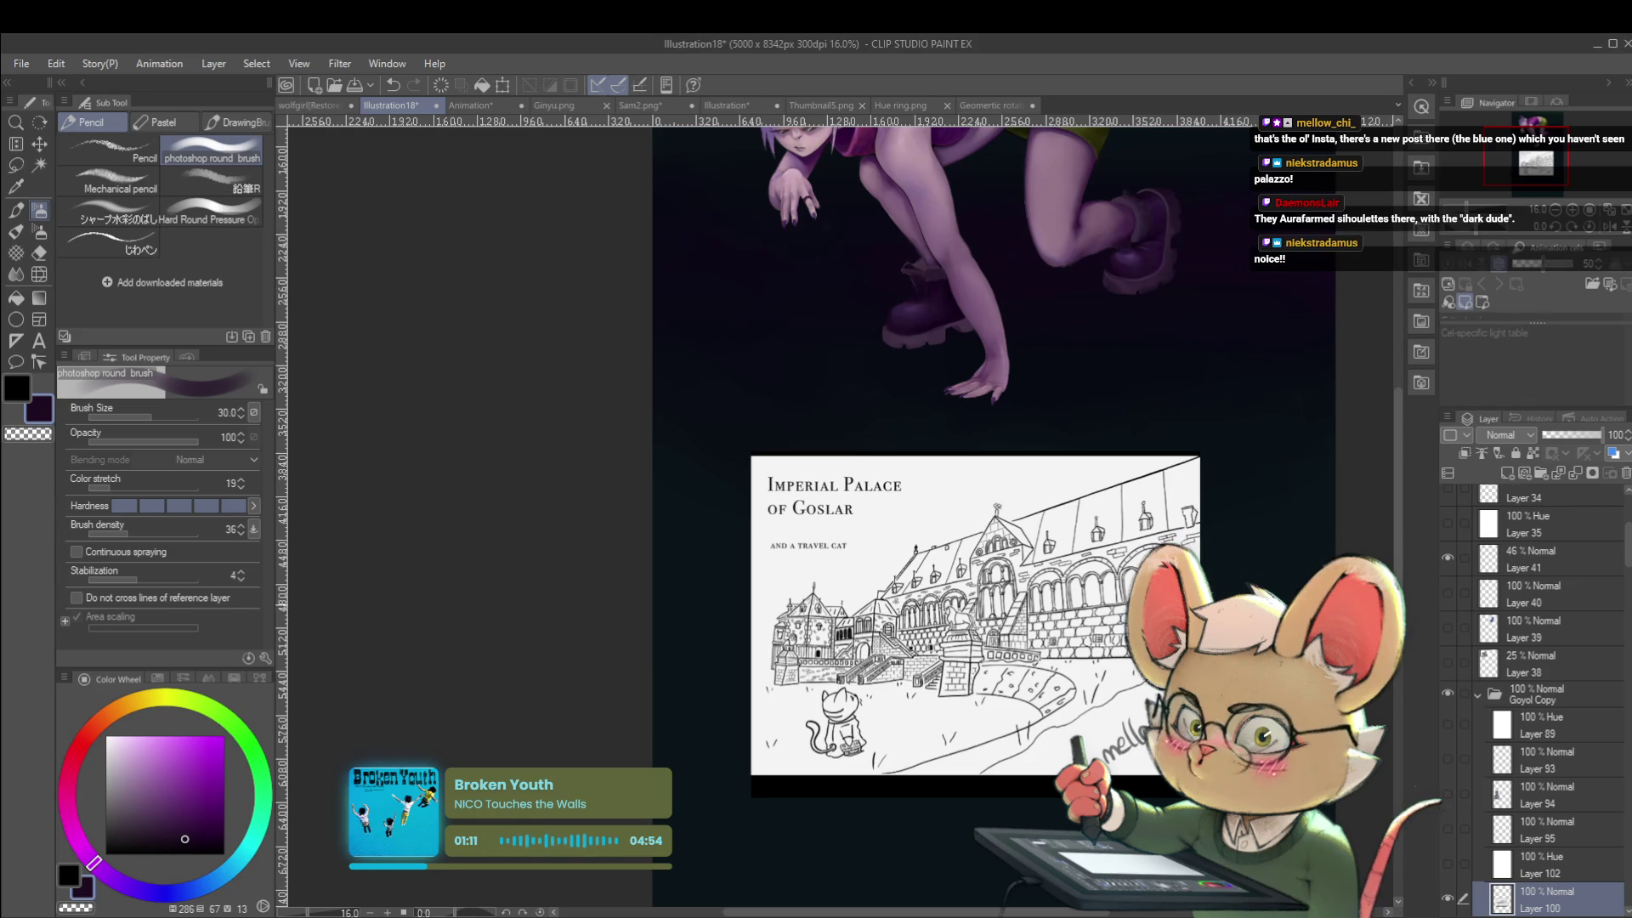
scroll(1283, 565, "down", 1)
key("ctrl+z")
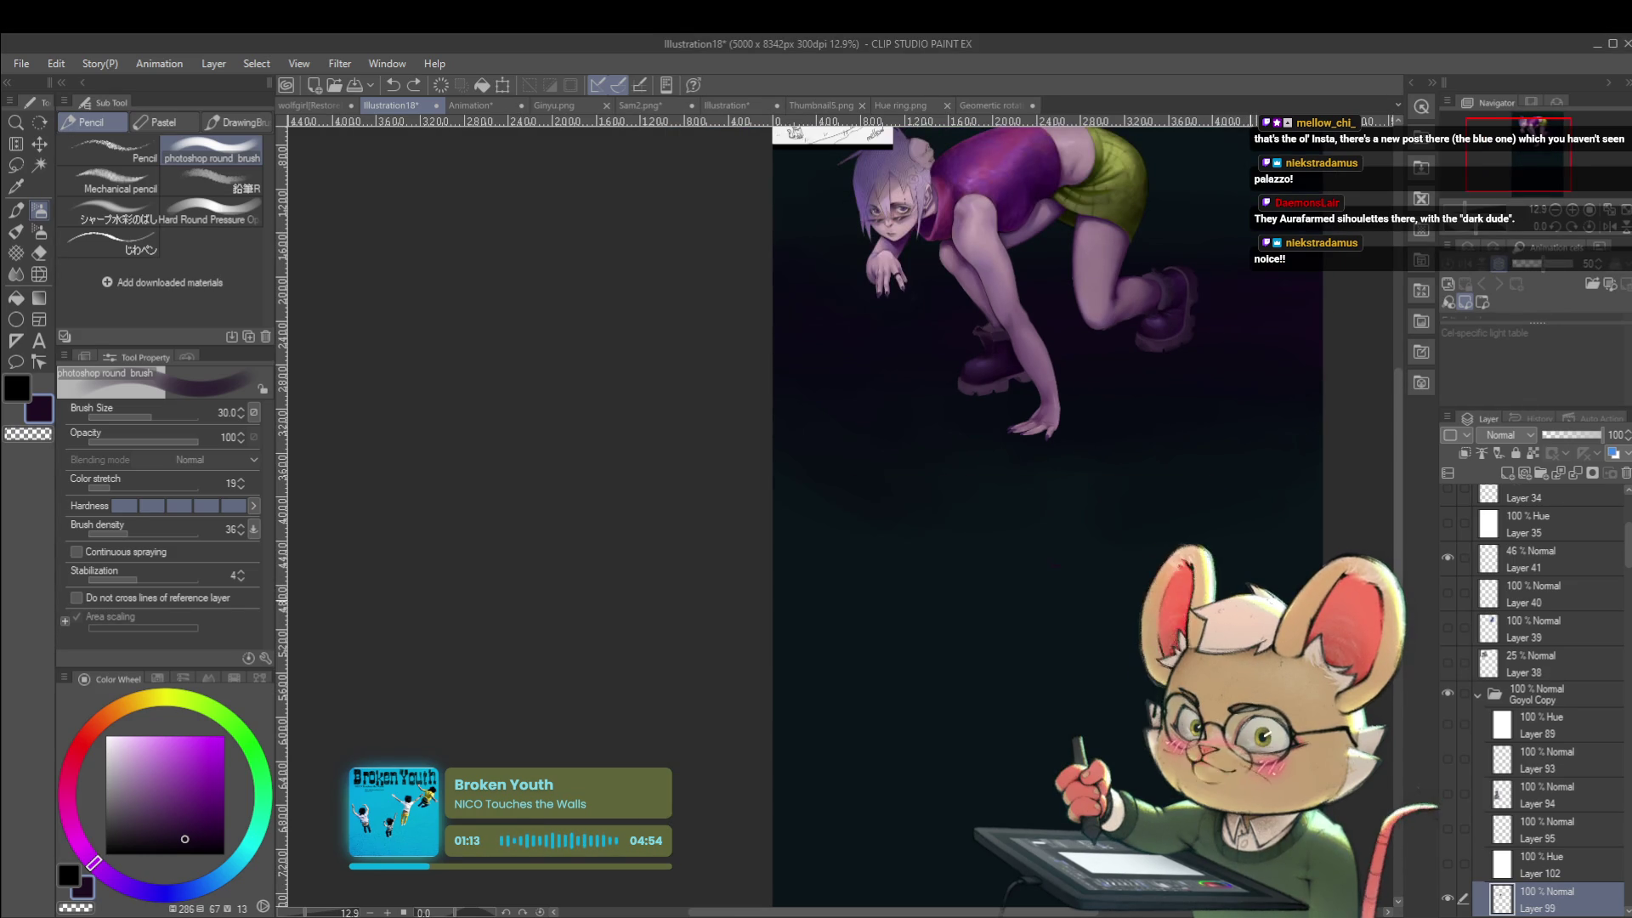
Zoom out, reposition the view, and paste the viewer's blue room sketch with Ctrl+V.
scroll(1097, 808, "down", 1)
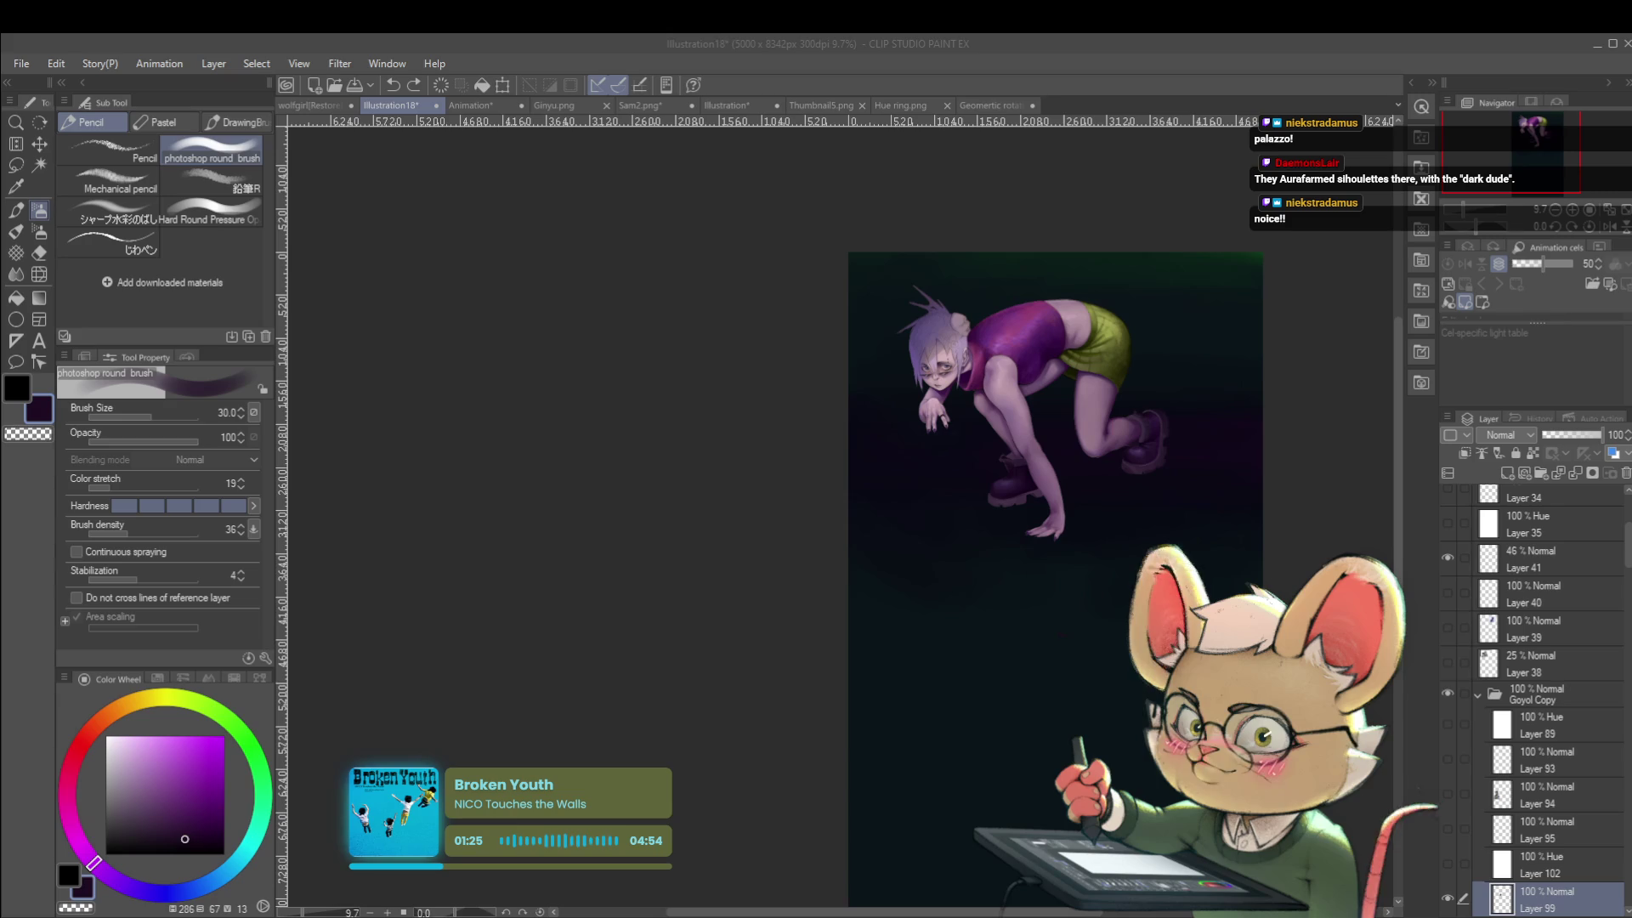
left_click_drag(1054, 578, 1079, 478)
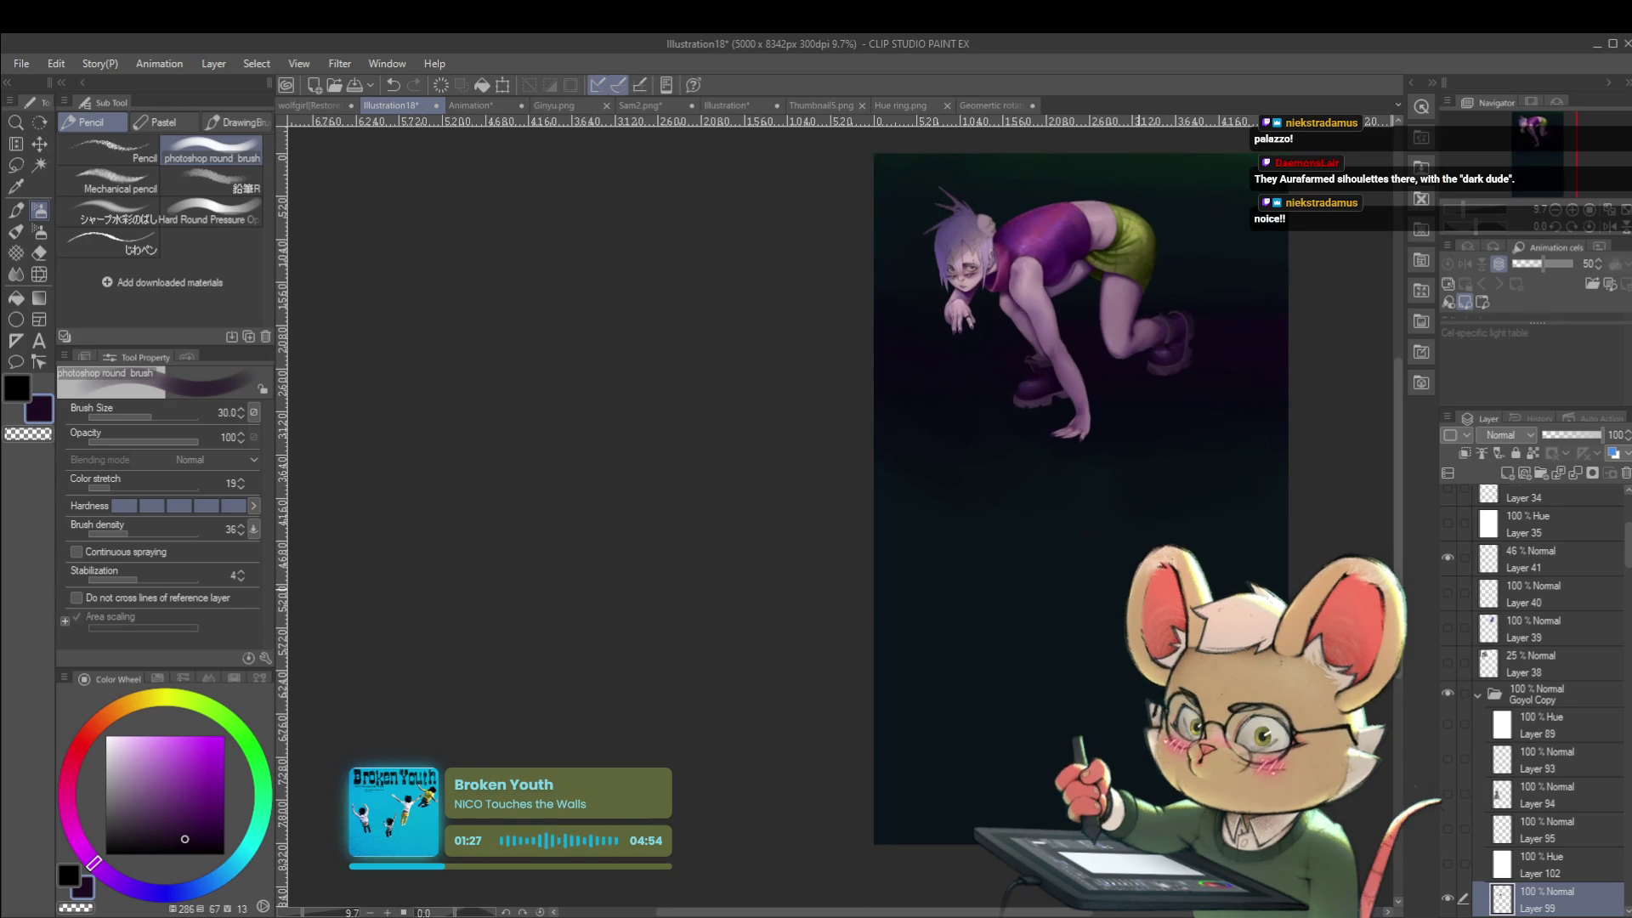
key("ctrl+v")
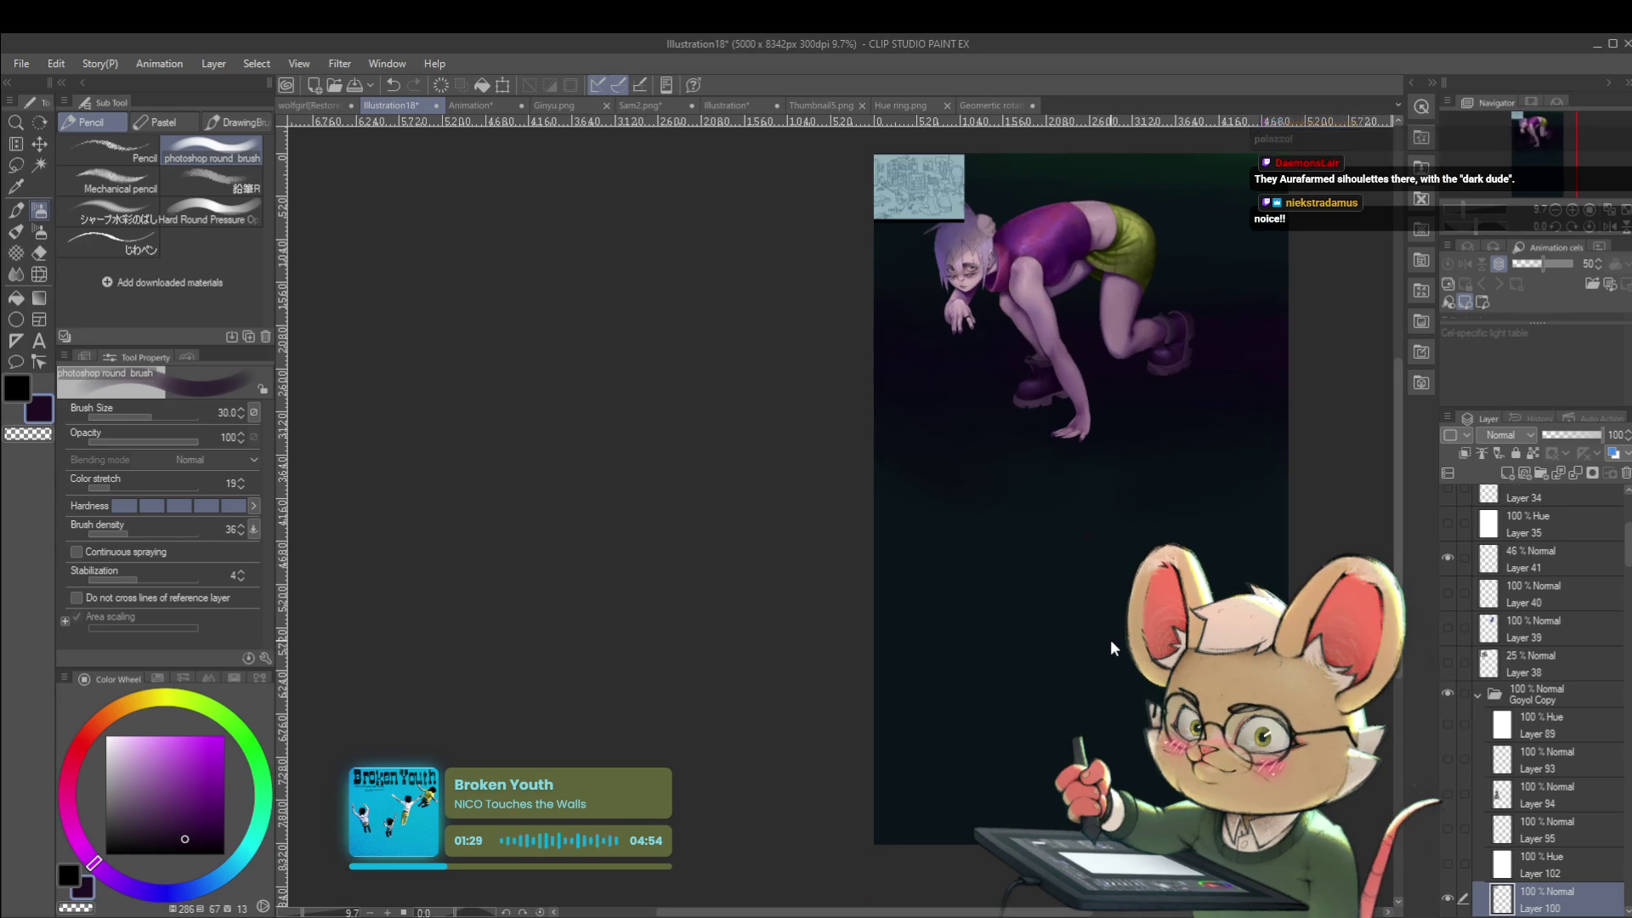
Free-transform the Layer 100 sketch to 380%, move it beneath the crouching girl, and commit.
key("ctrl+t")
mouse_move(959, 224)
left_mouse_down()
mouse_move(1220, 419)
mouse_move(1182, 717)
mouse_move(1207, 708)
left_mouse_up()
scroll(1152, 727, "up", 3)
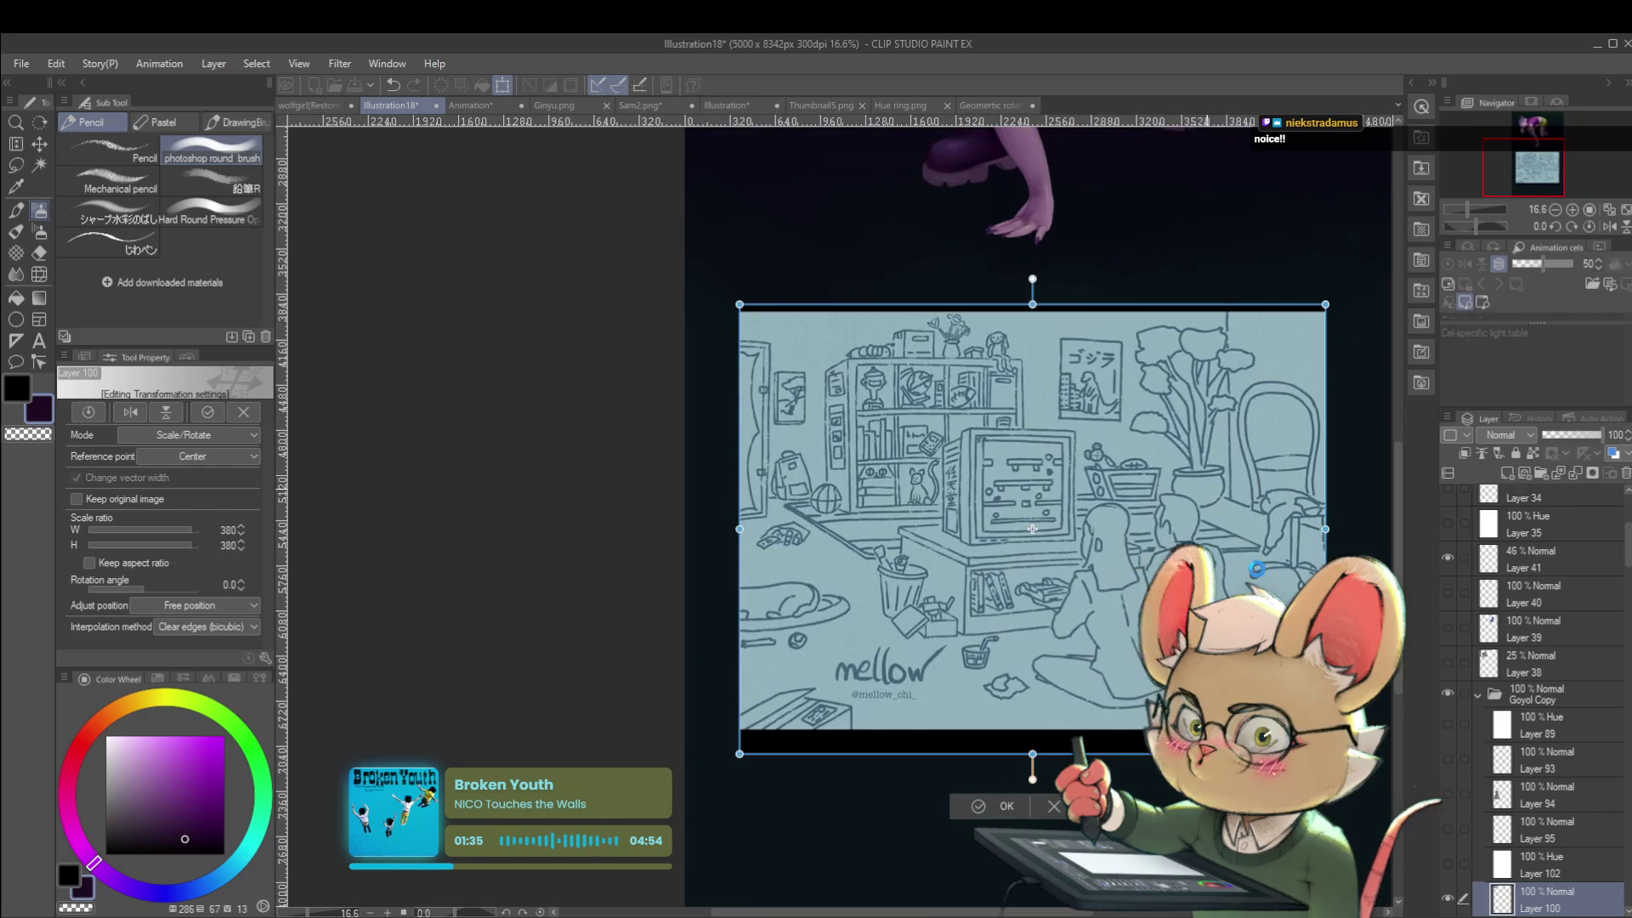
key("Return")
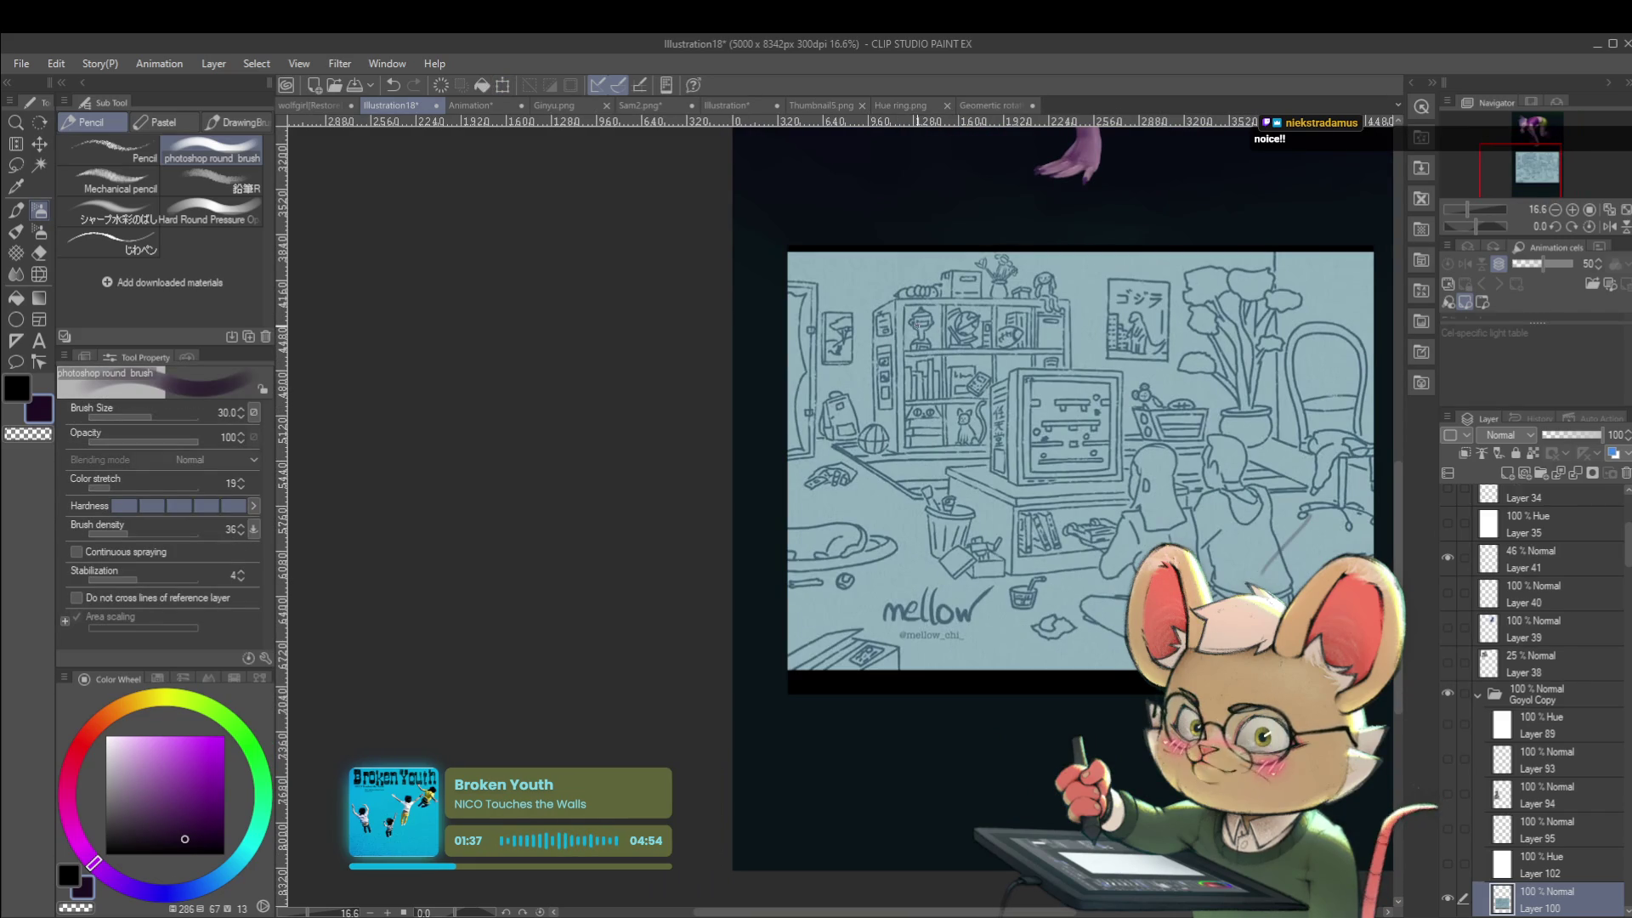
left_click(223, 754)
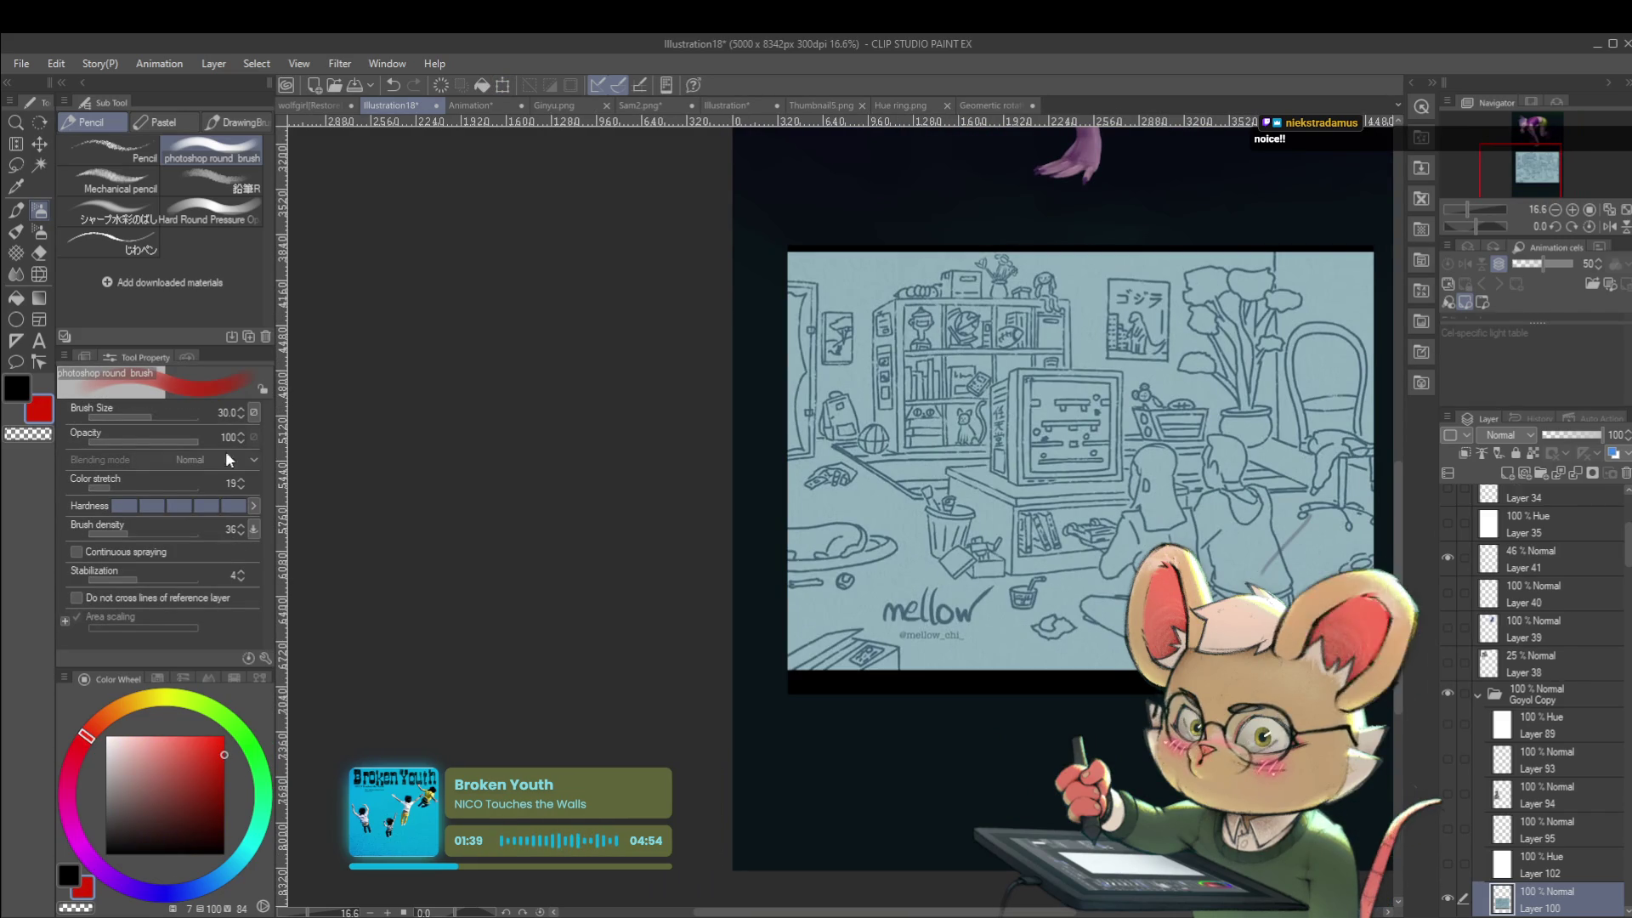
left_click(168, 247)
mouse_move(848, 259)
left_mouse_down()
mouse_move(879, 302)
mouse_move(863, 301)
left_mouse_up()
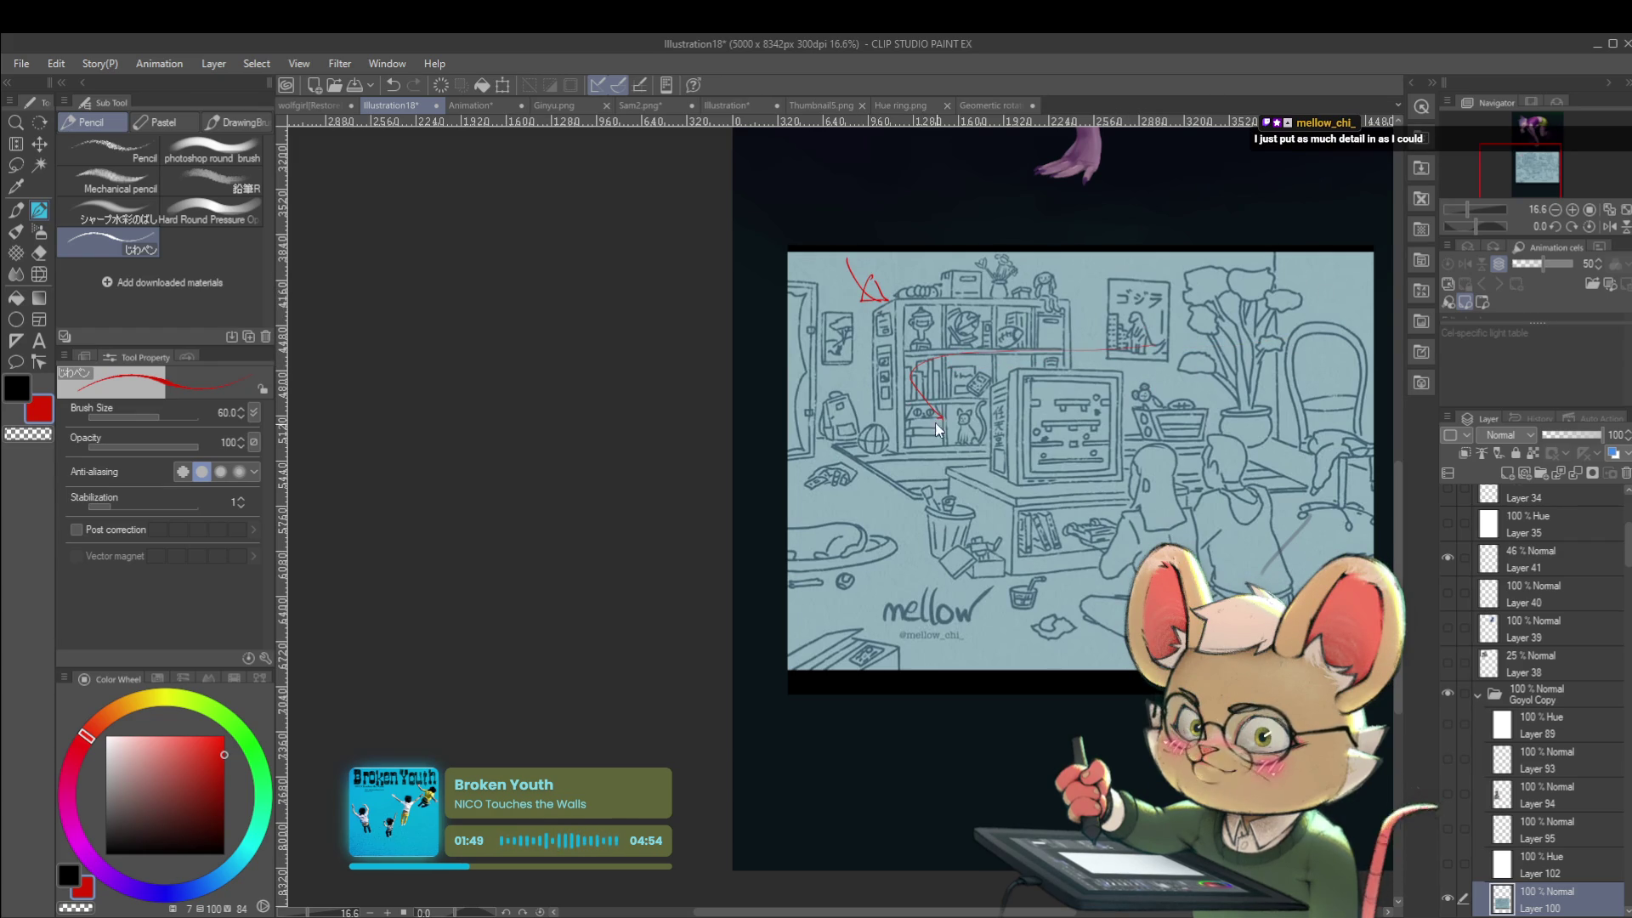
left_click_drag(932, 443, 969, 459)
left_click_drag(939, 351, 1202, 348)
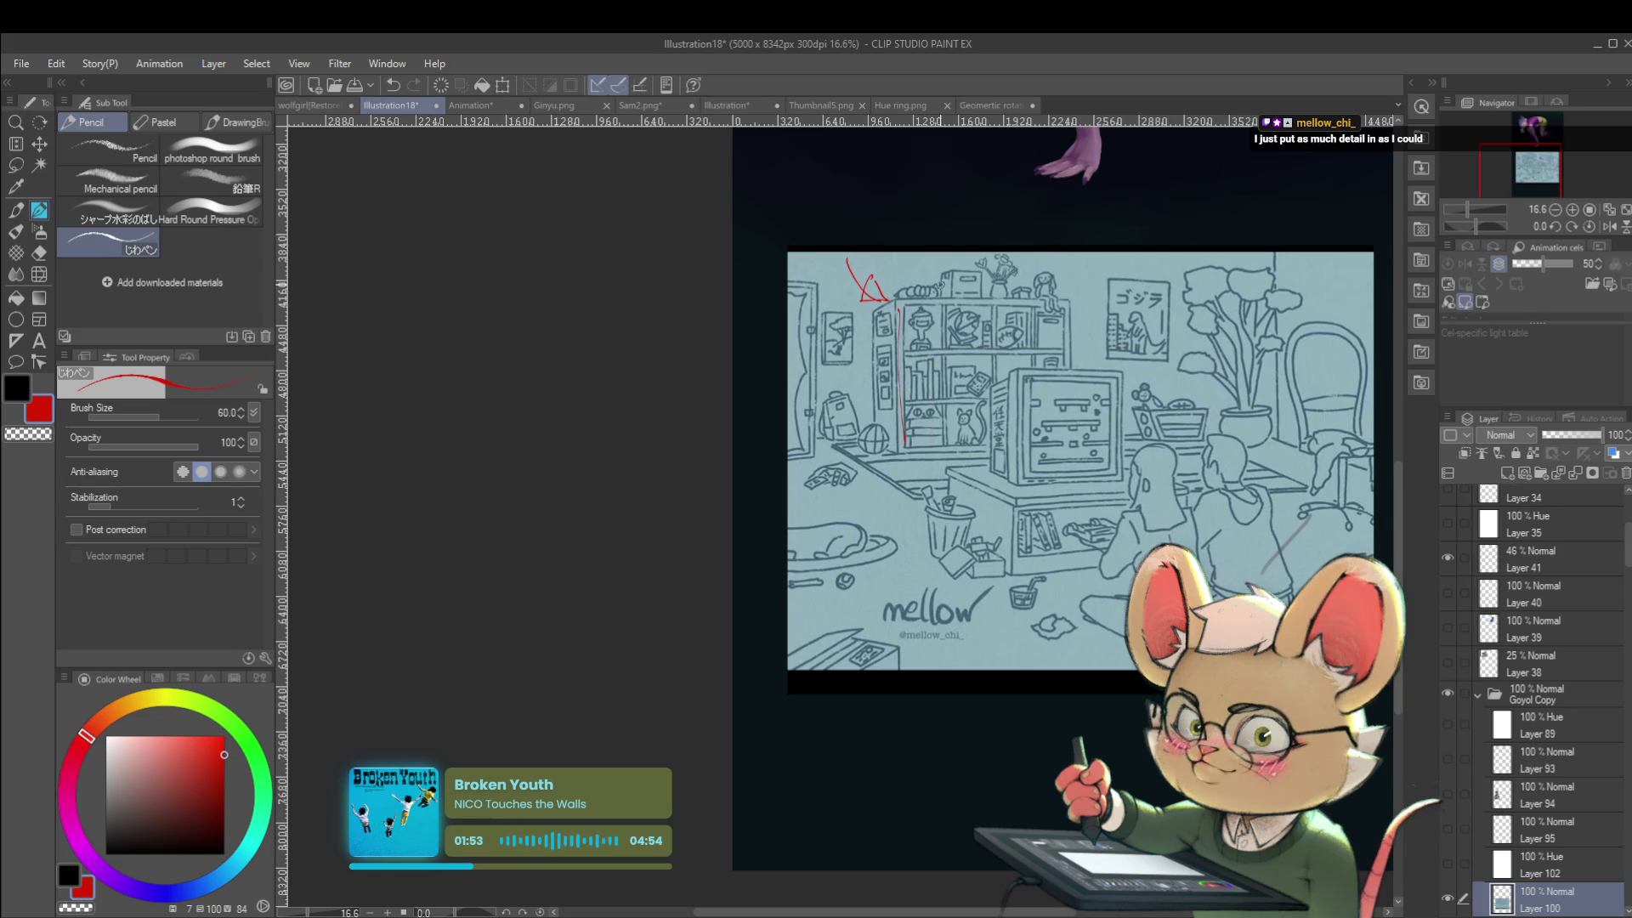
left_click_drag(905, 299, 1080, 313)
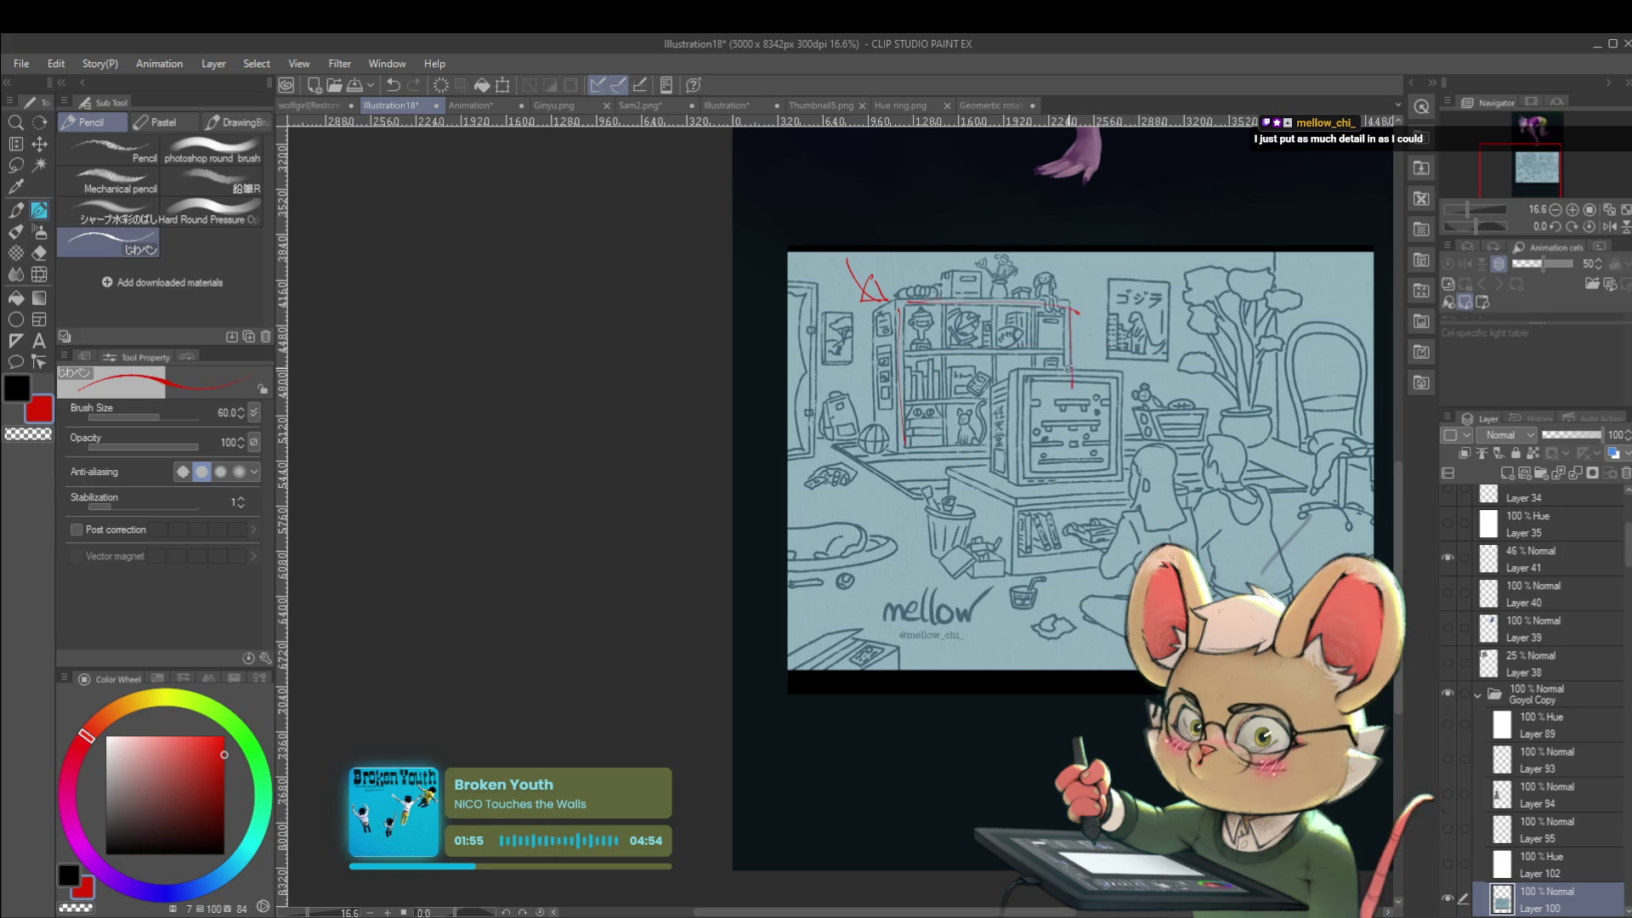
left_click_drag(923, 553, 919, 534)
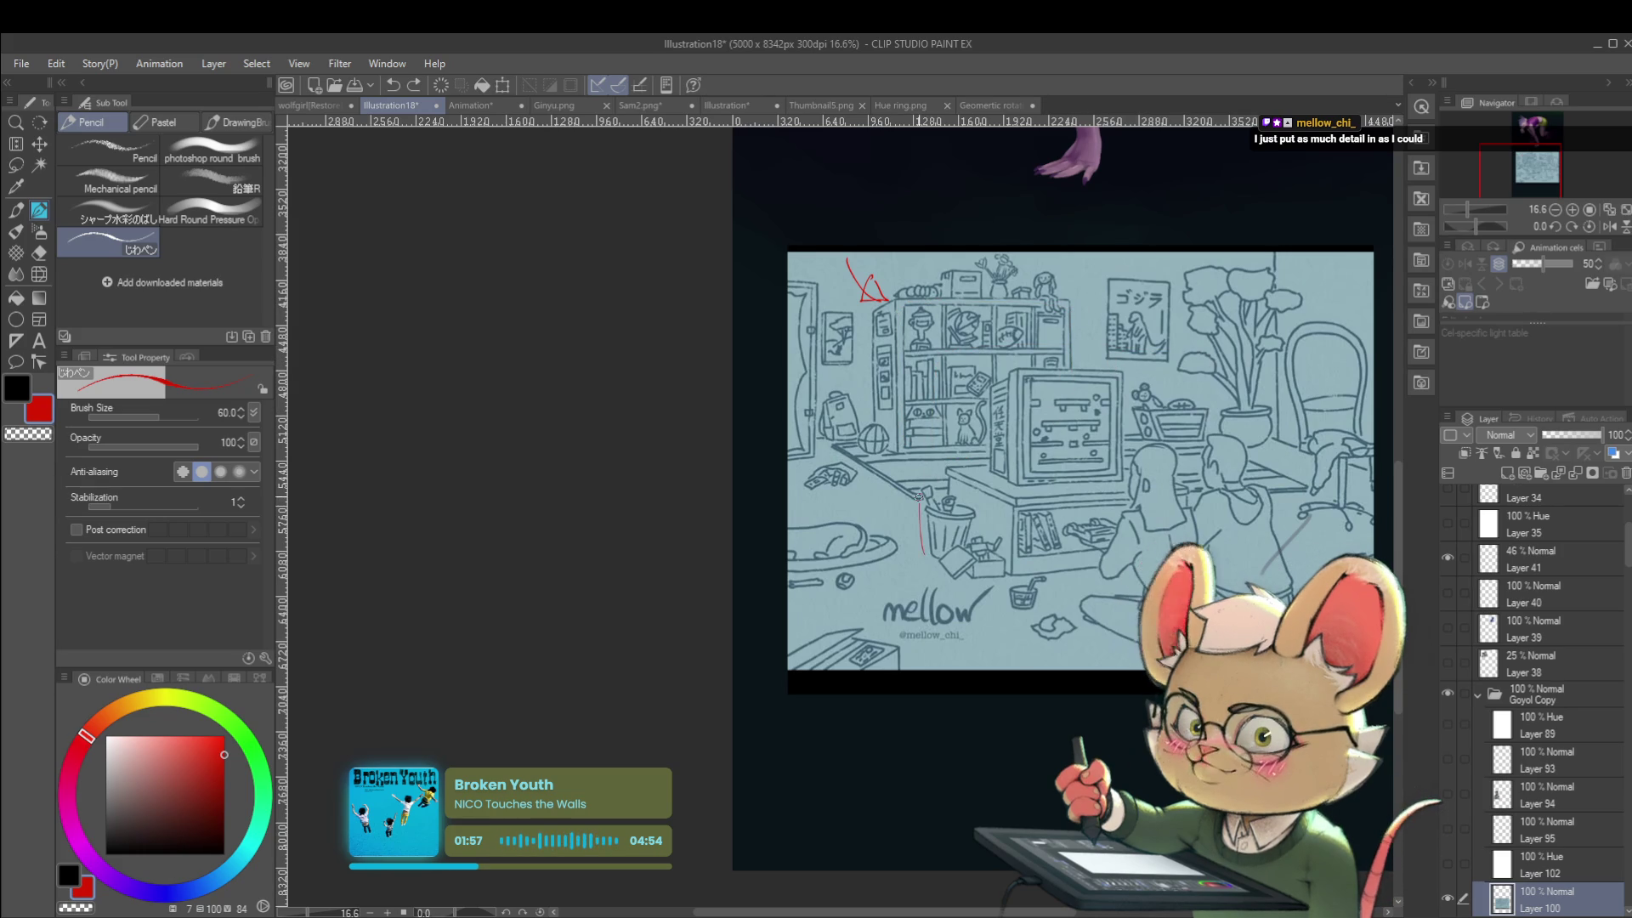
mouse_move(914, 293)
left_mouse_down()
mouse_move(1331, 289)
mouse_move(1307, 541)
left_mouse_up()
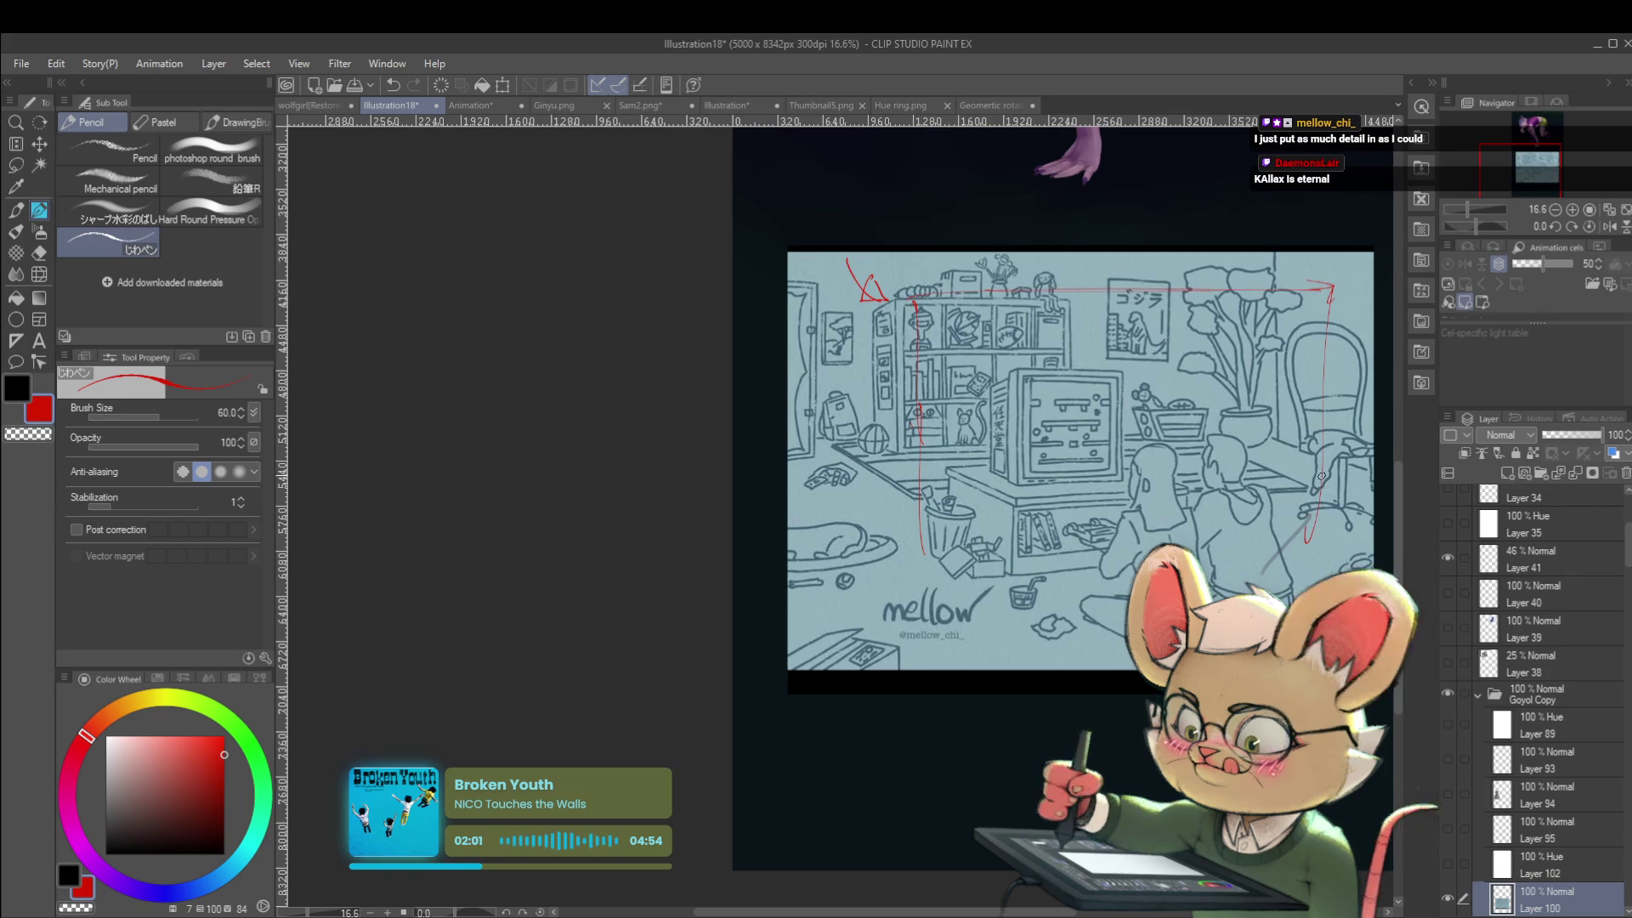
scroll(1317, 493, "down", 1)
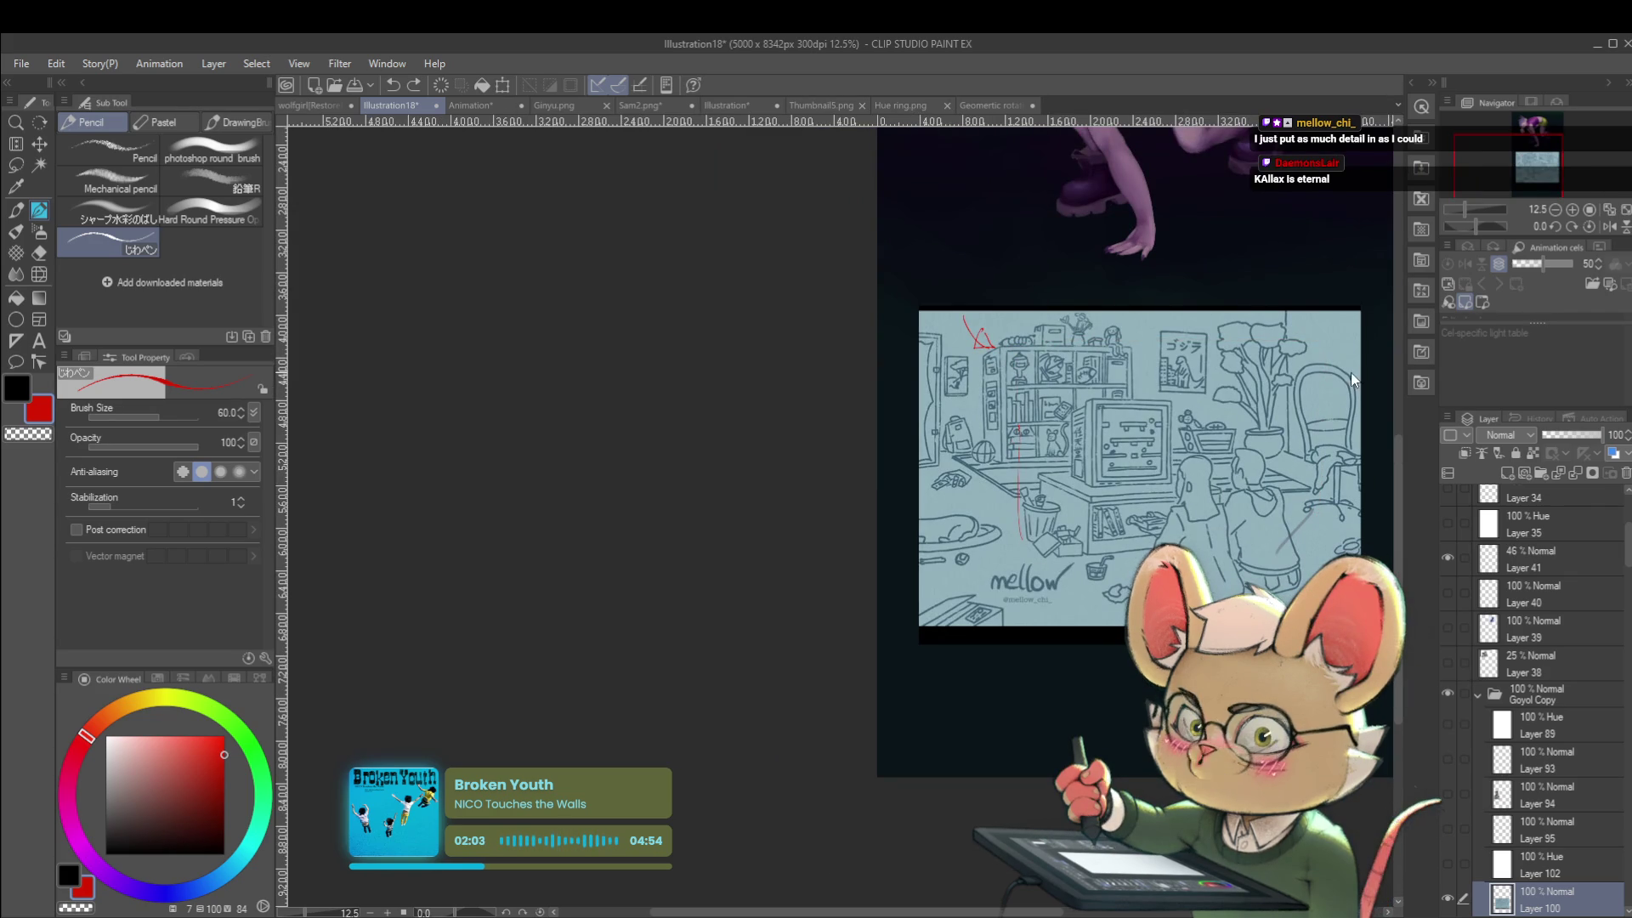
scroll(1286, 428, "up", 2)
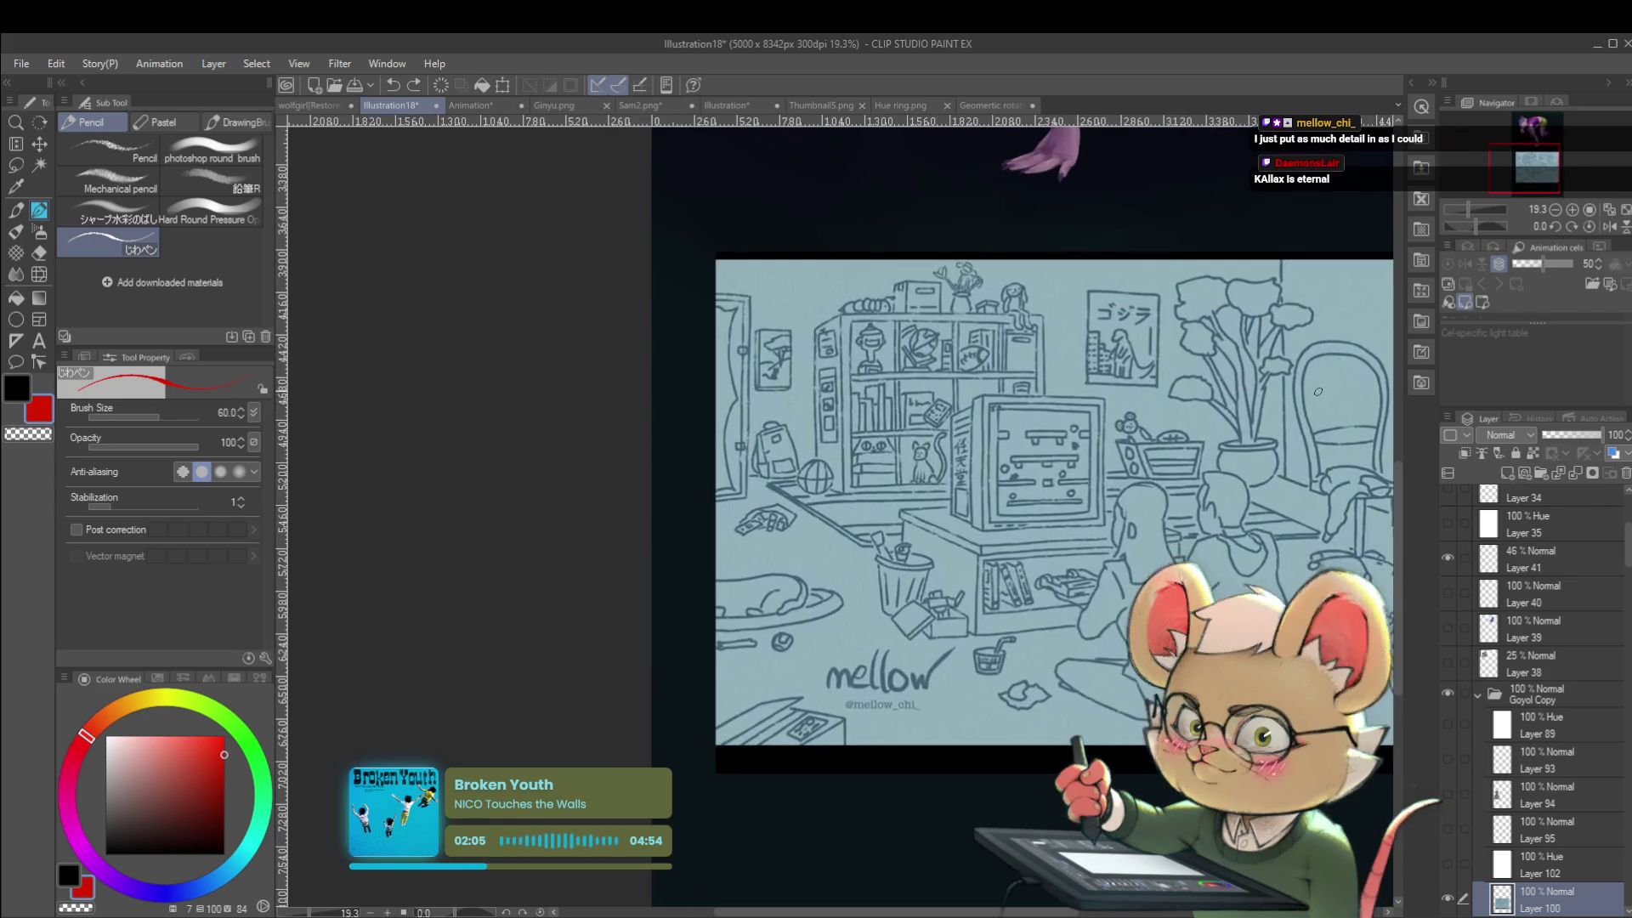
scroll(1286, 428, "up", 2)
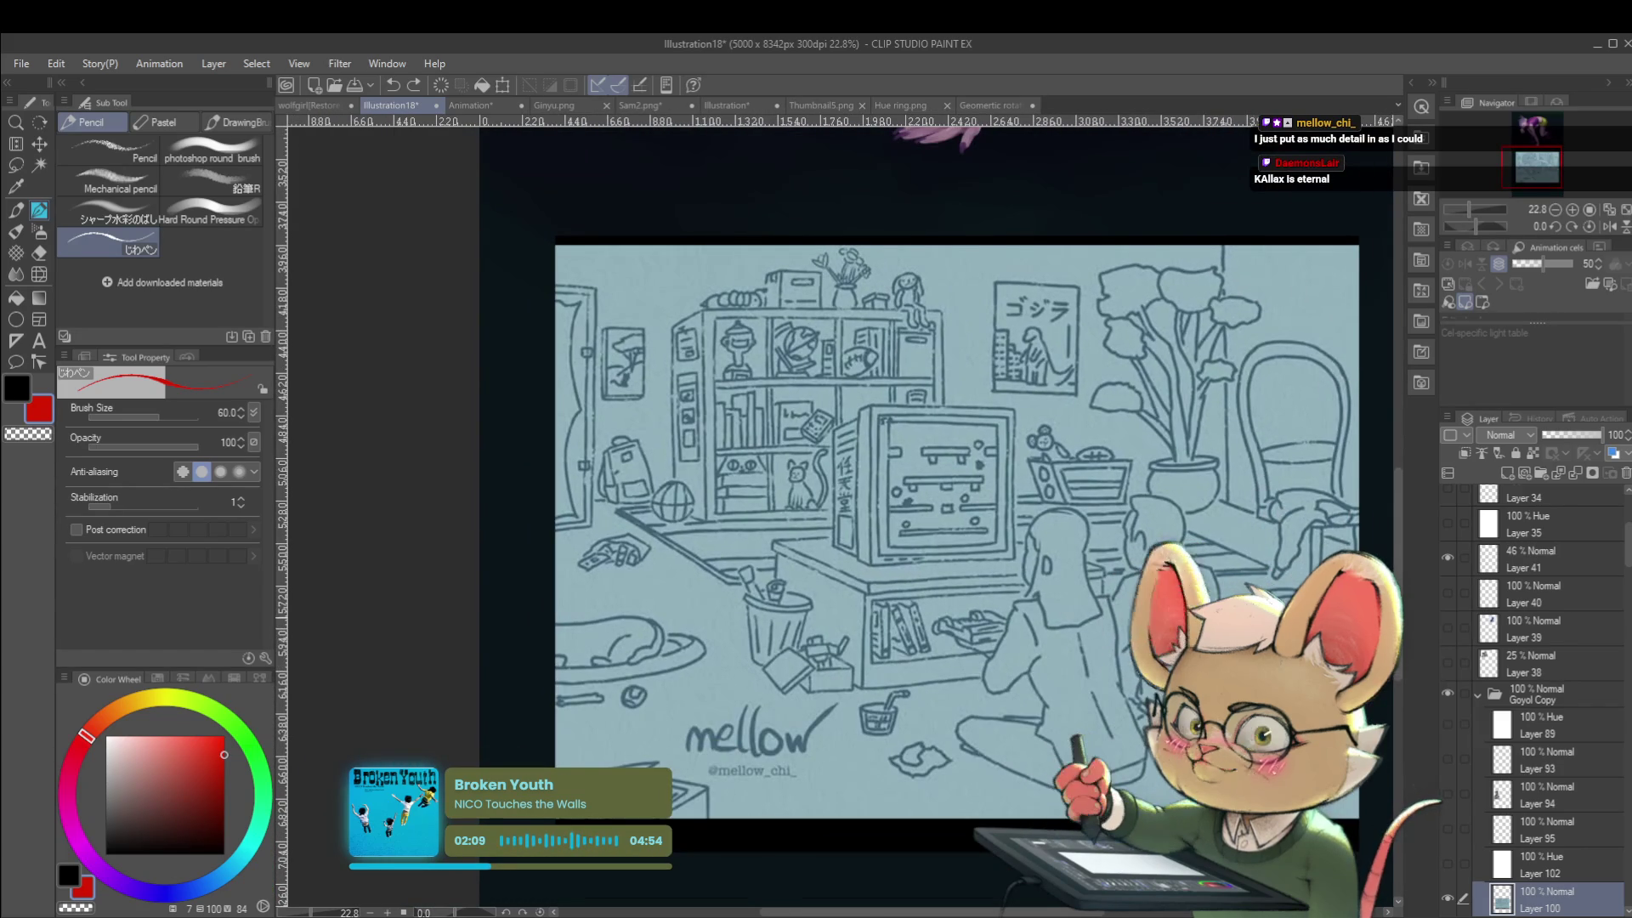
scroll(1253, 656, "down", 1)
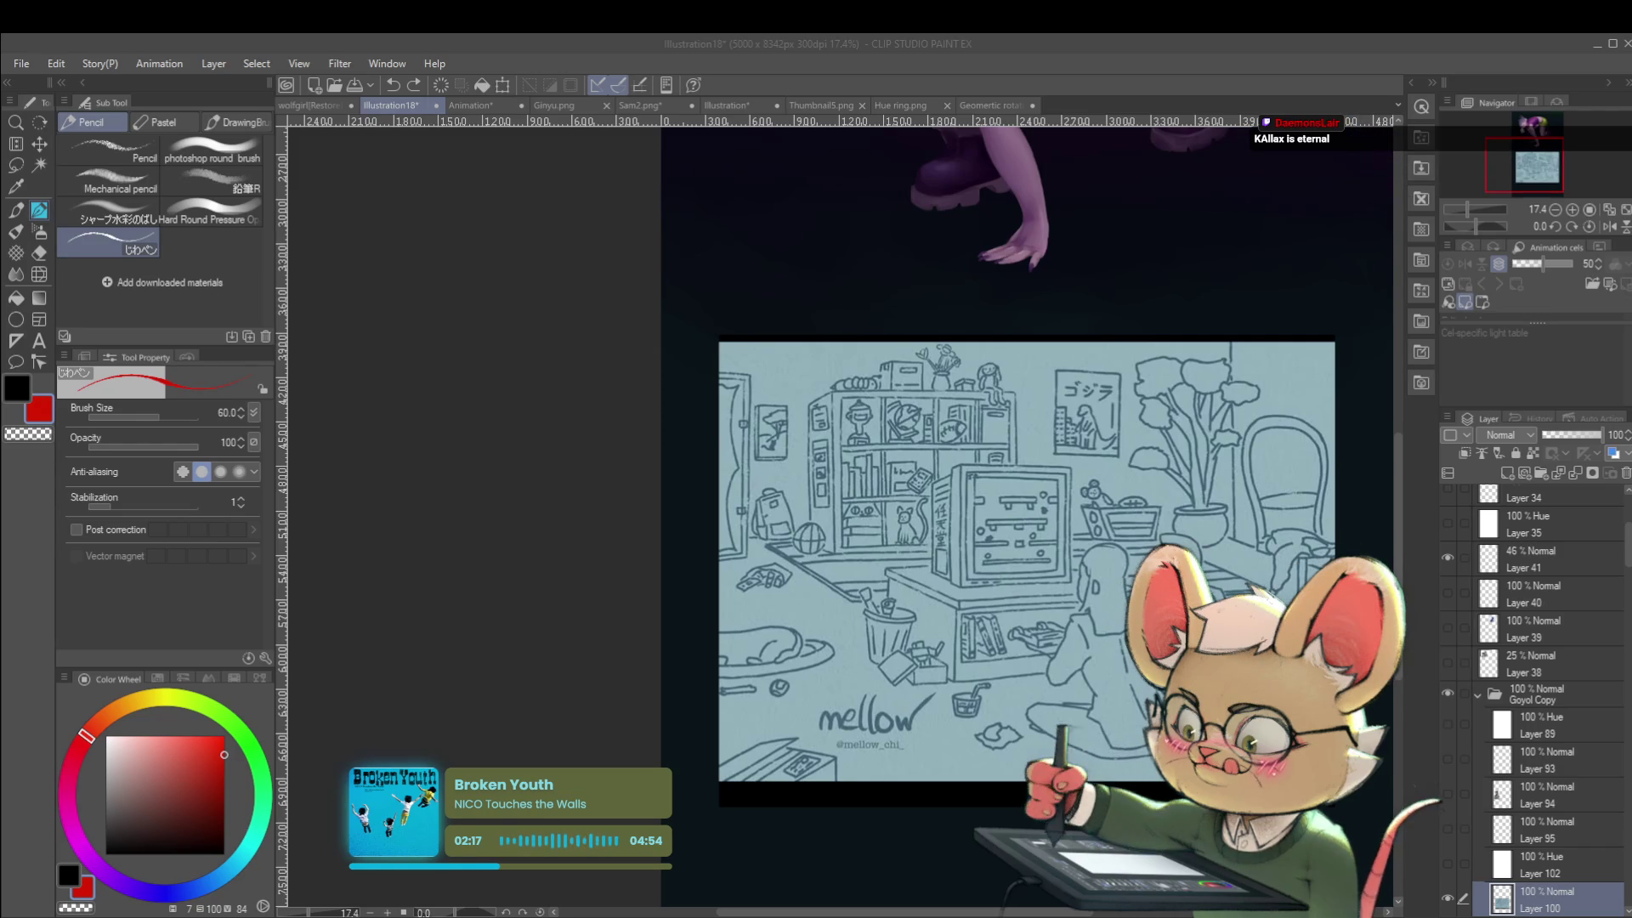
left_click(1133, 688)
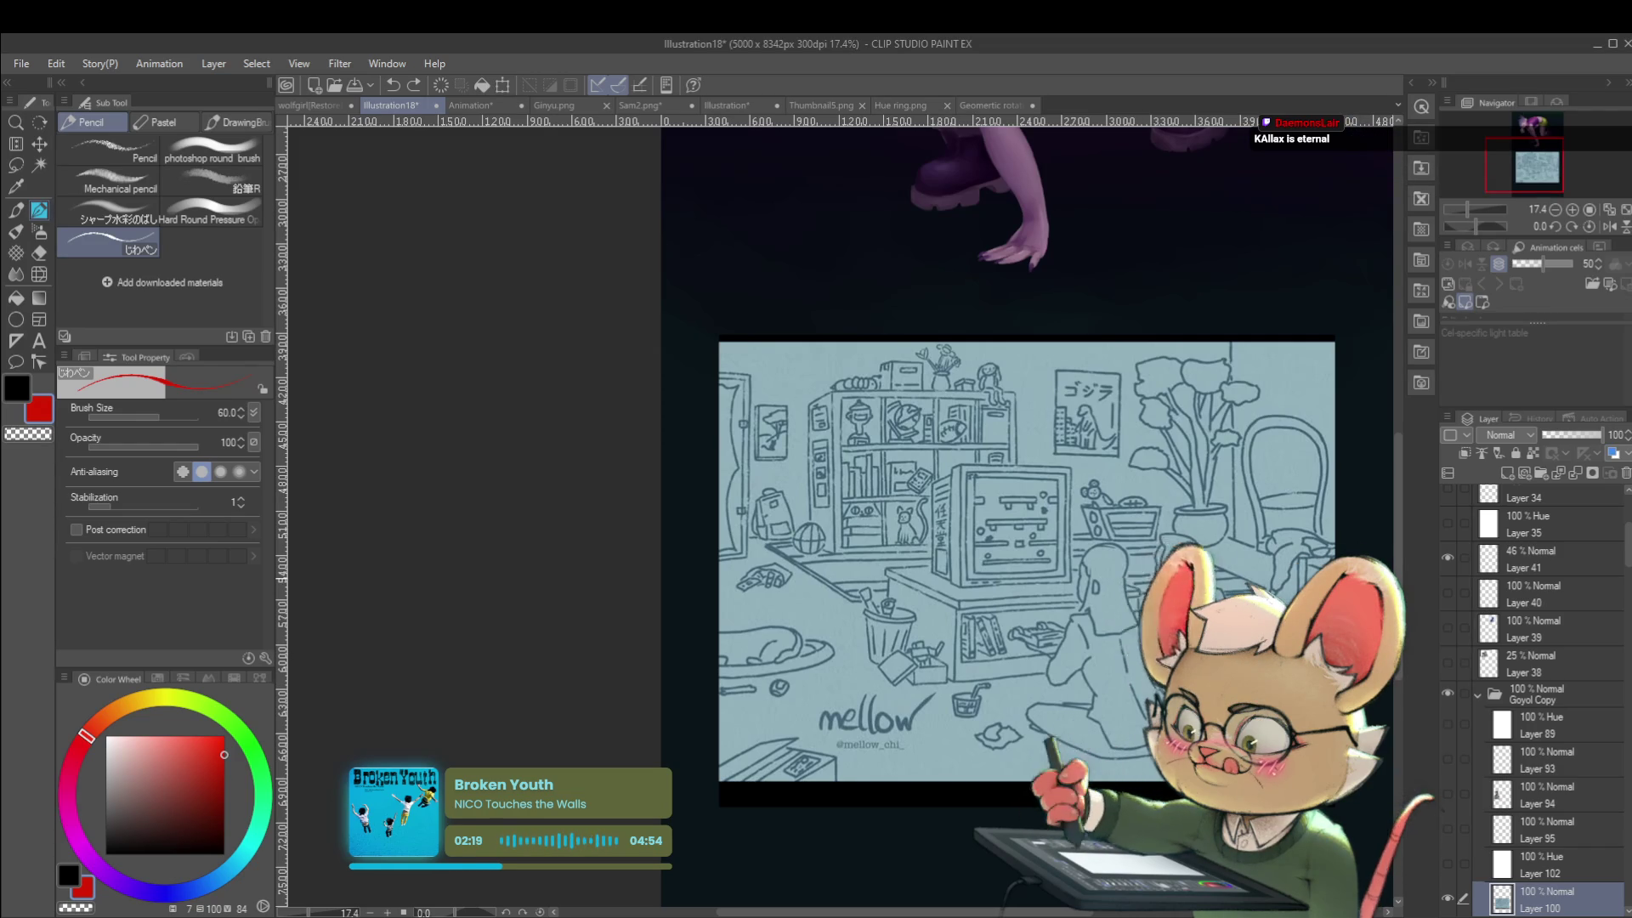
left_click_drag(1305, 571, 1229, 571)
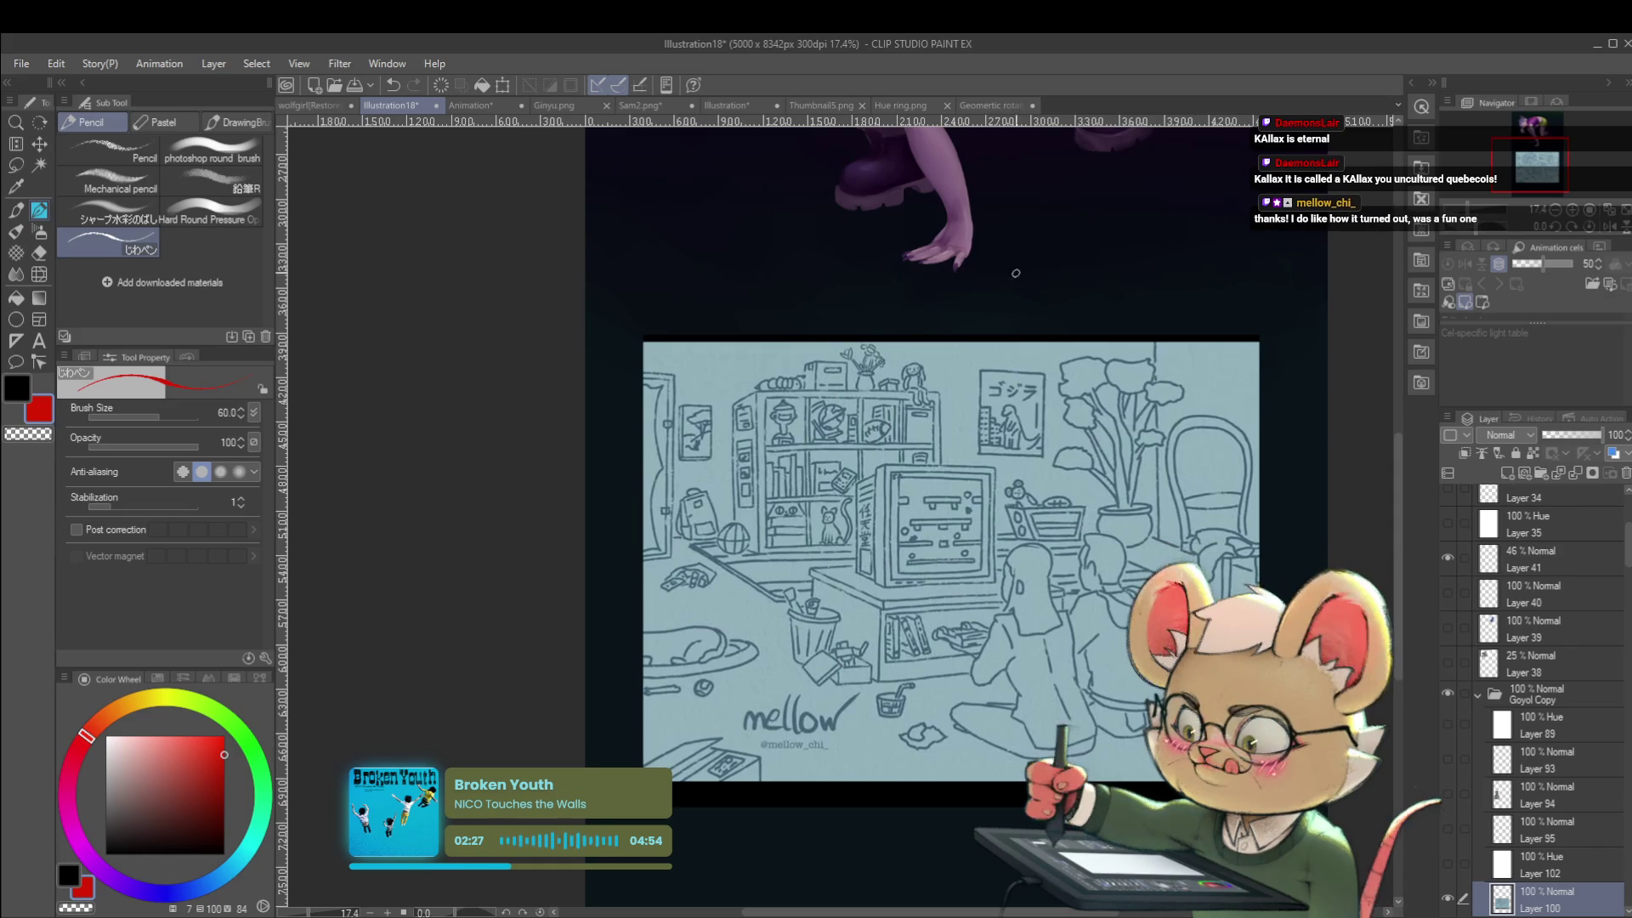
mouse_move(1028, 378)
left_mouse_down()
mouse_move(1118, 276)
mouse_move(1016, 342)
left_mouse_up()
mouse_move(1021, 689)
left_mouse_down()
mouse_move(1182, 605)
mouse_move(1139, 440)
mouse_move(1103, 447)
mouse_move(1076, 428)
left_mouse_up()
left_click_drag(1195, 465, 1200, 496)
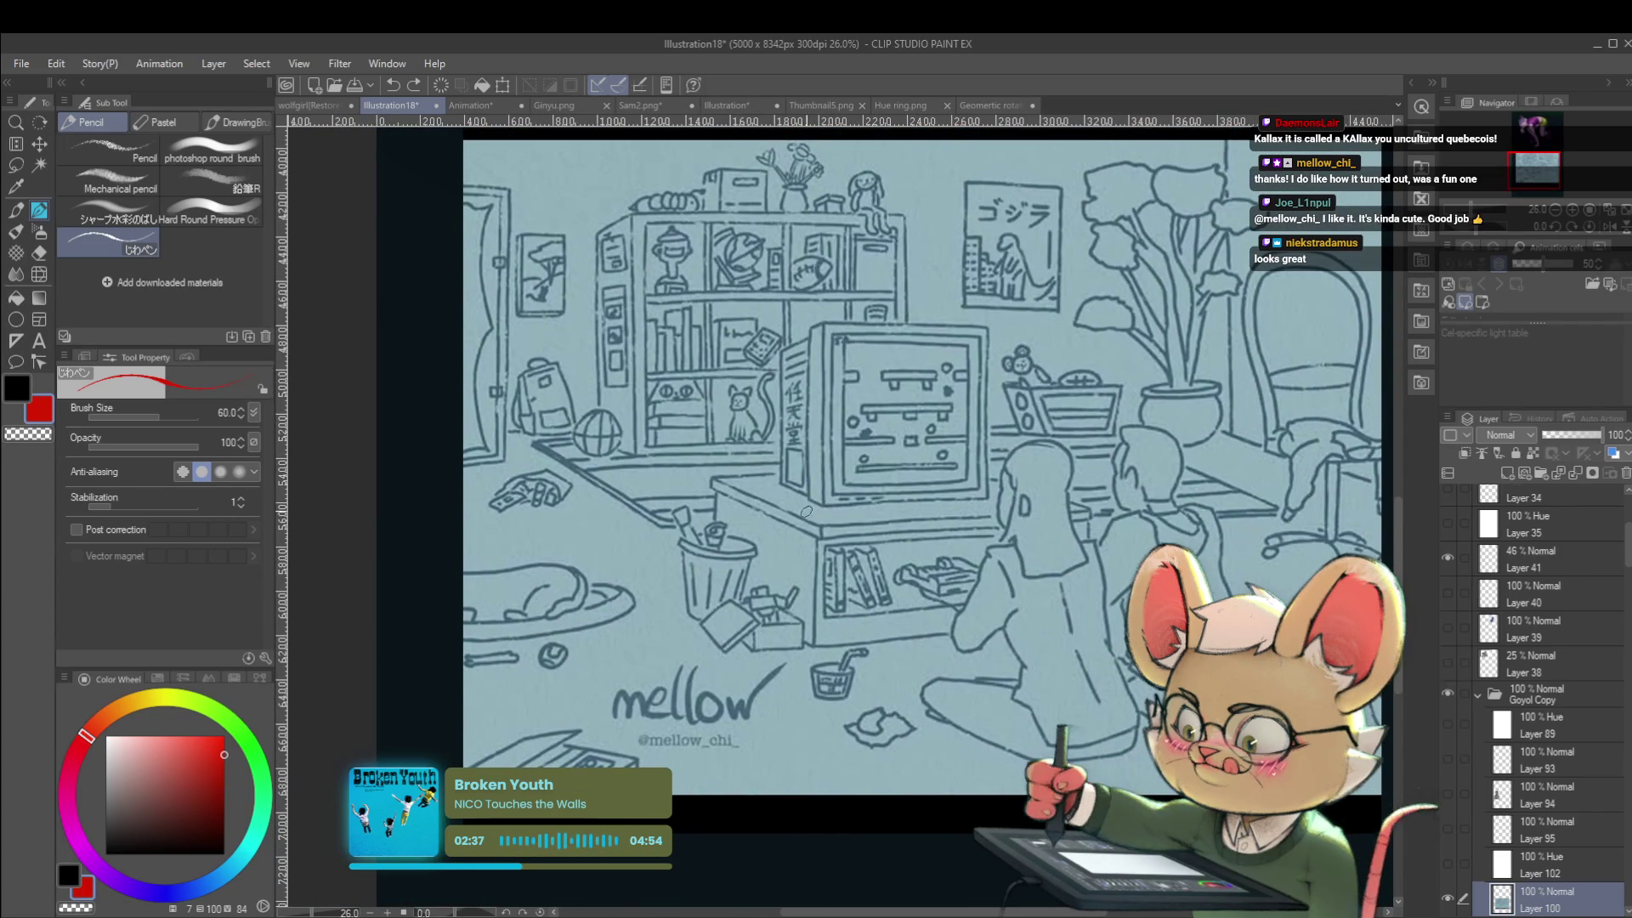
left_click_drag(807, 365, 797, 364)
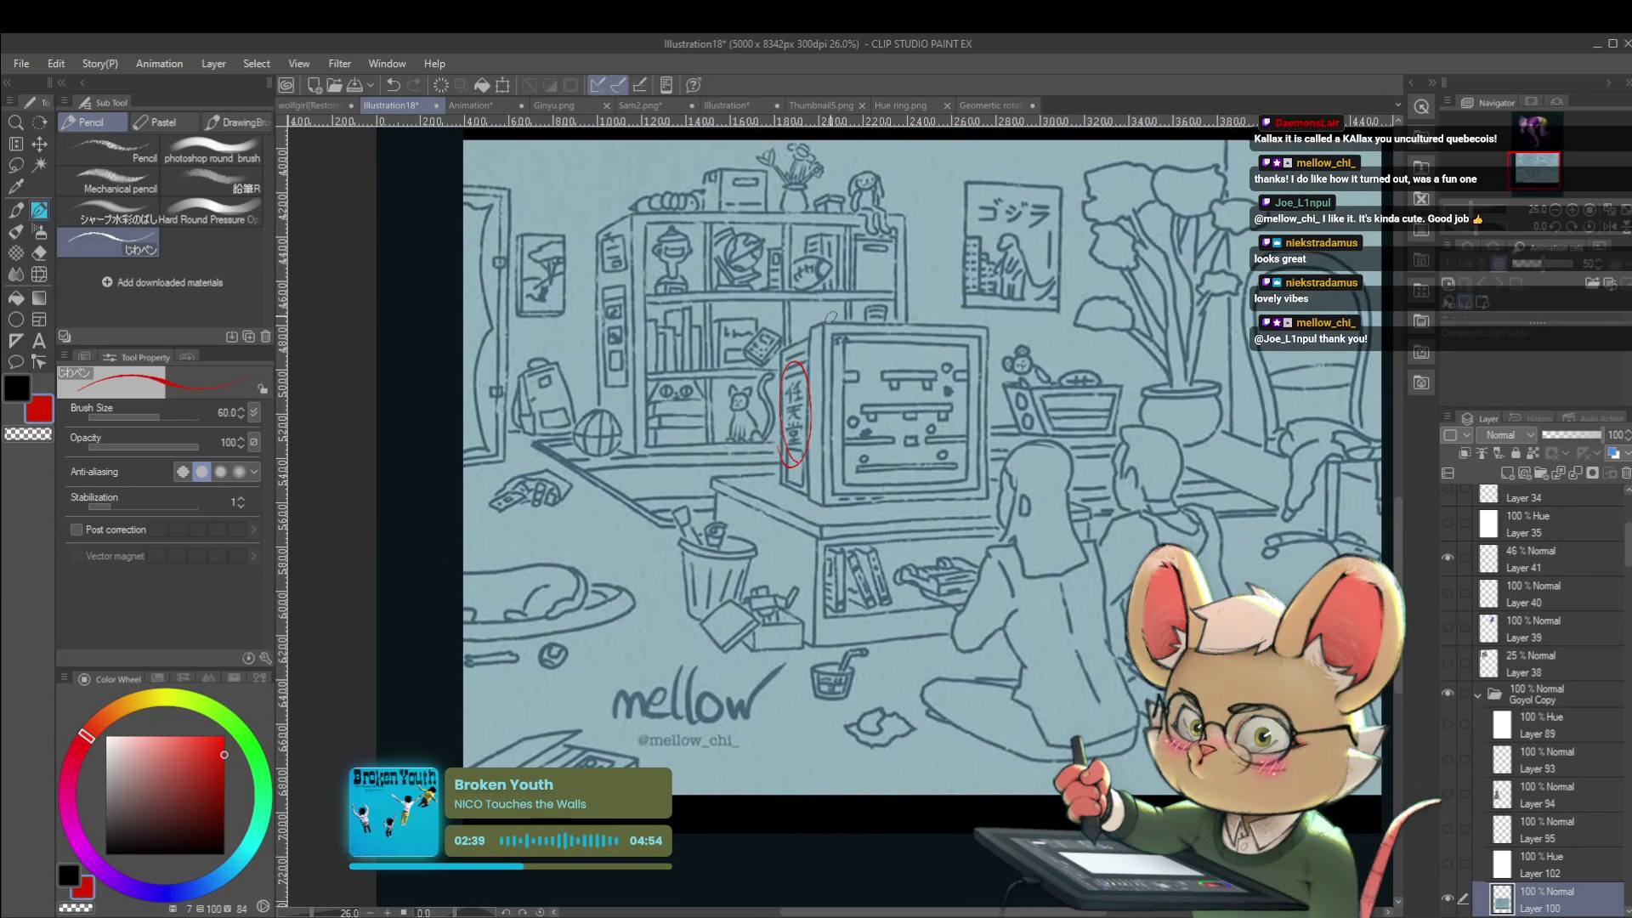
mouse_move(836, 300)
left_mouse_down()
mouse_move(513, 283)
mouse_move(564, 300)
mouse_move(806, 279)
left_mouse_up()
mouse_move(850, 425)
left_mouse_down()
mouse_move(964, 438)
mouse_move(1049, 478)
left_mouse_up()
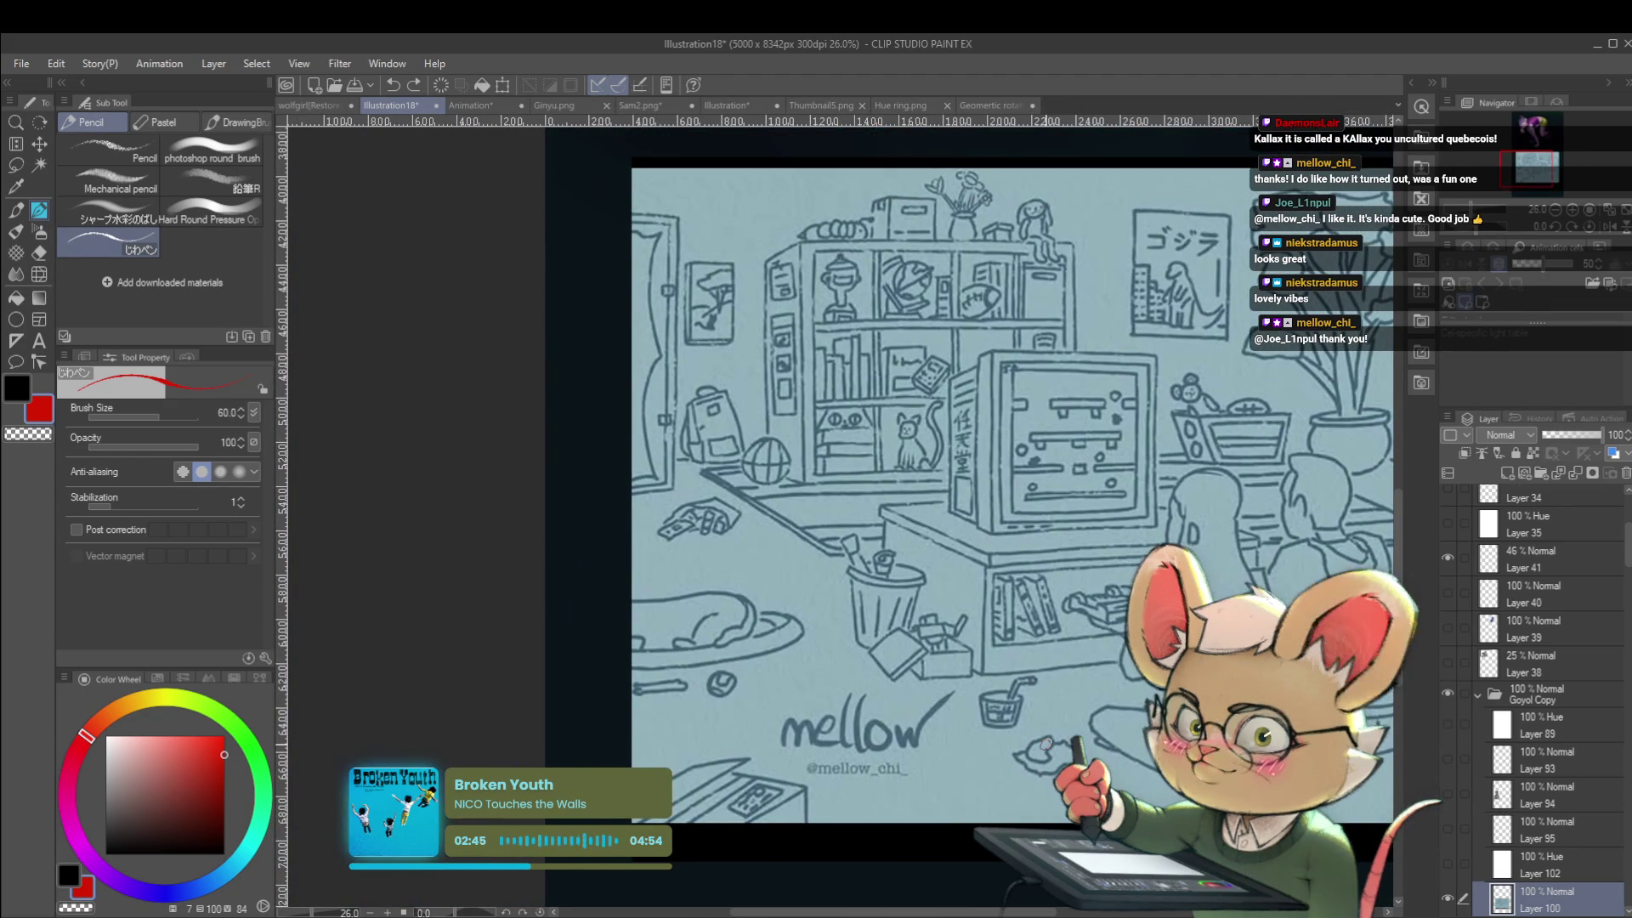
left_click_drag(1073, 304, 1076, 336)
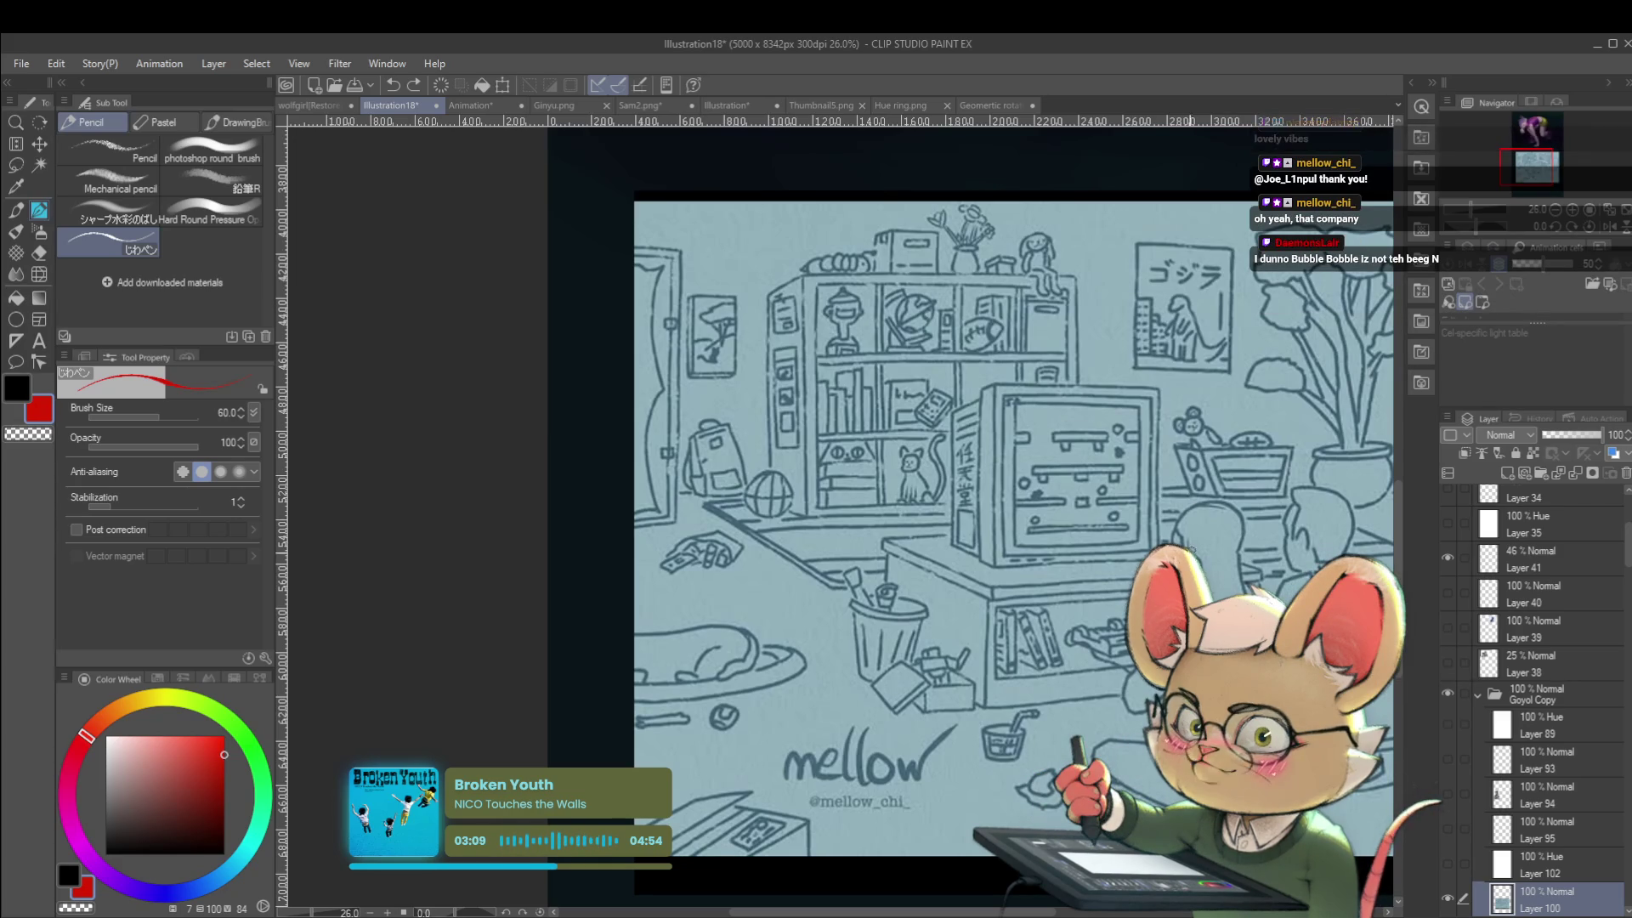
scroll(965, 527, "right", 3)
scroll(846, 536, "down", 2)
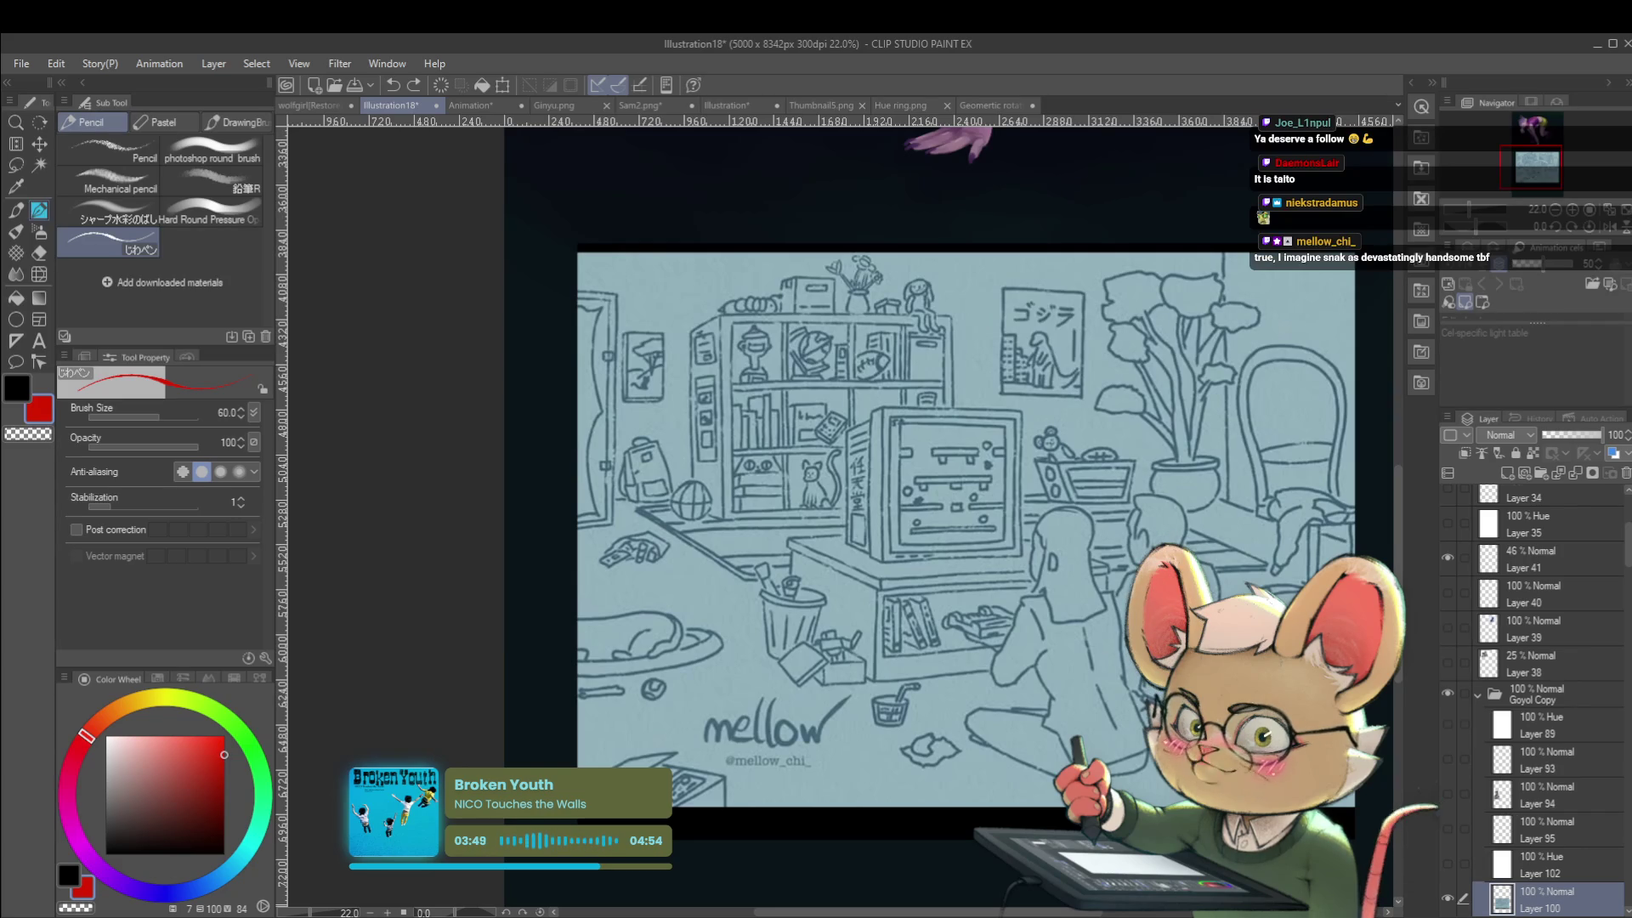
scroll(1088, 723, "down", 1)
mouse_move(1087, 724)
left_mouse_down()
mouse_move(998, 741)
mouse_move(1061, 678)
left_mouse_up()
scroll(846, 675, "up", 3)
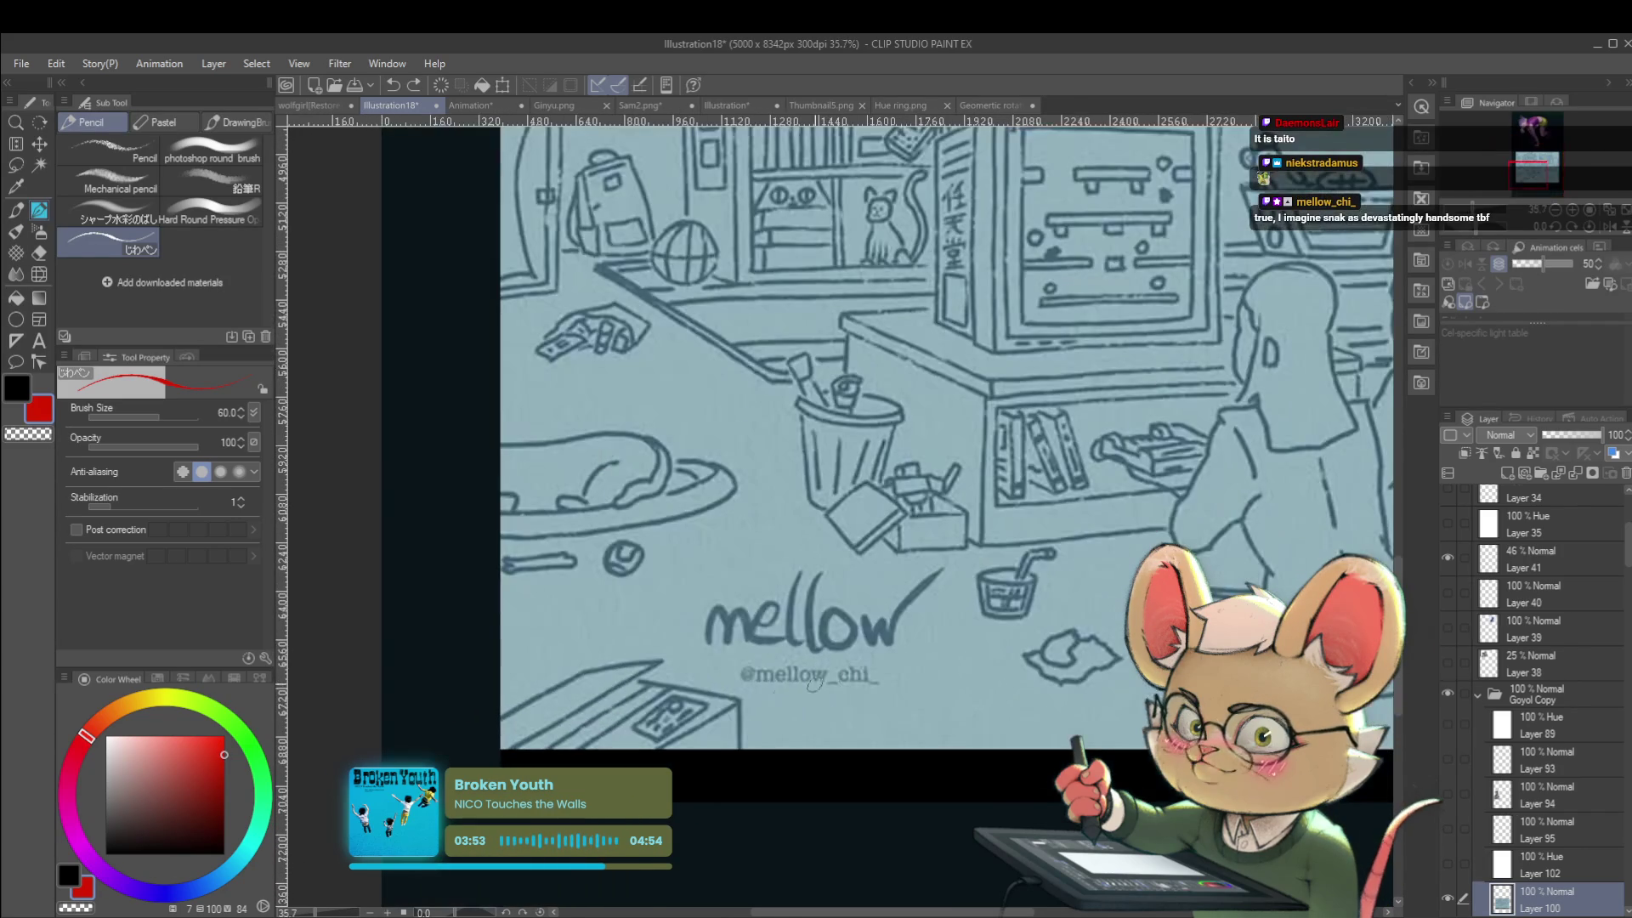
key("ctrl+z")
scroll(820, 705, "up", 2)
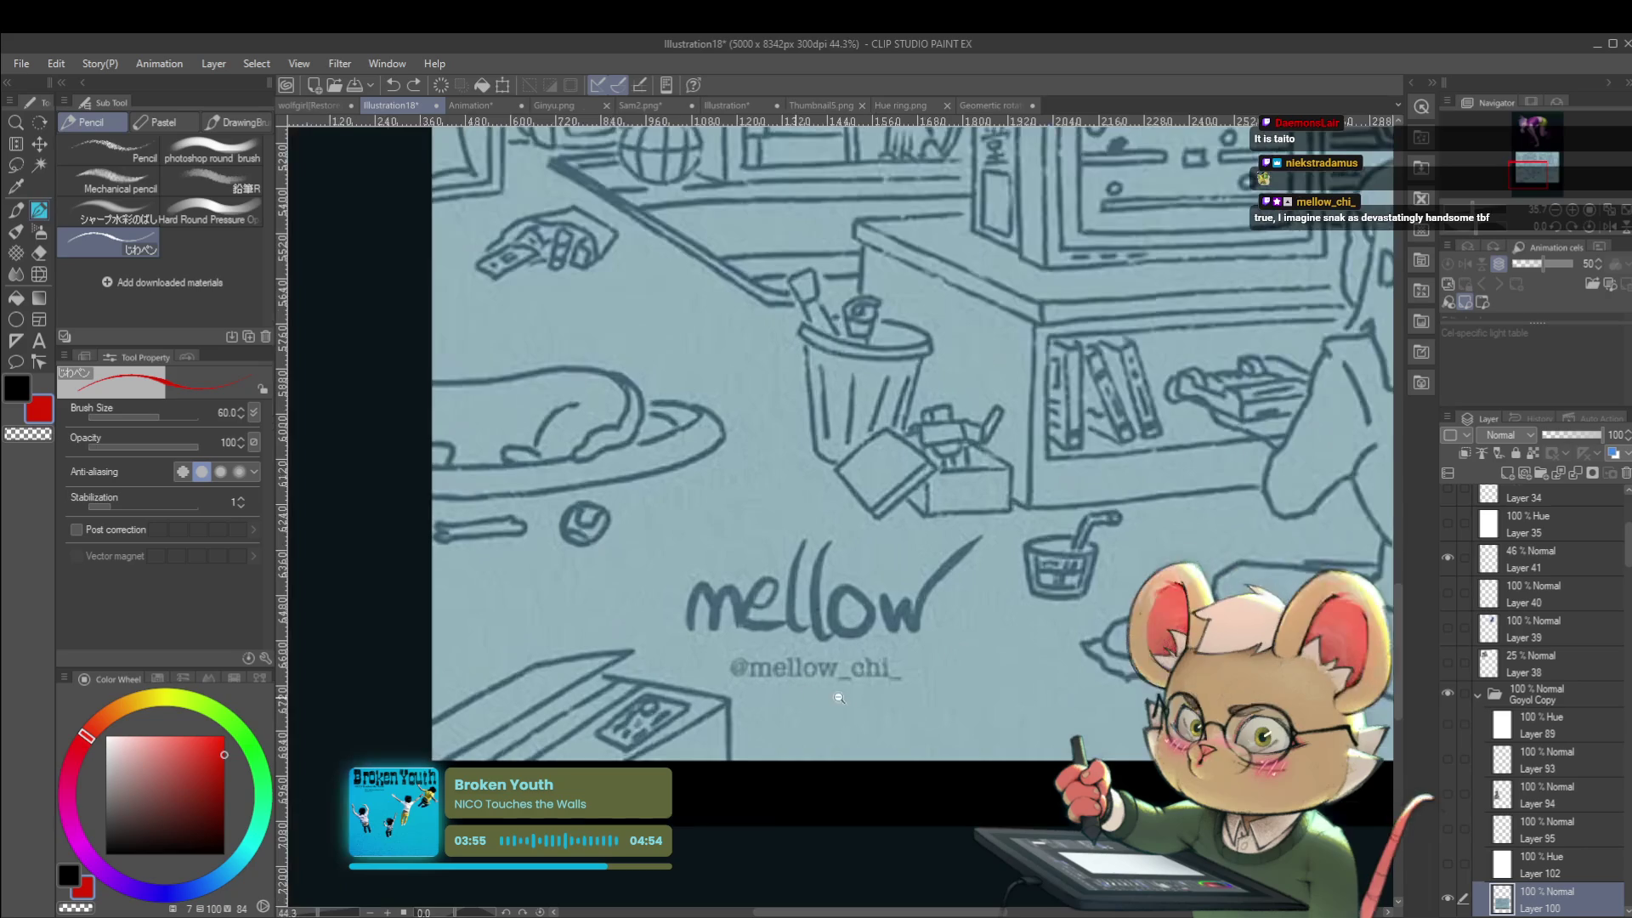
scroll(822, 710, "up", 3)
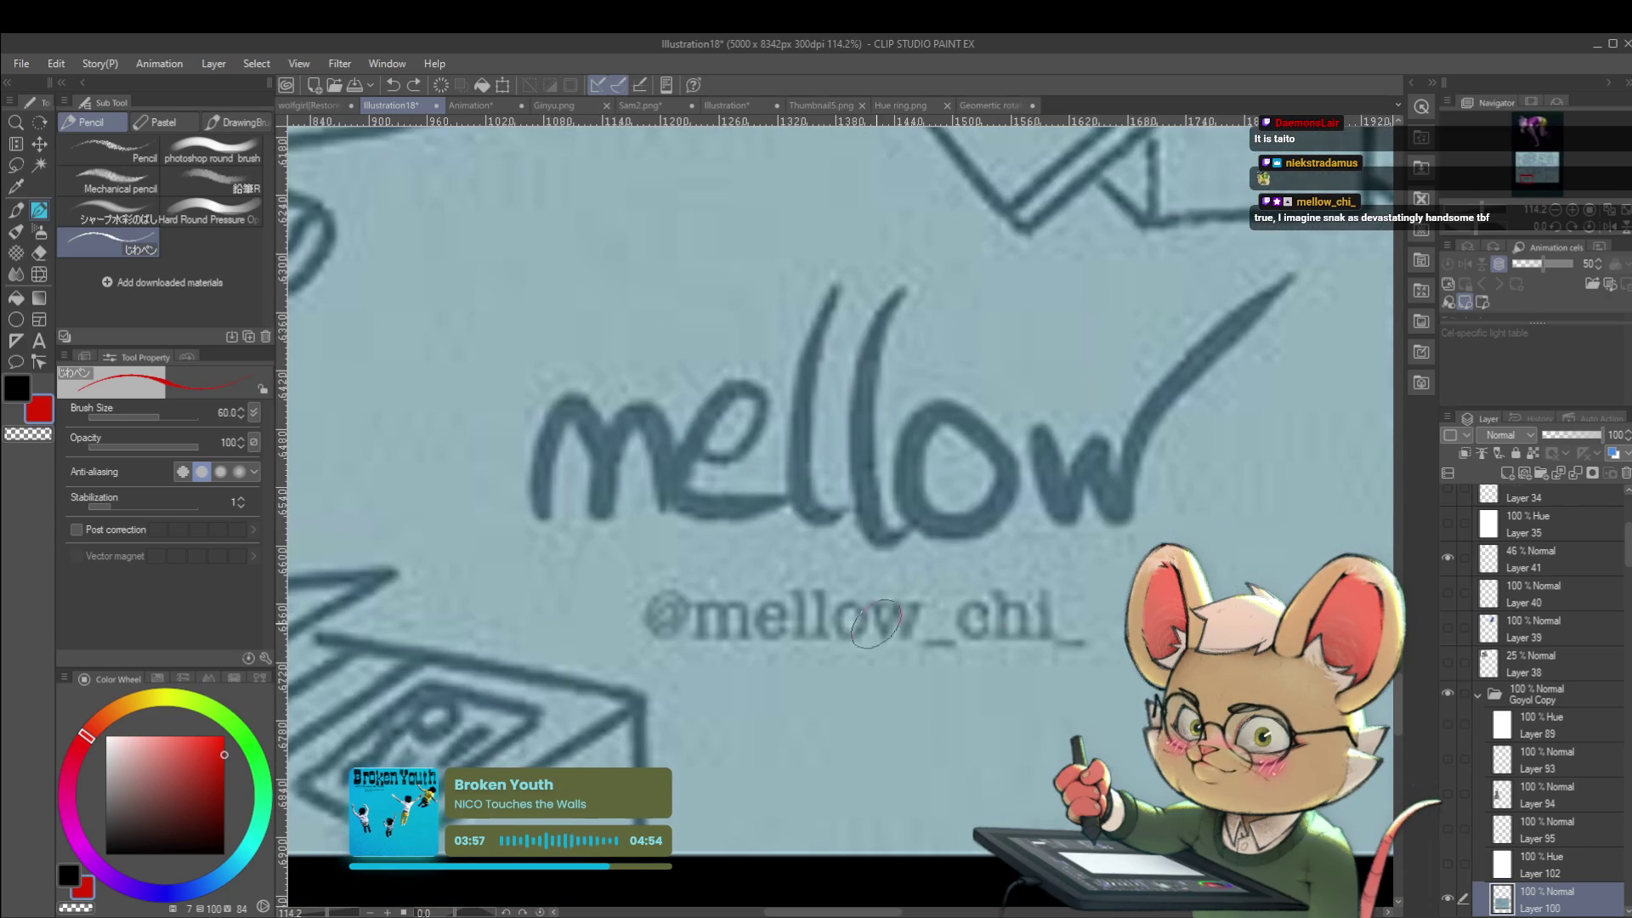
left_click_drag(743, 547, 1046, 595)
key("ctrl+z")
scroll(1073, 685, "down", 5)
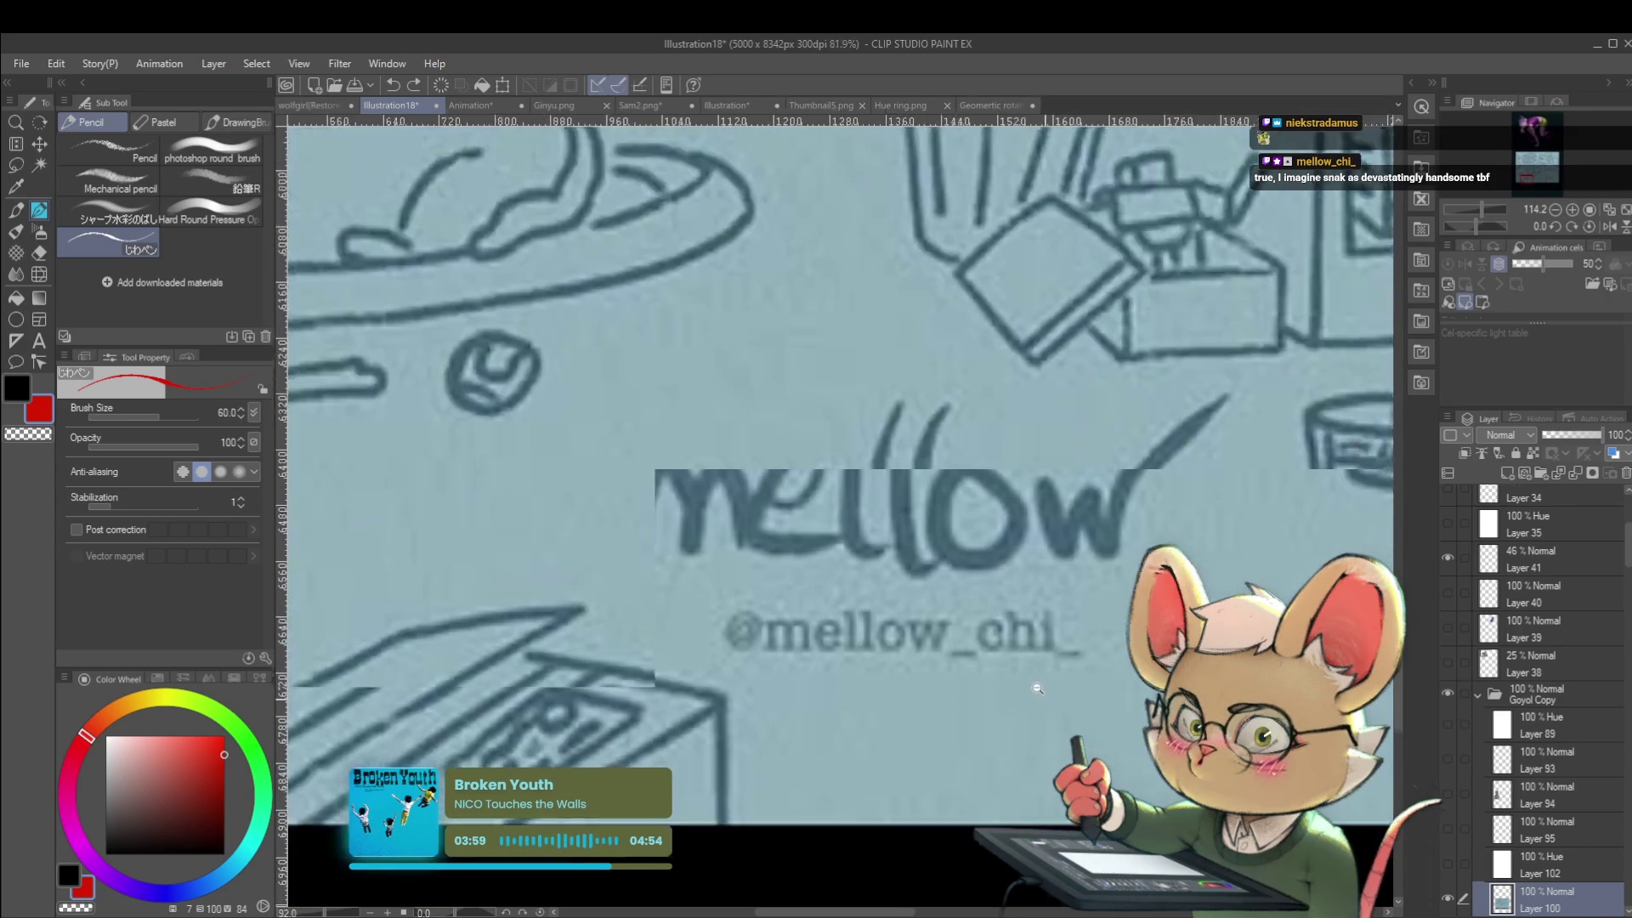
scroll(1073, 685, "down", 3)
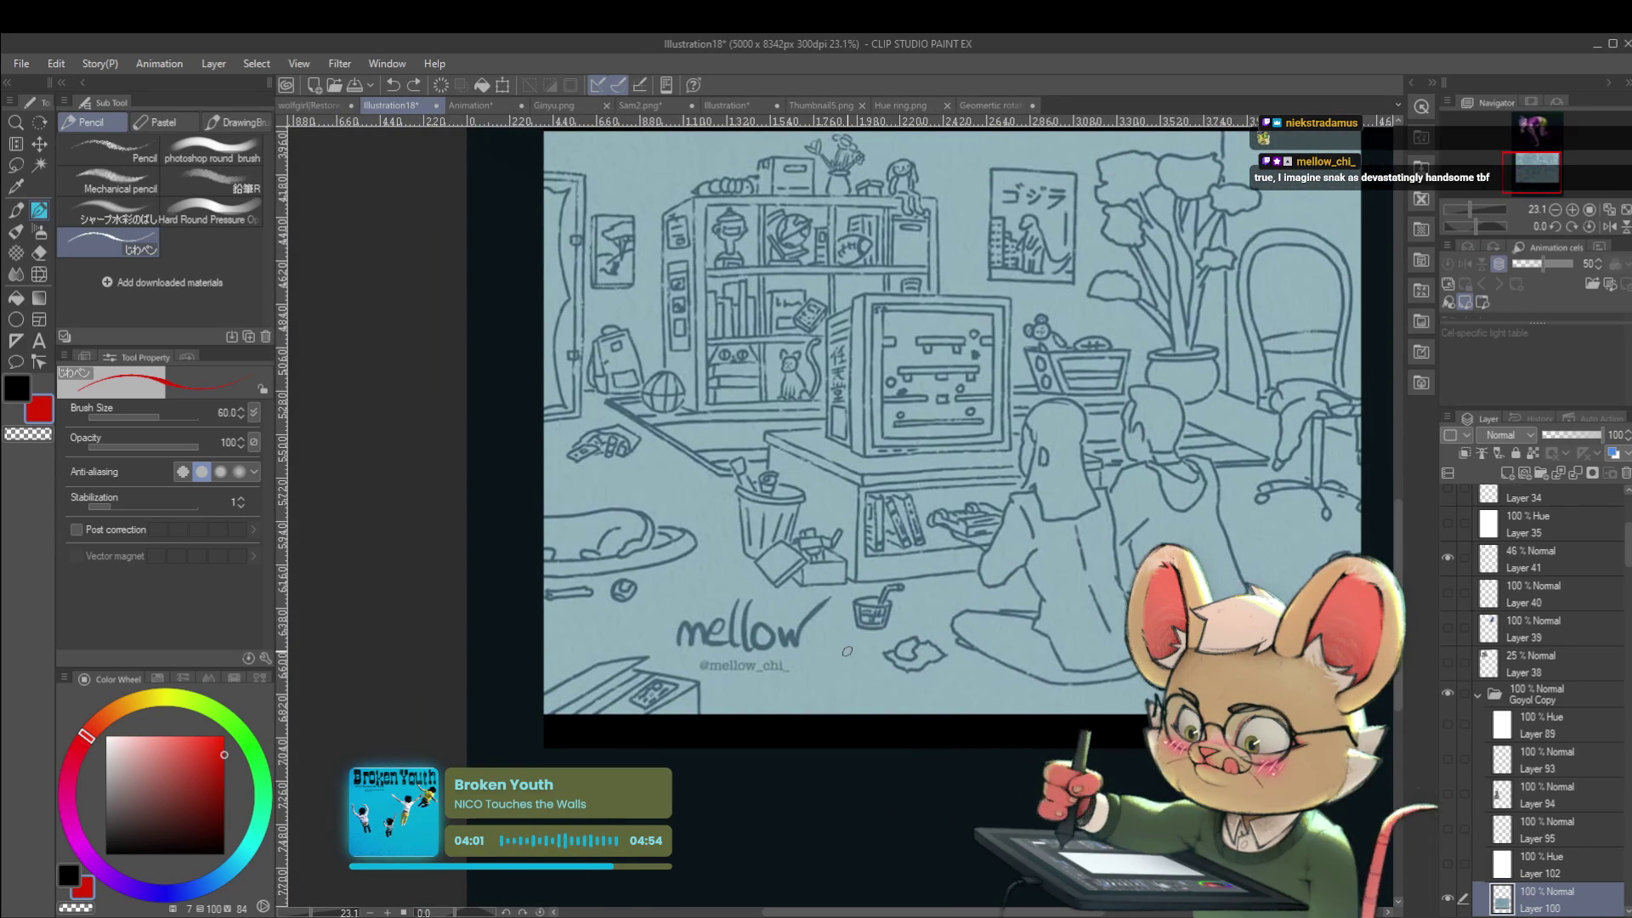
scroll(846, 651, "down", 2)
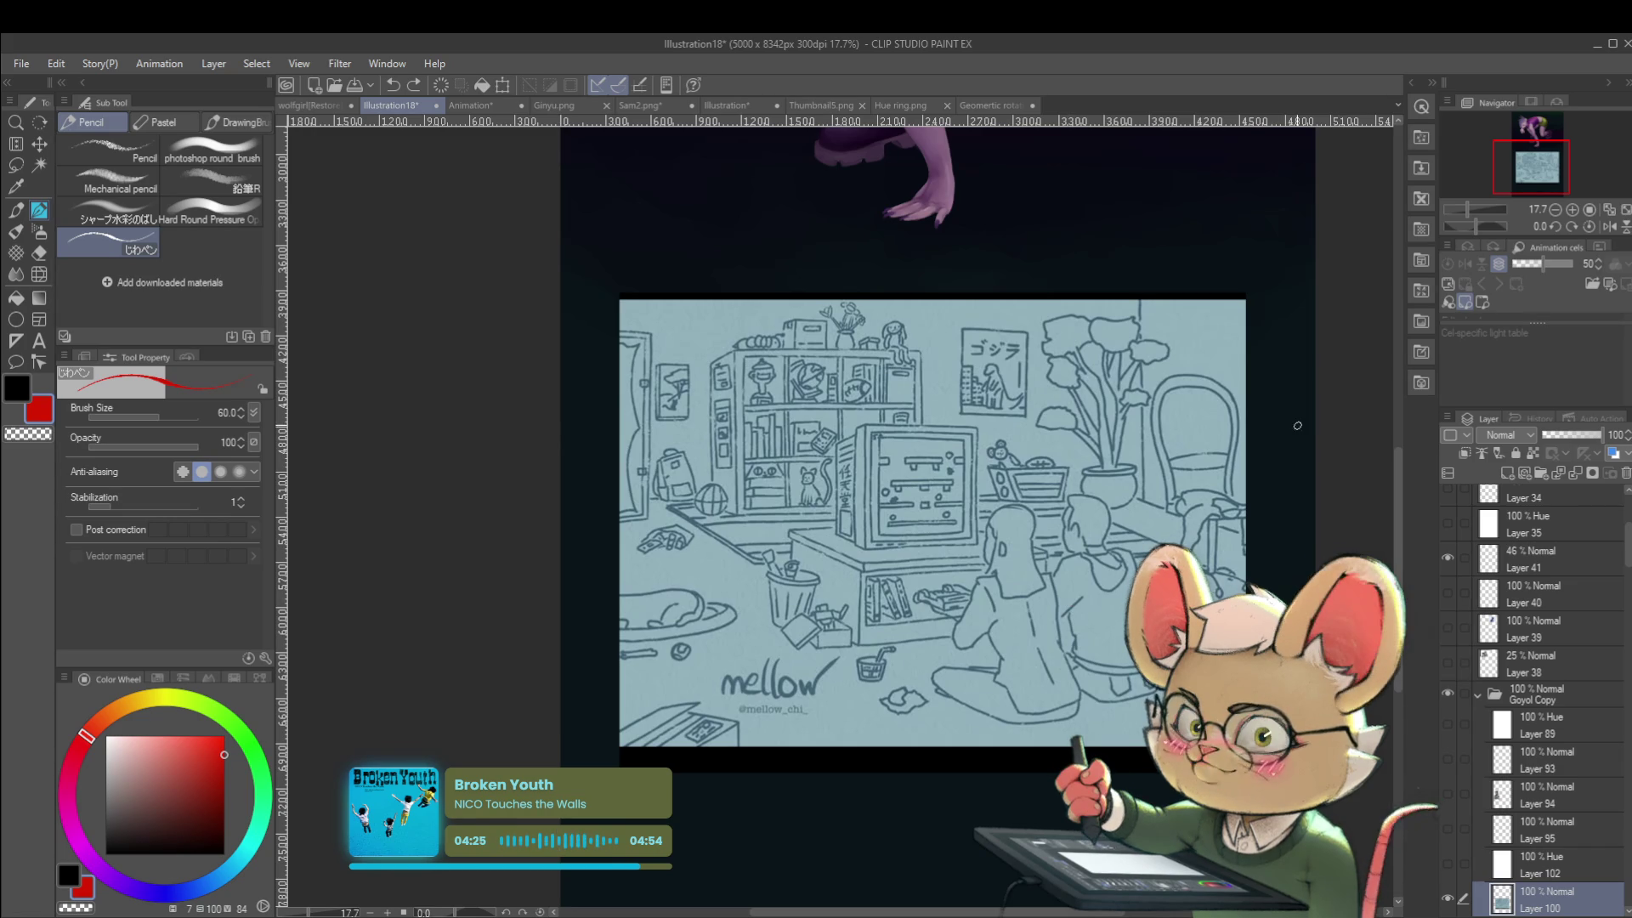
scroll(1304, 400, "down", 3)
left_click_drag(1272, 474, 1224, 540)
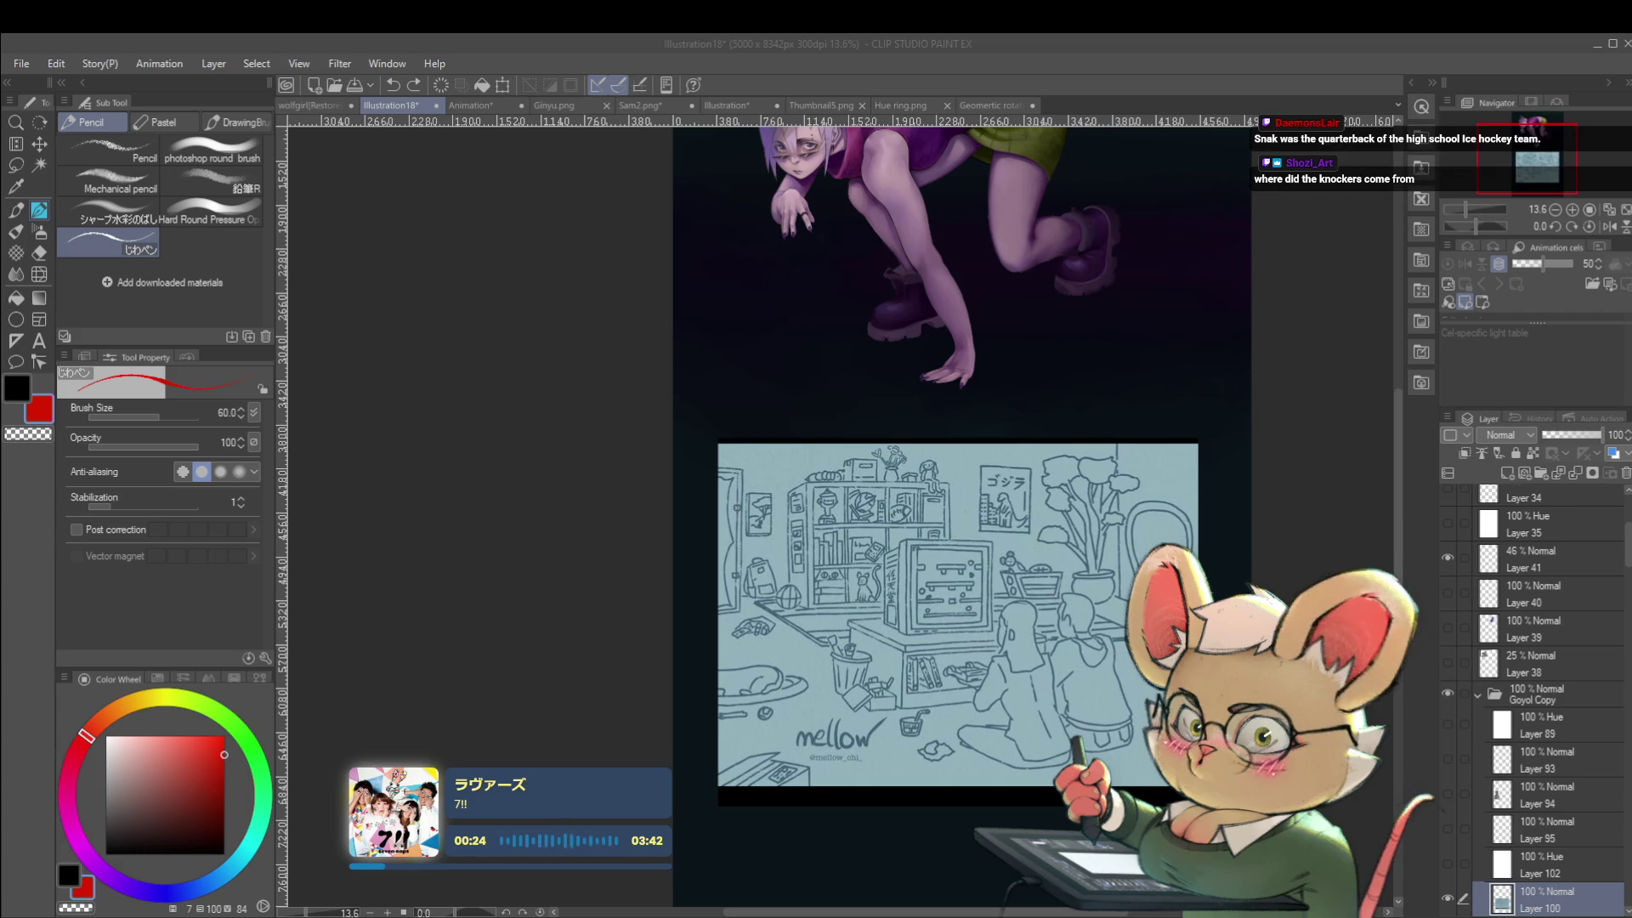
left_click_drag(1195, 398, 1233, 451)
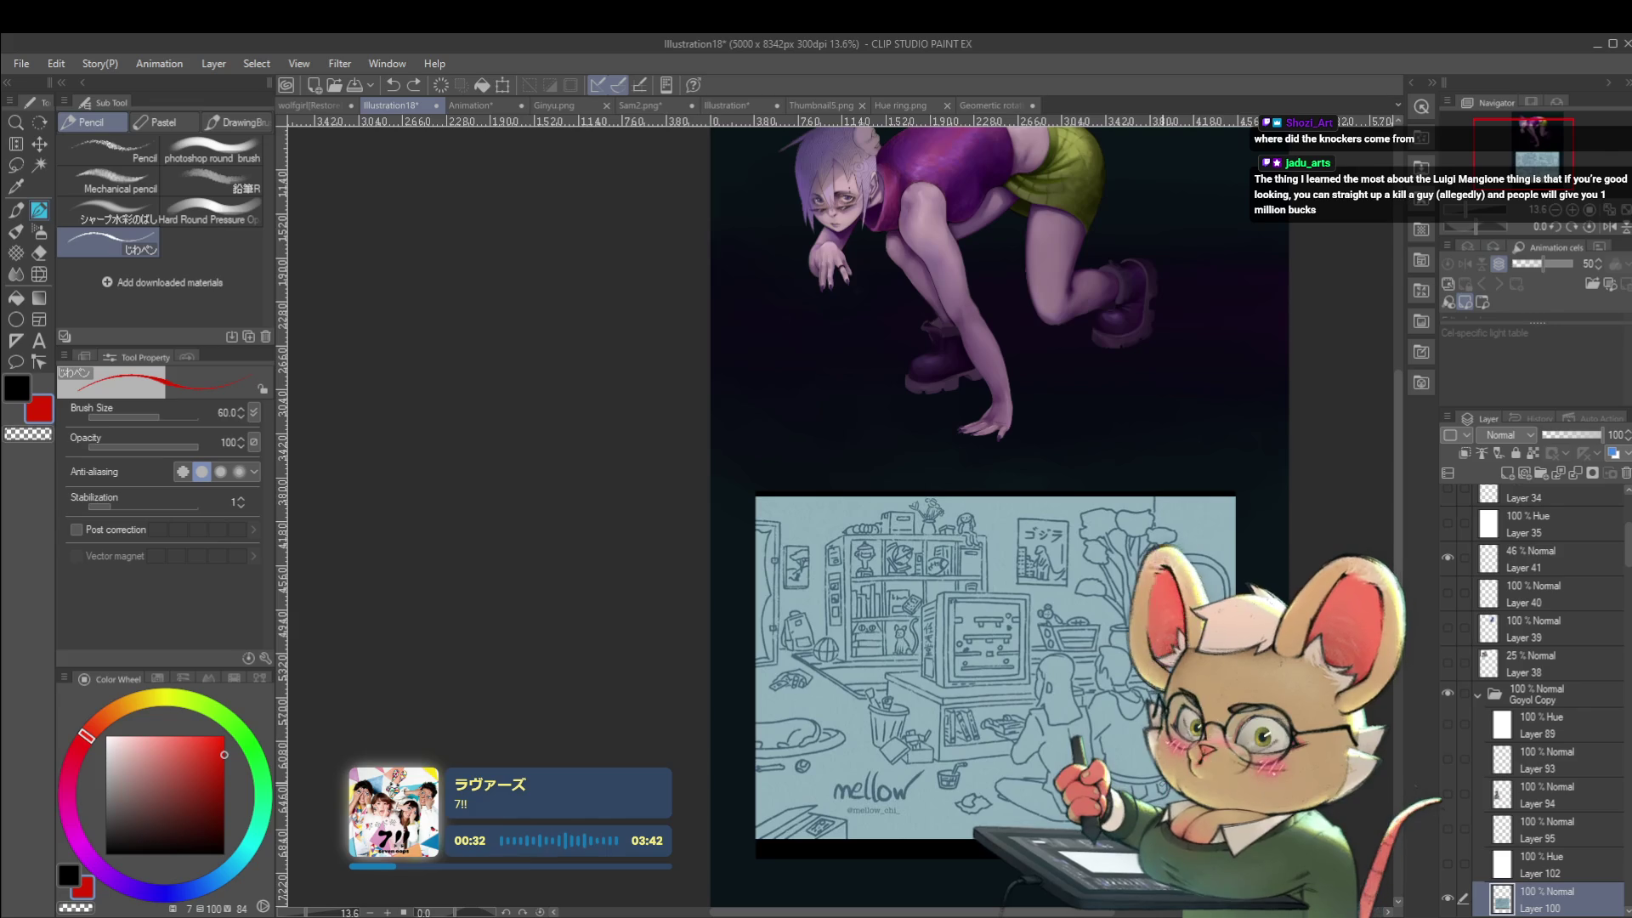
mouse_move(1249, 568)
left_mouse_down()
mouse_move(1271, 517)
mouse_move(1275, 767)
left_mouse_up()
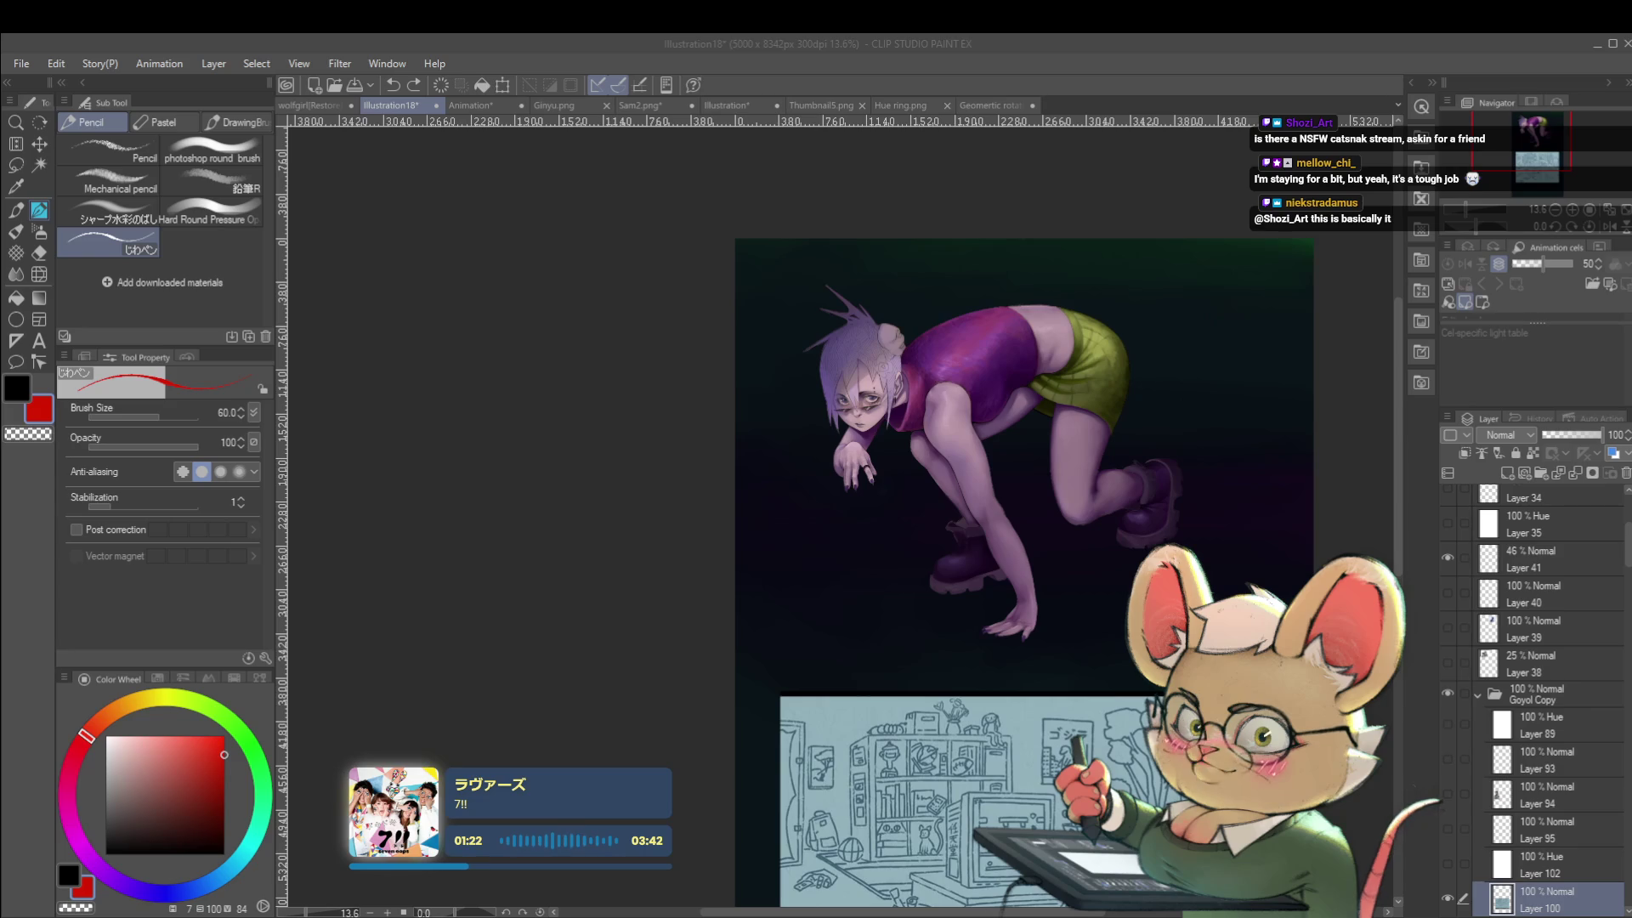
key("alt+Tab")
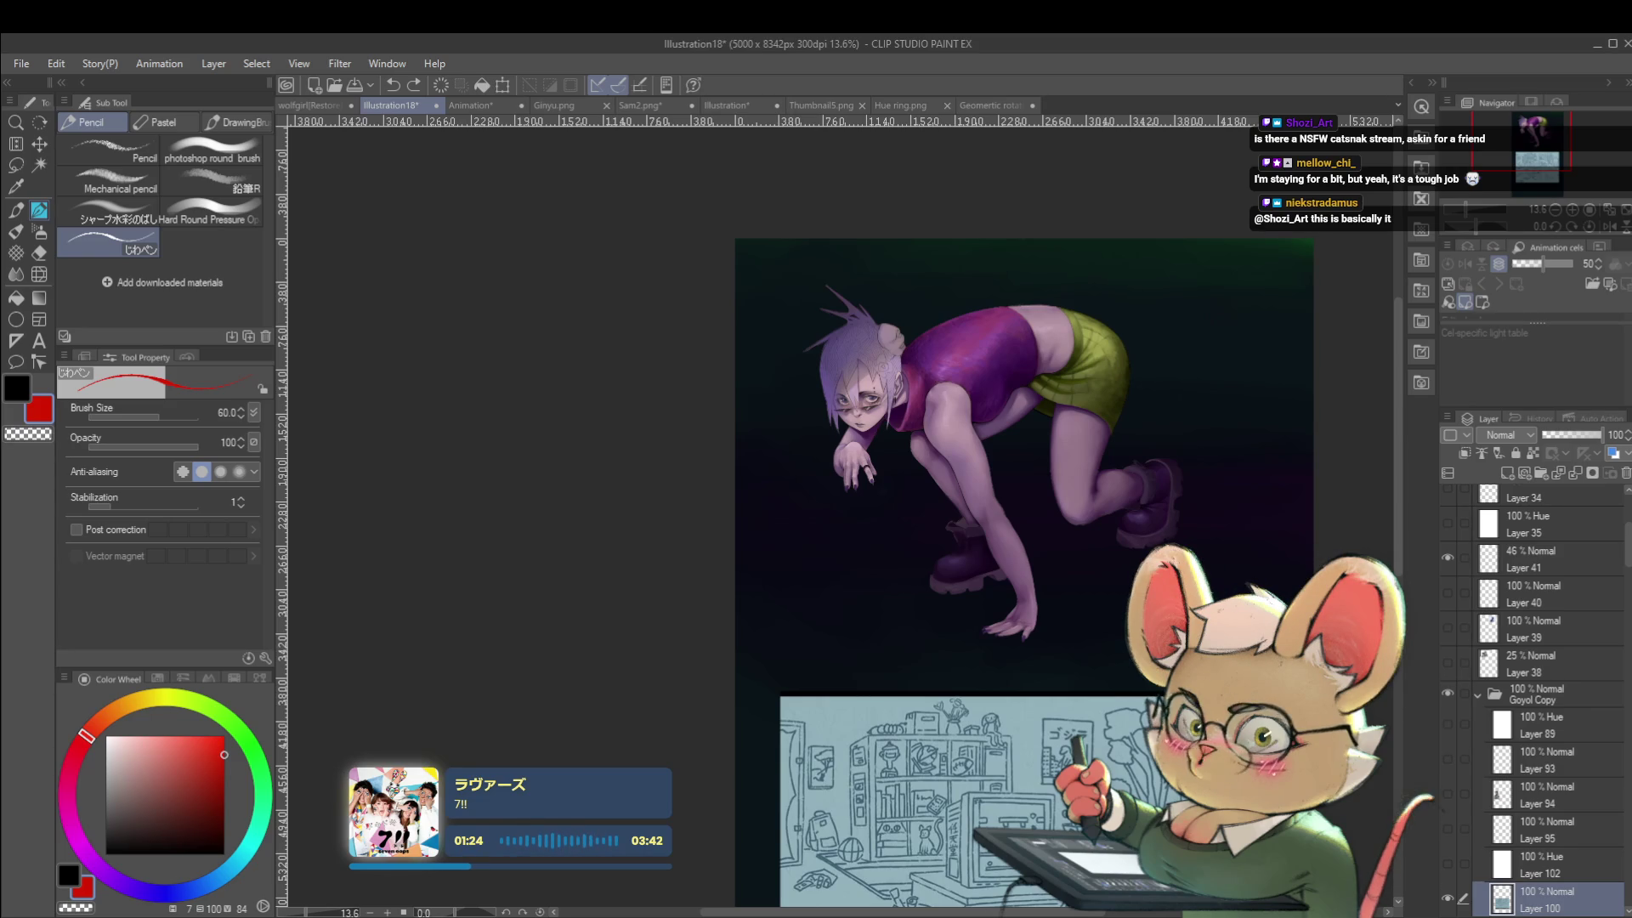